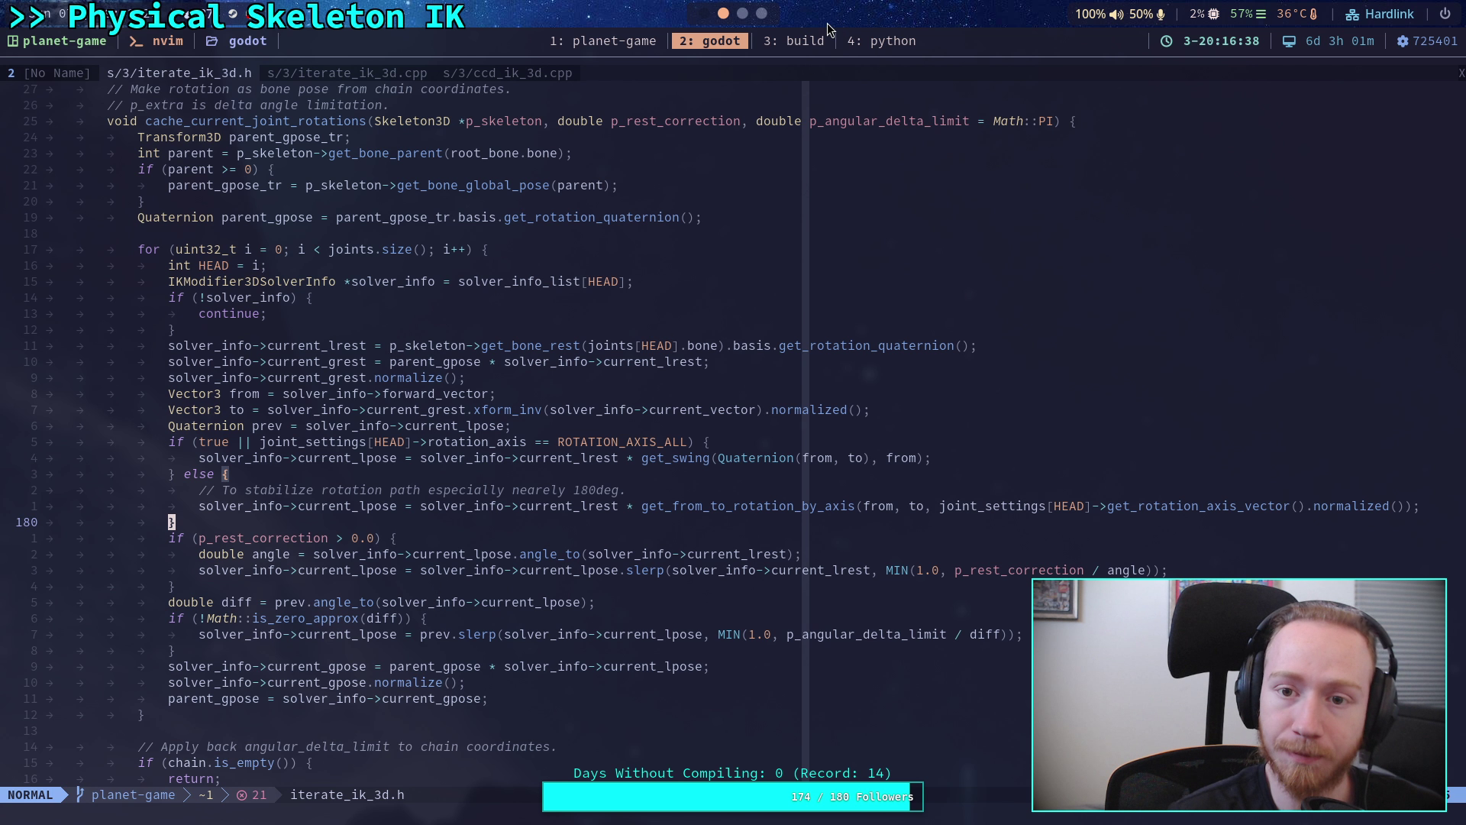
- Check the finished engine build in the '3: build' tmux window, then launch the Godot project manager
{"action": "left_click", "coordinate": [797, 46]}
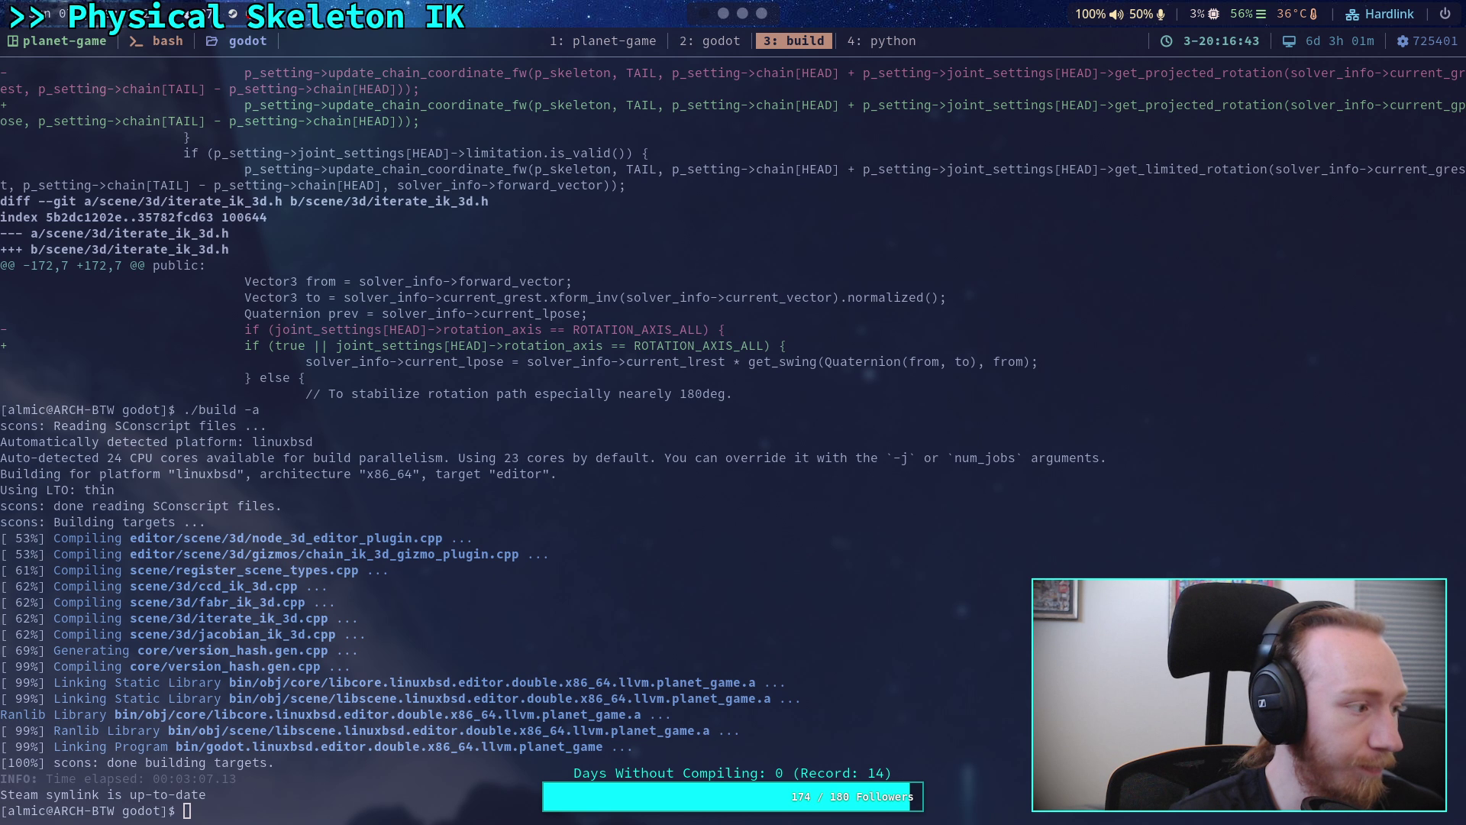
{"action": "left_click", "coordinate": [700, 12]}
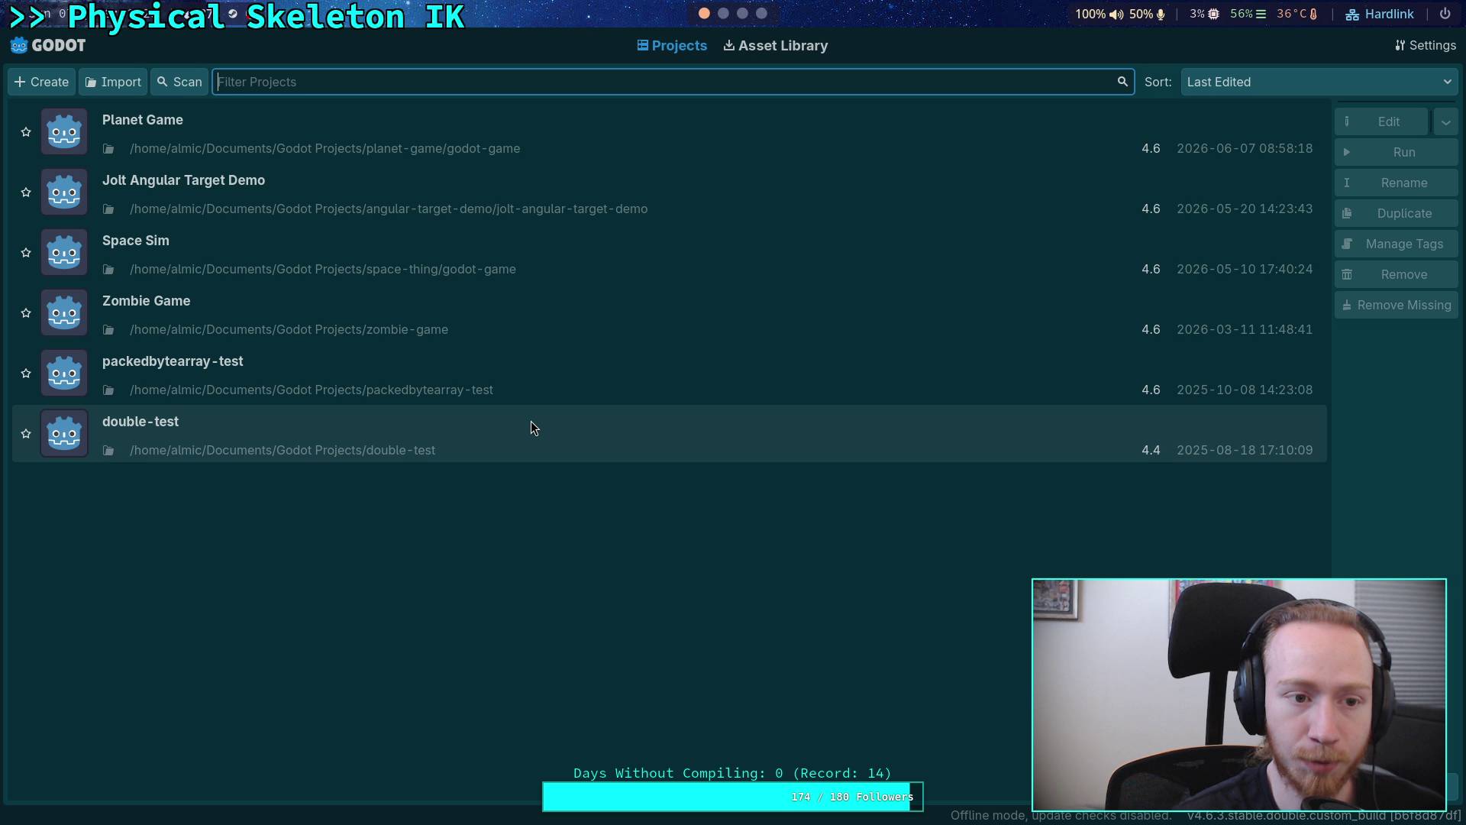
- Open the Planet Game project and close the big_crawler_bot scene tab
{"action": "double_click", "coordinate": [1314, 153]}
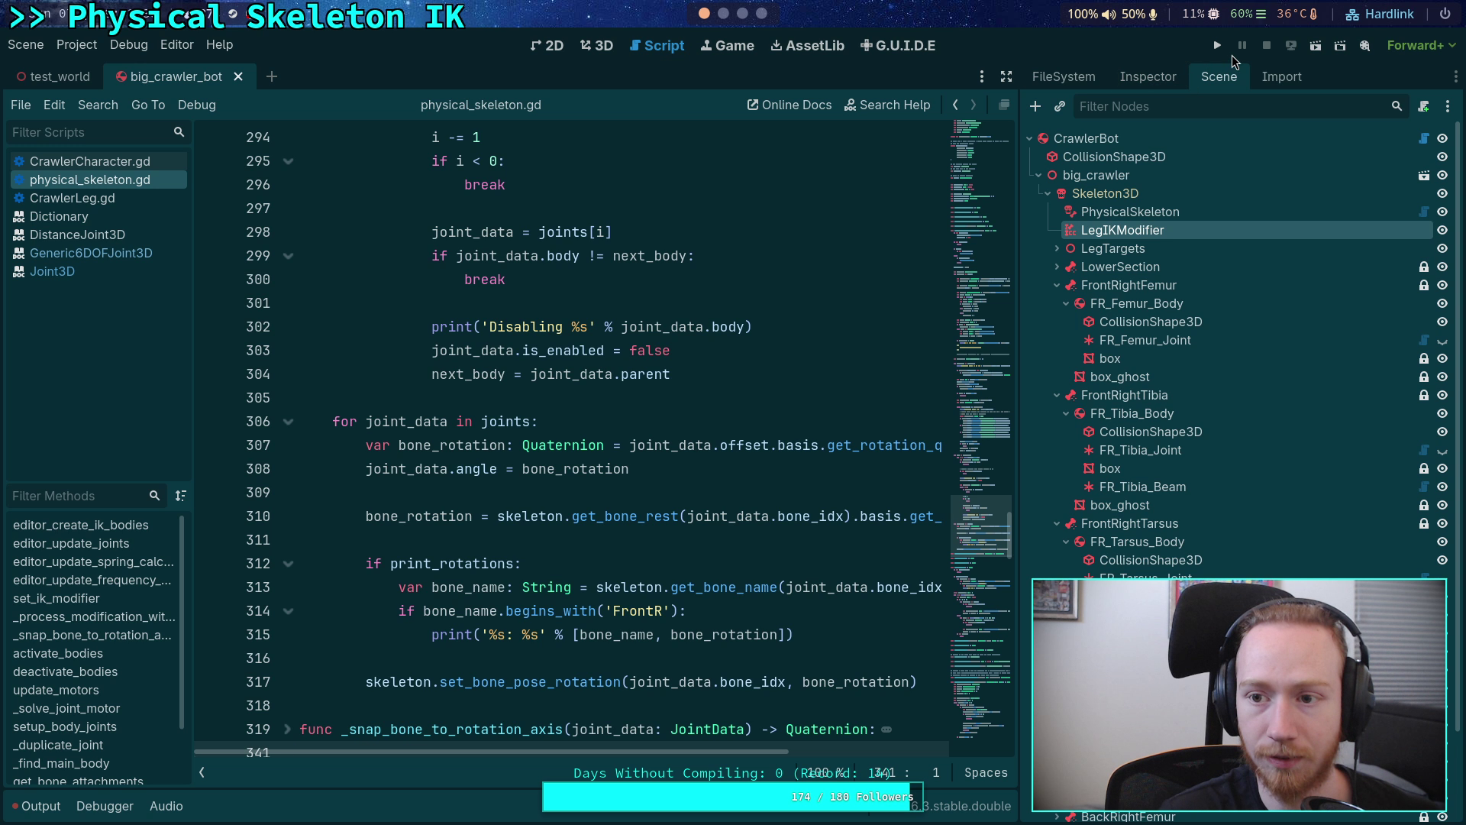
{"action": "left_click", "coordinate": [239, 77]}
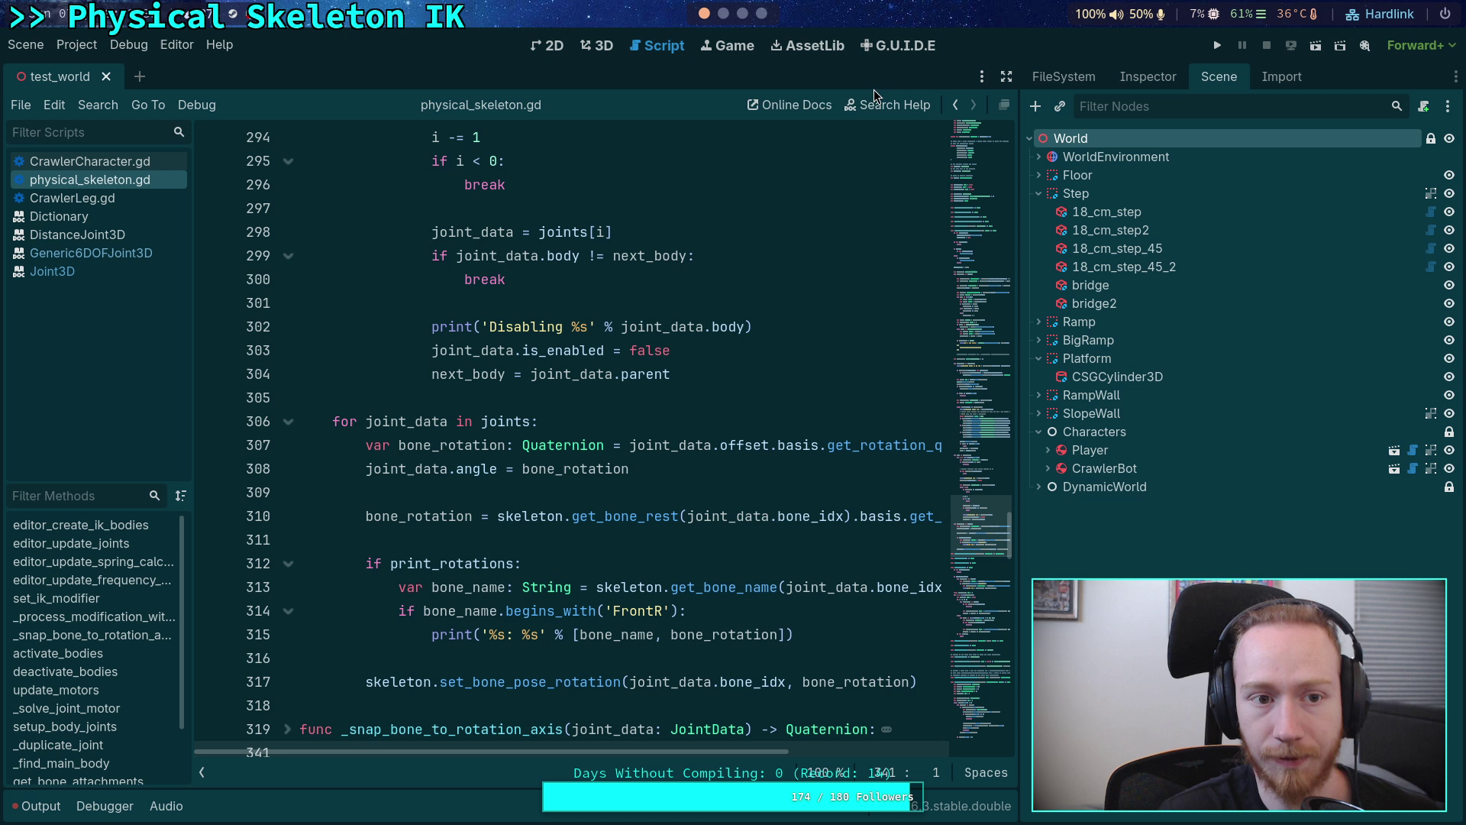
- Run the test world, watch the six-legged spider robot move, then stop the game
{"action": "left_click", "coordinate": [1209, 48]}
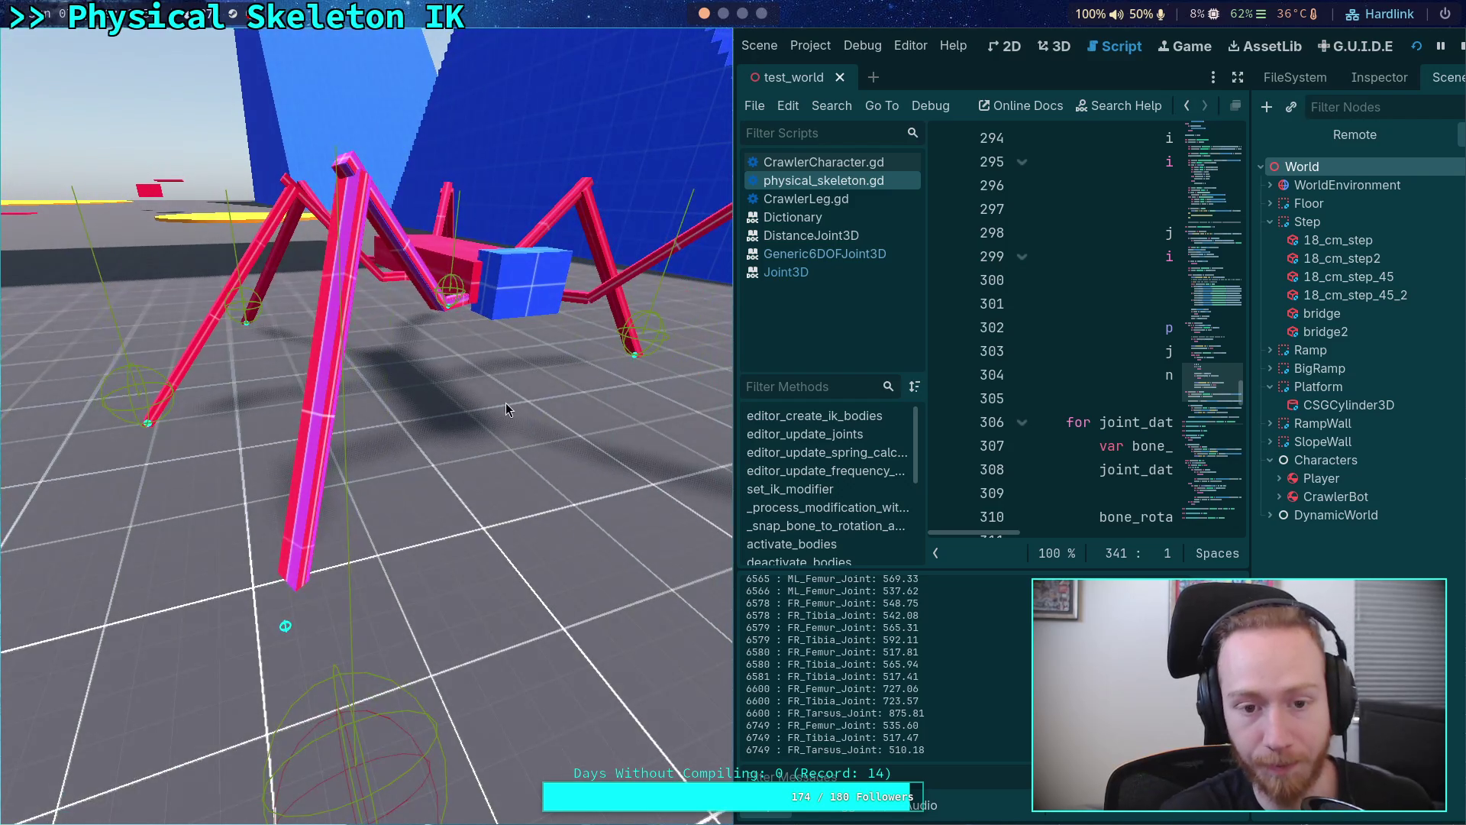
{"action": "left_click", "coordinate": [1462, 48]}
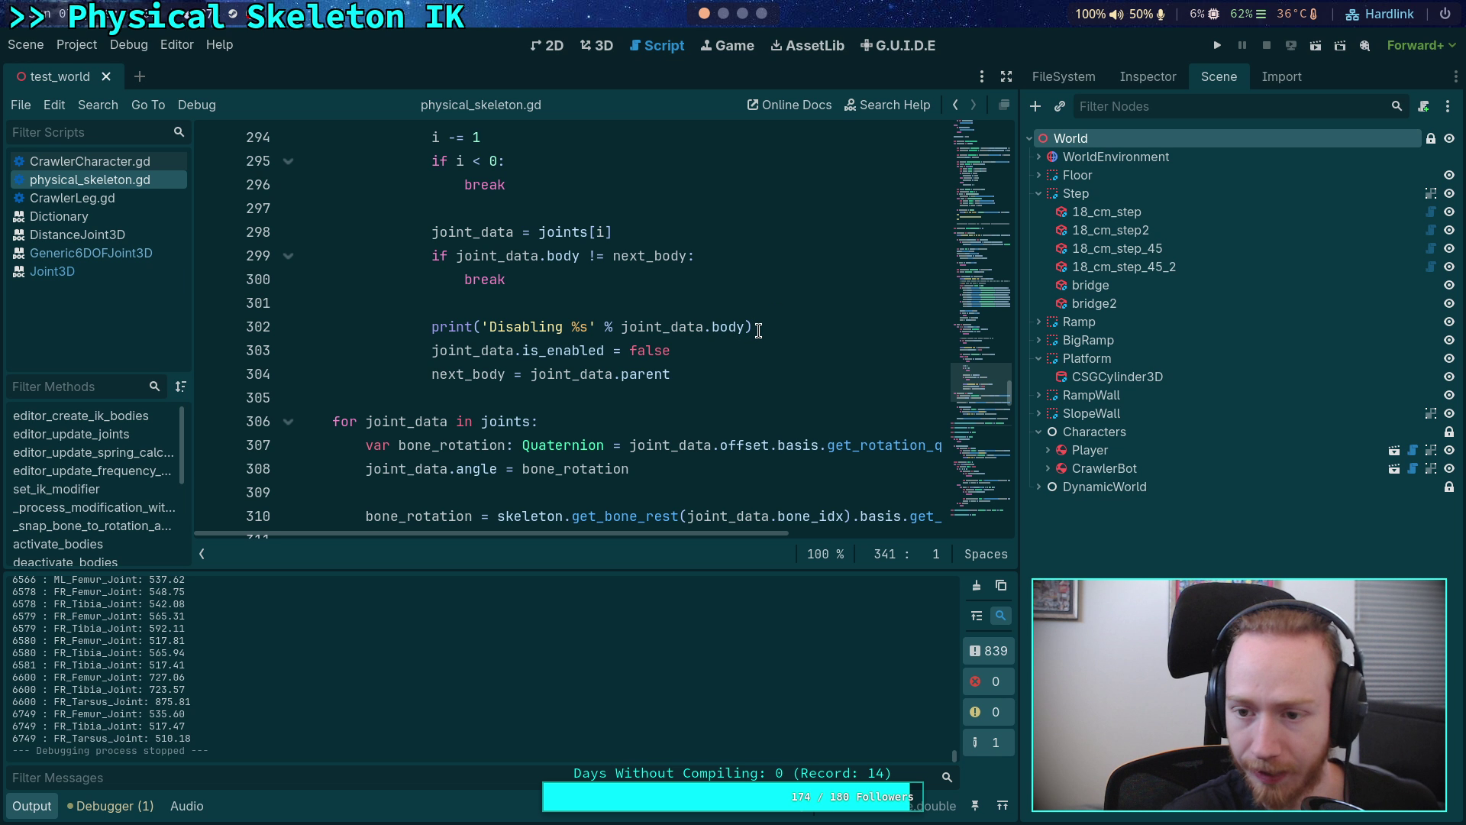
- Open the CrawlerBot scene and show the LegIKModifier settings in the Inspector
{"action": "left_click", "coordinate": [1149, 77]}
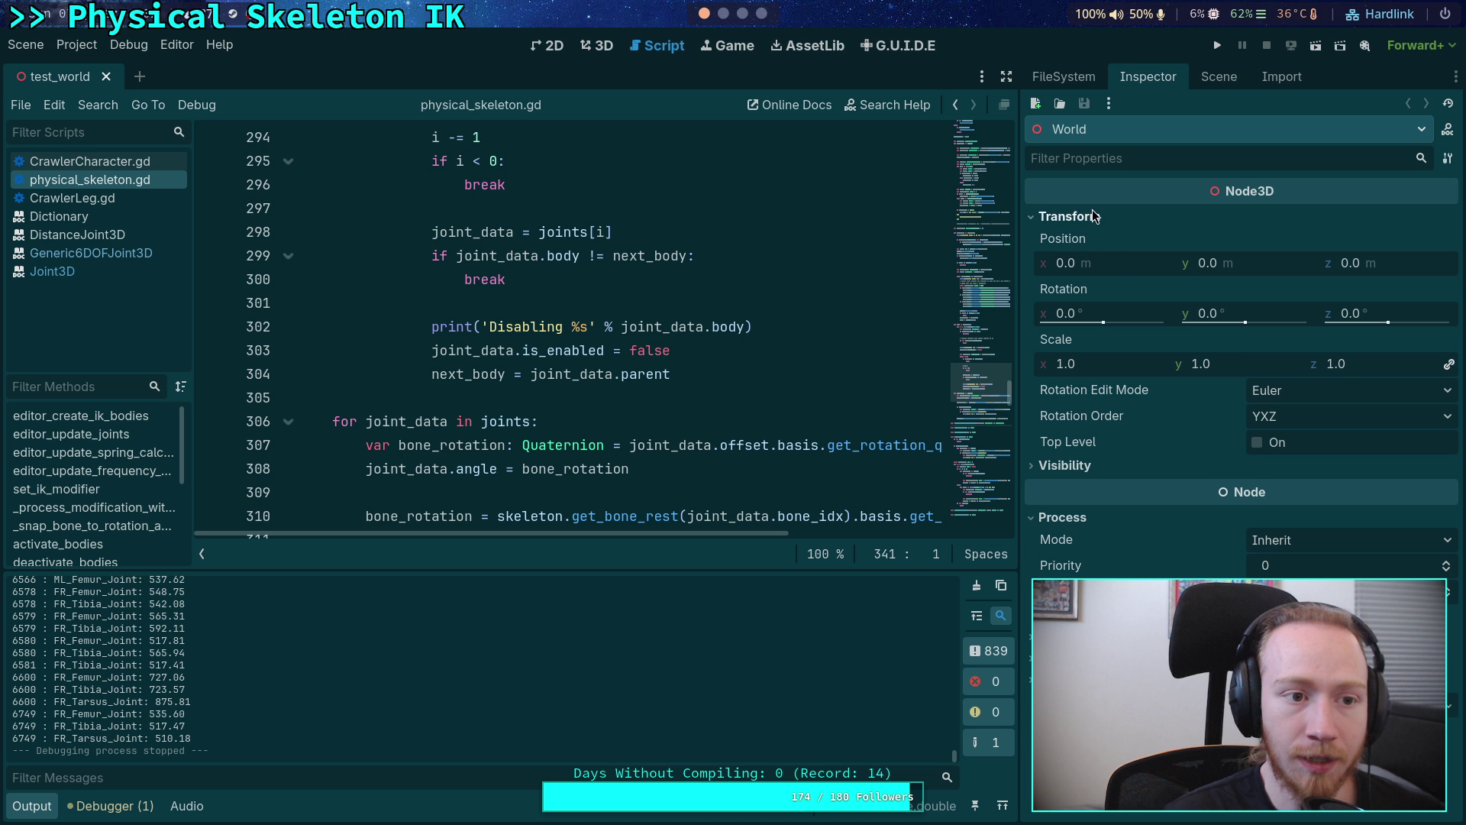
{"action": "left_click", "coordinate": [1220, 81]}
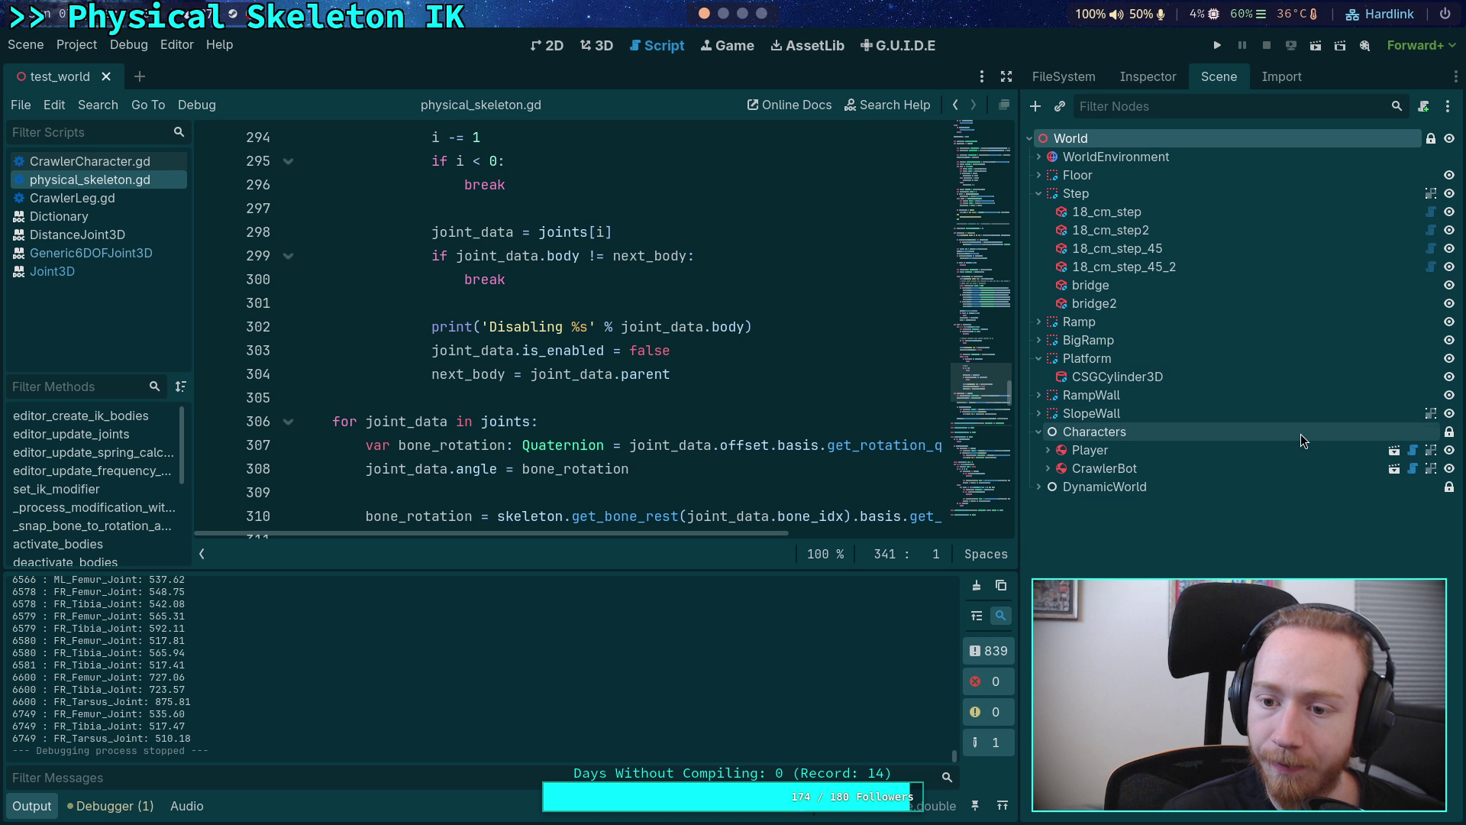
{"action": "left_click", "coordinate": [1394, 468]}
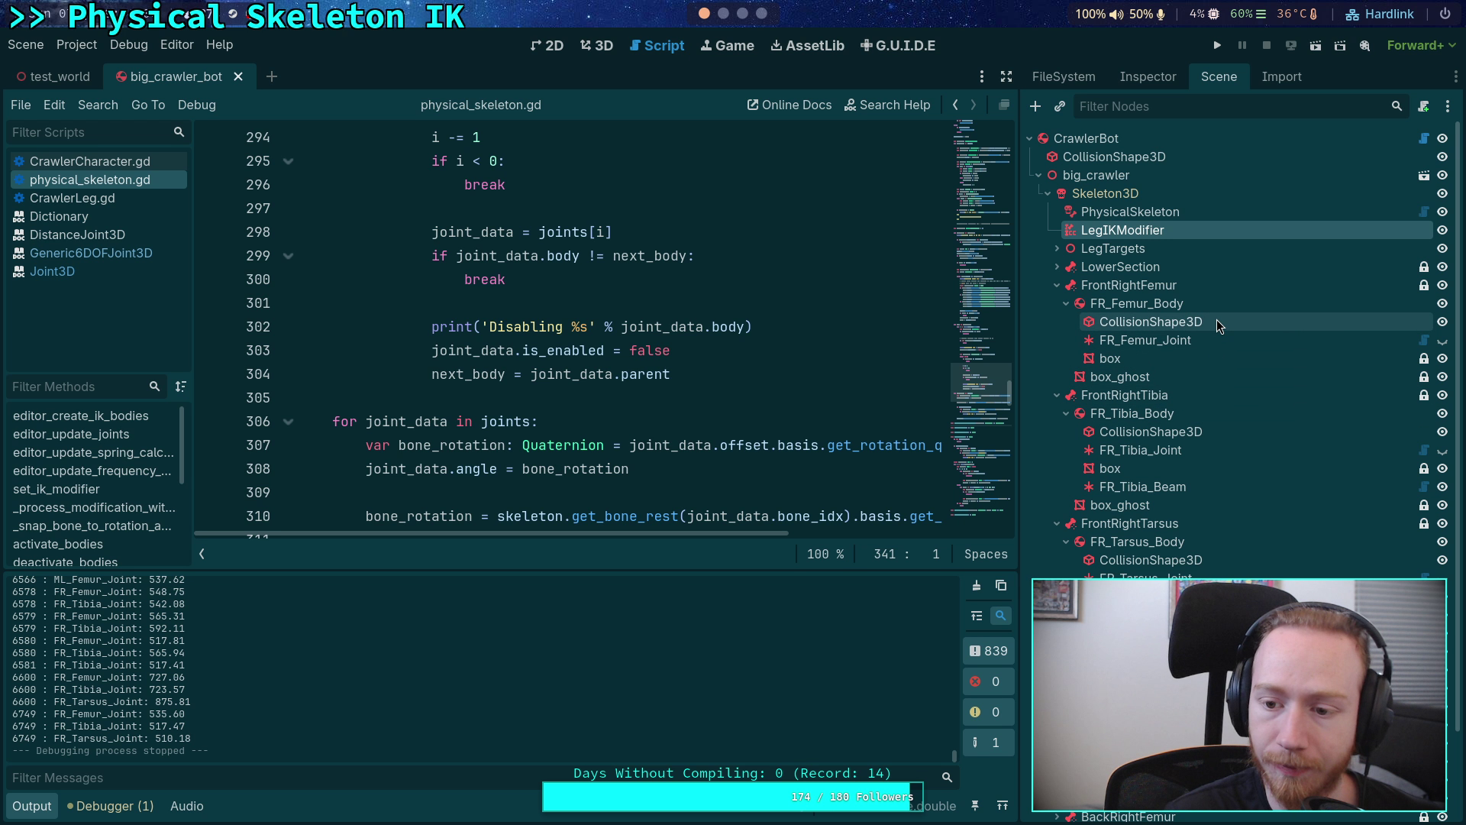
{"action": "left_click", "coordinate": [1148, 77]}
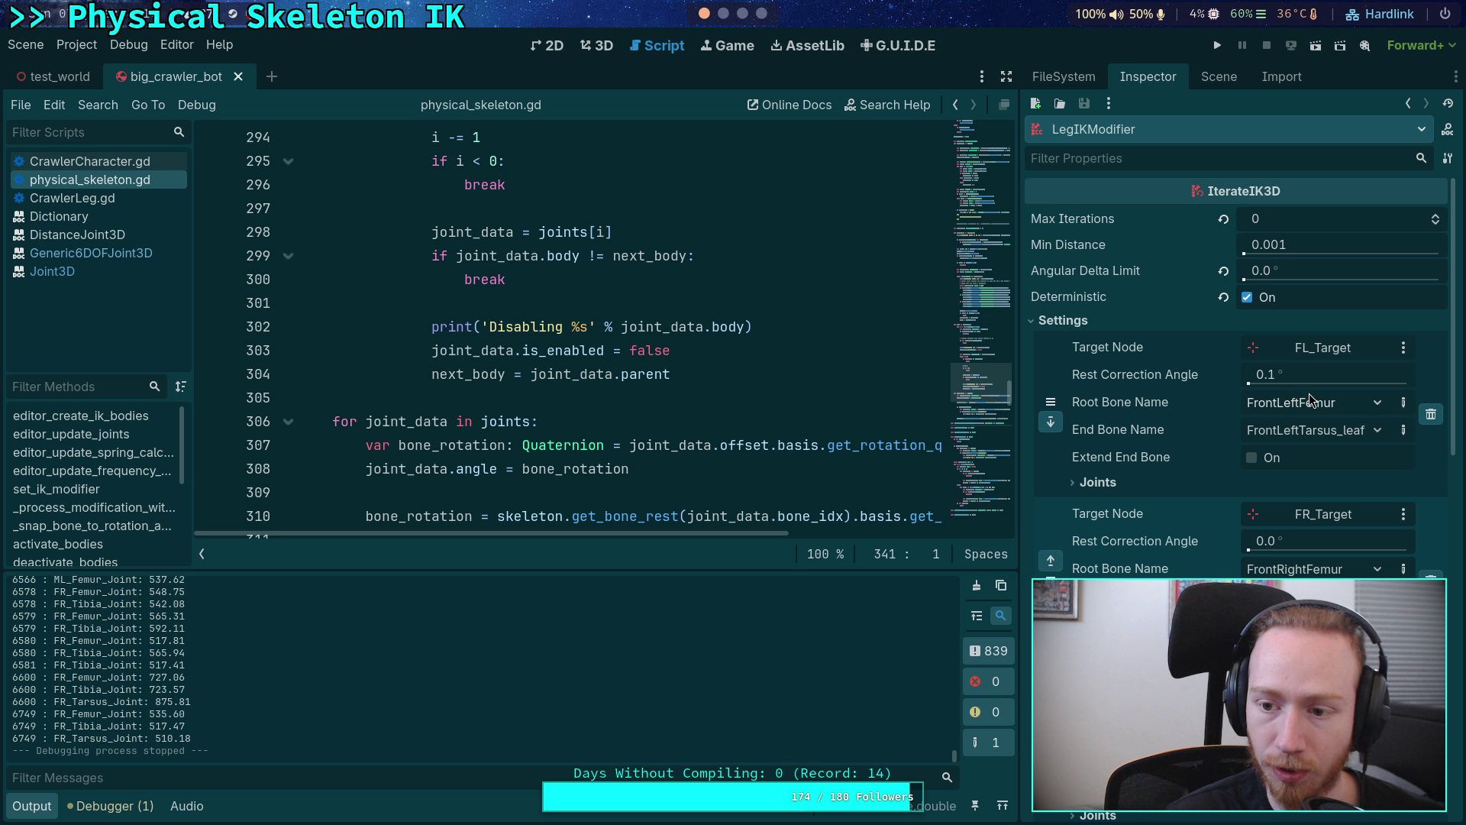
- Set the FR leg's Rest Correction Angle to 1.0° and switch to the terminal
{"action": "left_click", "coordinate": [1316, 538]}
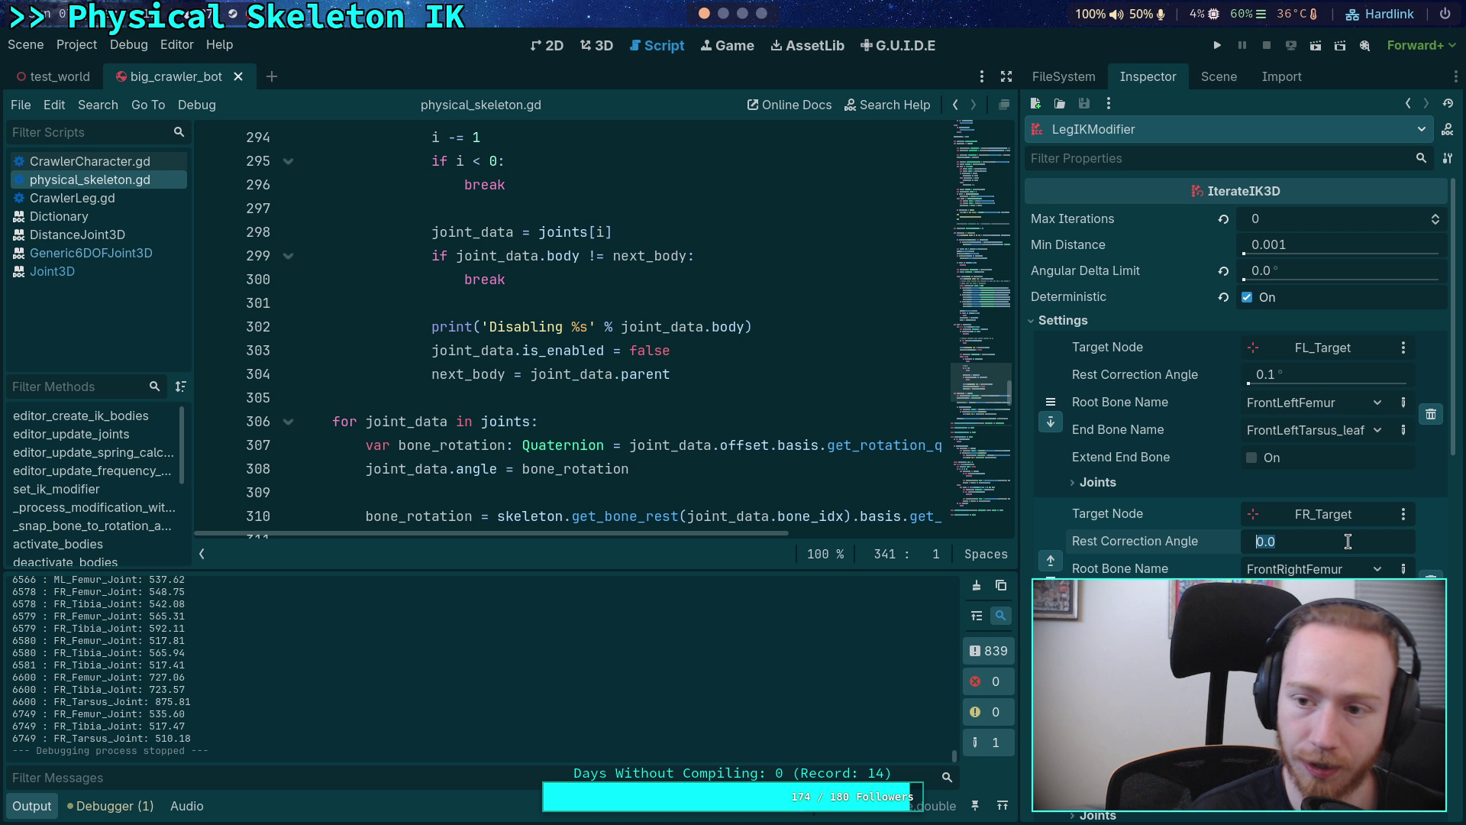
{"action": "type", "text": "1"}
{"action": "key", "text": "Return"}
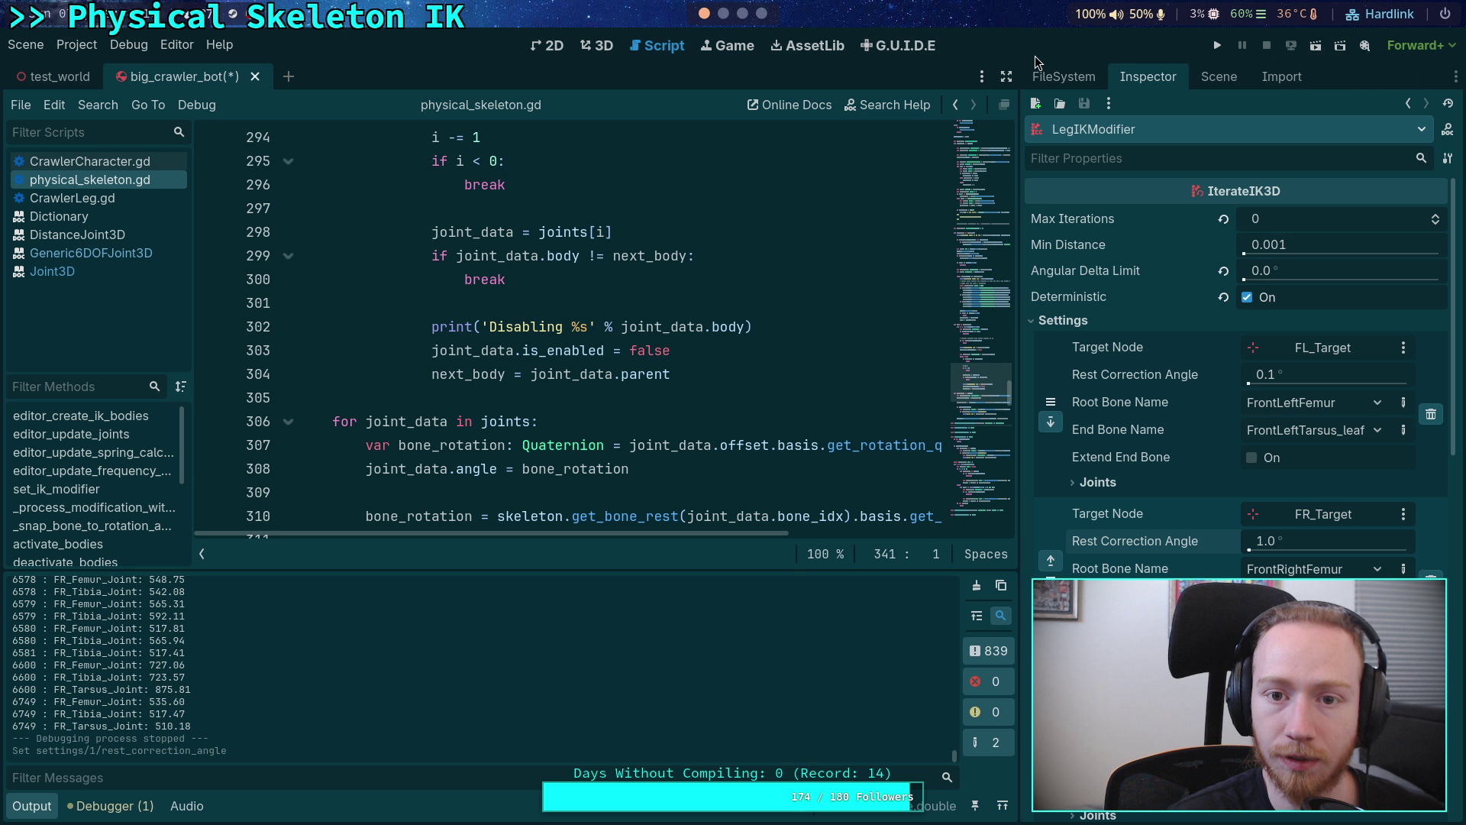
{"action": "left_click", "coordinate": [725, 13]}
- Switch to Neovim and open the iterate_ik_3d.cpp buffer
{"action": "left_click", "coordinate": [702, 42]}
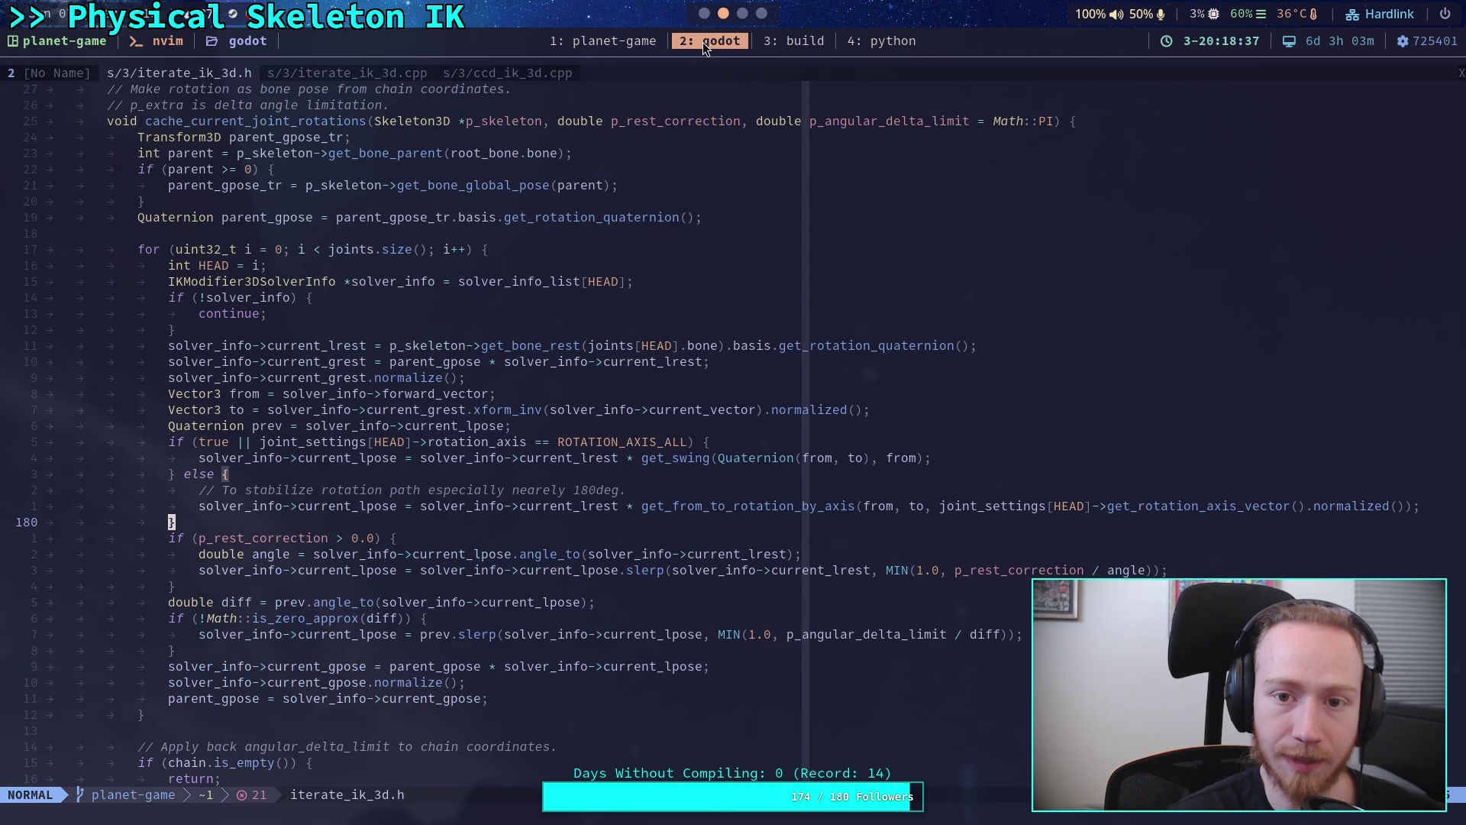
{"action": "scroll", "coordinate": [630, 373], "scroll_direction": "down", "scroll_amount": 10}
{"action": "scroll", "coordinate": [561, 342], "scroll_direction": "down", "scroll_amount": 7}
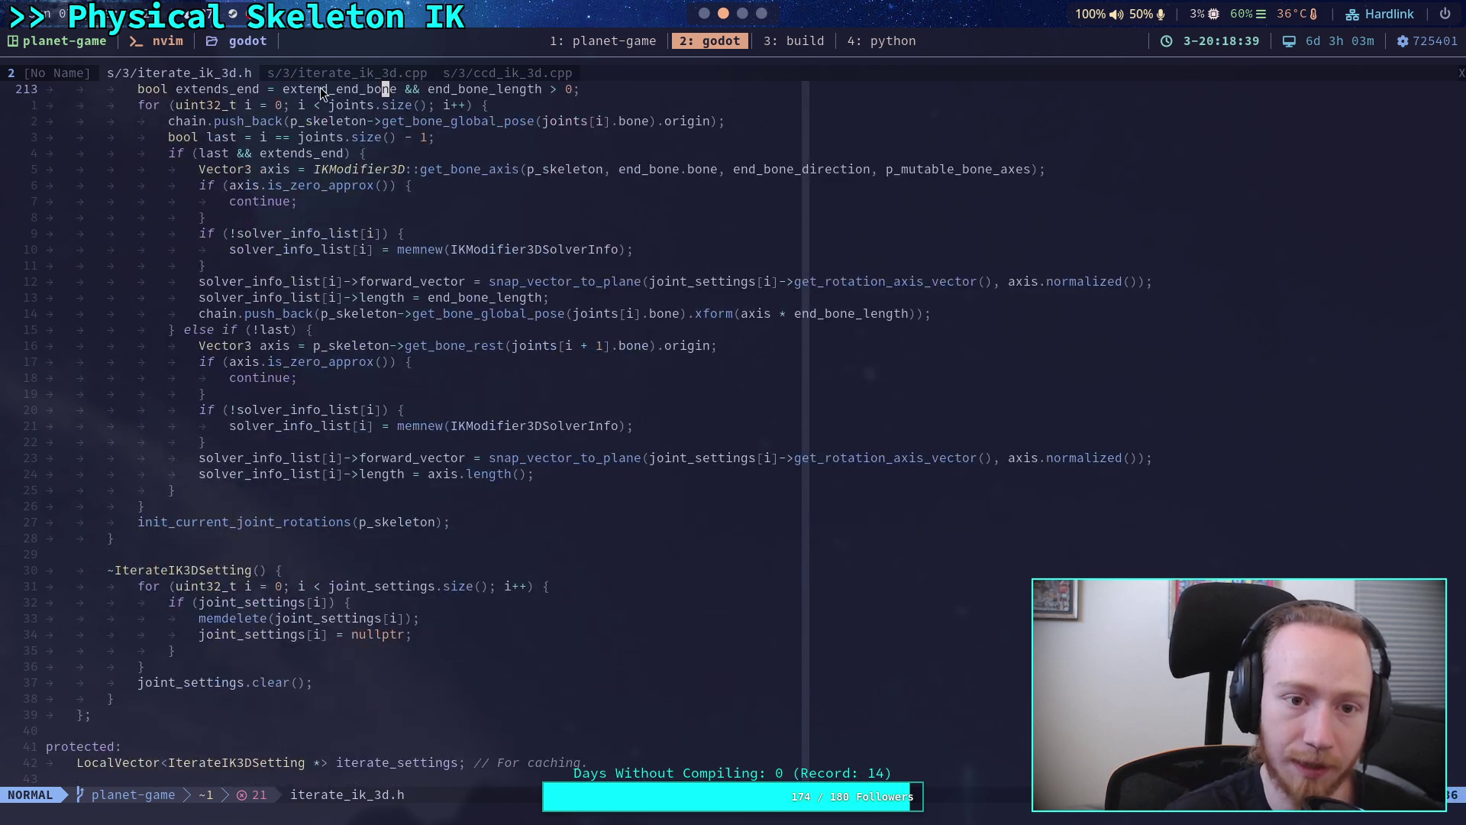
{"action": "left_click", "coordinate": [334, 76]}
{"action": "scroll", "coordinate": [418, 387], "scroll_direction": "down", "scroll_amount": 7}
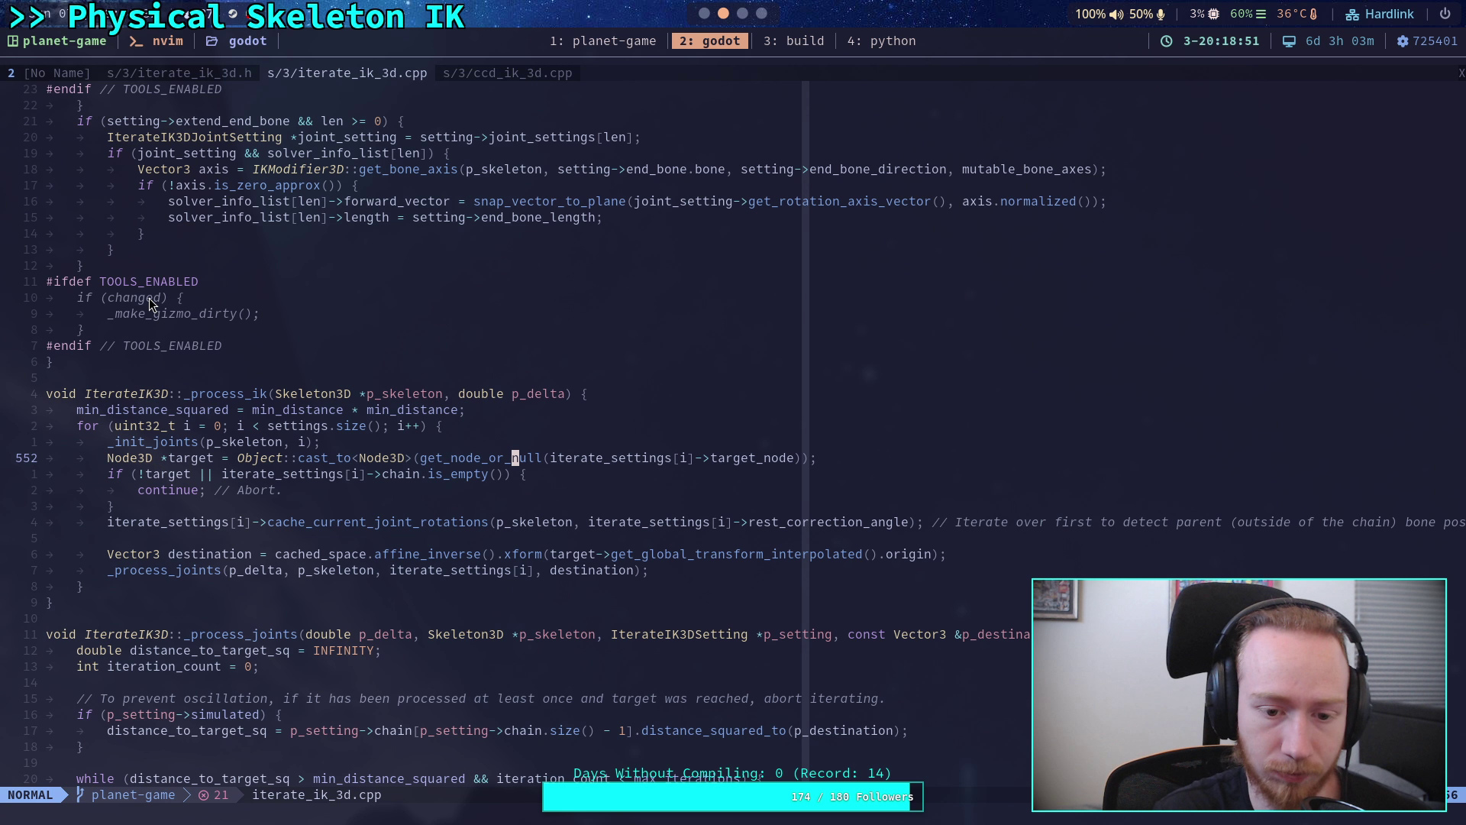
- Scroll to _process_joints and select the iteration_count < max_iterations loop condition
{"action": "key", "text": "z"}
{"action": "key", "text": "t"}
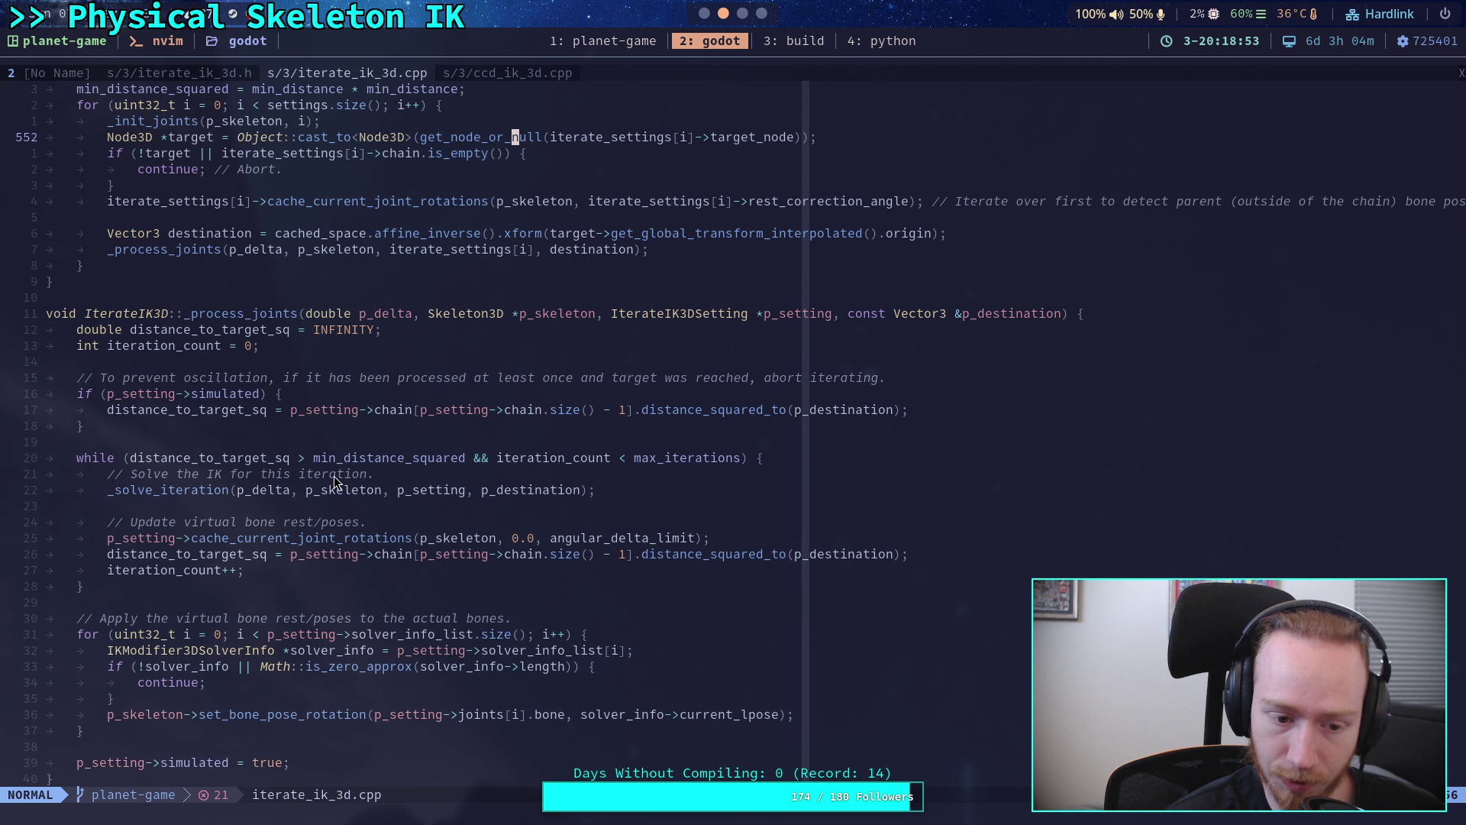
{"action": "key", "text": "}"}
{"action": "key", "text": "z"}
{"action": "key", "text": "t"}
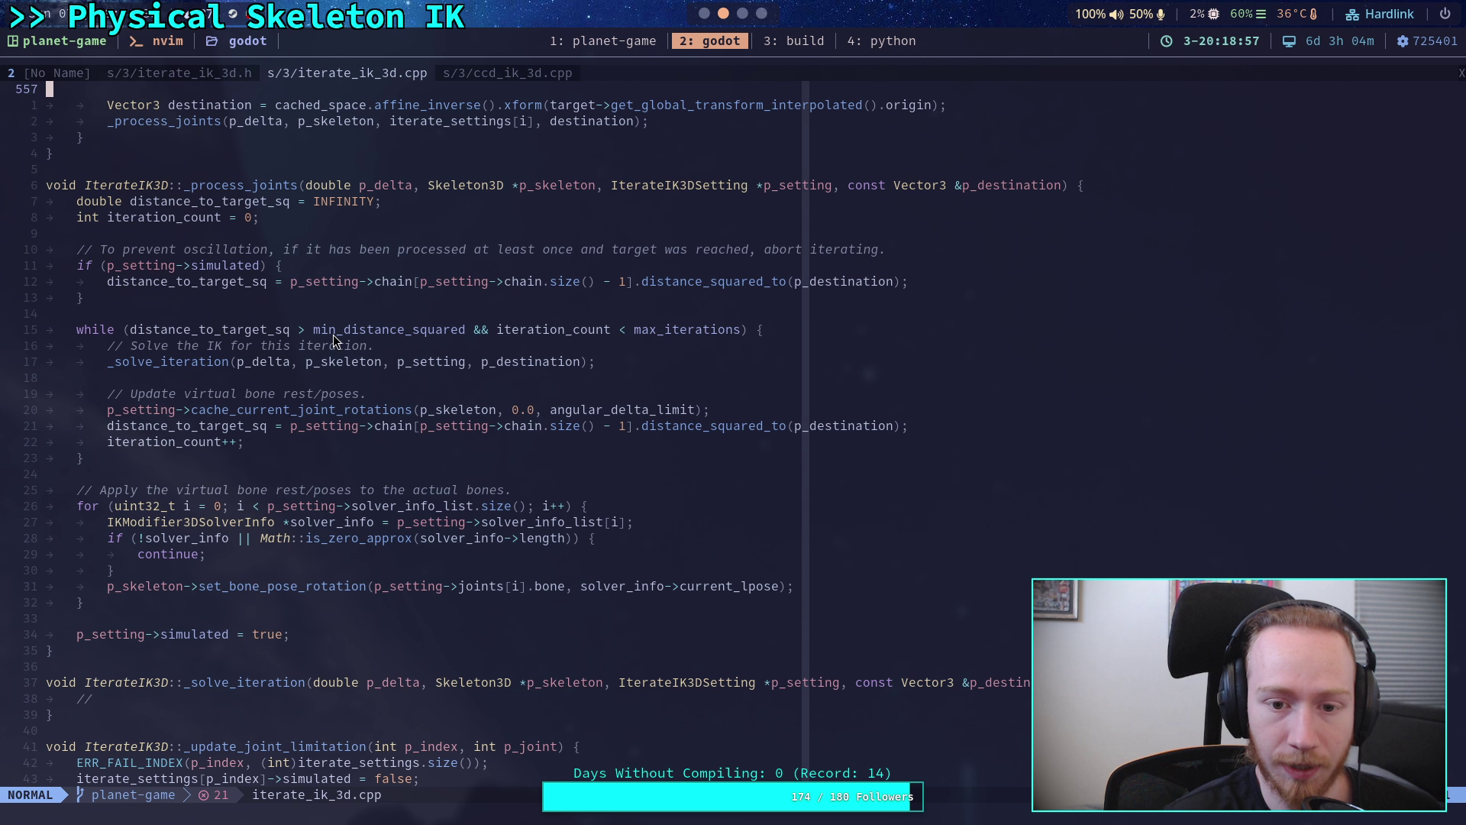
{"action": "scroll", "coordinate": [561, 337], "scroll_direction": "up", "scroll_amount": 3}
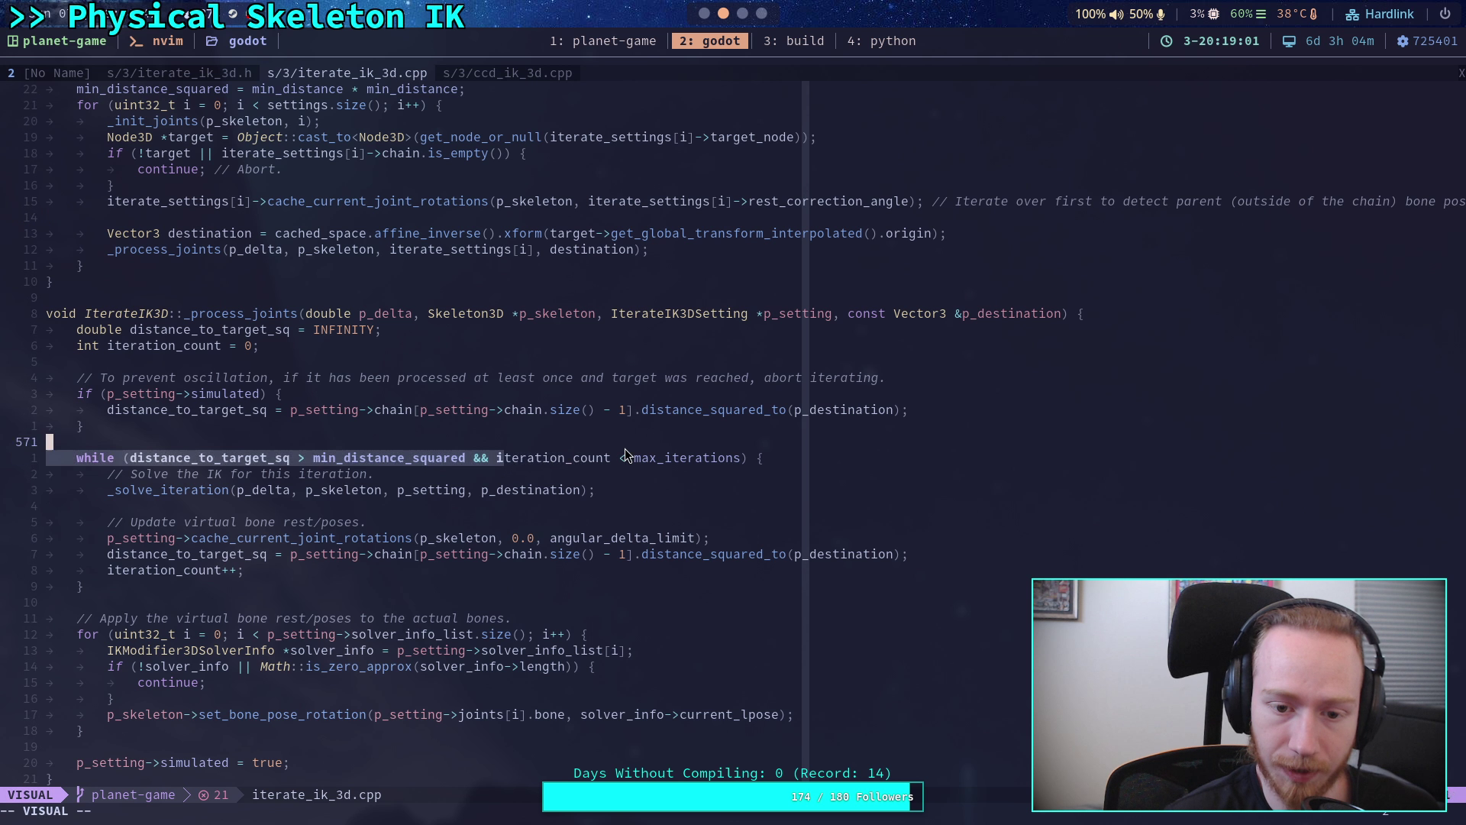
{"action": "left_click_drag", "start_coordinate": [498, 458], "coordinate": [730, 461]}
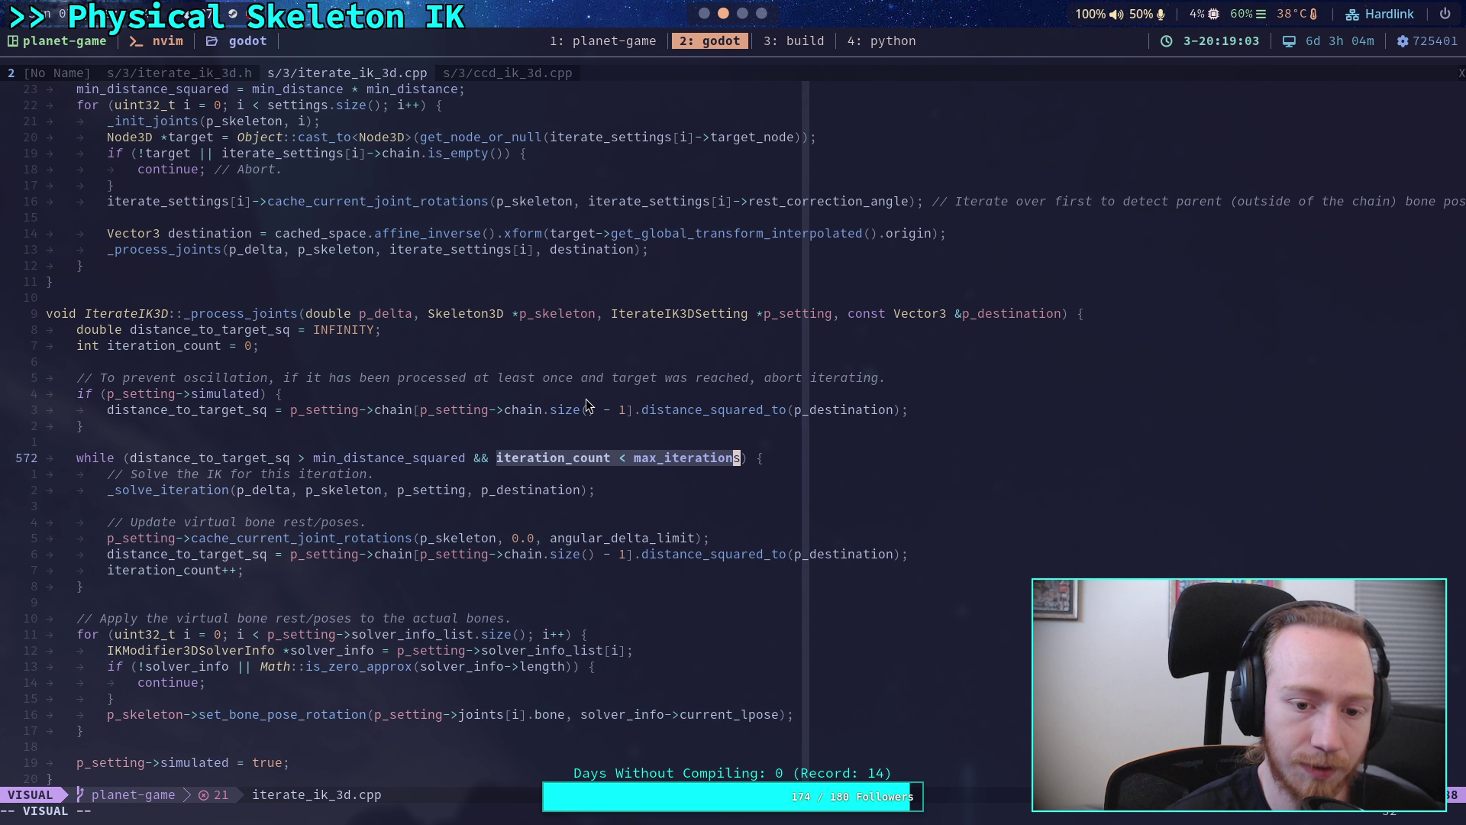
{"action": "left_click", "coordinate": [706, 13]}
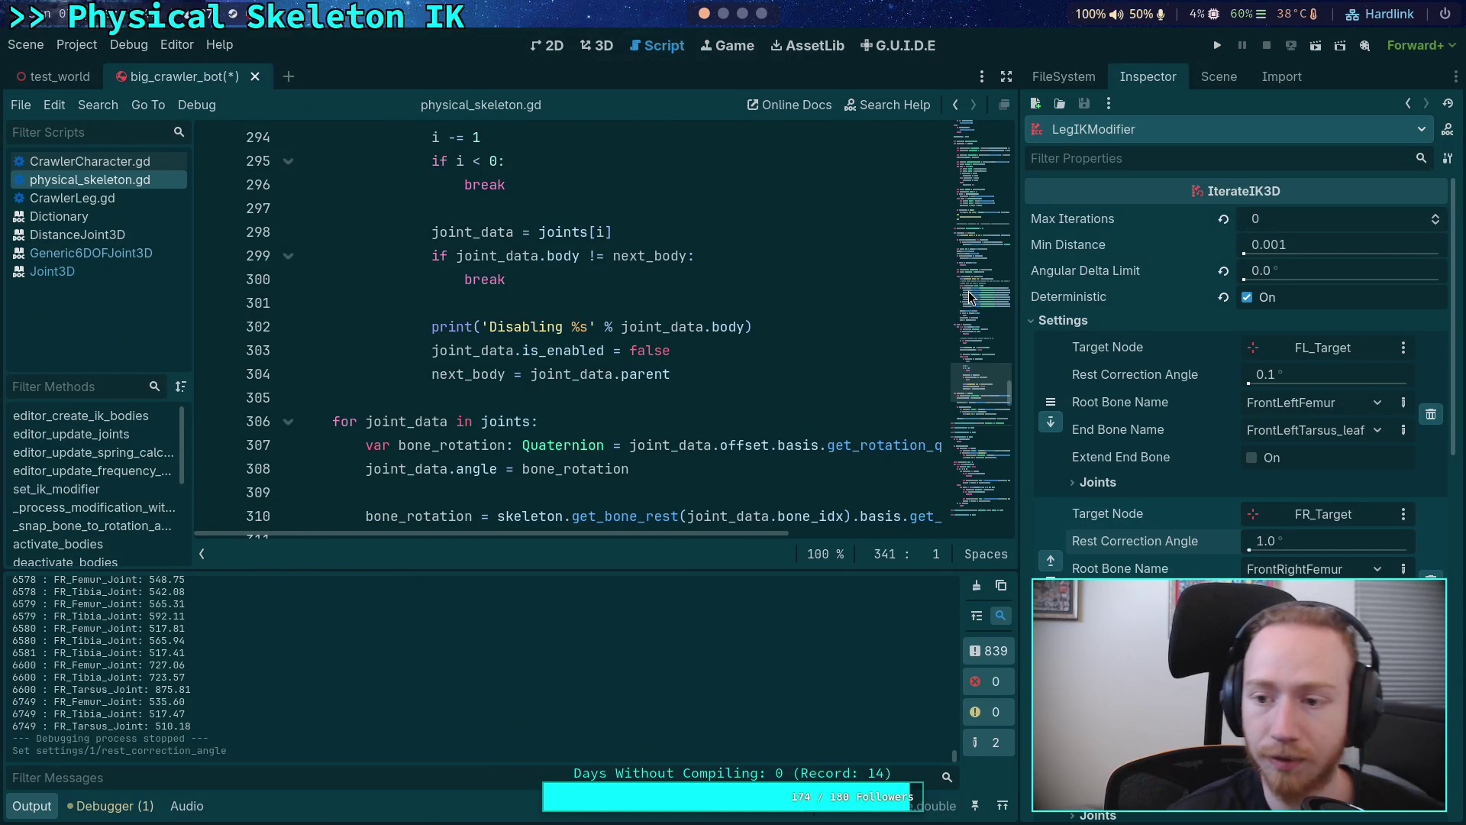
- Go to line 303 where joints are disabled, then run the test world again
{"action": "left_click", "coordinate": [817, 352]}
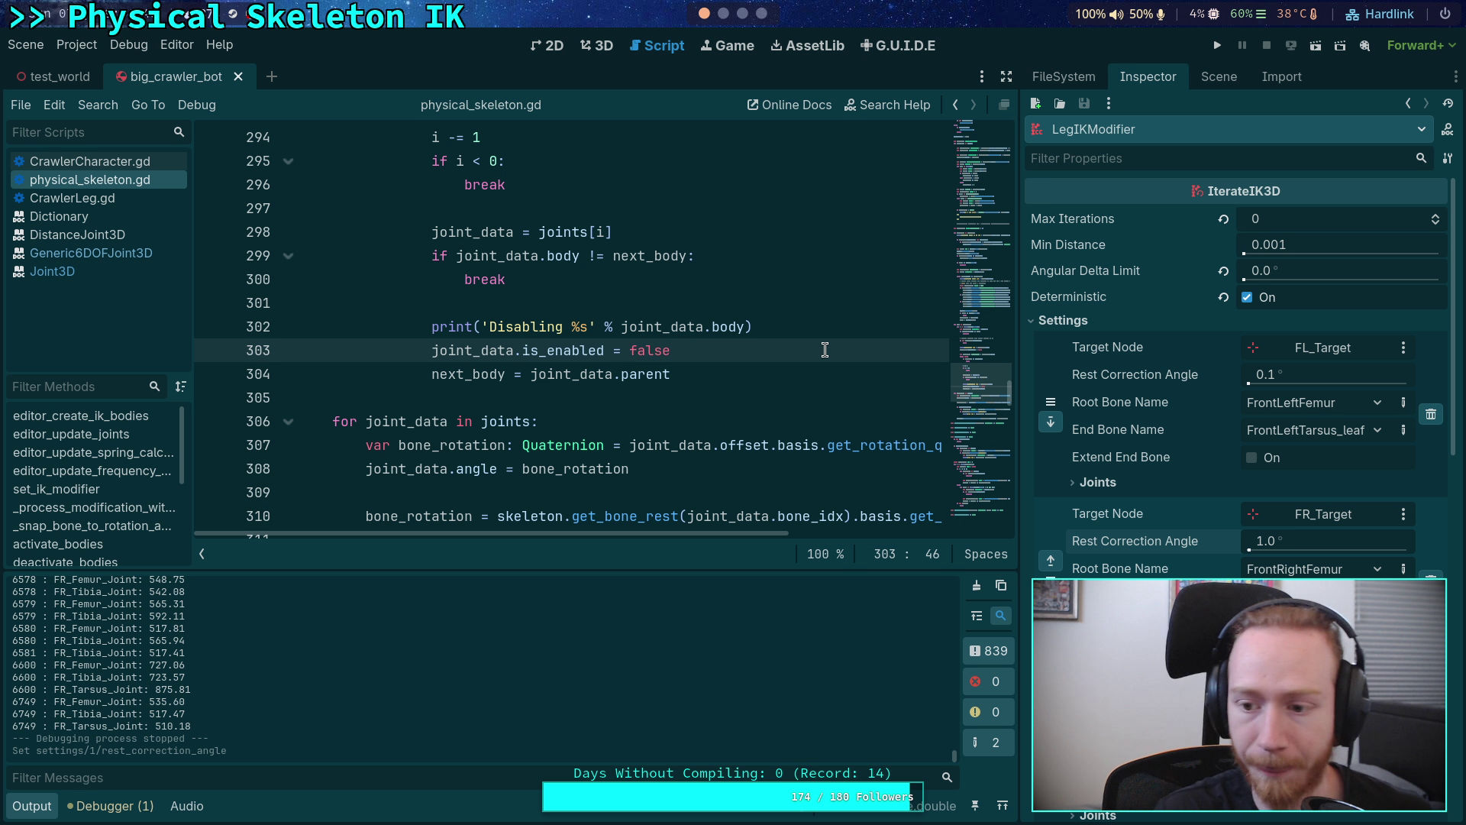
{"action": "left_click", "coordinate": [1218, 46]}
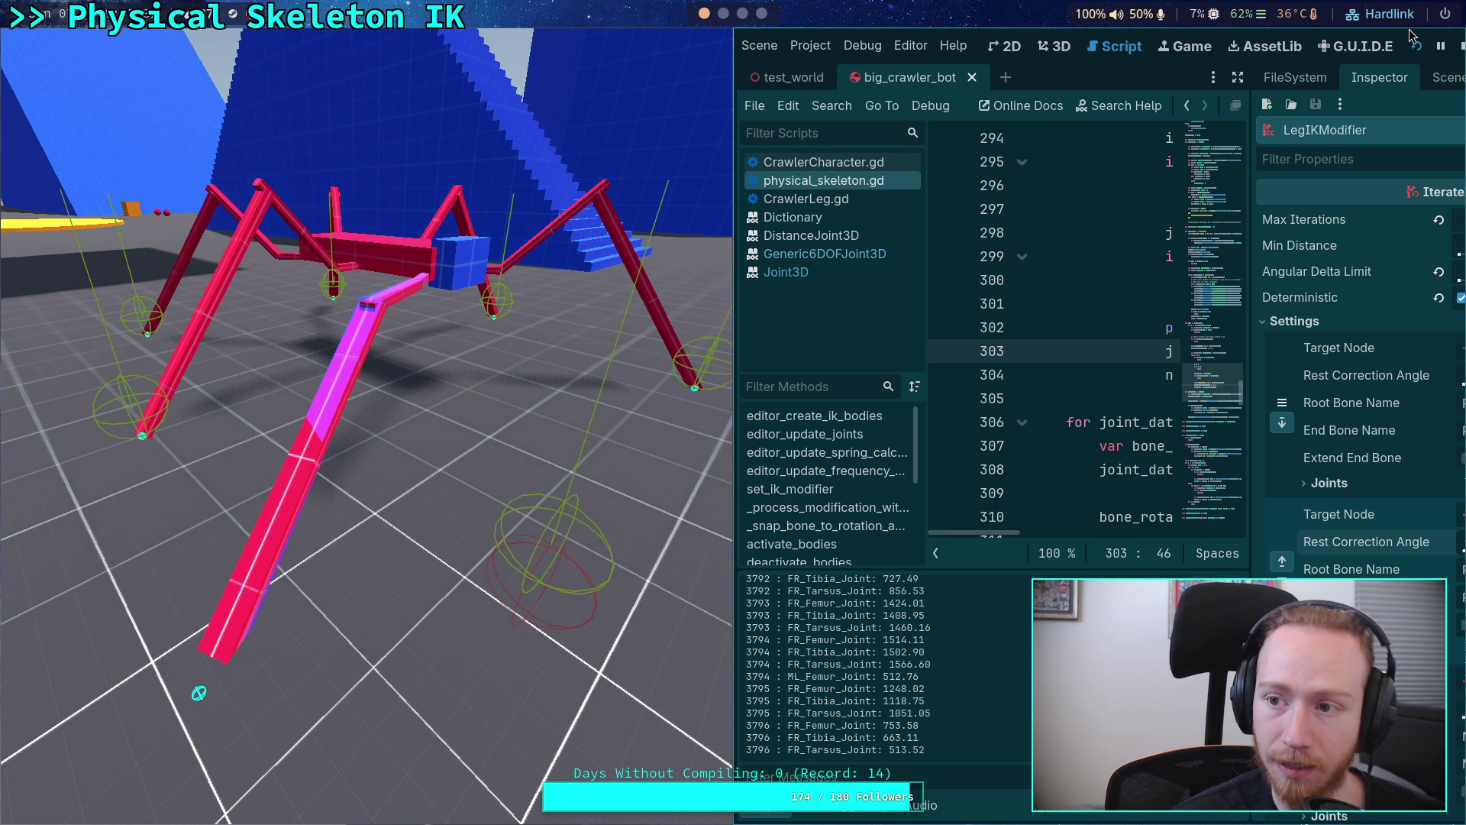
- Stop the game and set the FL, MR and BR legs' Rest Correction Angles to 1.0°
{"action": "left_click", "coordinate": [1457, 51]}
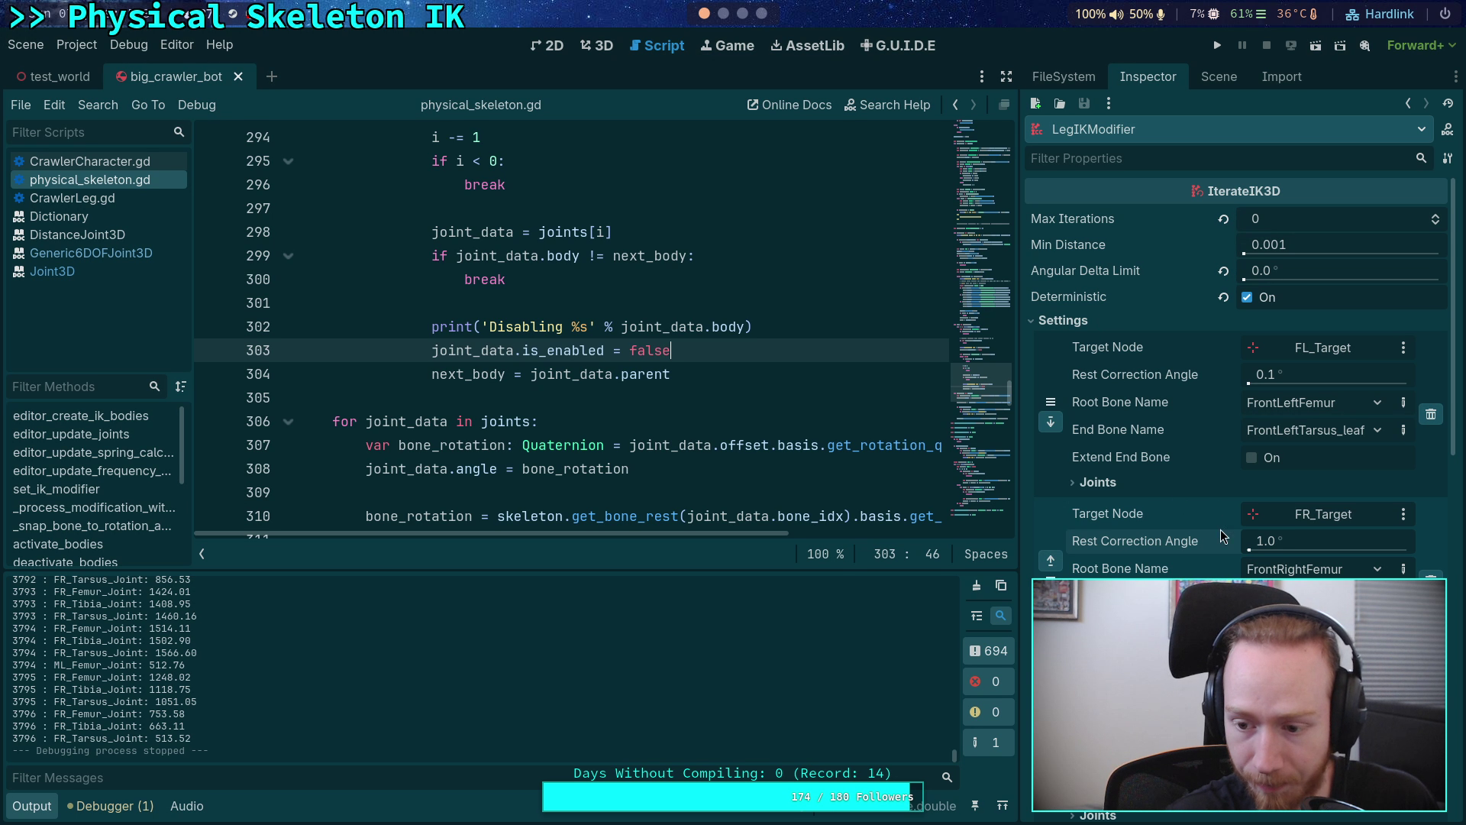
{"action": "key", "text": "Return"}
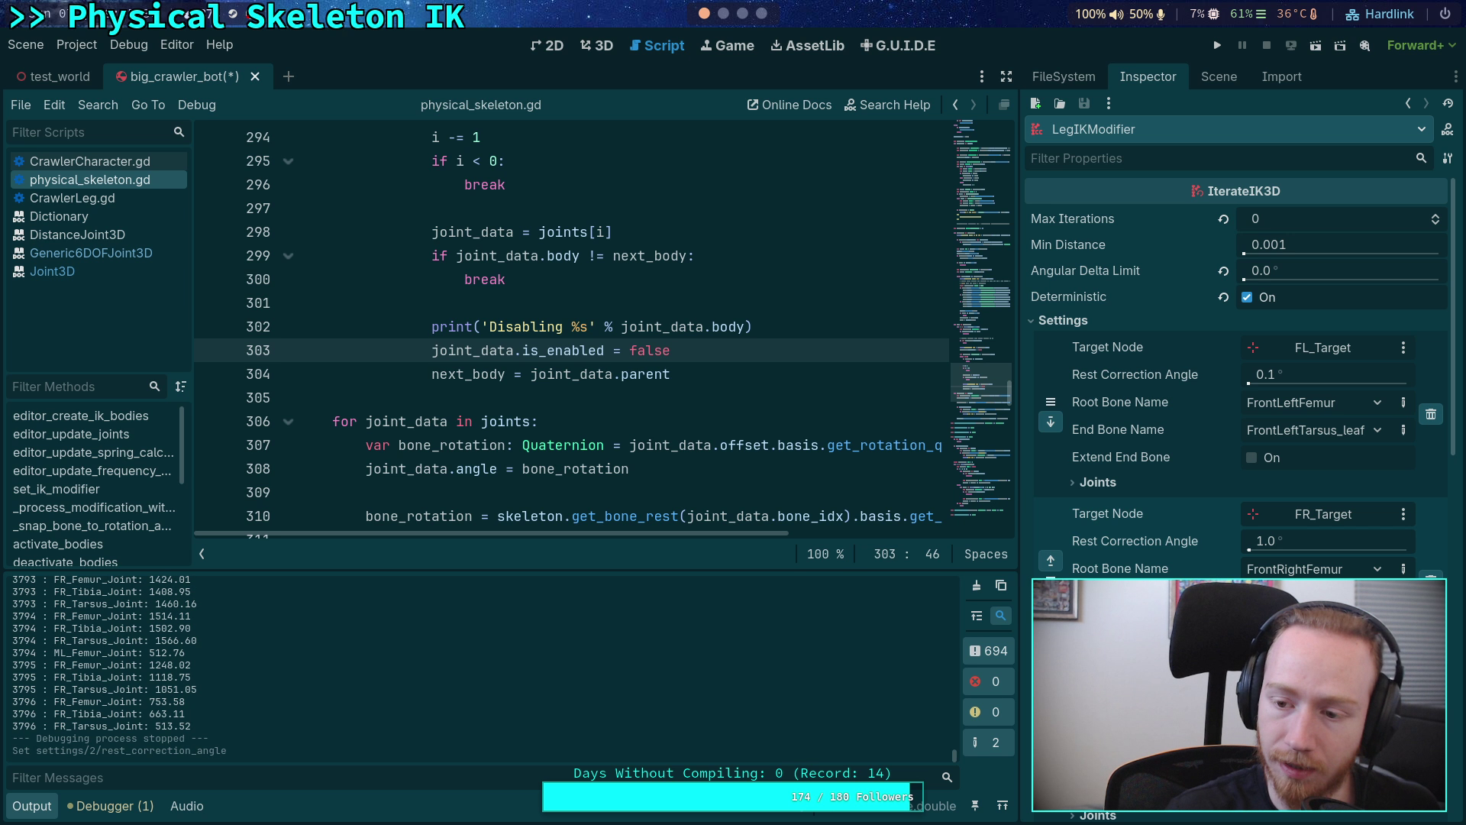
{"action": "left_click", "coordinate": [1293, 372]}
{"action": "type", "text": "1"}
{"action": "key", "text": "Return"}
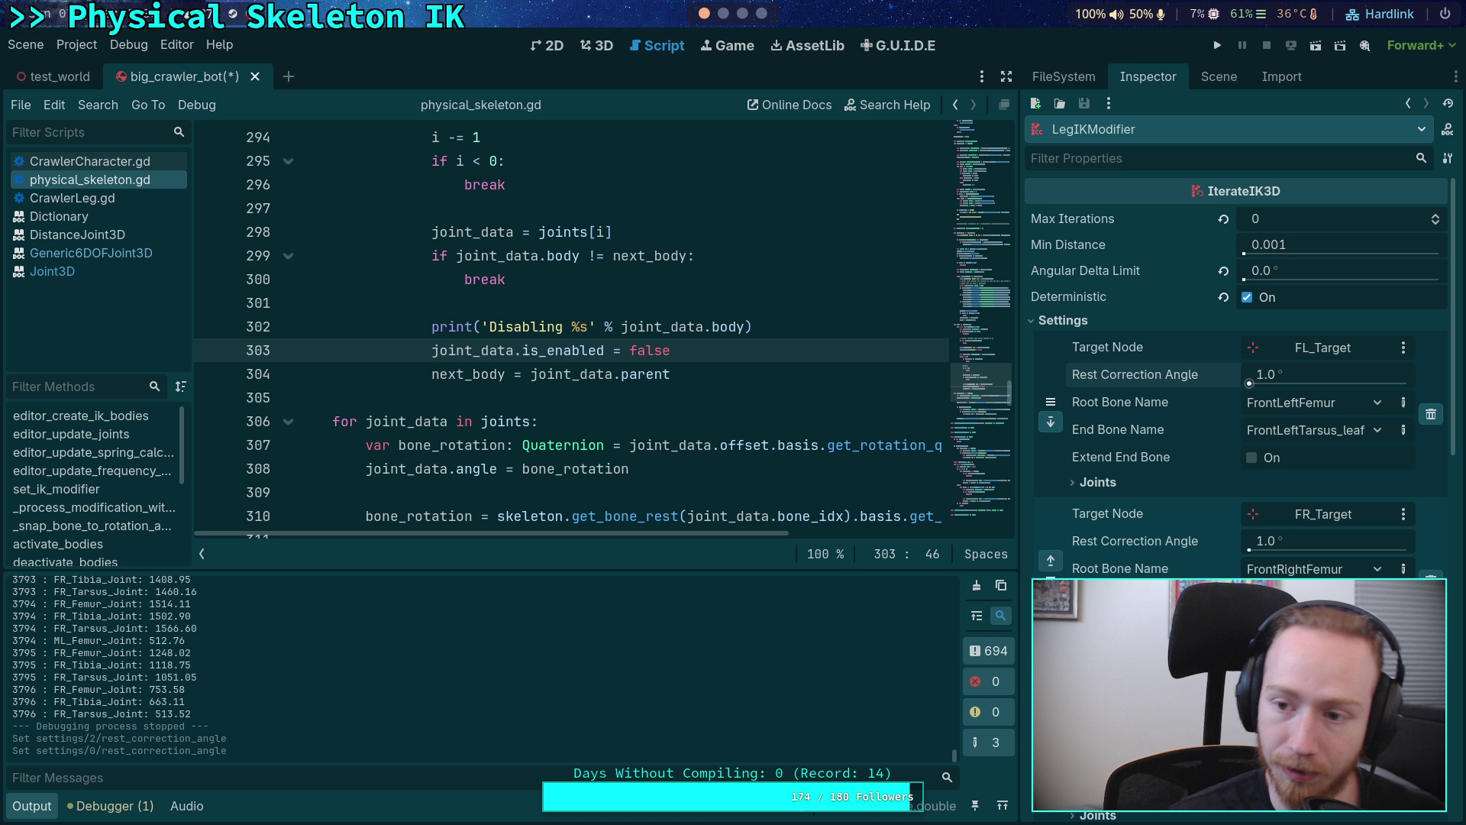
{"action": "scroll", "coordinate": [1143, 477], "scroll_direction": "down", "scroll_amount": 5}
{"action": "left_click", "coordinate": [1303, 474]}
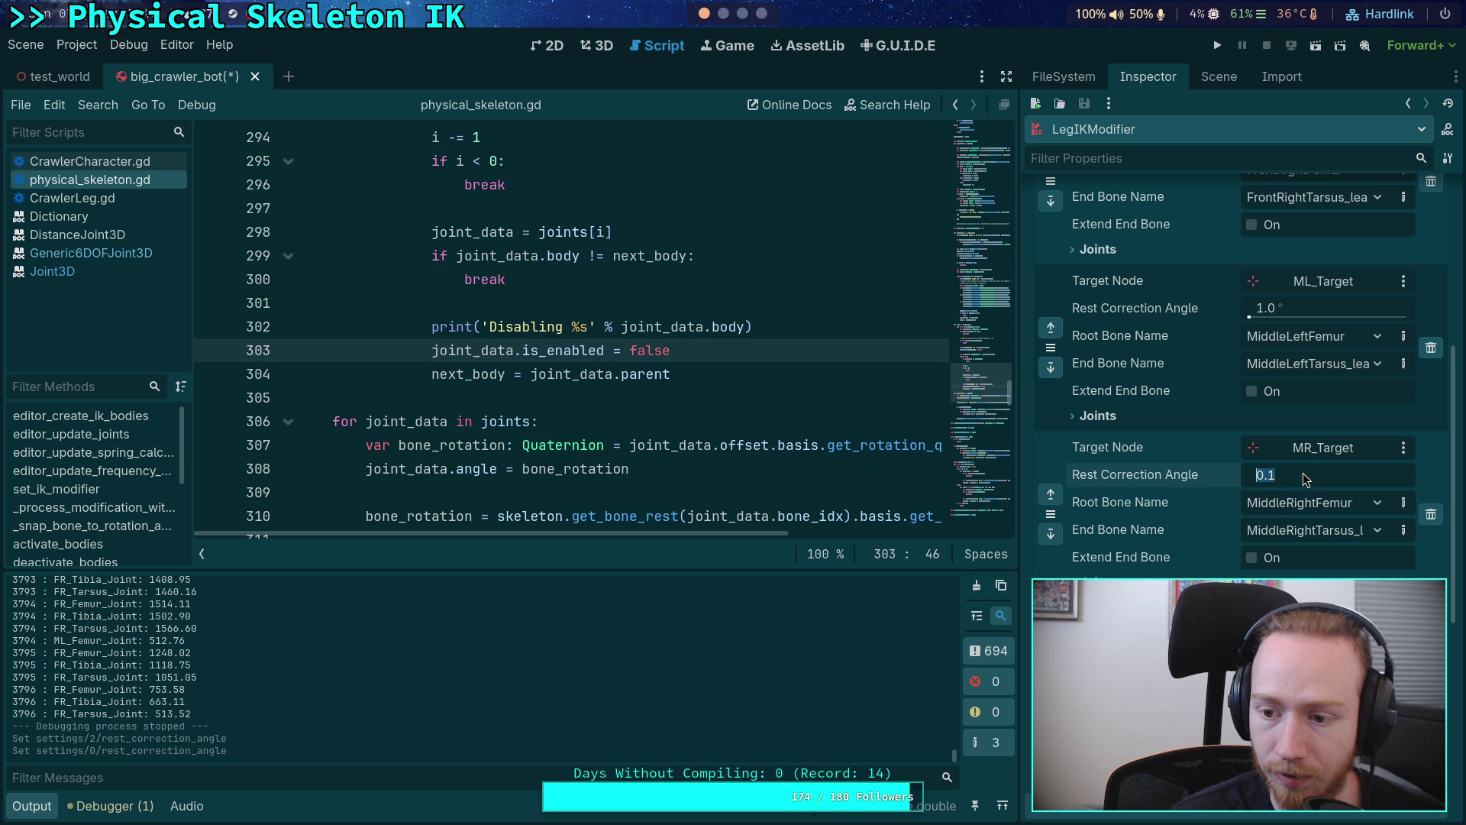
{"action": "type", "text": "1"}
{"action": "key", "text": "Return"}
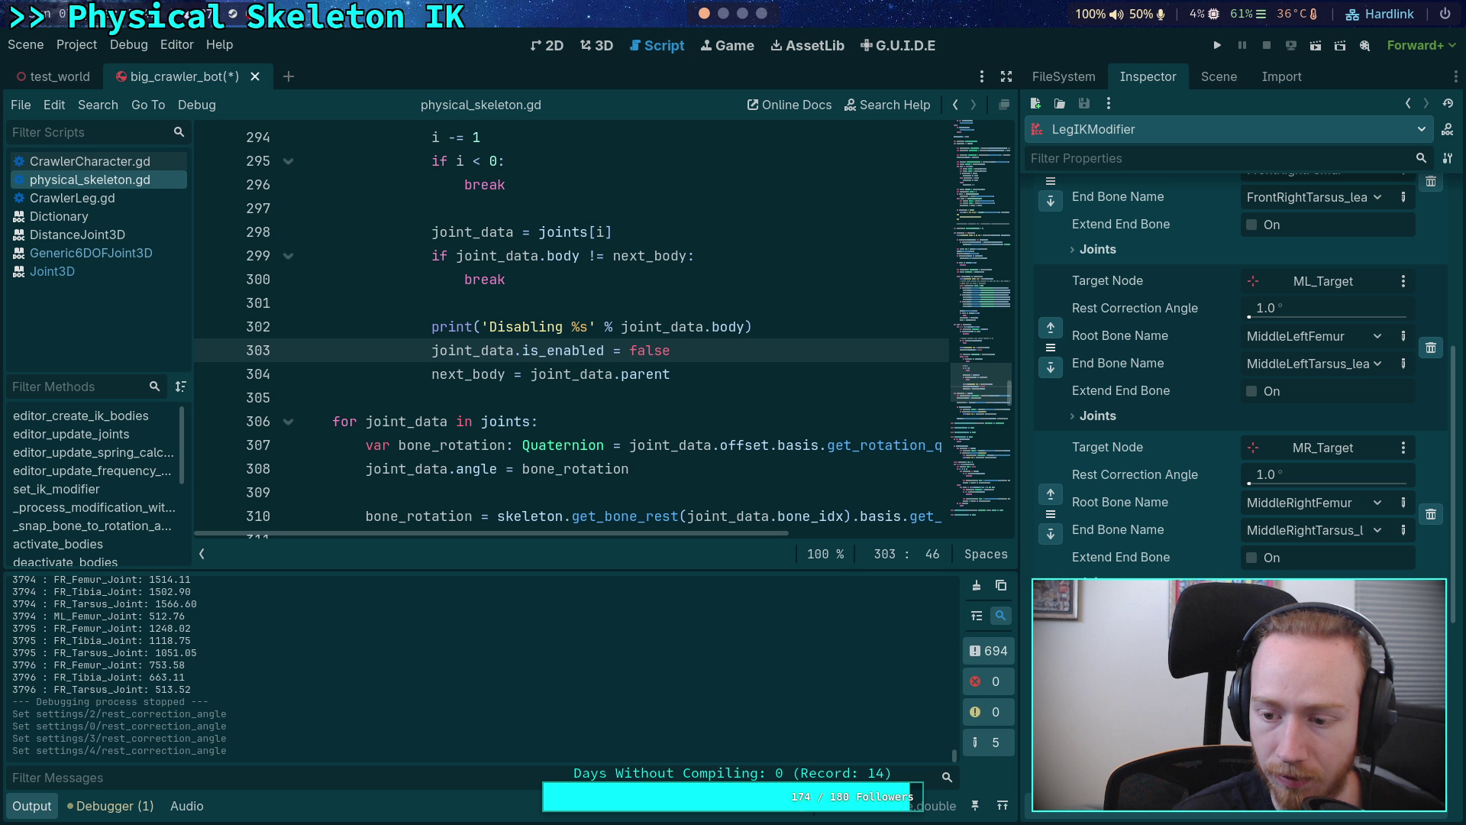
{"action": "scroll", "coordinate": [1277, 384], "scroll_direction": "up", "scroll_amount": 6}
{"action": "key", "text": "Return"}
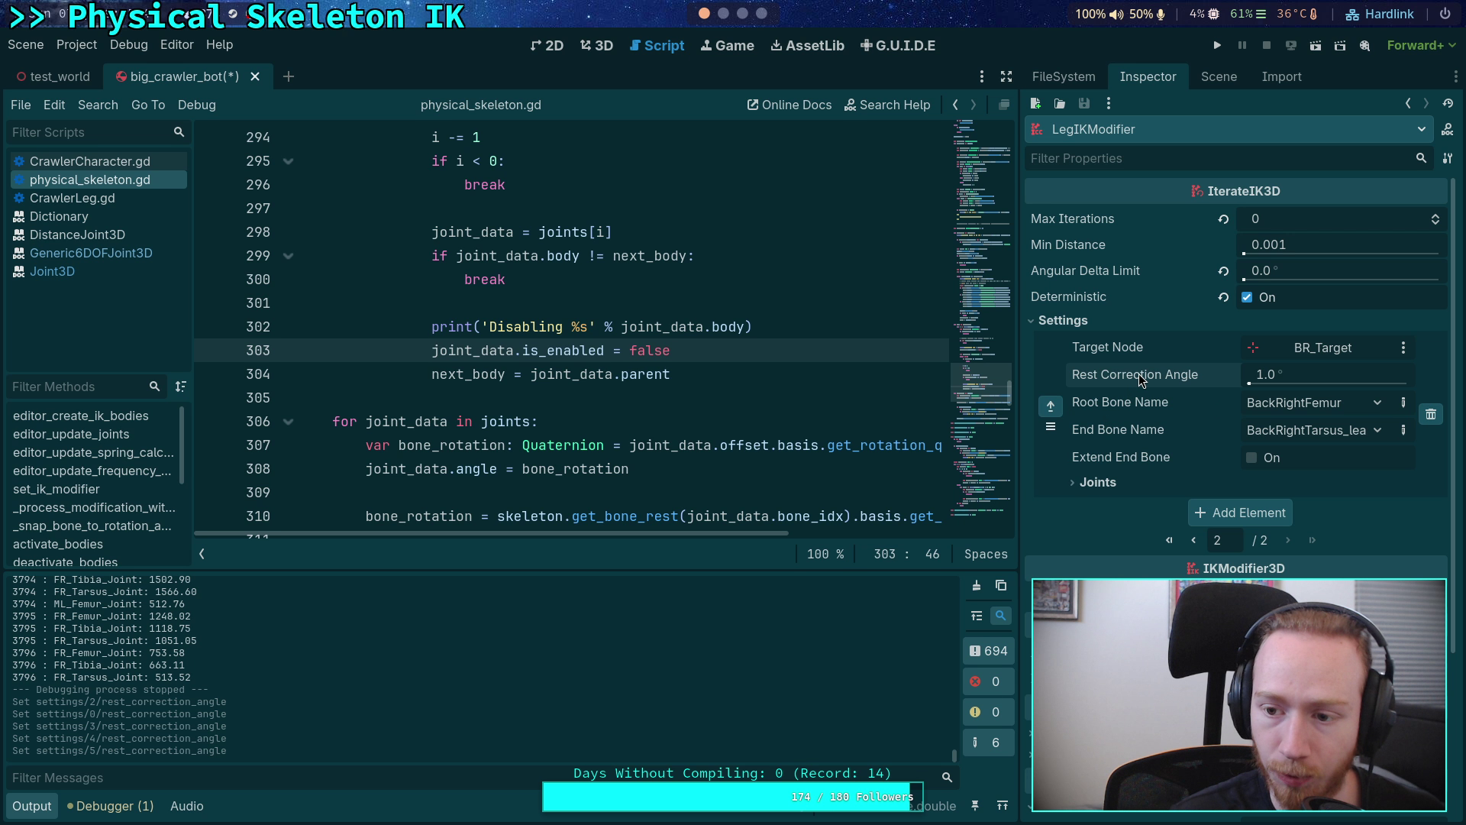
{"action": "left_click", "coordinate": [1194, 540]}
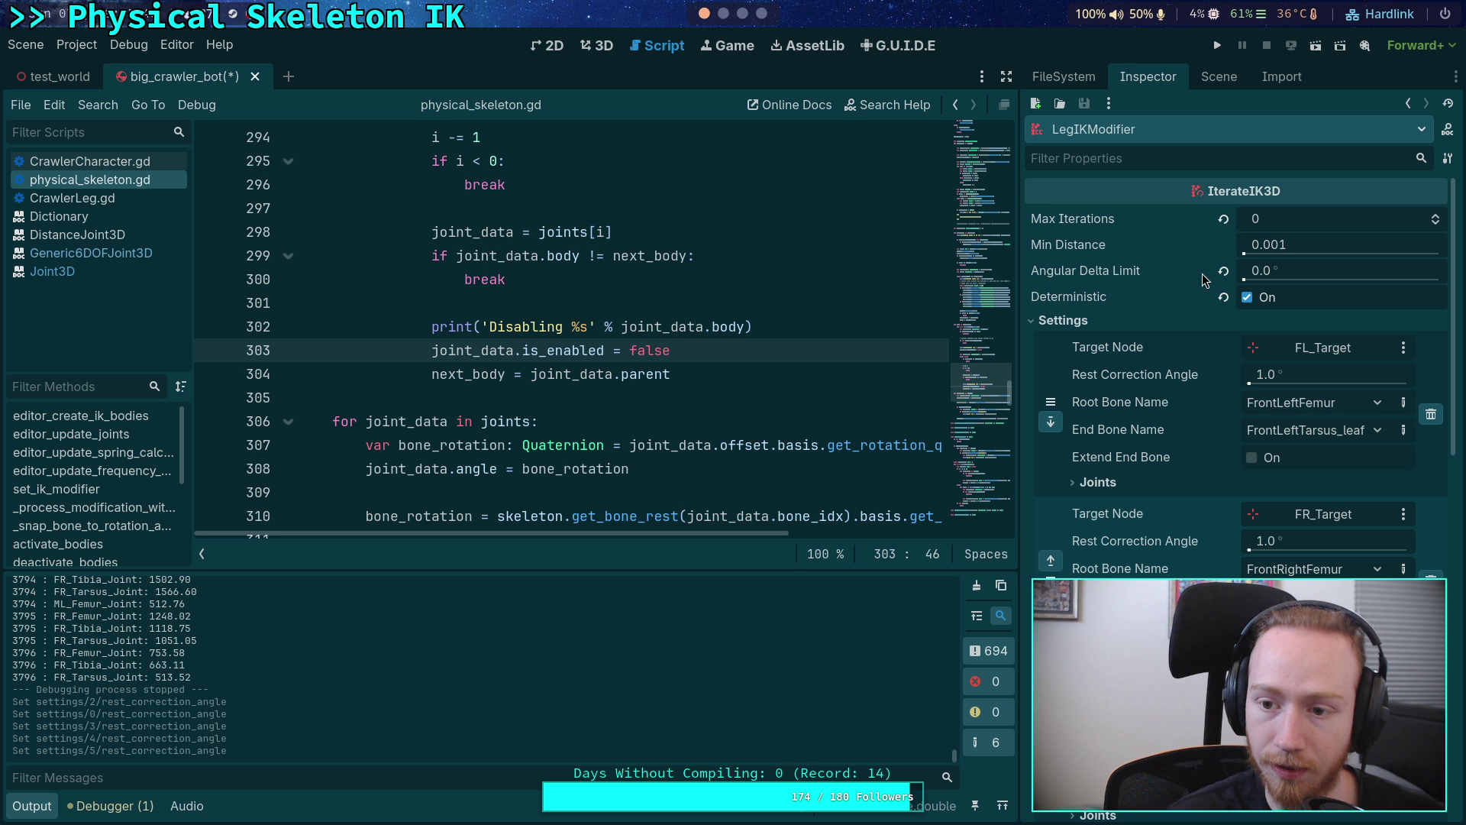
- Set Max Iterations to 10 and Angular Delta Limit to 0.01°, then save and run
{"action": "mouse_move", "coordinate": [1330, 269]}
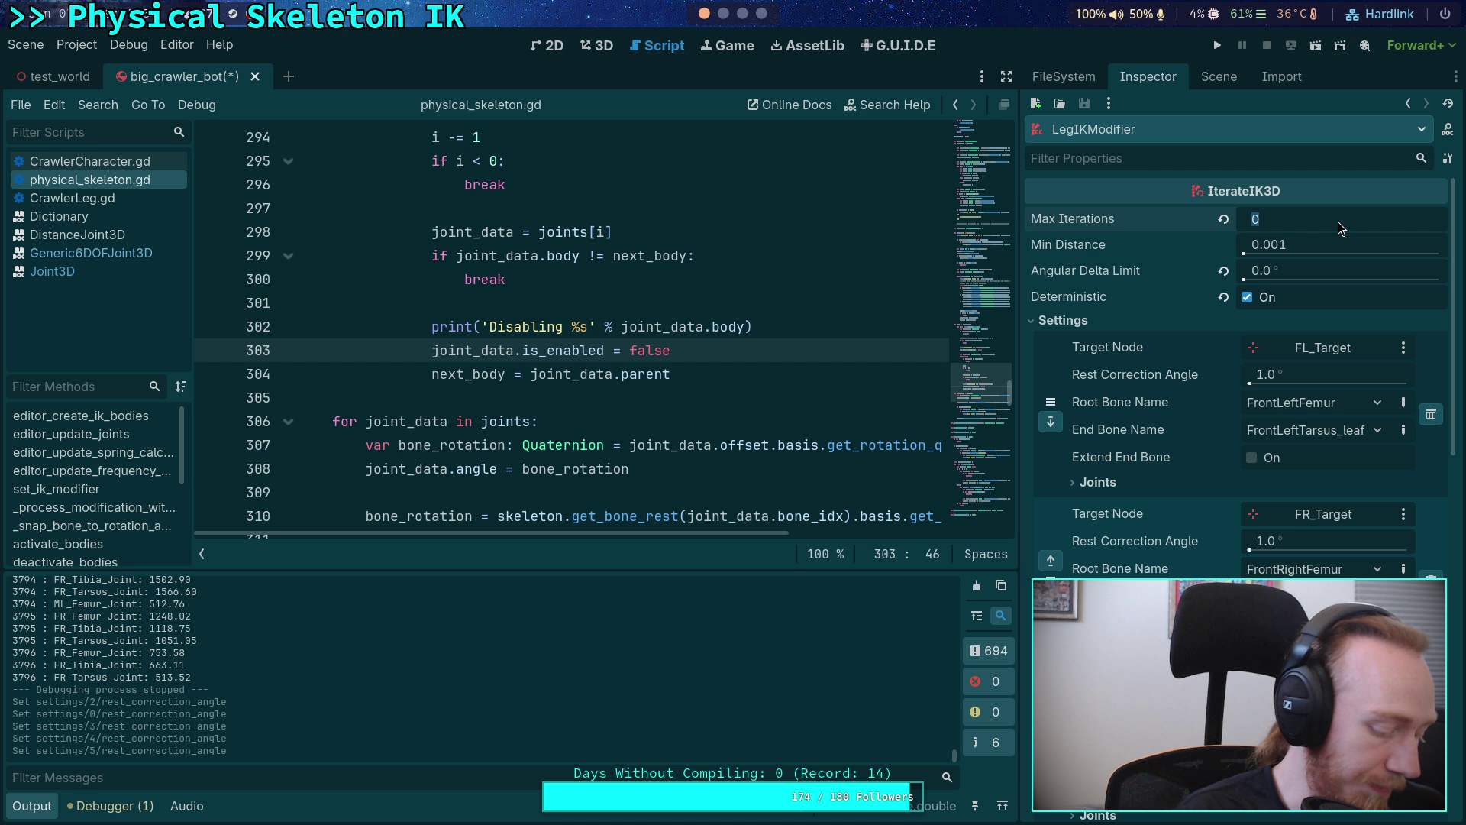
{"action": "type", "text": "10"}
{"action": "key", "text": "Return"}
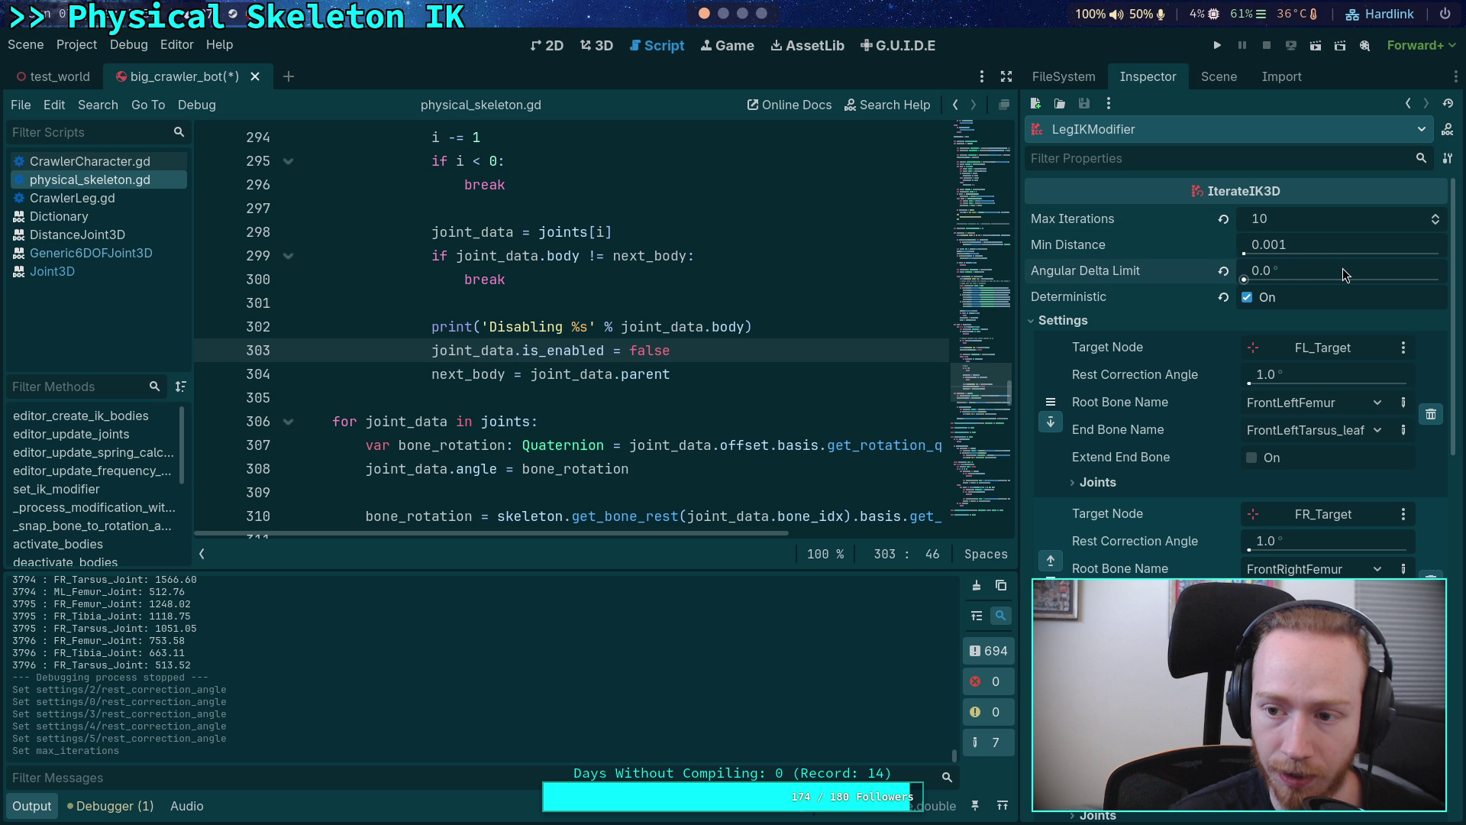
{"action": "type", "text": "0.01"}
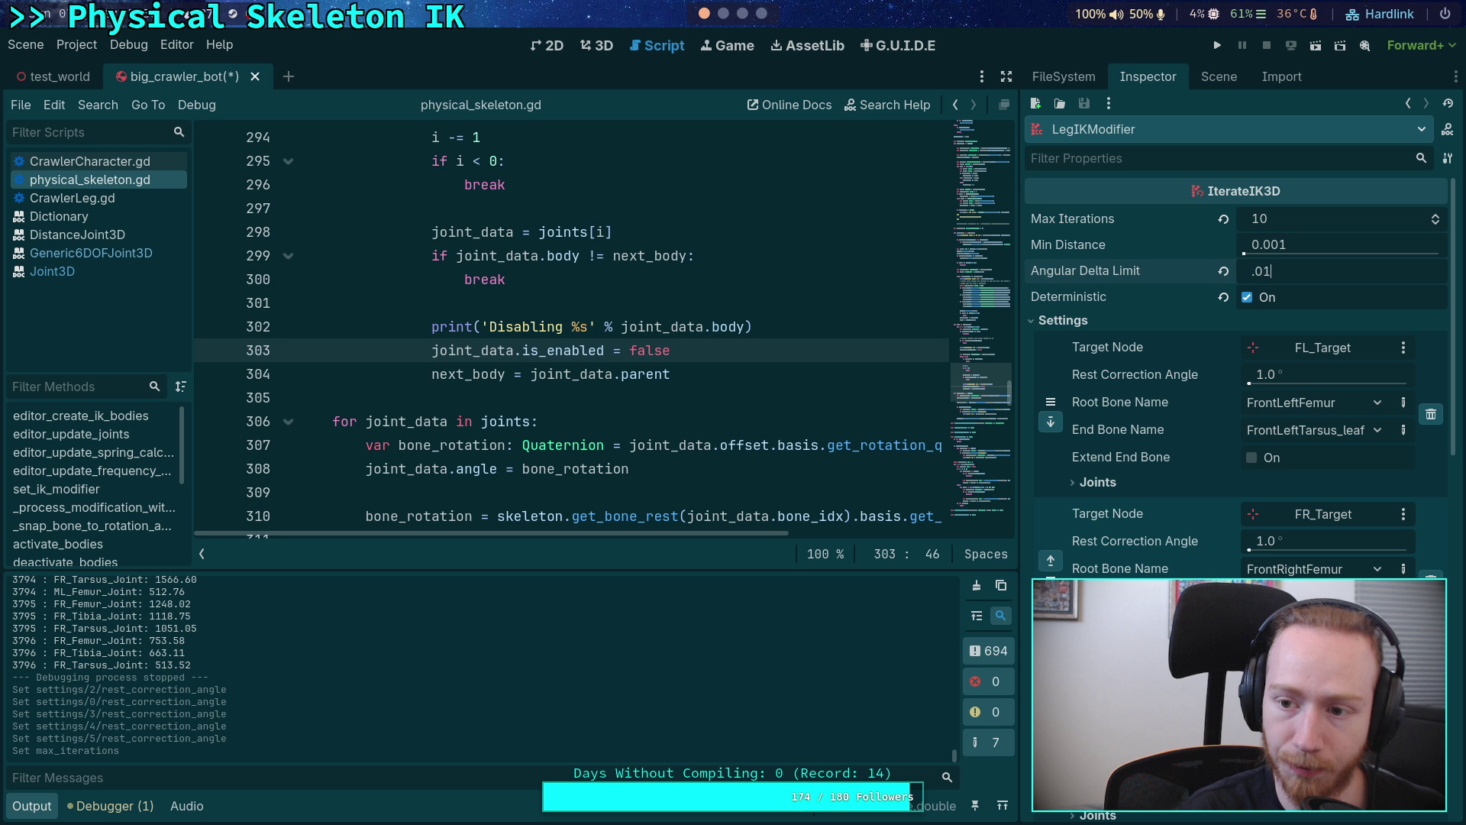
{"action": "key", "text": "Return"}
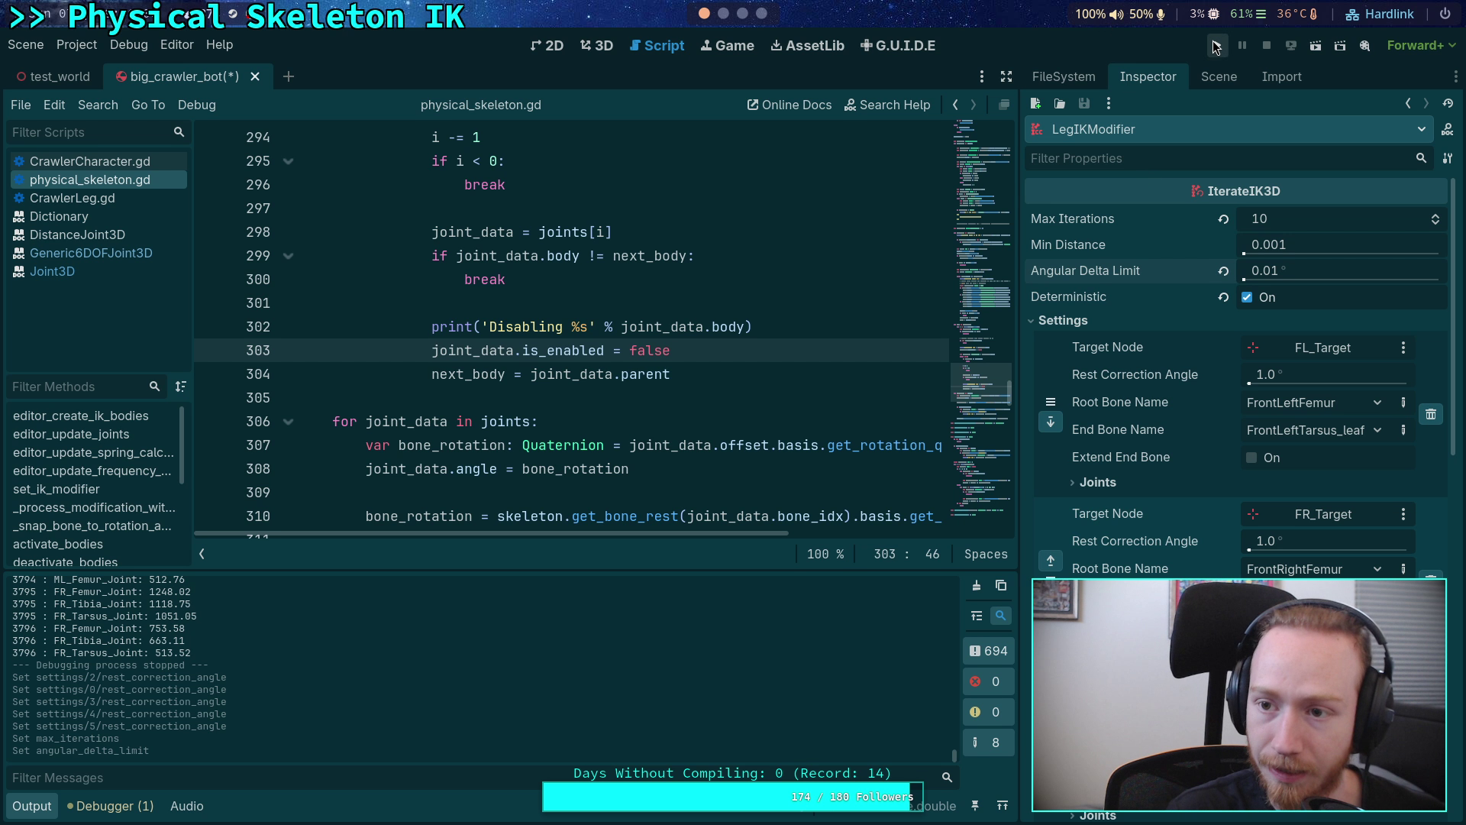
{"action": "left_click", "coordinate": [1216, 46]}
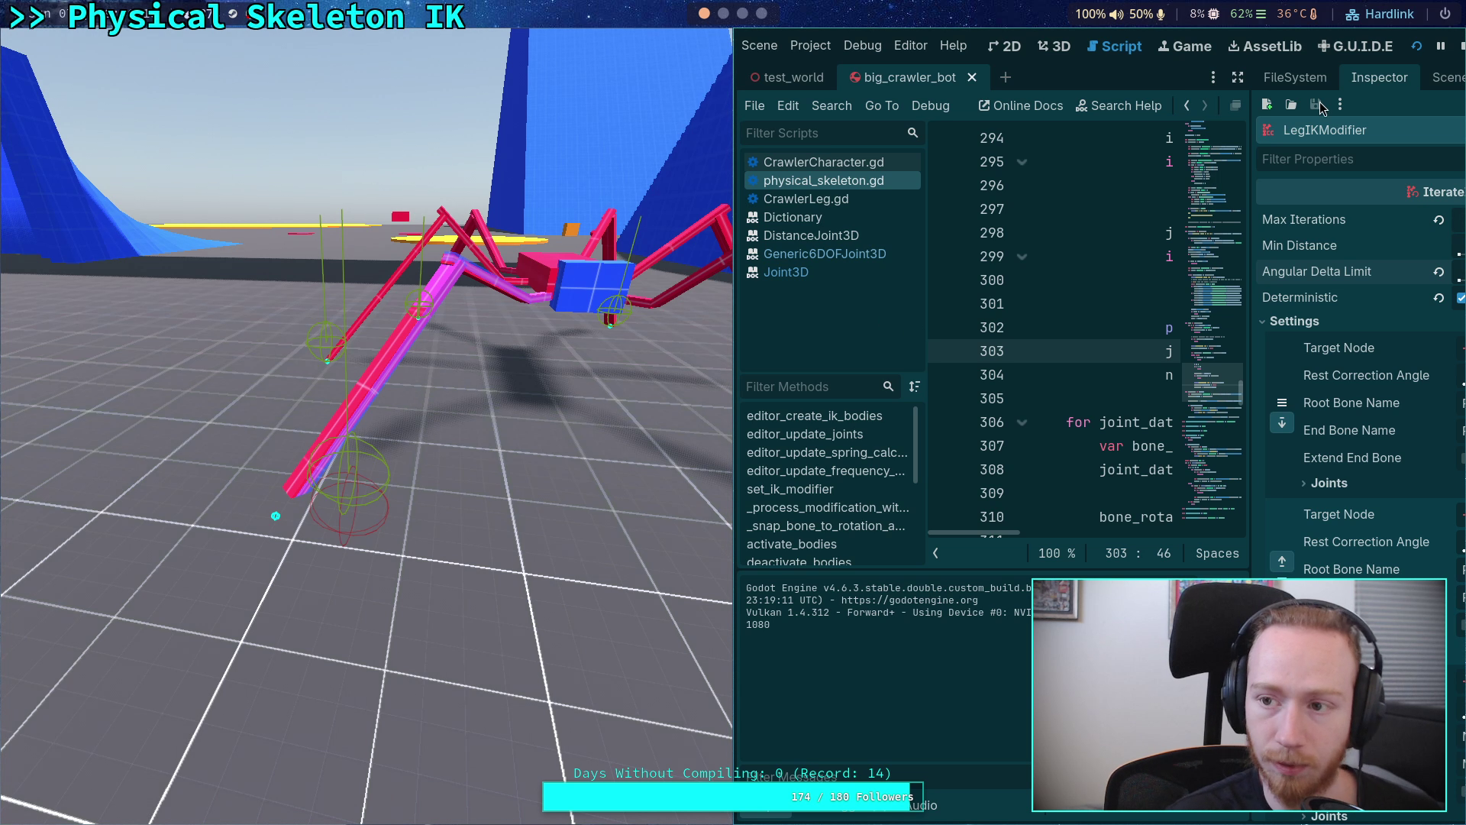
- Stop the game and enable the Z angular motor on FR_Femur_Joint
{"action": "left_click", "coordinate": [1460, 47]}
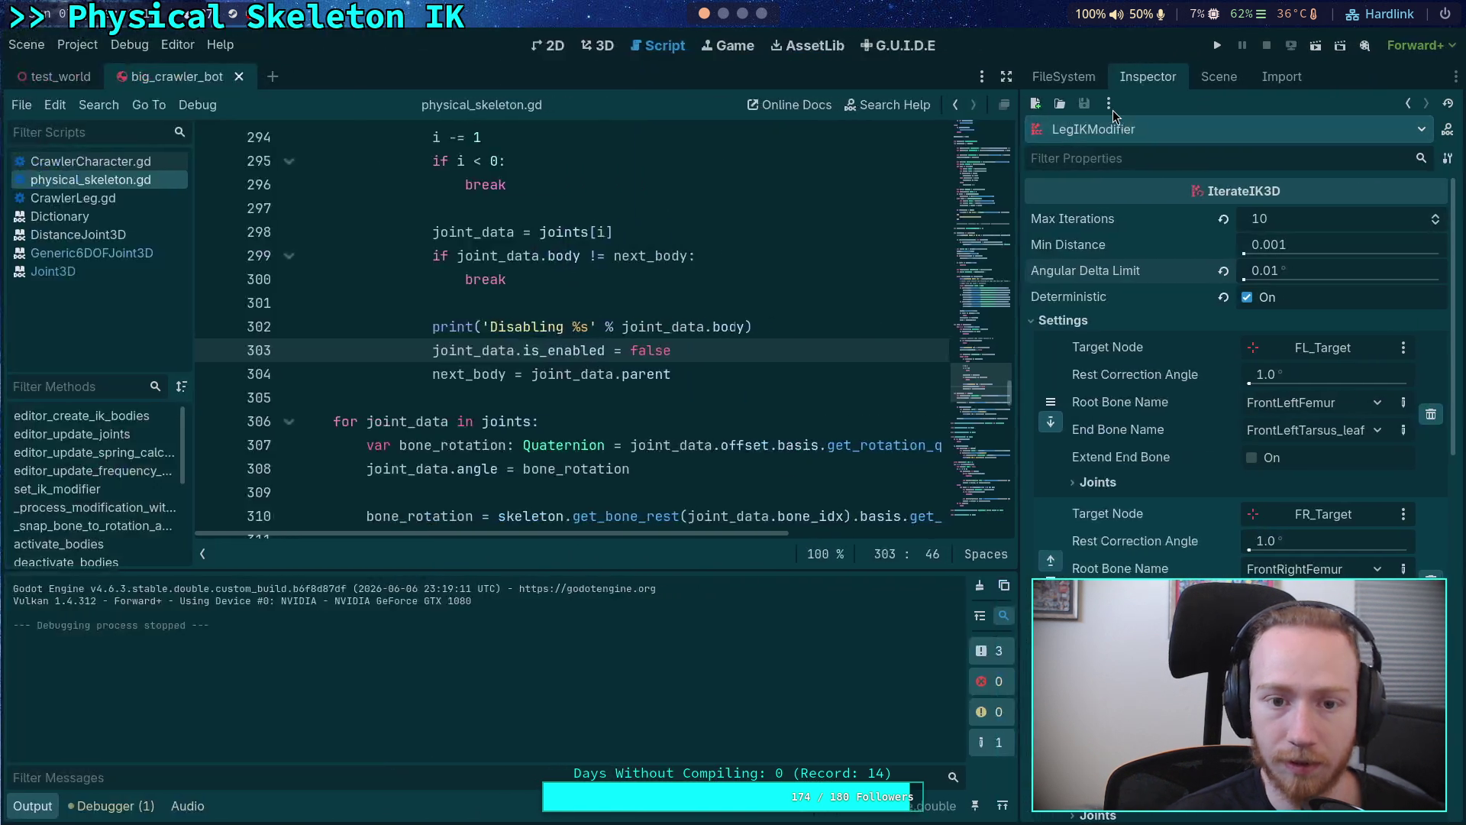
{"action": "left_click", "coordinate": [1229, 73]}
{"action": "left_click", "coordinate": [1125, 342]}
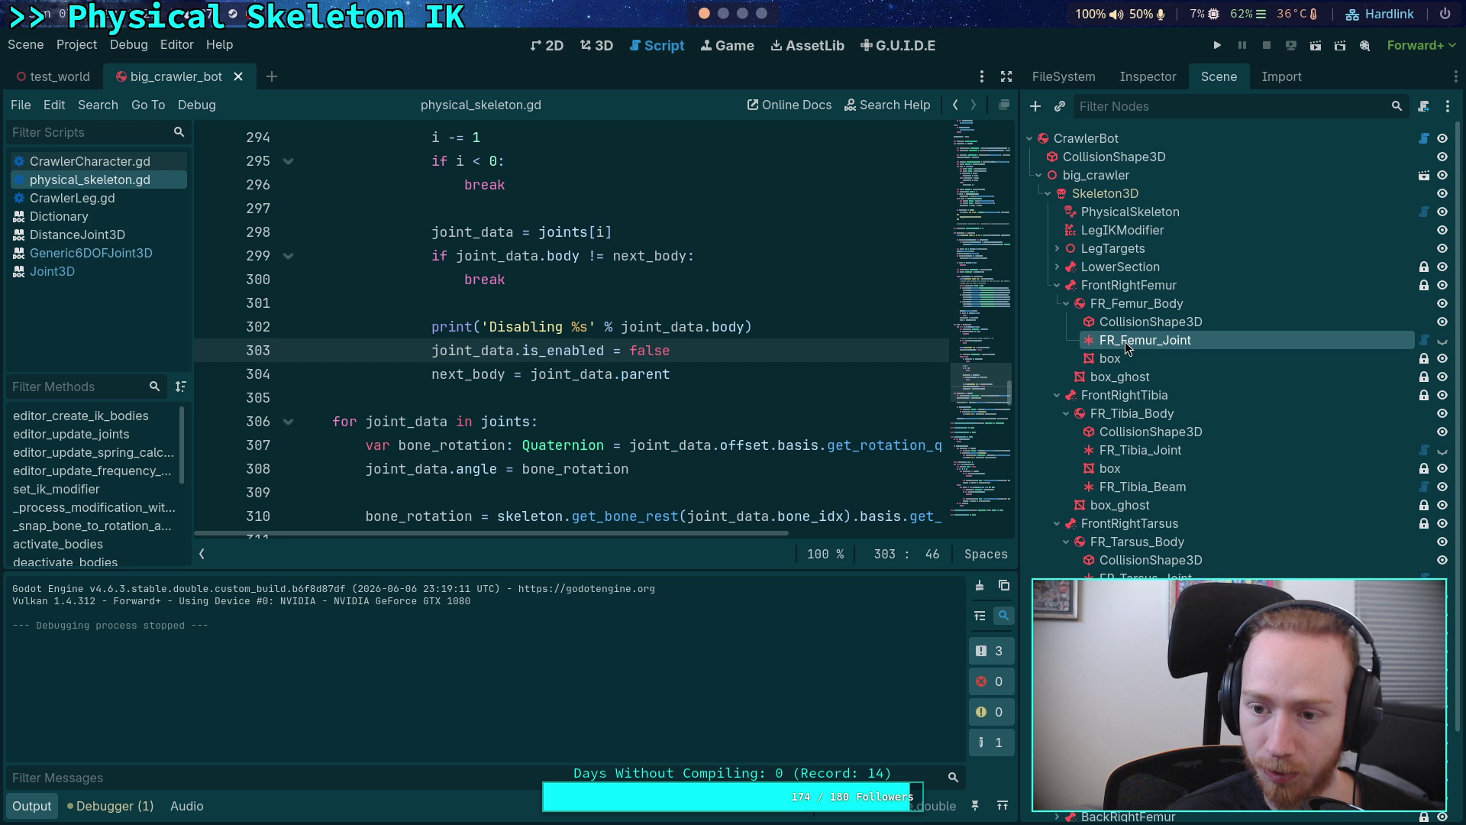
{"action": "left_click", "coordinate": [1153, 80]}
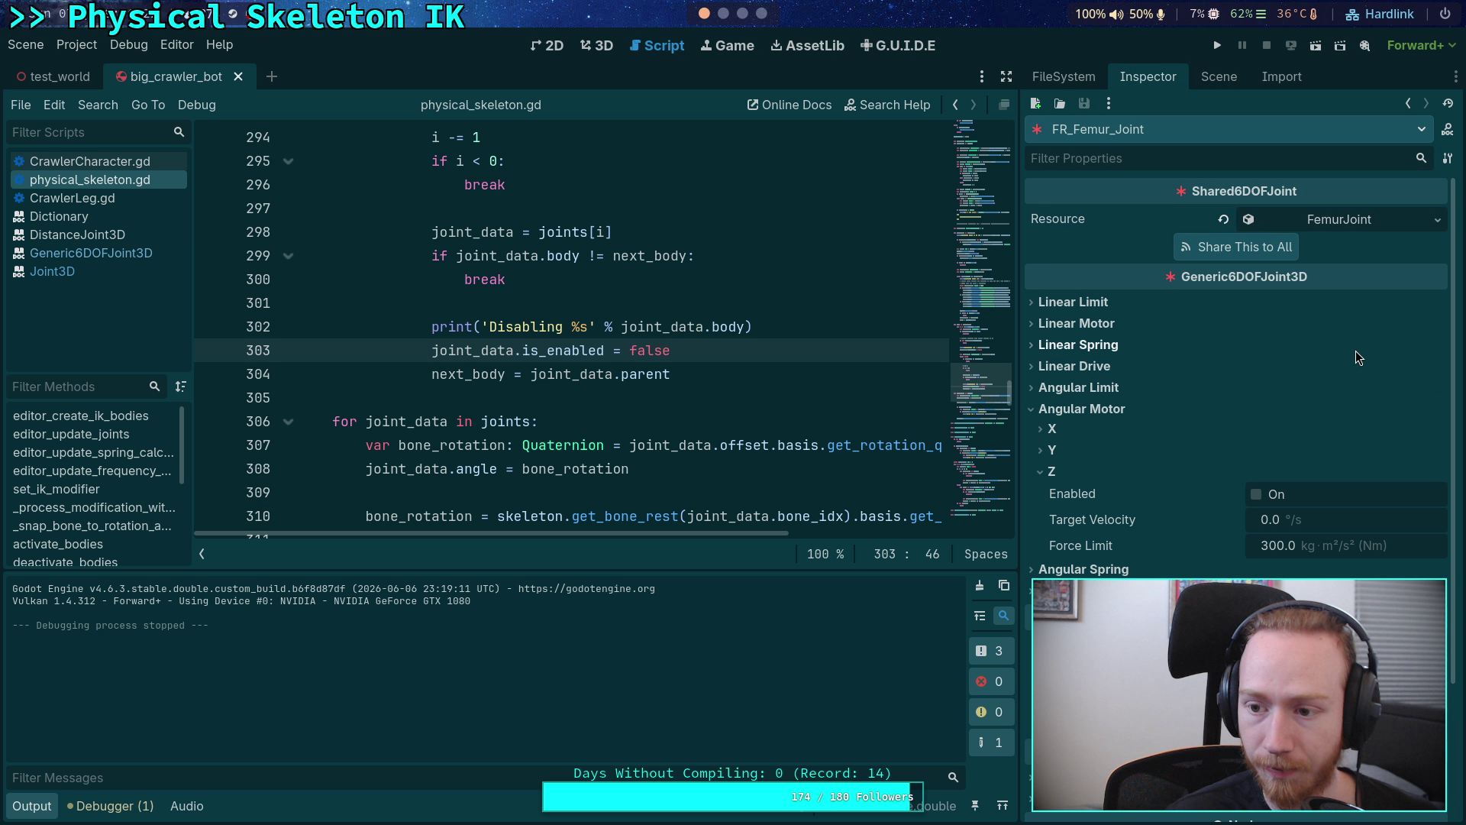
{"action": "left_click", "coordinate": [1257, 497]}
- Enable the X angular motors on FR_Tibia_Joint and FR_Tarsus_Joint, then save and run
{"action": "left_click", "coordinate": [1220, 76]}
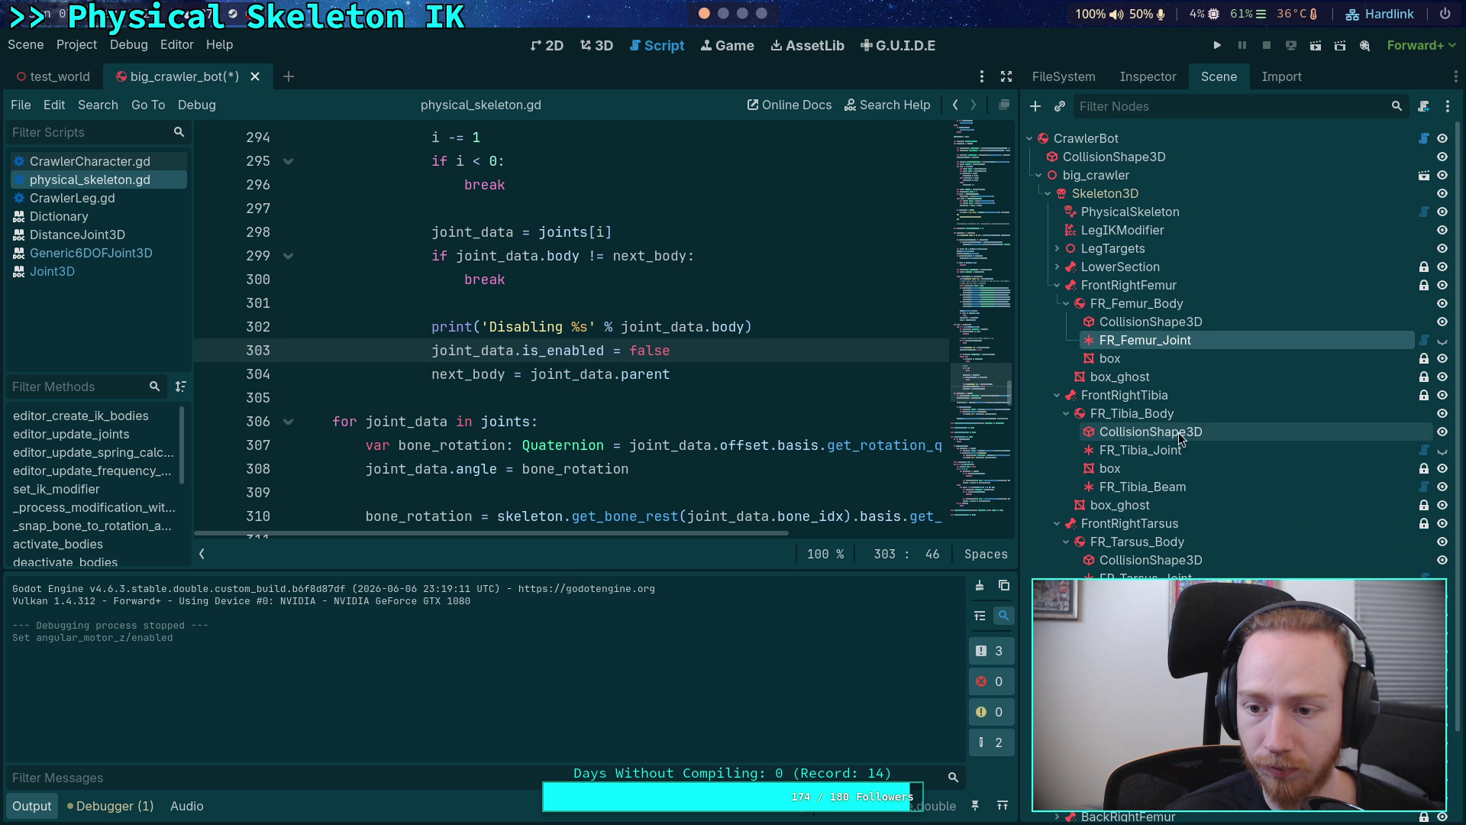
{"action": "left_click", "coordinate": [1140, 450]}
{"action": "left_click", "coordinate": [1148, 77]}
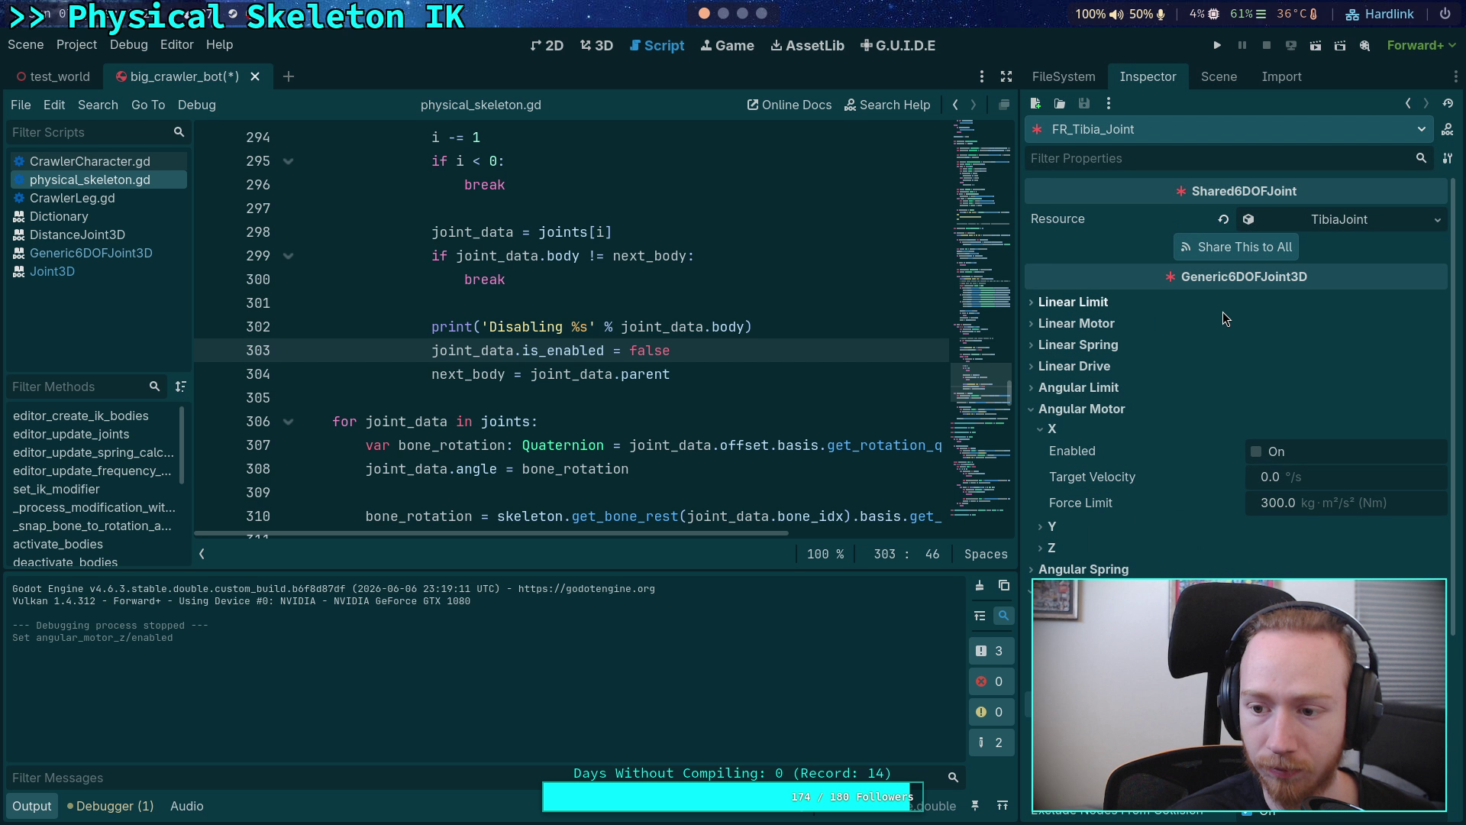
{"action": "left_click", "coordinate": [1257, 454]}
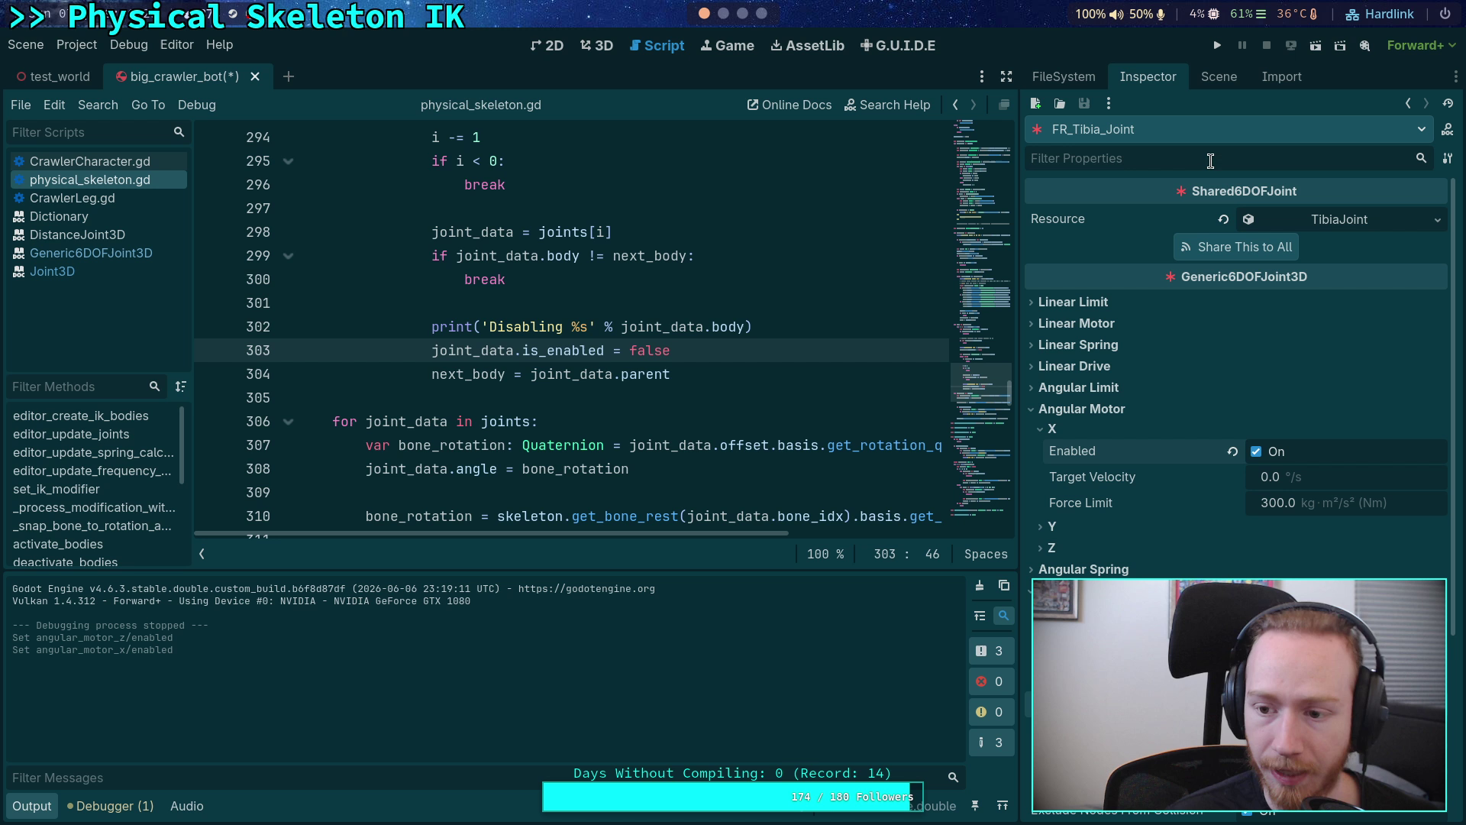
{"action": "left_click", "coordinate": [1232, 76]}
{"action": "left_click", "coordinate": [1134, 575]}
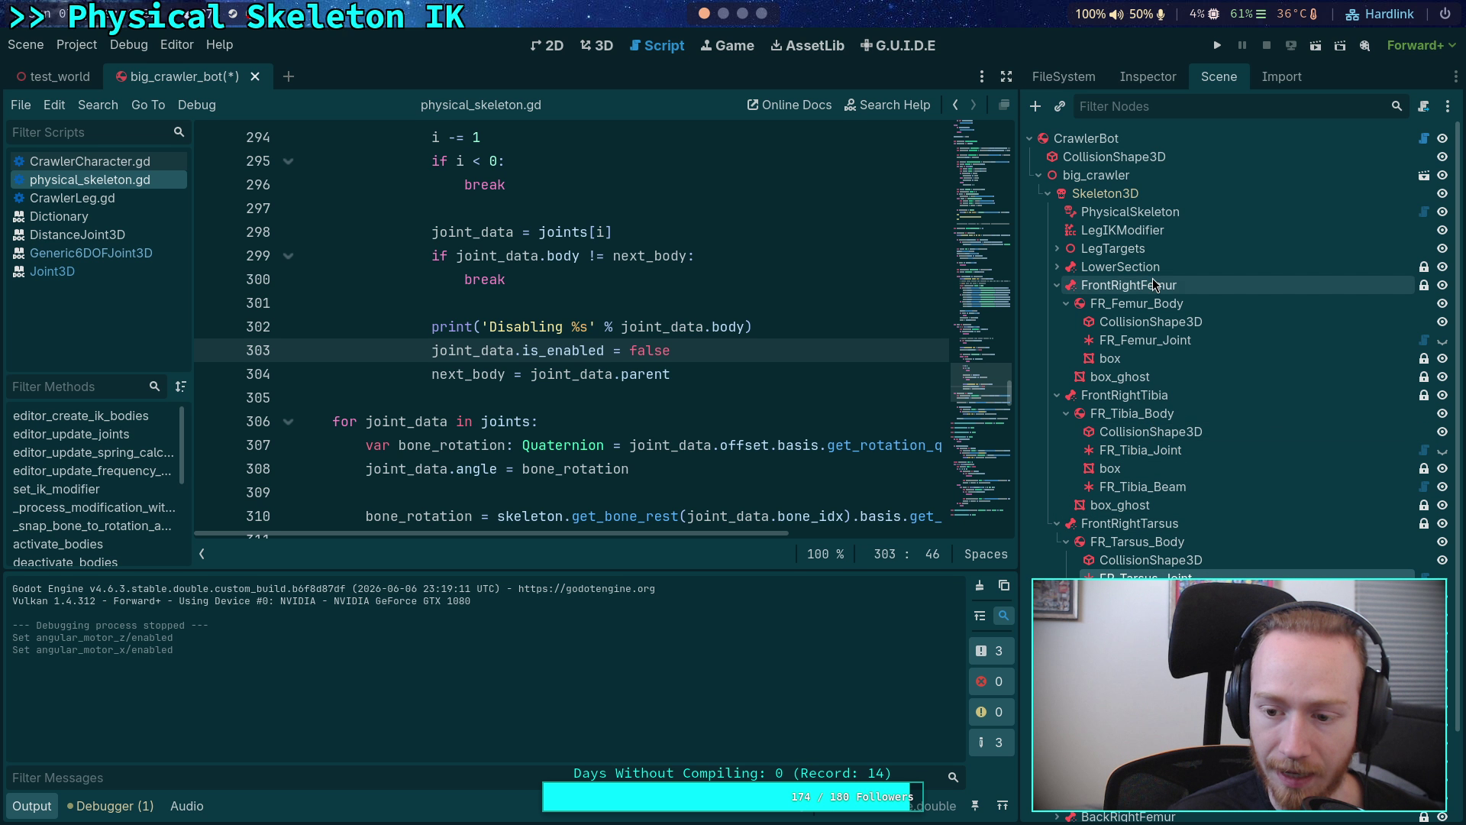
{"action": "left_click", "coordinate": [1150, 77]}
{"action": "left_click", "coordinate": [1256, 452]}
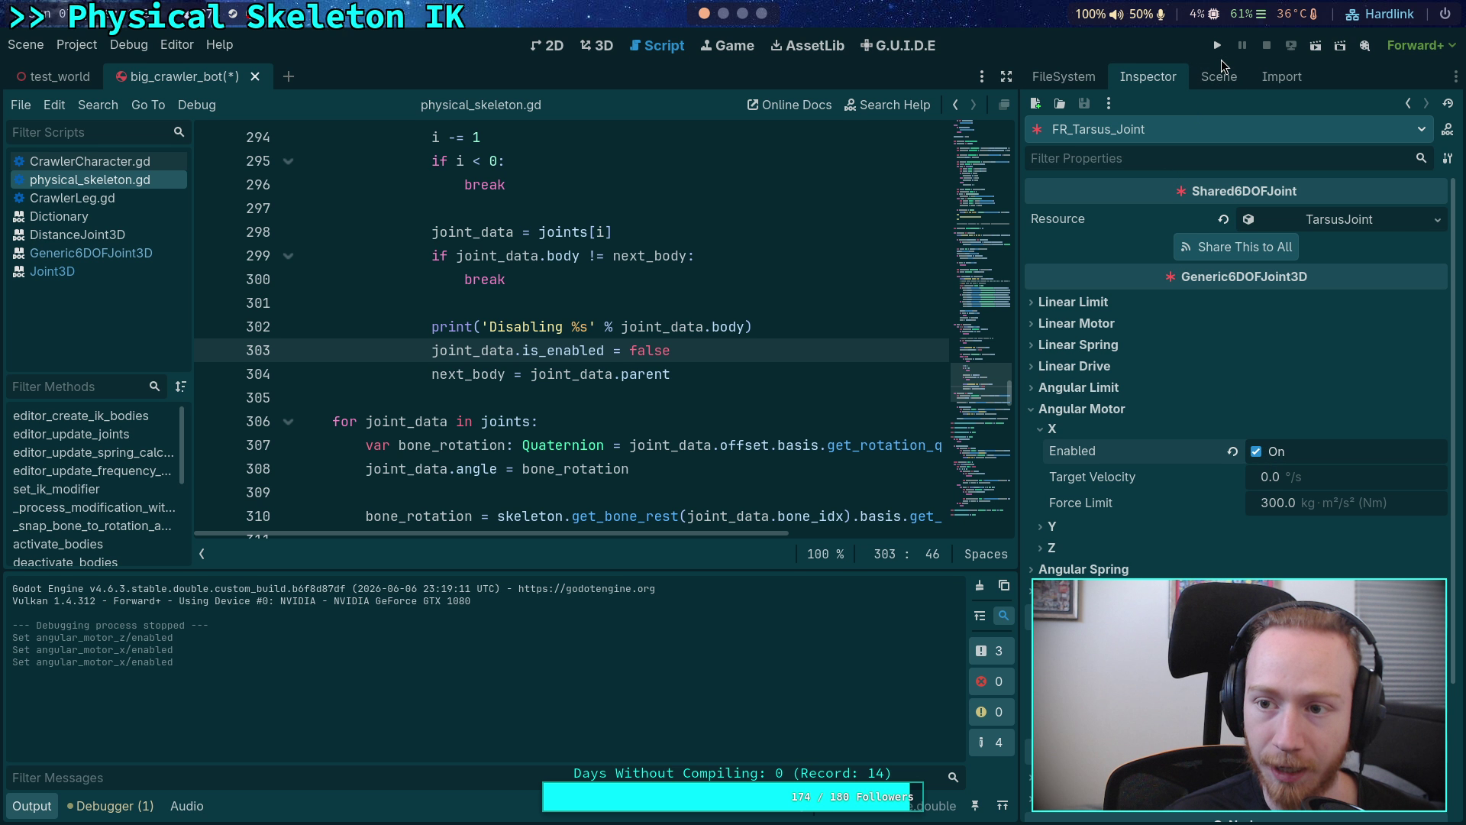
{"action": "left_click", "coordinate": [1219, 47]}
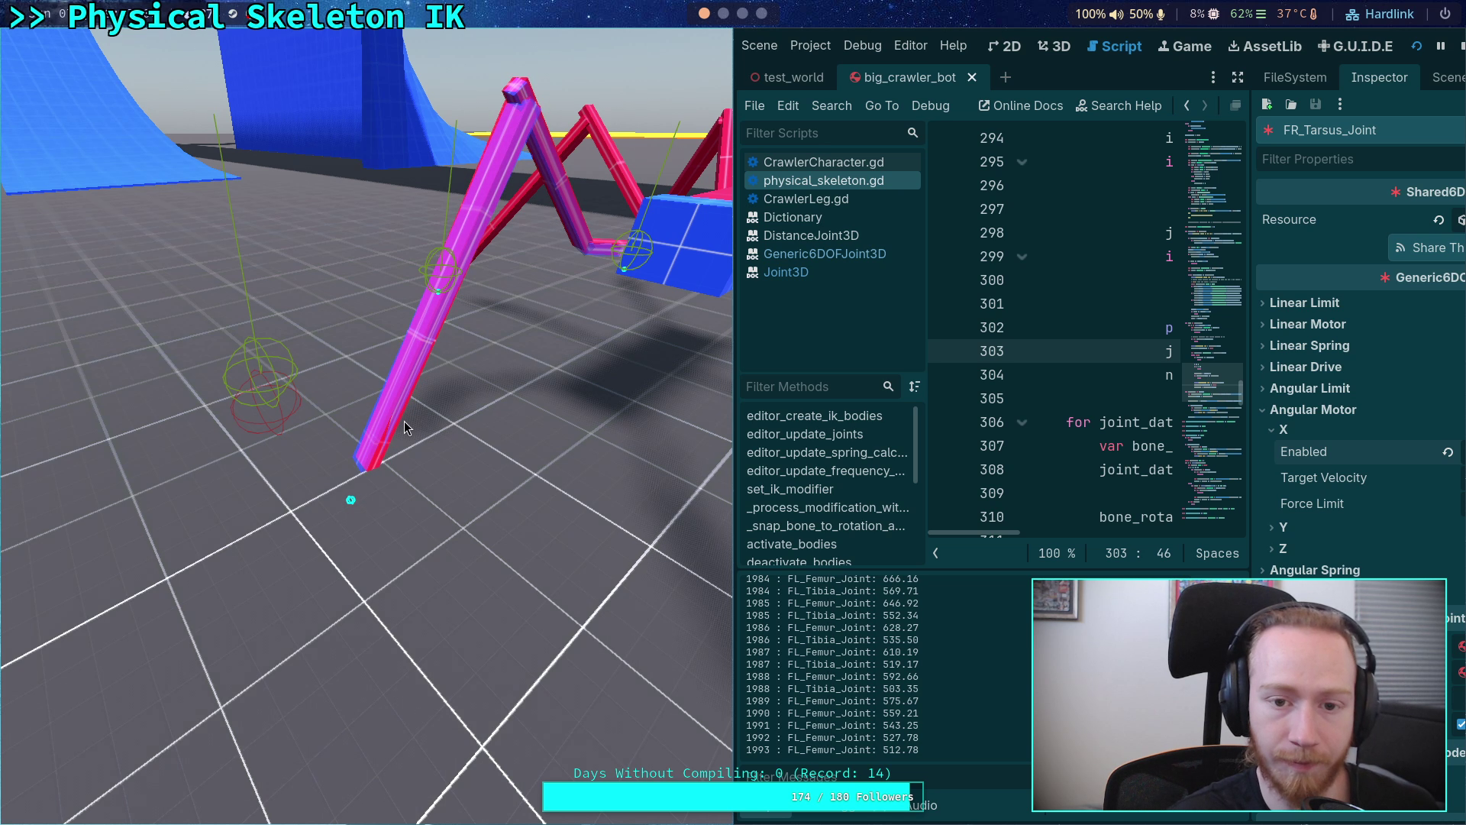
- Stop the test run after watching the crawler with its front-right leg motors enabled
{"action": "left_click", "coordinate": [1460, 47]}
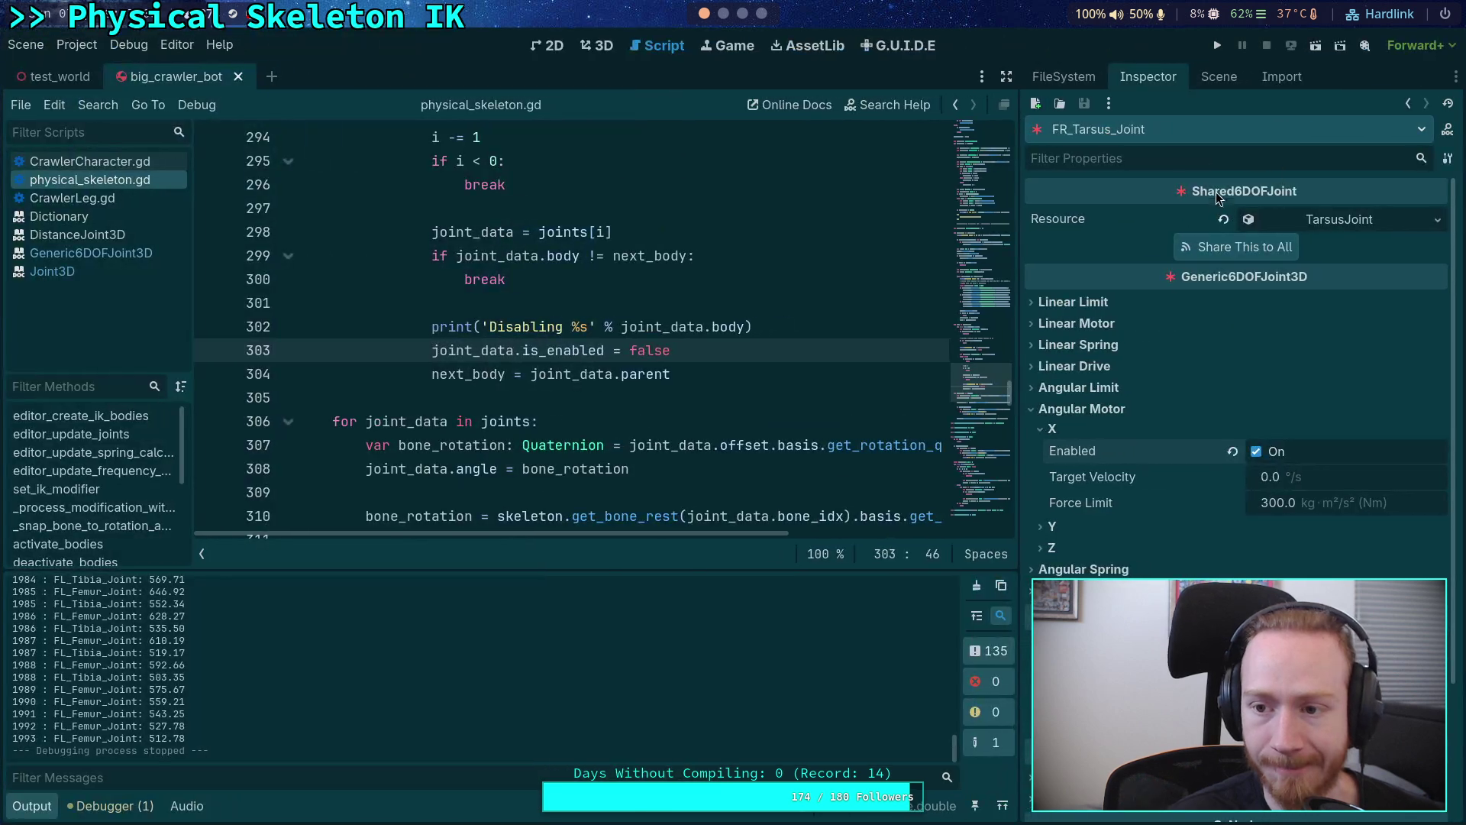
- Select the LegIKModifier node and enter 0.1° for its Angular Delta Limit
{"action": "left_click", "coordinate": [1220, 79]}
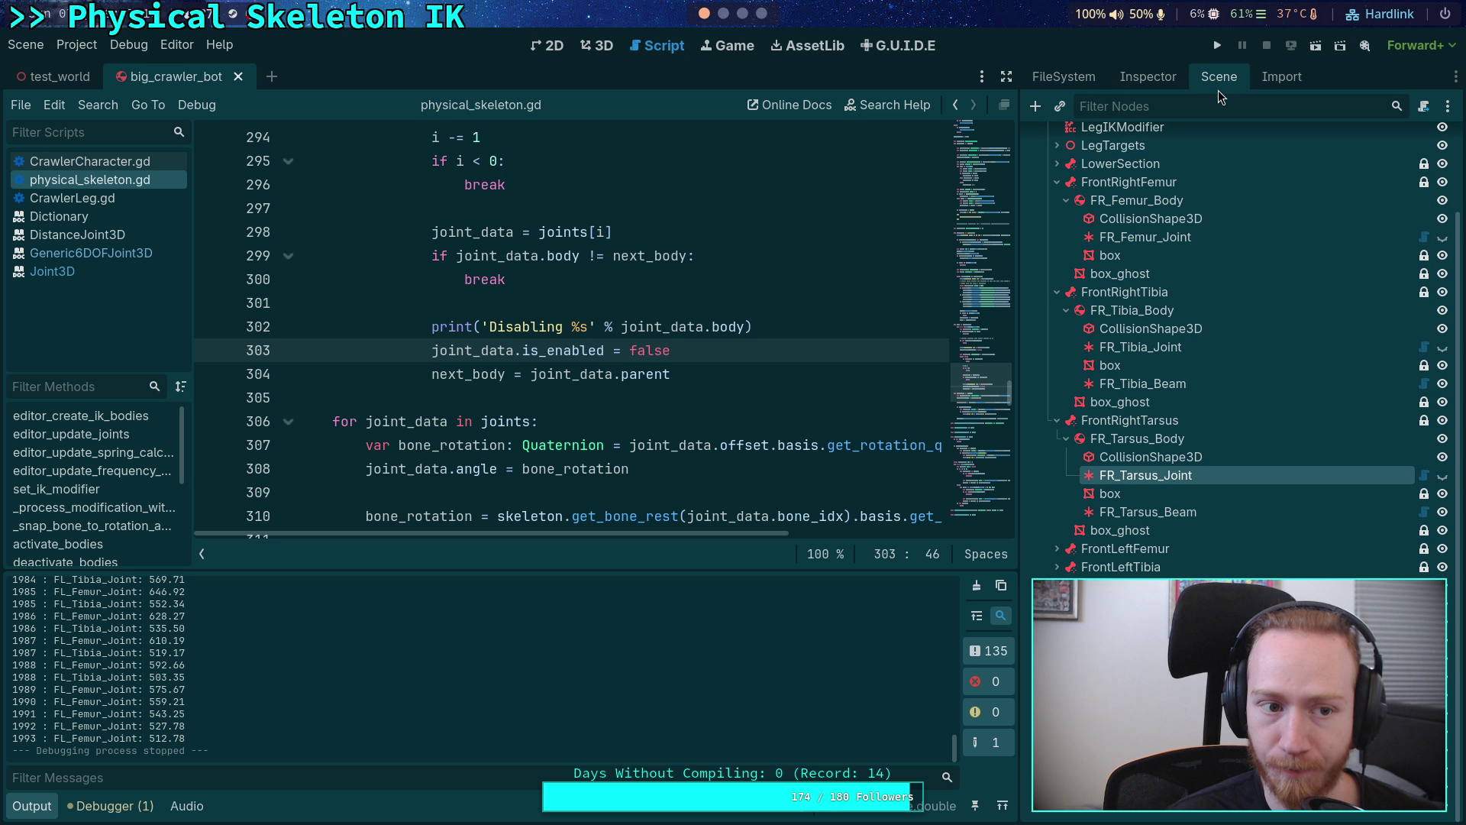
{"action": "left_click", "coordinate": [1122, 213]}
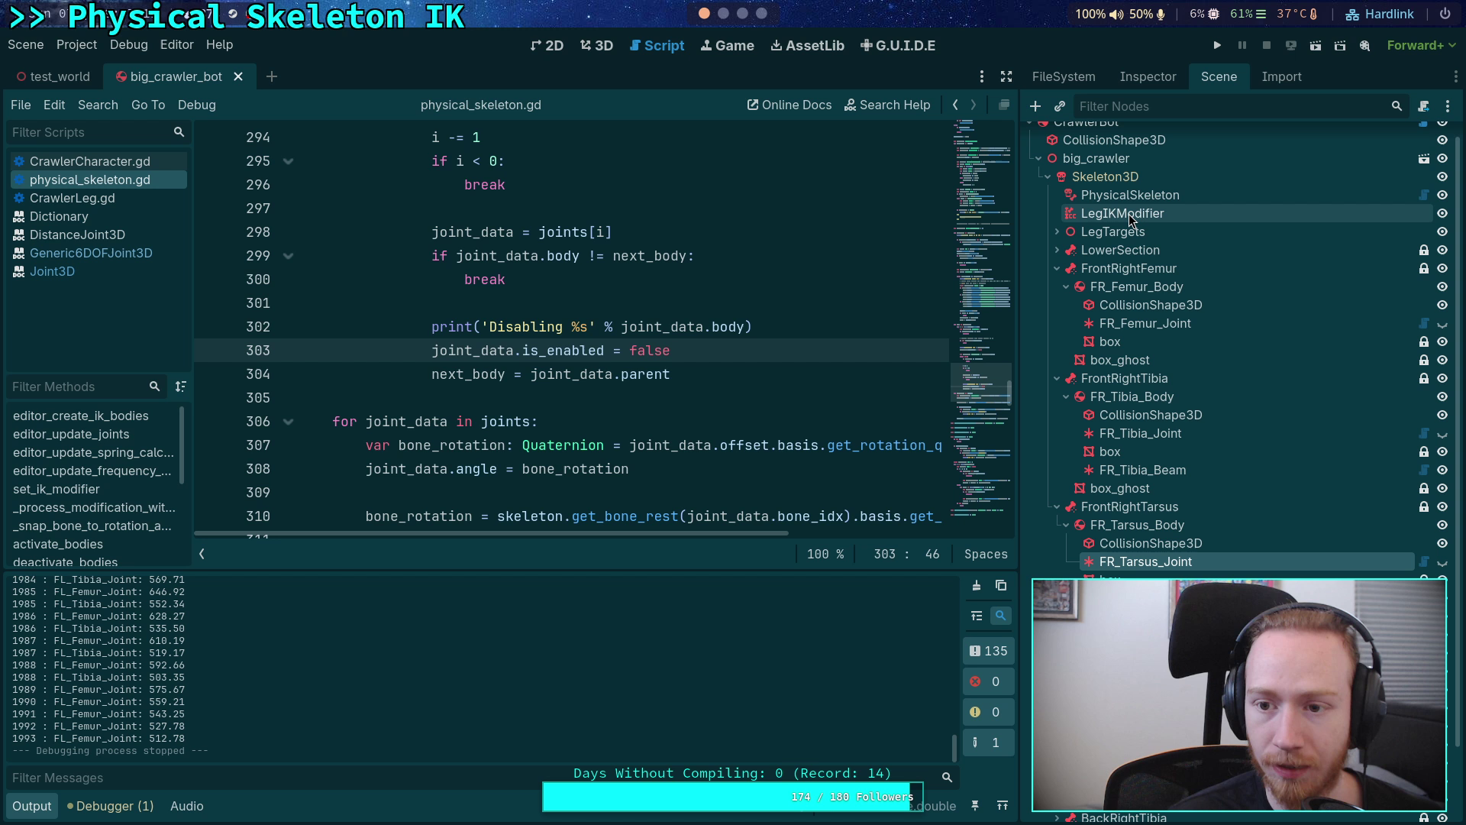
{"action": "left_click", "coordinate": [1137, 78]}
{"action": "left_click", "coordinate": [1352, 272]}
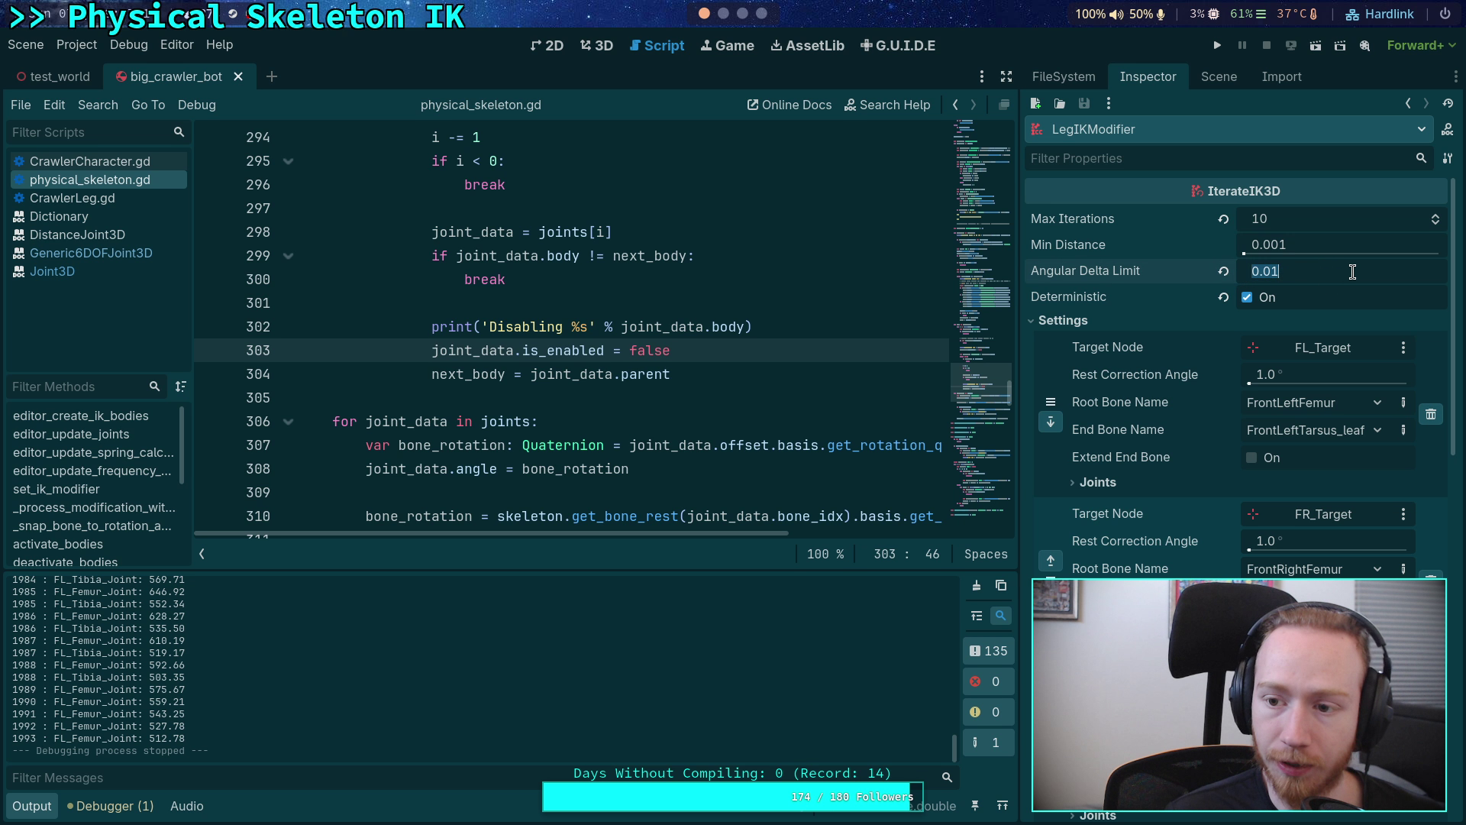
{"action": "type", "text": "0.1"}
{"action": "key", "text": "Return"}
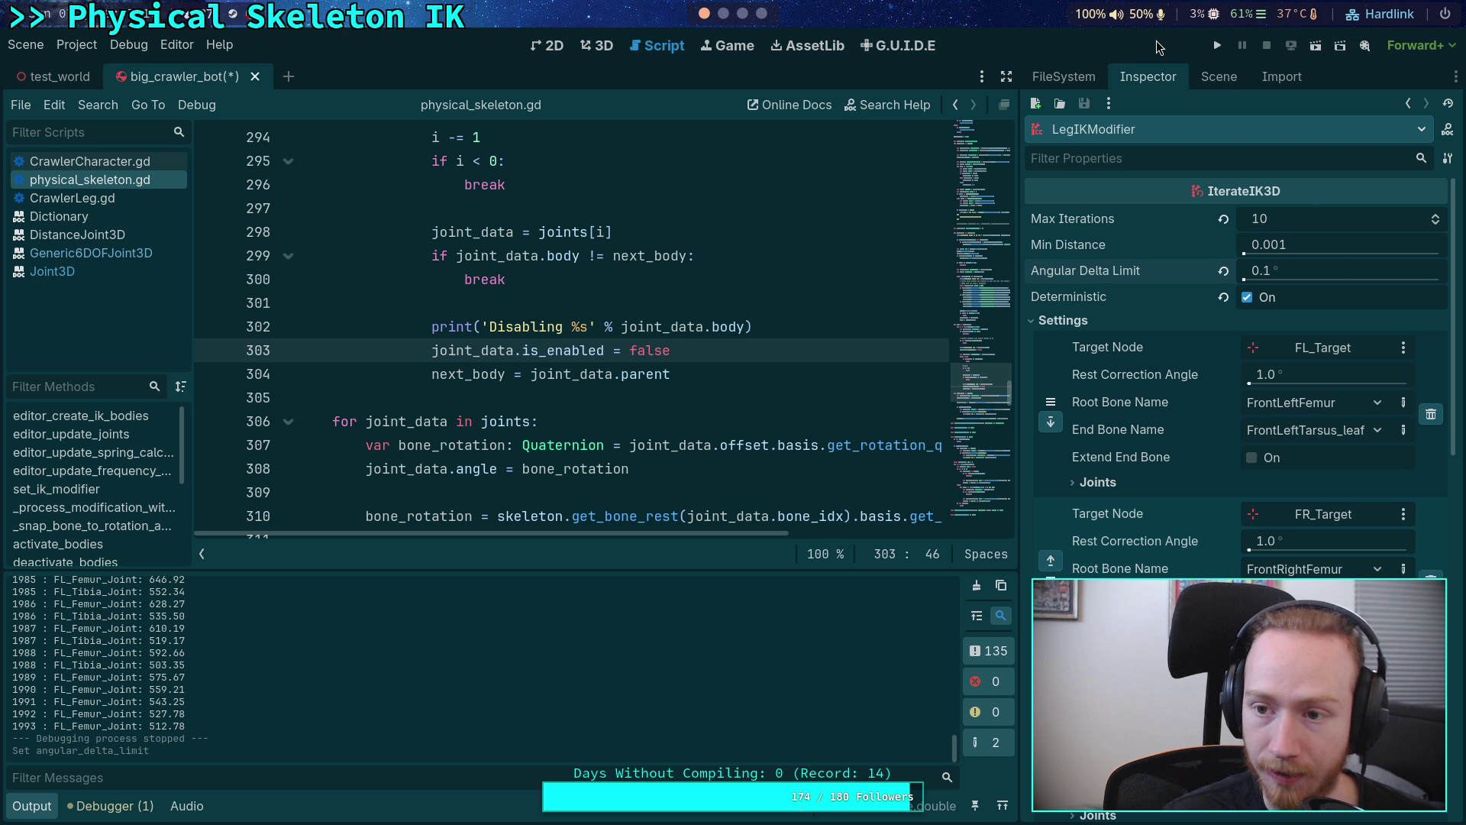
- Run the crawler with the 0.1° Angular Delta Limit, watch it, then stop the game
{"action": "left_click", "coordinate": [1217, 46]}
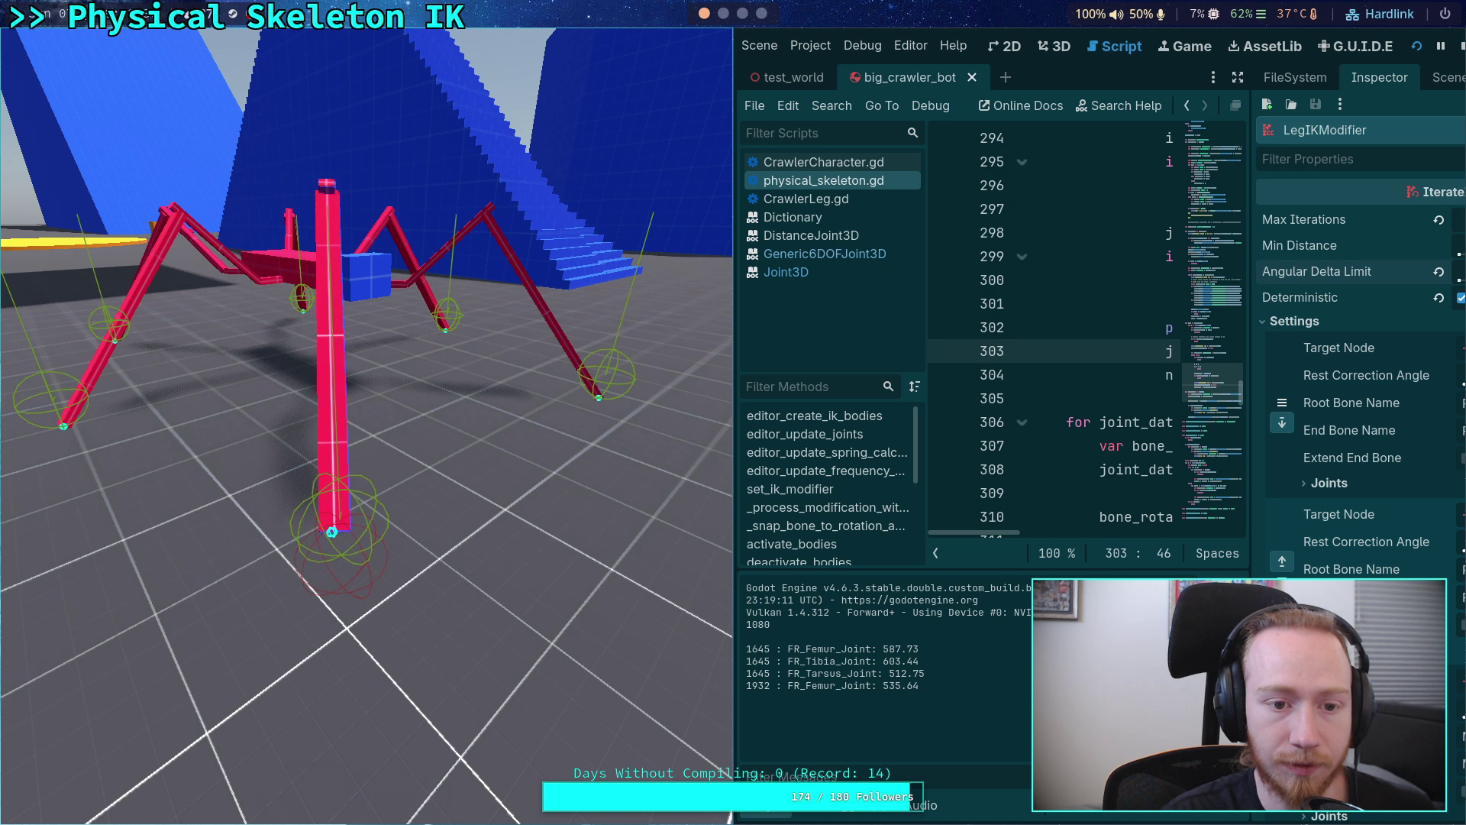
{"action": "left_click", "coordinate": [1460, 48]}
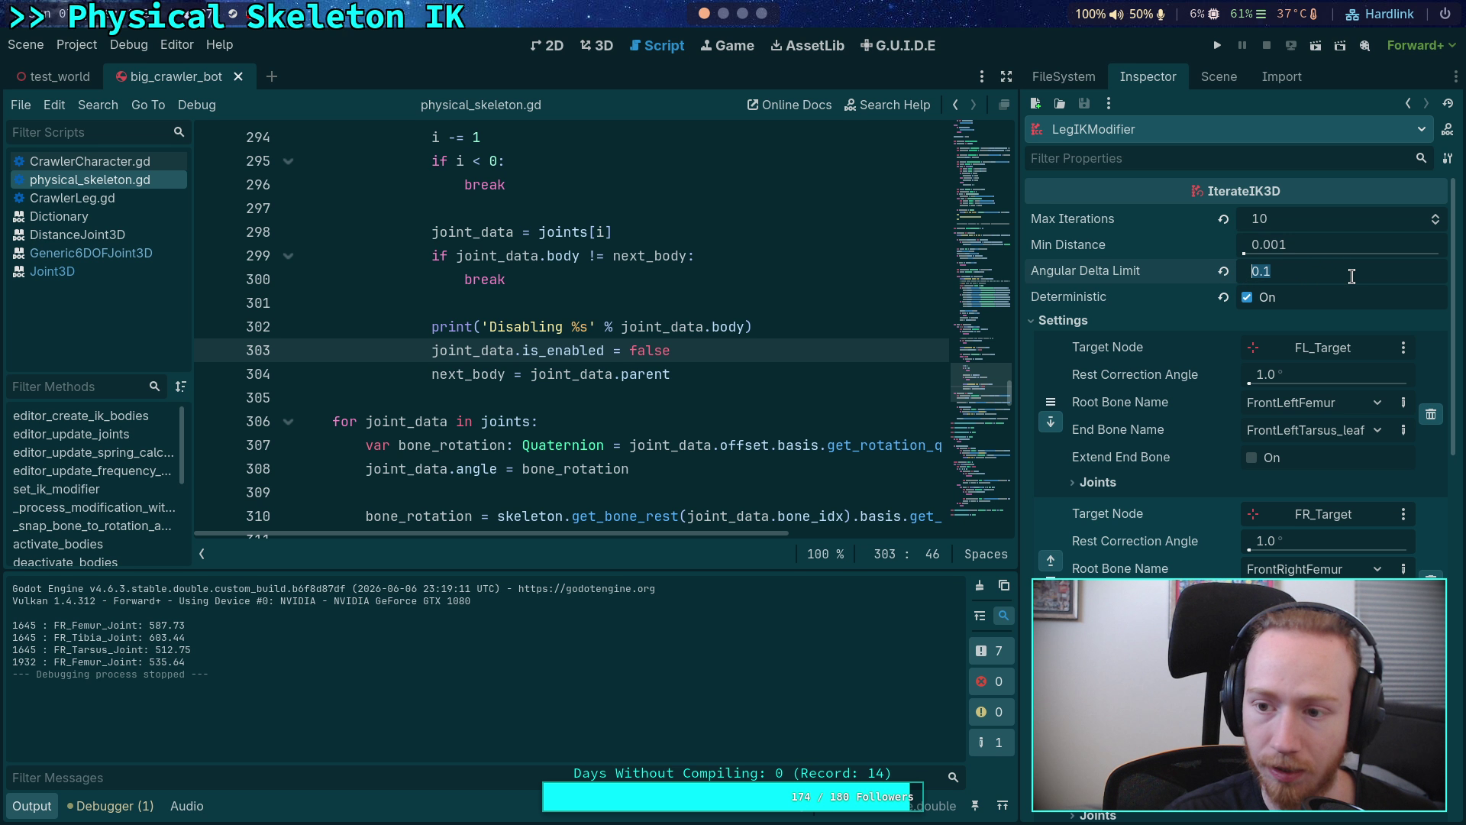
- Save and run the crawler with the 1.0° Angular Delta Limit, then stop the game
{"action": "left_click", "coordinate": [1215, 46]}
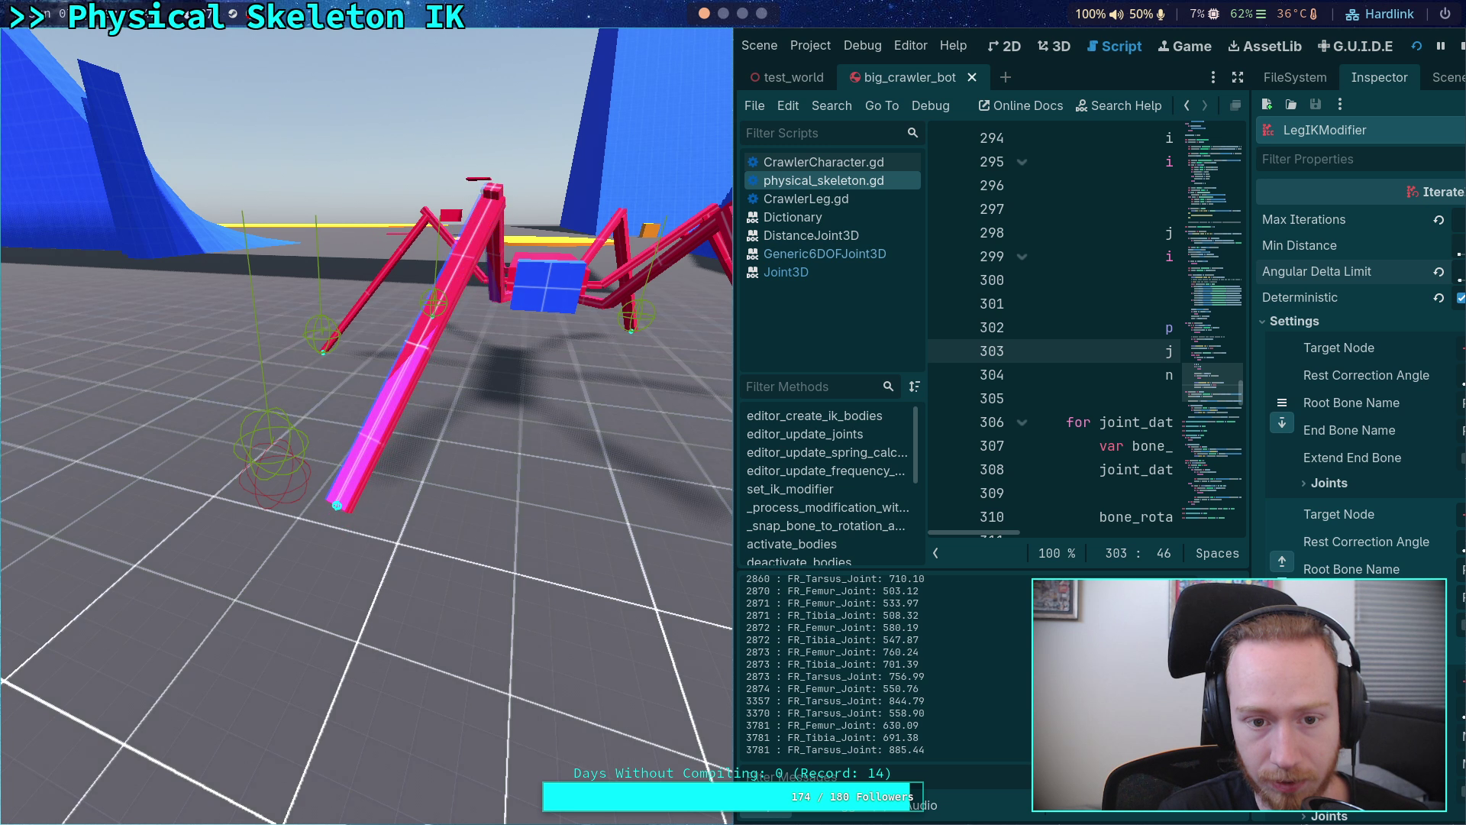
{"action": "left_click", "coordinate": [1462, 46]}
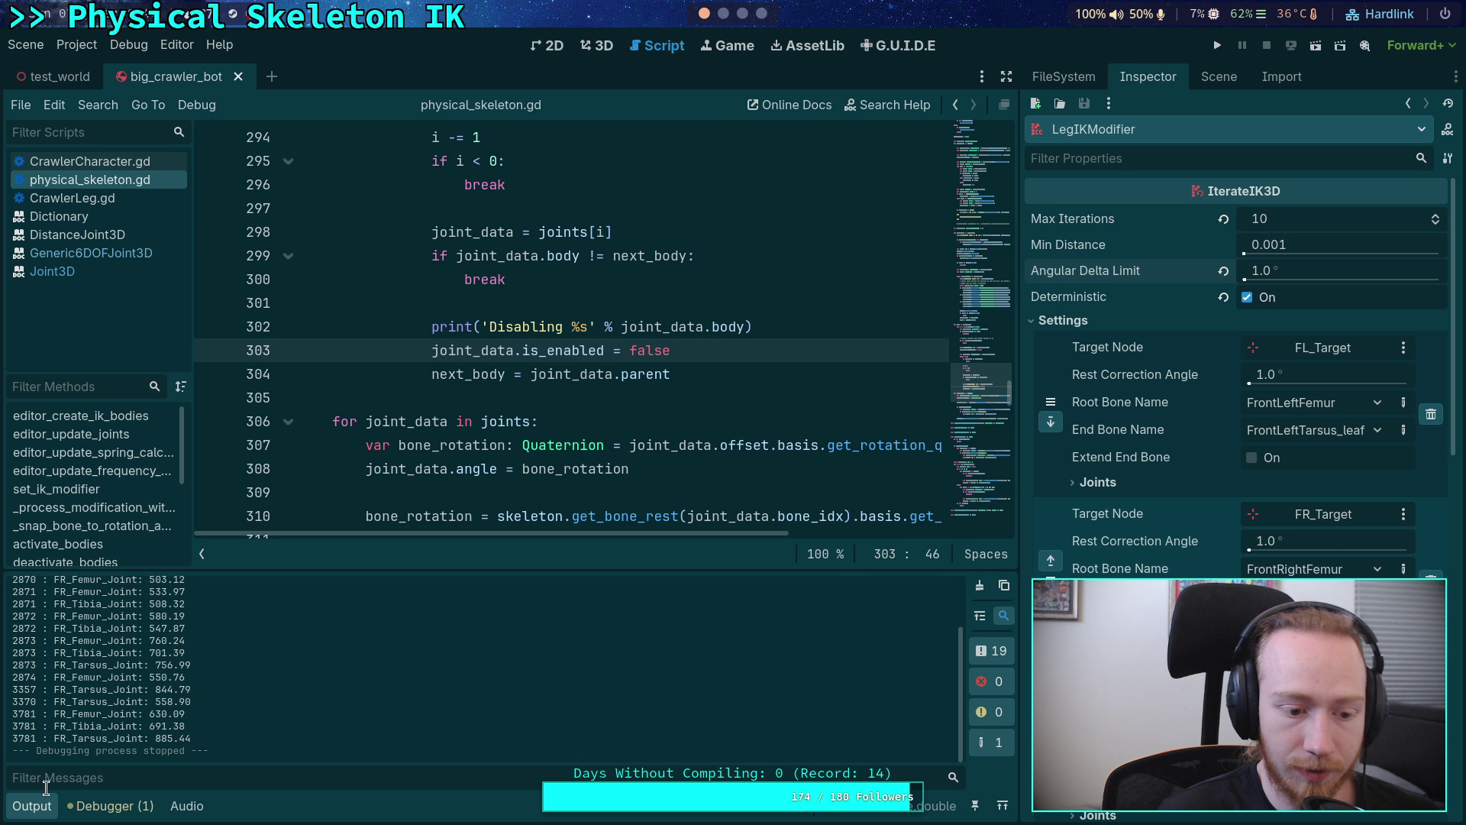
- Collapse the Output panel and fold the _process_modification_with_delta function
{"action": "left_click", "coordinate": [35, 805]}
{"action": "mouse_move", "coordinate": [529, 578]}
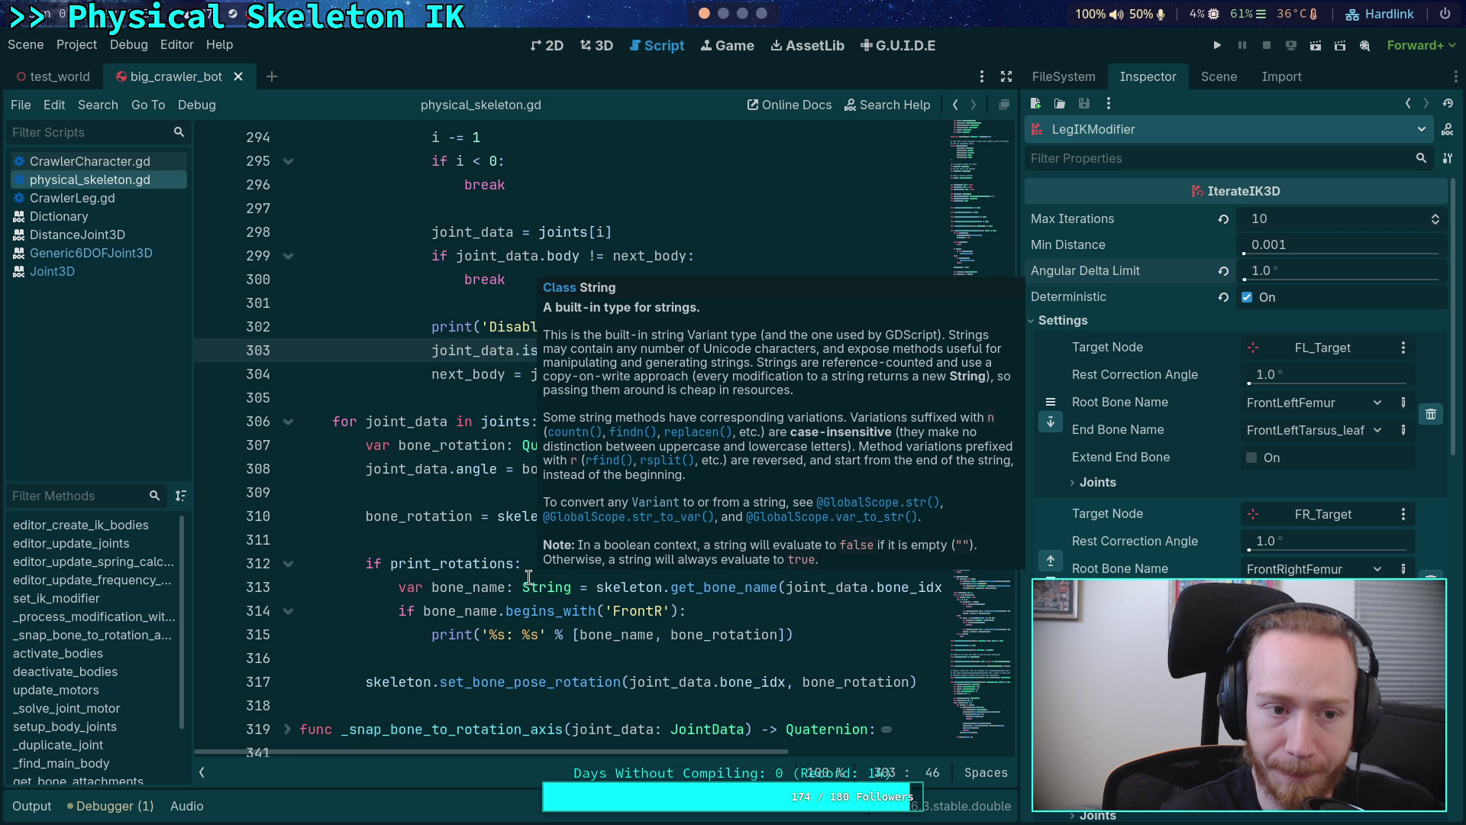
{"action": "scroll", "coordinate": [404, 418], "scroll_direction": "up", "scroll_amount": 20}
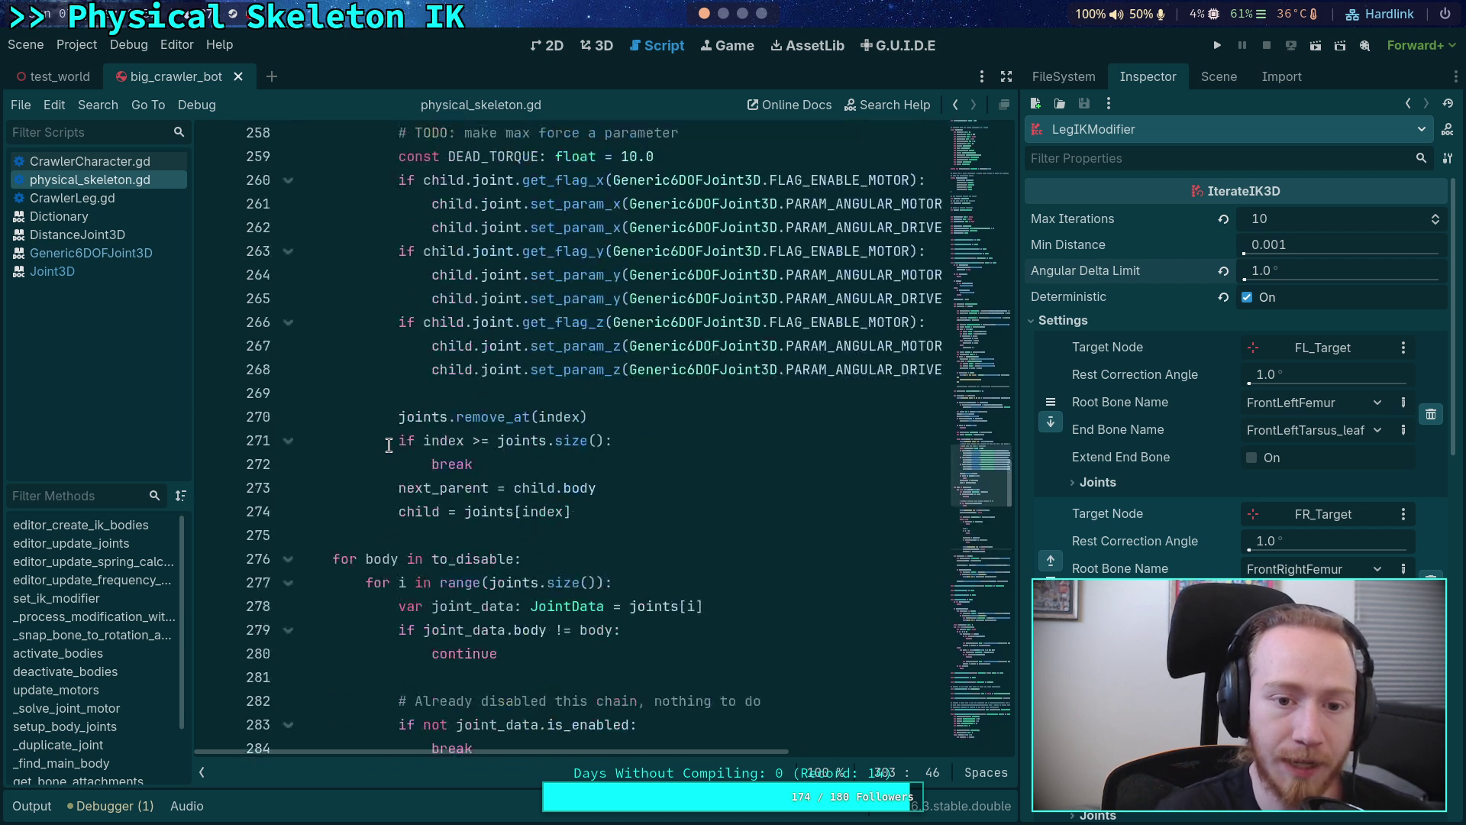
{"action": "scroll", "coordinate": [405, 417], "scroll_direction": "up", "scroll_amount": 20}
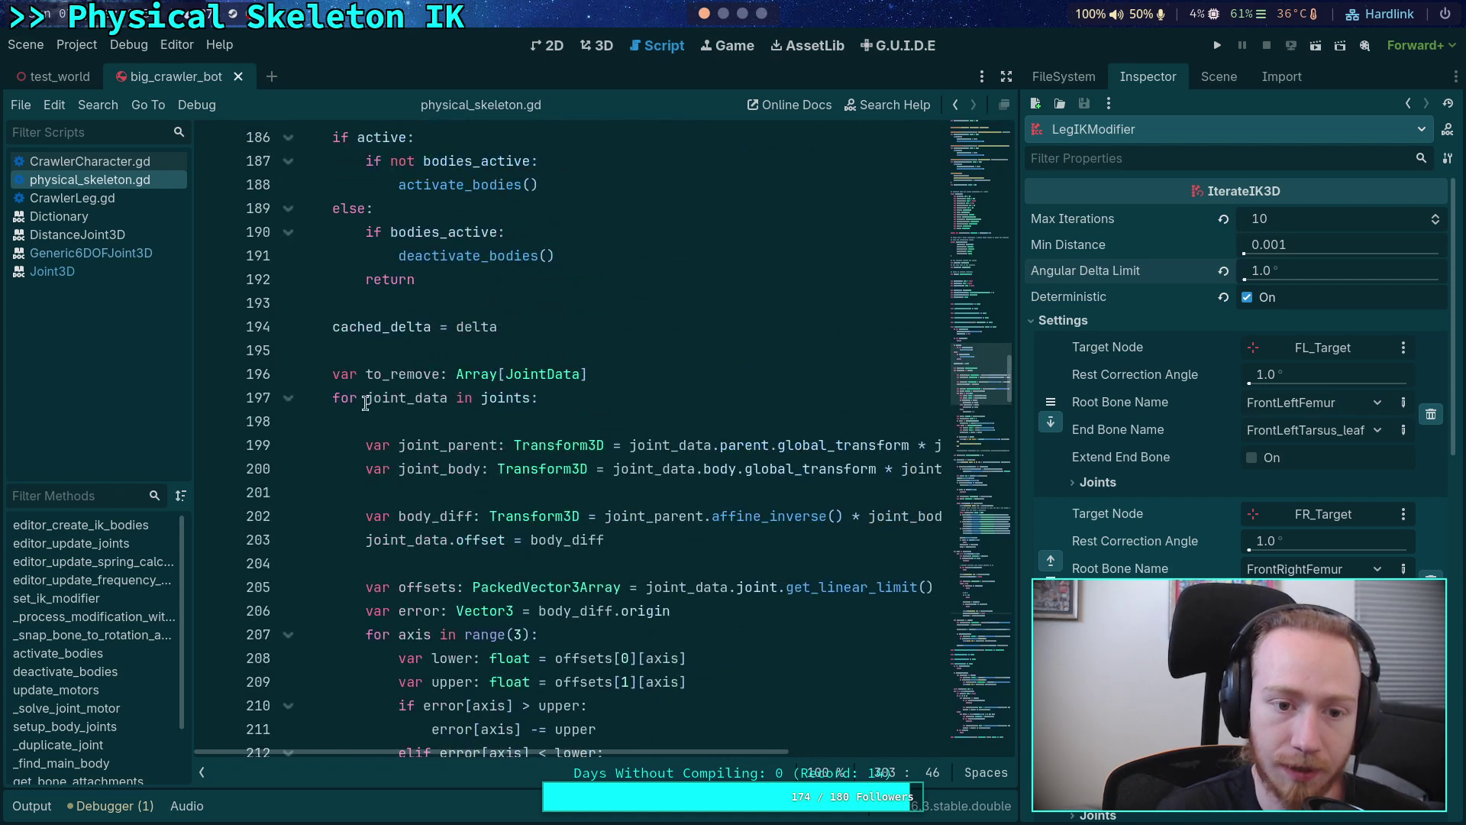
{"action": "left_click", "coordinate": [289, 375]}
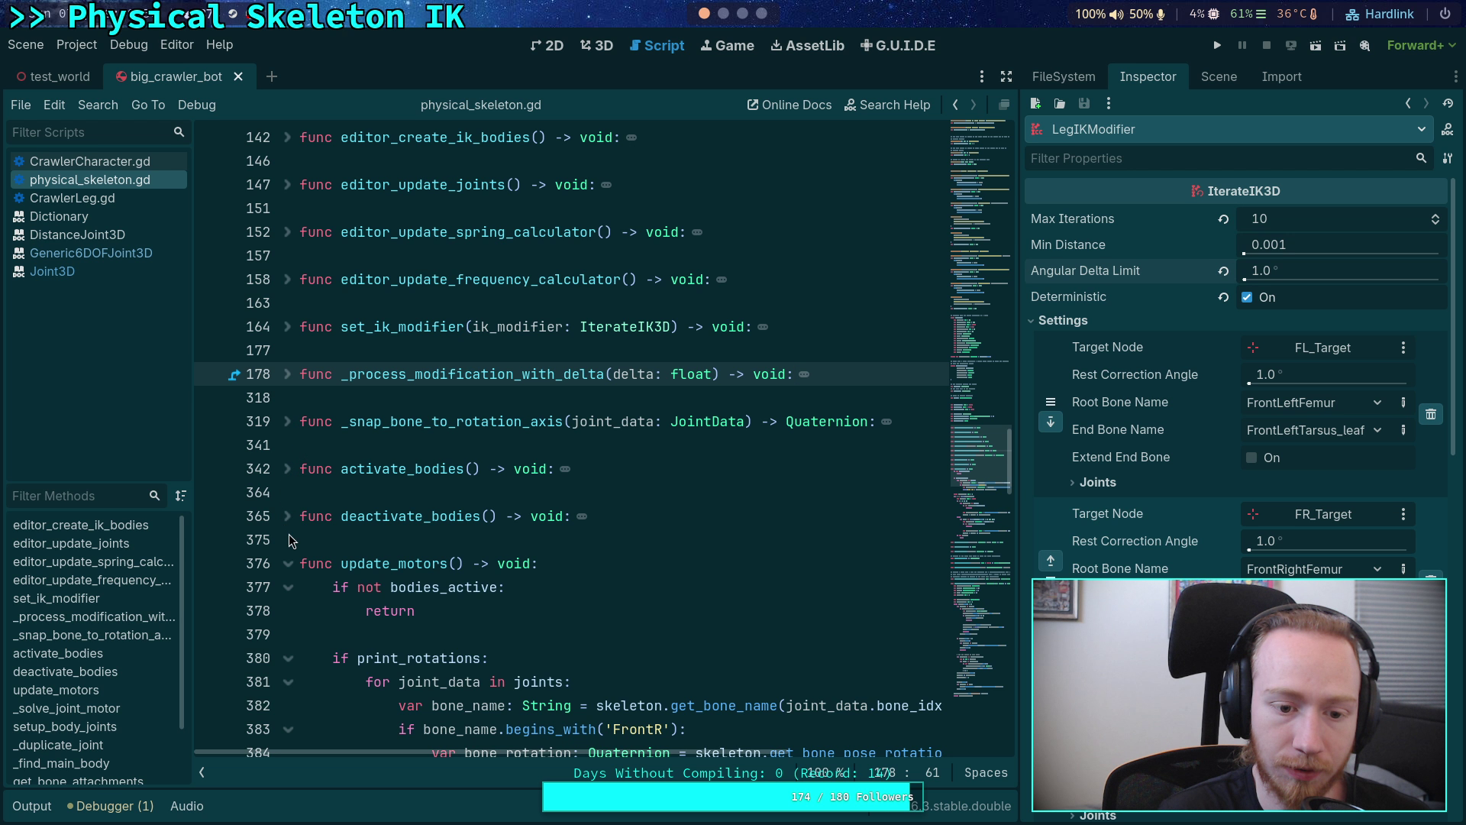
- Show the script in distraction-free mode with the caret on update_motors' applied_impulse line 395
{"action": "scroll", "coordinate": [506, 520], "scroll_direction": "down", "scroll_amount": 4}
{"action": "scroll", "coordinate": [540, 517], "scroll_direction": "down", "scroll_amount": 4}
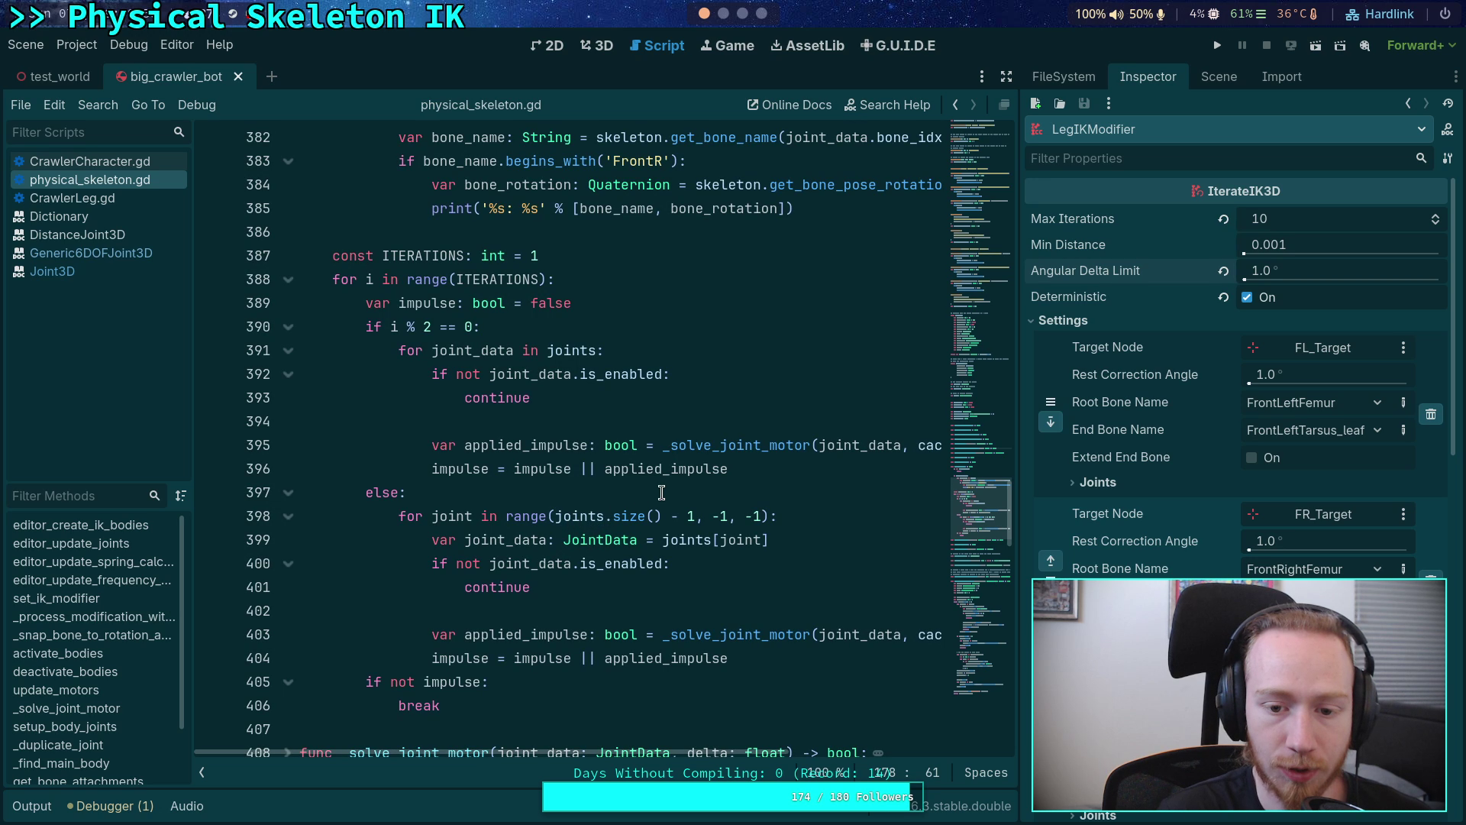
{"action": "left_click", "coordinate": [1007, 76]}
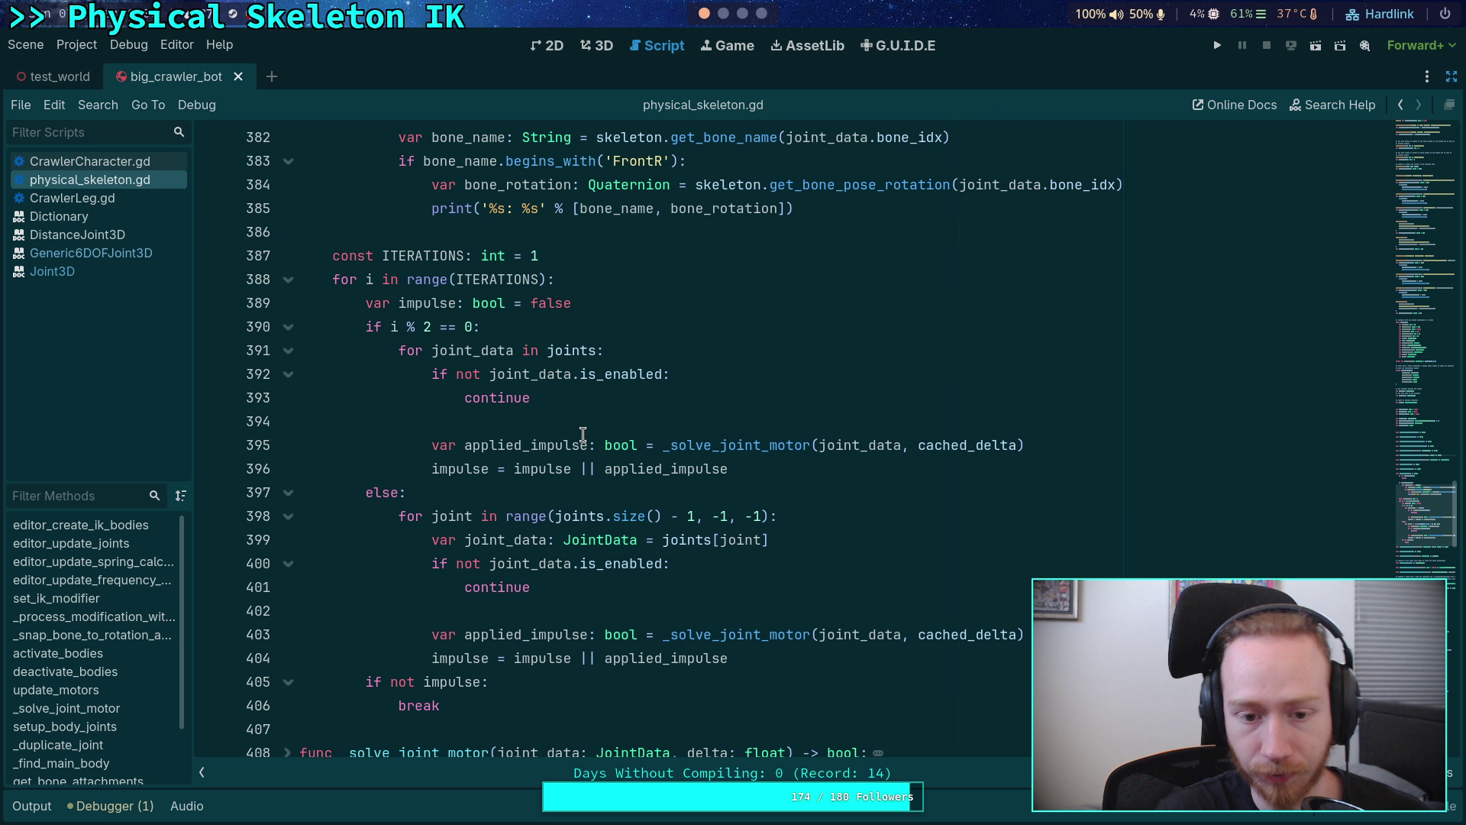
{"action": "left_click", "coordinate": [583, 434]}
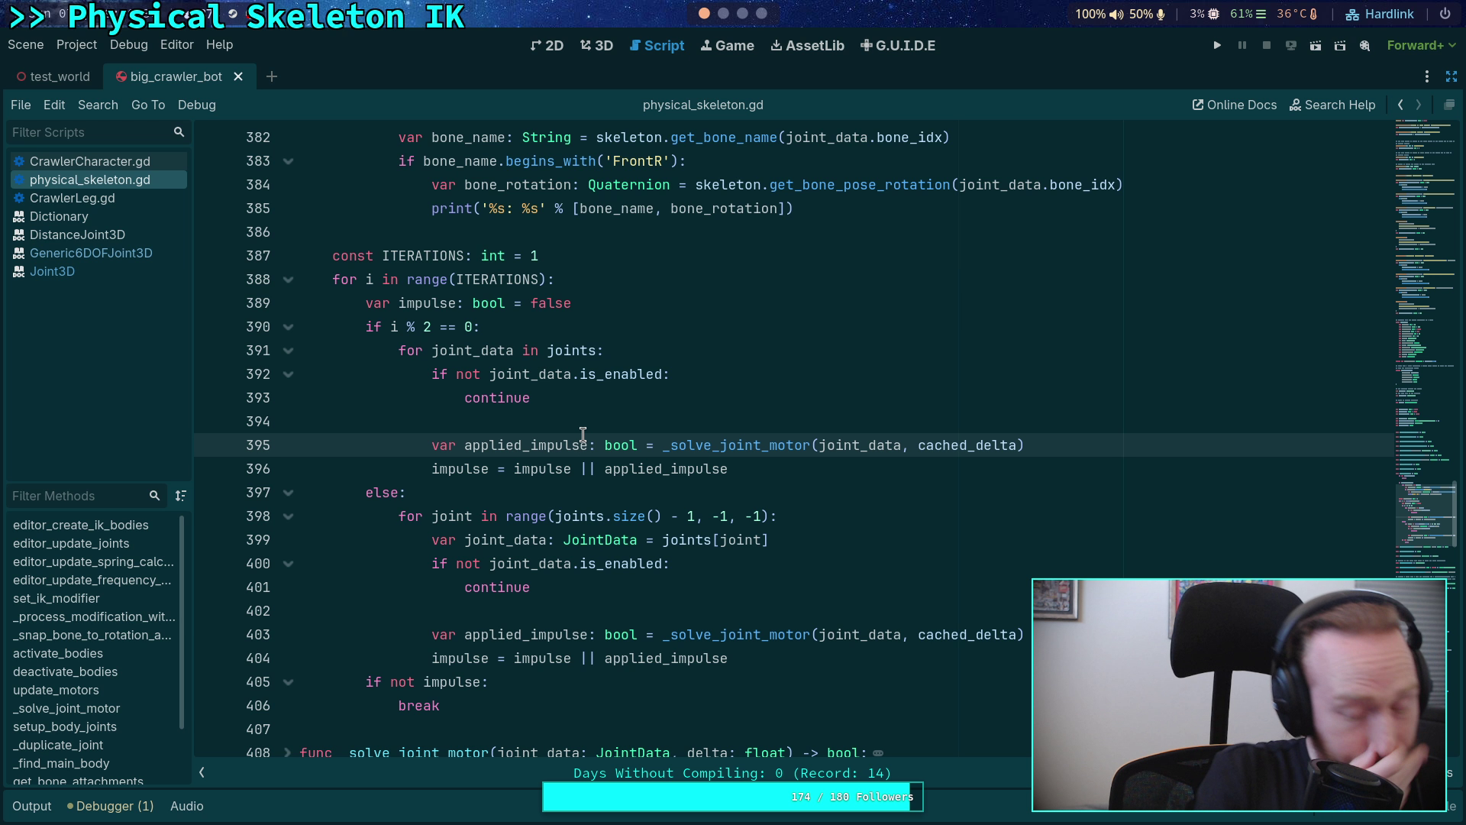
- Restore the Inspector, set Min Distance to 0.02, then save and run the crawler scene
{"action": "left_click", "coordinate": [586, 422]}
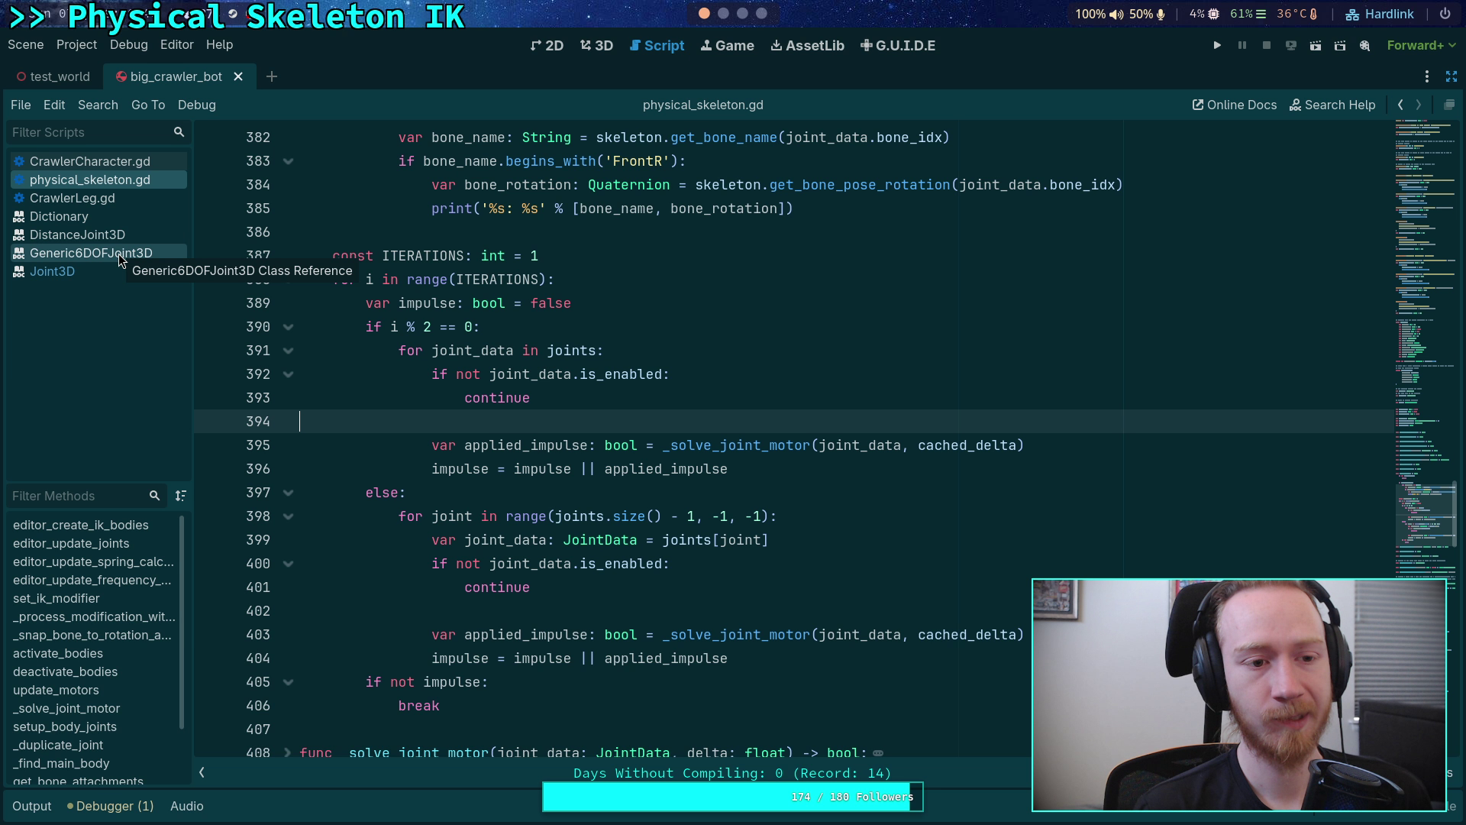
{"action": "left_click", "coordinate": [1452, 76]}
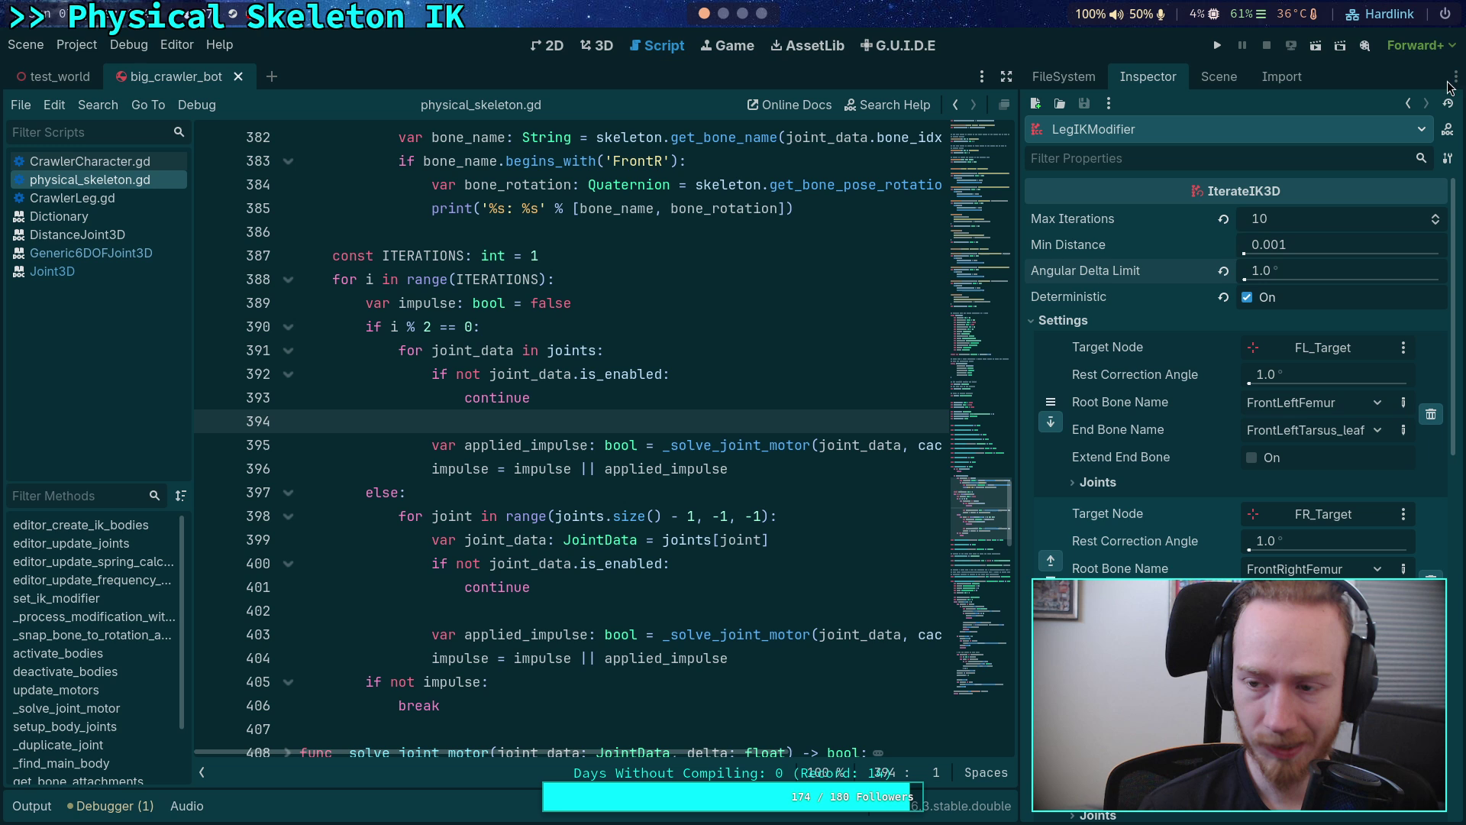
{"action": "left_click", "coordinate": [1313, 244]}
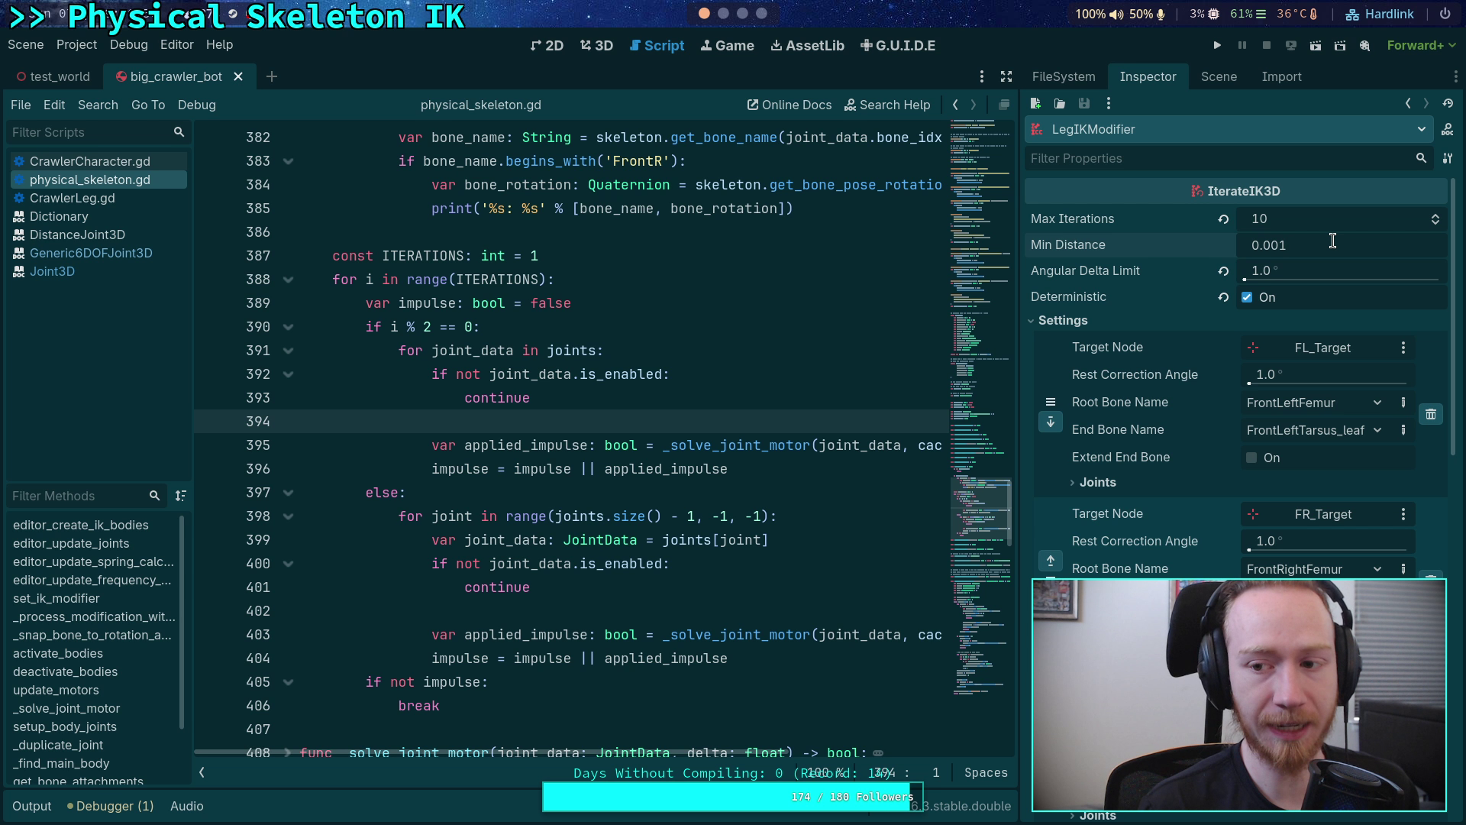
{"action": "key", "text": "BackSpace"}
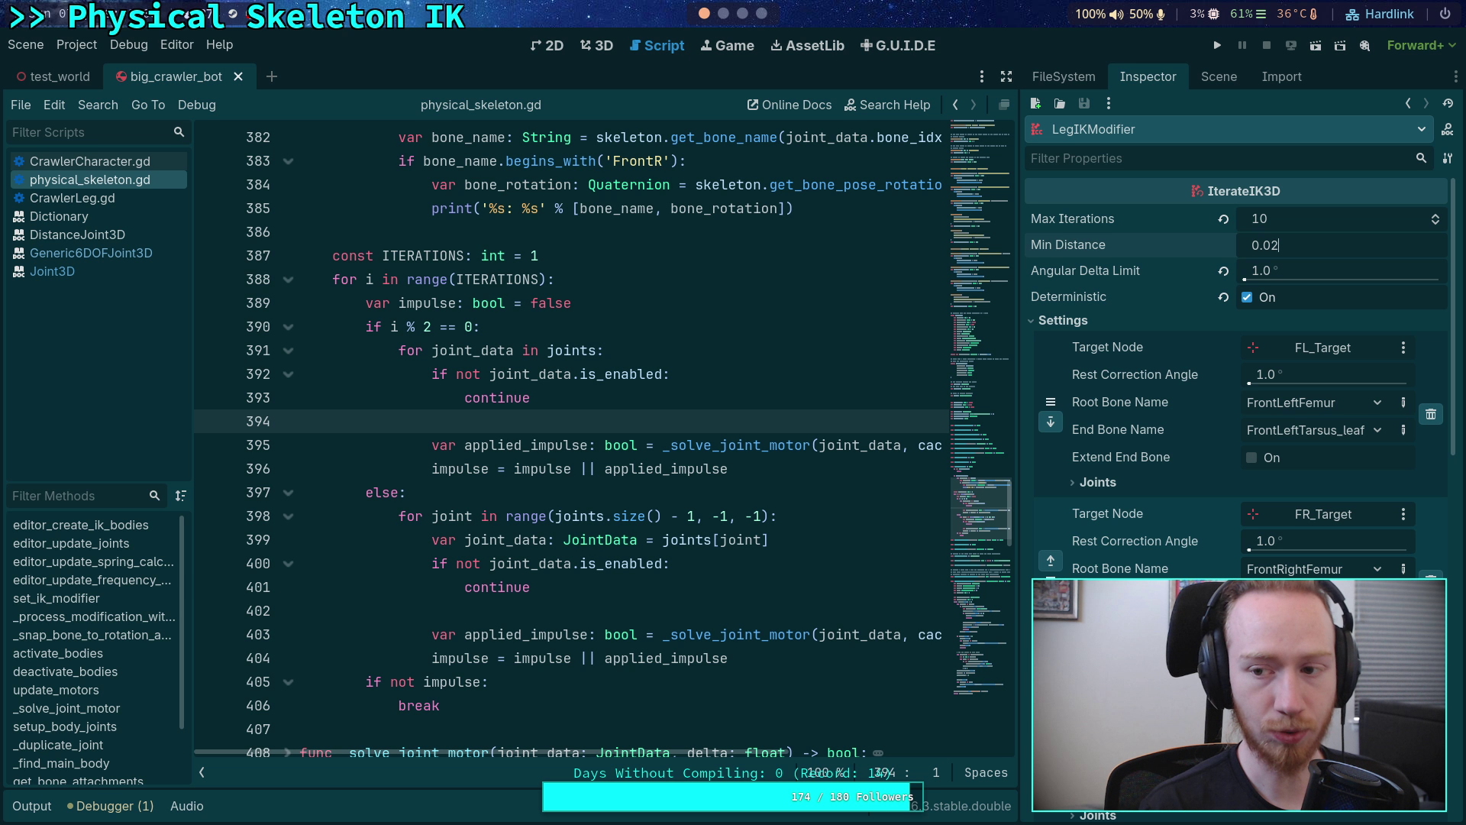
{"action": "key", "text": "Return"}
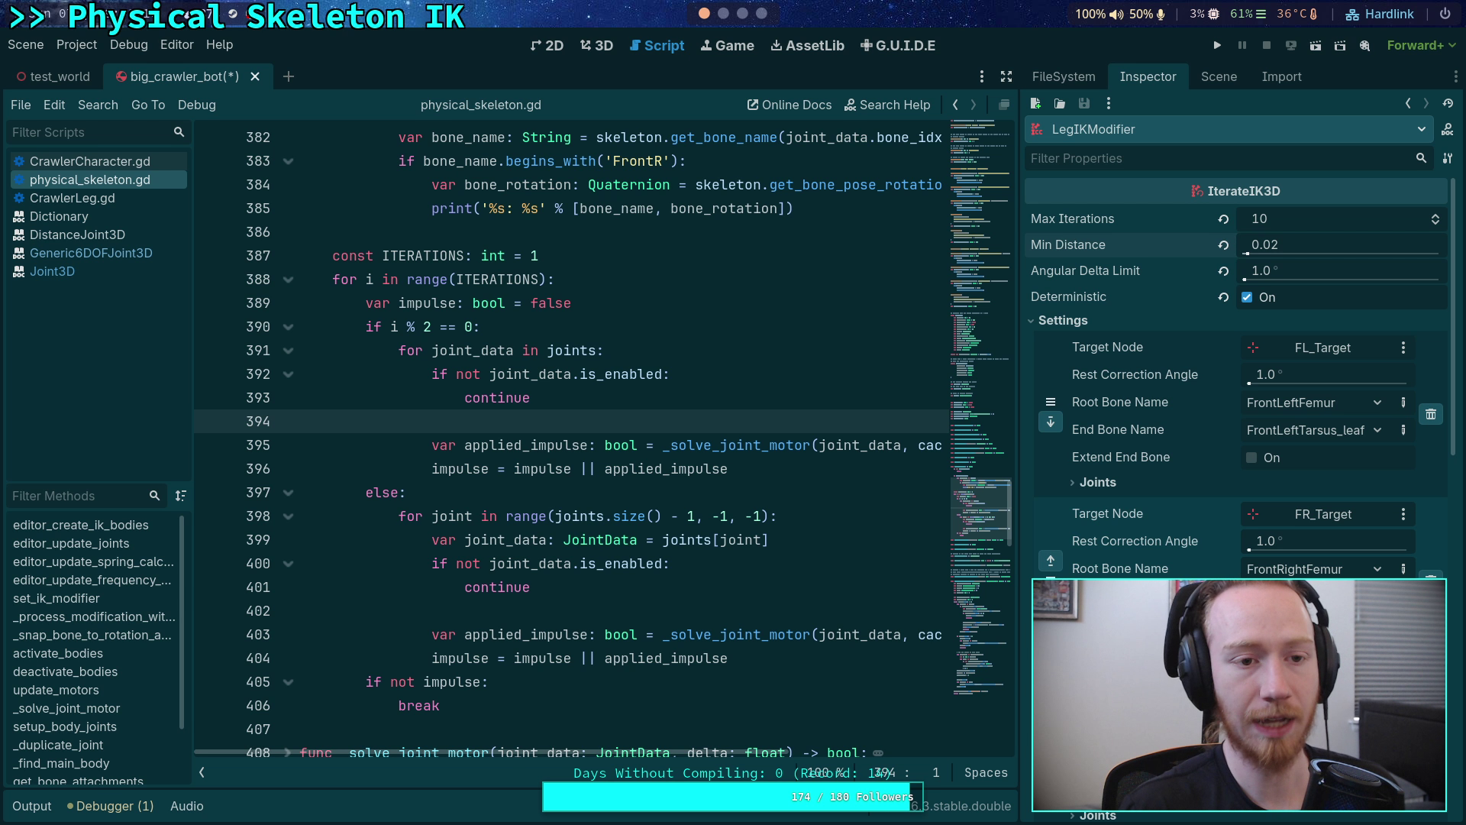
{"action": "left_click", "coordinate": [1219, 49]}
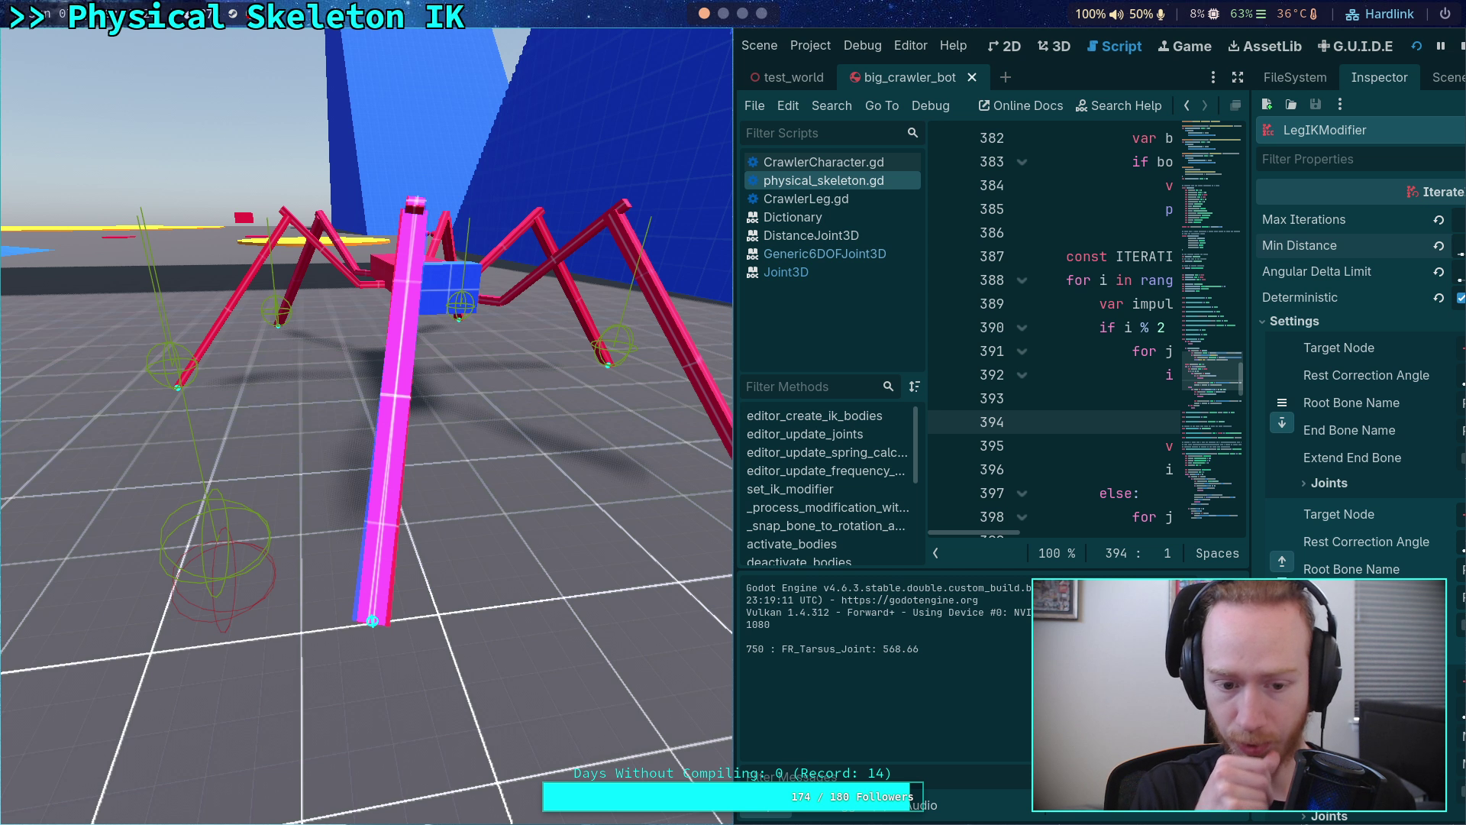
- Advance the simulation a few physics ticks to watch the pink leg, then stop the game
{"action": "key", "text": "period"}
{"action": "key", "text": "period"}
{"action": "key", "text": "period"}
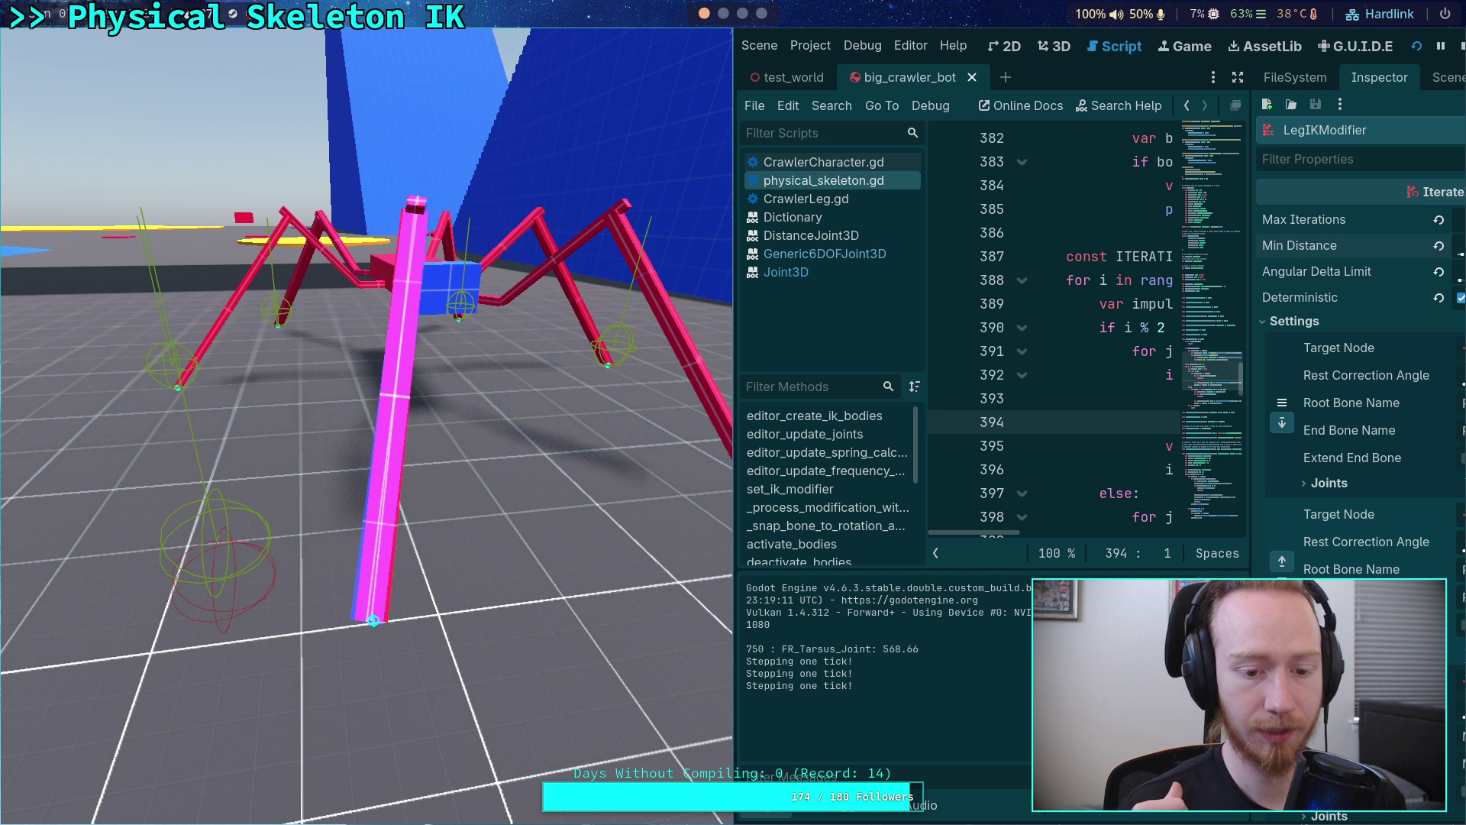
{"action": "key", "text": "period"}
{"action": "key", "text": "period"}
{"action": "key", "text": "period"}
{"action": "key", "text": "period"}
{"action": "key", "text": "period"}
{"action": "key", "text": "period"}
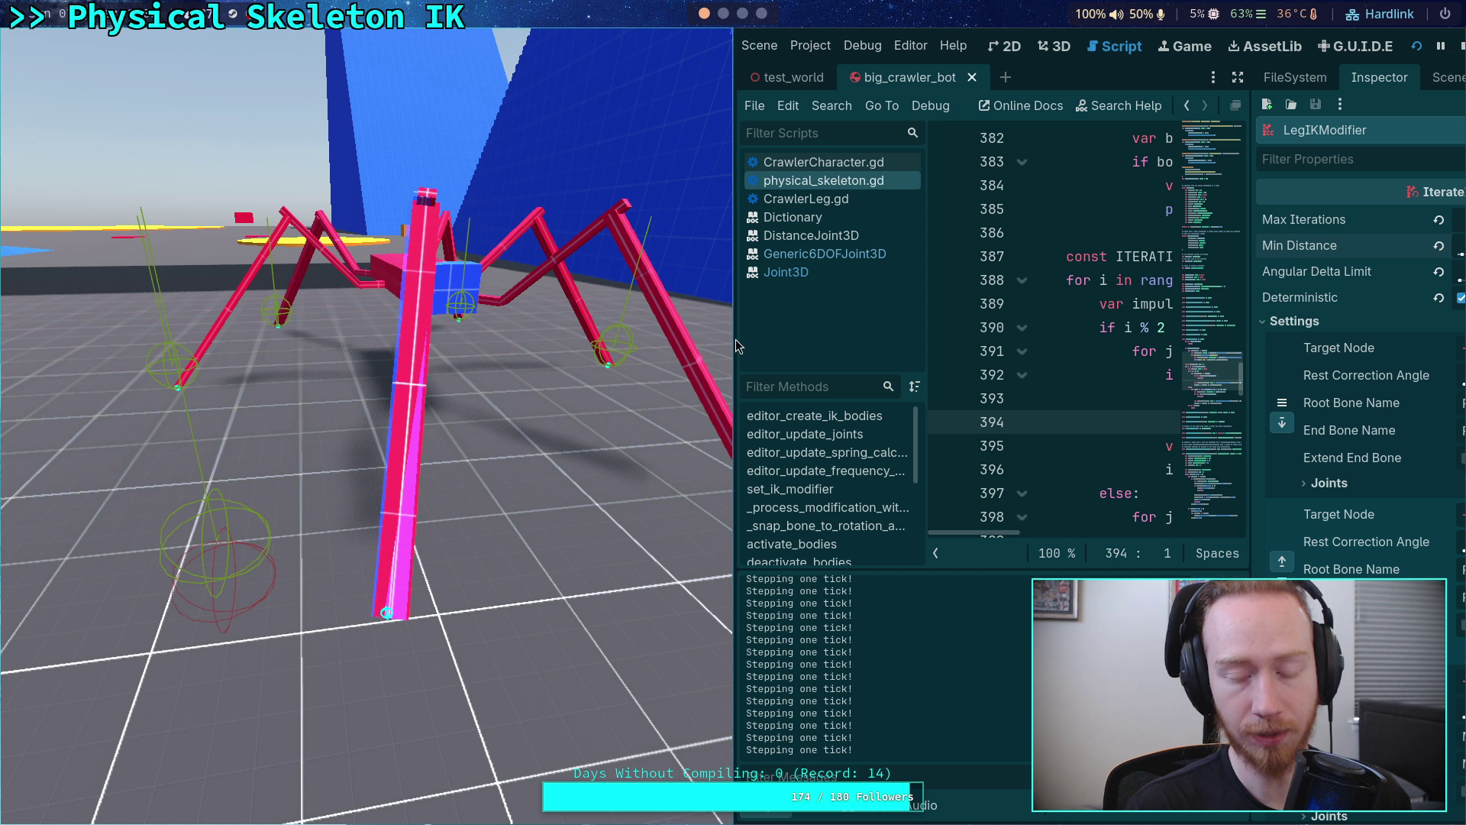
{"action": "left_click", "coordinate": [1460, 45]}
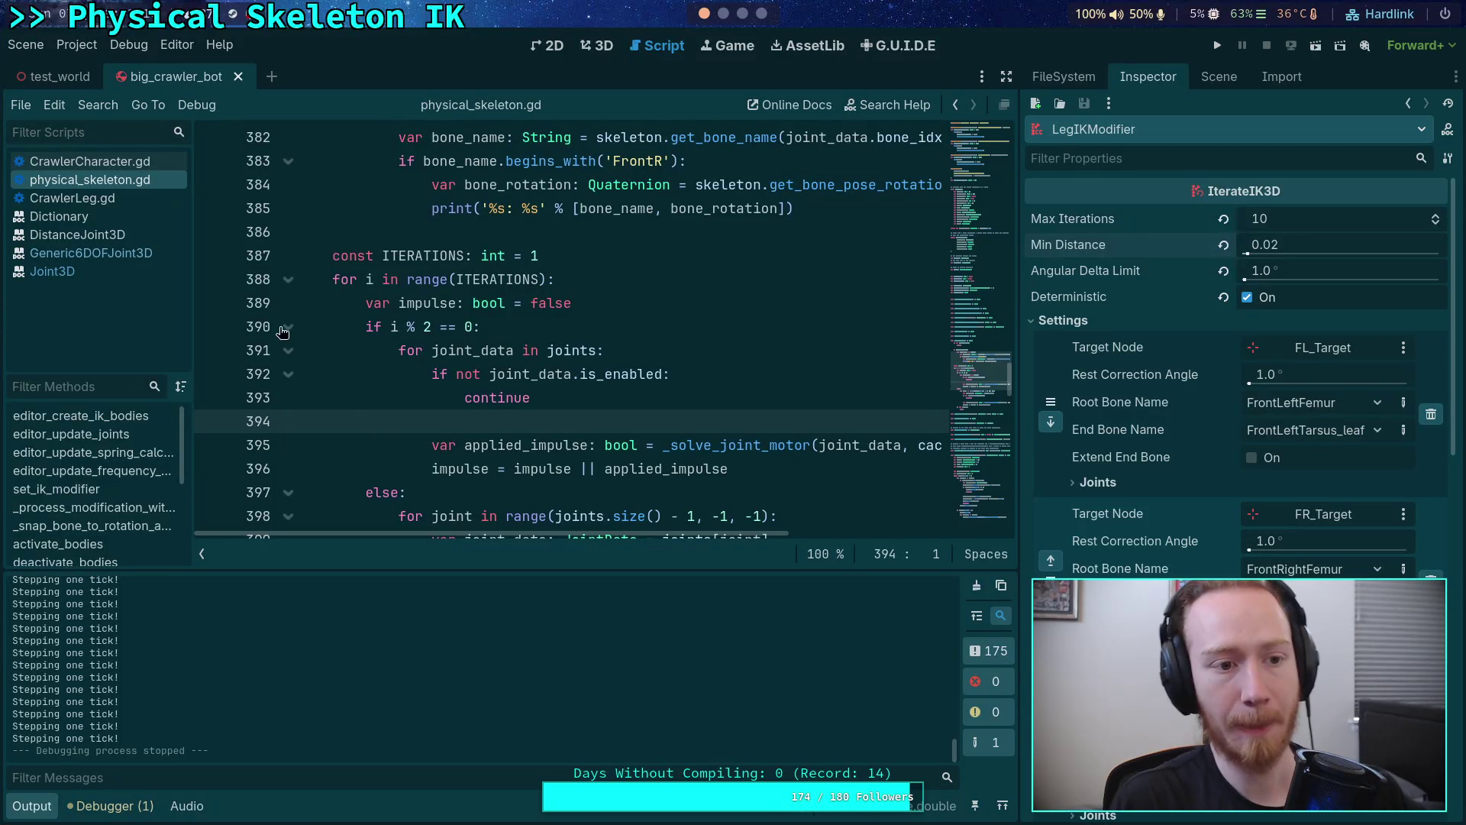
- Hide the Output panel, widen the code area and browse through CrawlerLeg.gd
{"action": "left_click", "coordinate": [62, 806]}
{"action": "left_click_drag", "start_coordinate": [1005, 412], "coordinate": [1039, 413]}
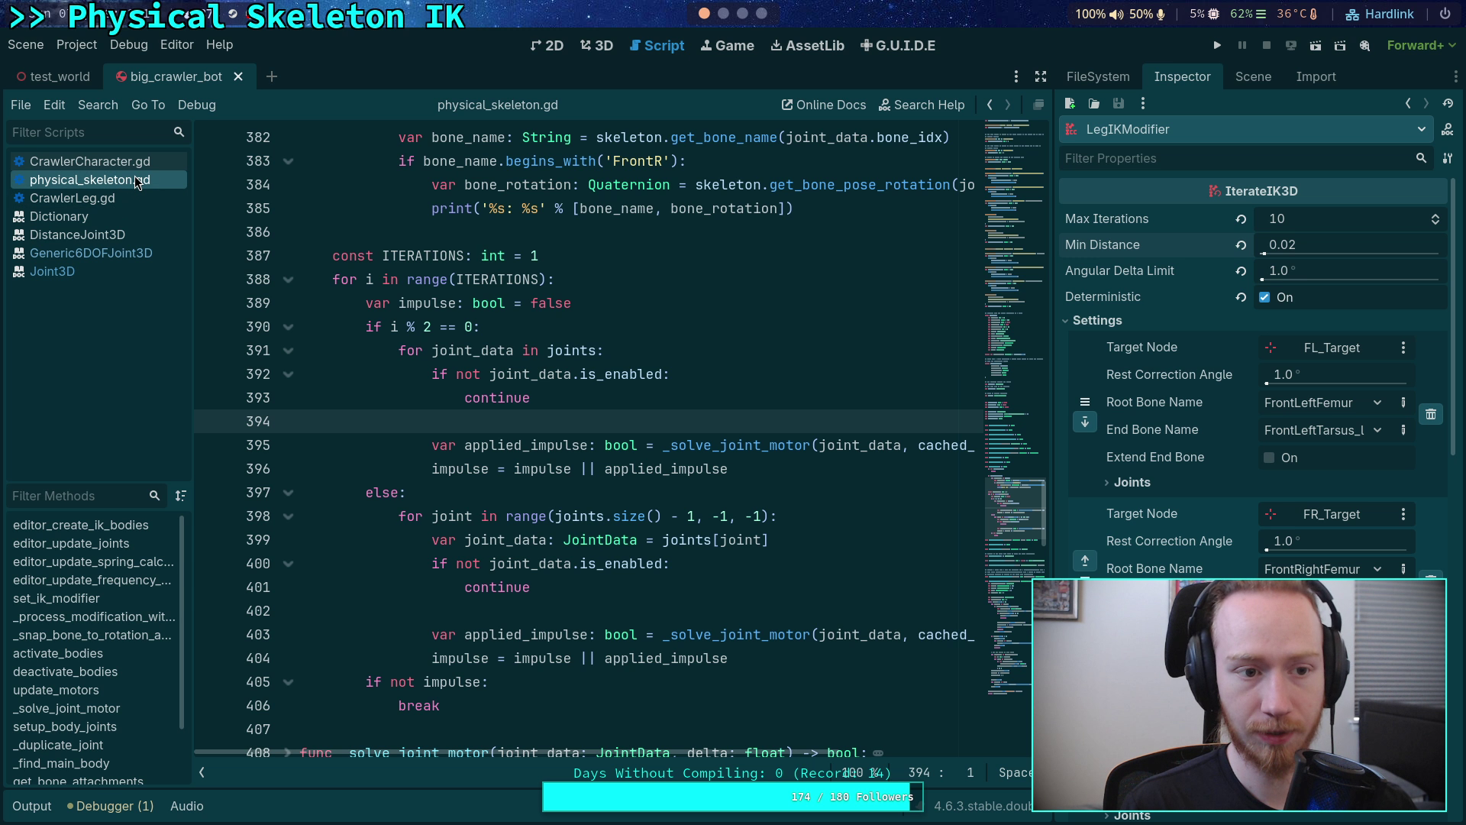
{"action": "left_click", "coordinate": [77, 197]}
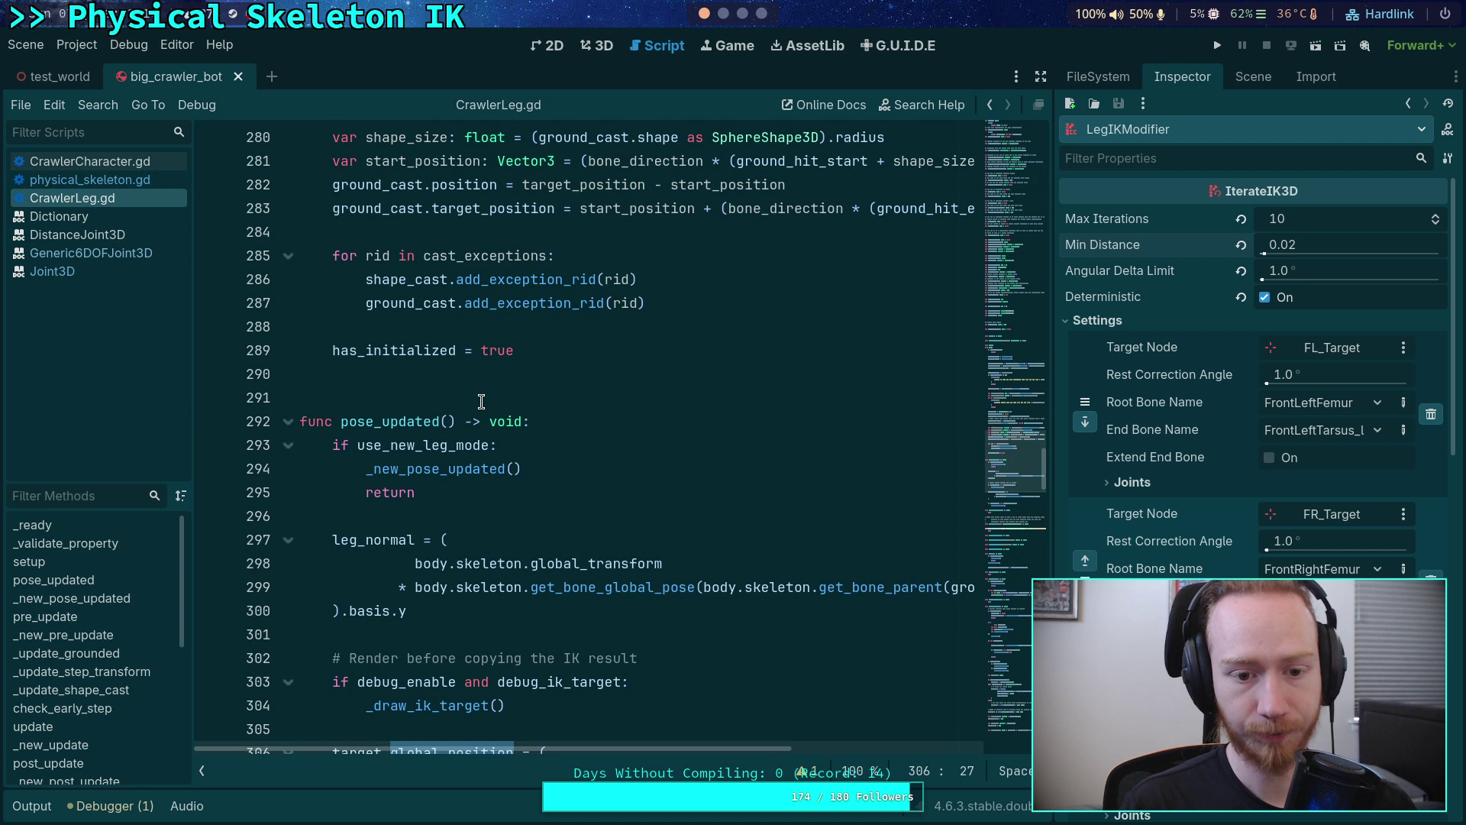
{"action": "scroll", "coordinate": [450, 420], "scroll_direction": "down", "scroll_amount": 5}
{"action": "scroll", "coordinate": [454, 420], "scroll_direction": "down", "scroll_amount": 1}
{"action": "left_click", "coordinate": [468, 429]}
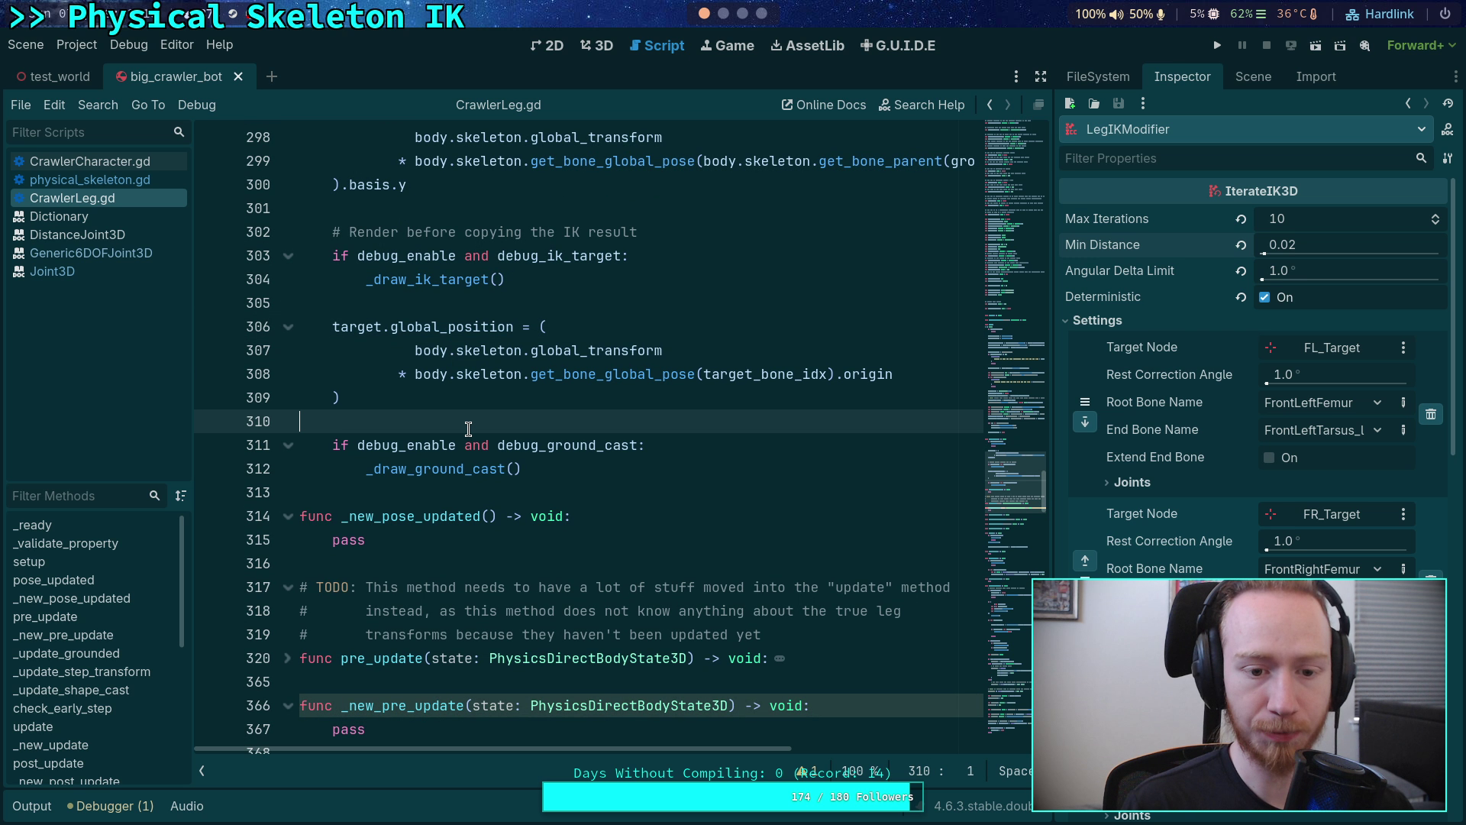
{"action": "scroll", "coordinate": [468, 428], "scroll_direction": "down", "scroll_amount": 1}
{"action": "scroll", "coordinate": [466, 357], "scroll_direction": "up", "scroll_amount": 5}
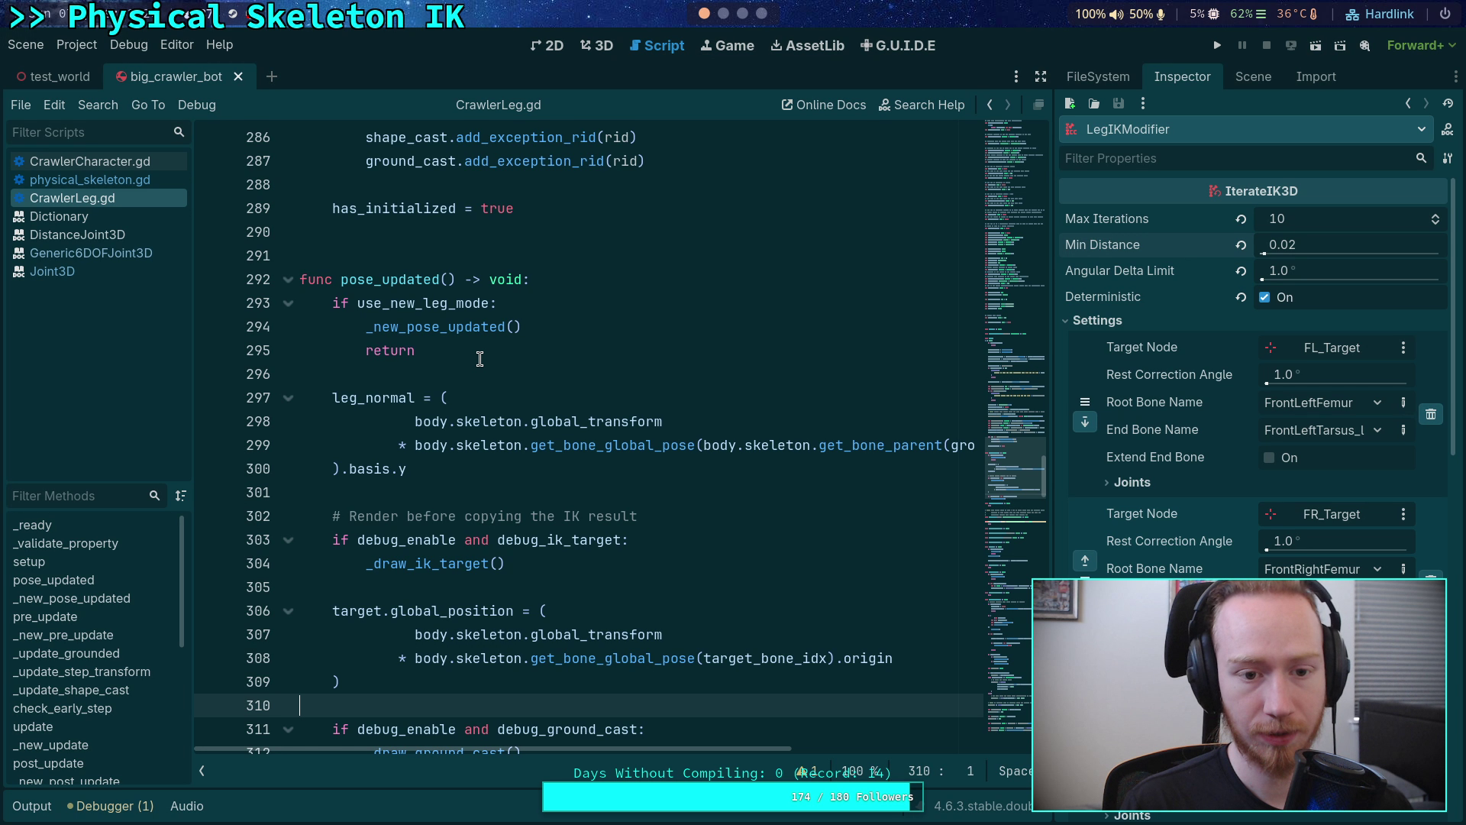
{"action": "scroll", "coordinate": [484, 356], "scroll_direction": "down", "scroll_amount": 1}
- Open CrawlerCharacter.gd and select line 217's modification_processed connect to _update_legs
{"action": "left_click", "coordinate": [152, 164]}
{"action": "scroll", "coordinate": [505, 382], "scroll_direction": "up", "scroll_amount": 10}
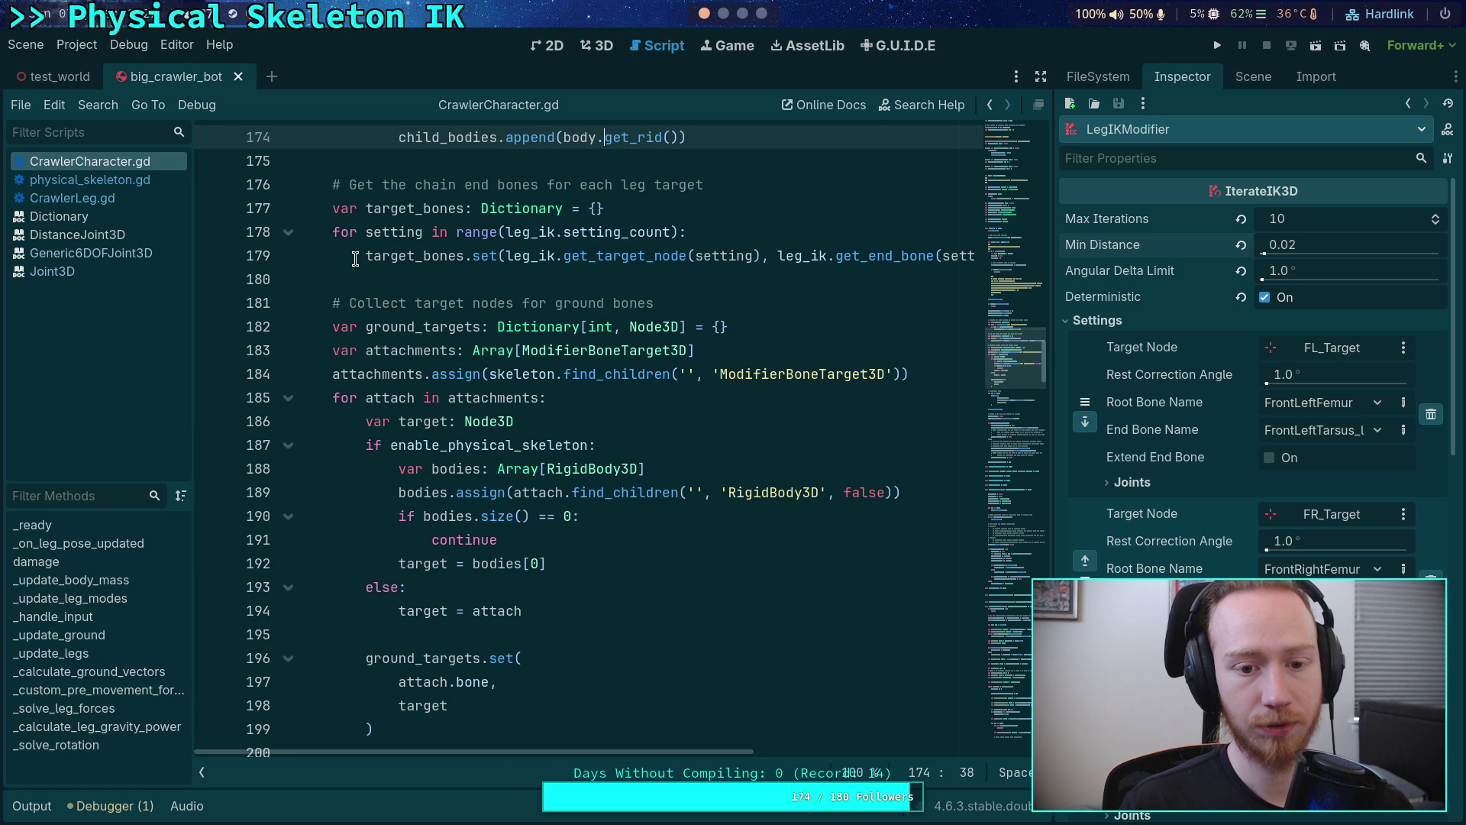
{"action": "scroll", "coordinate": [505, 382], "scroll_direction": "up", "scroll_amount": 6}
{"action": "scroll", "coordinate": [486, 376], "scroll_direction": "up", "scroll_amount": 9}
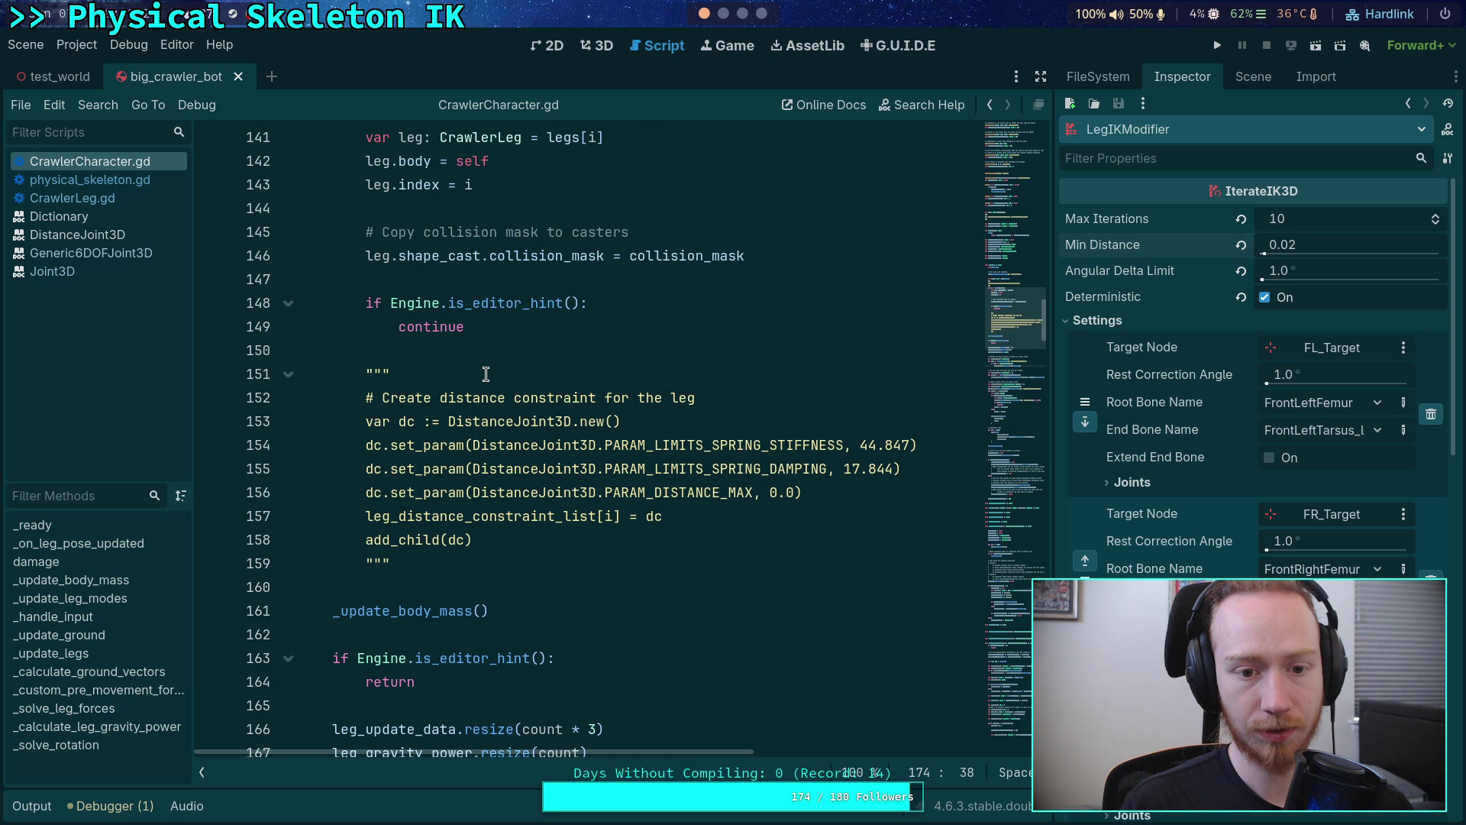
{"action": "scroll", "coordinate": [486, 375], "scroll_direction": "up", "scroll_amount": 4}
{"action": "left_click", "coordinate": [287, 516]}
{"action": "scroll", "coordinate": [342, 468], "scroll_direction": "down", "scroll_amount": 2}
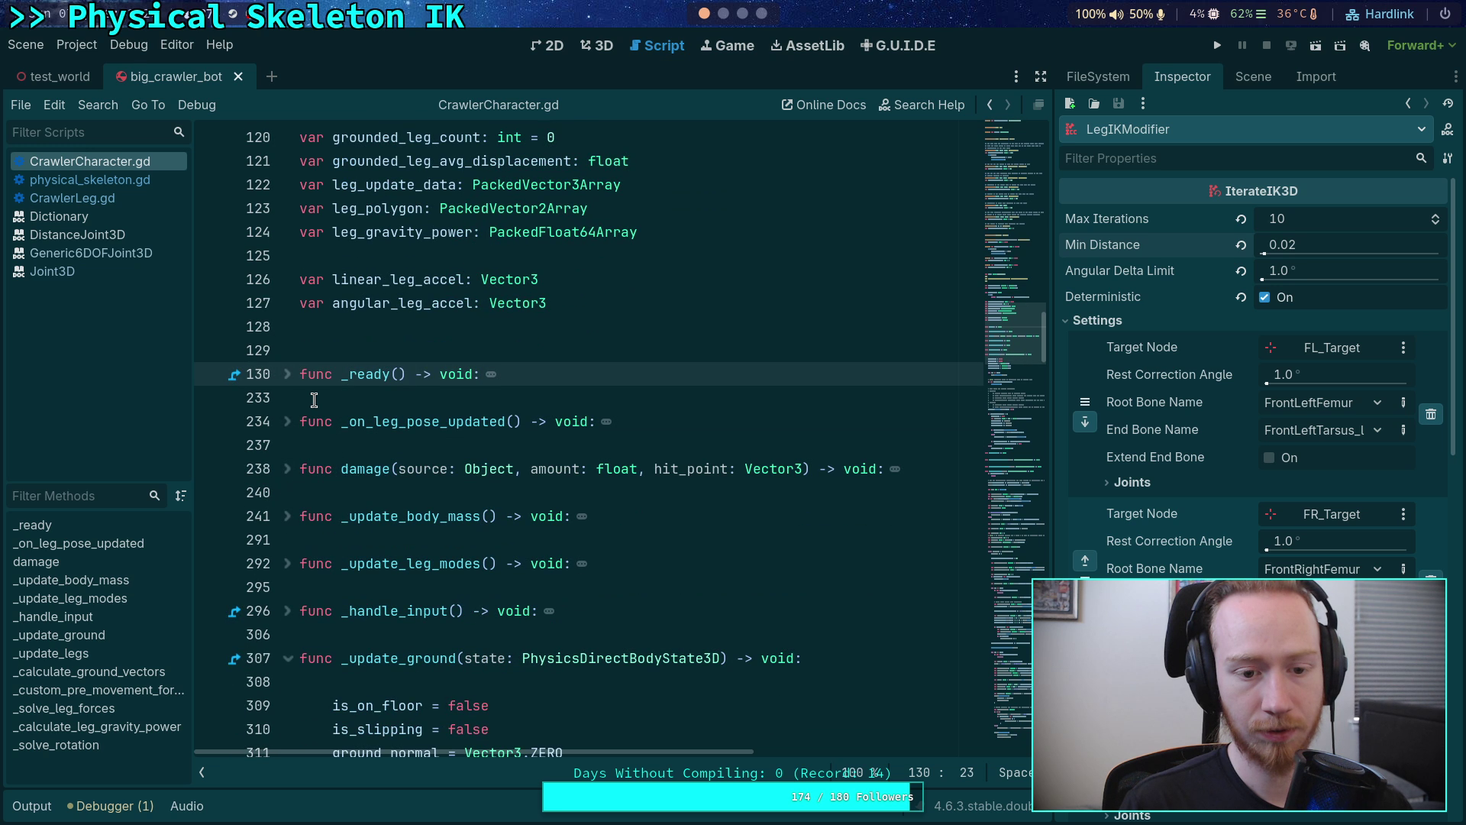
{"action": "scroll", "coordinate": [293, 454], "scroll_direction": "down", "scroll_amount": 2}
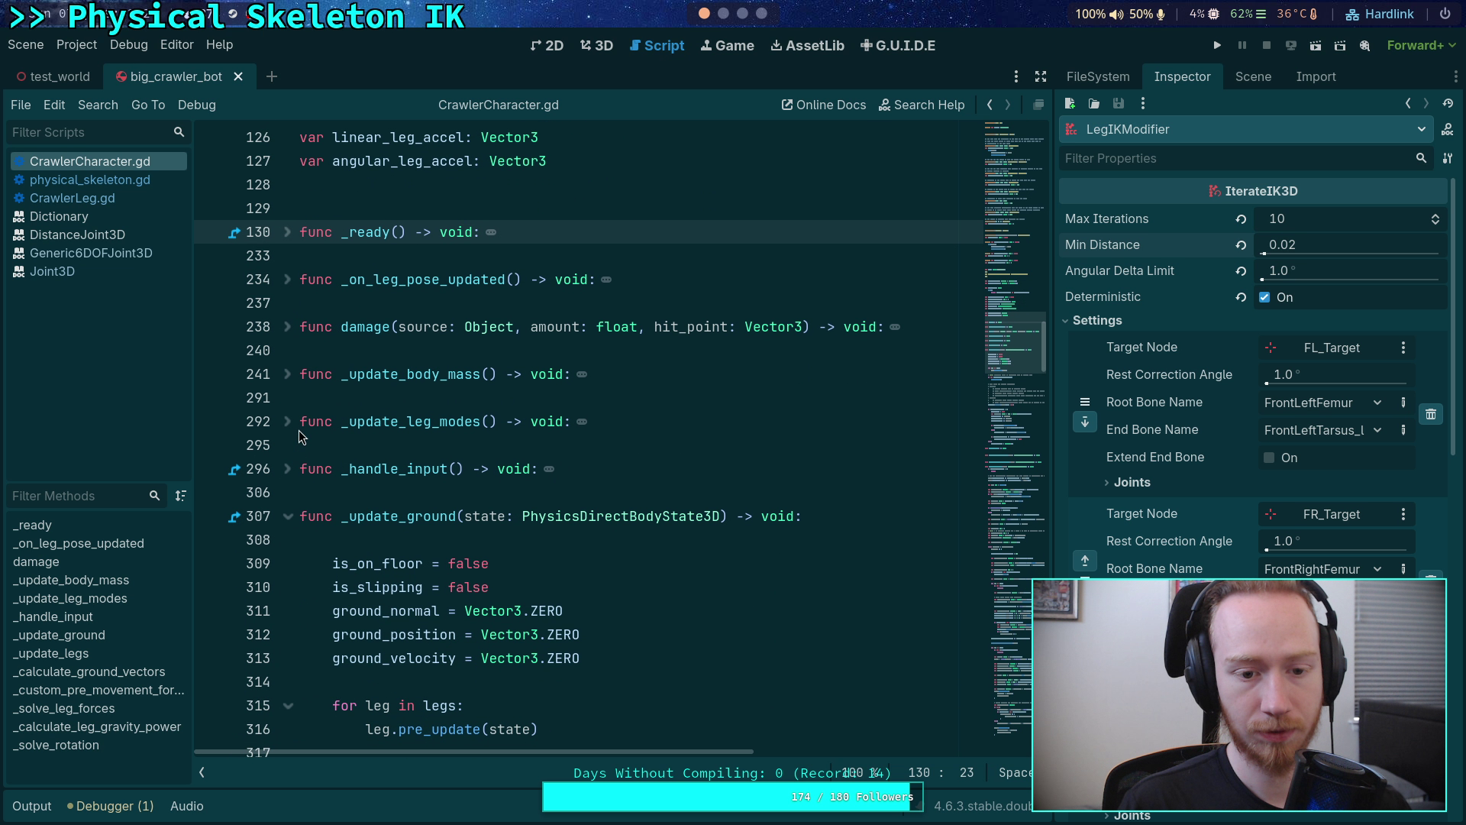
{"action": "left_click", "coordinate": [288, 232]}
{"action": "scroll", "coordinate": [518, 368], "scroll_direction": "down", "scroll_amount": 13}
{"action": "scroll", "coordinate": [519, 367], "scroll_direction": "down", "scroll_amount": 14}
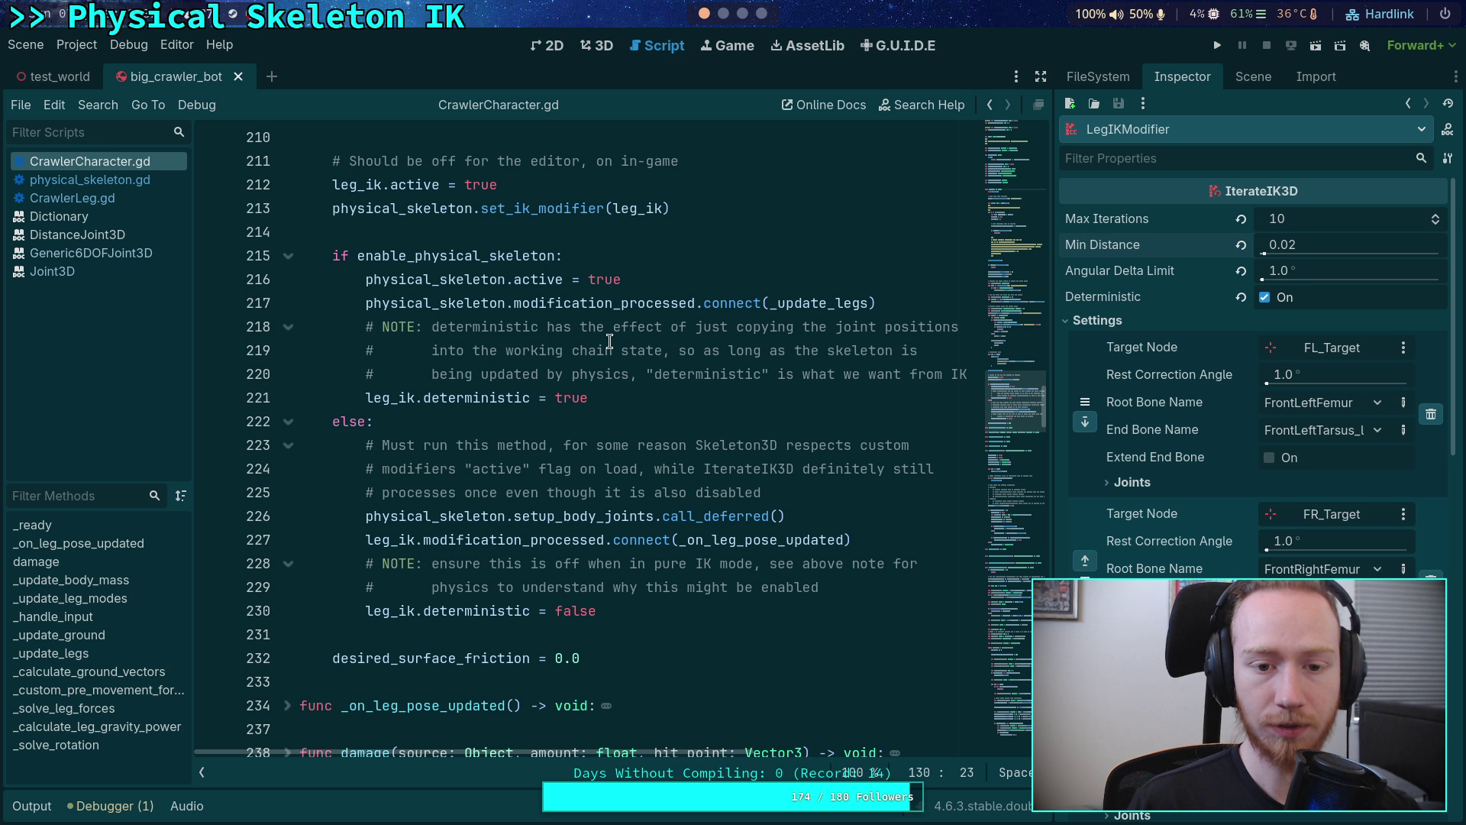
{"action": "scroll", "coordinate": [605, 342], "scroll_direction": "up", "scroll_amount": 1}
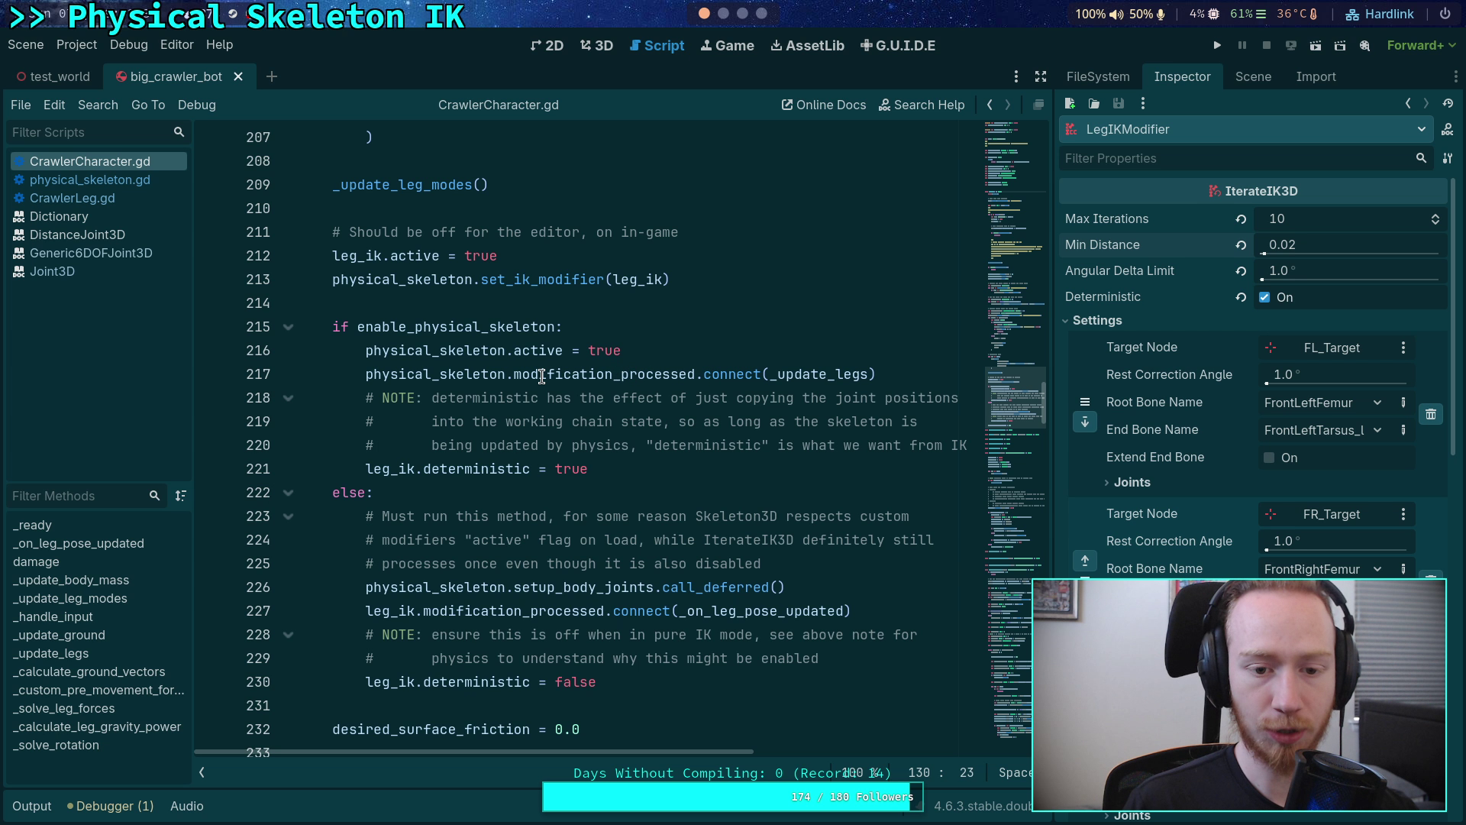
{"action": "left_click_drag", "start_coordinate": [422, 374], "coordinate": [794, 374]}
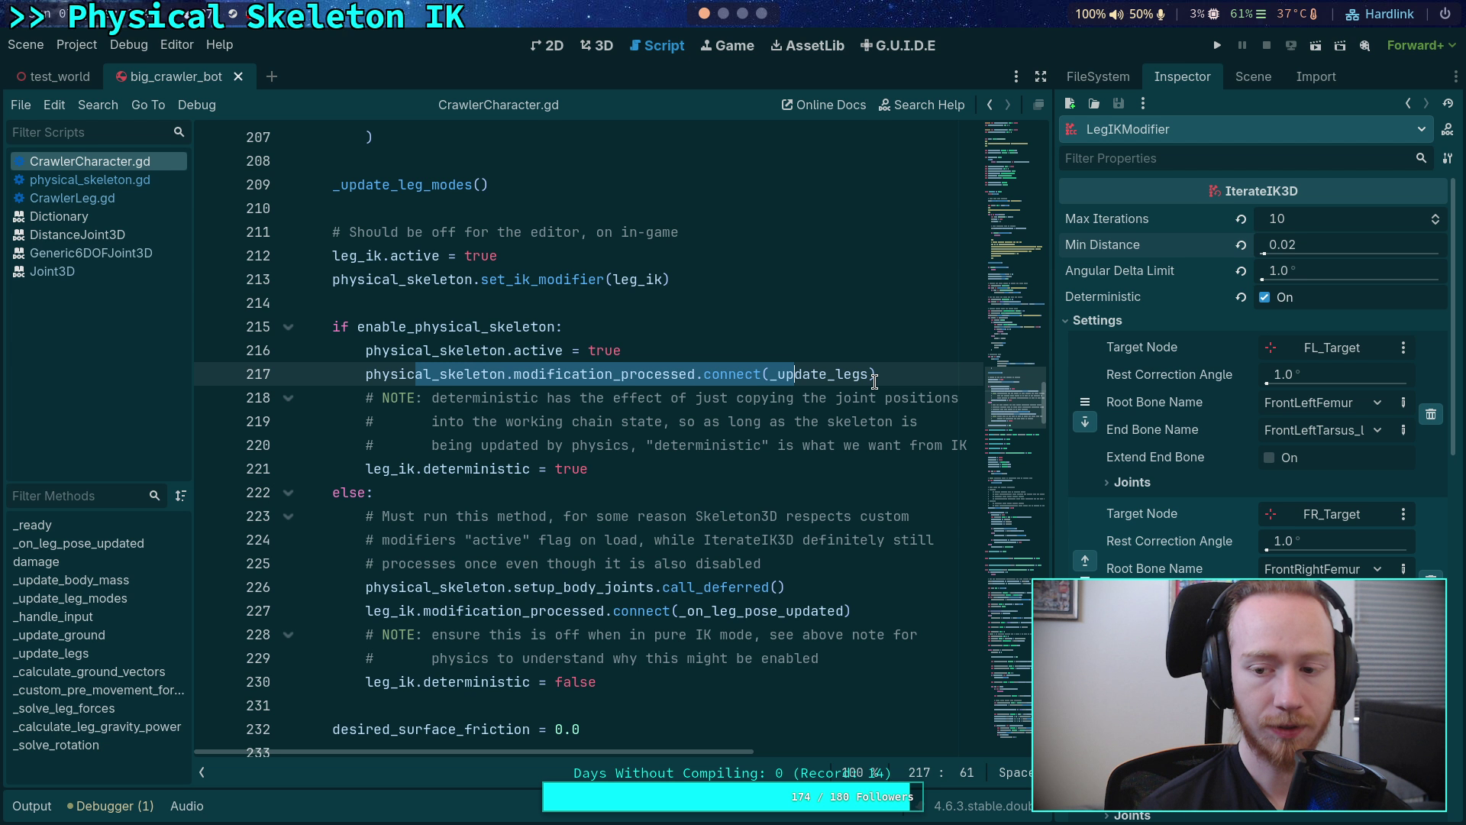
{"action": "scroll", "coordinate": [875, 381], "scroll_direction": "up", "scroll_amount": 1}
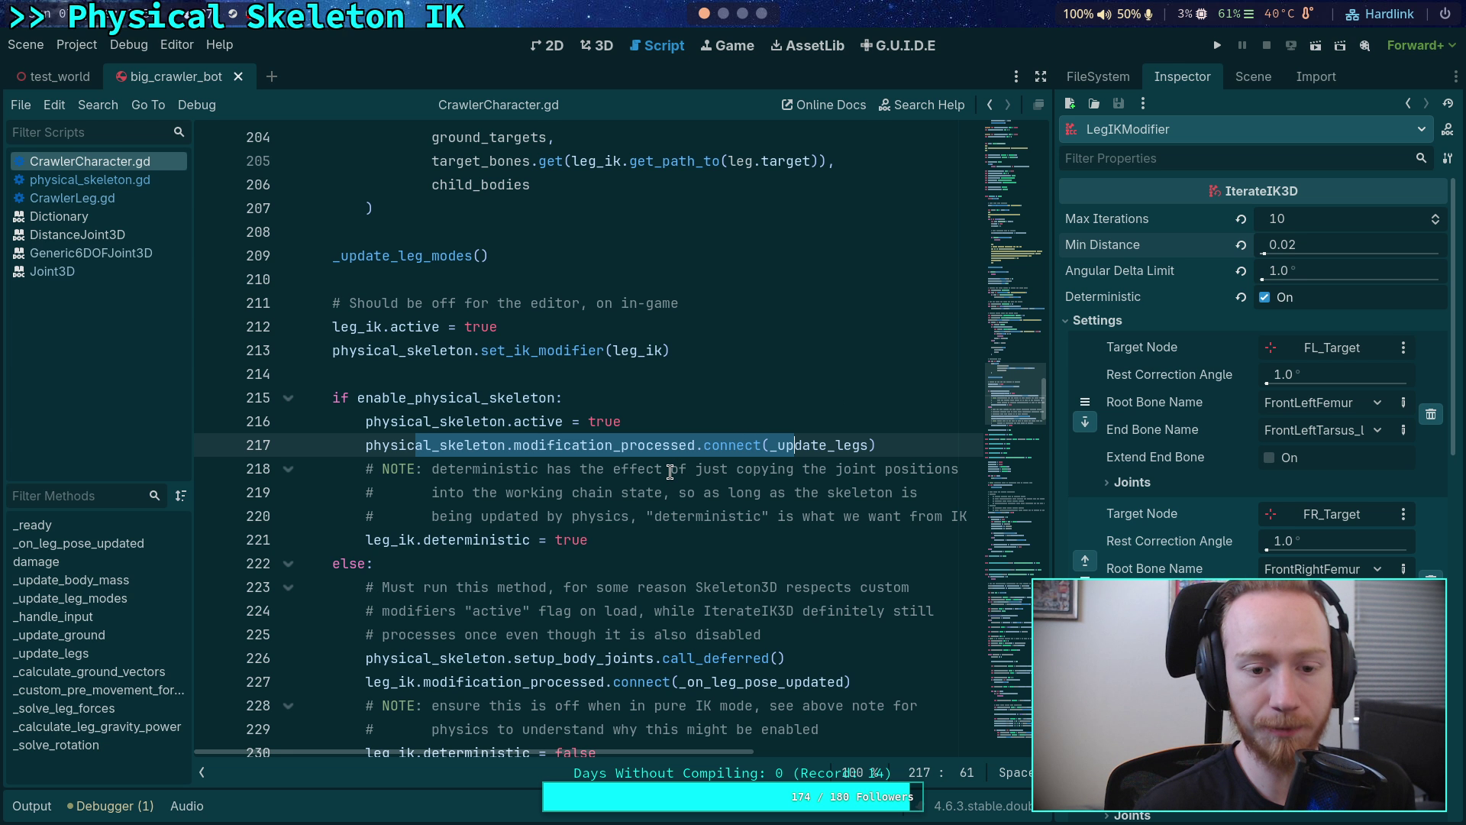
{"action": "left_click", "coordinate": [90, 180]}
{"action": "scroll", "coordinate": [578, 401], "scroll_direction": "up", "scroll_amount": 1}
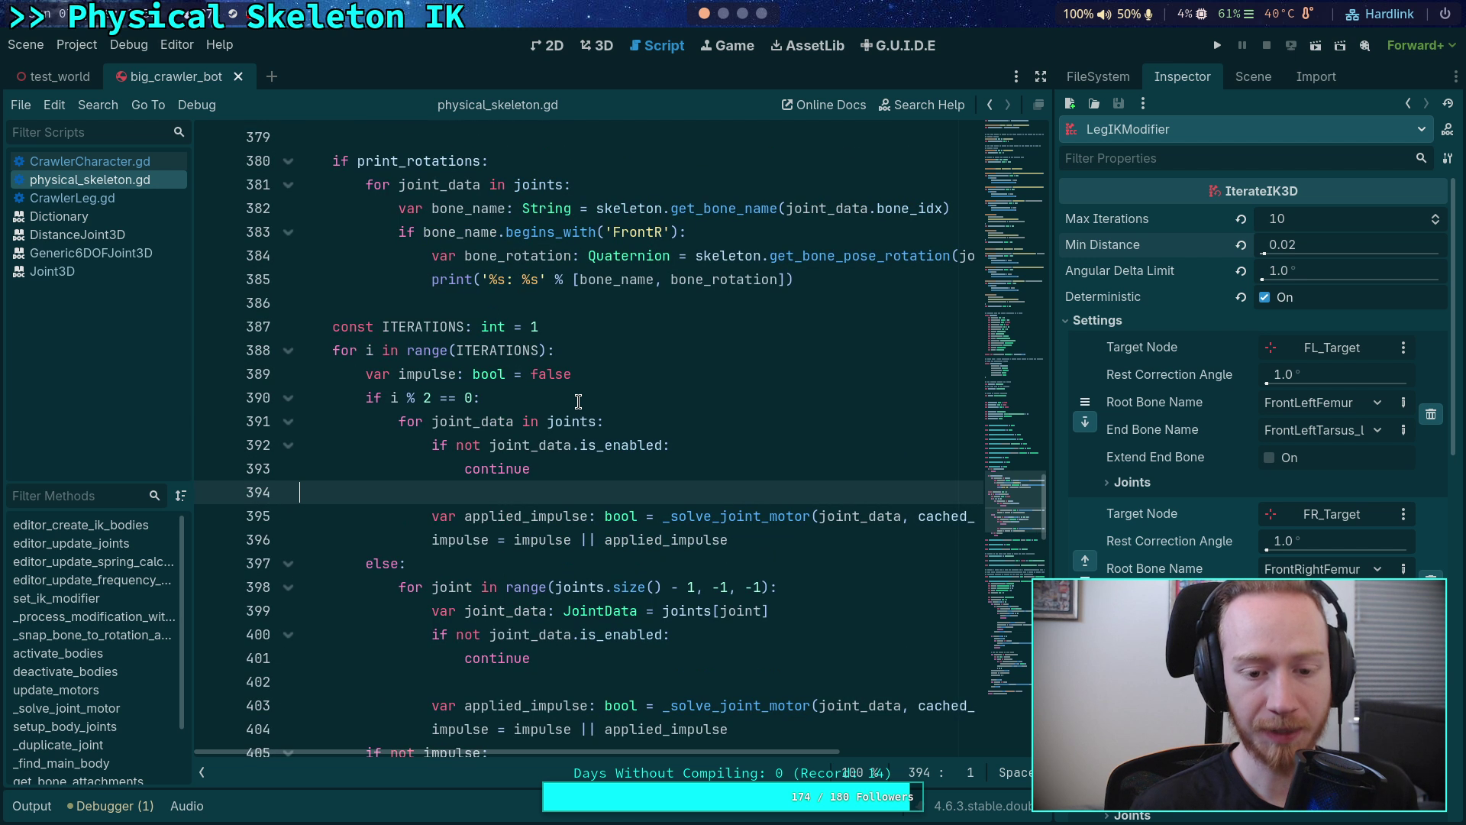
{"action": "scroll", "coordinate": [578, 401], "scroll_direction": "down", "scroll_amount": 4}
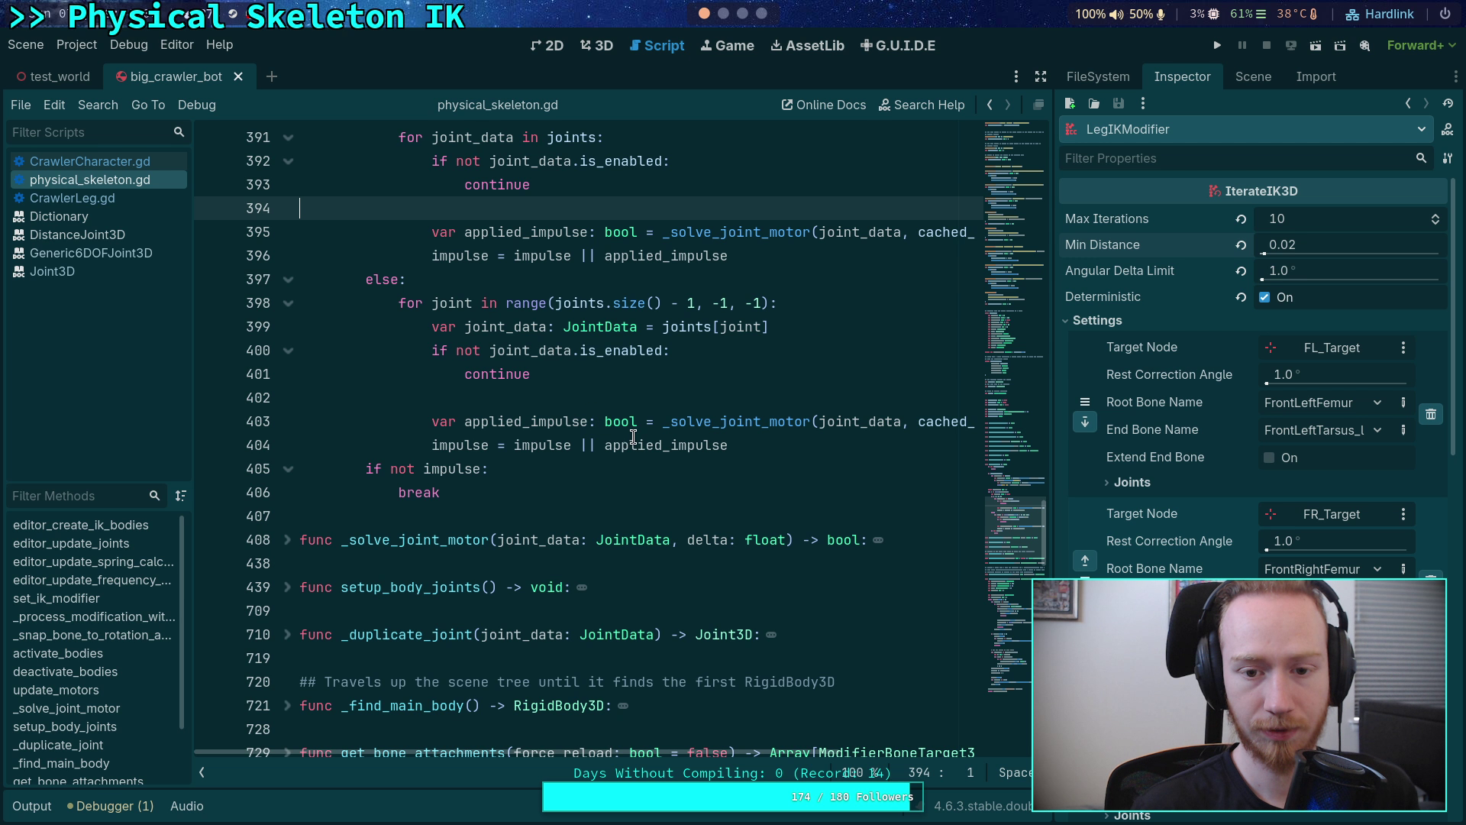
{"action": "scroll", "coordinate": [658, 440], "scroll_direction": "up", "scroll_amount": 2}
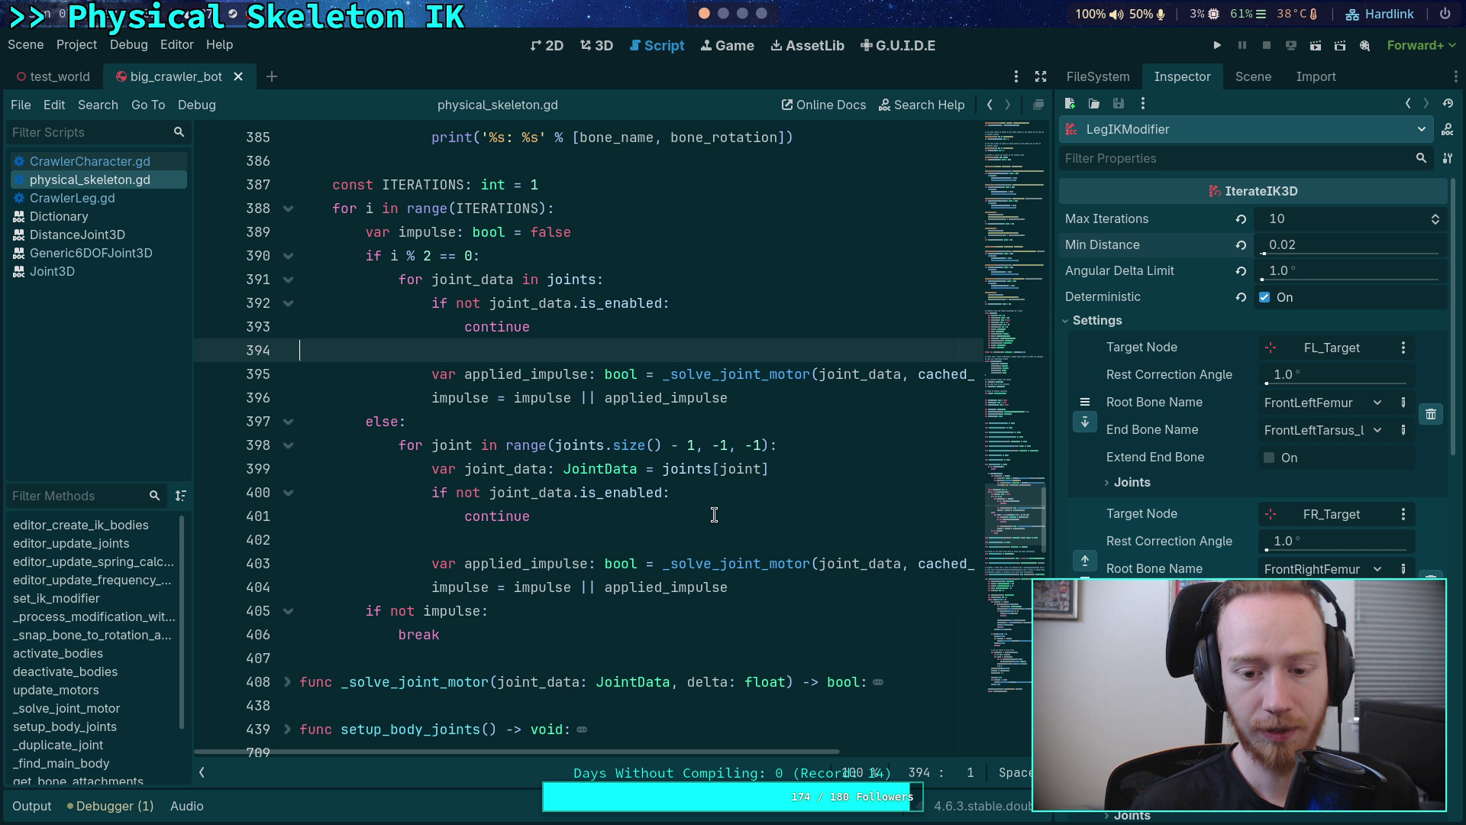
{"action": "scroll", "coordinate": [715, 506], "scroll_direction": "up", "scroll_amount": 6}
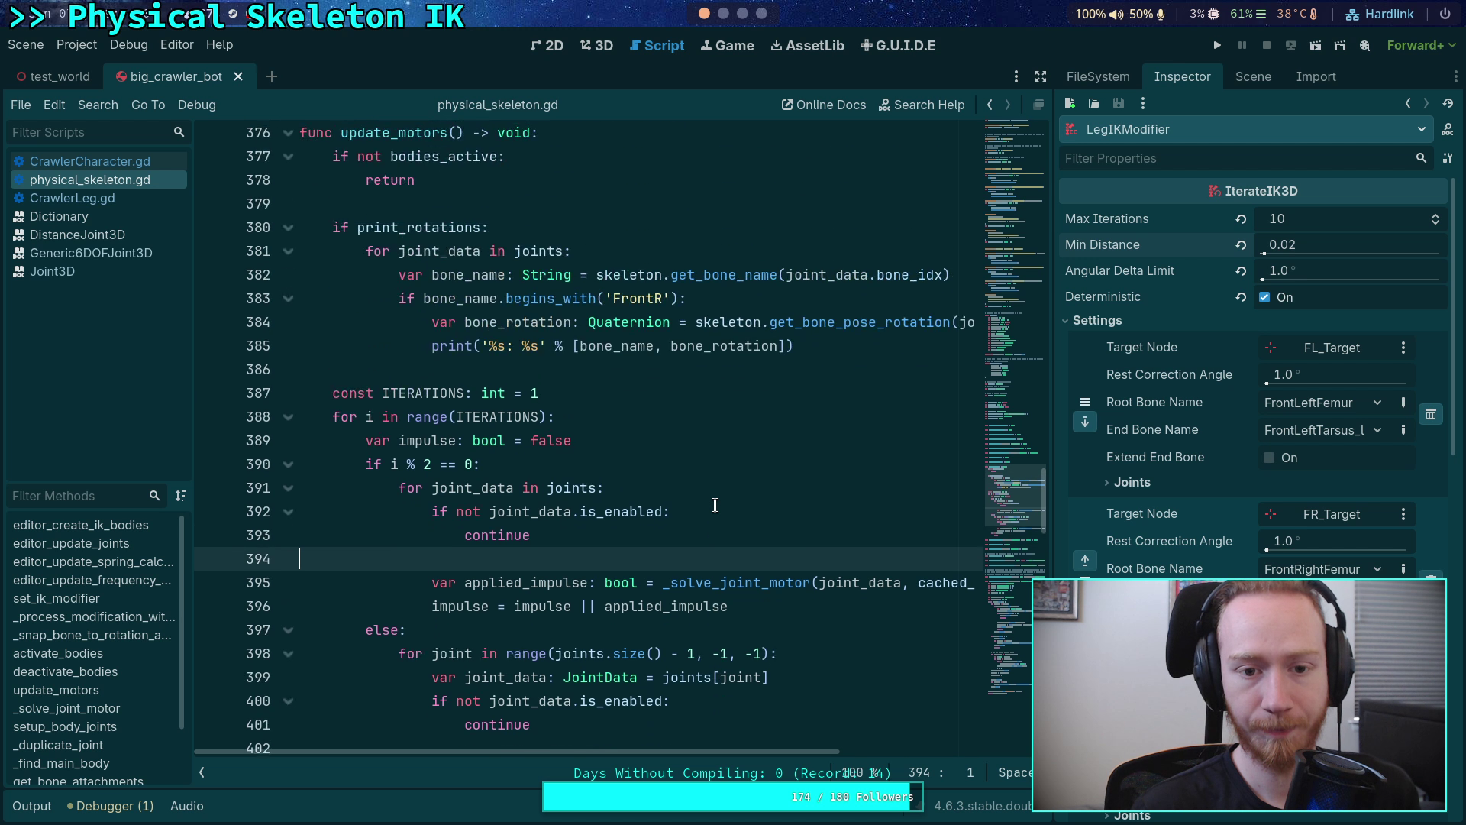
{"action": "left_click", "coordinate": [289, 351]}
{"action": "scroll", "coordinate": [291, 357], "scroll_direction": "up", "scroll_amount": 5}
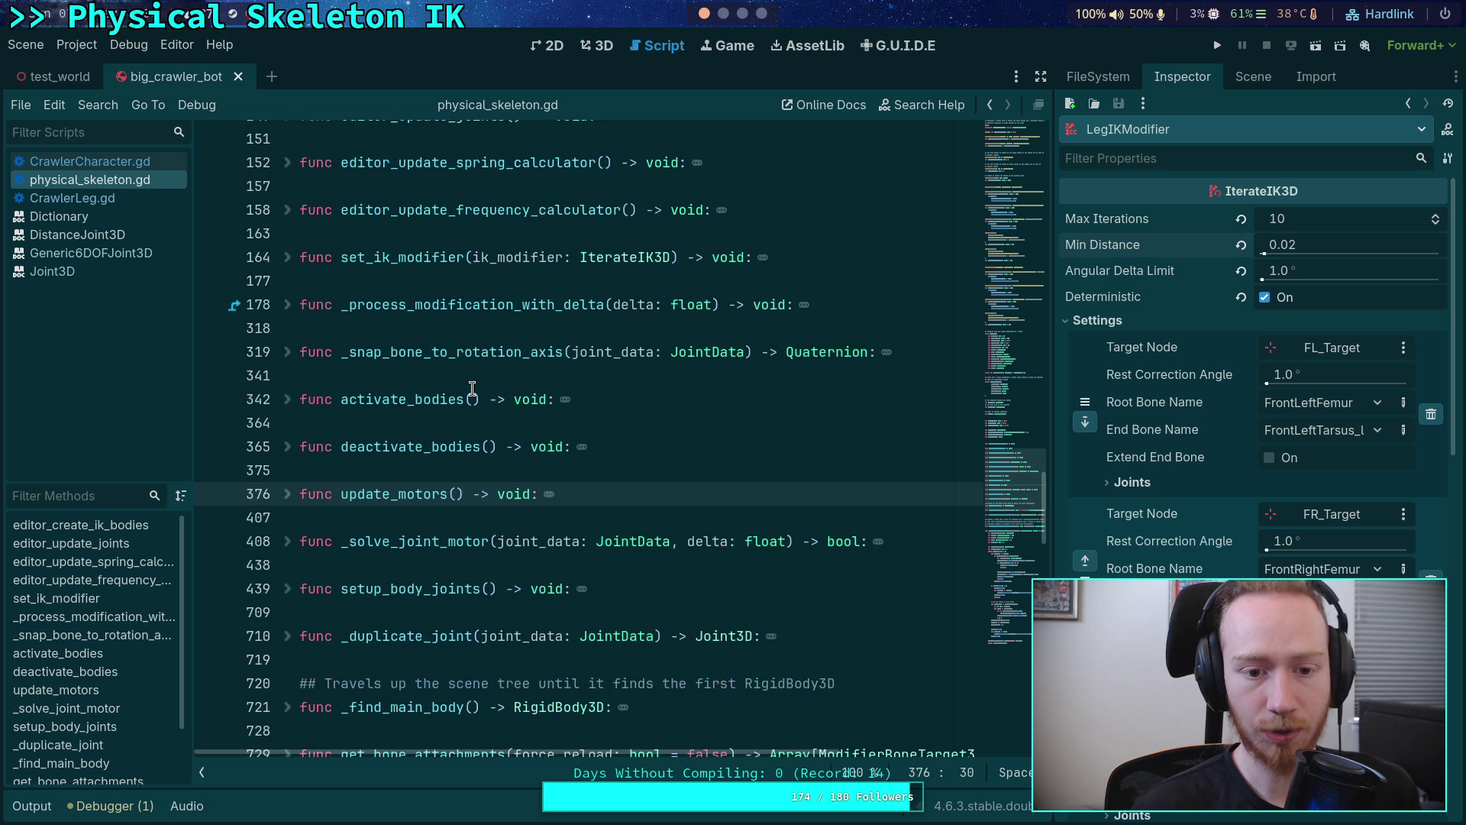
{"action": "scroll", "coordinate": [291, 430], "scroll_direction": "down", "scroll_amount": 2}
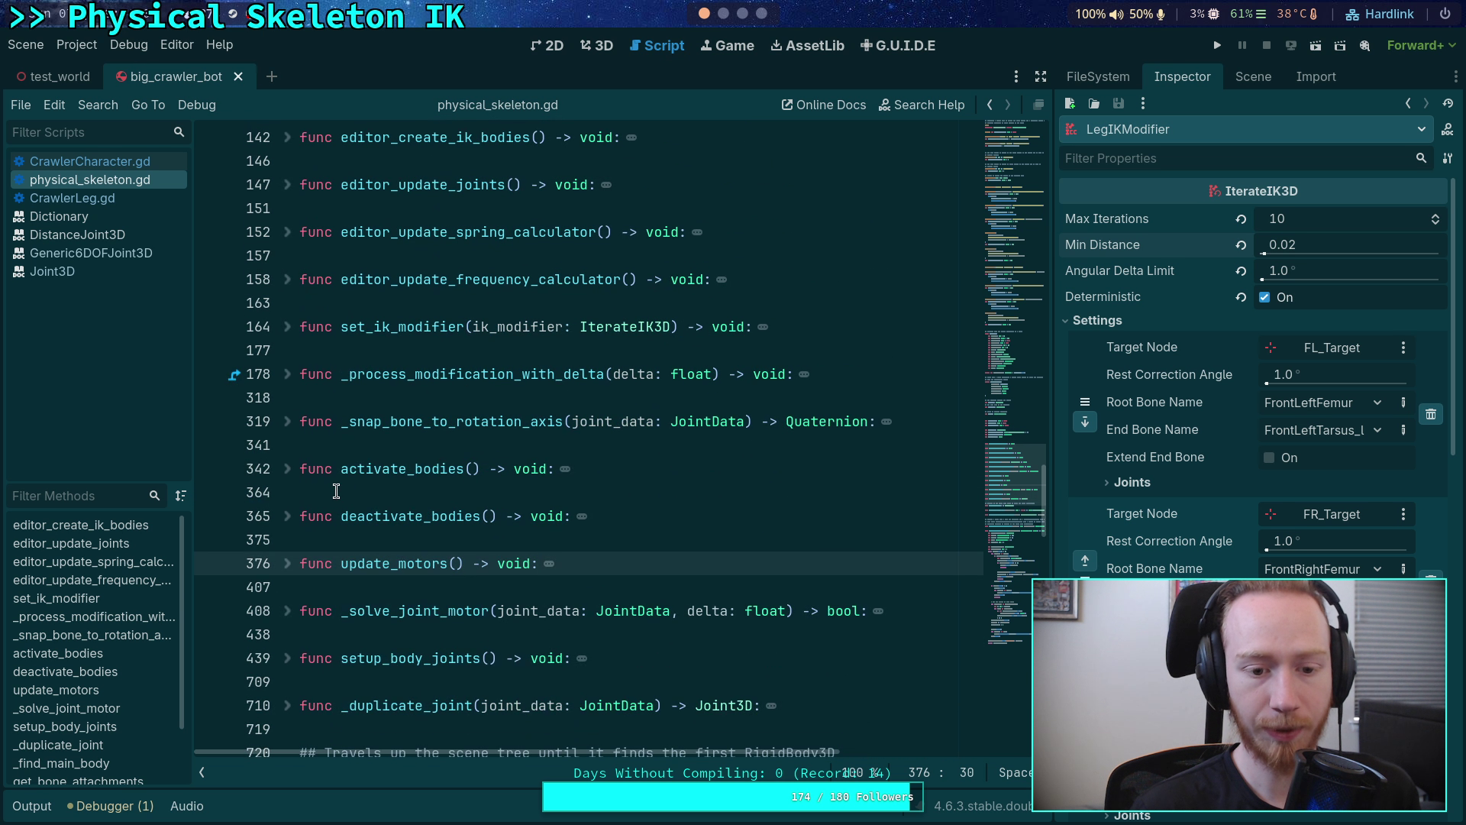
{"action": "left_click", "coordinate": [288, 375]}
{"action": "scroll", "coordinate": [755, 479], "scroll_direction": "down", "scroll_amount": 4}
{"action": "scroll", "coordinate": [755, 479], "scroll_direction": "down", "scroll_amount": 15}
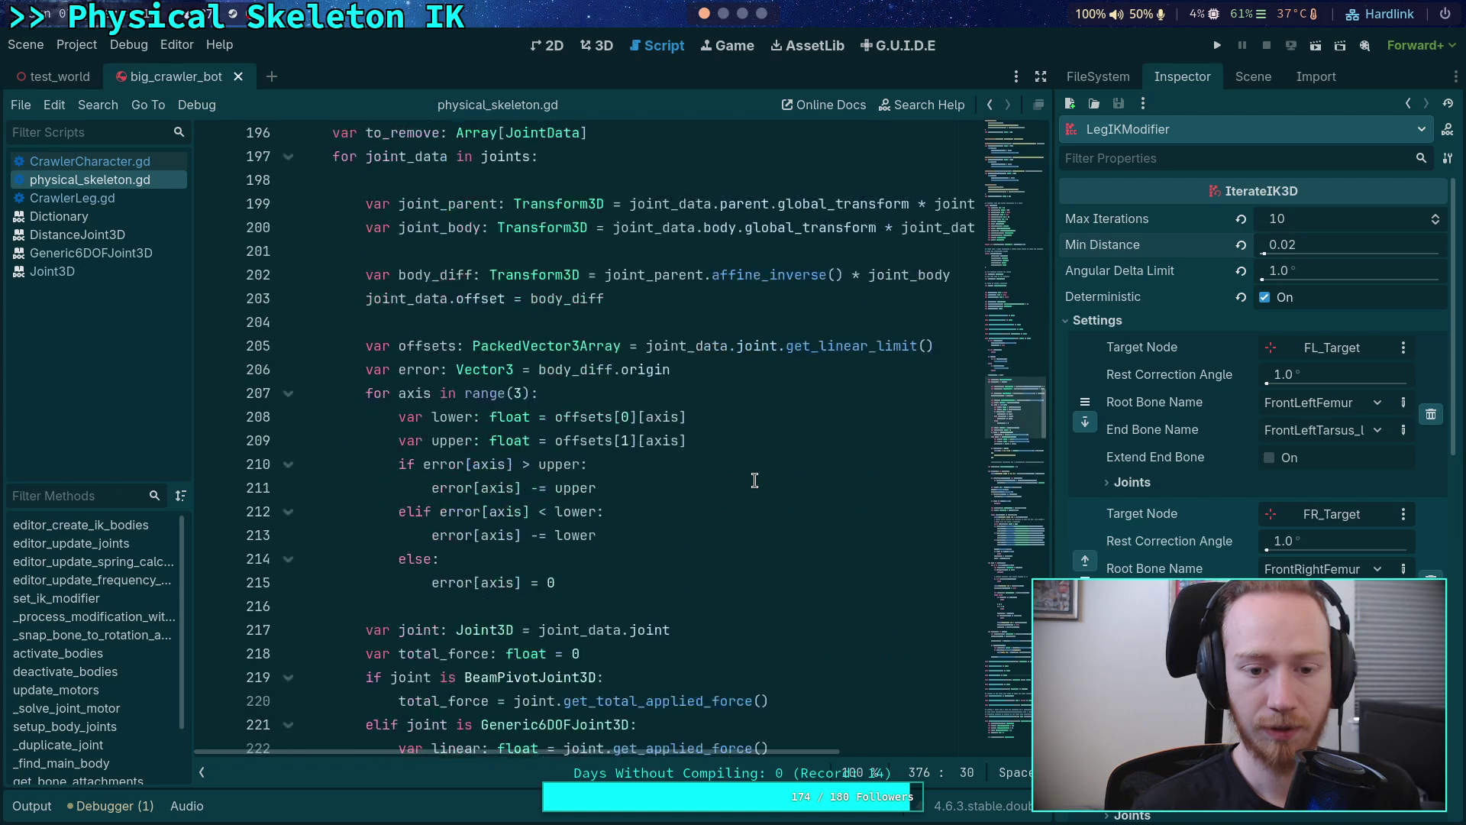
{"action": "scroll", "coordinate": [754, 478], "scroll_direction": "down", "scroll_amount": 15}
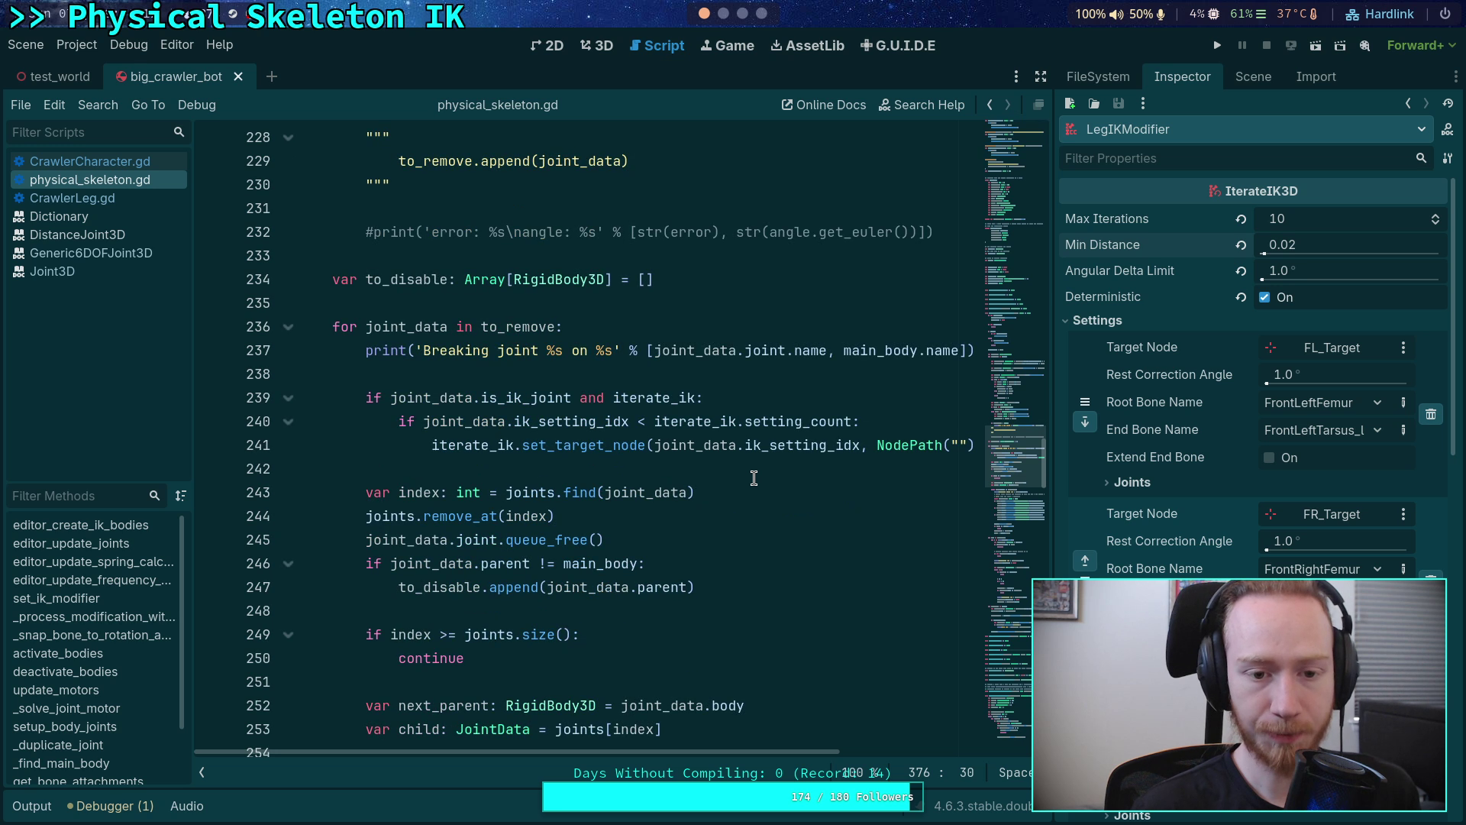
{"action": "scroll", "coordinate": [751, 466], "scroll_direction": "down", "scroll_amount": 5}
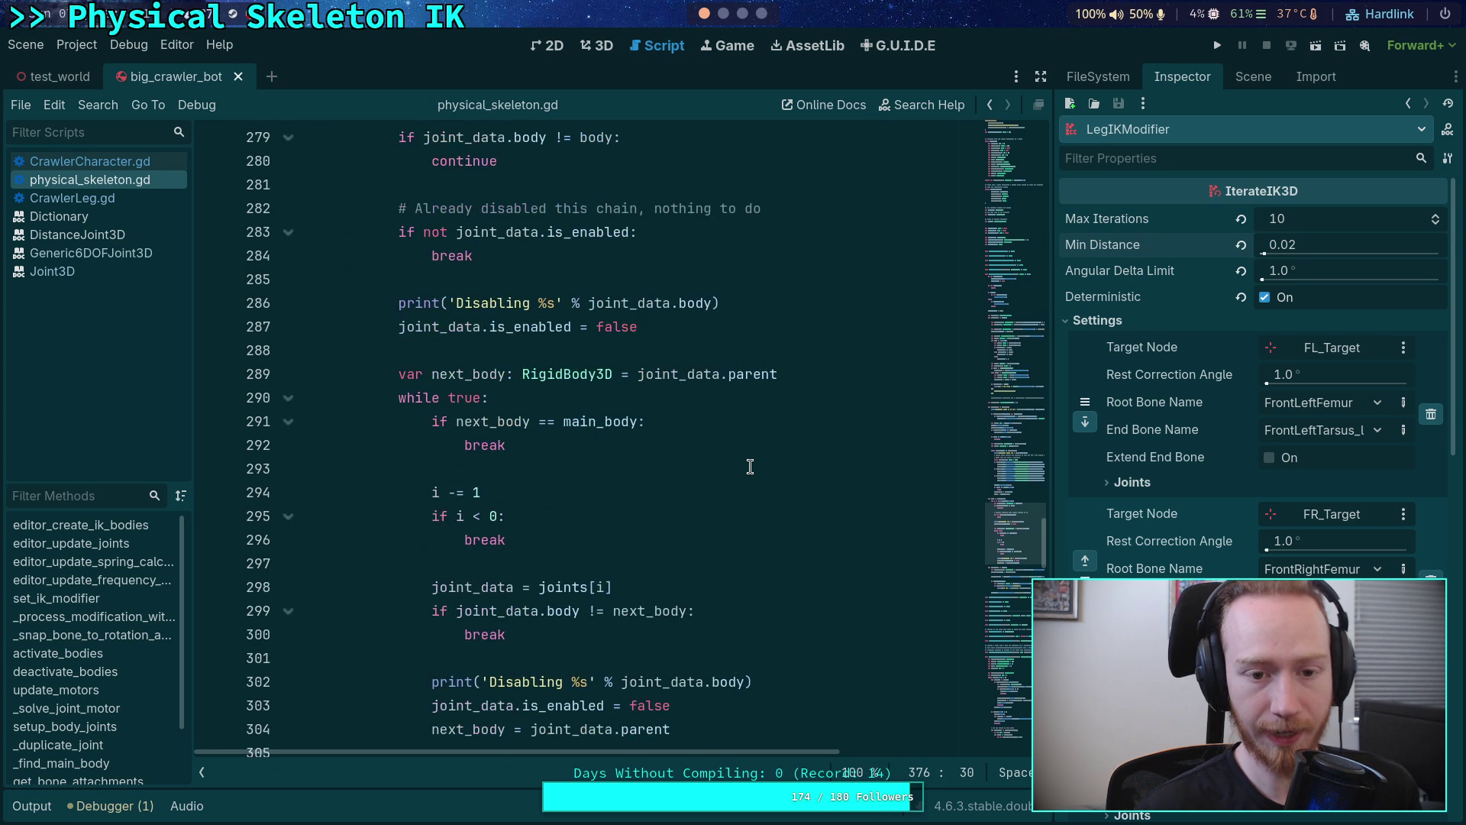
{"action": "scroll", "coordinate": [700, 434], "scroll_direction": "up", "scroll_amount": 4}
{"action": "left_click", "coordinate": [288, 209]}
{"action": "scroll", "coordinate": [308, 209], "scroll_direction": "up", "scroll_amount": 15}
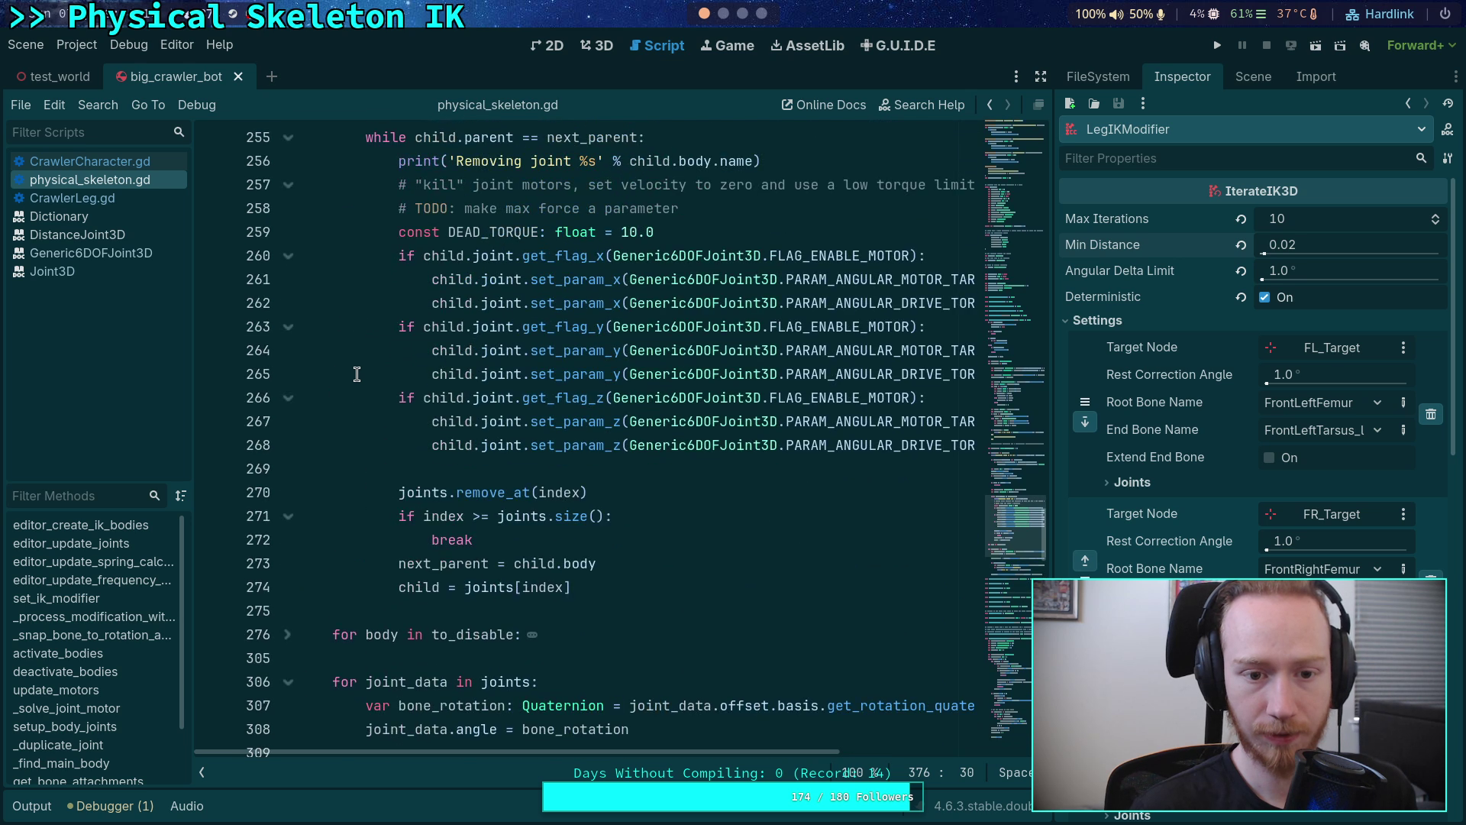
{"action": "left_click", "coordinate": [285, 326]}
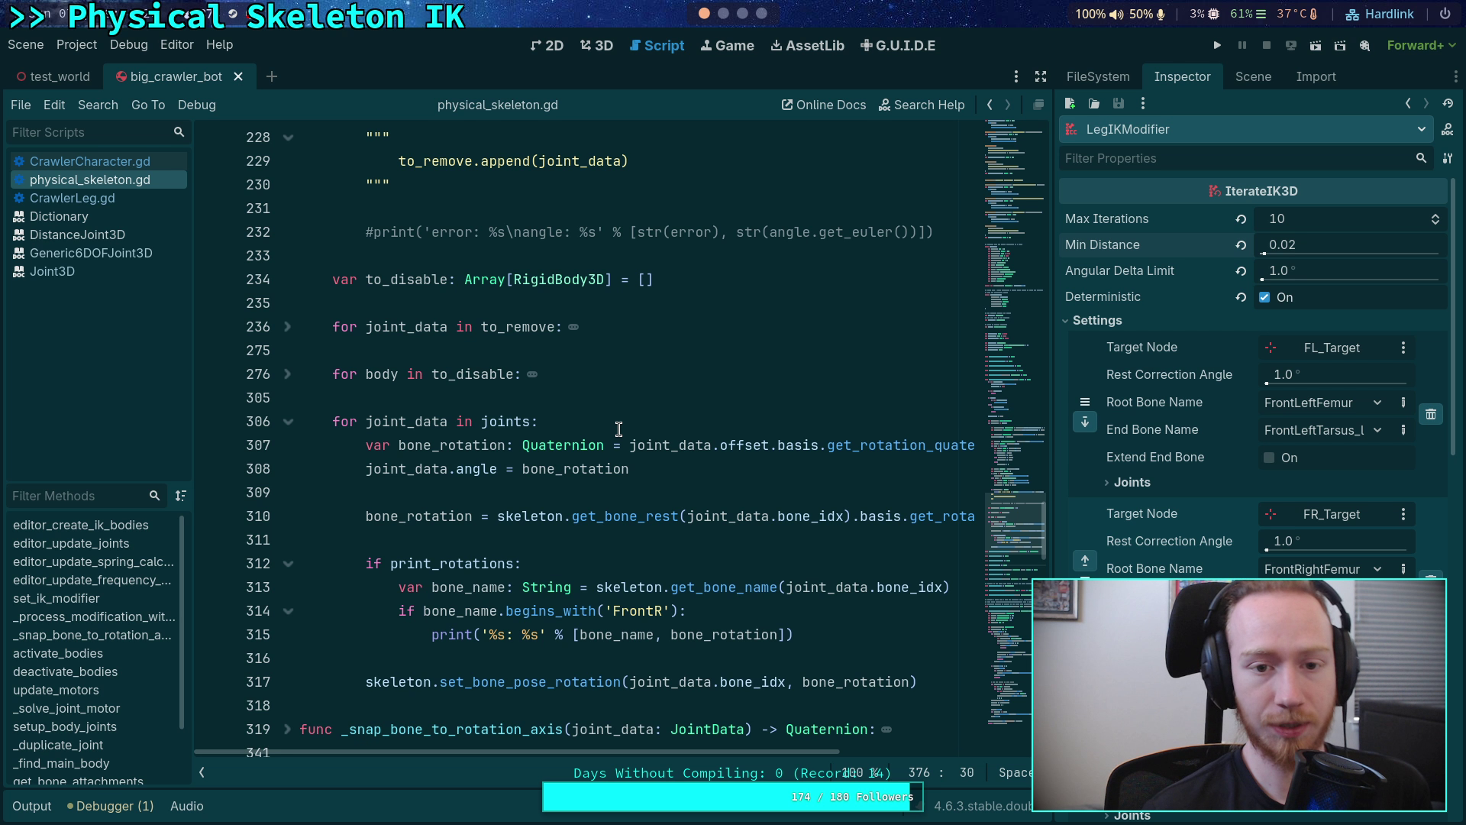
{"action": "scroll", "coordinate": [580, 420], "scroll_direction": "up", "scroll_amount": 2}
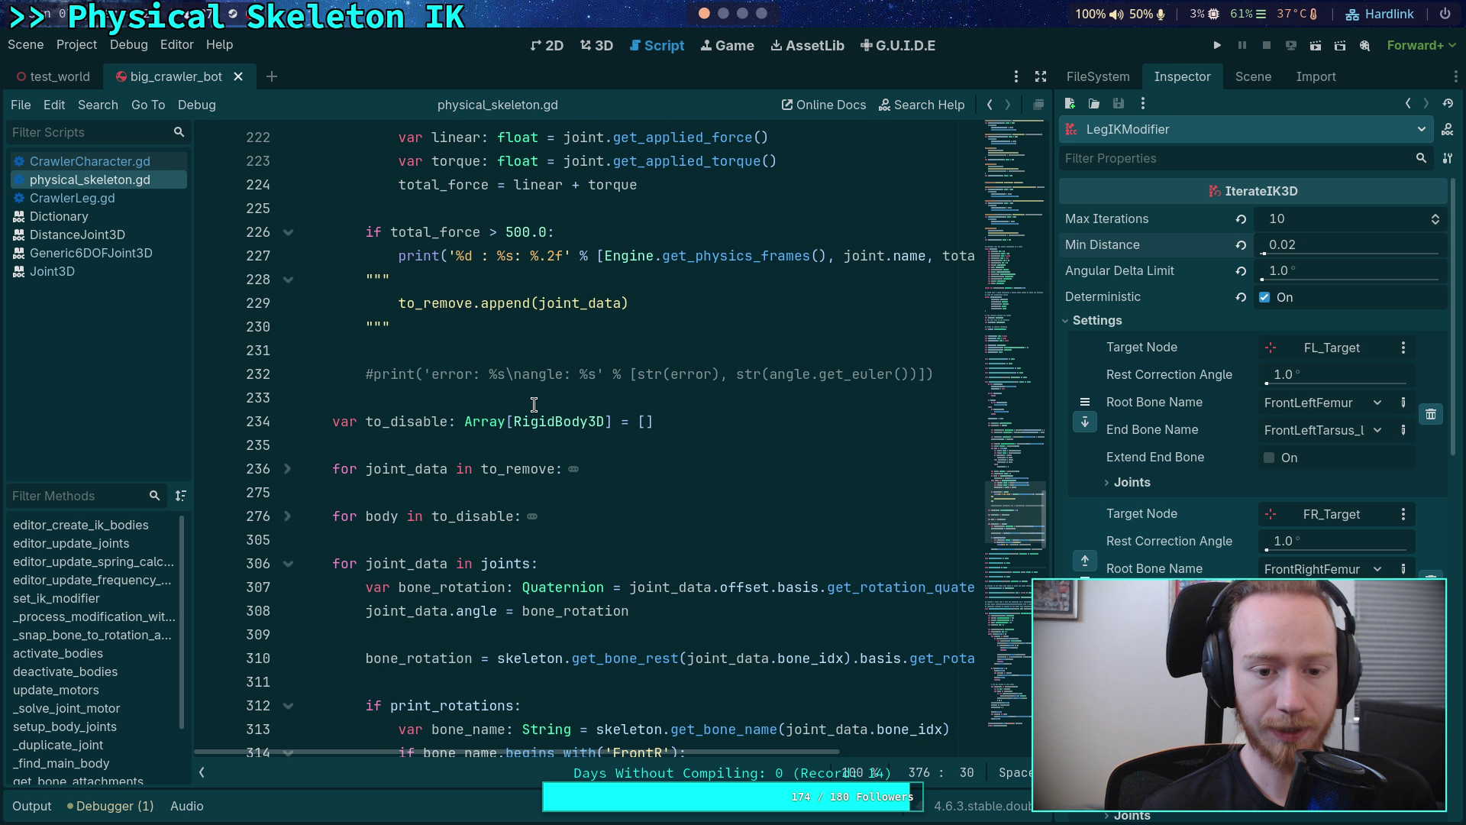
{"action": "left_click", "coordinate": [292, 470]}
{"action": "left_click", "coordinate": [292, 469]}
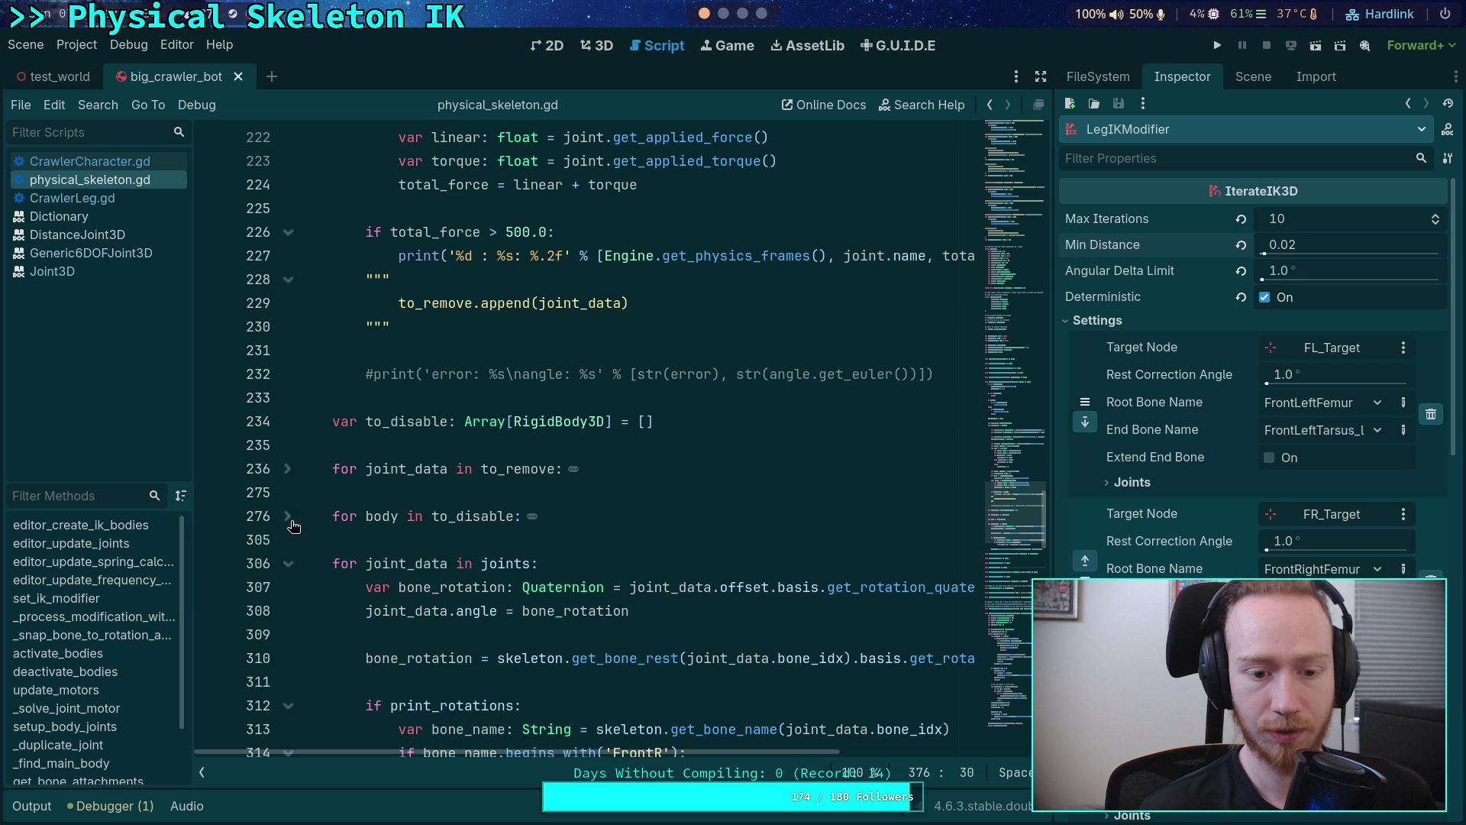
{"action": "left_click", "coordinate": [289, 517]}
{"action": "left_click", "coordinate": [289, 470]}
{"action": "double_click", "coordinate": [412, 471]}
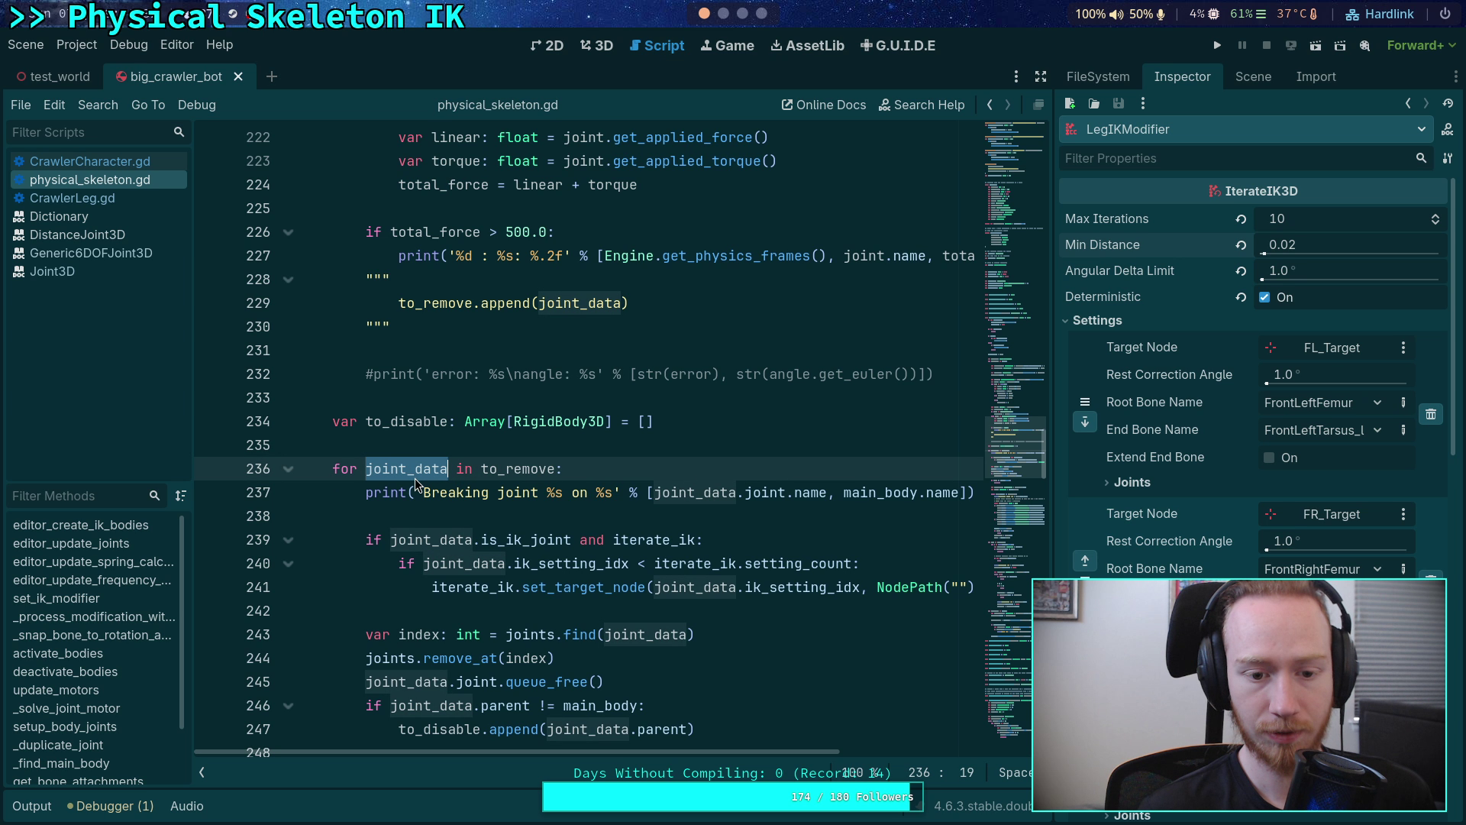
{"action": "scroll", "coordinate": [444, 488], "scroll_direction": "down", "scroll_amount": 3}
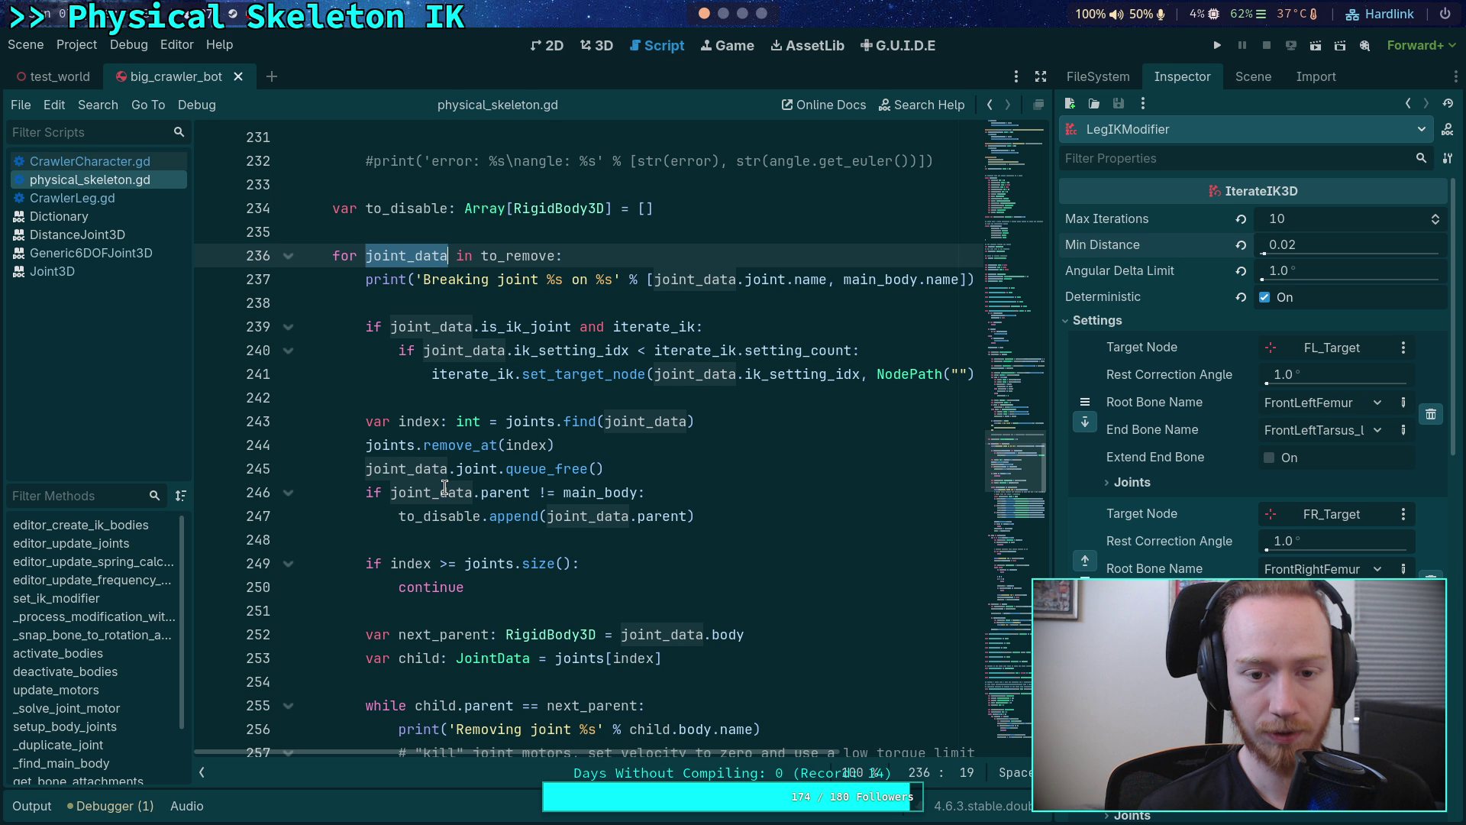
{"action": "scroll", "coordinate": [445, 487], "scroll_direction": "down", "scroll_amount": 4}
{"action": "scroll", "coordinate": [437, 474], "scroll_direction": "down", "scroll_amount": 8}
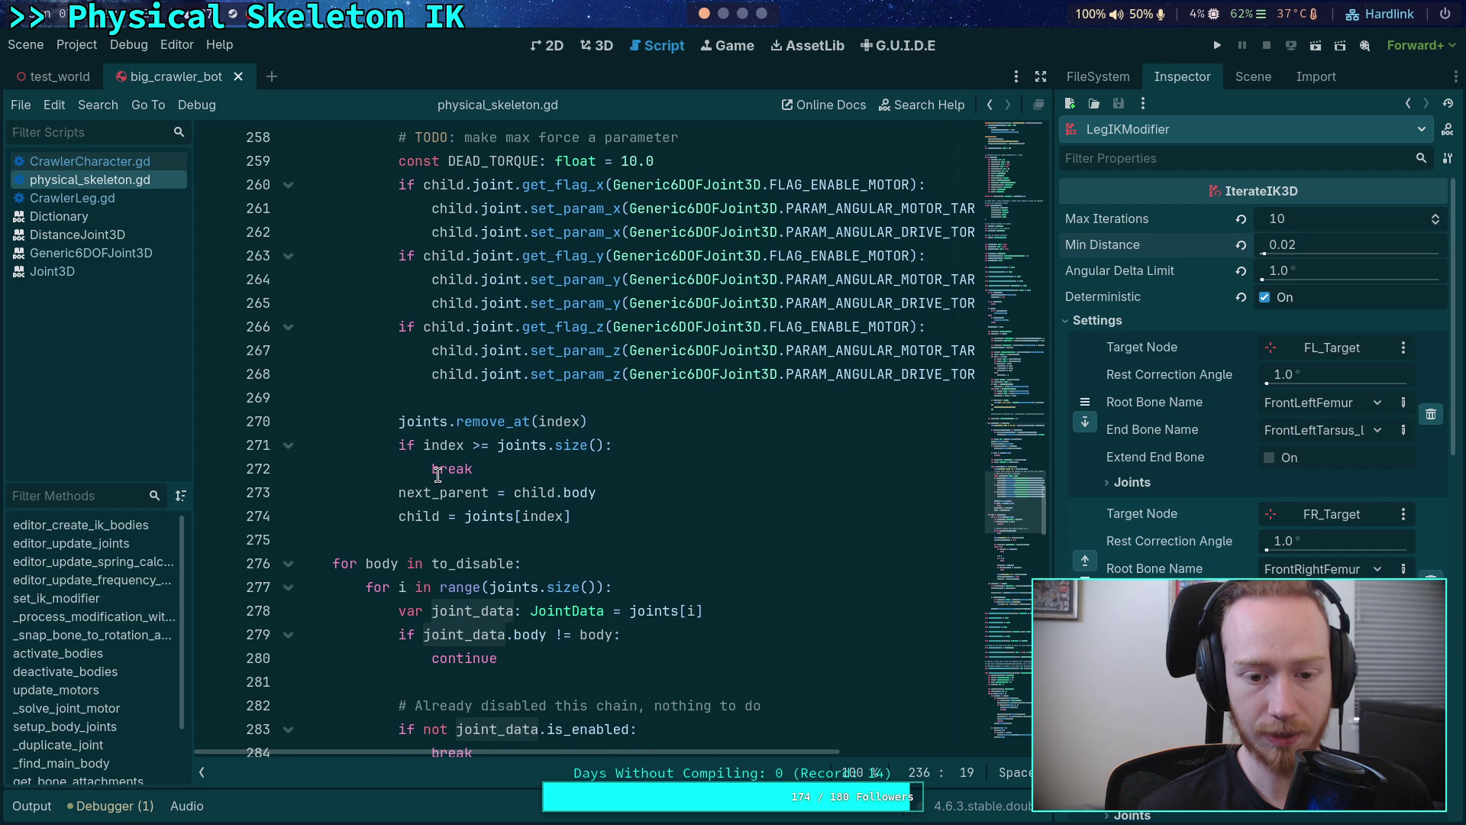
{"action": "scroll", "coordinate": [438, 474], "scroll_direction": "down", "scroll_amount": 3}
{"action": "scroll", "coordinate": [437, 474], "scroll_direction": "up", "scroll_amount": 4}
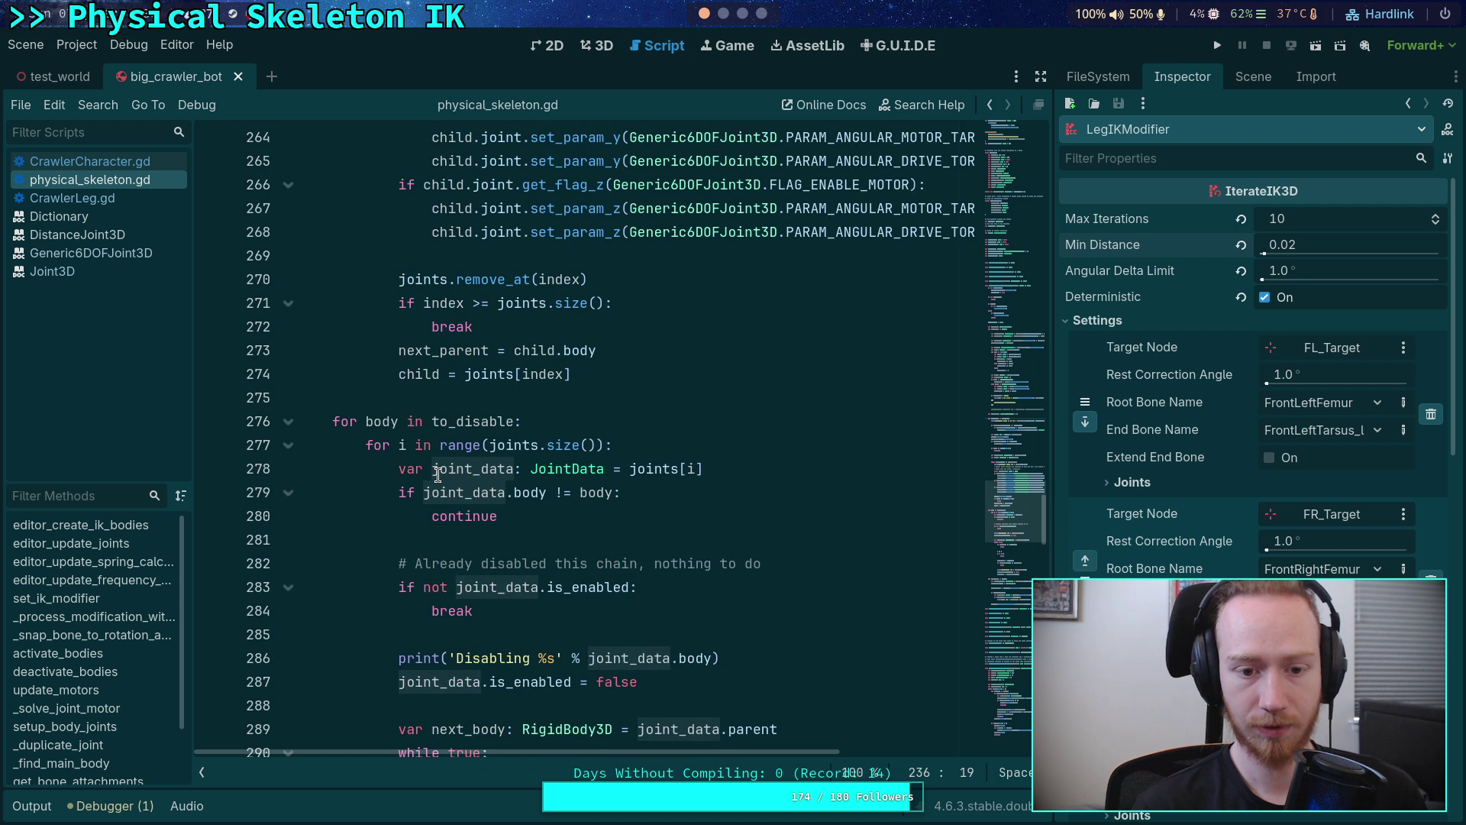
{"action": "scroll", "coordinate": [438, 474], "scroll_direction": "down", "scroll_amount": 8}
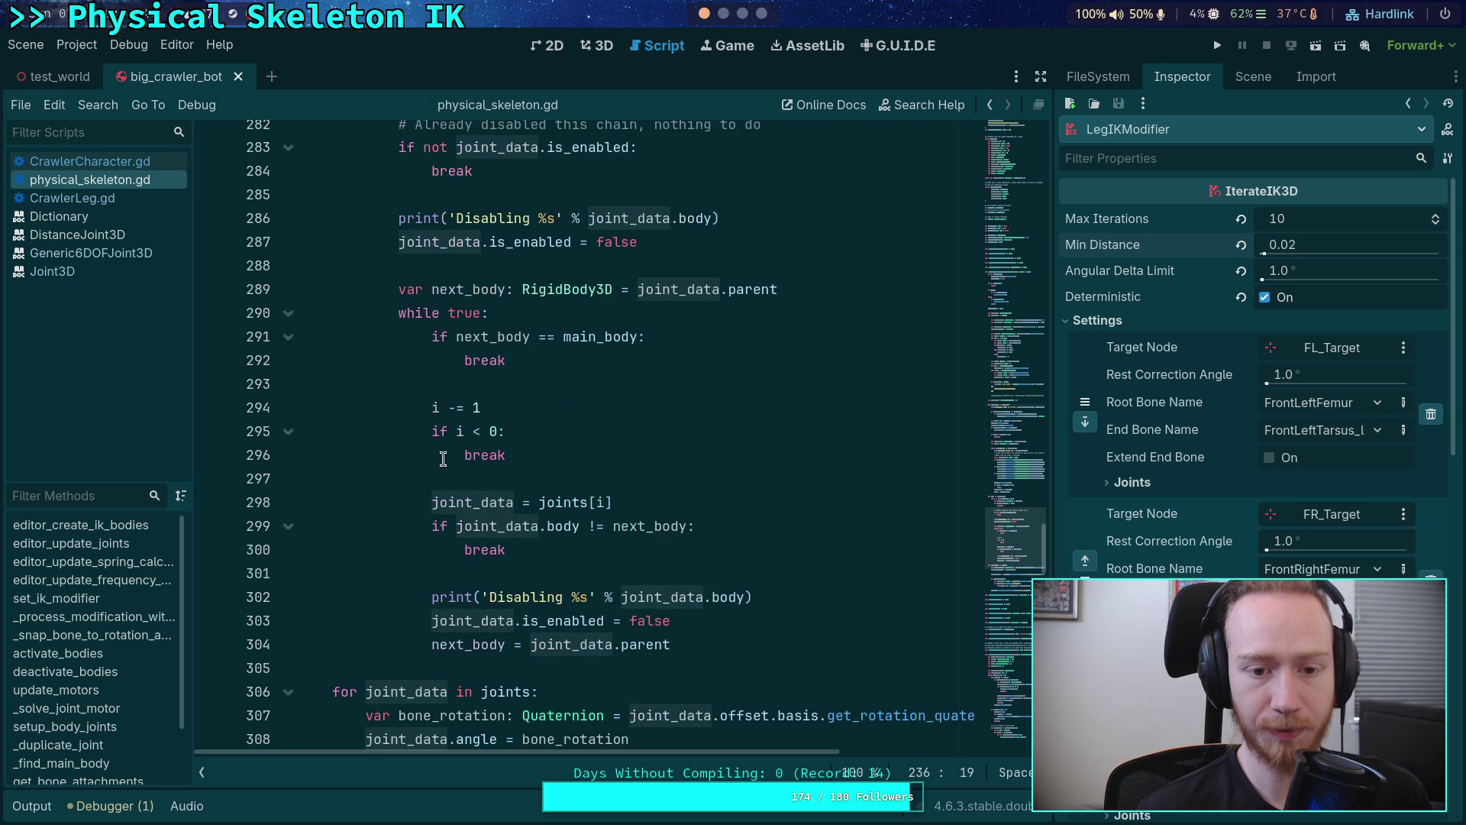
{"action": "left_click", "coordinate": [671, 507]}
{"action": "scroll", "coordinate": [671, 507], "scroll_direction": "up", "scroll_amount": 20}
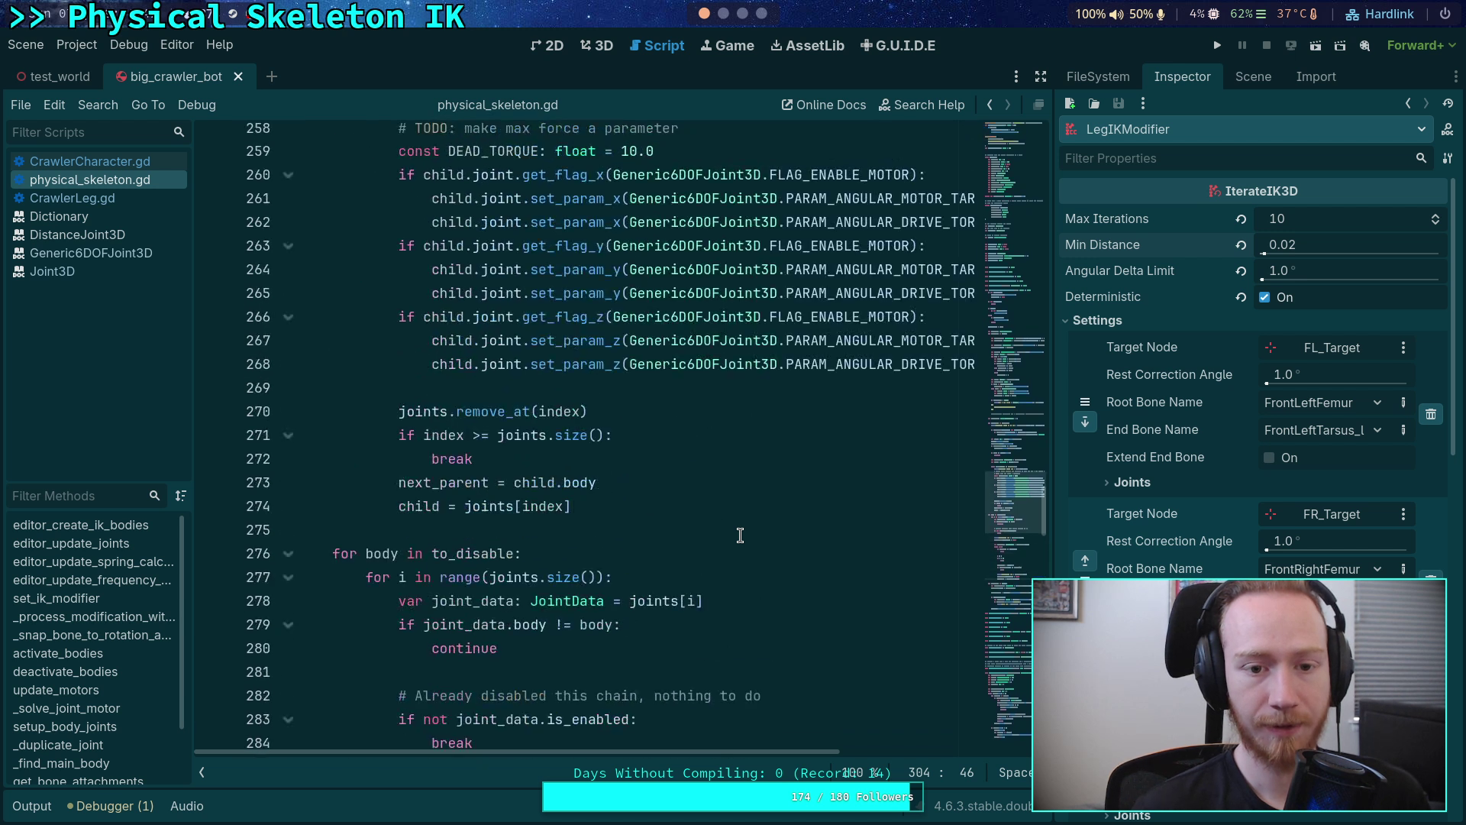
{"action": "scroll", "coordinate": [697, 487], "scroll_direction": "up", "scroll_amount": 5}
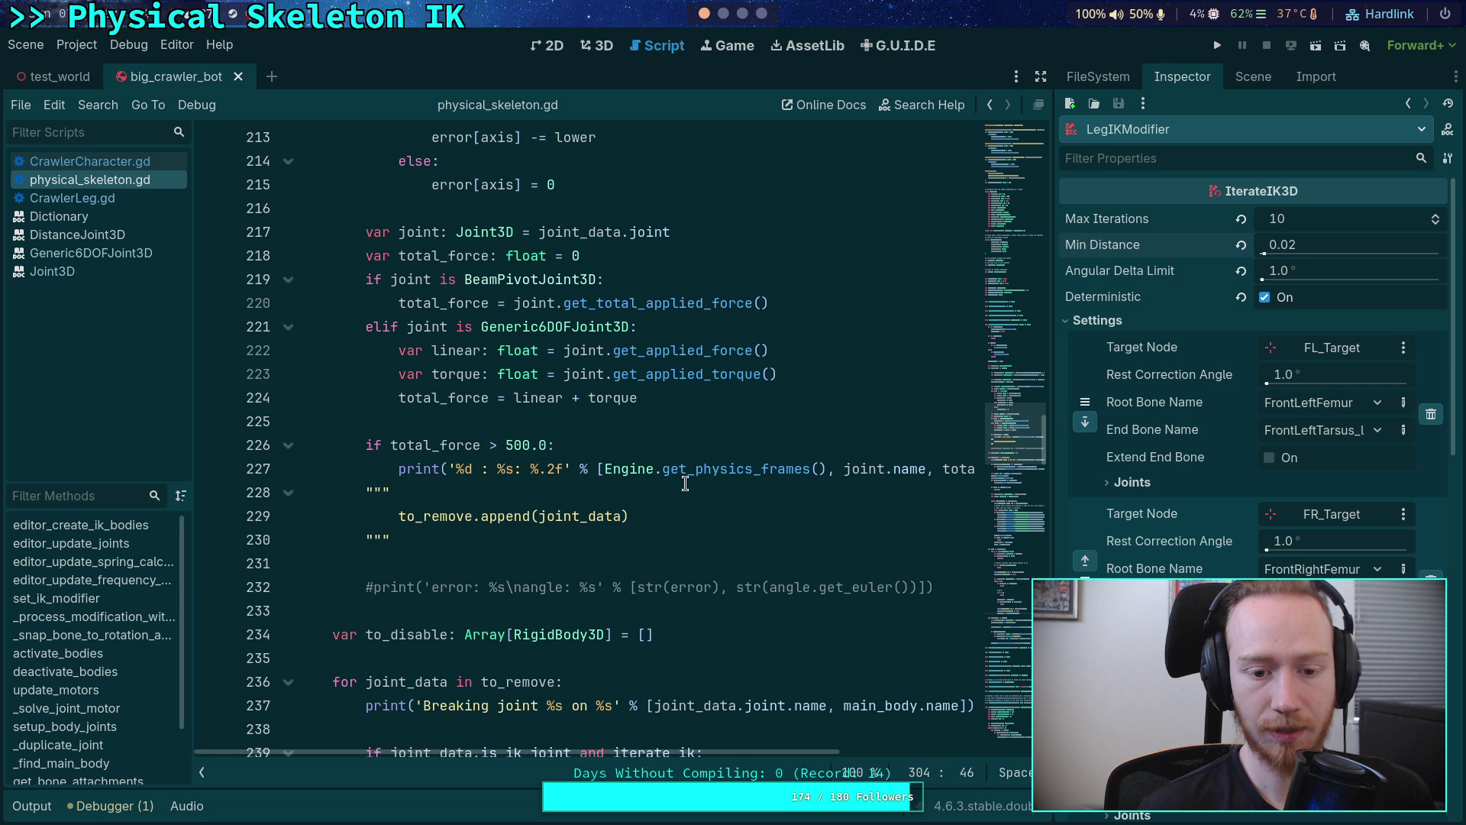
- Run git diff in the planet-game tmux window, read the changes, and return to Godot
{"action": "key", "text": "super+2"}
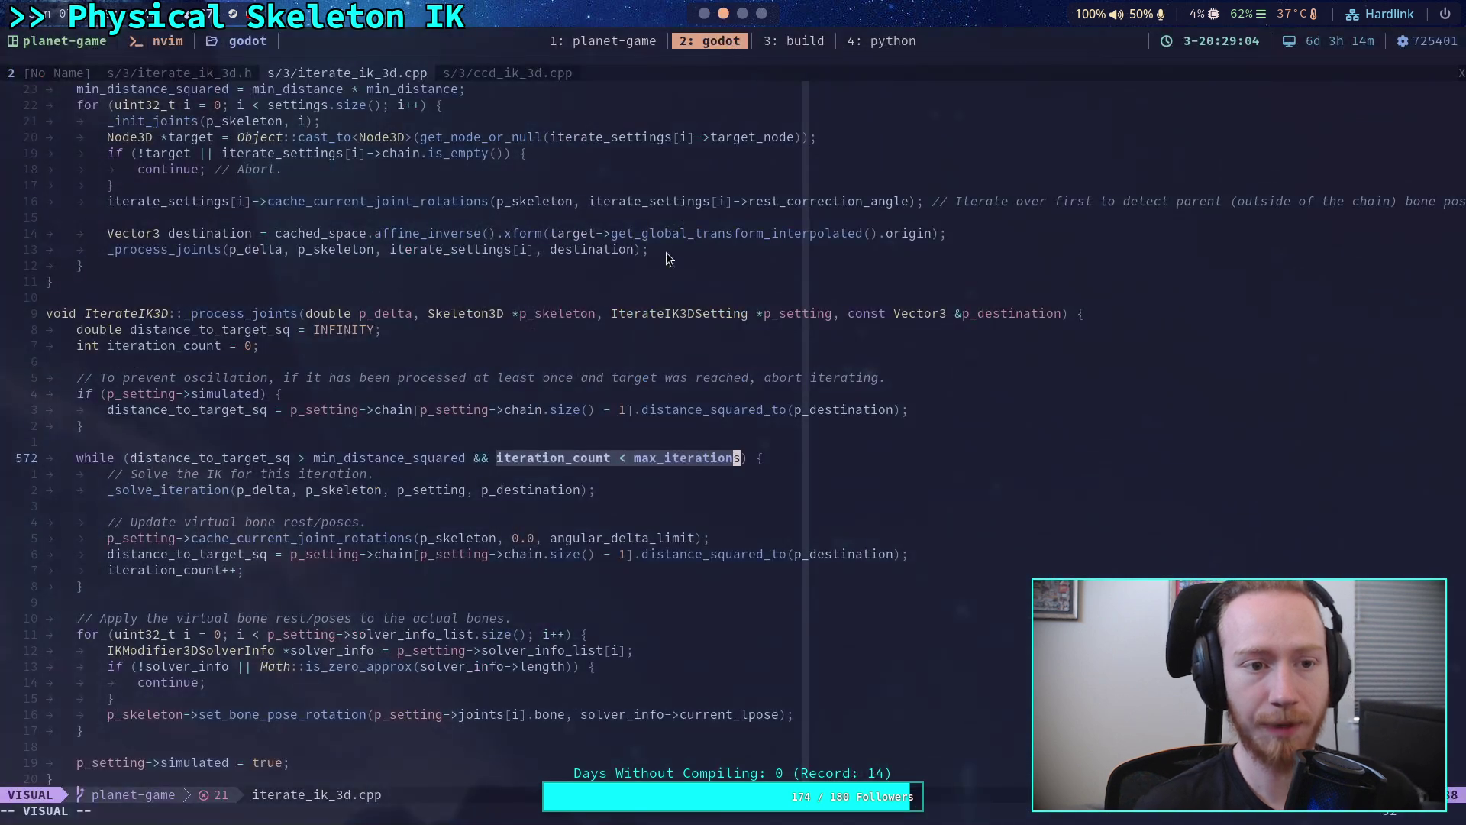
{"action": "key", "text": "ctrl+b"}
{"action": "type", "text": "1git diff"}
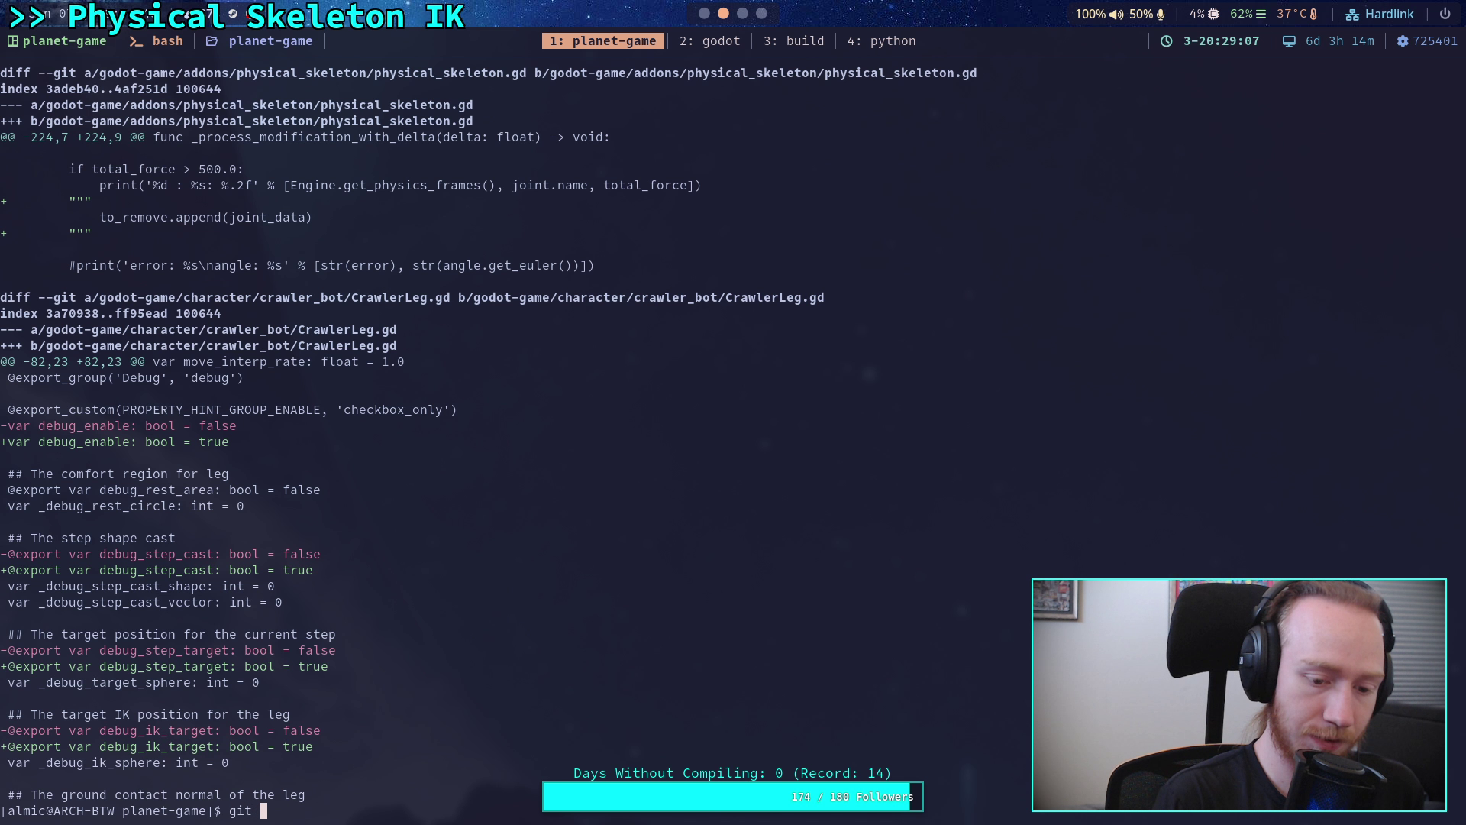
{"action": "key", "text": "Return"}
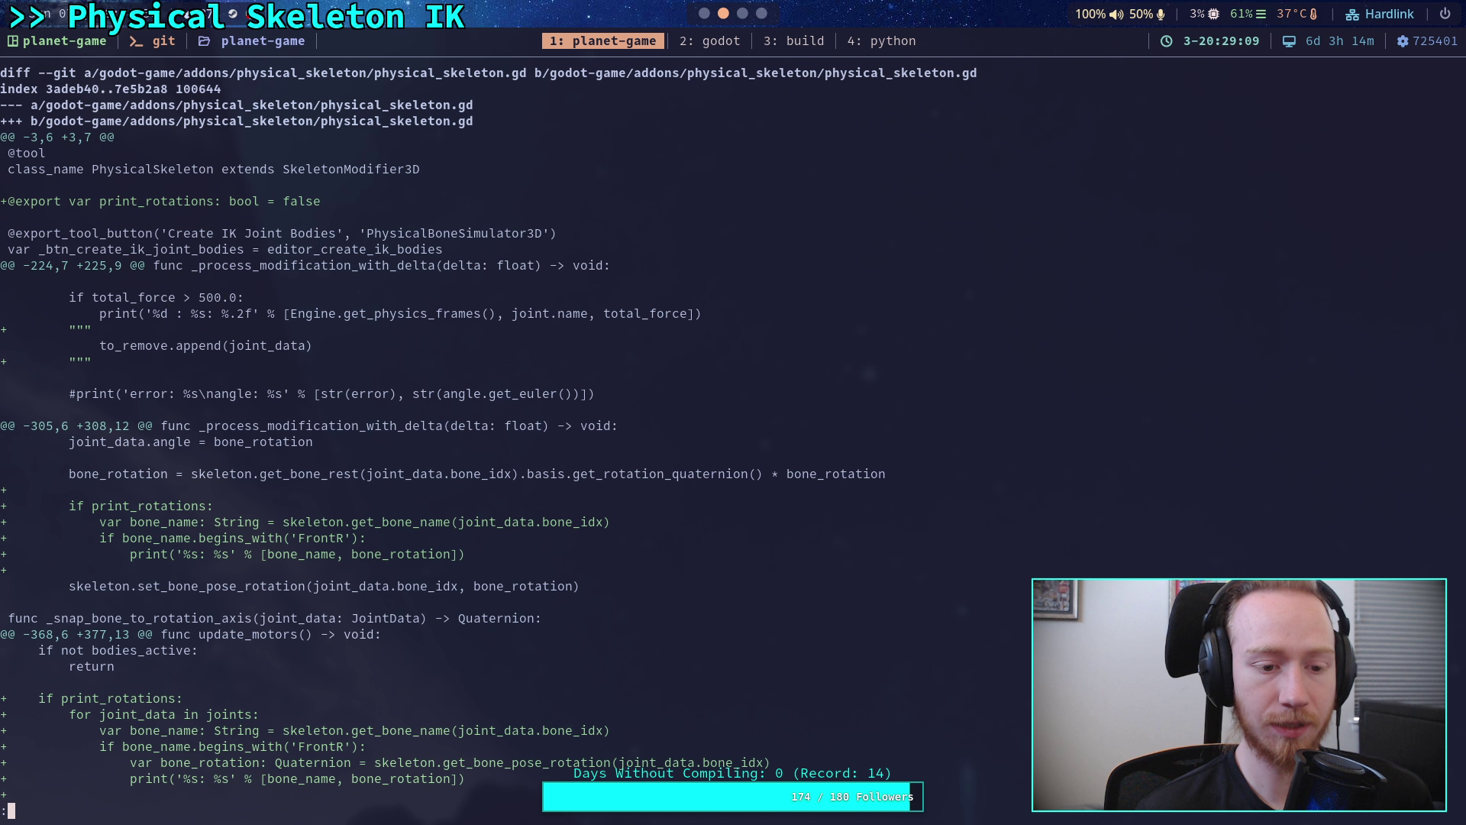
{"action": "scroll", "coordinate": [489, 433], "scroll_direction": "down", "scroll_amount": 2}
{"action": "scroll", "coordinate": [489, 433], "scroll_direction": "down", "scroll_amount": 1}
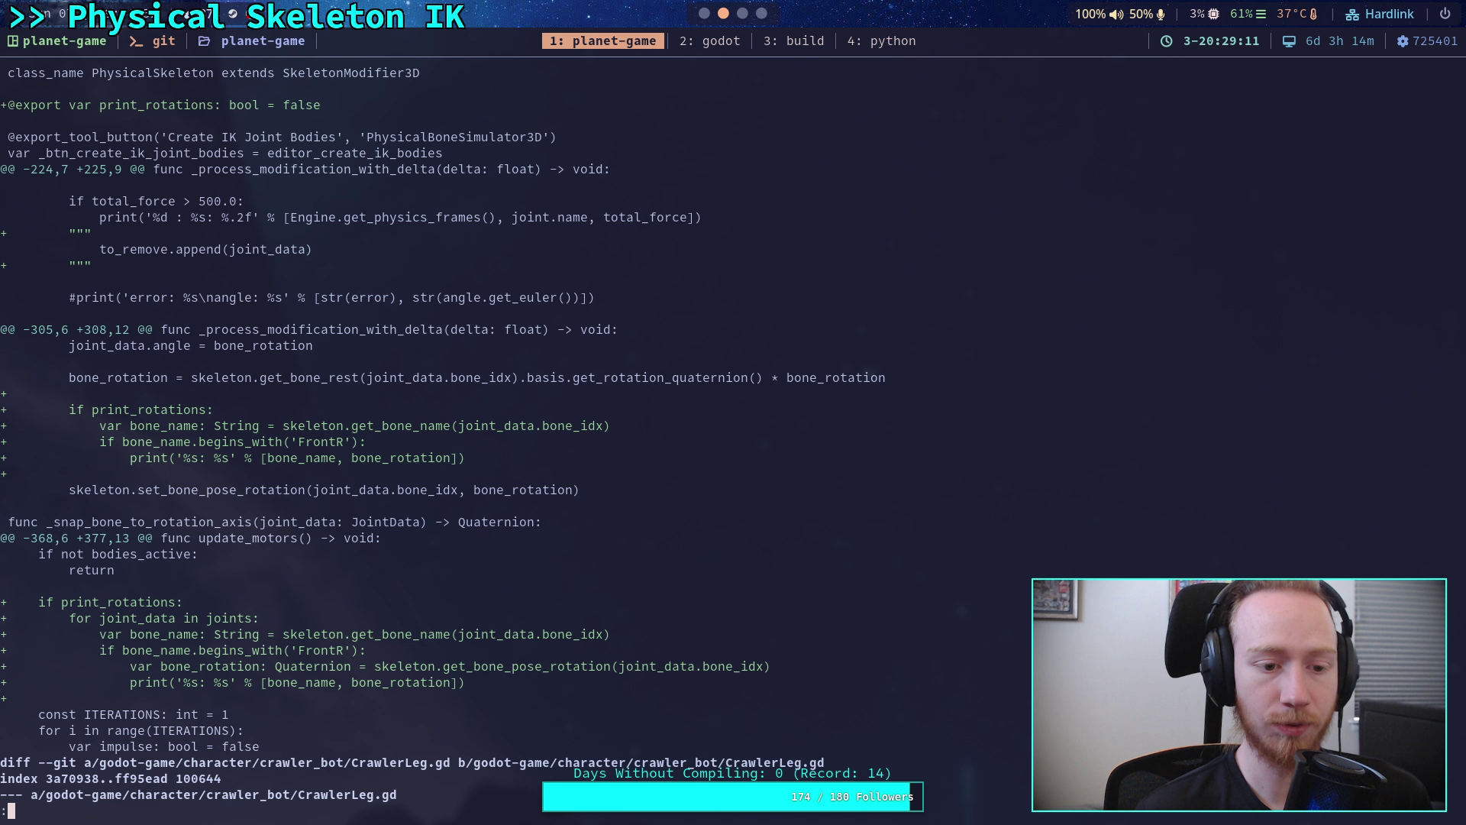
{"action": "scroll", "coordinate": [443, 433], "scroll_direction": "down", "scroll_amount": 2}
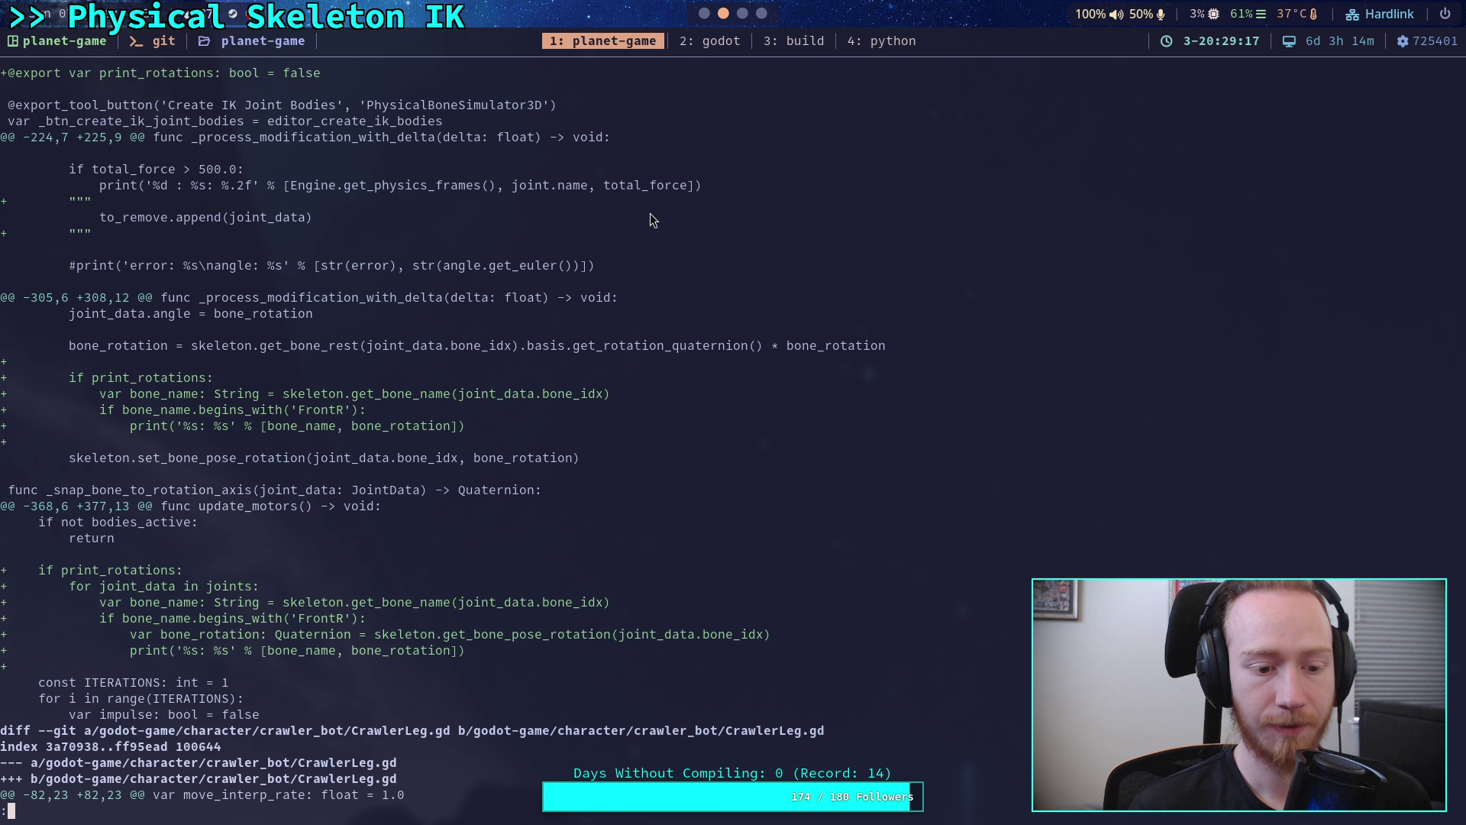
{"action": "left_click", "coordinate": [704, 13]}
{"action": "scroll", "coordinate": [552, 456], "scroll_direction": "down", "scroll_amount": 3}
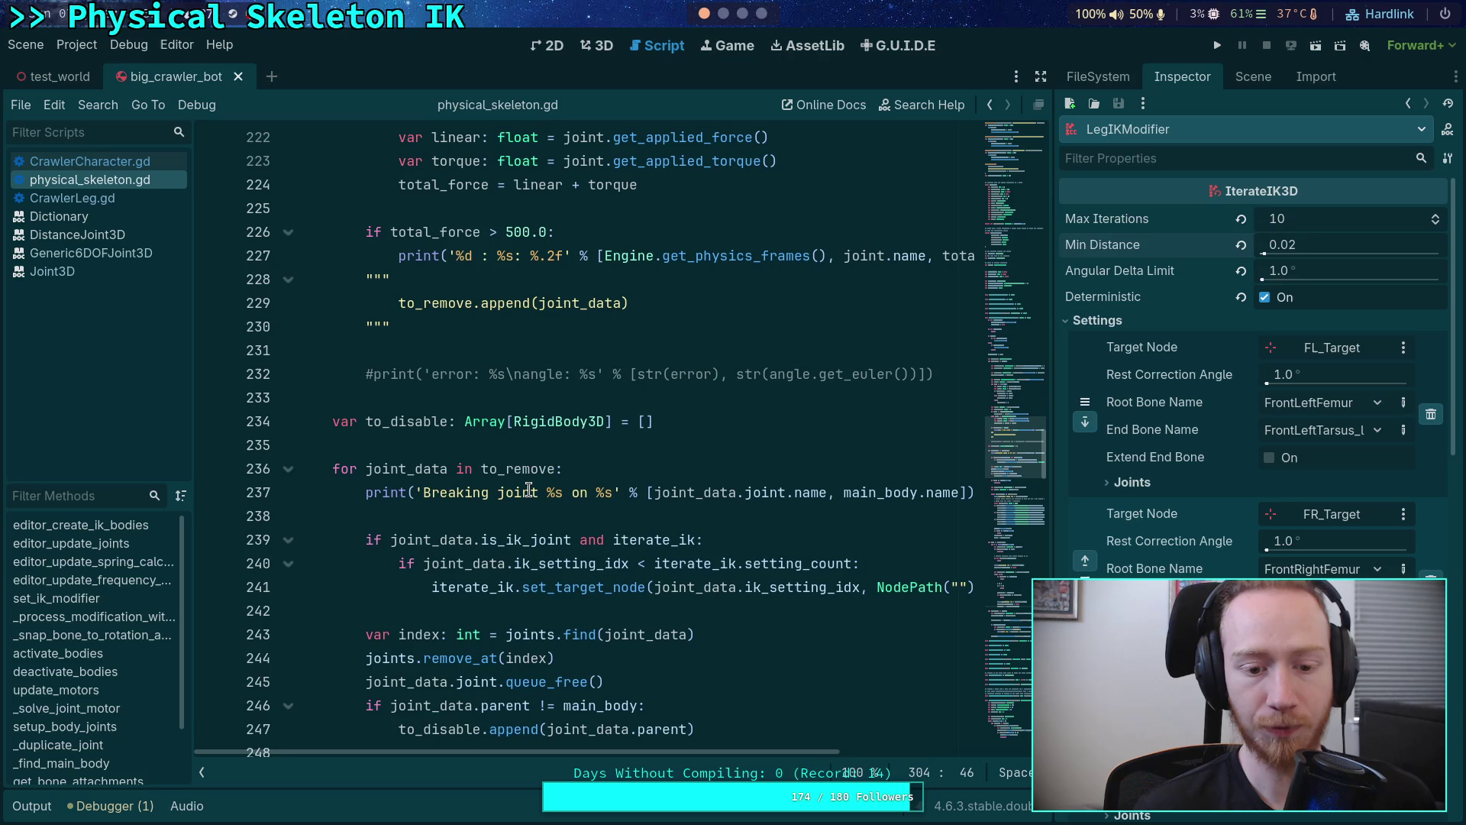
{"action": "left_click", "coordinate": [338, 421]}
{"action": "left_click_drag", "start_coordinate": [338, 422], "coordinate": [472, 487]}
{"action": "left_click", "coordinate": [325, 416]}
{"action": "scroll", "coordinate": [382, 420], "scroll_direction": "down", "scroll_amount": 3}
{"action": "left_click", "coordinate": [433, 420], "text": "shift"}
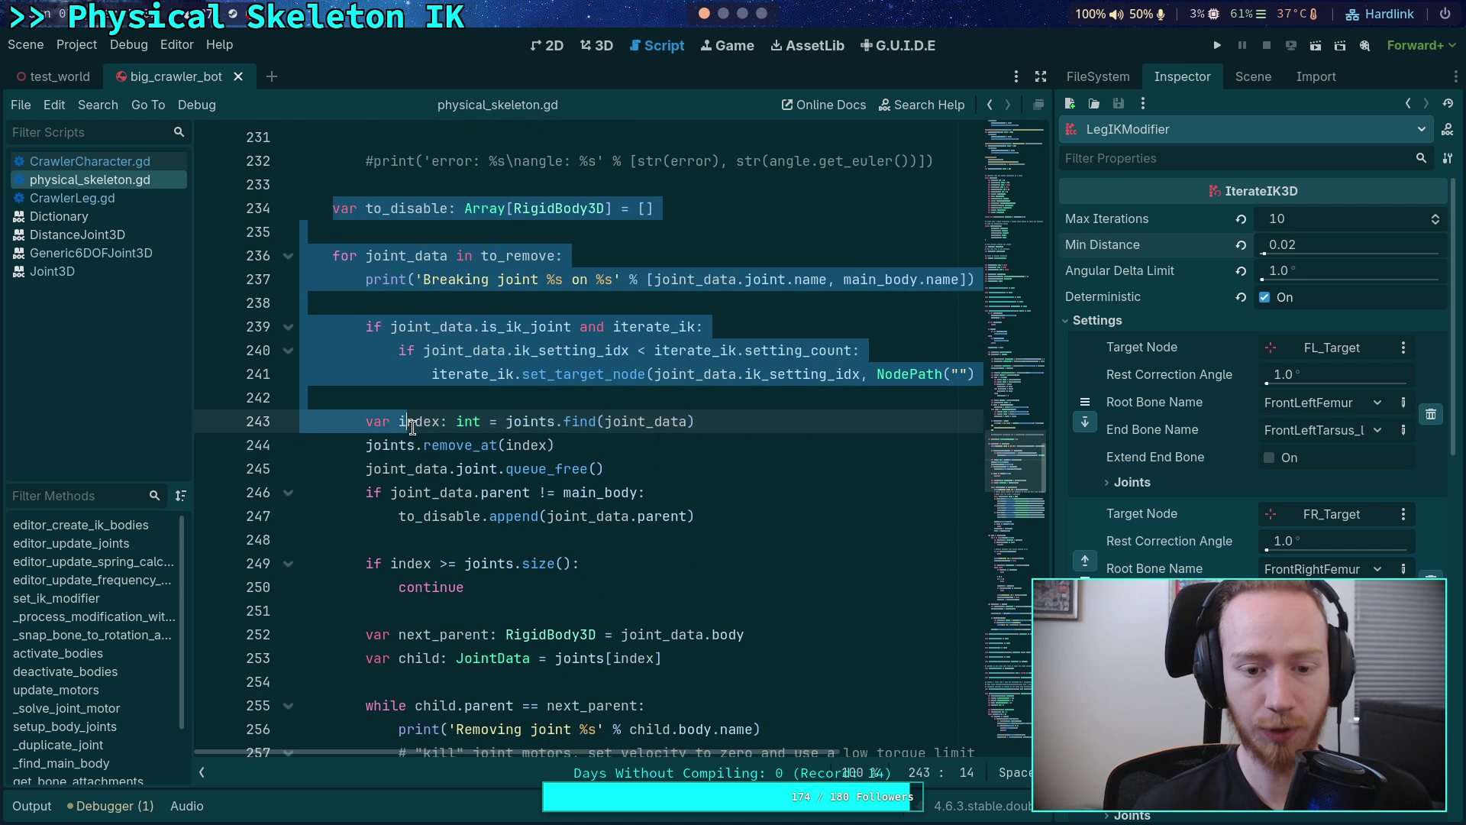
{"action": "key", "text": "ctrl+z"}
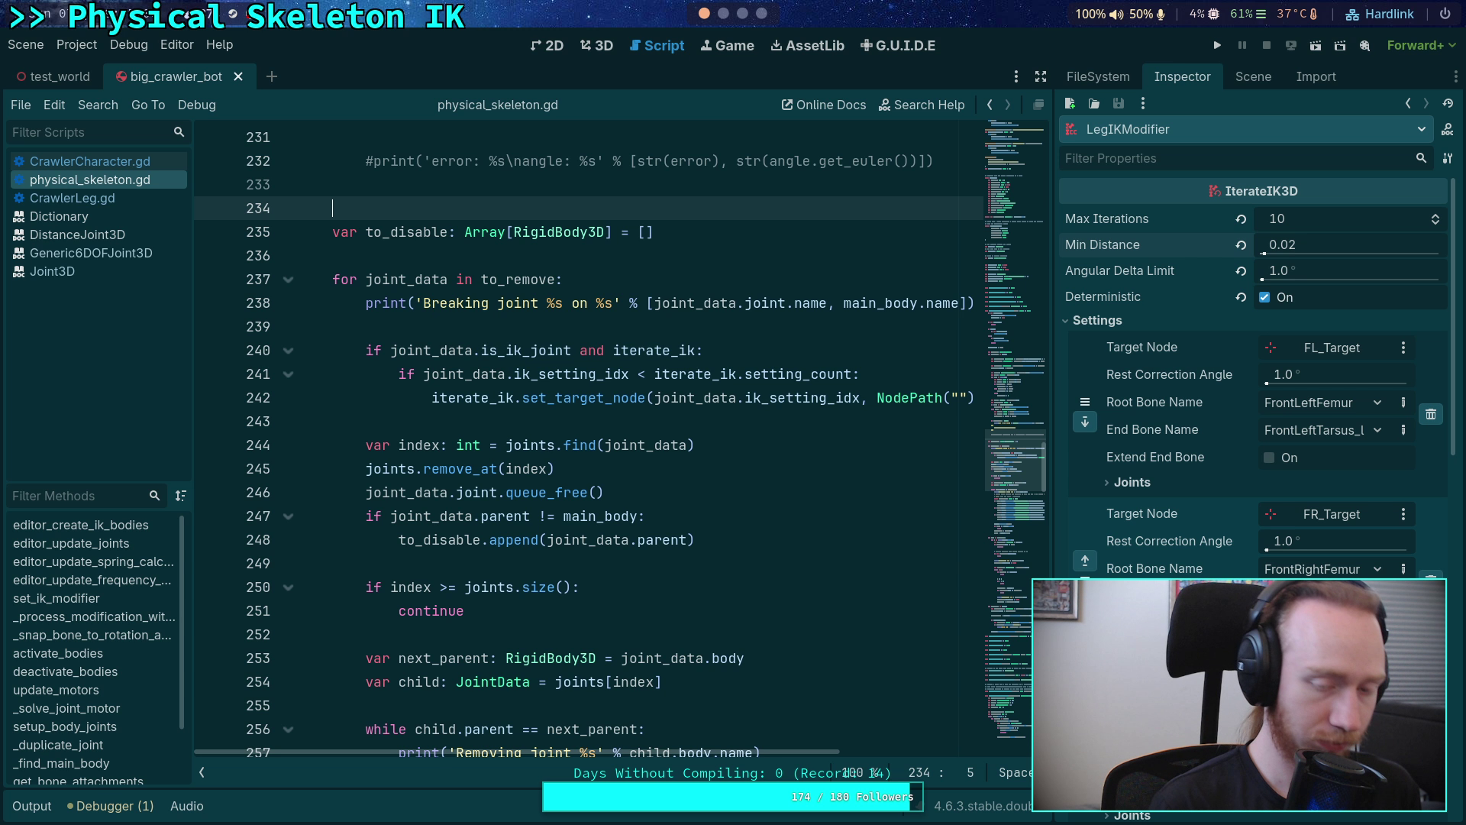
{"action": "key", "text": "Tab"}
{"action": "type", "text": "_"}
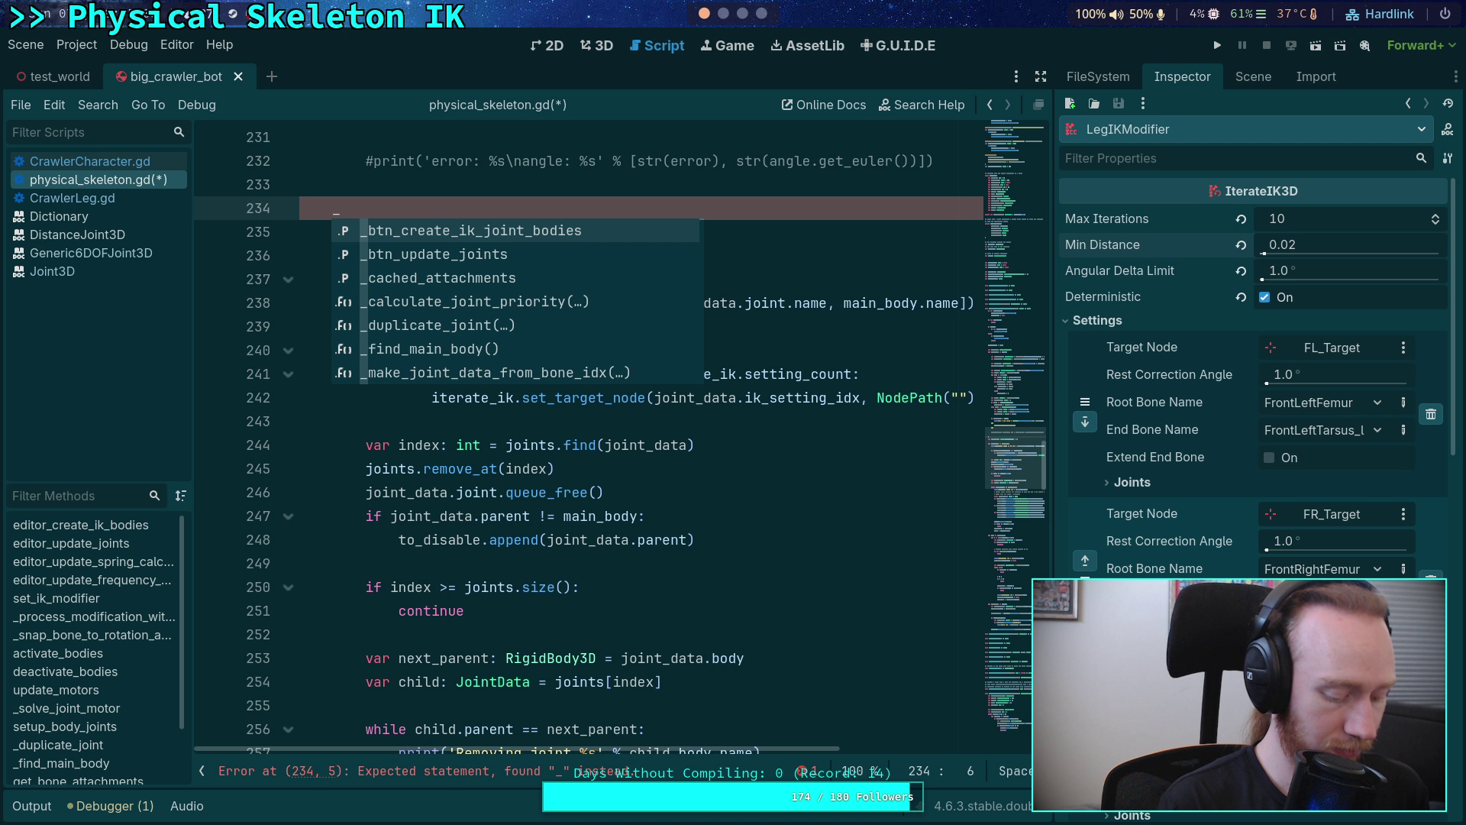
{"action": "type", "text": "break_joints"}
{"action": "key", "text": "Return"}
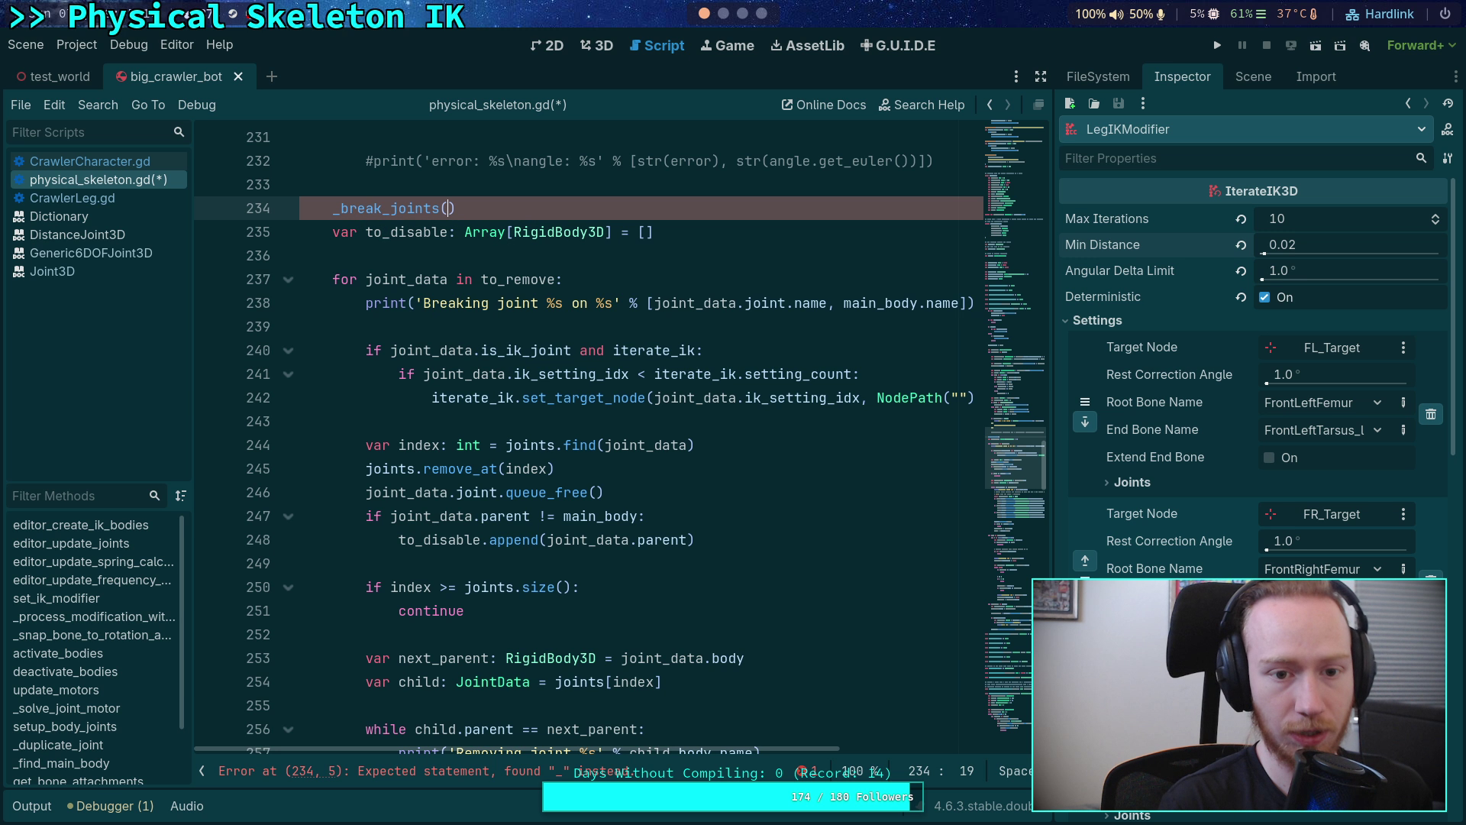
{"action": "scroll", "coordinate": [655, 412], "scroll_direction": "up", "scroll_amount": 5}
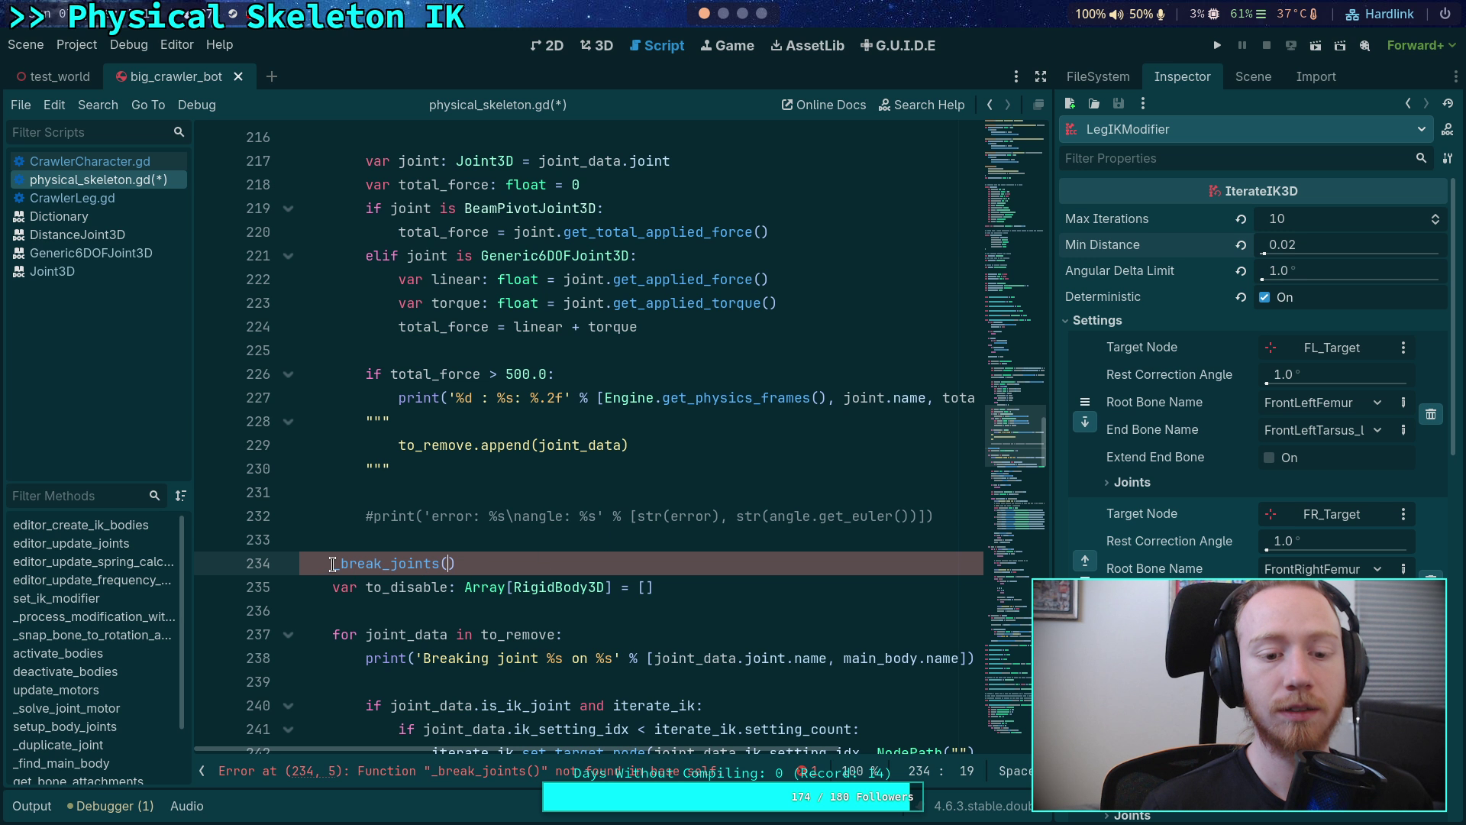
{"action": "left_click_drag", "start_coordinate": [341, 562], "coordinate": [382, 563]}
{"action": "left_click", "coordinate": [530, 557]}
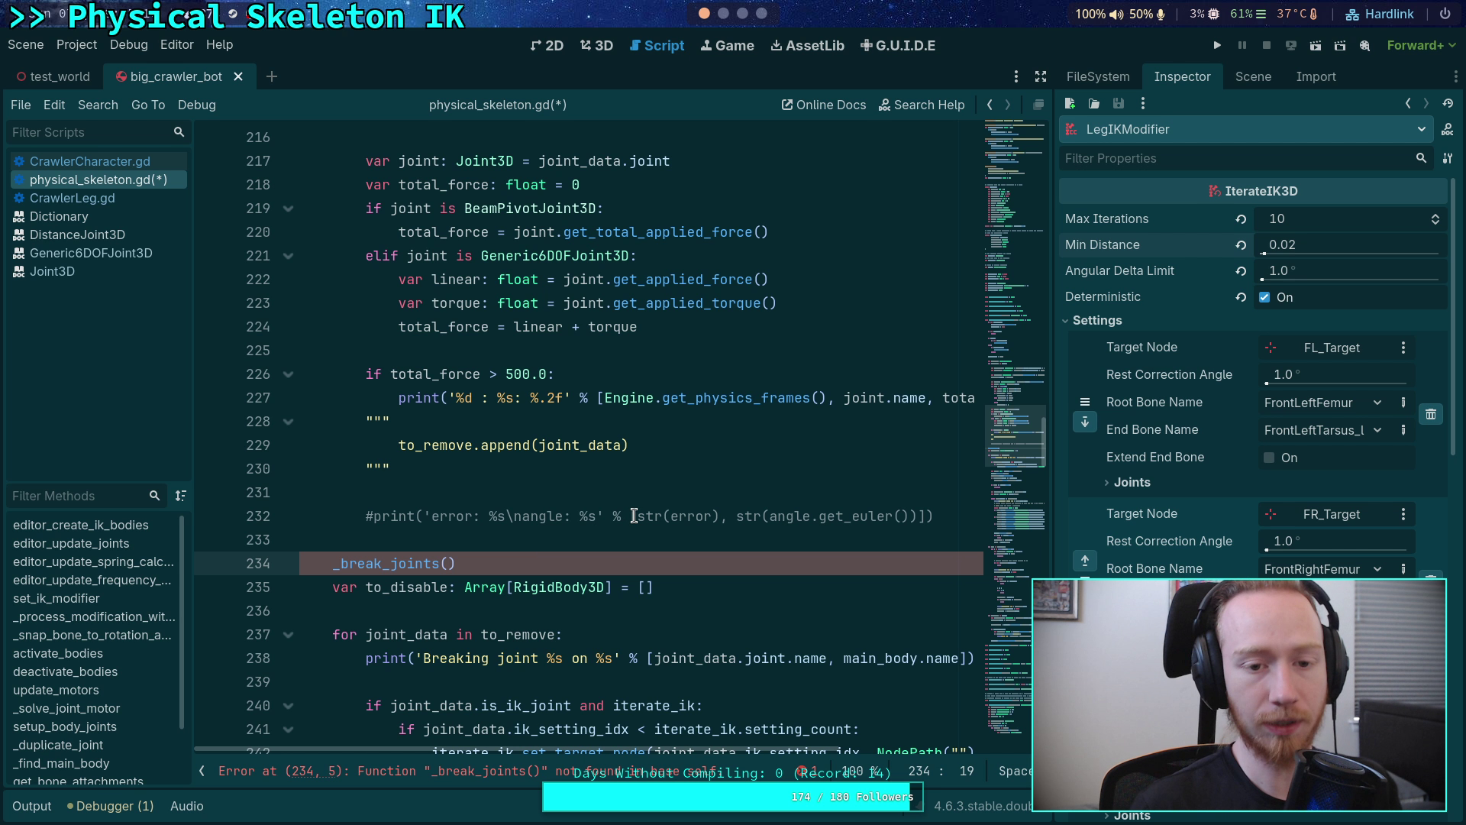
{"action": "scroll", "coordinate": [634, 515], "scroll_direction": "up", "scroll_amount": 9}
{"action": "scroll", "coordinate": [633, 508], "scroll_direction": "down", "scroll_amount": 9}
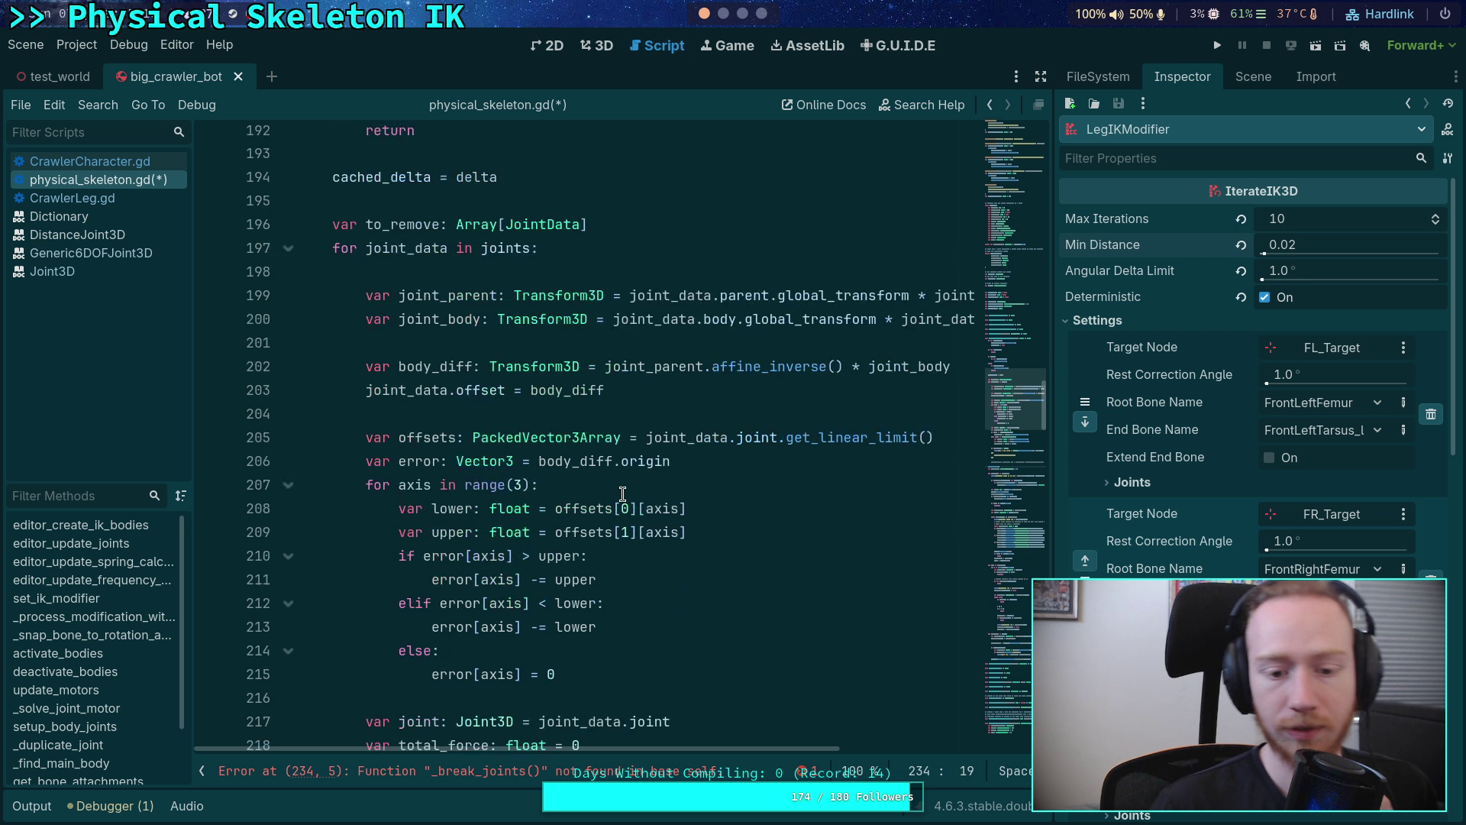
{"action": "scroll", "coordinate": [621, 487], "scroll_direction": "up", "scroll_amount": 11}
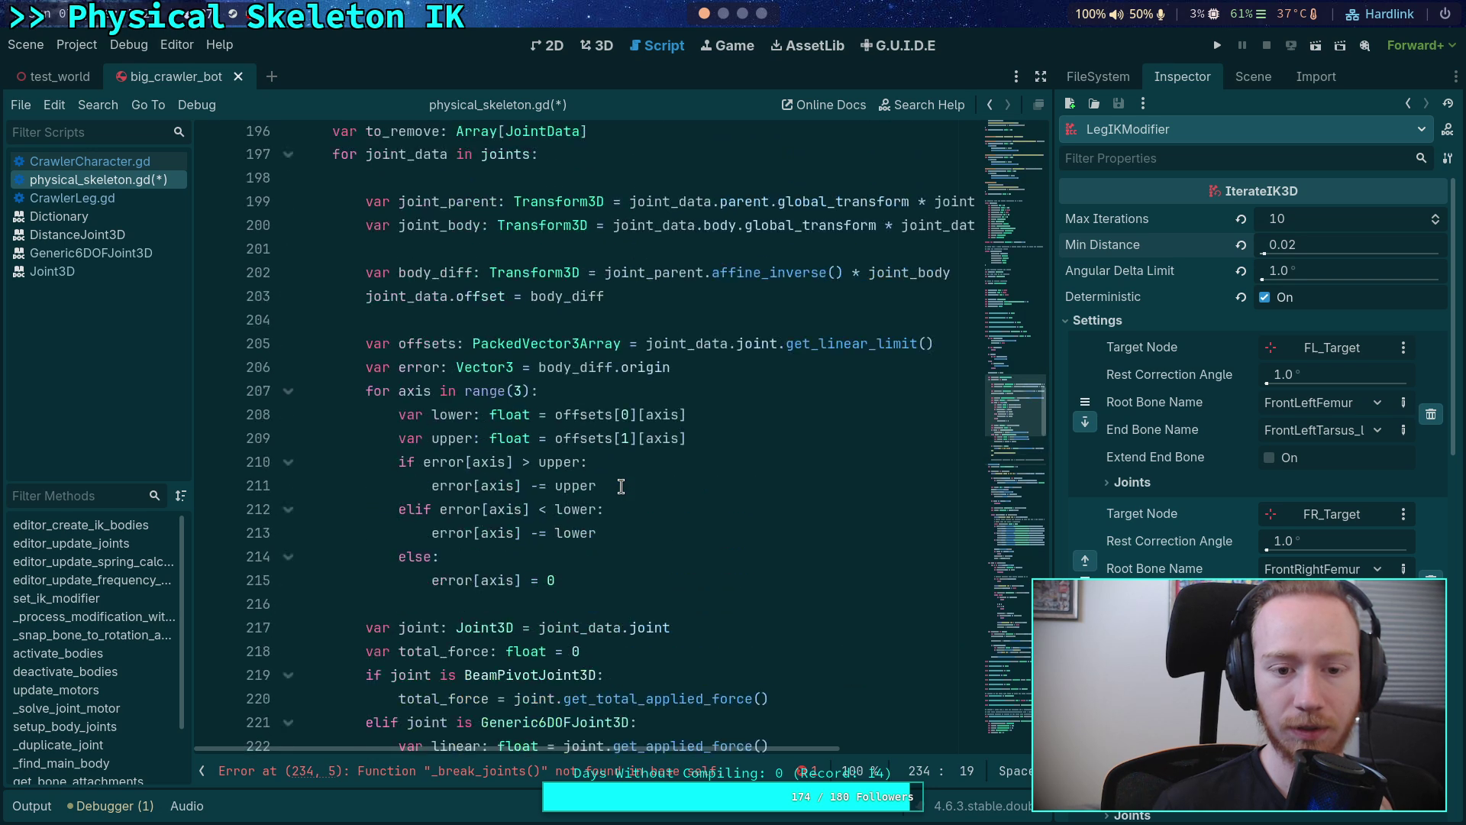
{"action": "scroll", "coordinate": [621, 487], "scroll_direction": "up", "scroll_amount": 3}
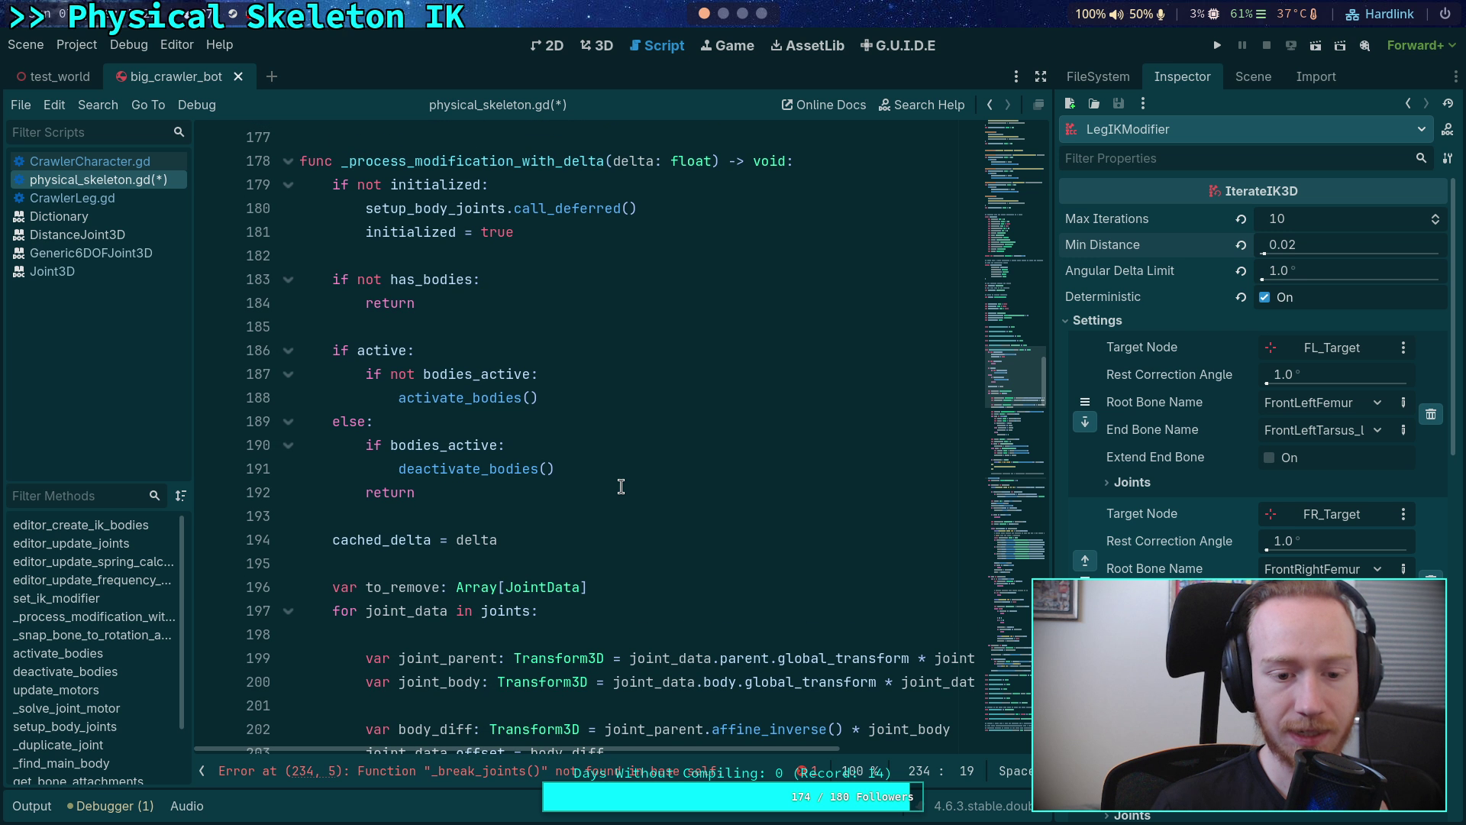
{"action": "scroll", "coordinate": [621, 487], "scroll_direction": "down", "scroll_amount": 2}
{"action": "left_click", "coordinate": [563, 492]}
{"action": "scroll", "coordinate": [611, 496], "scroll_direction": "down", "scroll_amount": 4}
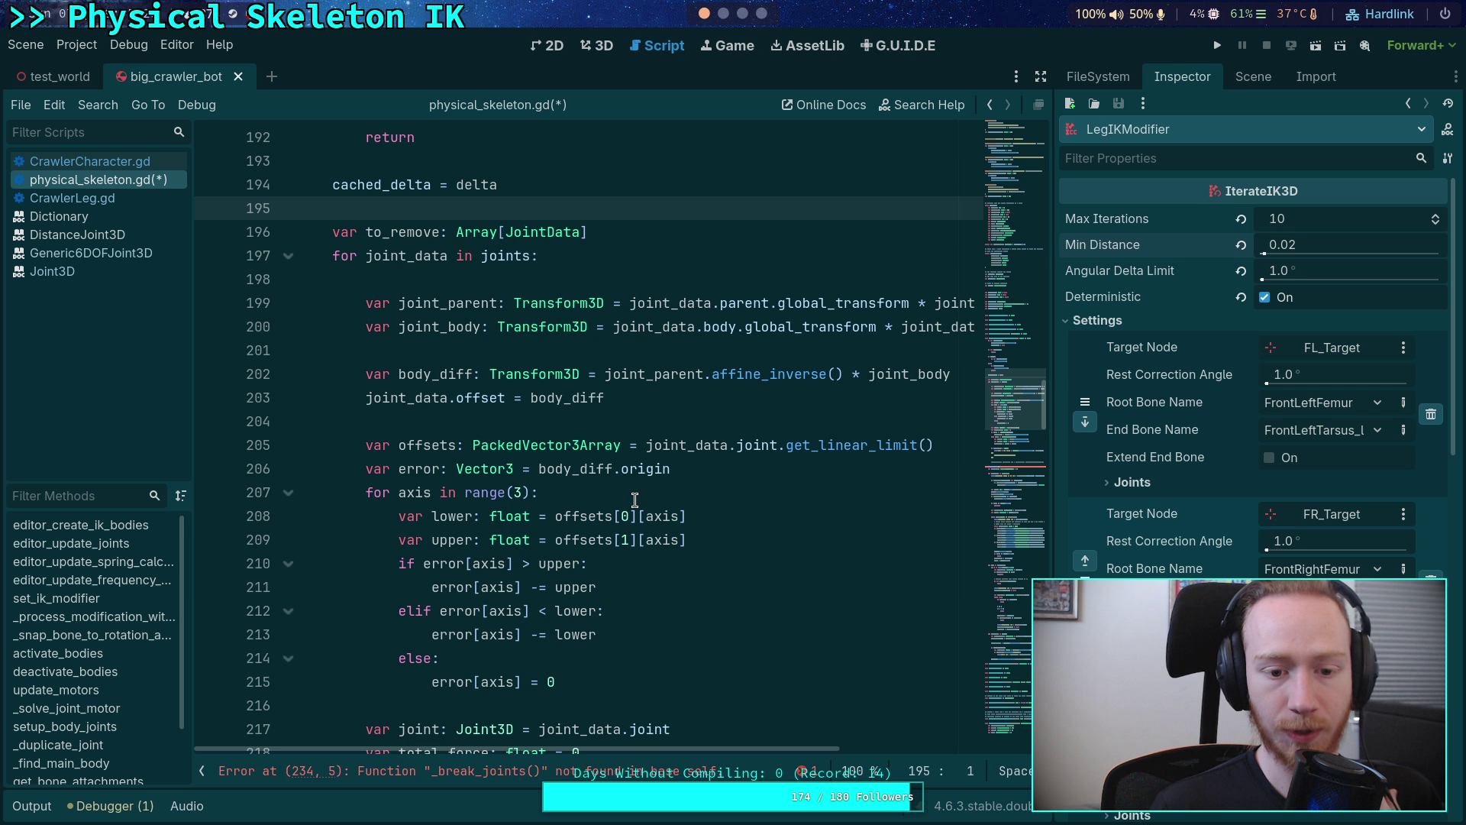
{"action": "scroll", "coordinate": [635, 501], "scroll_direction": "down", "scroll_amount": 2}
{"action": "scroll", "coordinate": [635, 500], "scroll_direction": "up", "scroll_amount": 2}
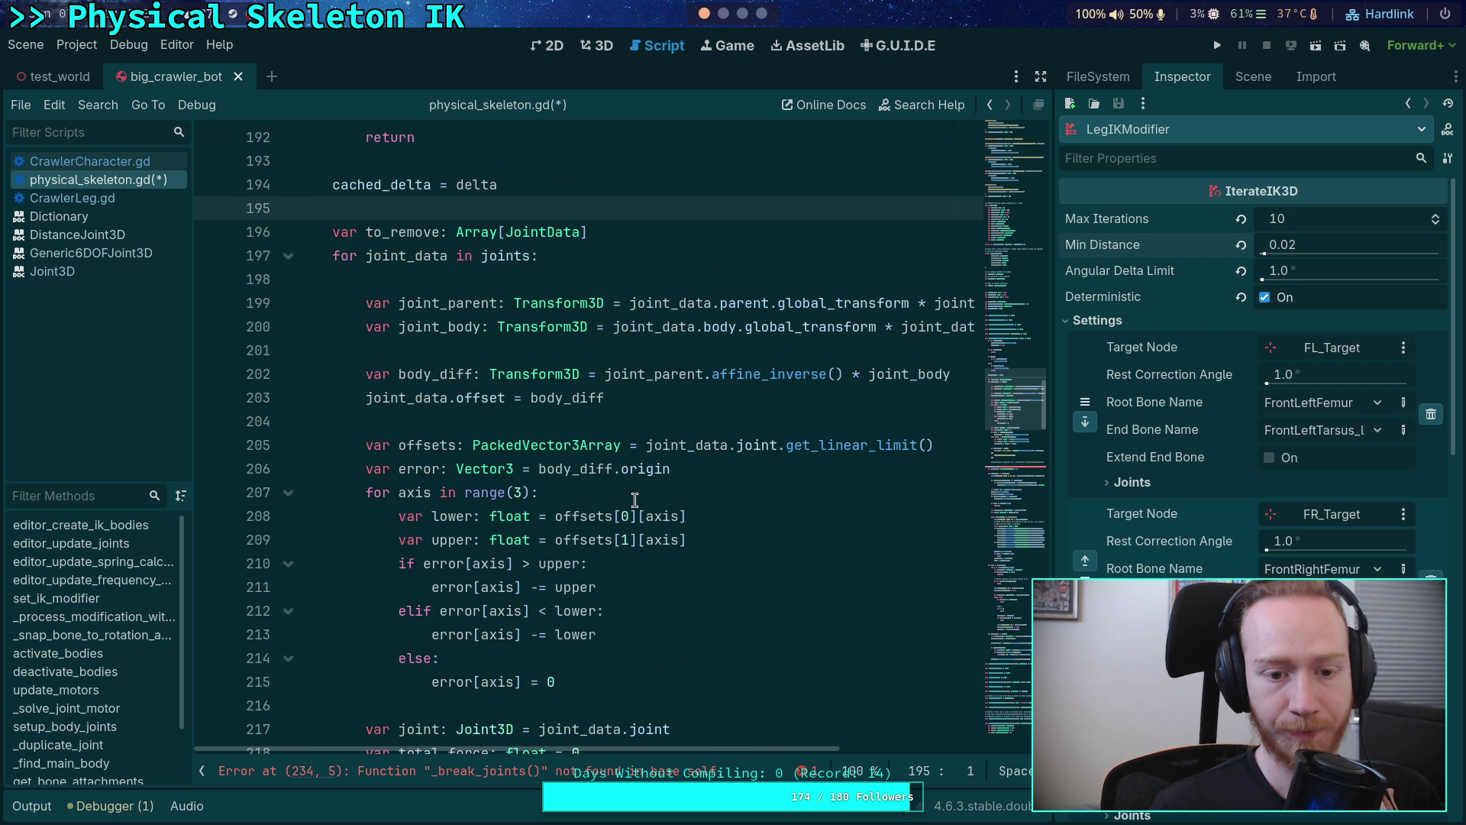
{"action": "left_click", "coordinate": [680, 421]}
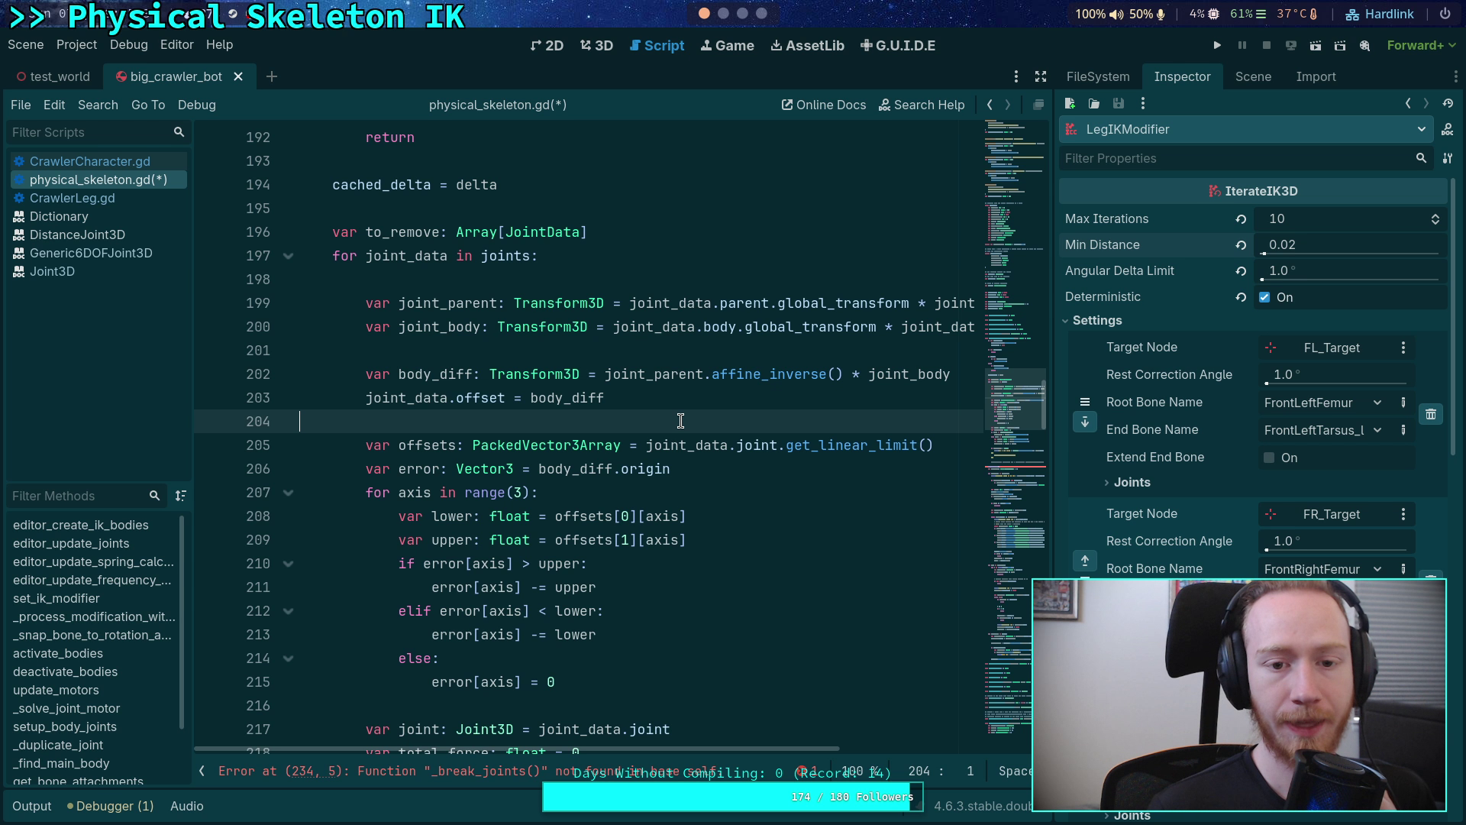
{"action": "double_click", "coordinate": [405, 232]}
{"action": "scroll", "coordinate": [571, 411], "scroll_direction": "down", "scroll_amount": 7}
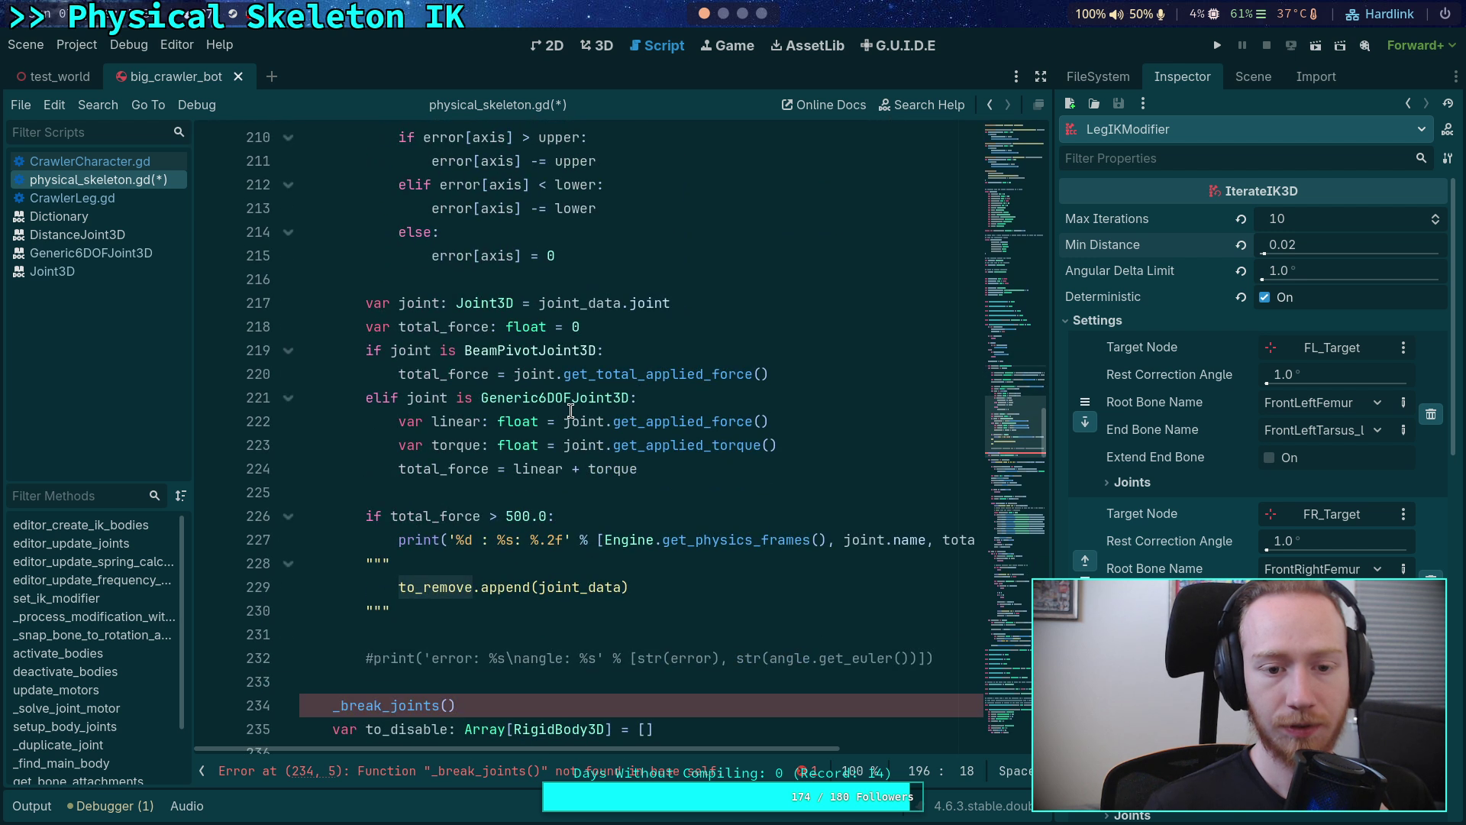
{"action": "scroll", "coordinate": [571, 411], "scroll_direction": "up", "scroll_amount": 6}
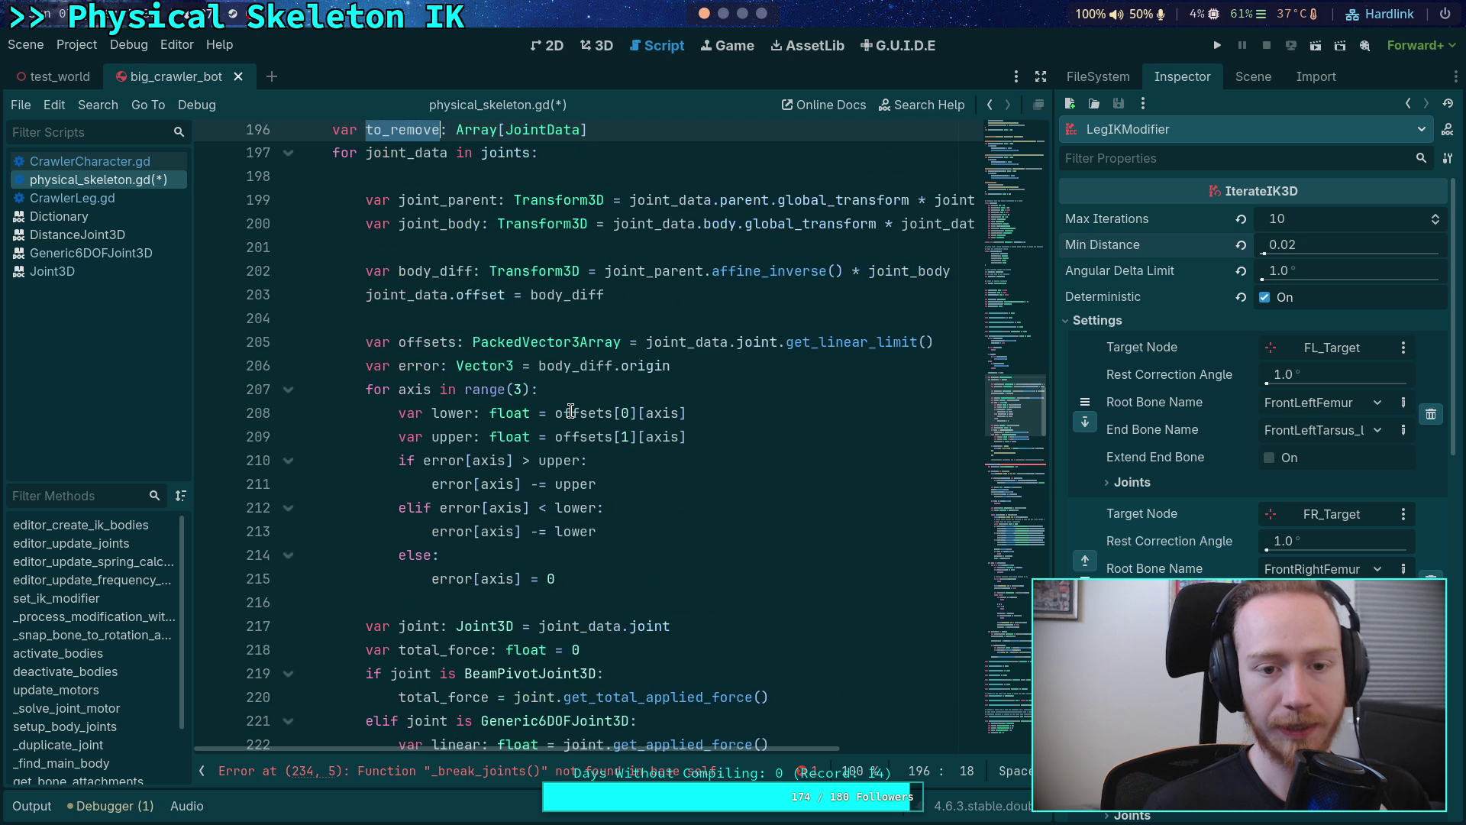
{"action": "scroll", "coordinate": [571, 411], "scroll_direction": "down", "scroll_amount": 4}
{"action": "scroll", "coordinate": [572, 428], "scroll_direction": "down", "scroll_amount": 2}
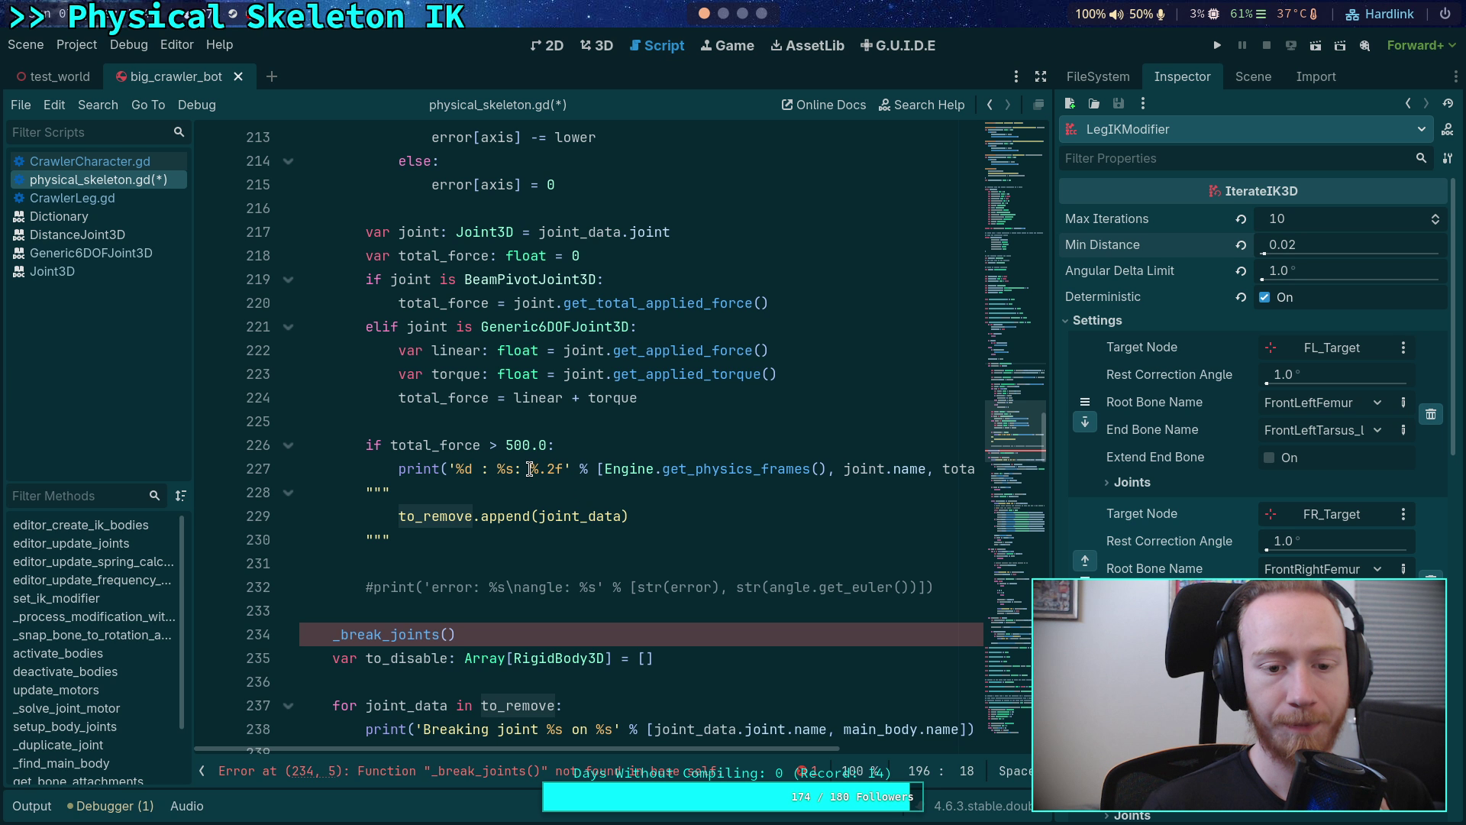
{"action": "scroll", "coordinate": [574, 489], "scroll_direction": "up", "scroll_amount": 3}
{"action": "scroll", "coordinate": [579, 481], "scroll_direction": "up", "scroll_amount": 3}
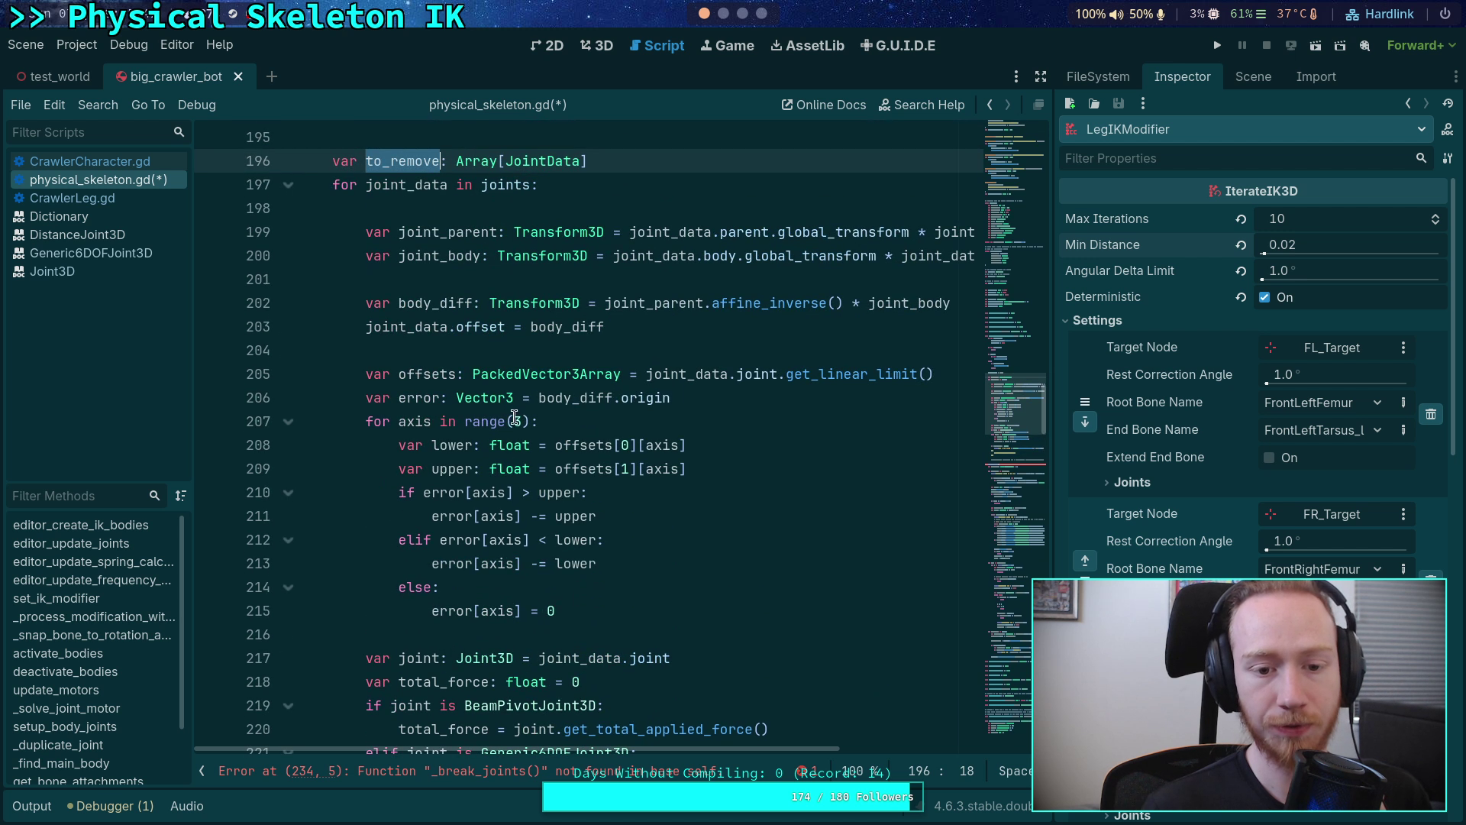
{"action": "scroll", "coordinate": [478, 388], "scroll_direction": "down", "scroll_amount": 5}
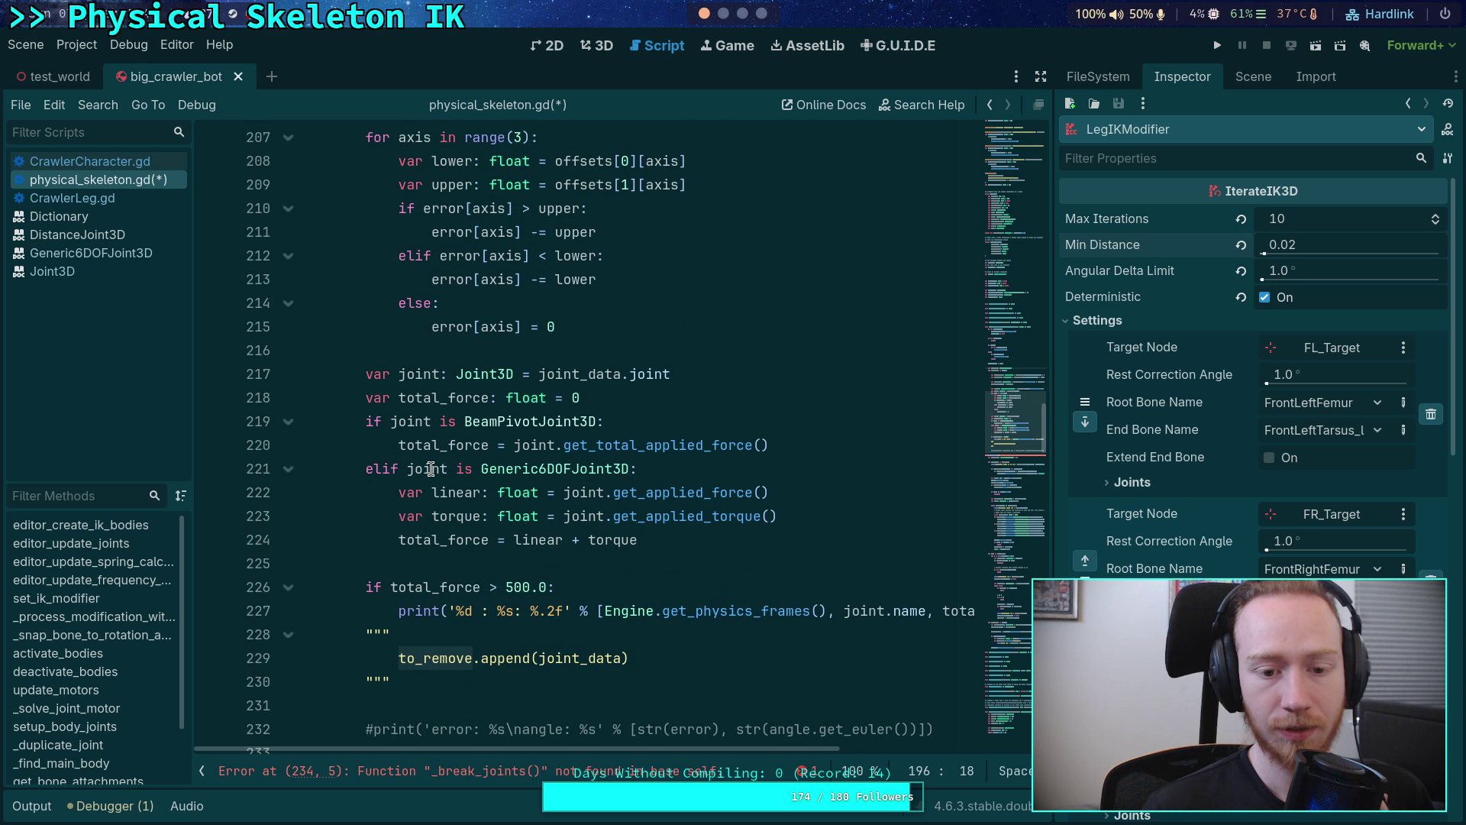
{"action": "scroll", "coordinate": [431, 503], "scroll_direction": "up", "scroll_amount": 3}
{"action": "scroll", "coordinate": [457, 393], "scroll_direction": "up", "scroll_amount": 2}
{"action": "left_click", "coordinate": [639, 347]}
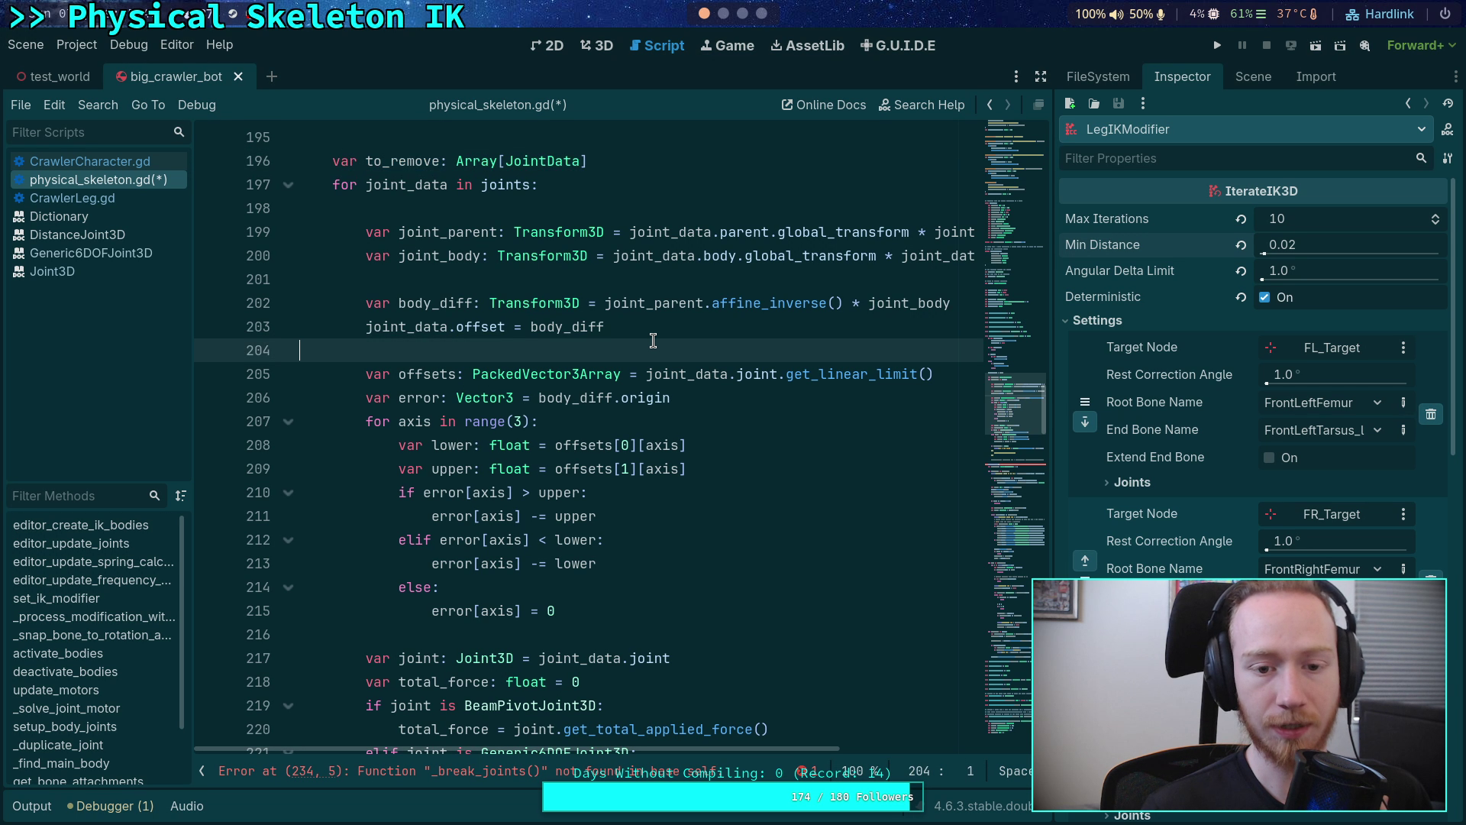
- Add blank lines after line 203 and highlight every use of the error variable
{"action": "key", "text": "Return"}
{"action": "key", "text": "Return"}
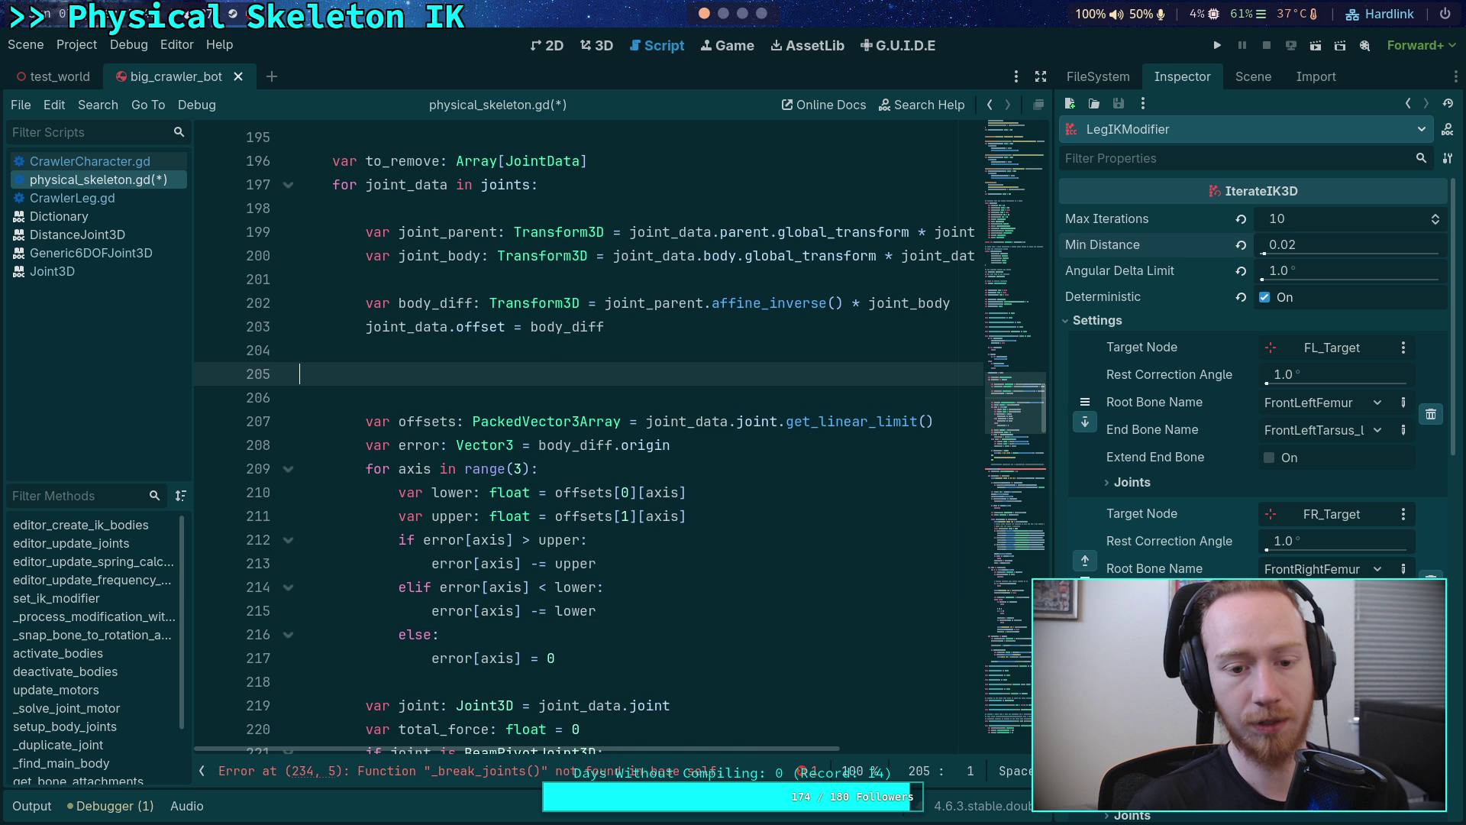
{"action": "key", "text": "Up"}
{"action": "scroll", "coordinate": [489, 382], "scroll_direction": "down", "scroll_amount": 3}
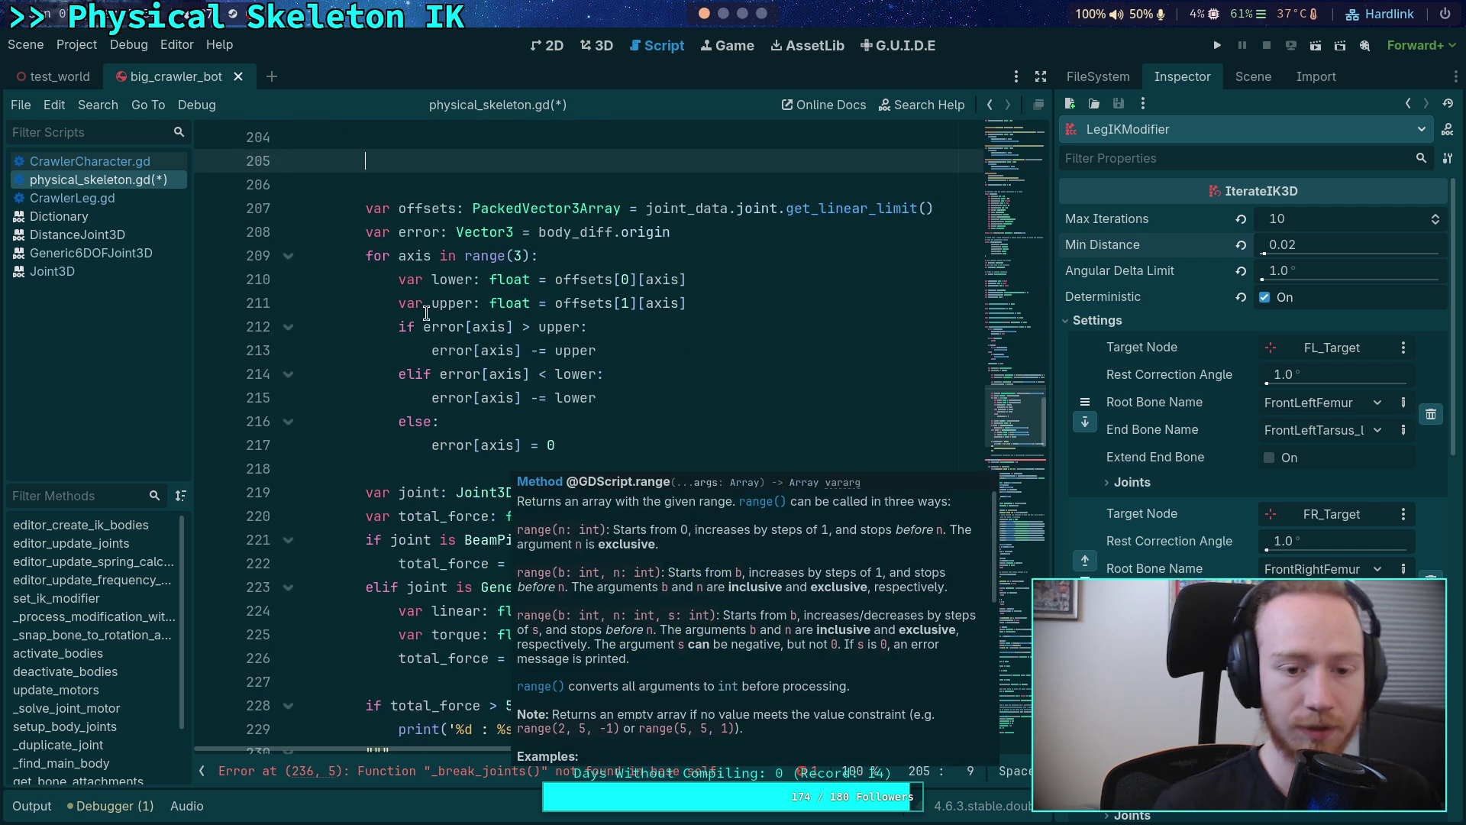
{"action": "double_click", "coordinate": [419, 231]}
{"action": "scroll", "coordinate": [613, 412], "scroll_direction": "down", "scroll_amount": 1}
{"action": "scroll", "coordinate": [612, 412], "scroll_direction": "down", "scroll_amount": 3}
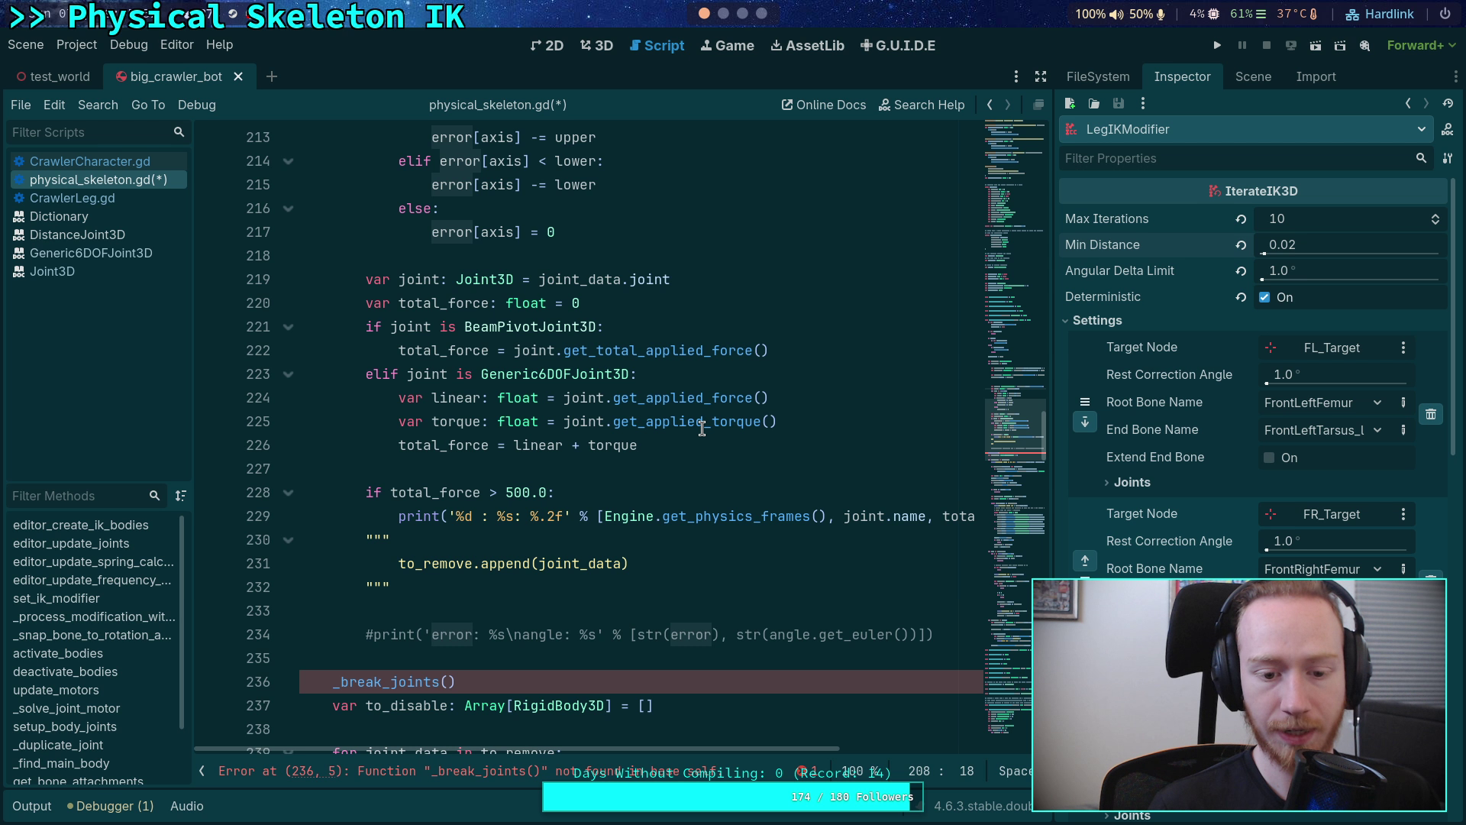
{"action": "scroll", "coordinate": [701, 425], "scroll_direction": "up", "scroll_amount": 3}
{"action": "scroll", "coordinate": [600, 443], "scroll_direction": "up", "scroll_amount": 3}
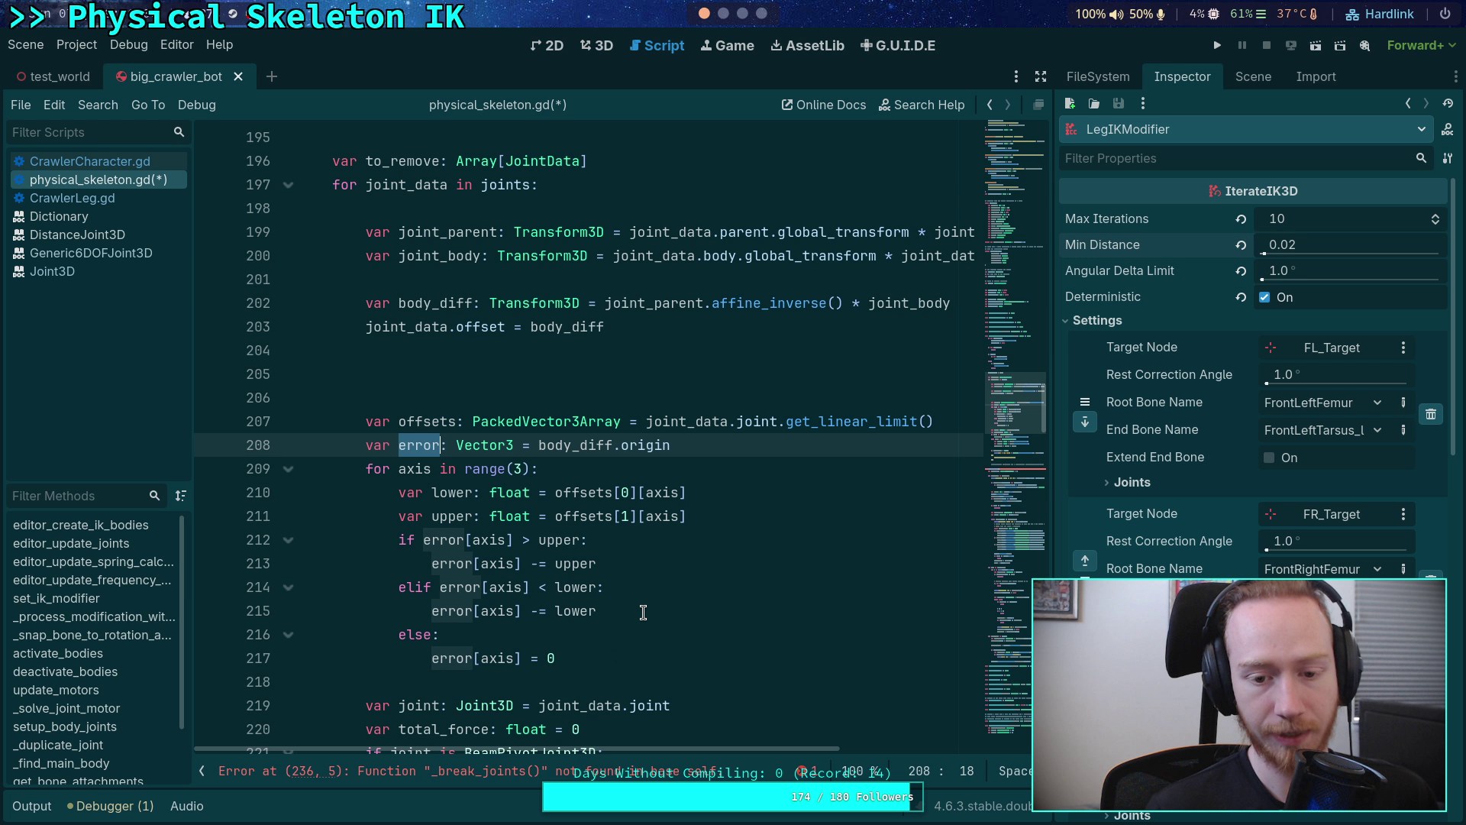
{"action": "scroll", "coordinate": [621, 611], "scroll_direction": "down", "scroll_amount": 1}
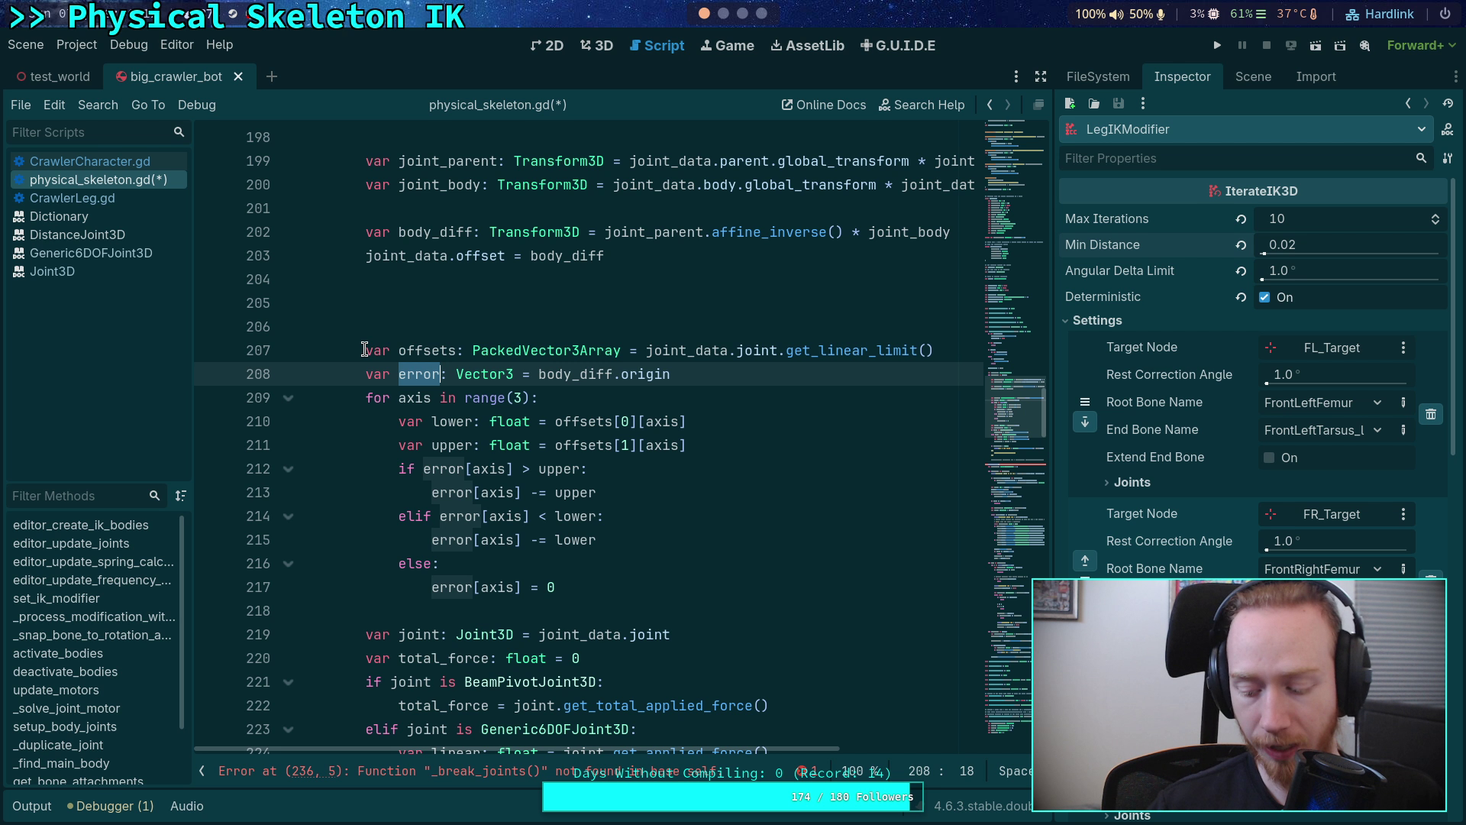
- Select the per-axis offset error clamping block, lines 206–217, and delete it
{"action": "mouse_move", "coordinate": [365, 350]}
{"action": "left_mouse_down"}
{"action": "mouse_move", "coordinate": [597, 601]}
{"action": "mouse_move", "coordinate": [367, 275]}
{"action": "mouse_move", "coordinate": [364, 347]}
{"action": "left_mouse_up"}
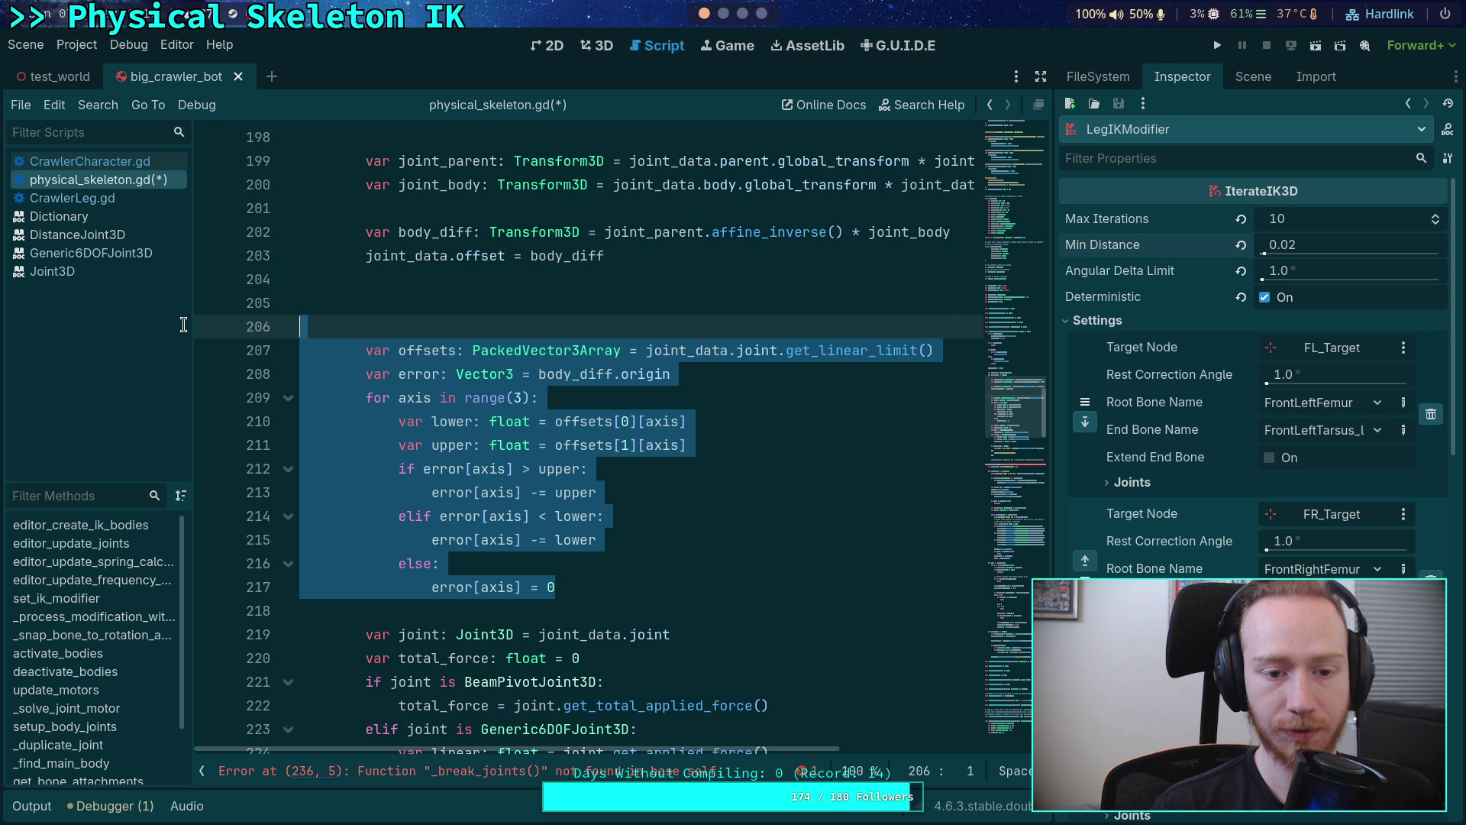
{"action": "left_click", "coordinate": [467, 394]}
{"action": "left_click", "coordinate": [577, 319]}
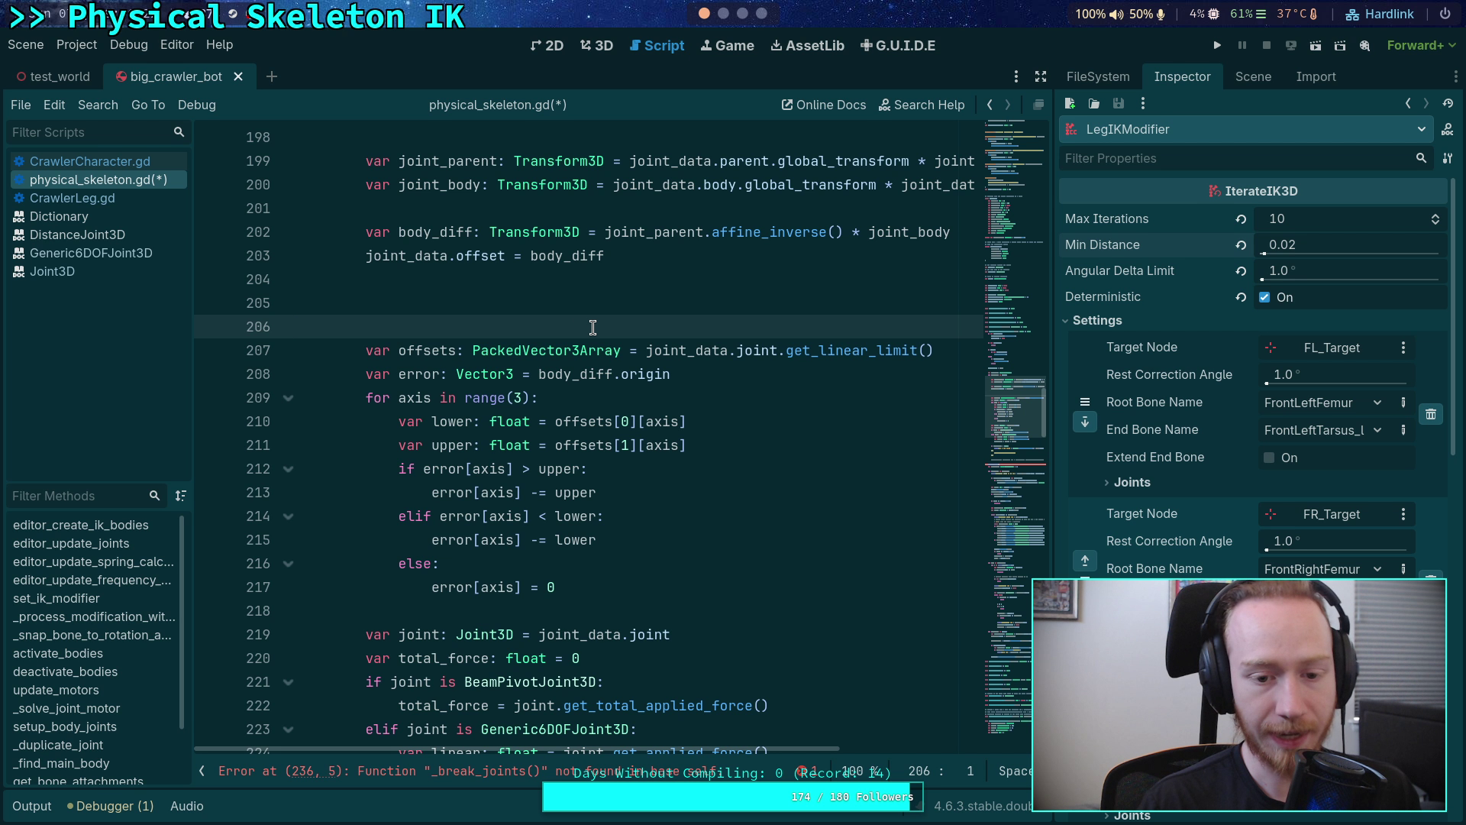
{"action": "mouse_move", "coordinate": [620, 590]}
{"action": "left_mouse_down"}
{"action": "mouse_move", "coordinate": [224, 362]}
{"action": "mouse_move", "coordinate": [217, 330]}
{"action": "left_mouse_up"}
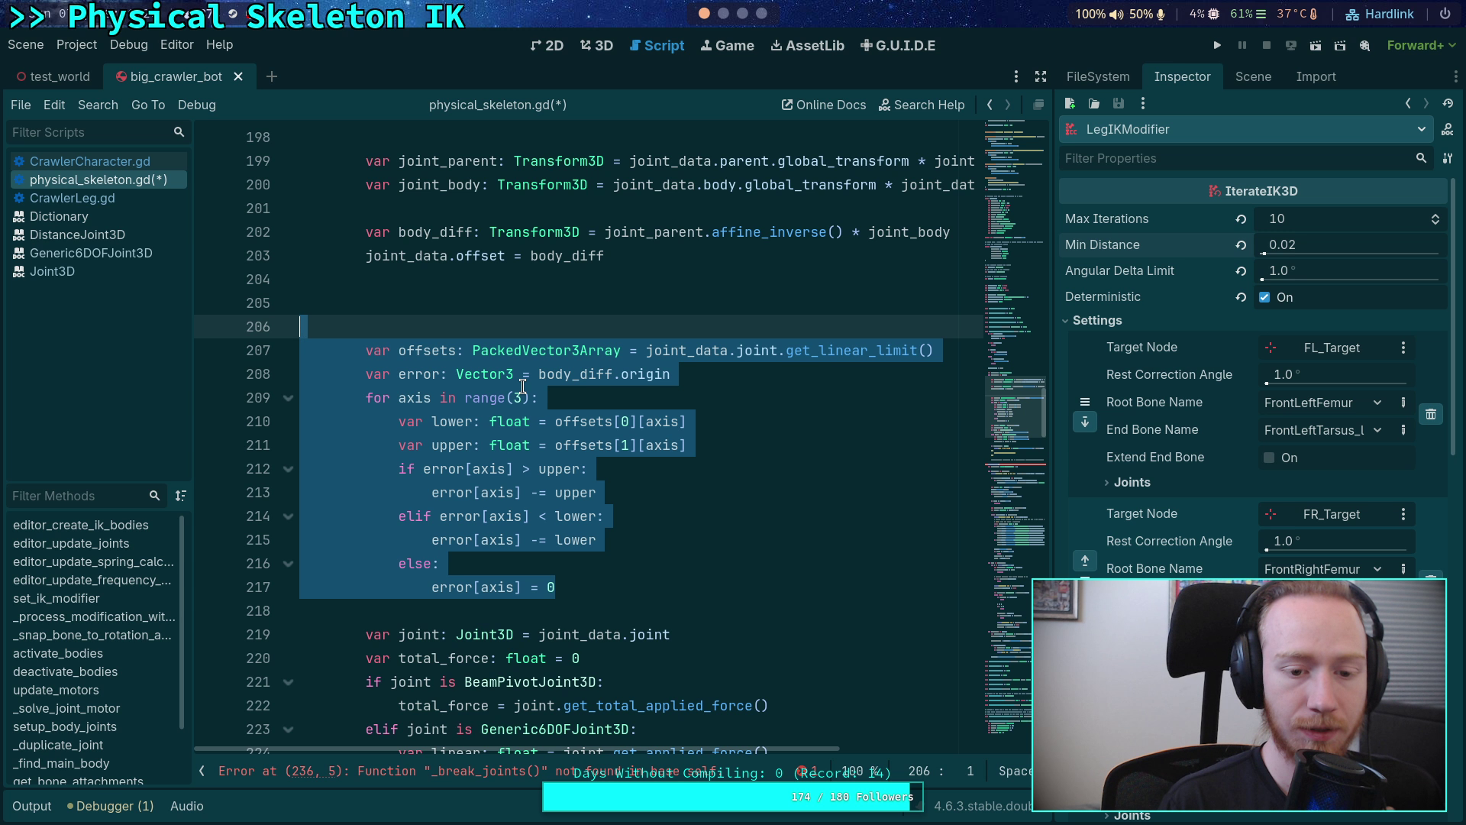
{"action": "key", "text": "BackSpace"}
{"action": "key", "text": "BackSpace"}
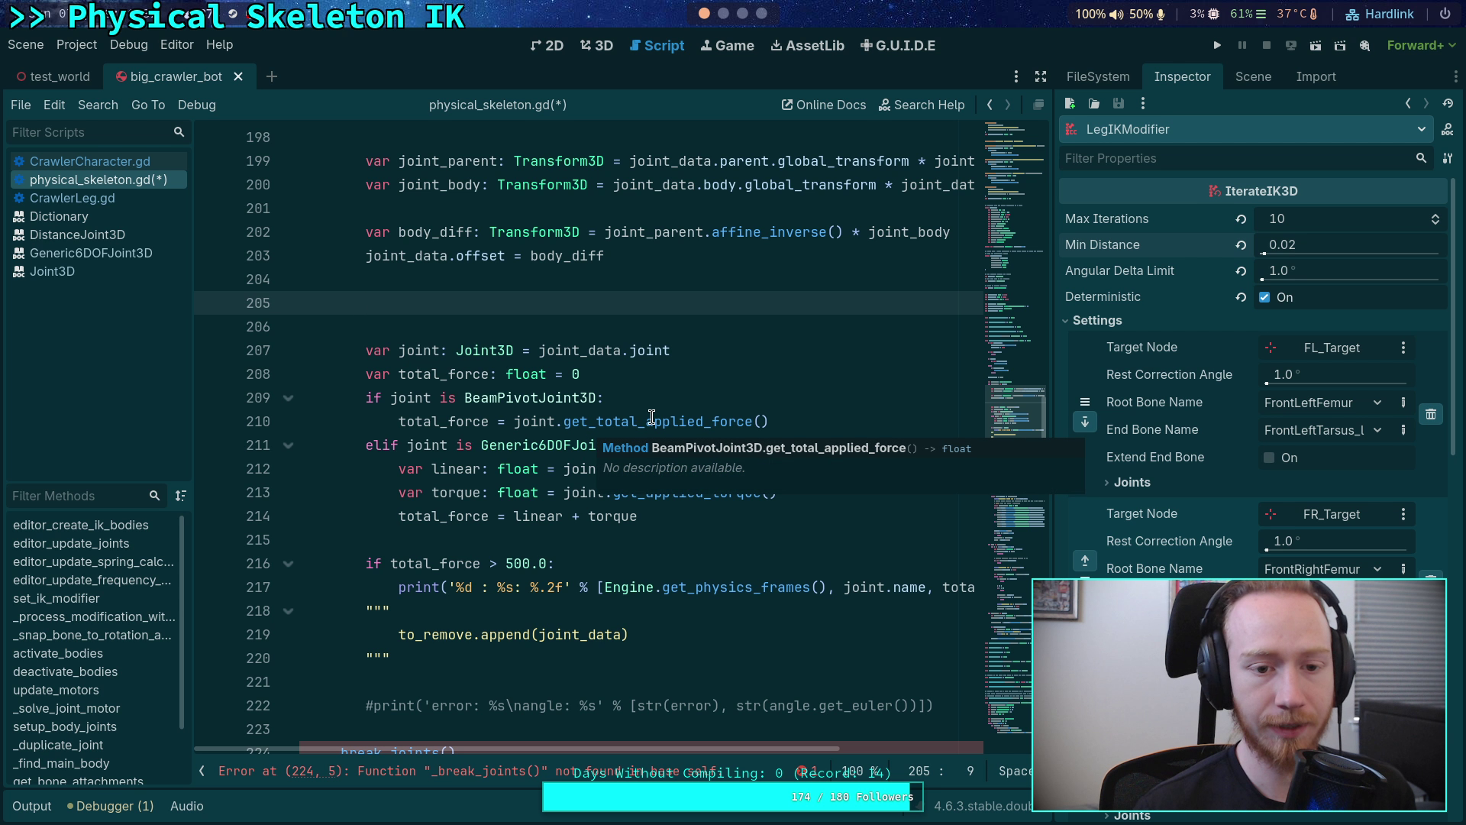
{"action": "scroll", "coordinate": [649, 420], "scroll_direction": "up", "scroll_amount": 2}
{"action": "scroll", "coordinate": [680, 455], "scroll_direction": "down", "scroll_amount": 1}
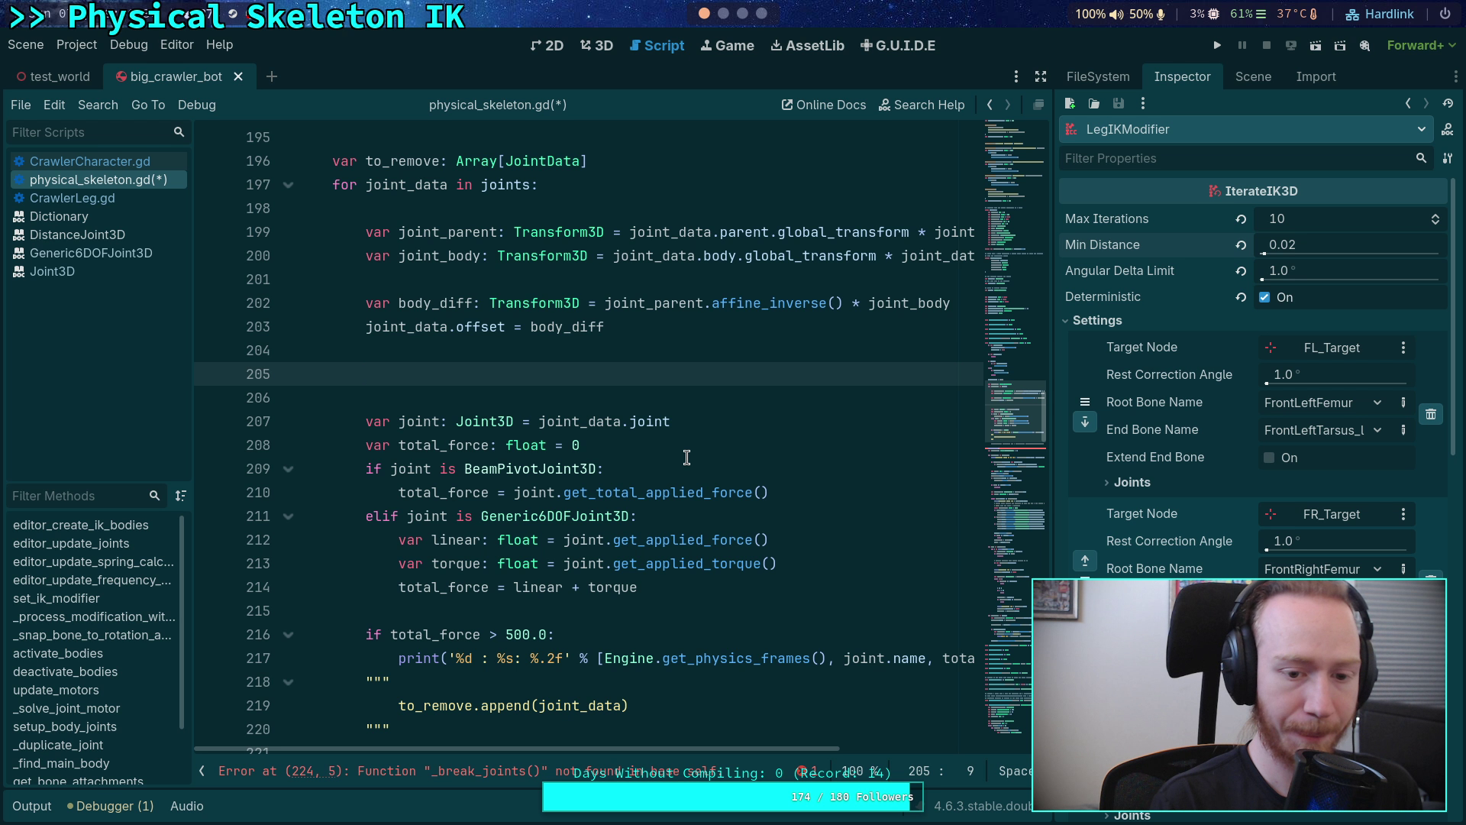
- Write the condition 'if should_break(joint_data.joint, joint_data.offset):' in the joints loop
{"action": "type", "text": "if "}
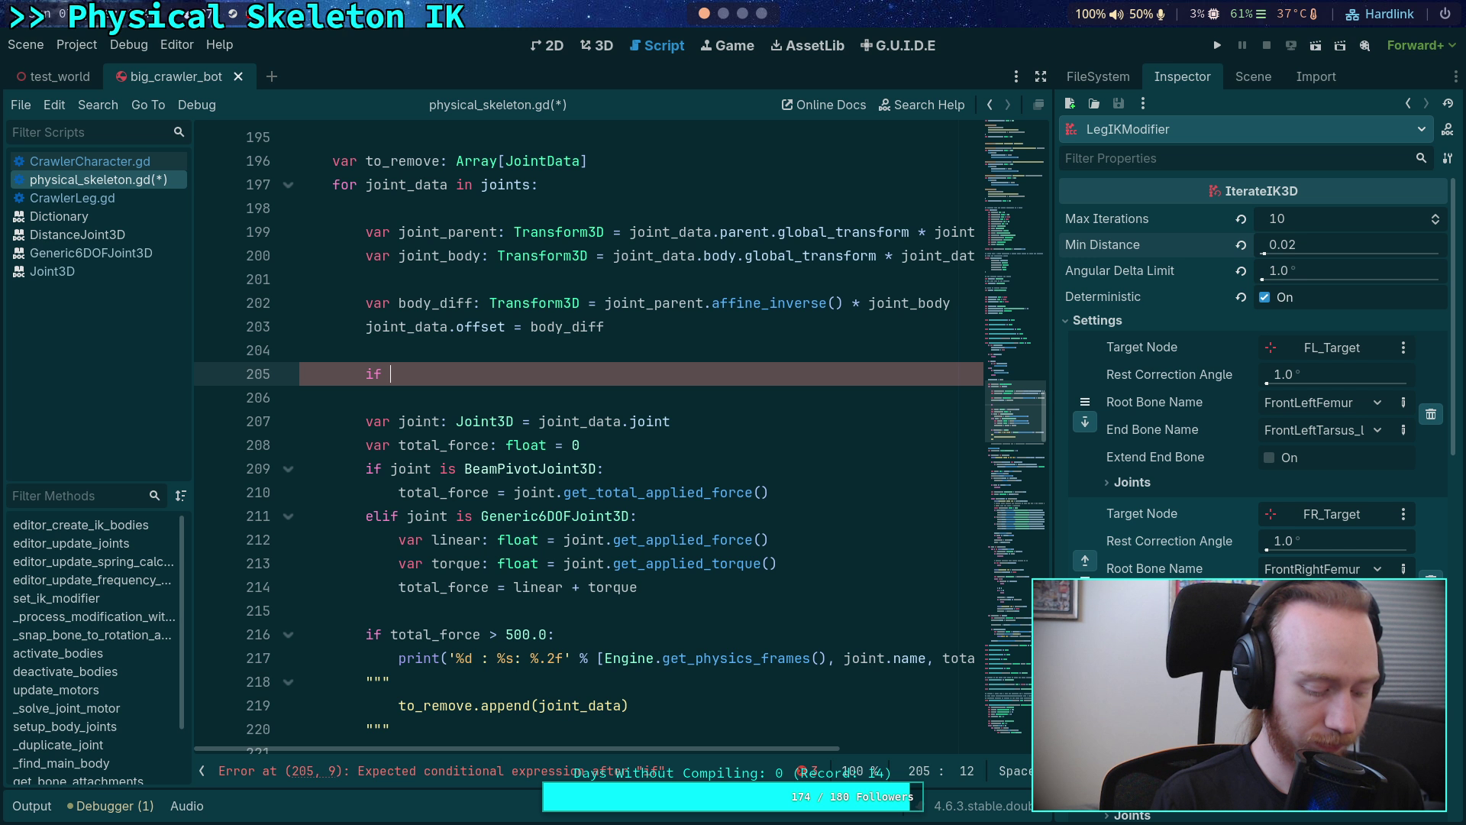
{"action": "type", "text": "should_break"}
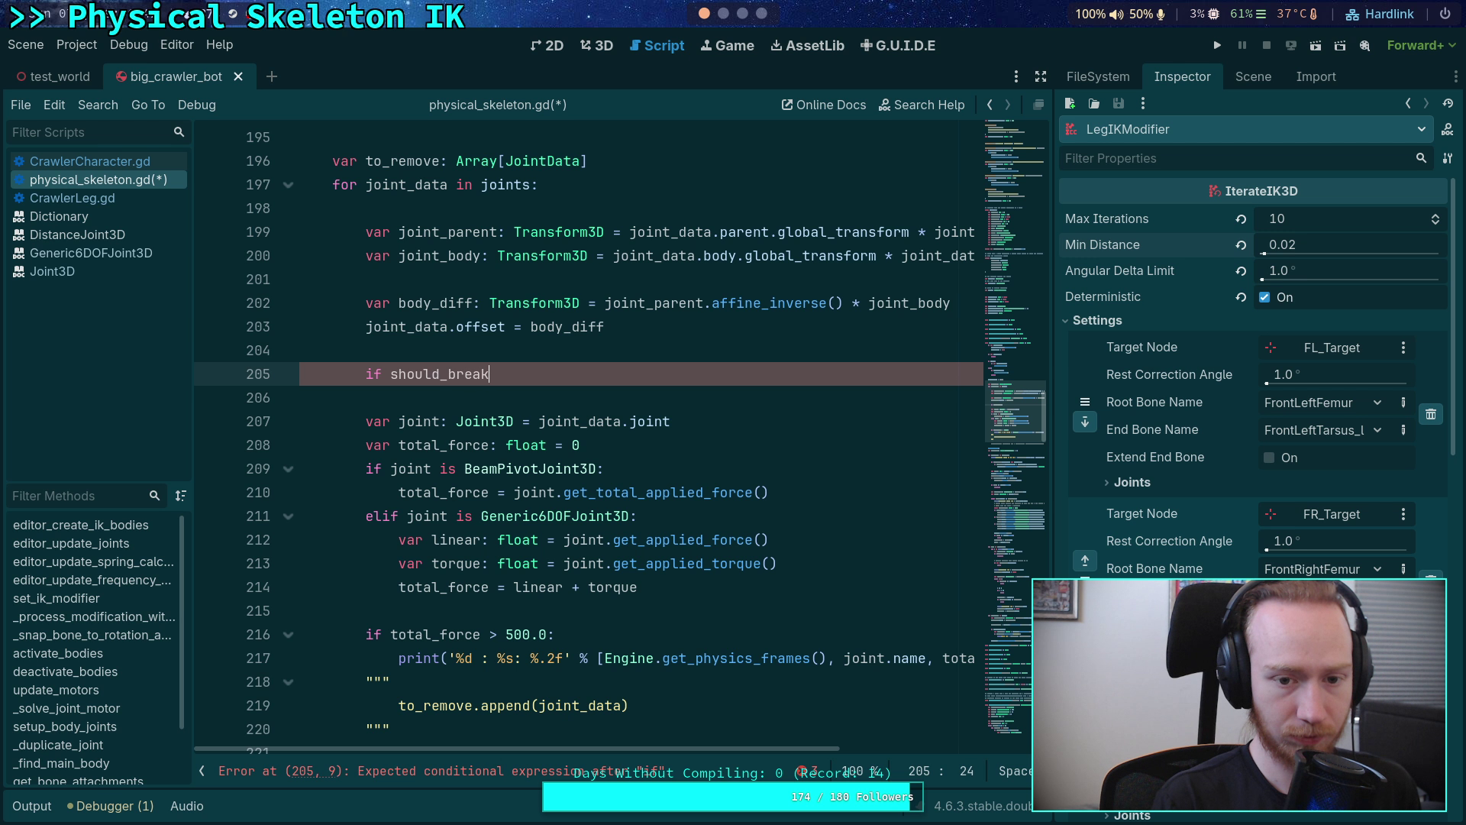
{"action": "type", "text": "(joint_data"}
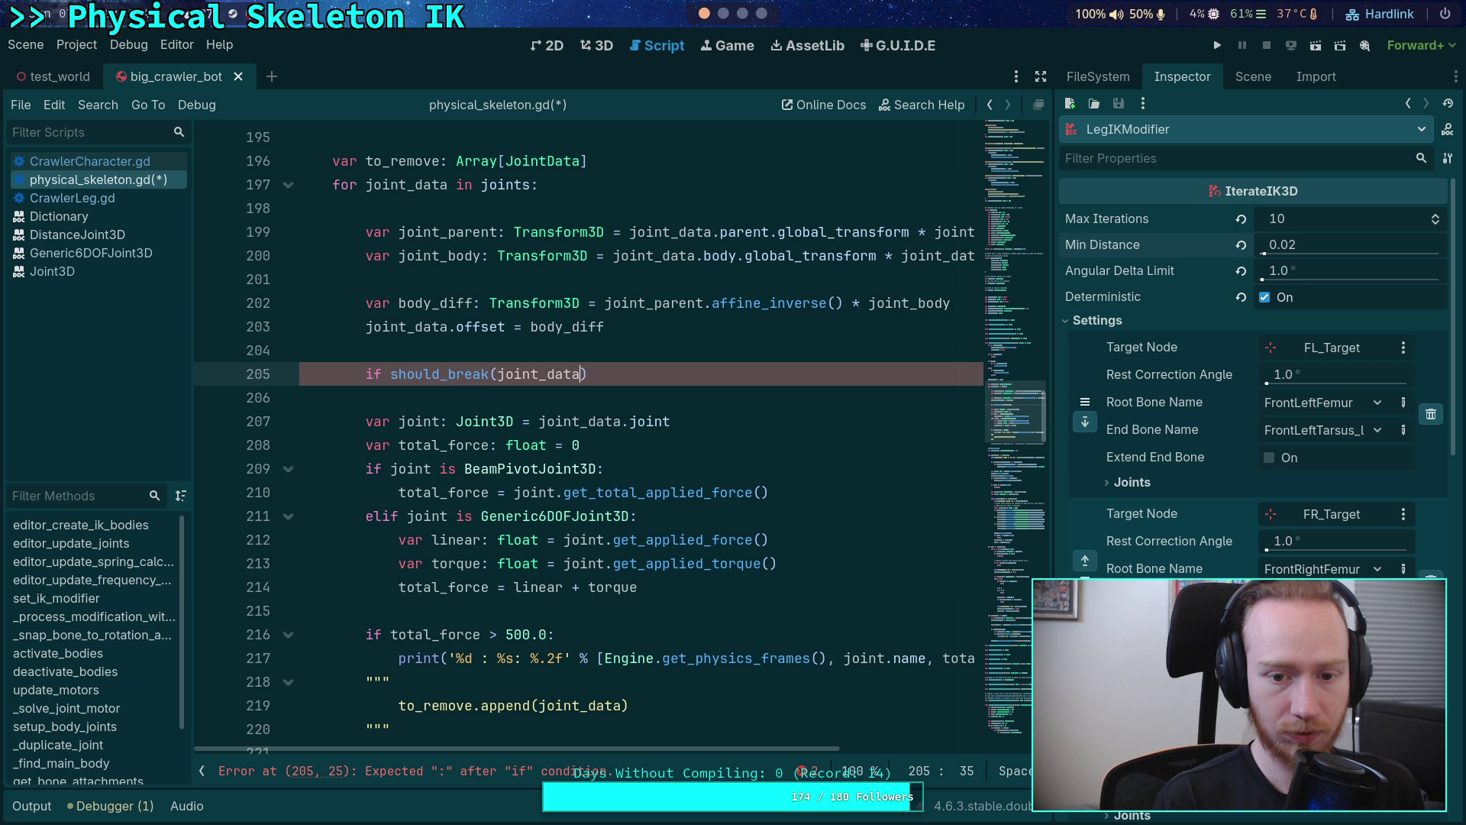
{"action": "type", "text": ".joint)"}
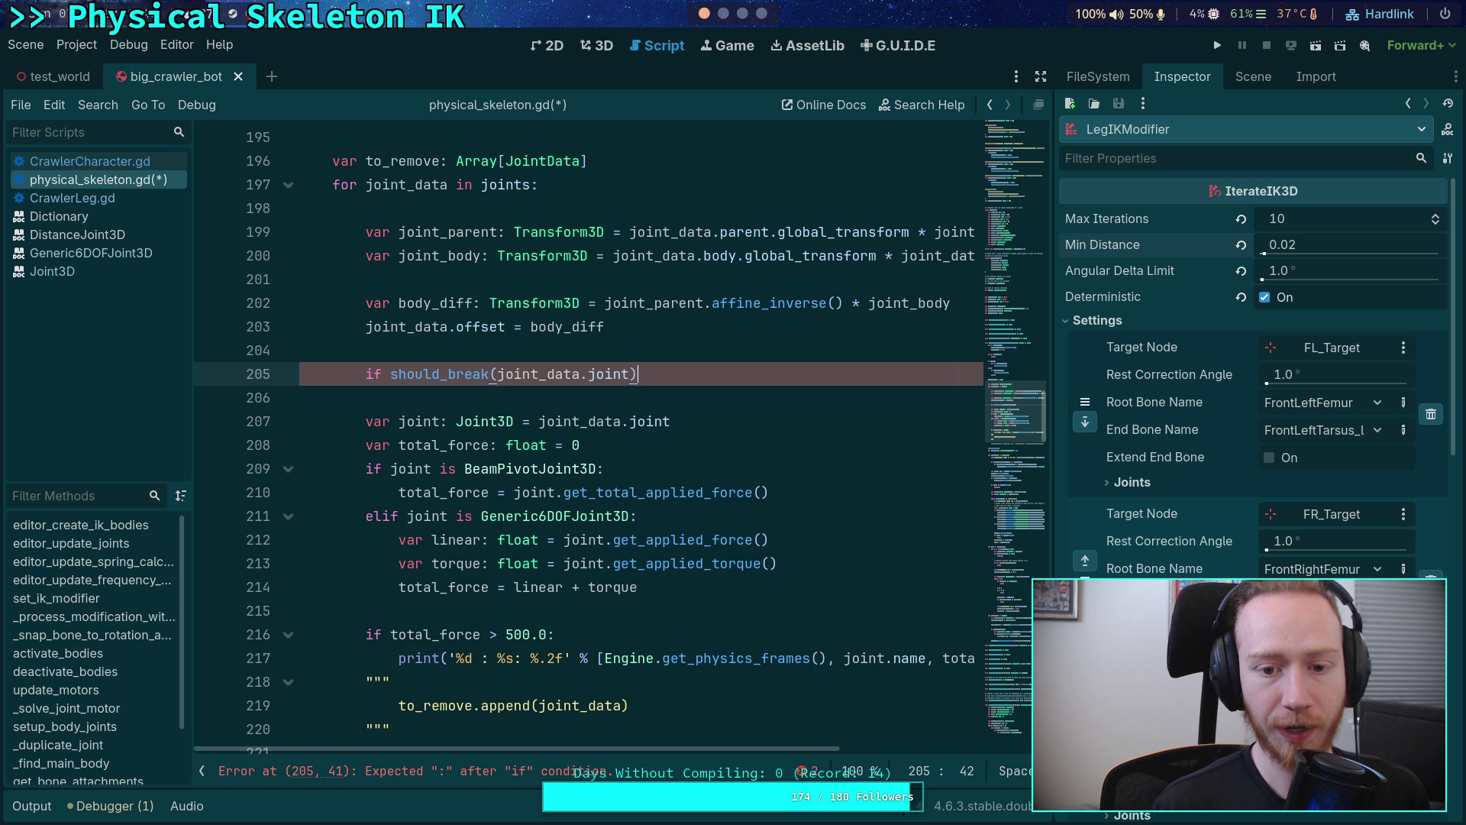
{"action": "type", "text": ":"}
{"action": "key", "text": "Return"}
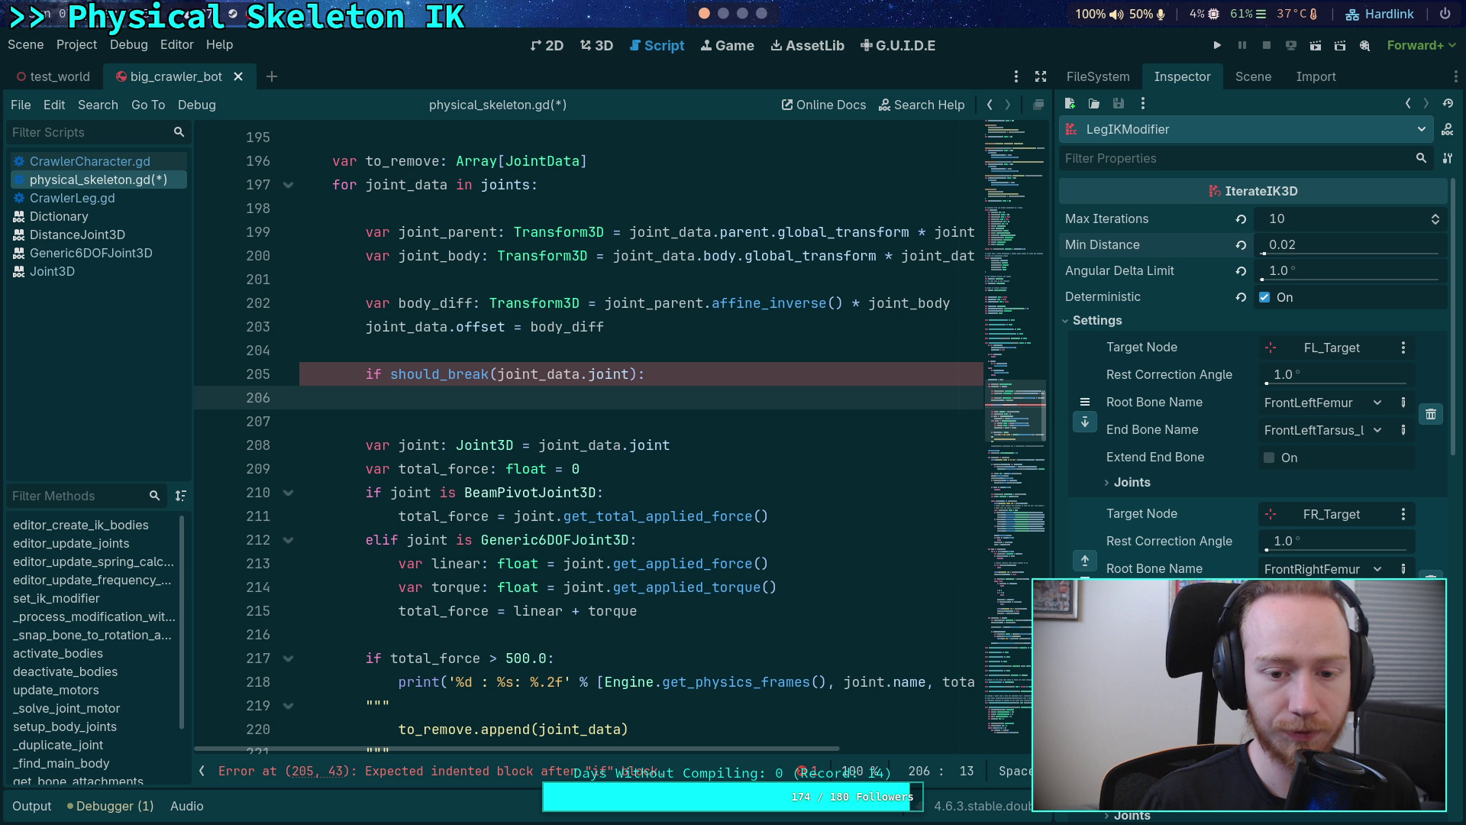
{"action": "left_click", "coordinate": [627, 375]}
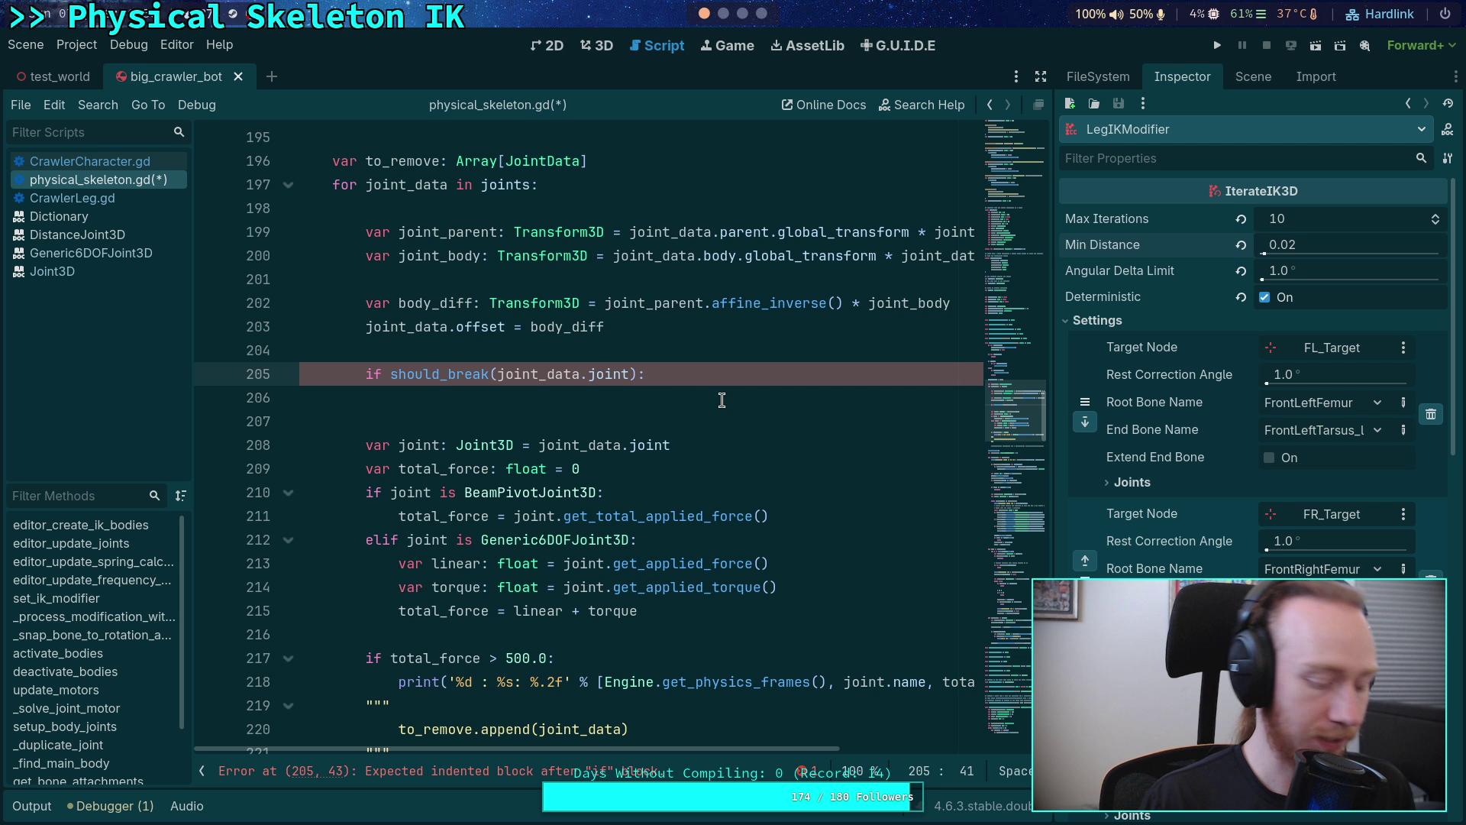
{"action": "left_click", "coordinate": [497, 373]}
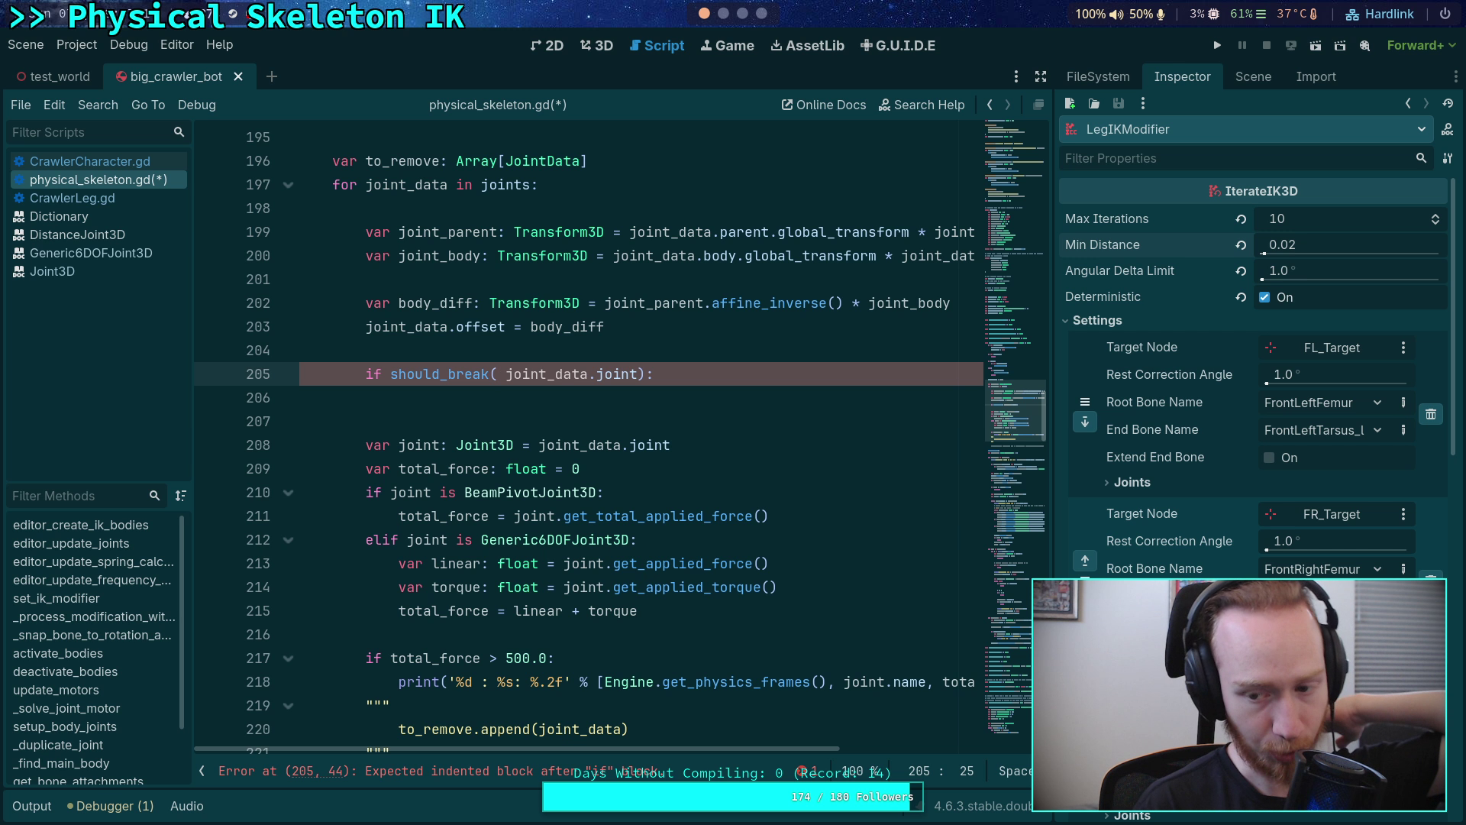
{"action": "type", "text": "joint_data.of"}
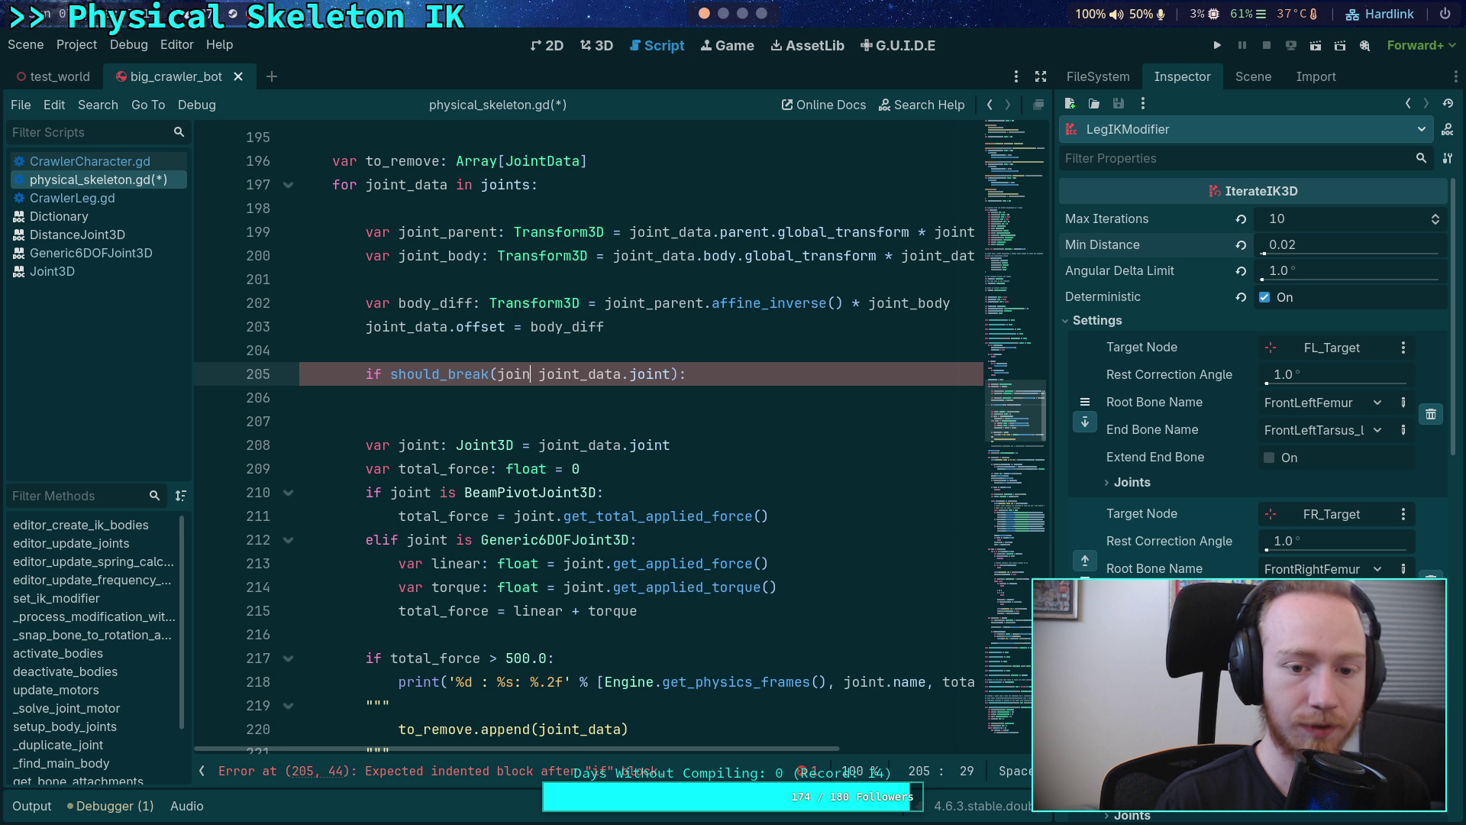
{"action": "type", "text": "fset,"}
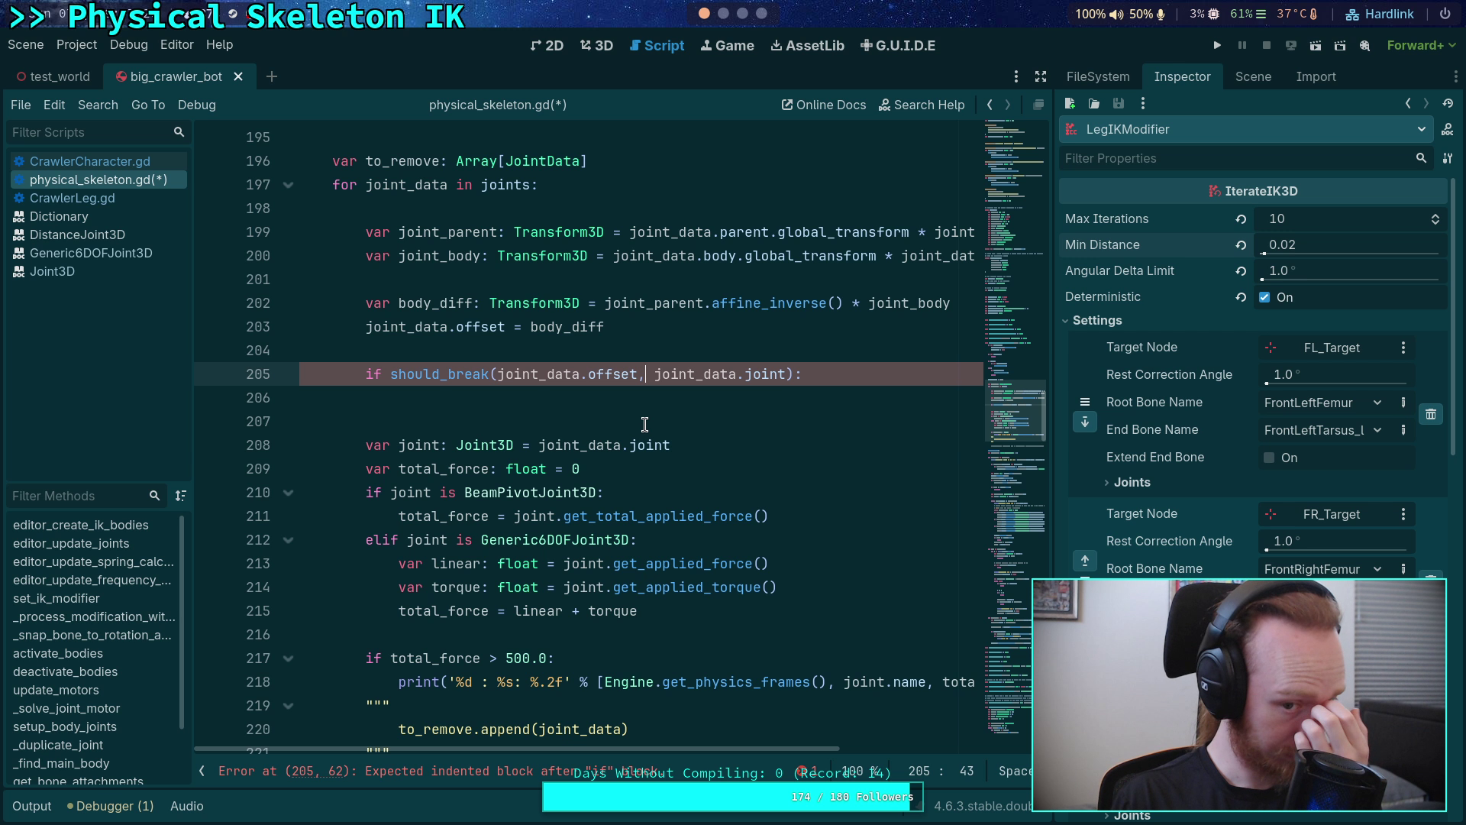
{"action": "left_click_drag", "start_coordinate": [654, 374], "coordinate": [502, 379]}
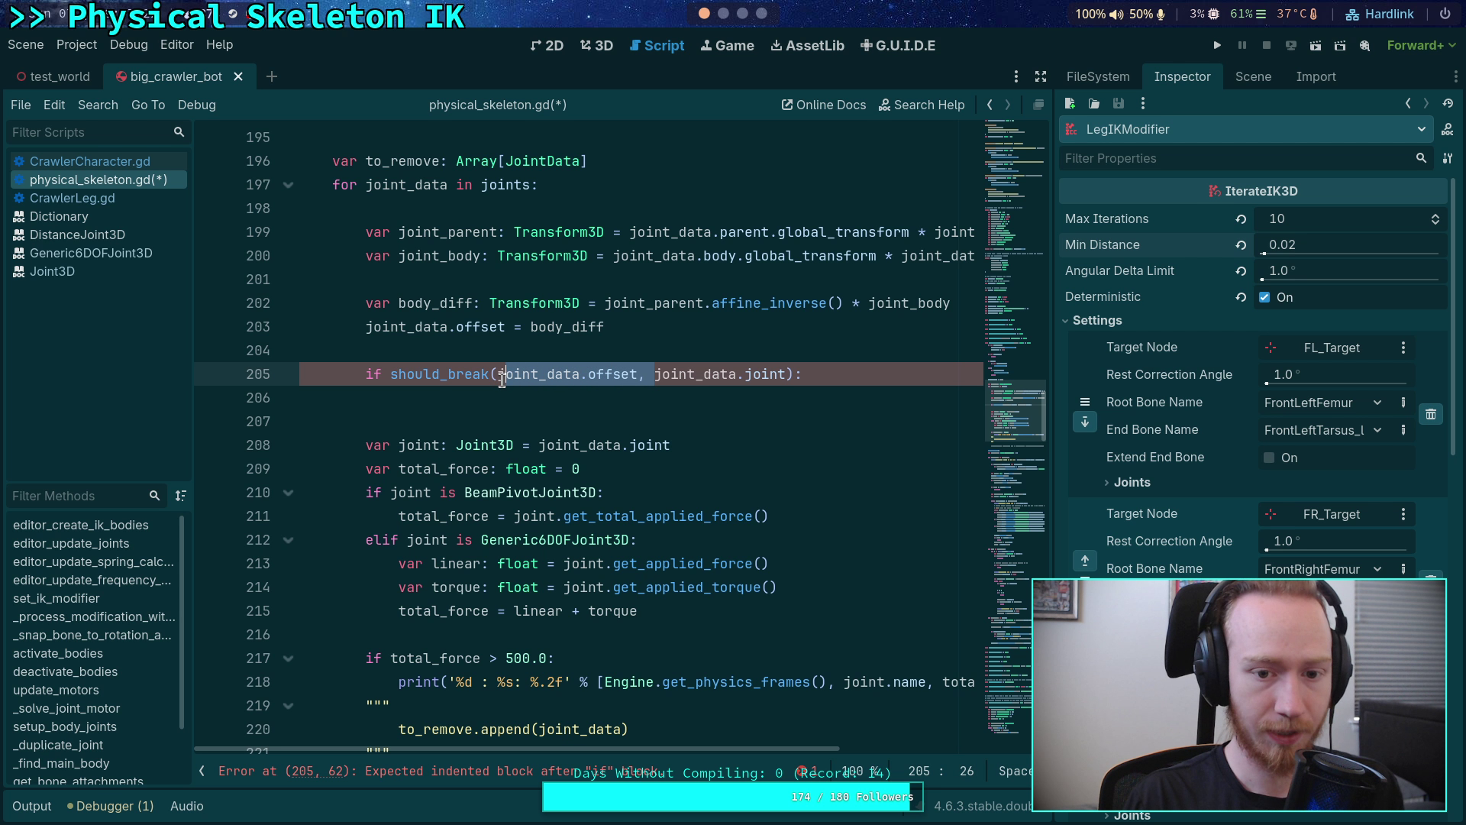
{"action": "key", "text": "ctrl+x"}
{"action": "left_click", "coordinate": [632, 374]}
{"action": "type", "text": ","}
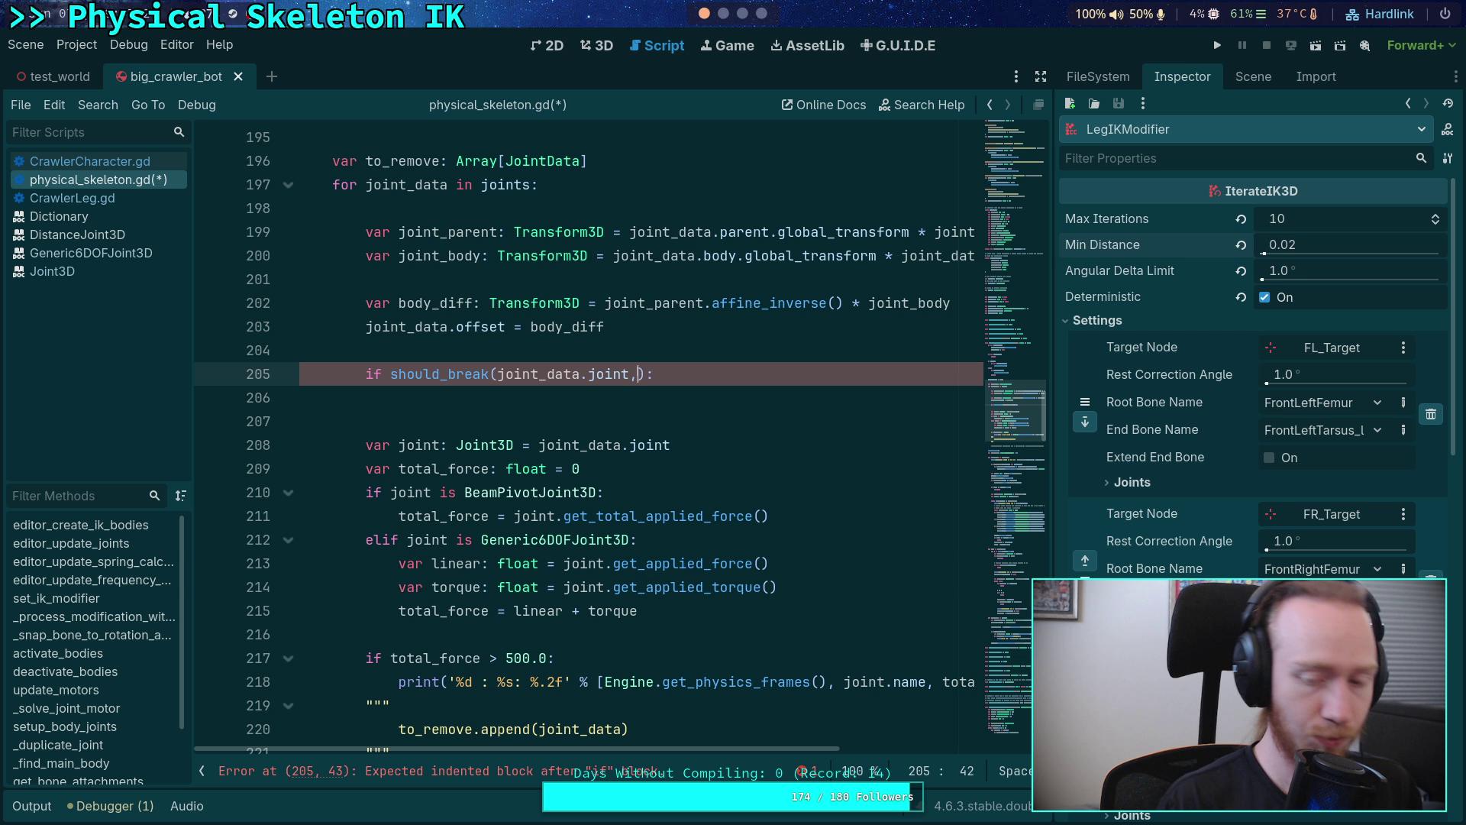
{"action": "type", "text": " joint_data."}
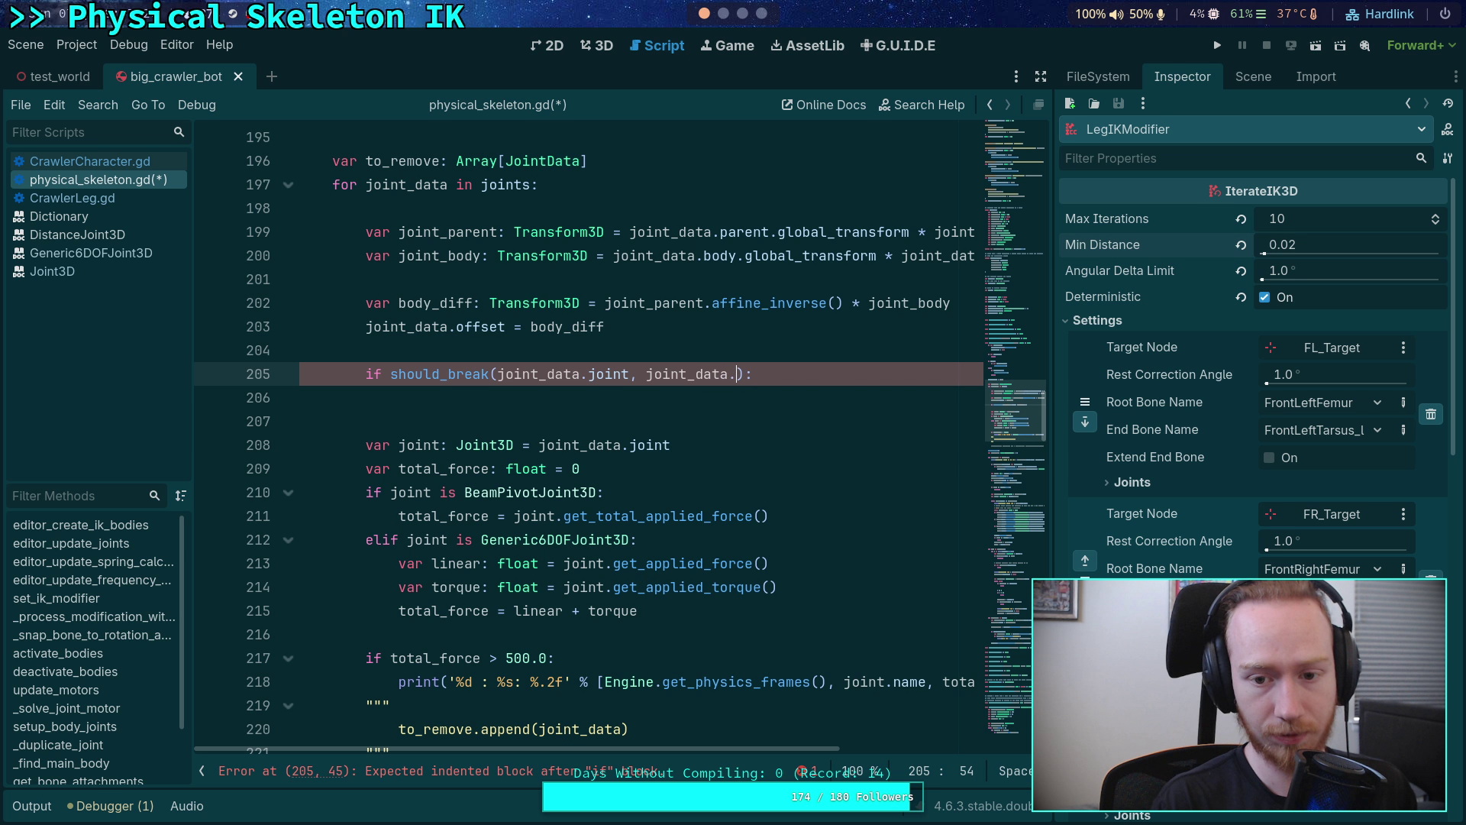
{"action": "type", "text": "offs"}
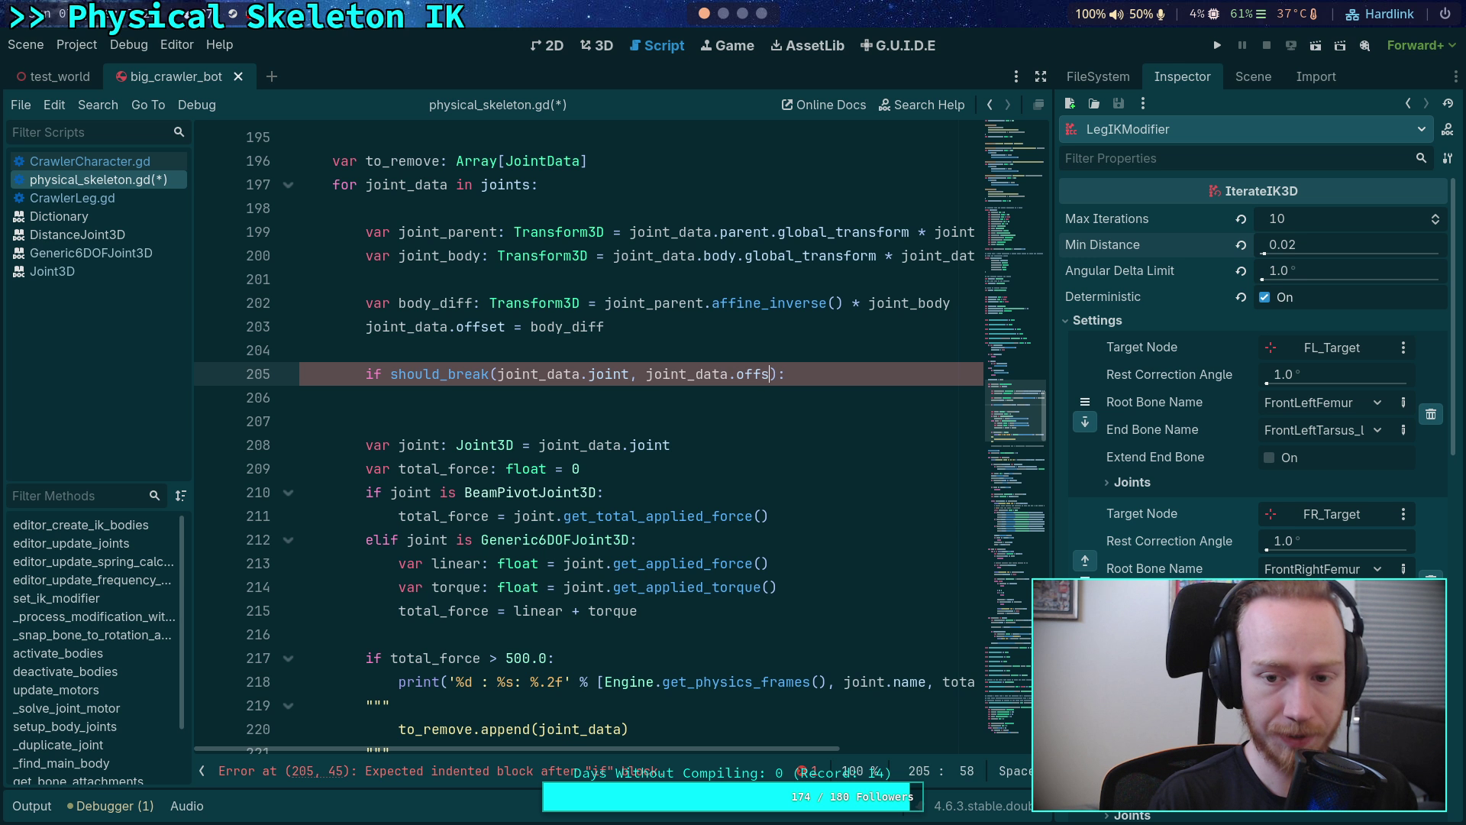
{"action": "type", "text": "et"}
- Add 'to_remove.append(joint_data)' as the body of the should_break branch
{"action": "left_click", "coordinate": [563, 563]}
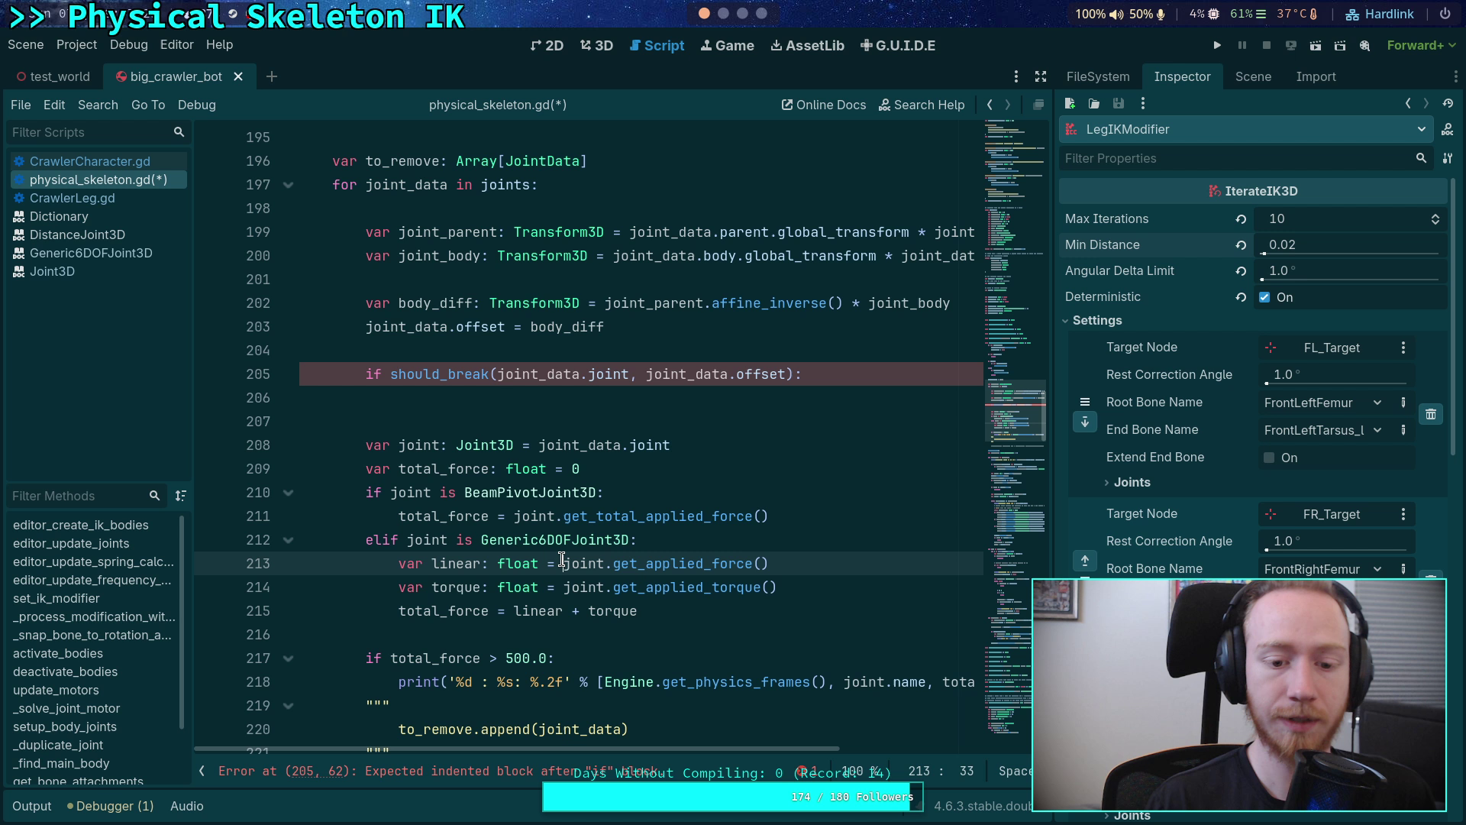
{"action": "left_click", "coordinate": [677, 614]}
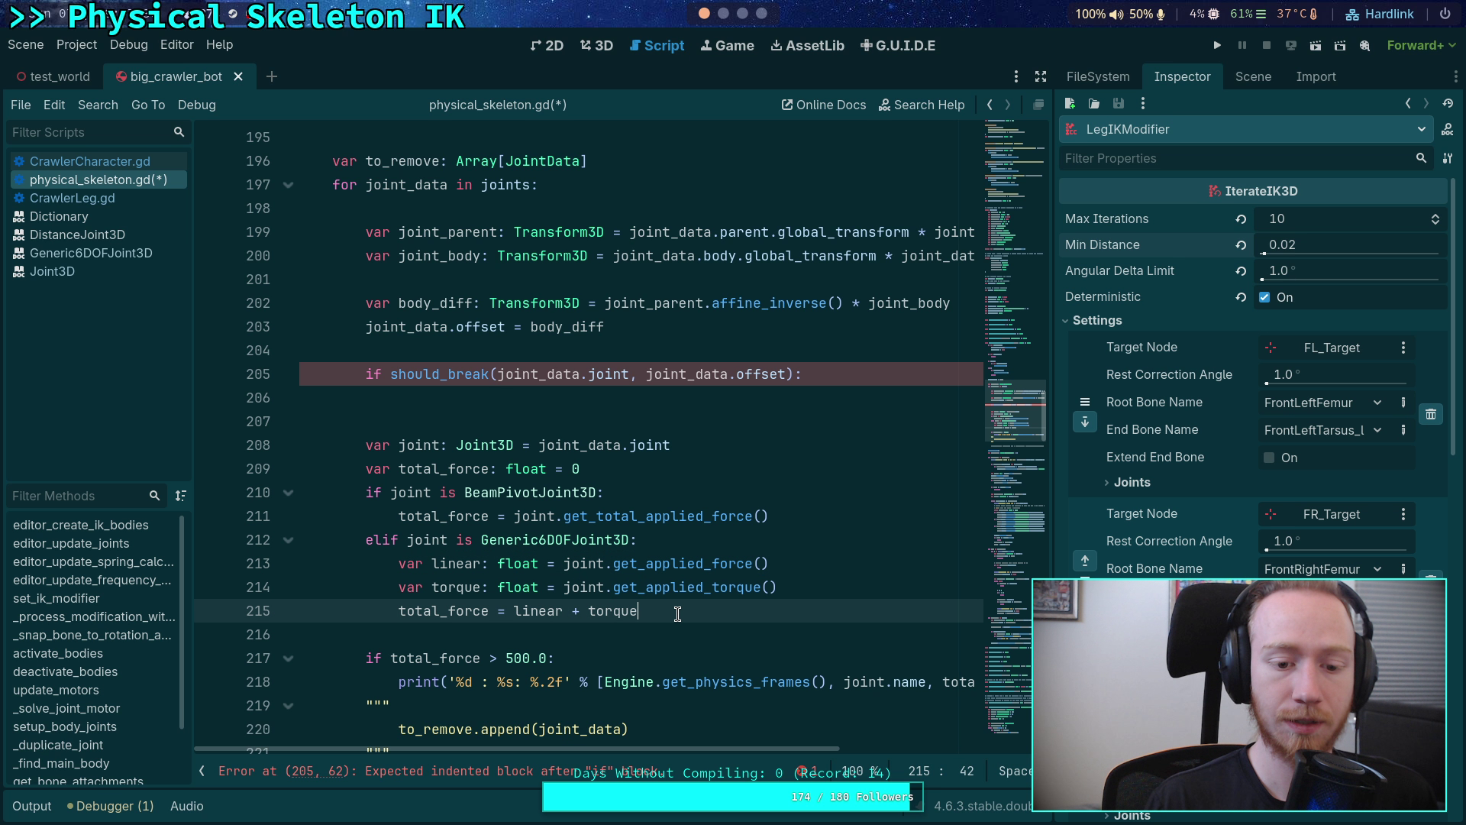
{"action": "left_click", "coordinate": [861, 398]}
{"action": "type", "text": "to_remove"}
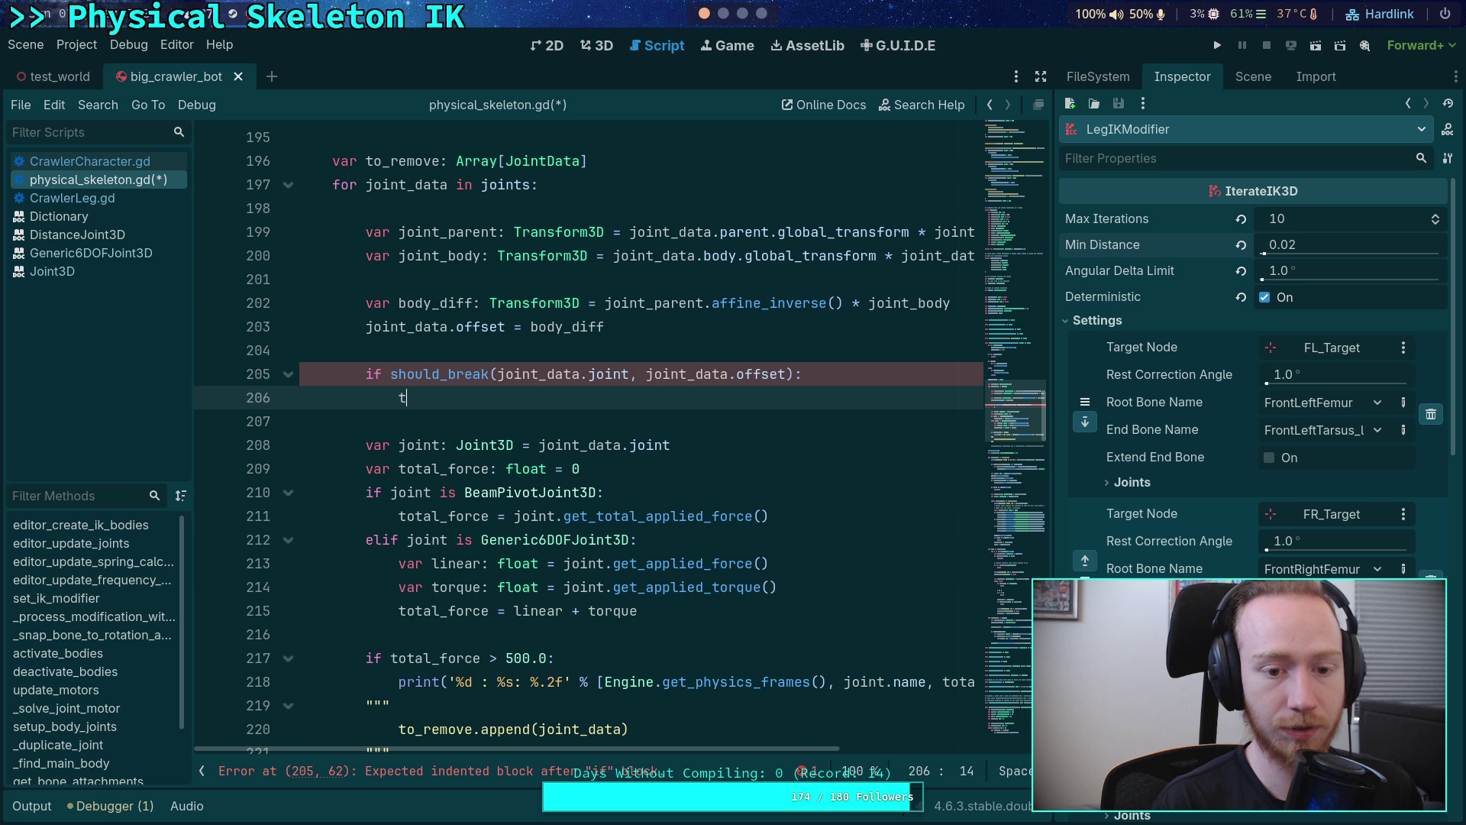
{"action": "type", "text": ".a"}
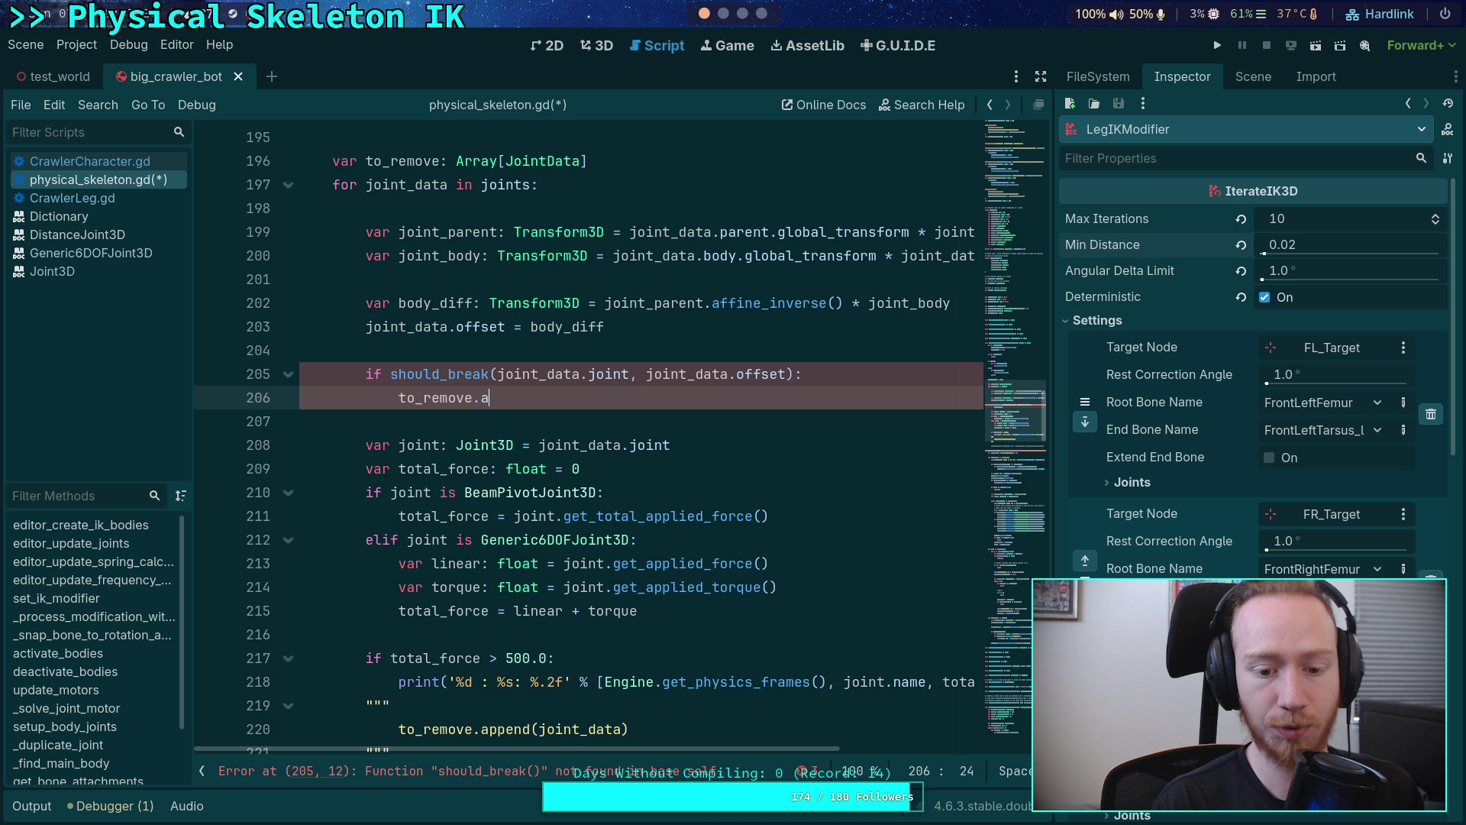
{"action": "type", "text": "ppend(joint_data)"}
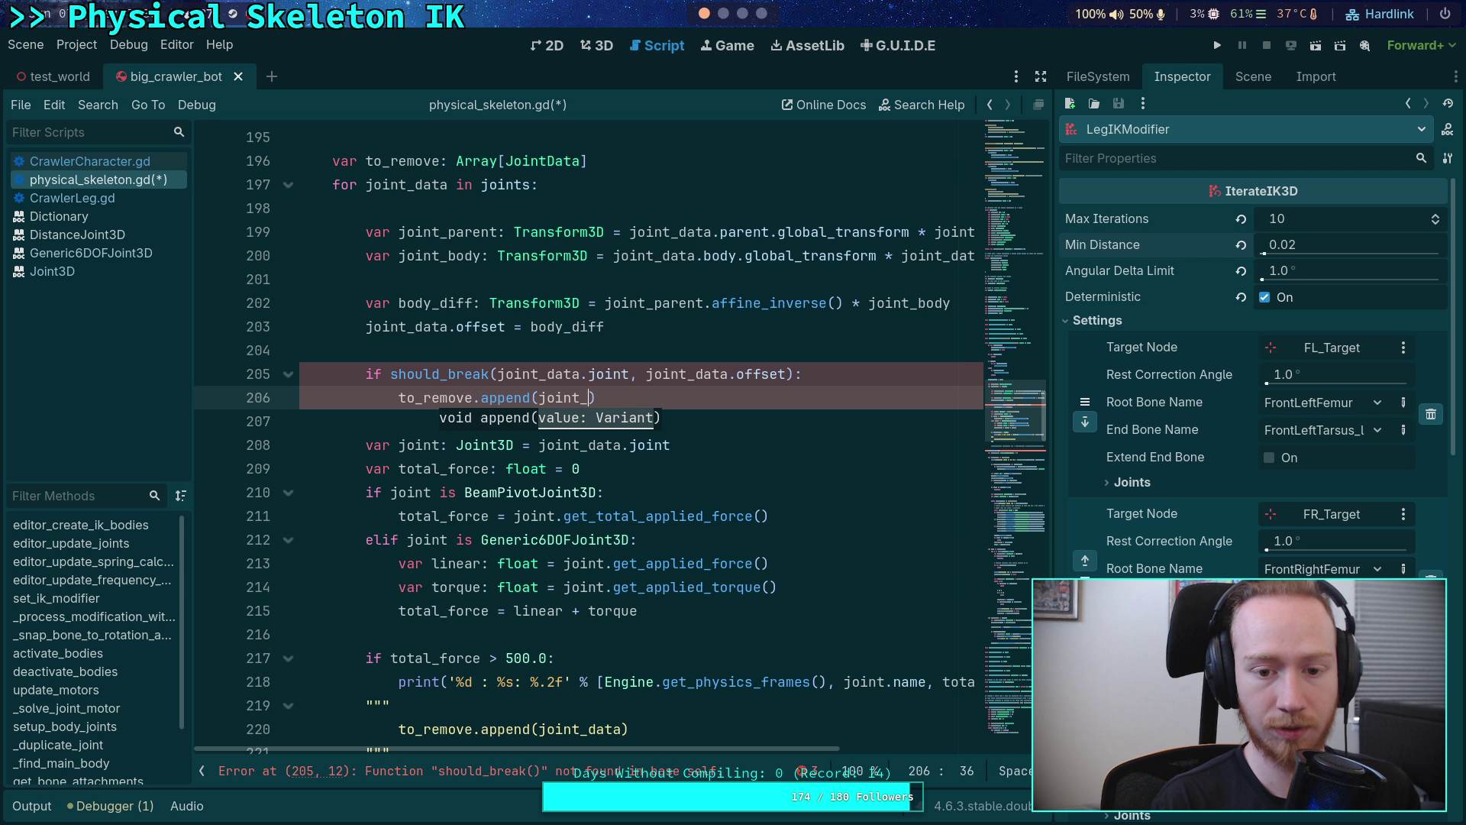
{"action": "left_click", "coordinate": [811, 412]}
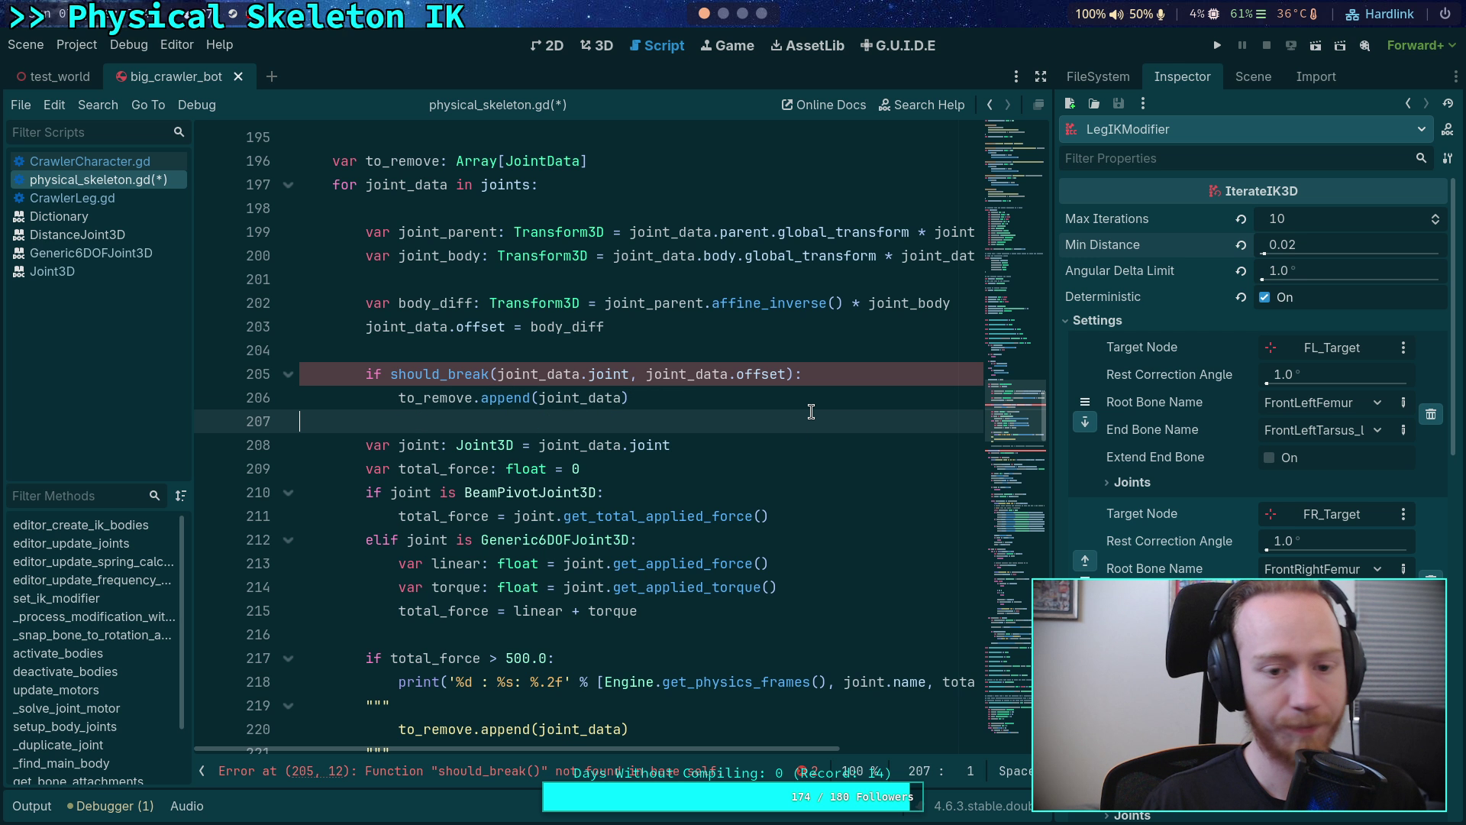
- Scroll to the folded function list and put the caret on the empty line after deactivate_bodies()
{"action": "scroll", "coordinate": [811, 413], "scroll_direction": "down", "scroll_amount": 2}
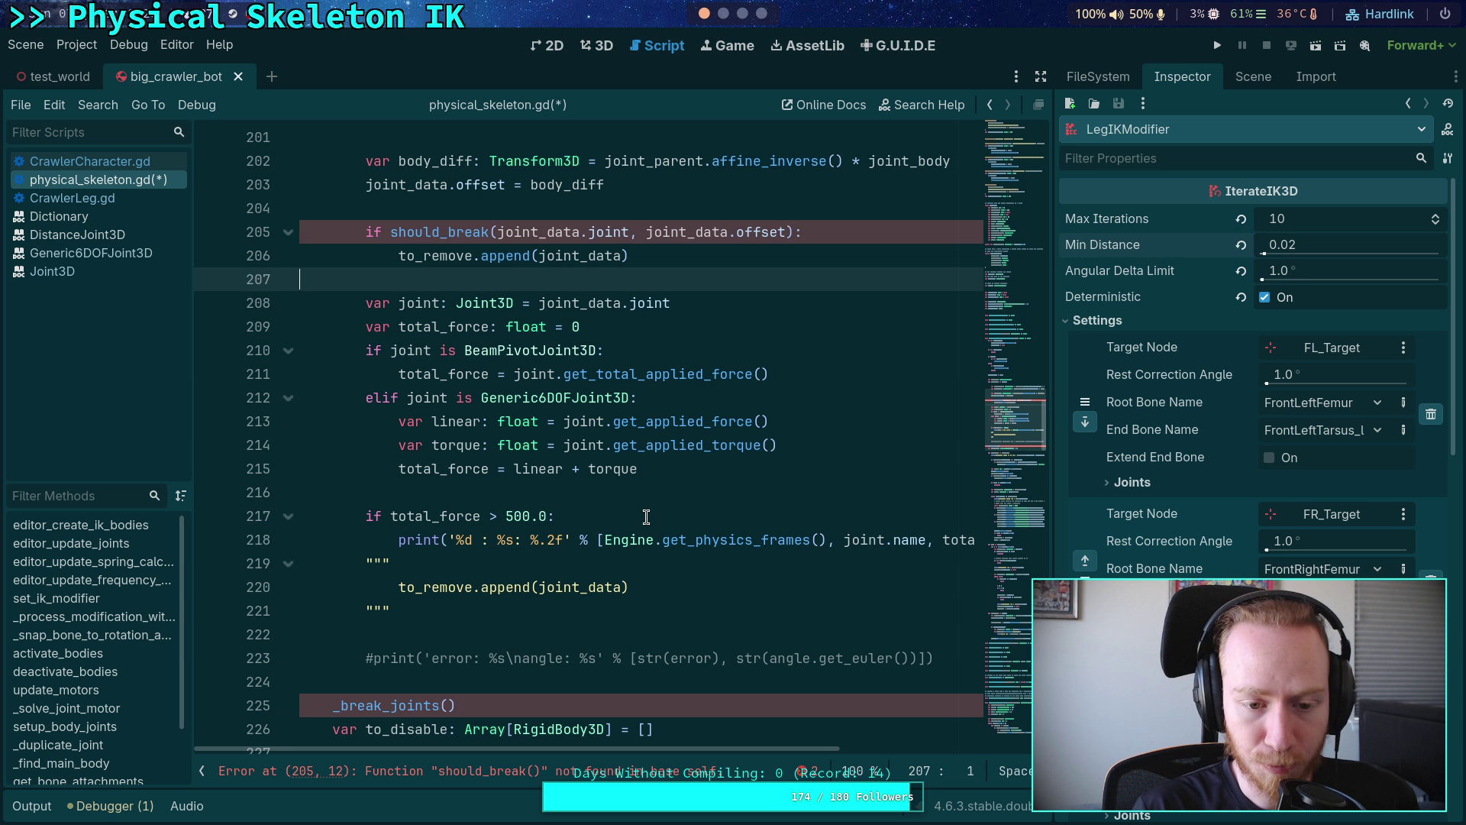
{"action": "scroll", "coordinate": [649, 508], "scroll_direction": "down", "scroll_amount": 20}
{"action": "scroll", "coordinate": [652, 462], "scroll_direction": "down", "scroll_amount": 10}
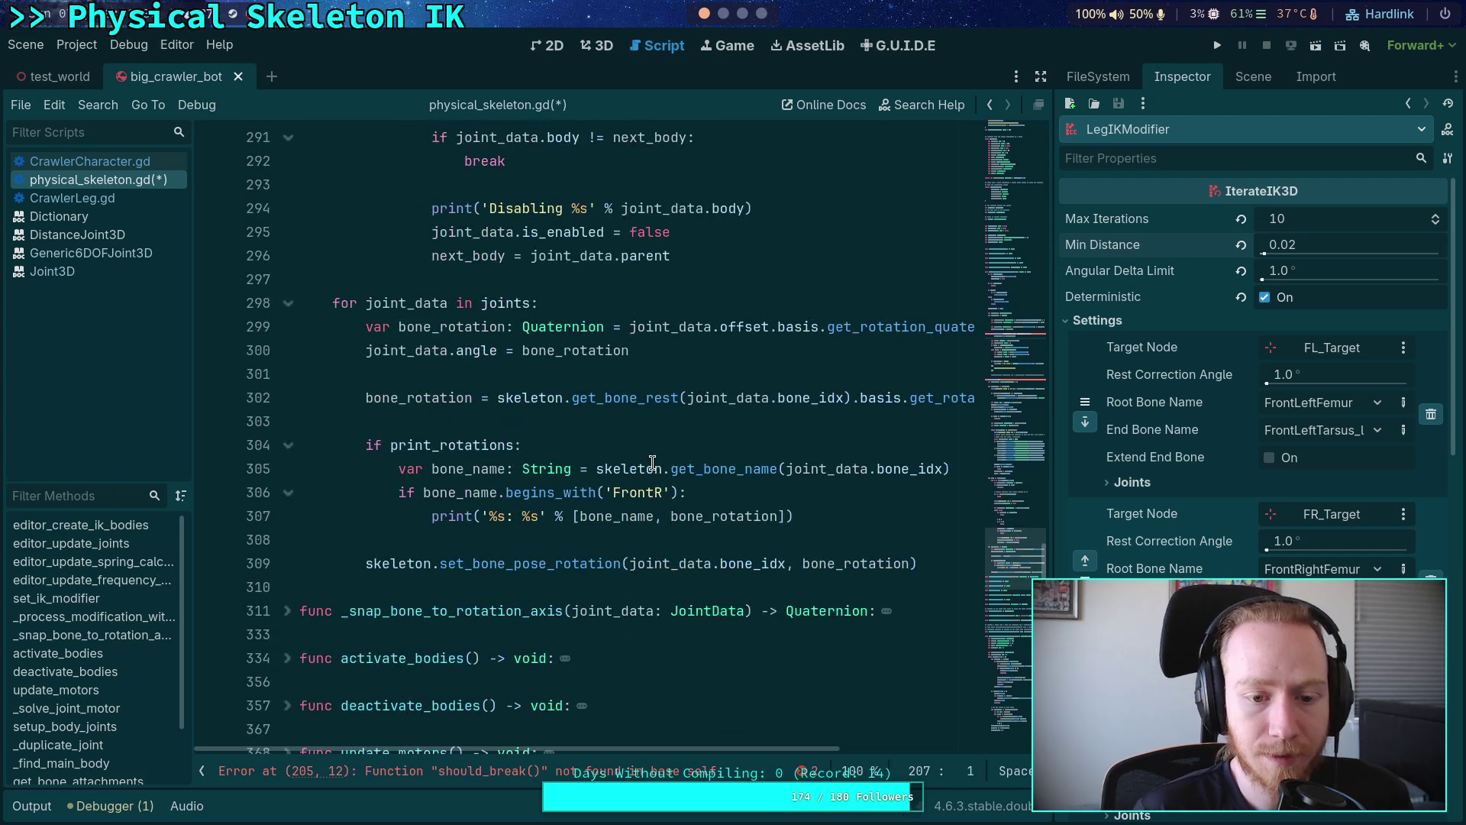
{"action": "left_click", "coordinate": [547, 508]}
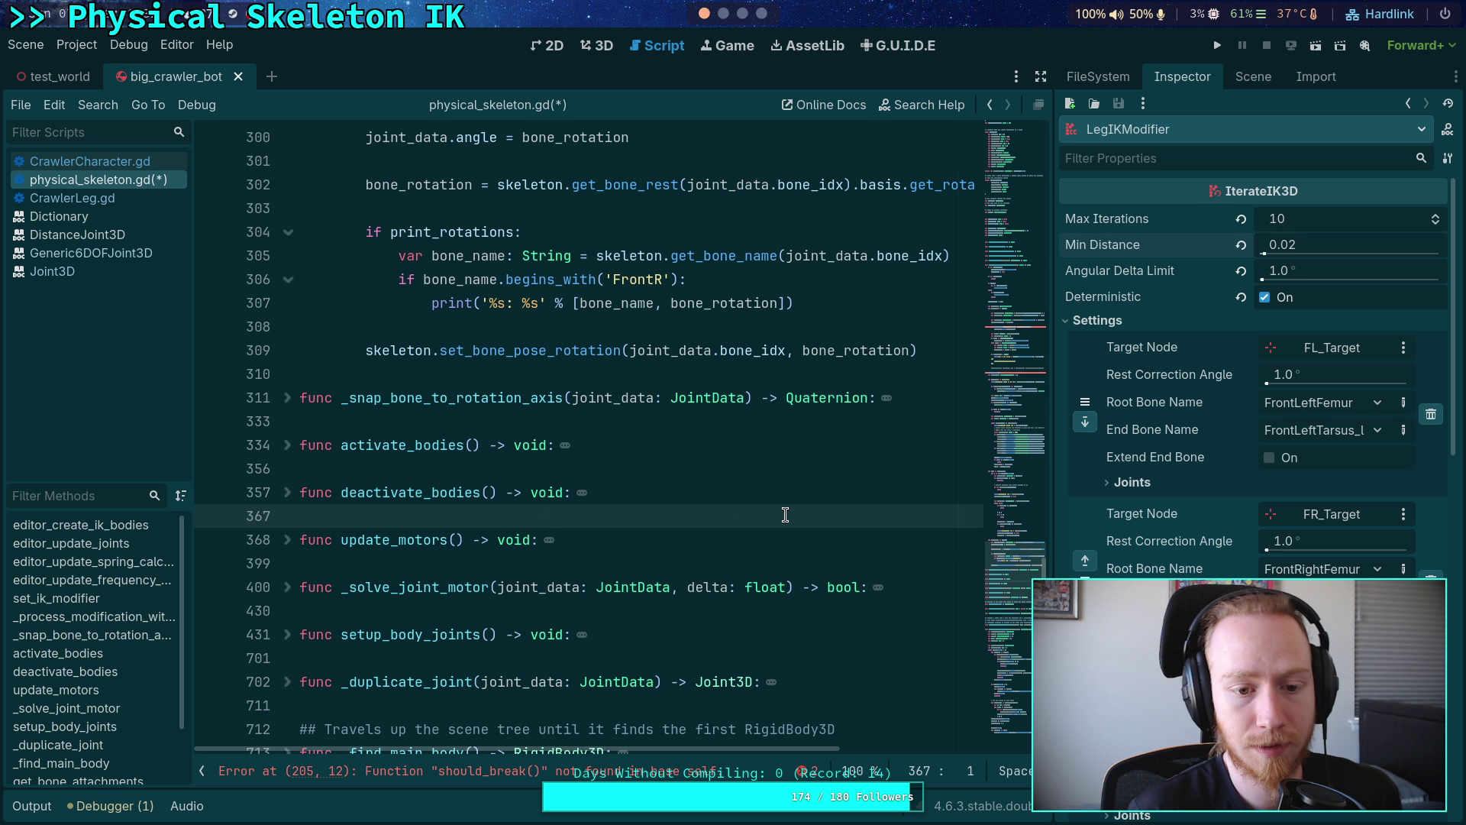
- Start a new should_break function with parameters joint: Joint3D and displacement: Transform3D
{"action": "key", "text": "Return"}
{"action": "key", "text": "Return"}
{"action": "key", "text": "Up"}
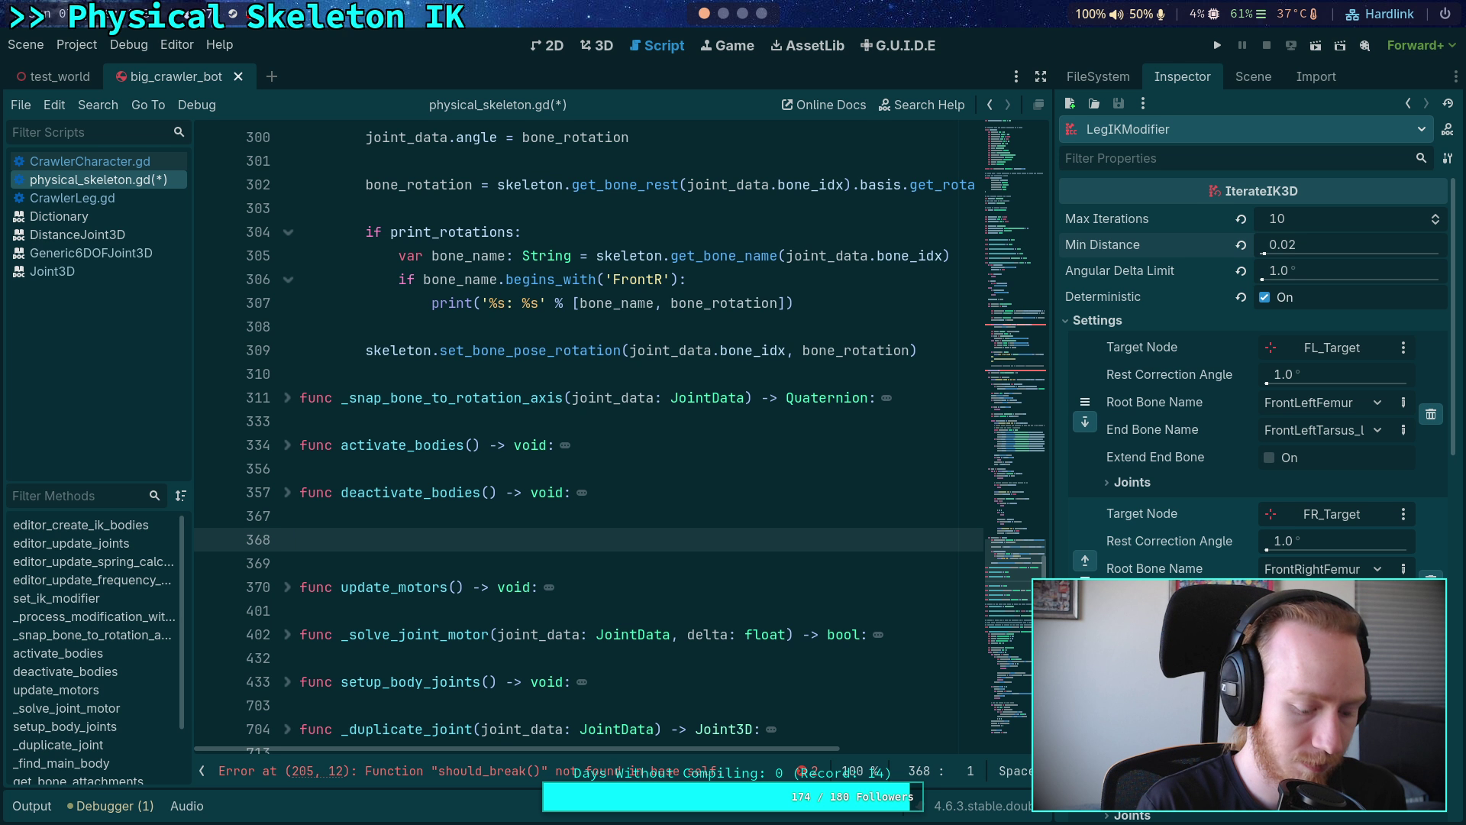
{"action": "type", "text": "func should_"}
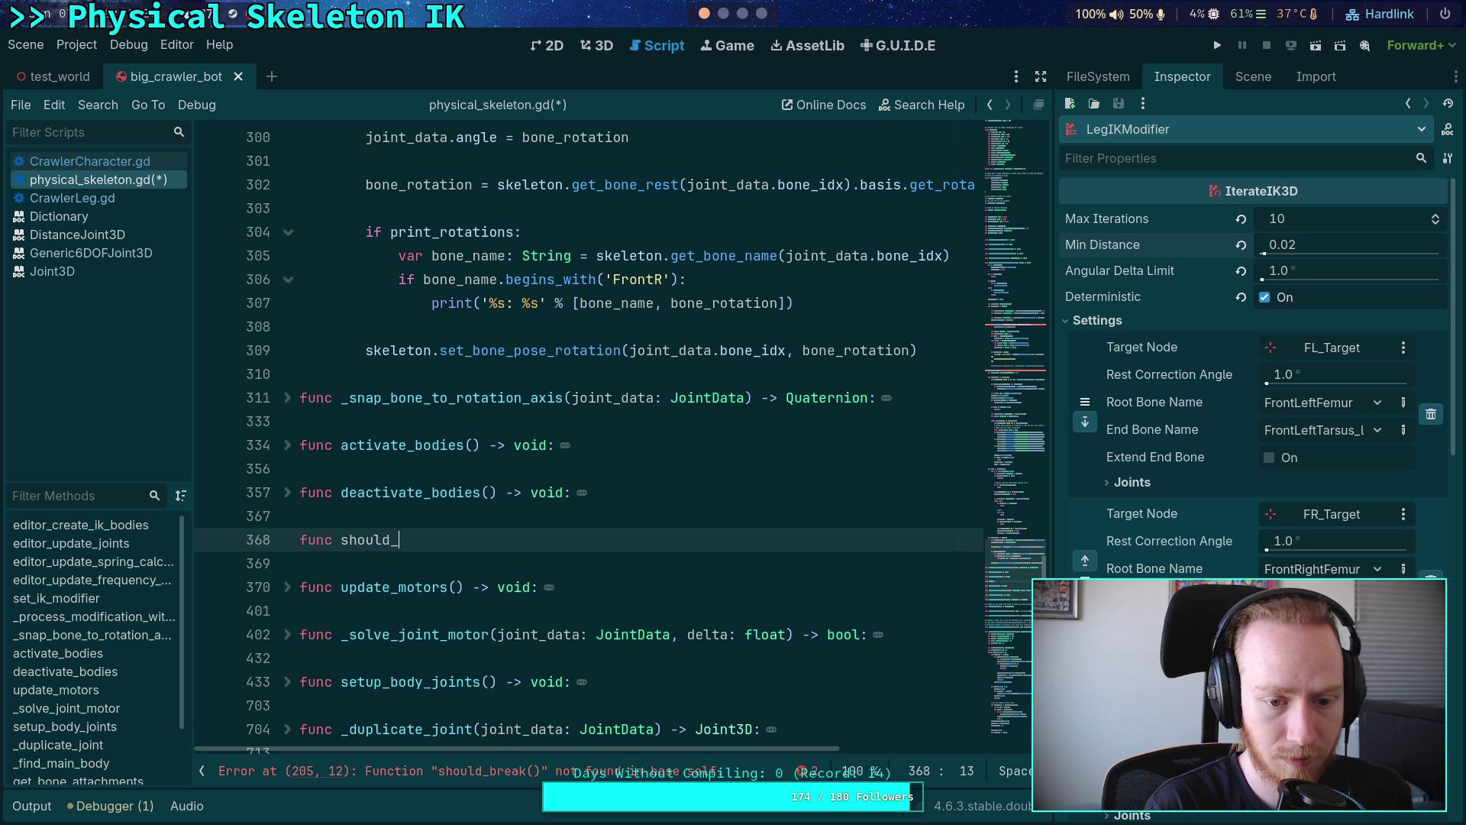
{"action": "type", "text": "break("}
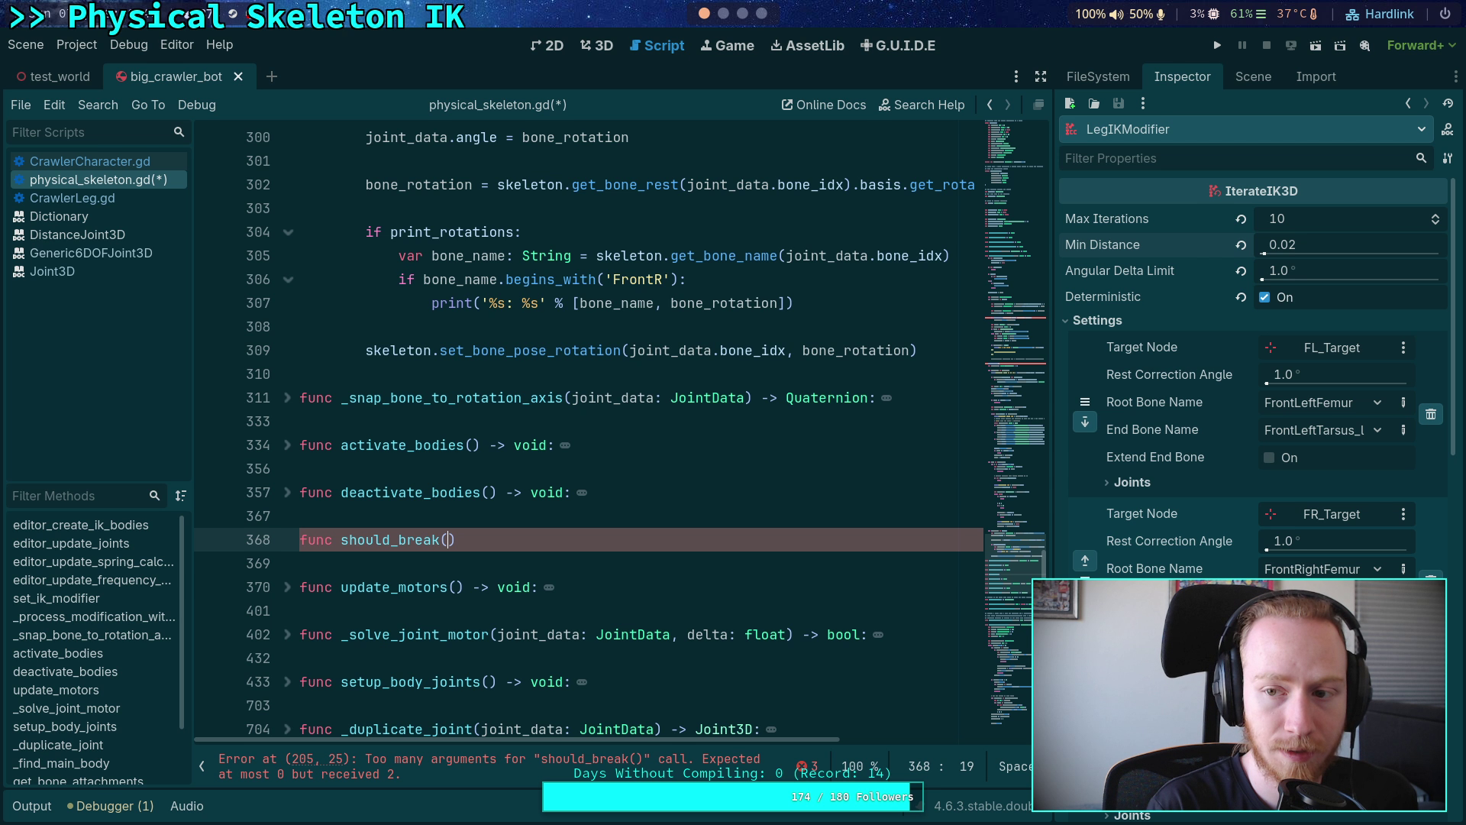
{"action": "type", "text": "joint:"}
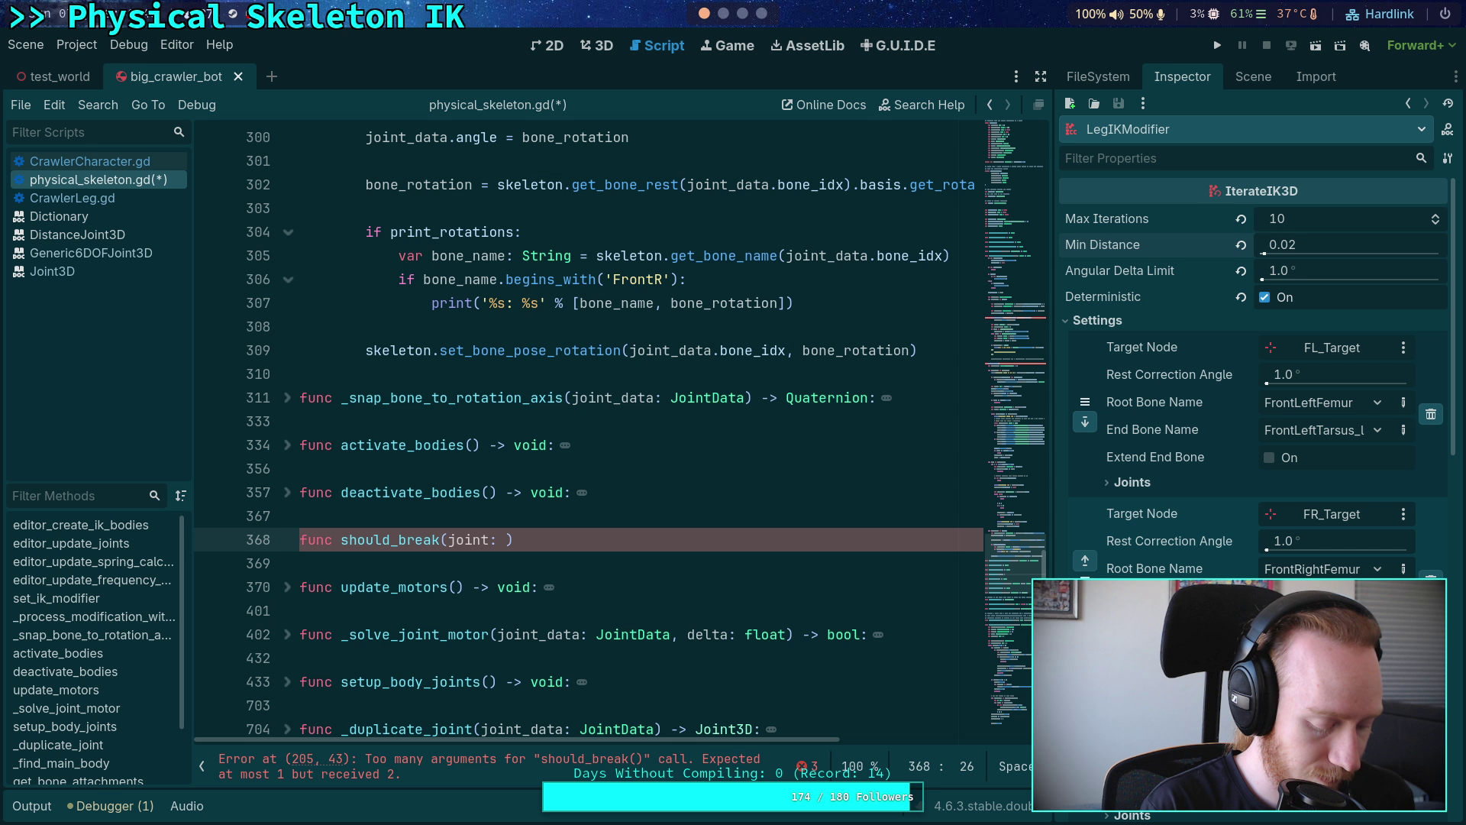
{"action": "type", "text": "Joint"}
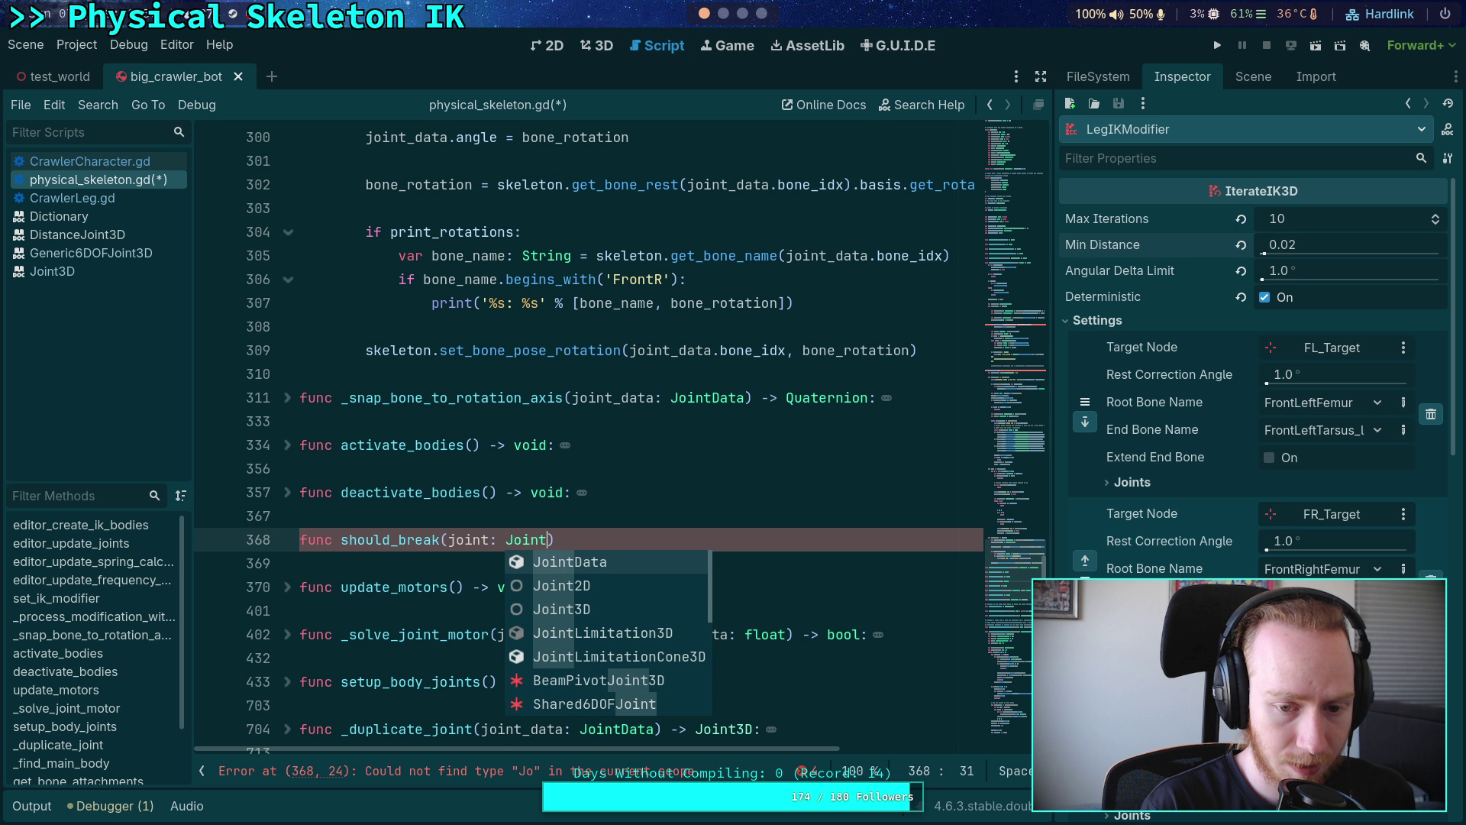
{"action": "type", "text": "3D,"}
{"action": "key", "text": "Escape"}
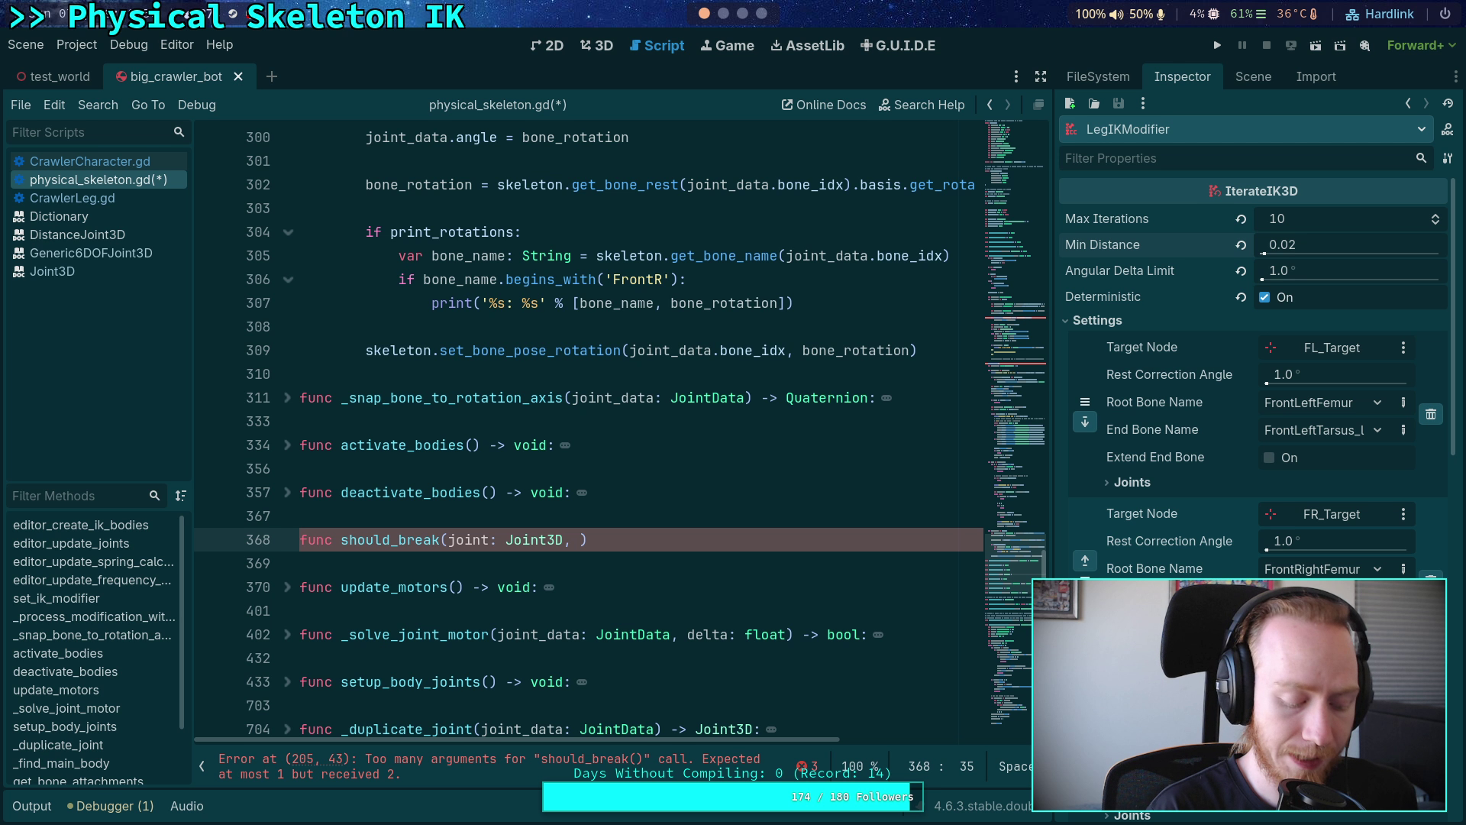
{"action": "type", "text": "offset:"}
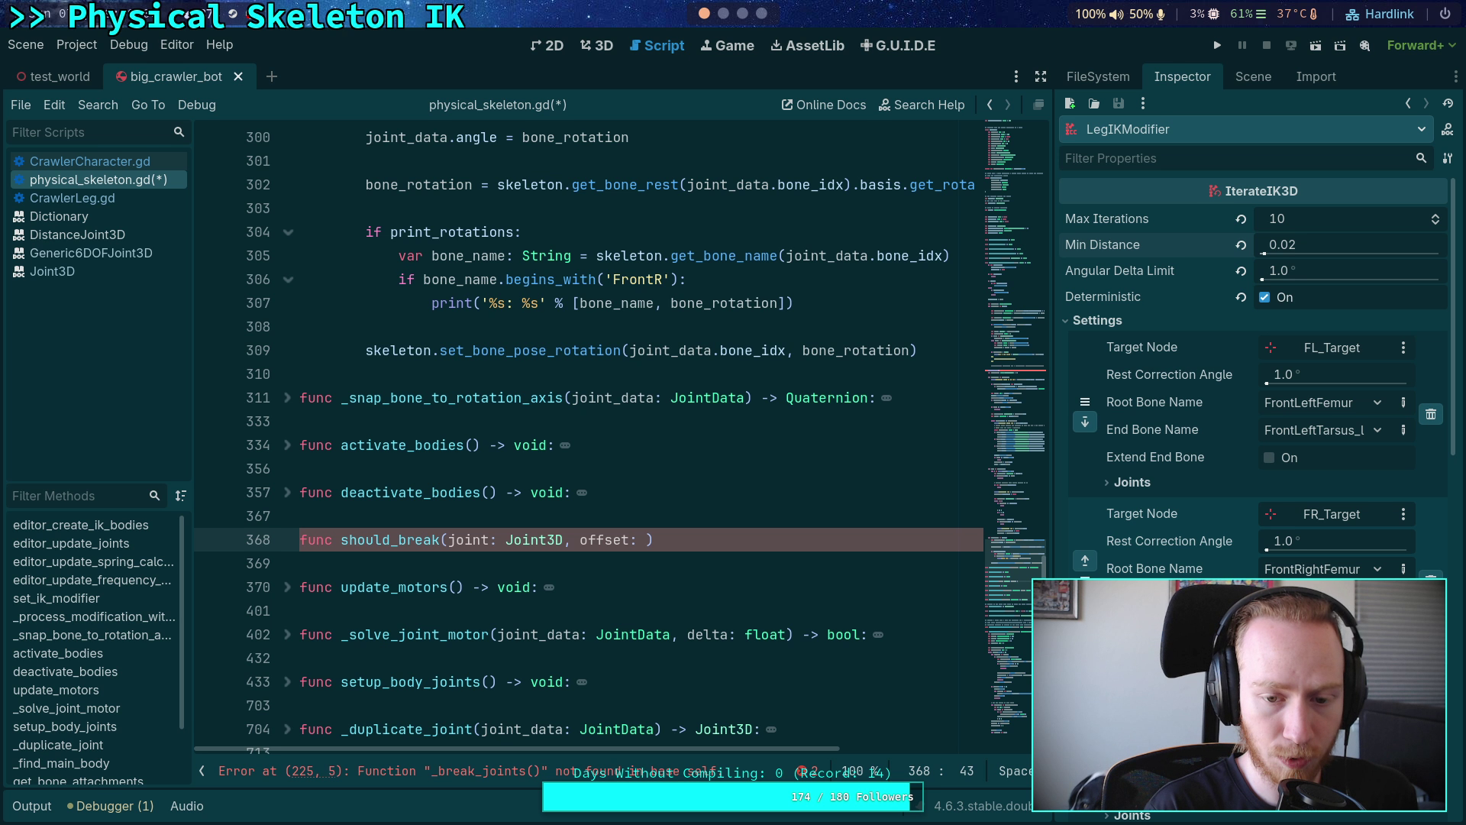
{"action": "type", "text": " Transform3D"}
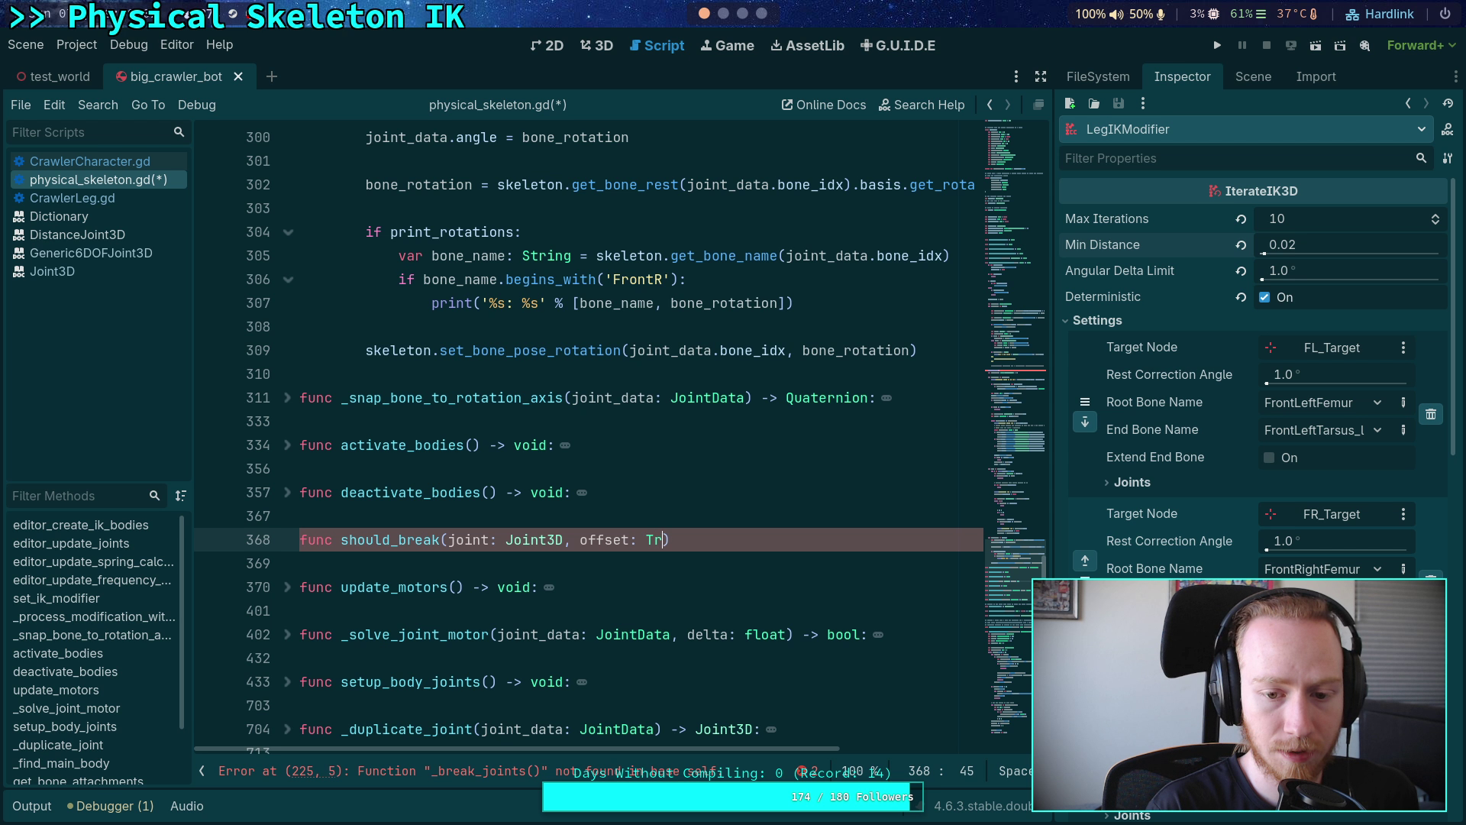
{"action": "type", "text": ")"}
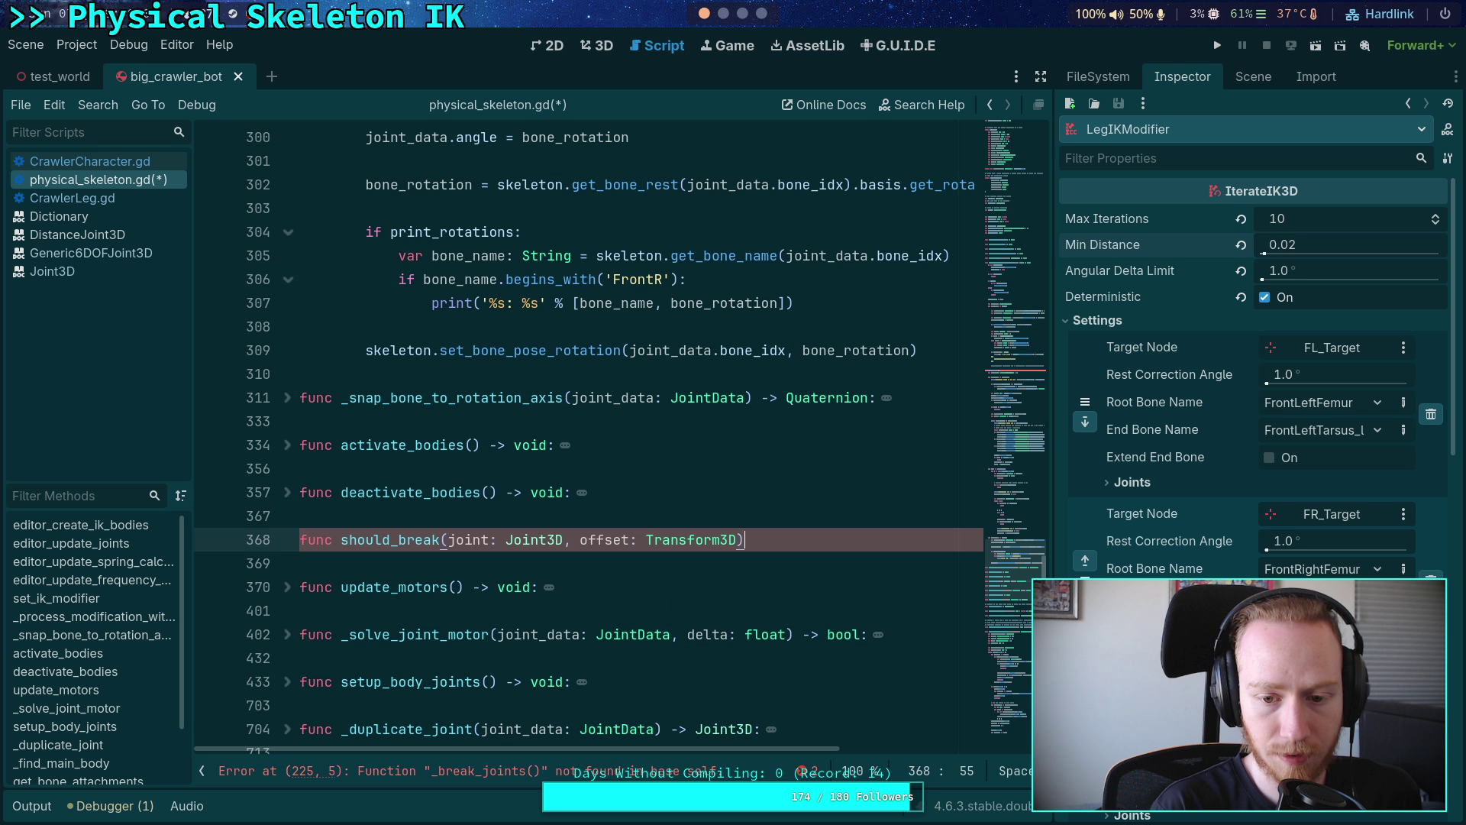
{"action": "double_click", "coordinate": [603, 542]}
{"action": "type", "text": "disp"}
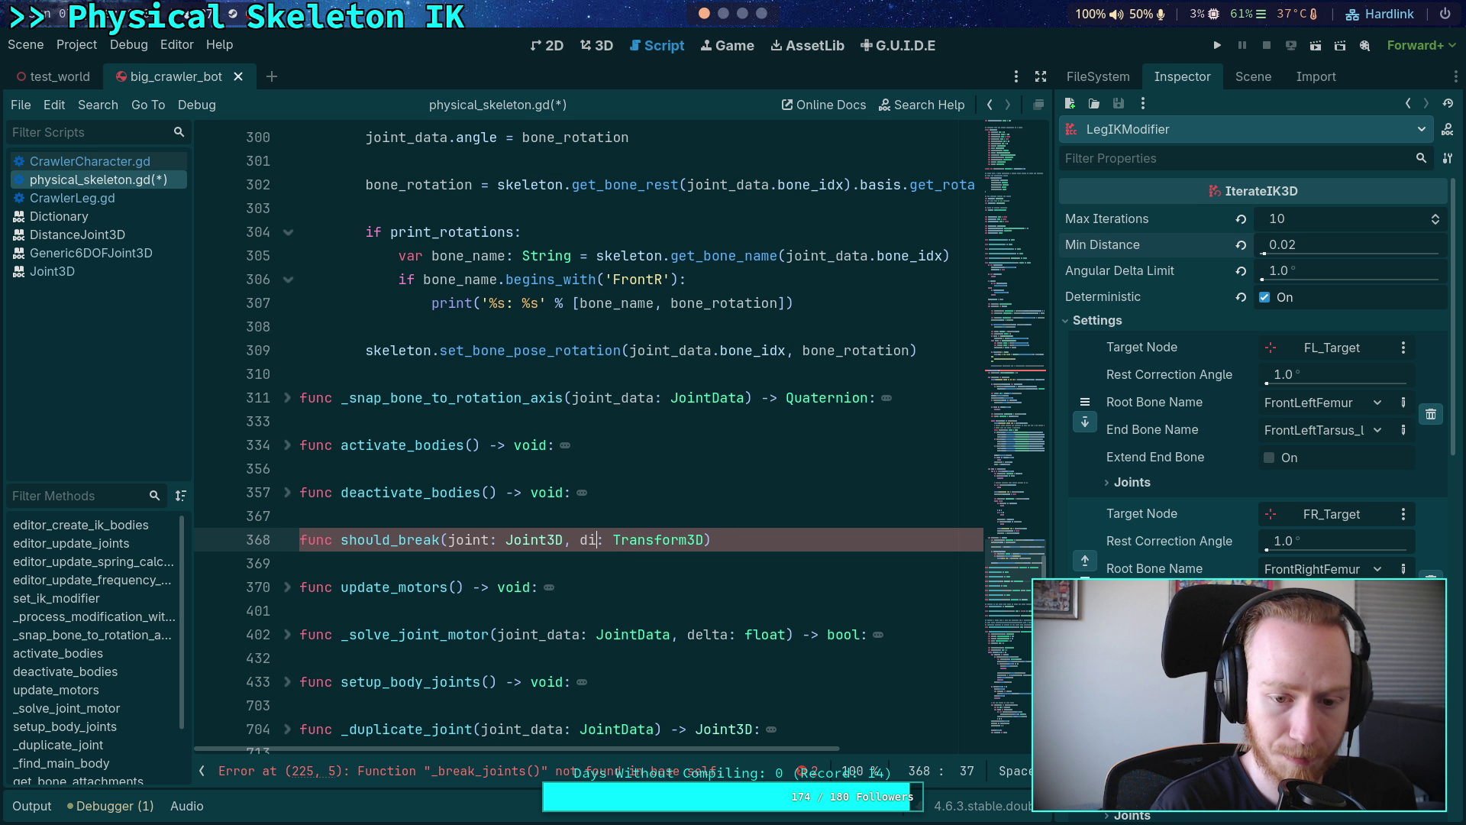
{"action": "type", "text": "lacement"}
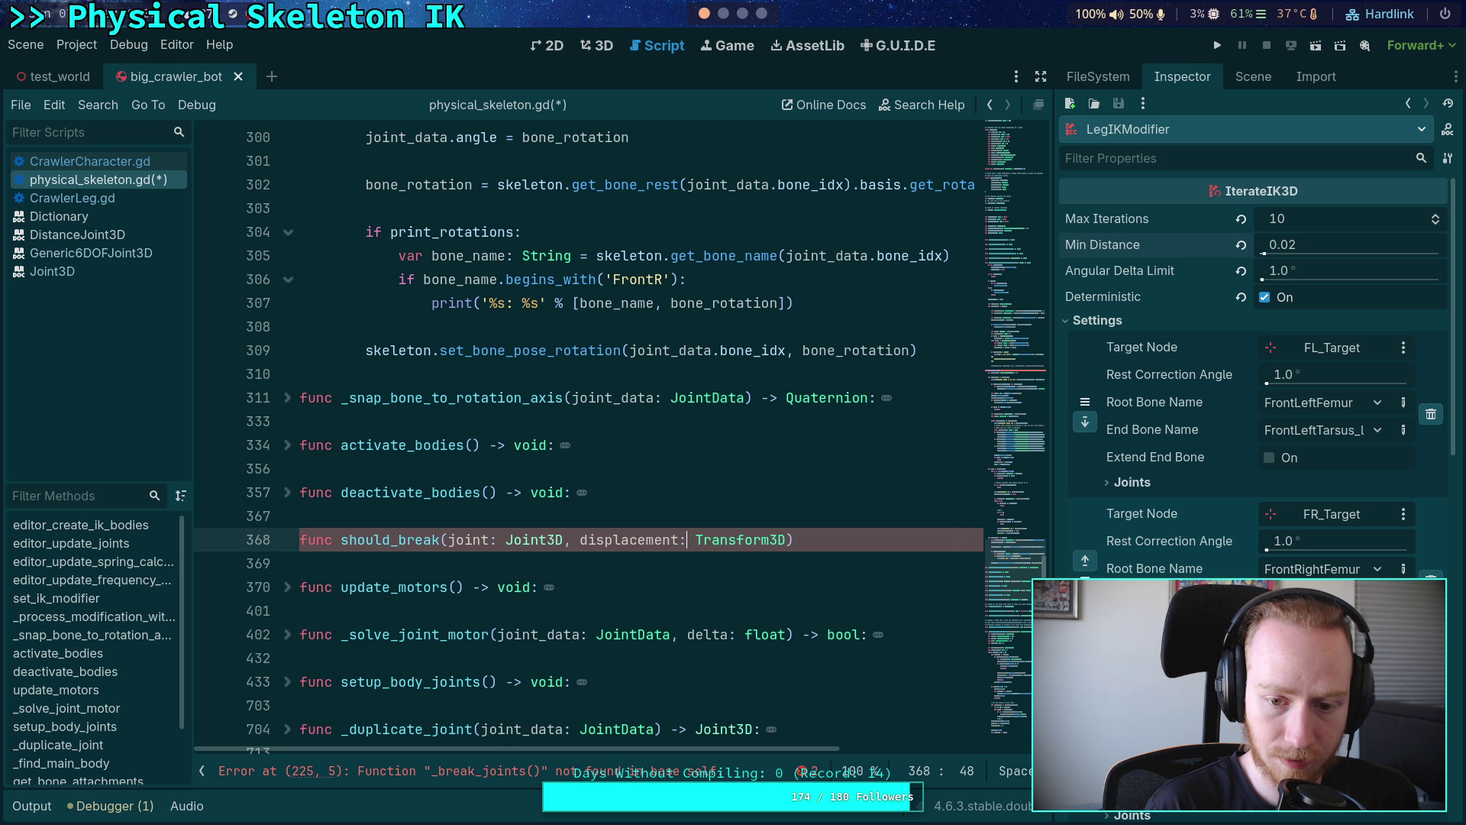
- Give should_break a bool return type and begin its body on a new line
{"action": "left_click", "coordinate": [729, 539]}
{"action": "type", "text": "->"}
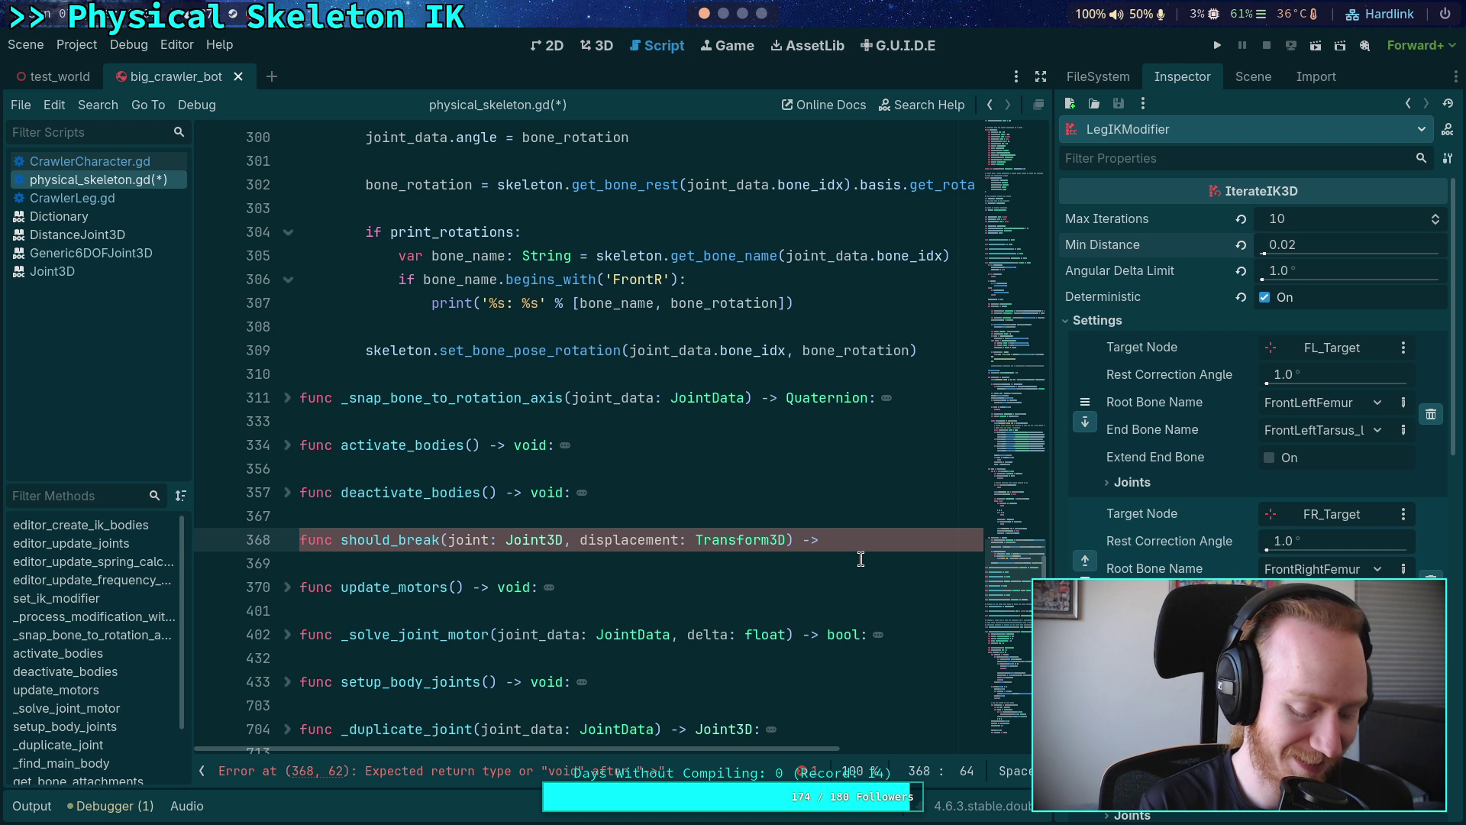
{"action": "type", "text": " void"}
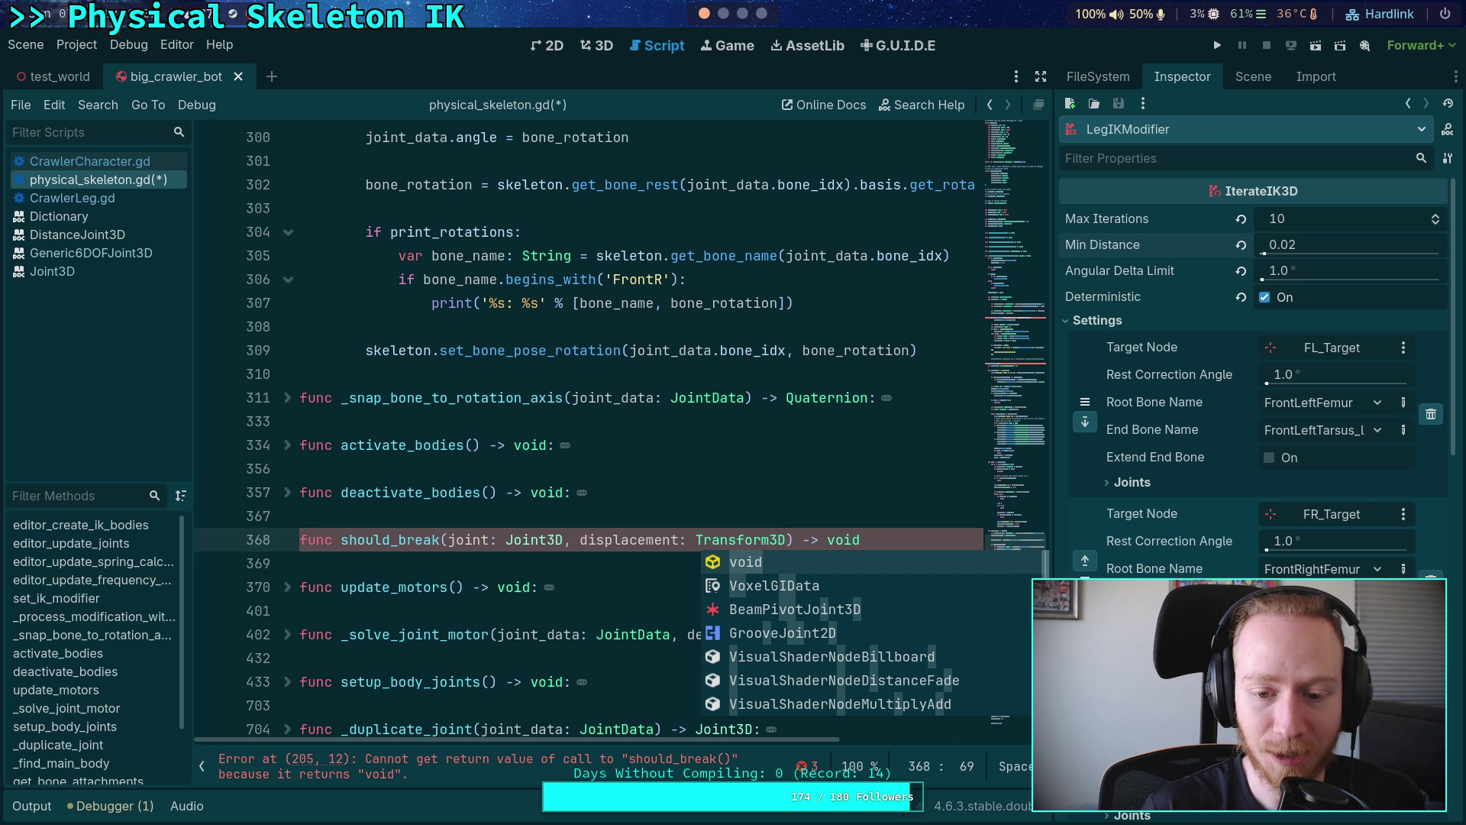
{"action": "key", "text": "BackSpace"}
{"action": "key", "text": "BackSpace"}
{"action": "key", "text": "BackSpace"}
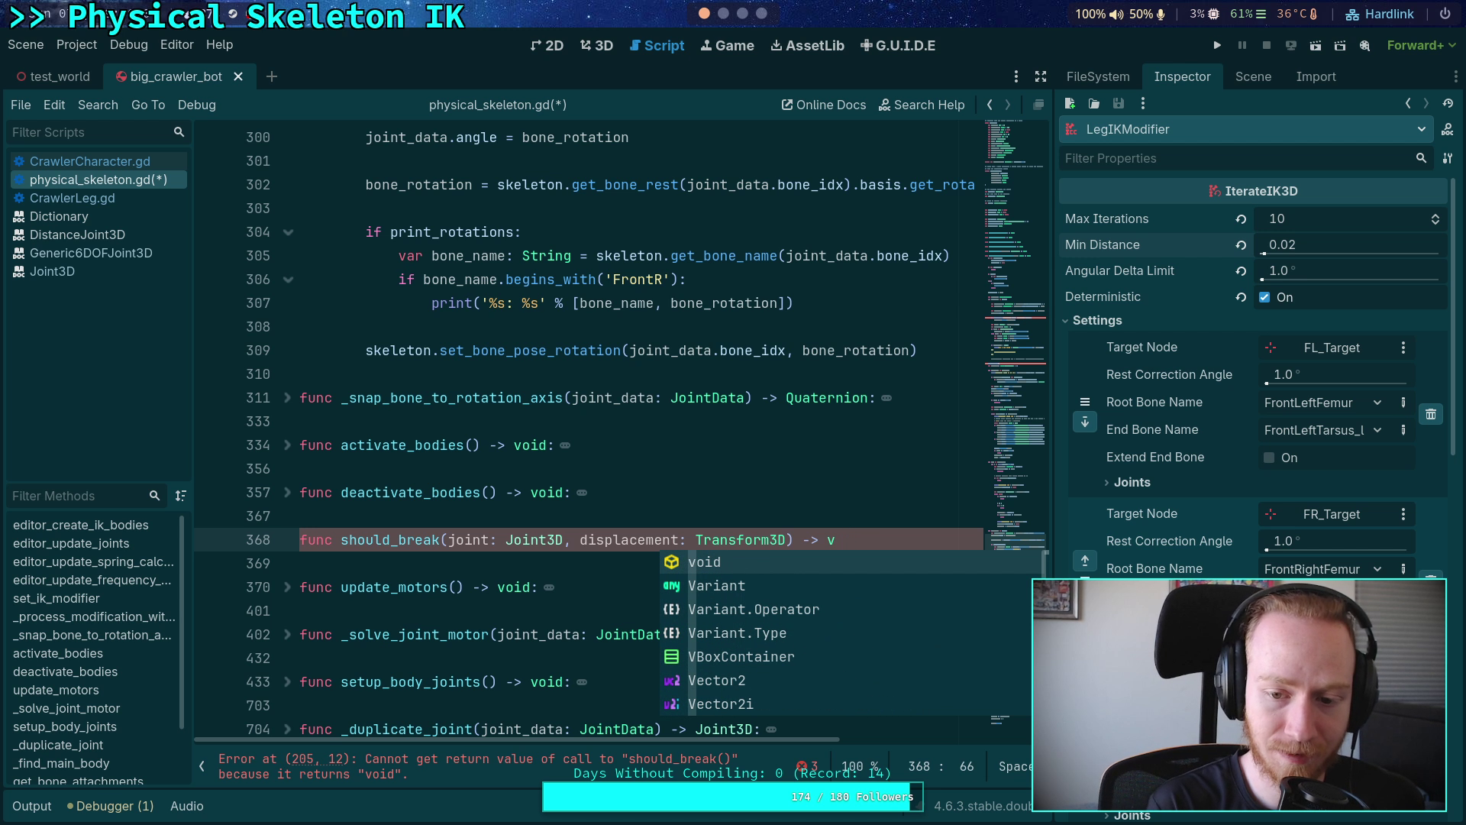
{"action": "type", "text": "bool:"}
{"action": "key", "text": "Return"}
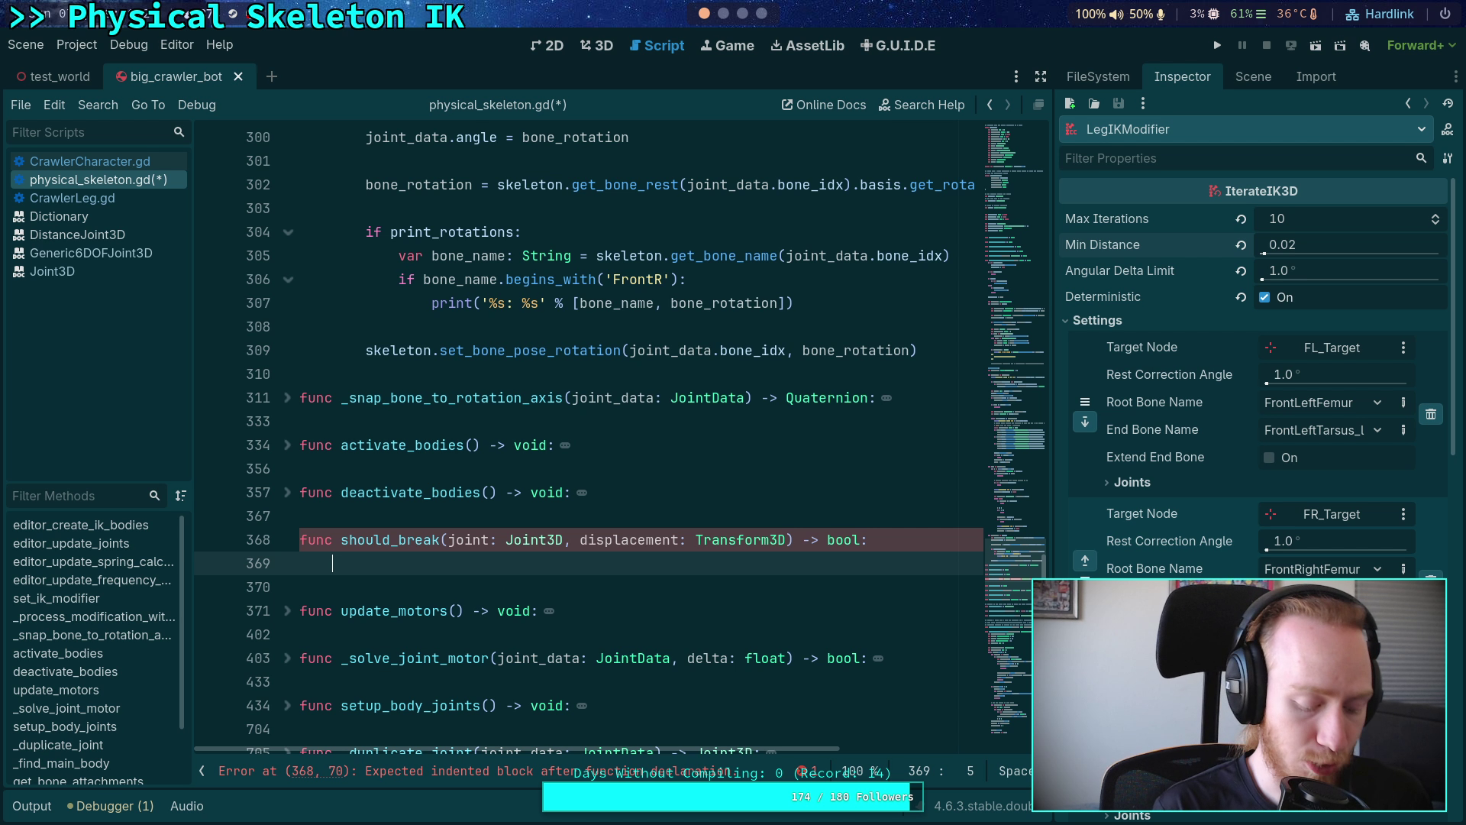
- Move the total-force check code out of the loop into should_break's body
{"action": "scroll", "coordinate": [588, 435], "scroll_direction": "up", "scroll_amount": 15}
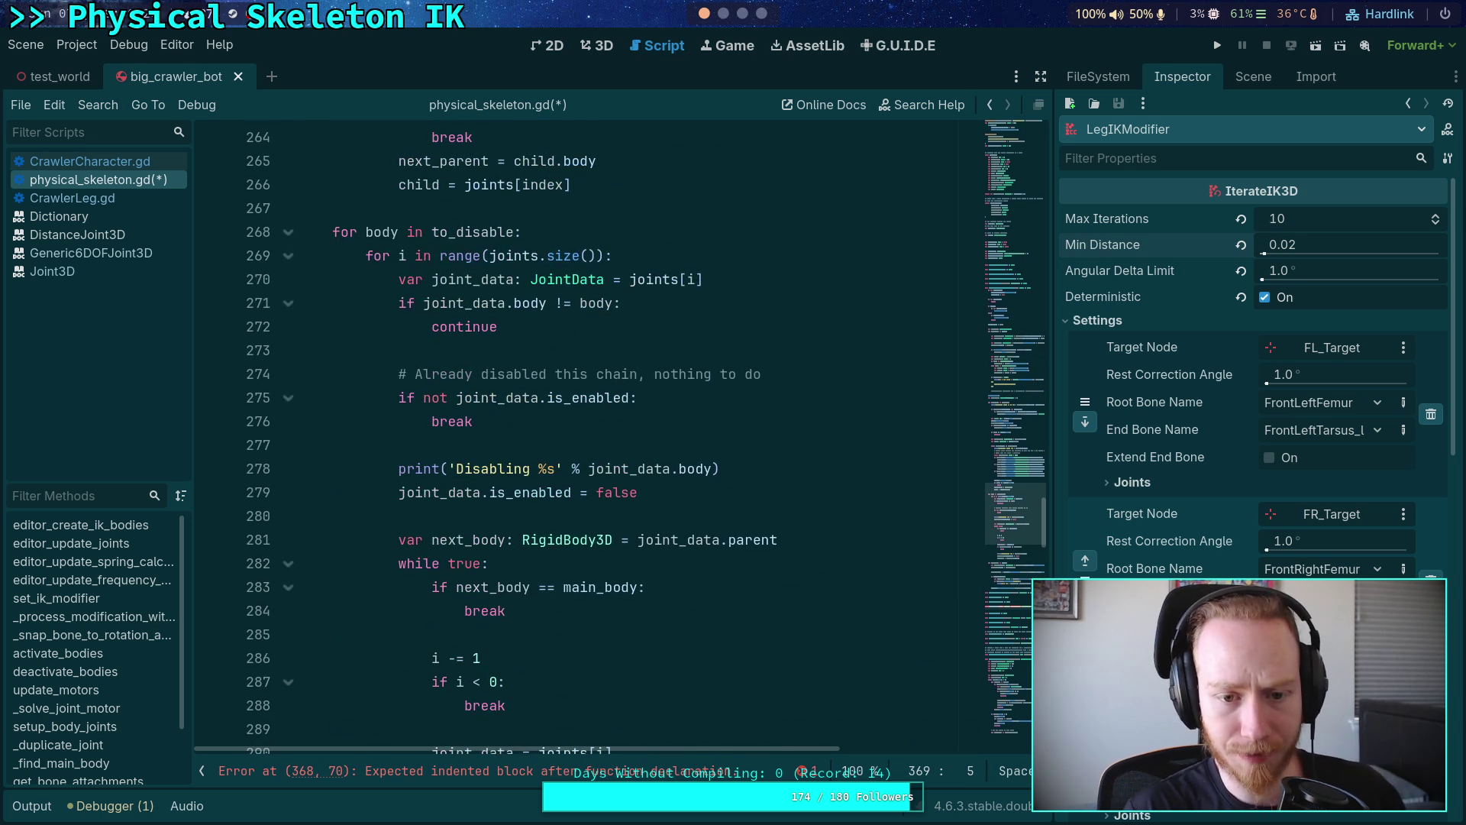
{"action": "scroll", "coordinate": [458, 382], "scroll_direction": "up", "scroll_amount": 16}
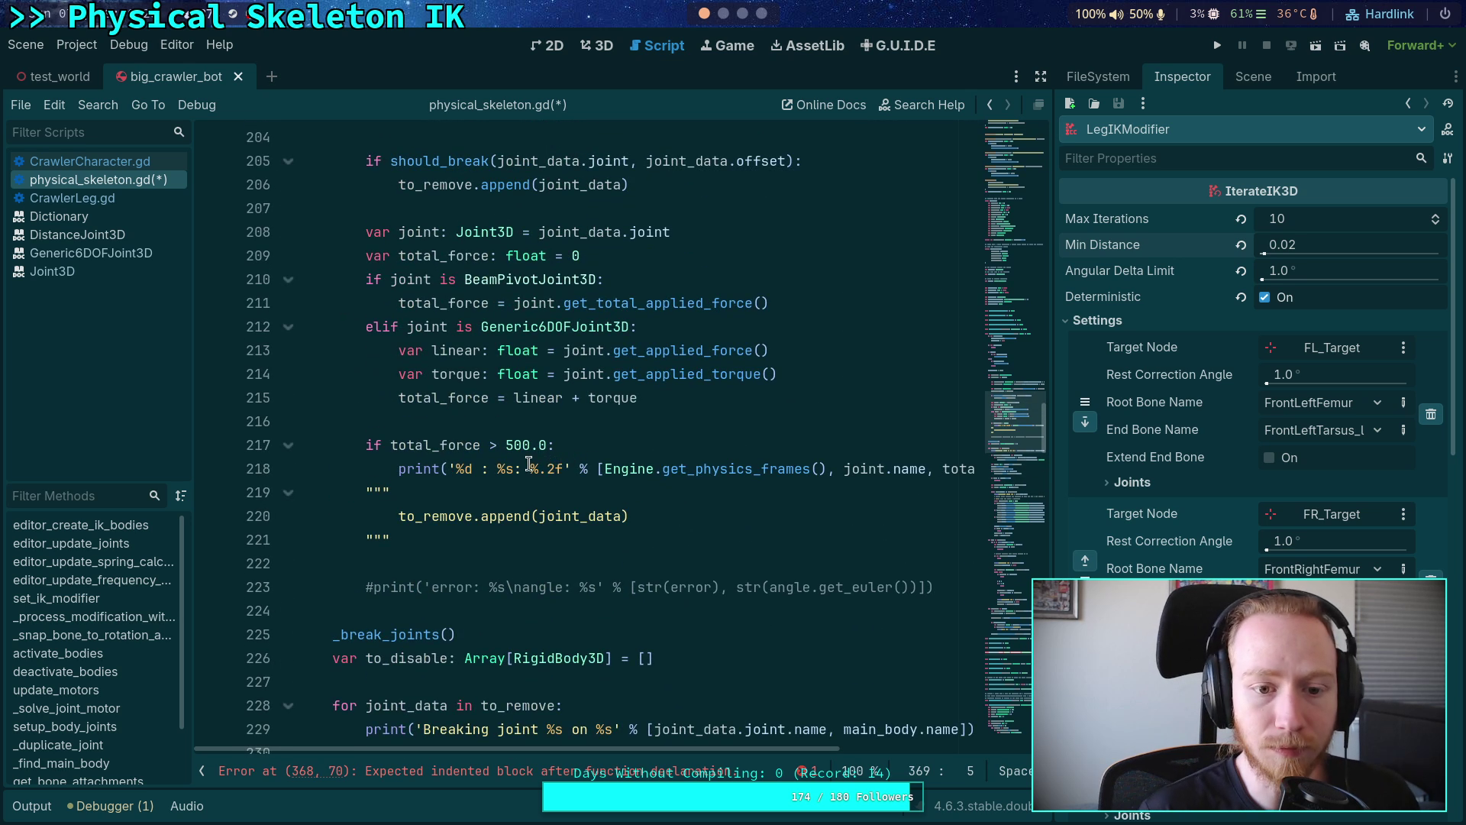
{"action": "left_click_drag", "start_coordinate": [365, 232], "coordinate": [733, 397]}
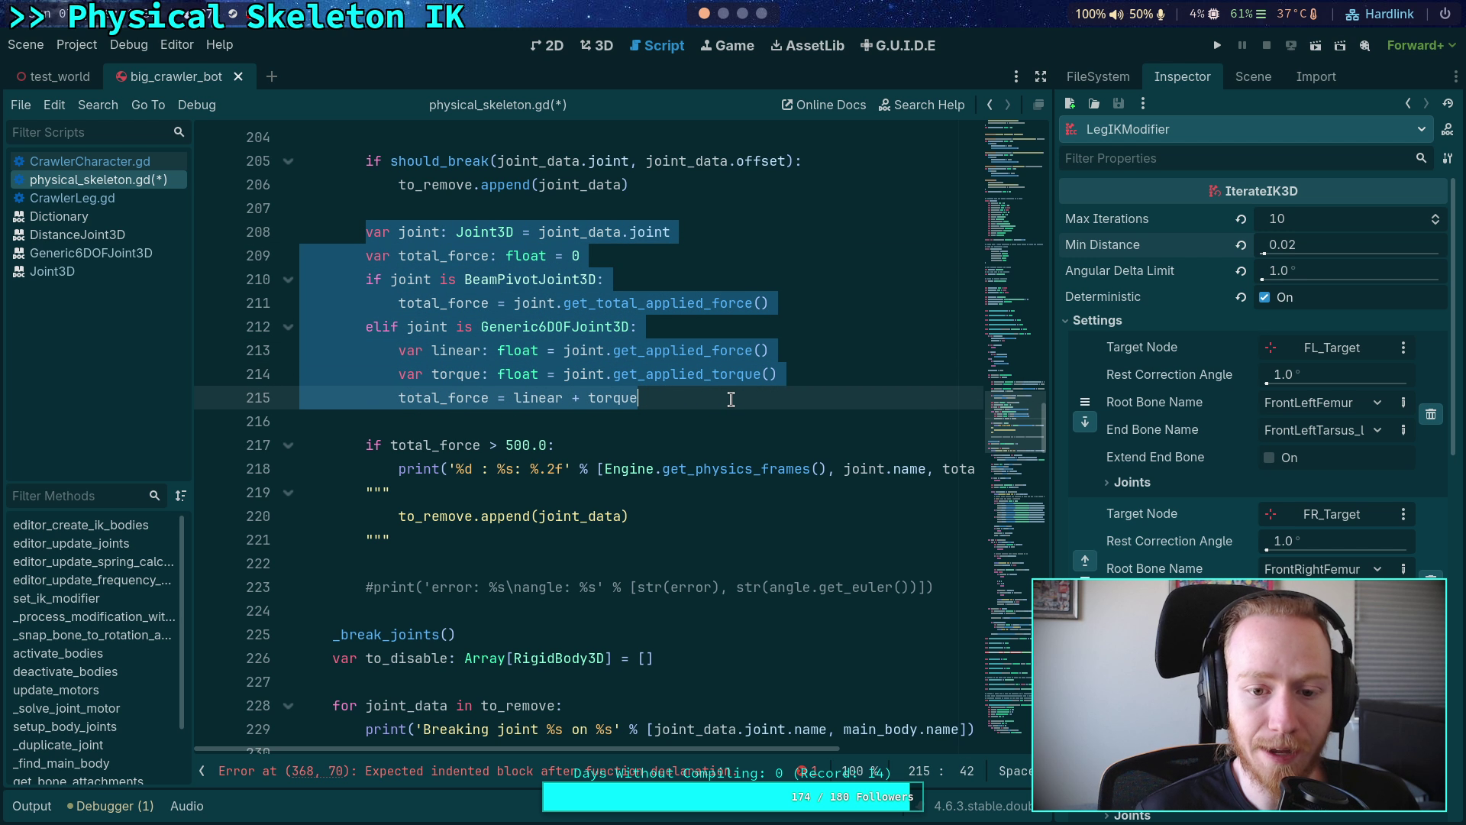
{"action": "mouse_move", "coordinate": [446, 540]}
{"action": "left_mouse_down"}
{"action": "mouse_move", "coordinate": [344, 436]}
{"action": "mouse_move", "coordinate": [359, 370]}
{"action": "mouse_move", "coordinate": [336, 358]}
{"action": "left_mouse_up"}
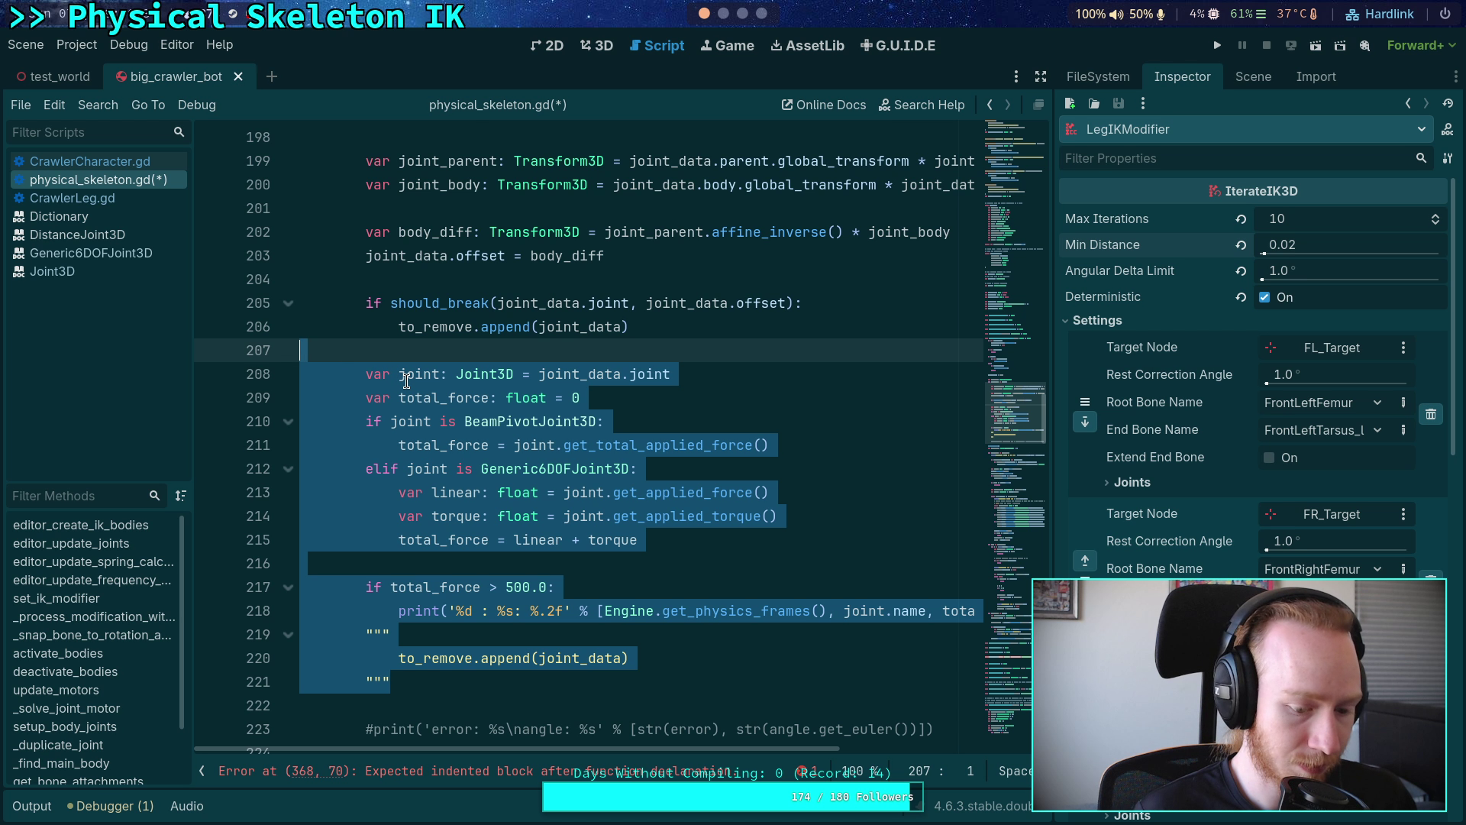
{"action": "key", "text": "Delete"}
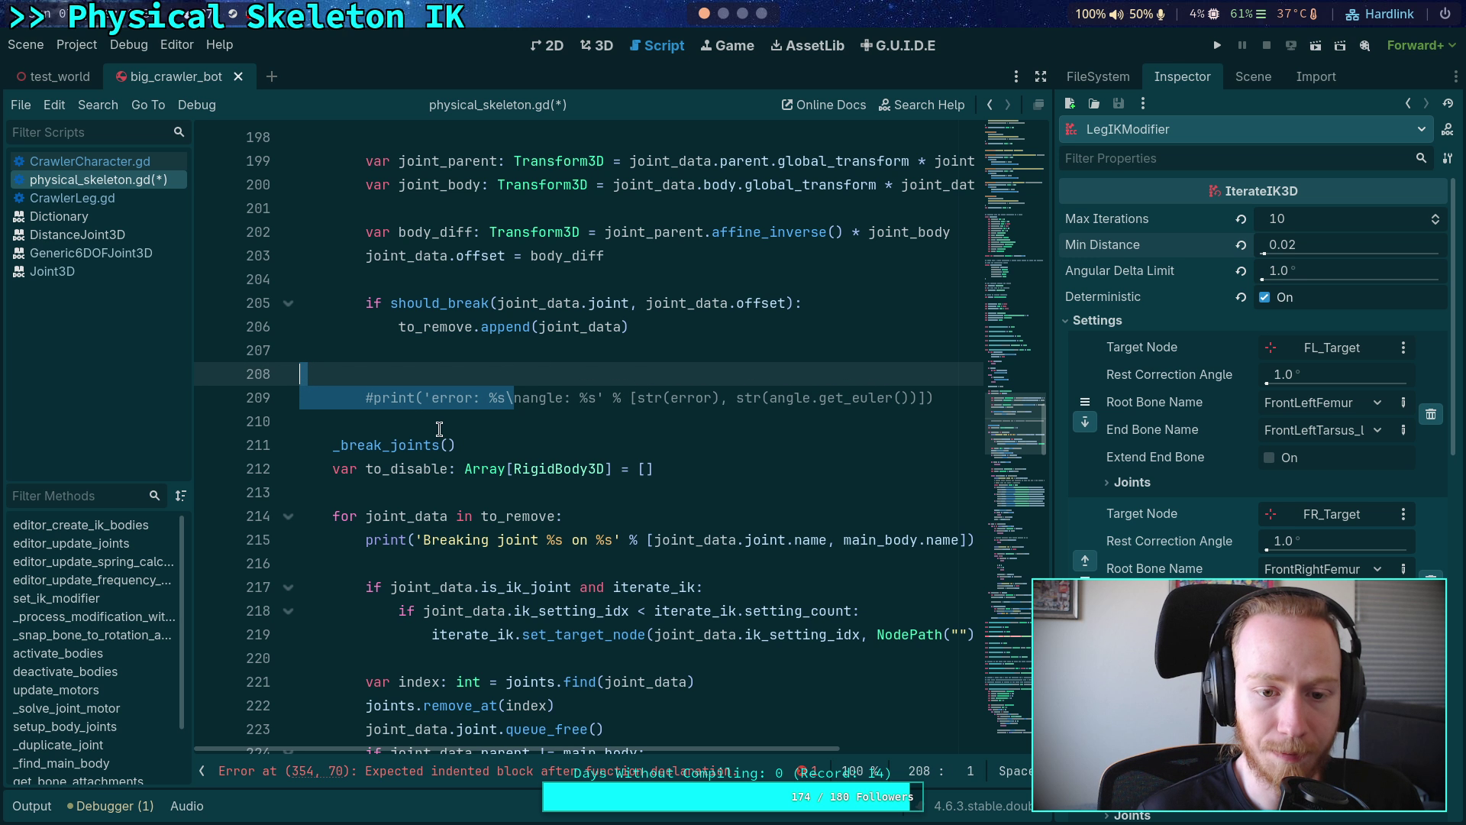
{"action": "left_click", "coordinate": [452, 420]}
{"action": "left_click", "coordinate": [449, 352]}
{"action": "scroll", "coordinate": [497, 393], "scroll_direction": "down", "scroll_amount": 10}
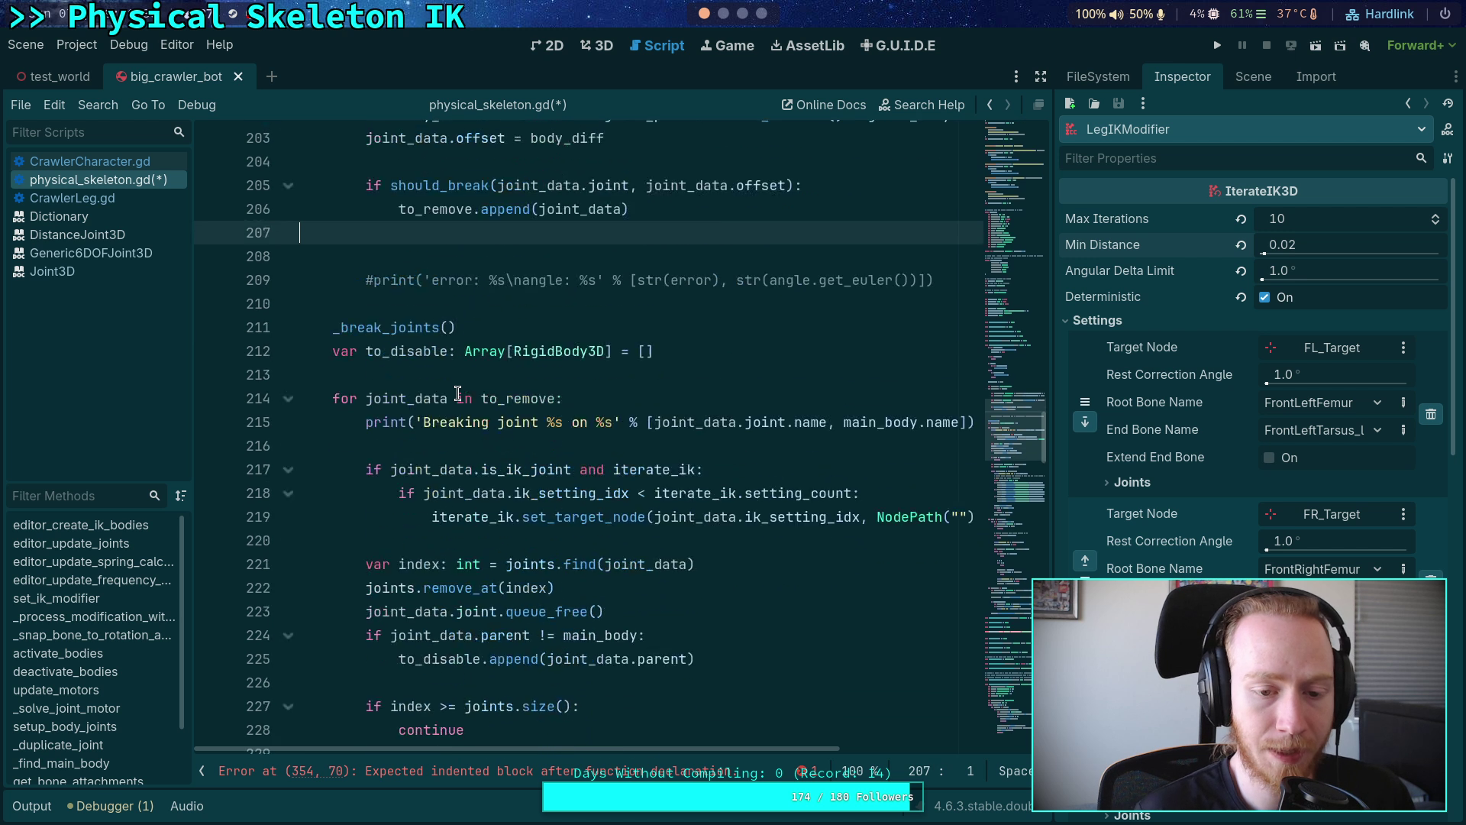
{"action": "scroll", "coordinate": [496, 393], "scroll_direction": "down", "scroll_amount": 15}
{"action": "left_click", "coordinate": [429, 369]}
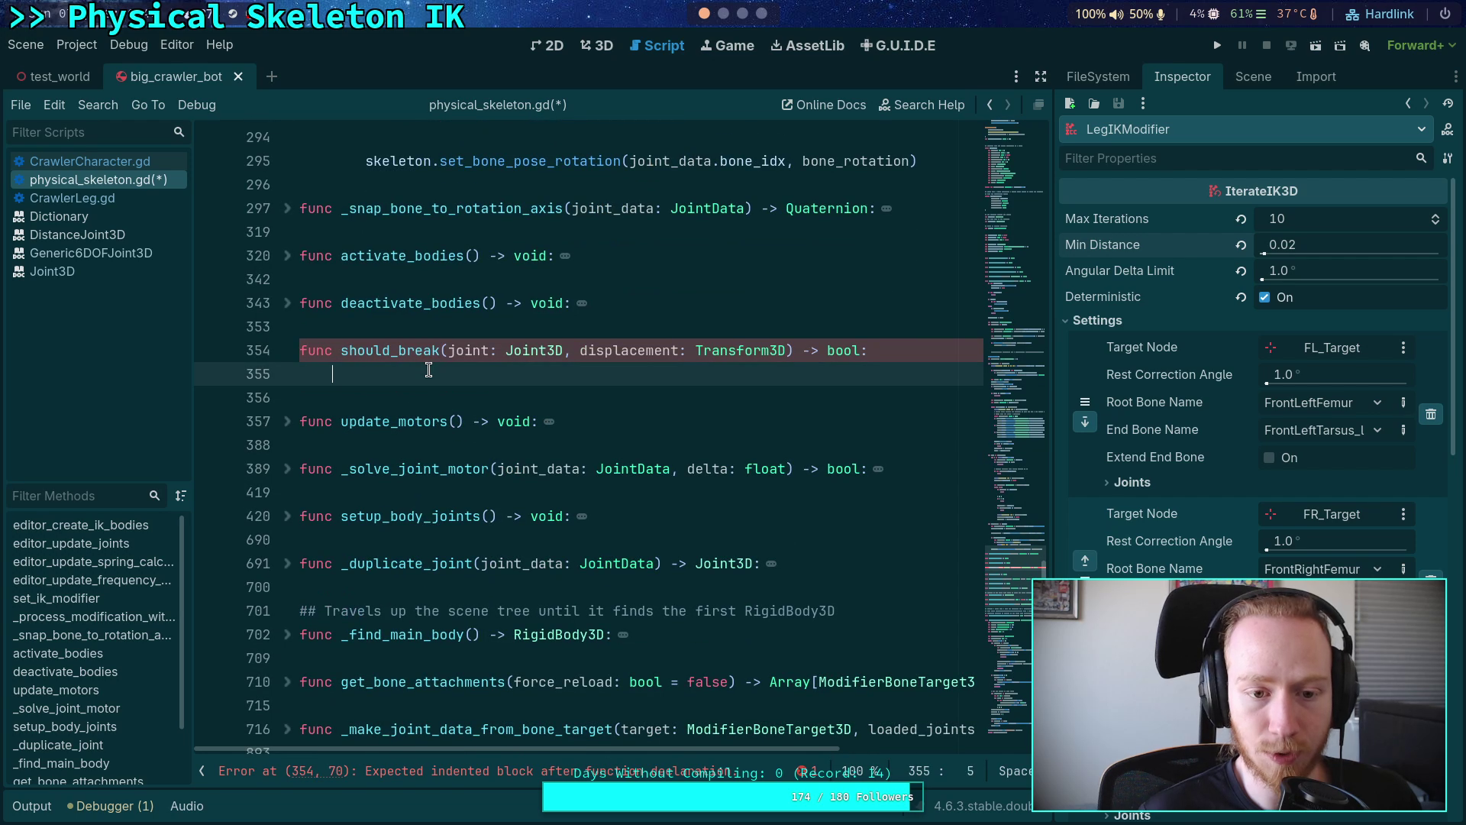
{"action": "key", "text": "ctrl+v"}
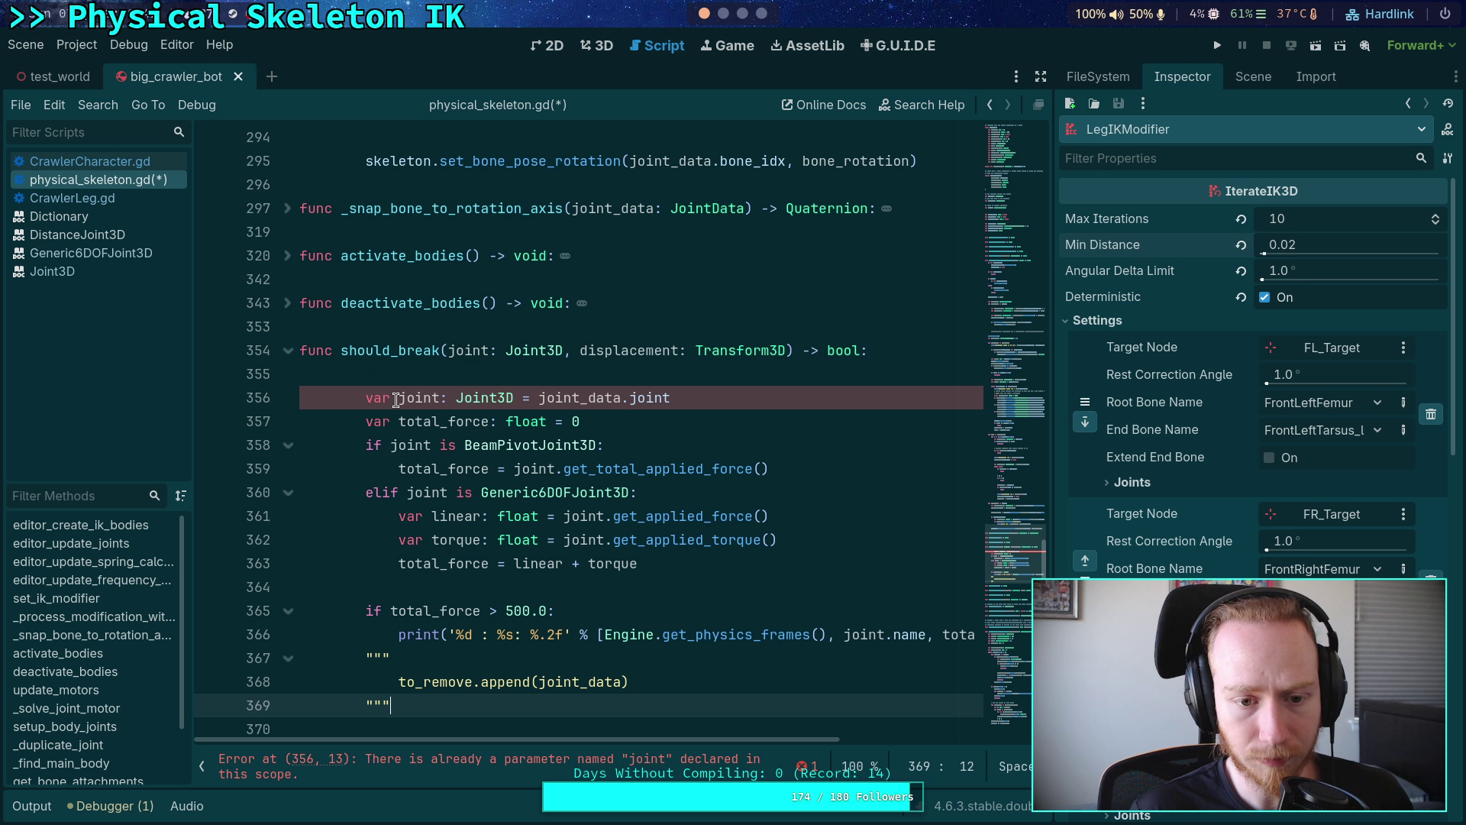
- Dedent the pasted force-check block one level and delete the leftover empty line 355
{"action": "left_click_drag", "start_coordinate": [397, 397], "coordinate": [431, 704]}
{"action": "key", "text": "shift+Tab"}
{"action": "left_click", "coordinate": [422, 589]}
{"action": "scroll", "coordinate": [458, 458], "scroll_direction": "up", "scroll_amount": 4}
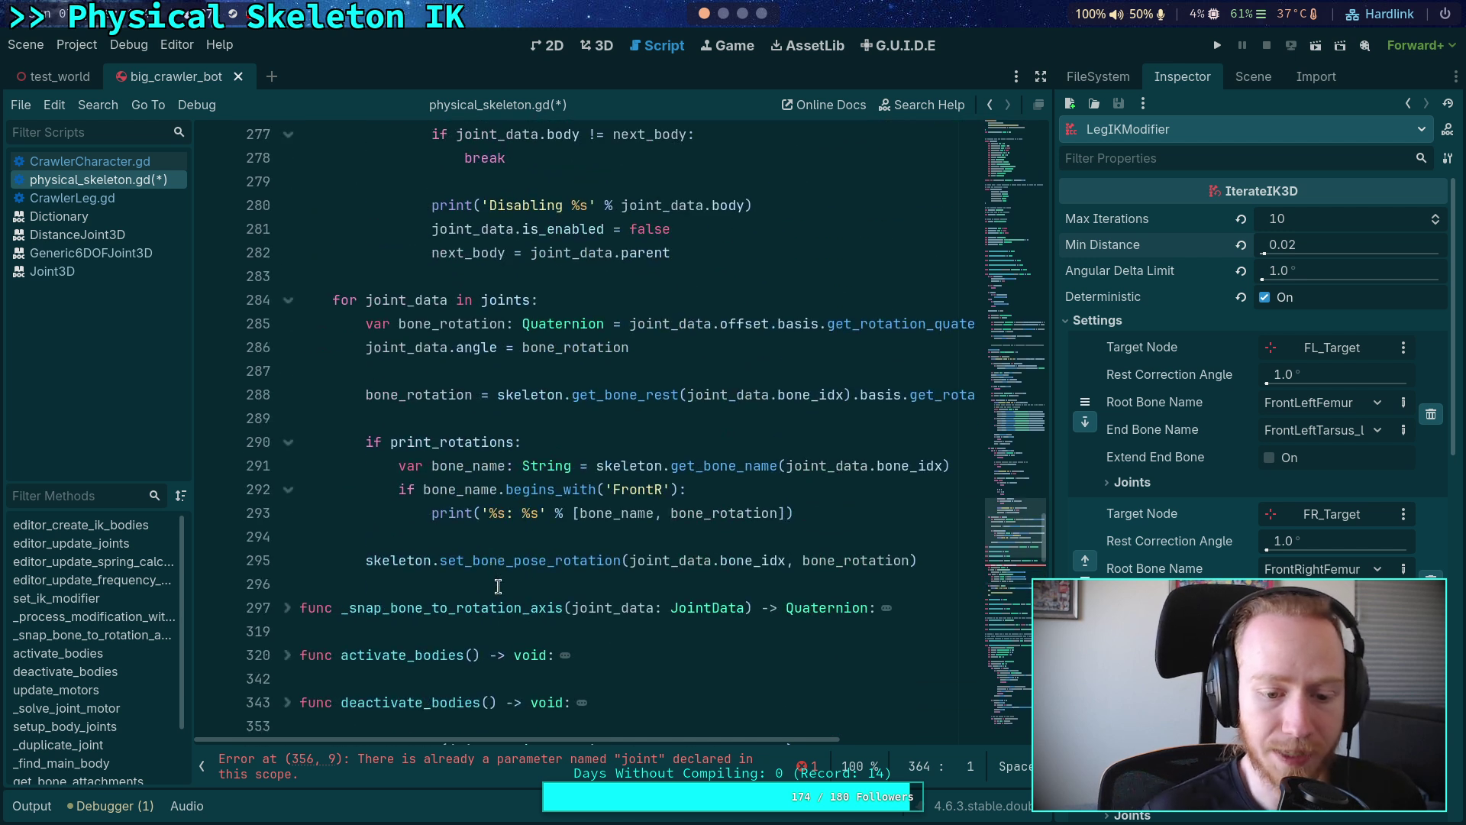
{"action": "scroll", "coordinate": [457, 450], "scroll_direction": "down", "scroll_amount": 3}
{"action": "left_click", "coordinate": [470, 447]}
{"action": "key", "text": "BackSpace"}
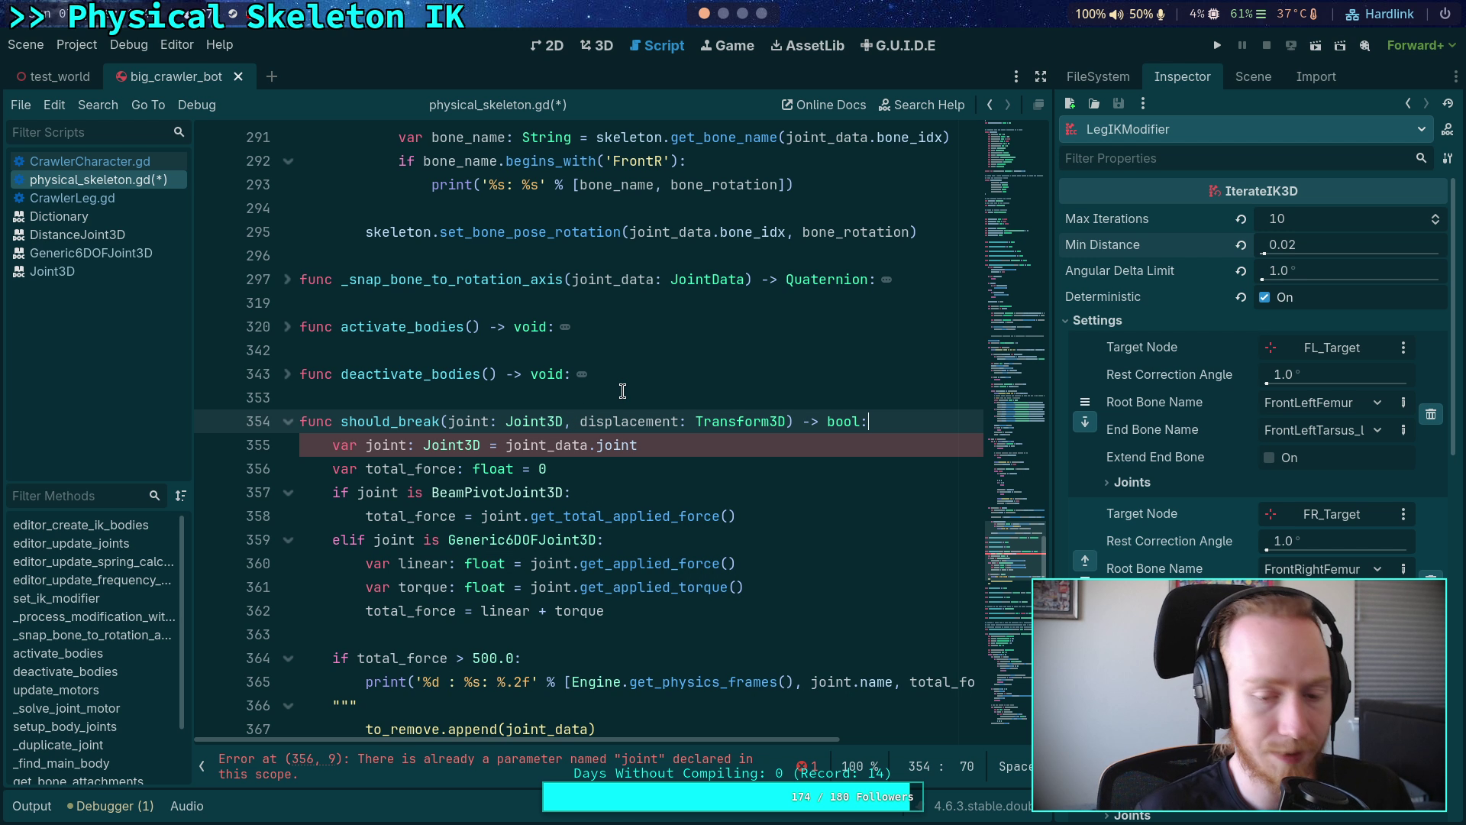
- Cut the blank line and commented error print from above the _break_joints() call
{"action": "scroll", "coordinate": [611, 397], "scroll_direction": "up", "scroll_amount": 10}
{"action": "scroll", "coordinate": [622, 391], "scroll_direction": "up", "scroll_amount": 12}
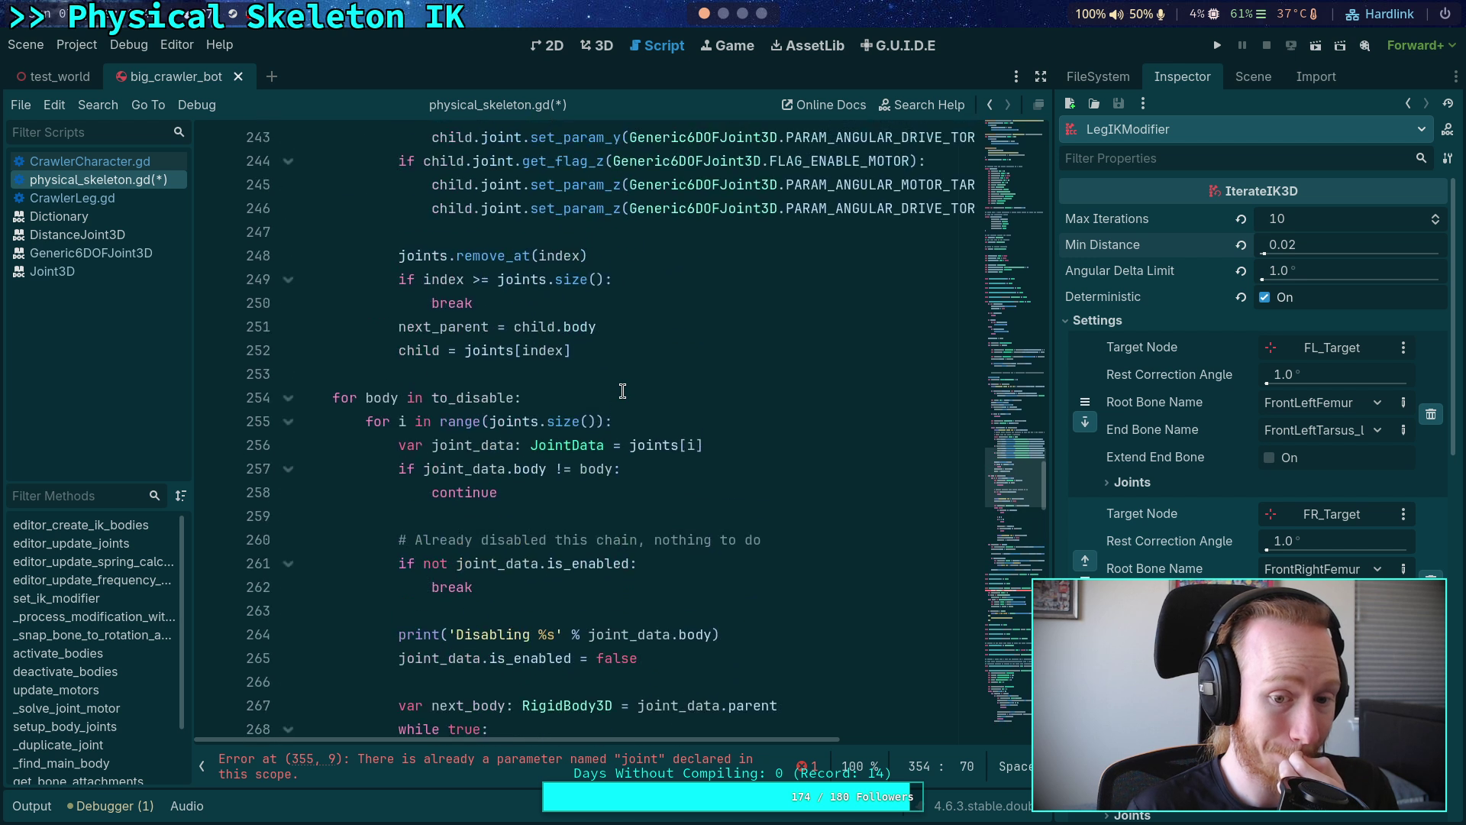
{"action": "scroll", "coordinate": [598, 393], "scroll_direction": "up", "scroll_amount": 5}
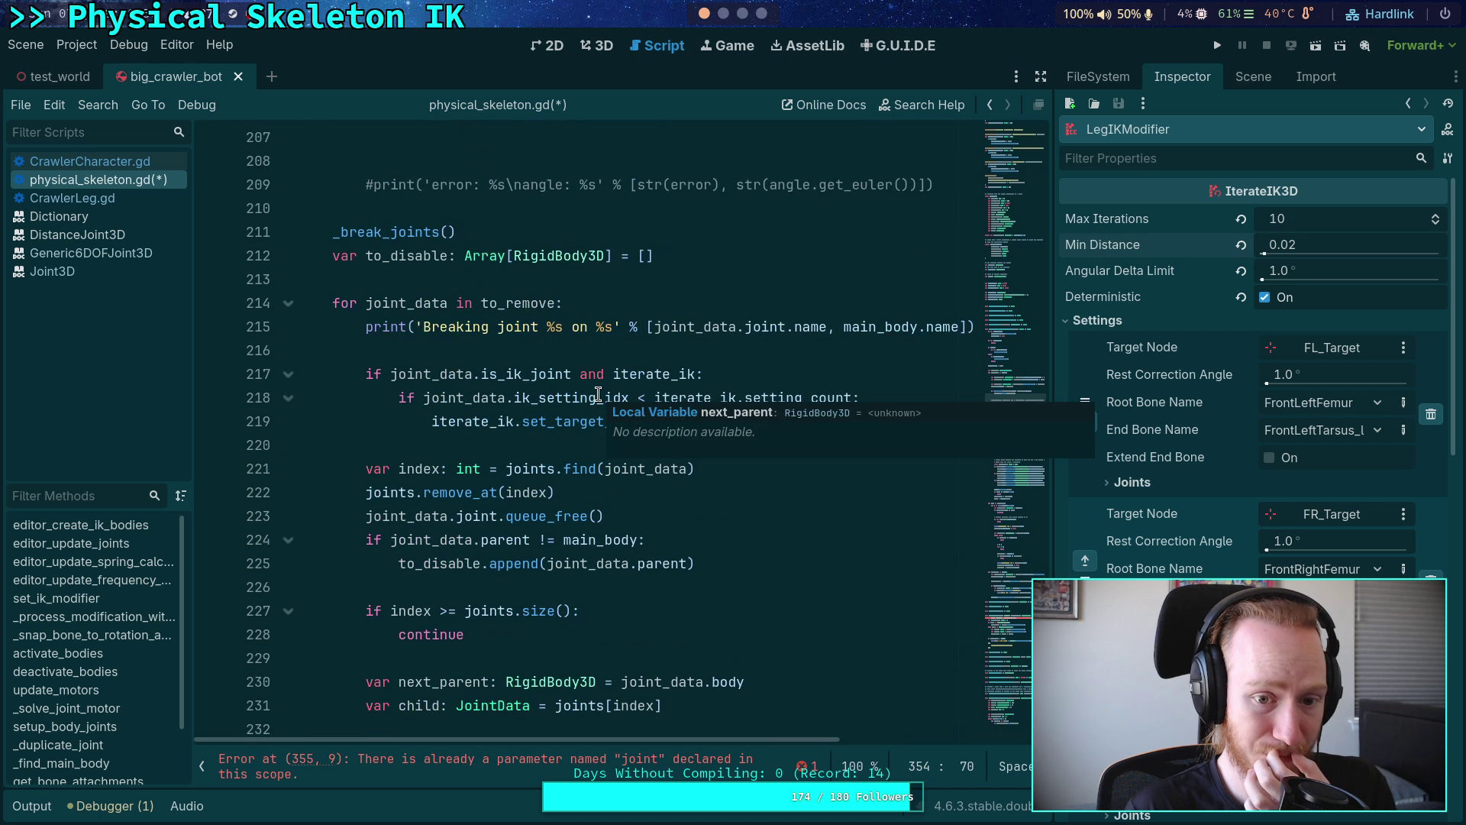
{"action": "scroll", "coordinate": [580, 397], "scroll_direction": "down", "scroll_amount": 14}
{"action": "scroll", "coordinate": [579, 390], "scroll_direction": "down", "scroll_amount": 10}
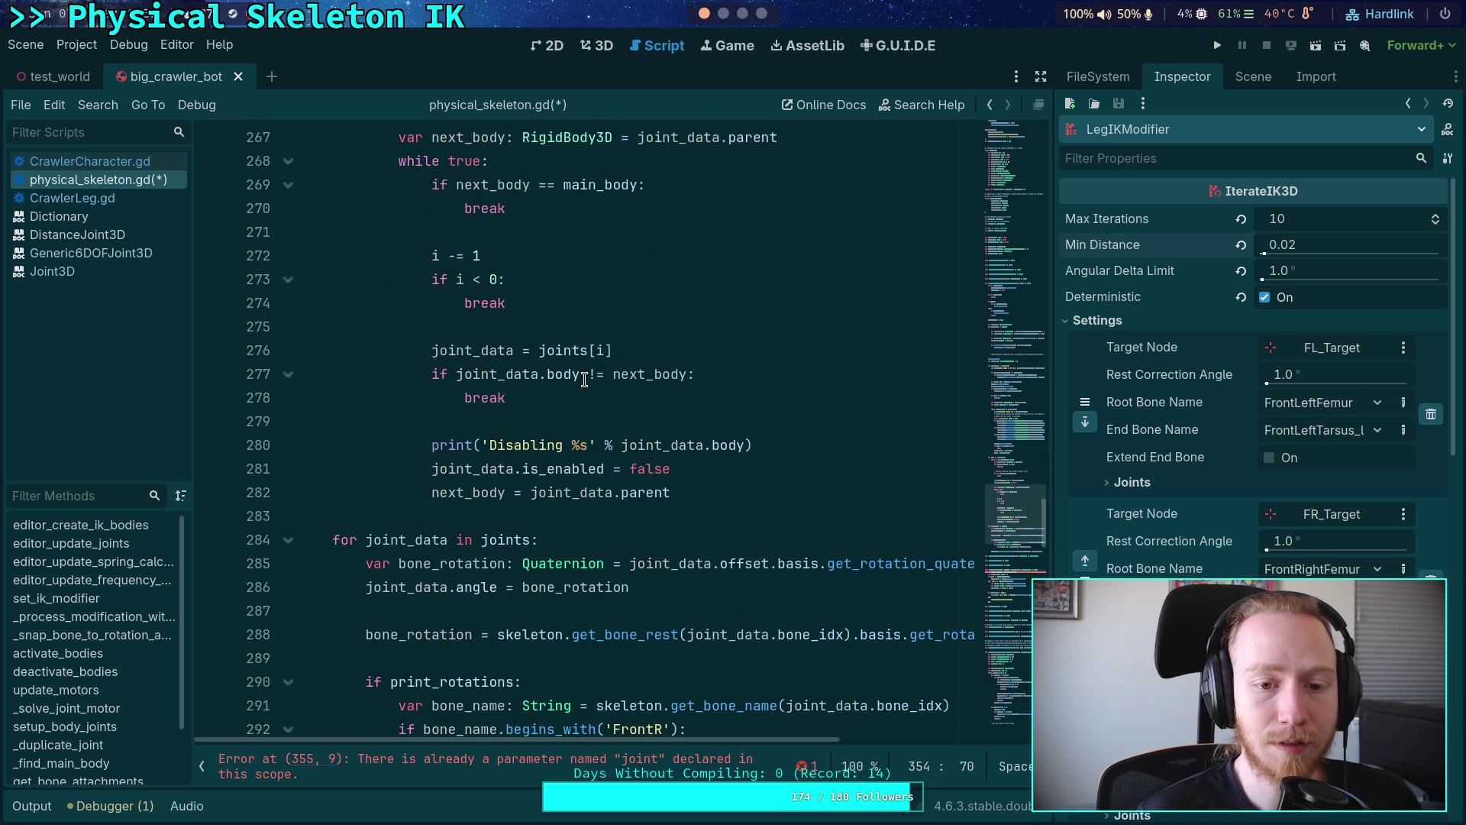
{"action": "scroll", "coordinate": [585, 379], "scroll_direction": "up", "scroll_amount": 20}
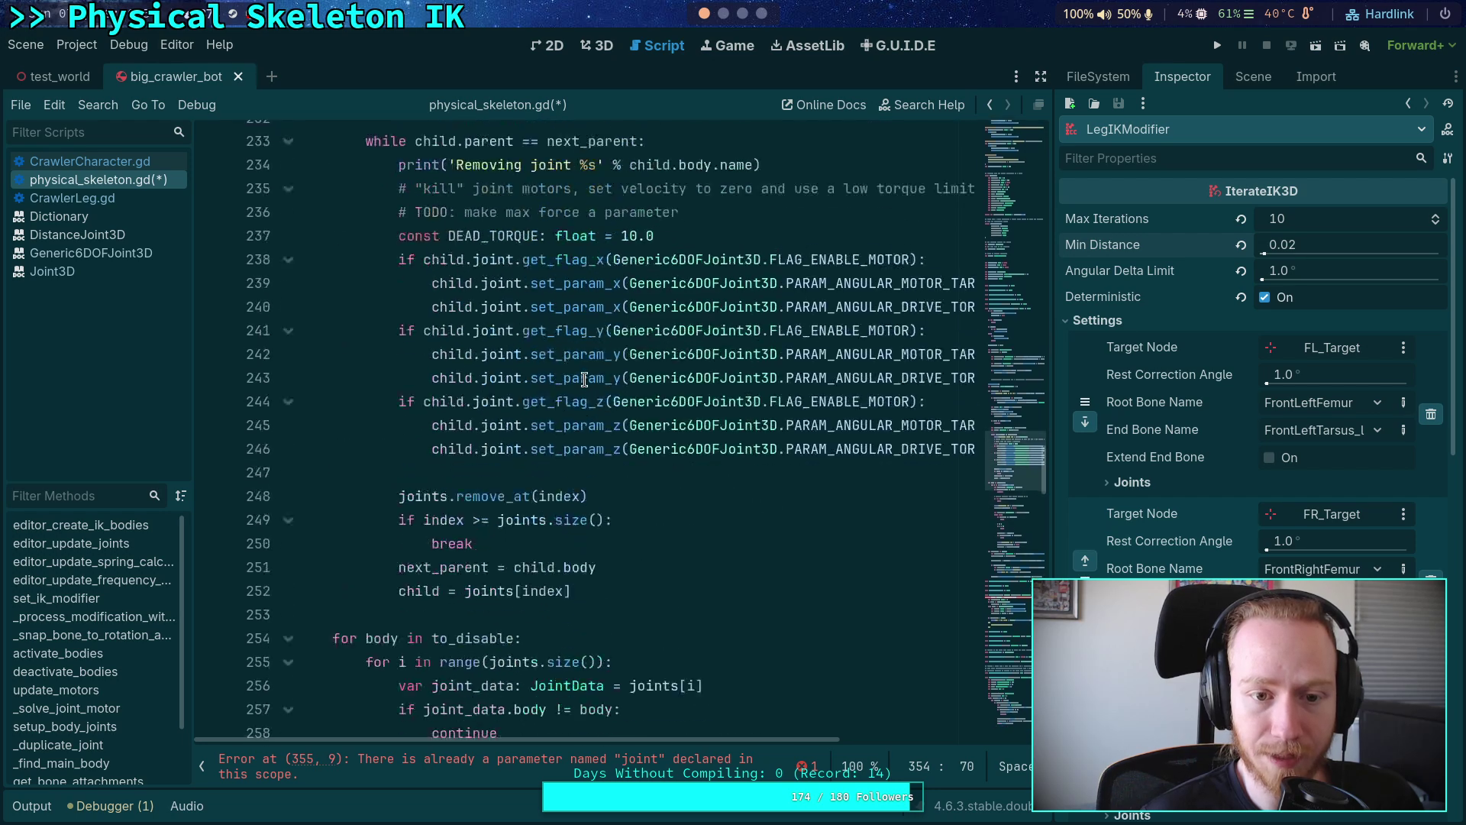
{"action": "left_click_drag", "start_coordinate": [935, 469], "coordinate": [946, 448]}
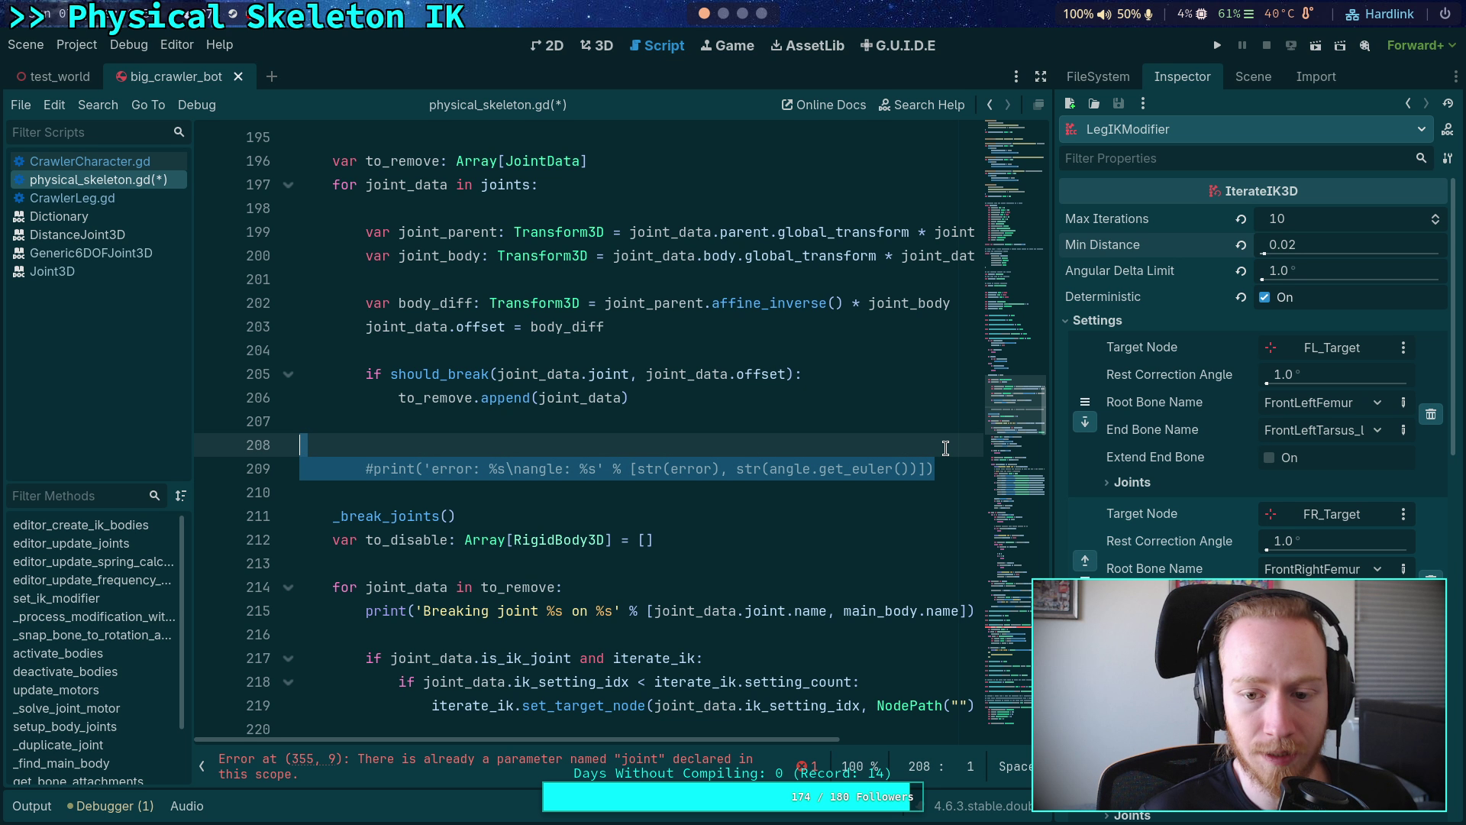
{"action": "key", "text": "BackSpace"}
{"action": "key", "text": "BackSpace"}
{"action": "key", "text": "BackSpace"}
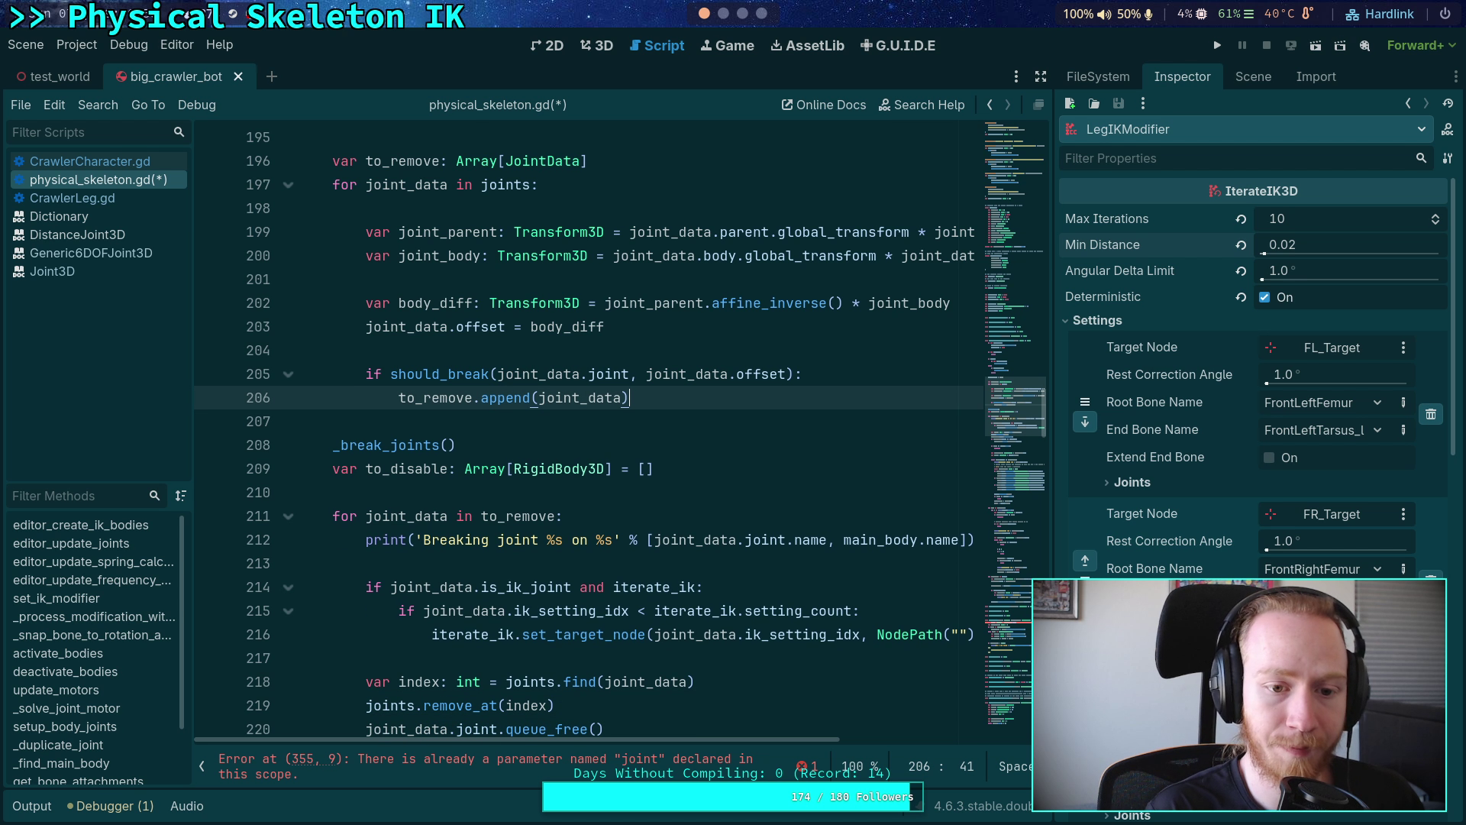
{"action": "scroll", "coordinate": [825, 458], "scroll_direction": "down", "scroll_amount": 13}
{"action": "scroll", "coordinate": [809, 478], "scroll_direction": "down", "scroll_amount": 20}
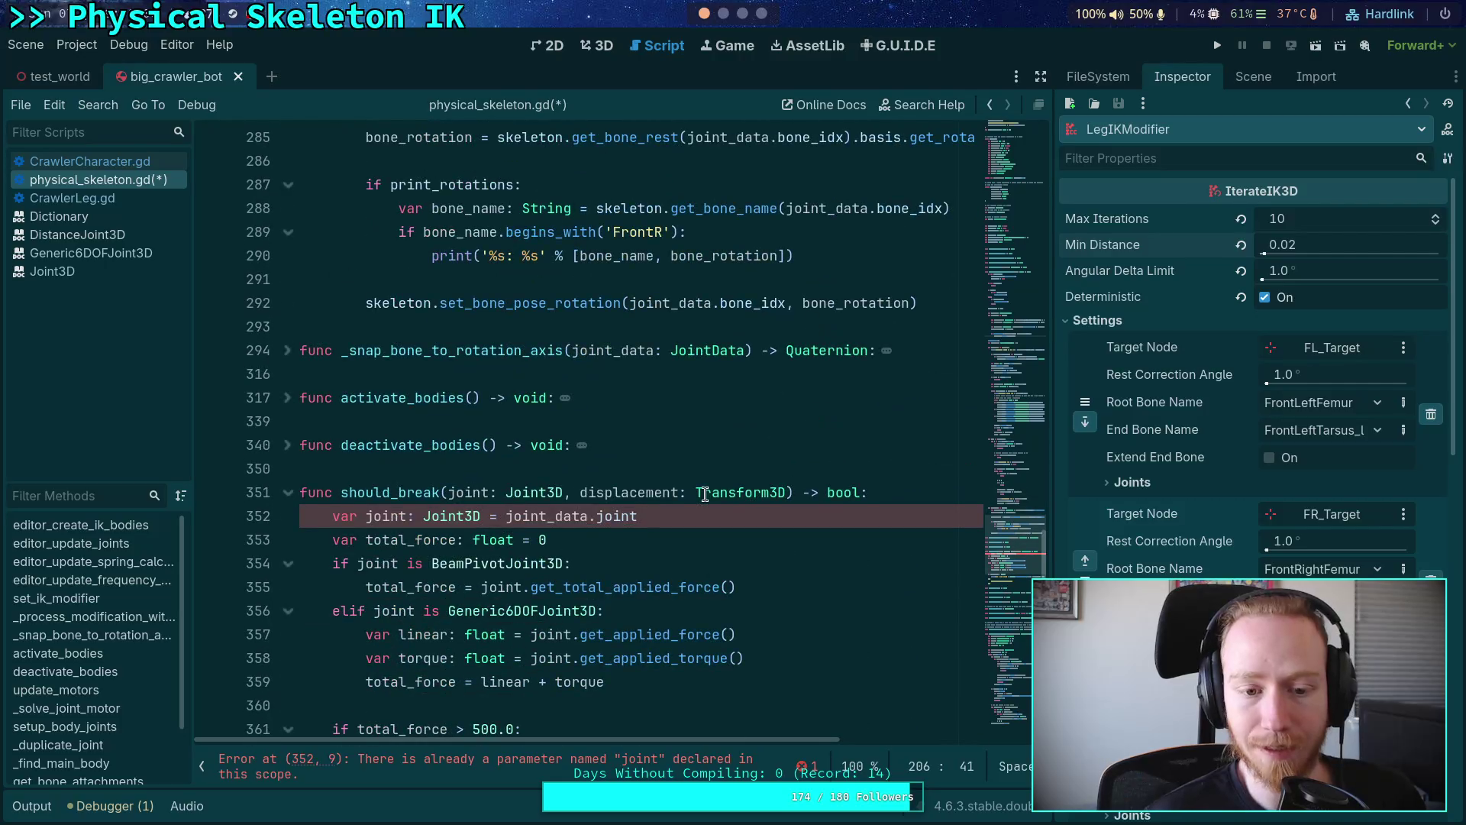
- Paste the commented error print into should_break and replace to_remove.append(joint_data) with return true
{"action": "left_click", "coordinate": [640, 399]}
{"action": "key", "text": "ctrl+v"}
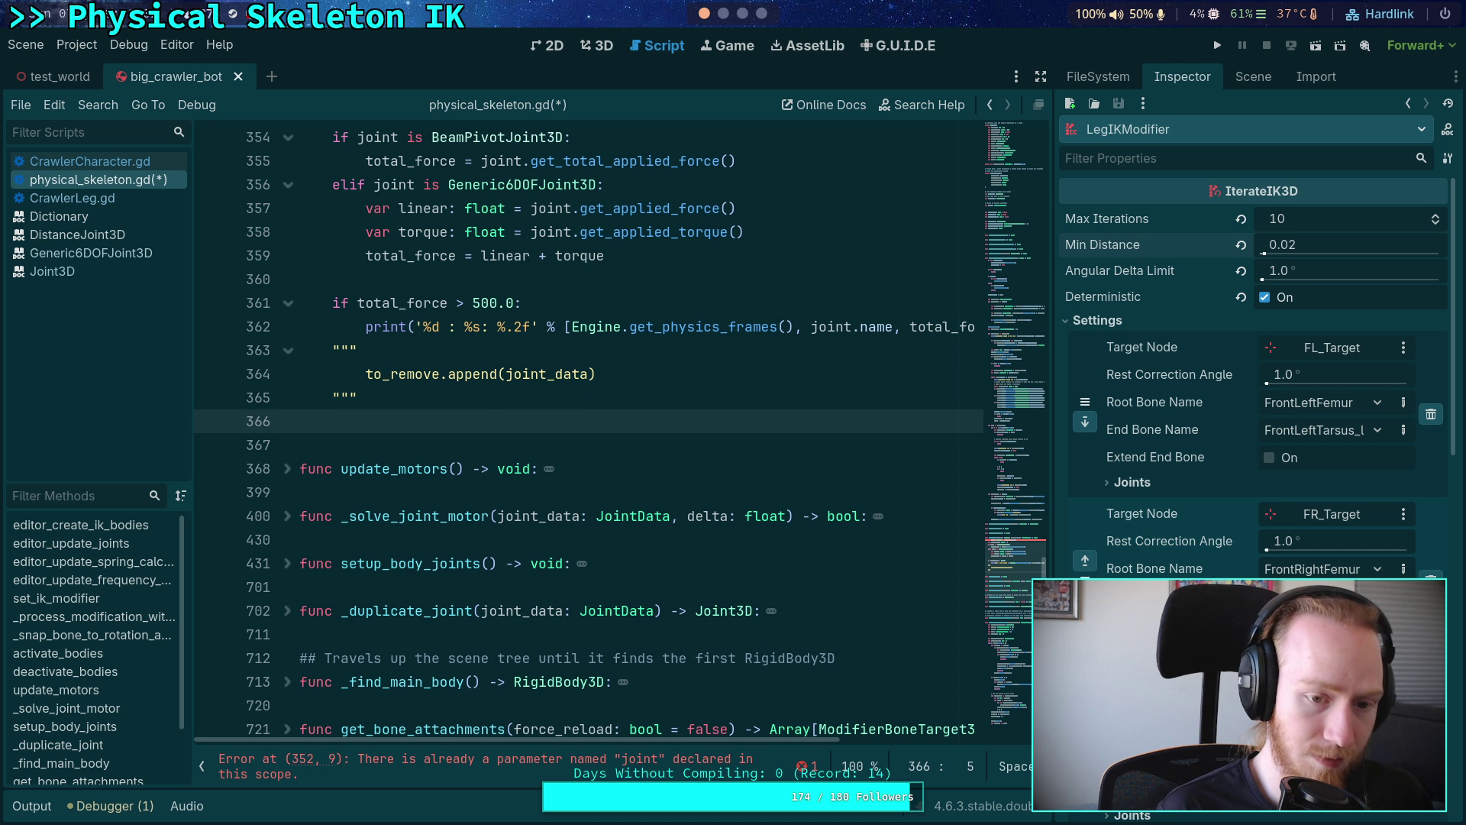
{"action": "key", "text": "shift+Tab"}
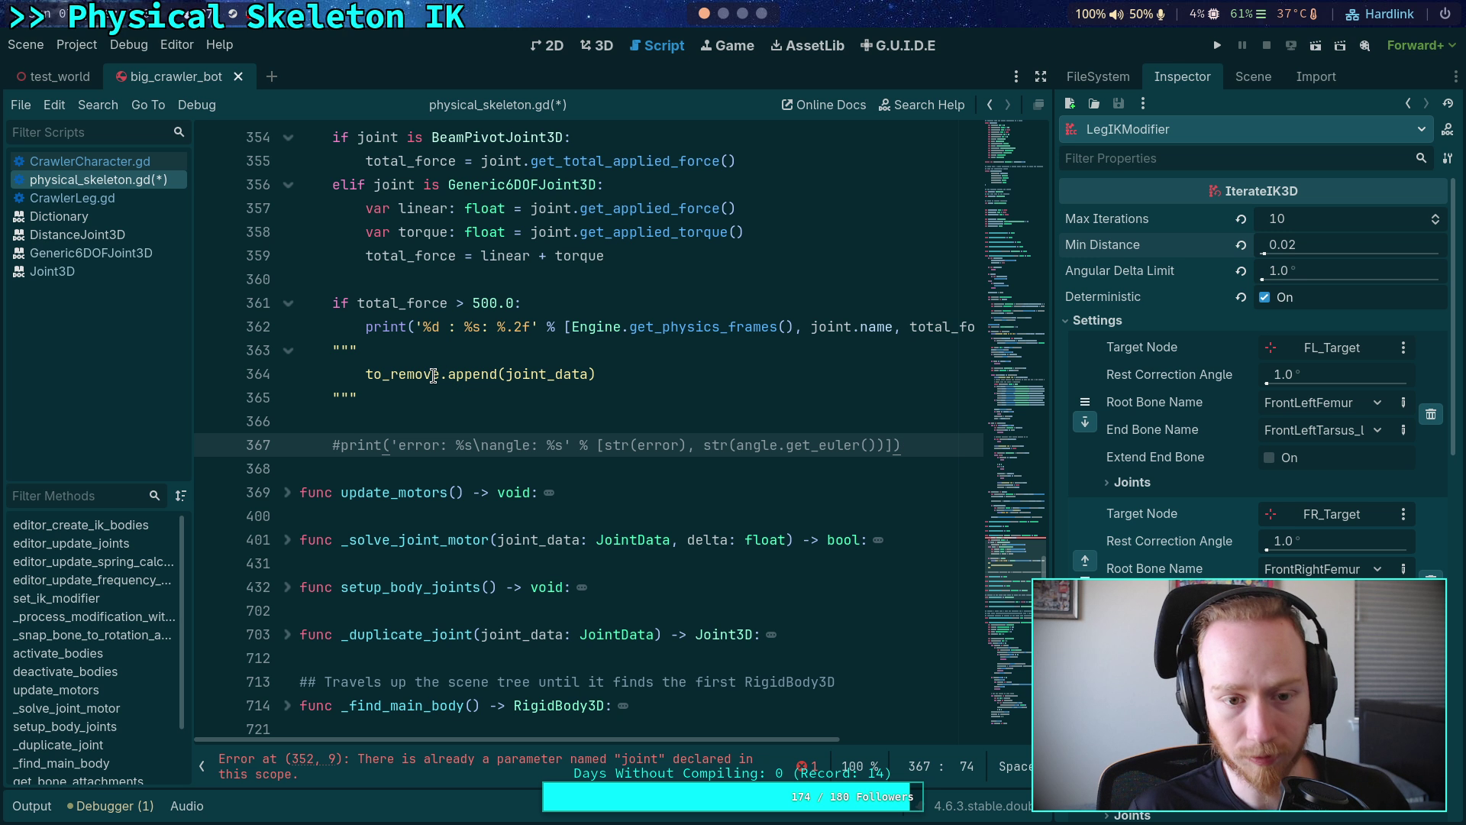
{"action": "left_click", "coordinate": [364, 374]}
{"action": "left_click_drag", "start_coordinate": [363, 375], "coordinate": [597, 372]}
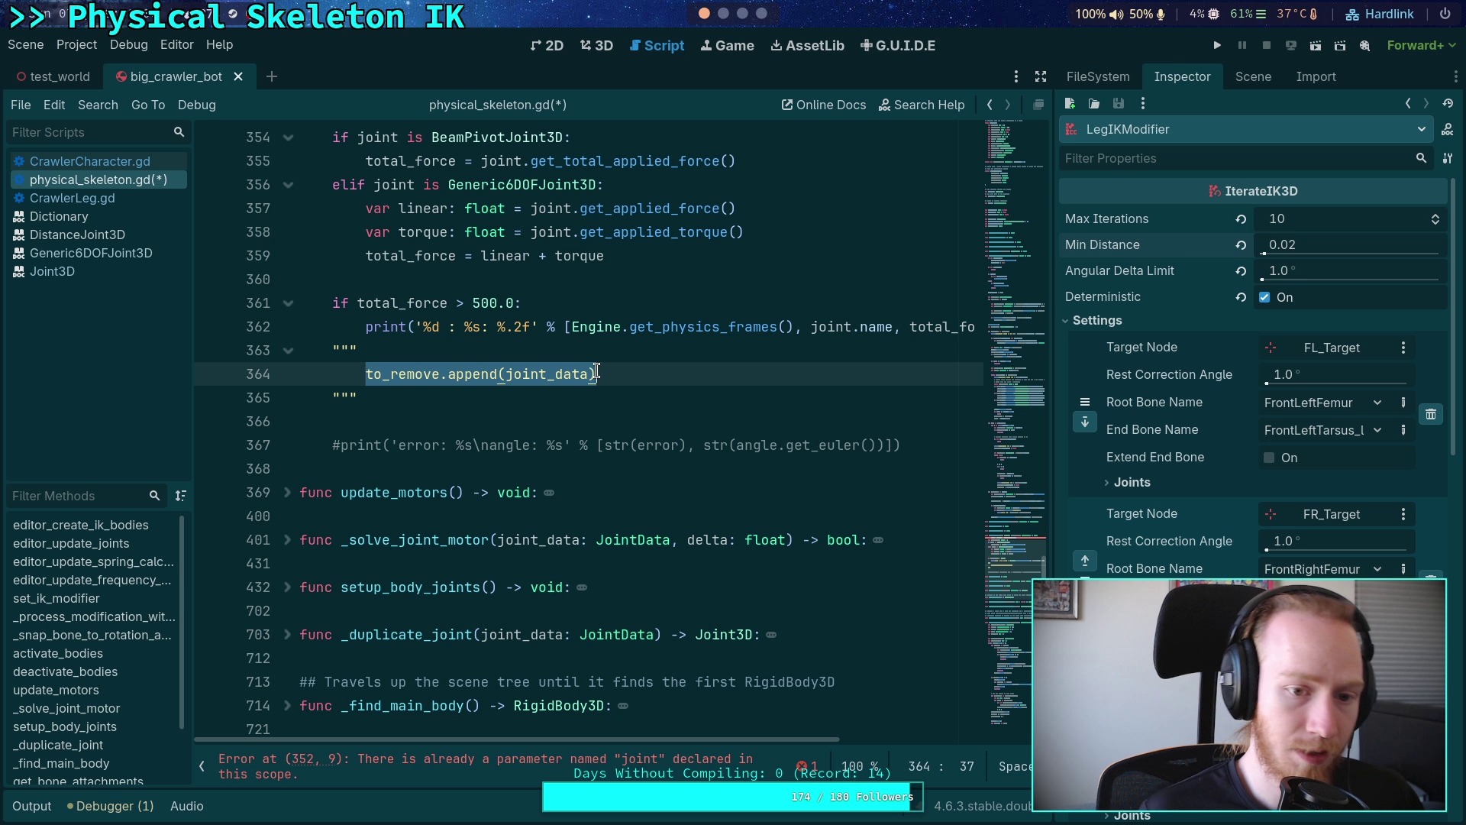
{"action": "type", "text": "return true"}
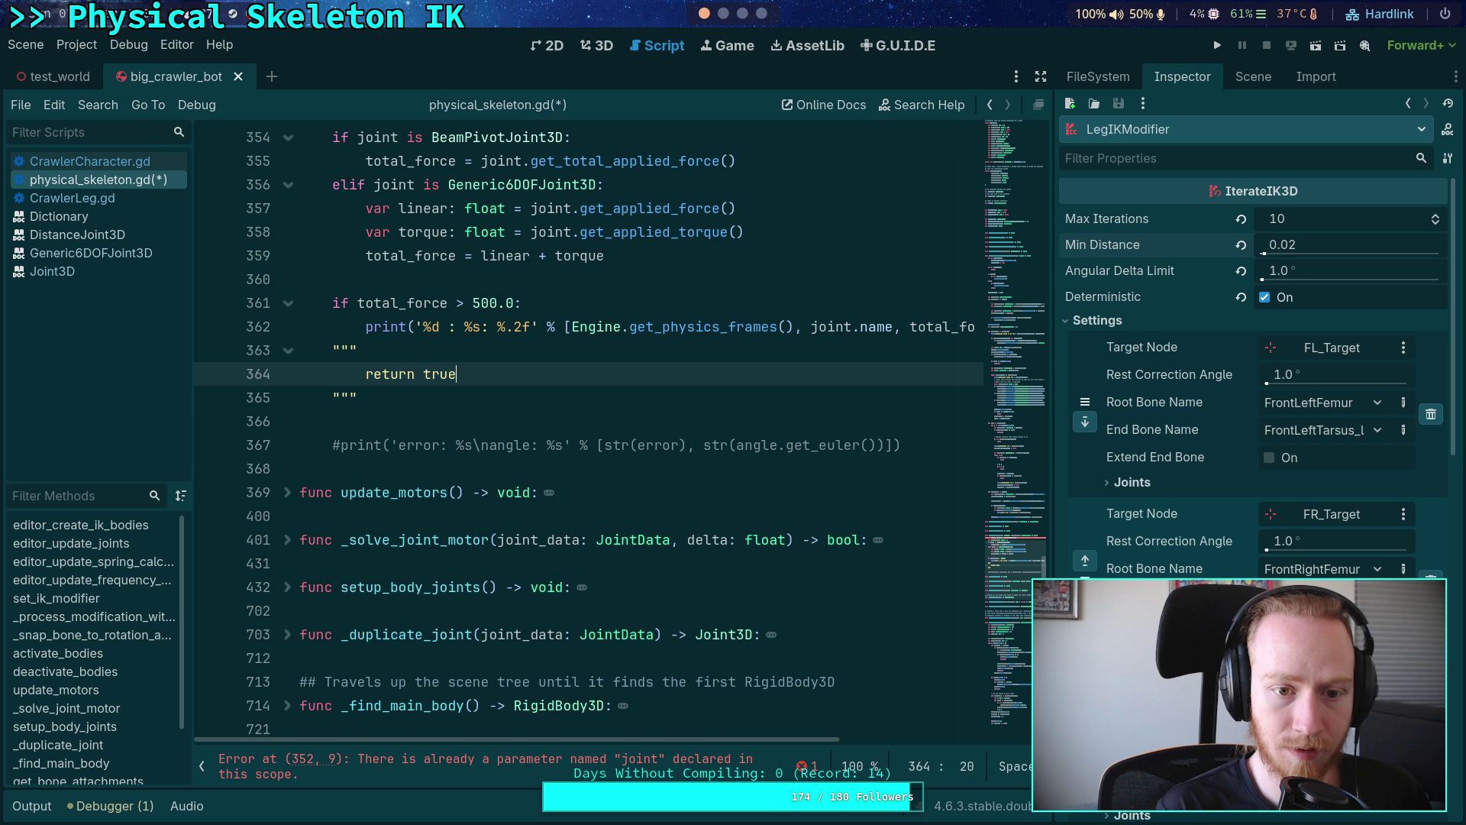
- Remove the triple-quote wrapper lines and comment out the return true line
{"action": "key", "text": "Up"}
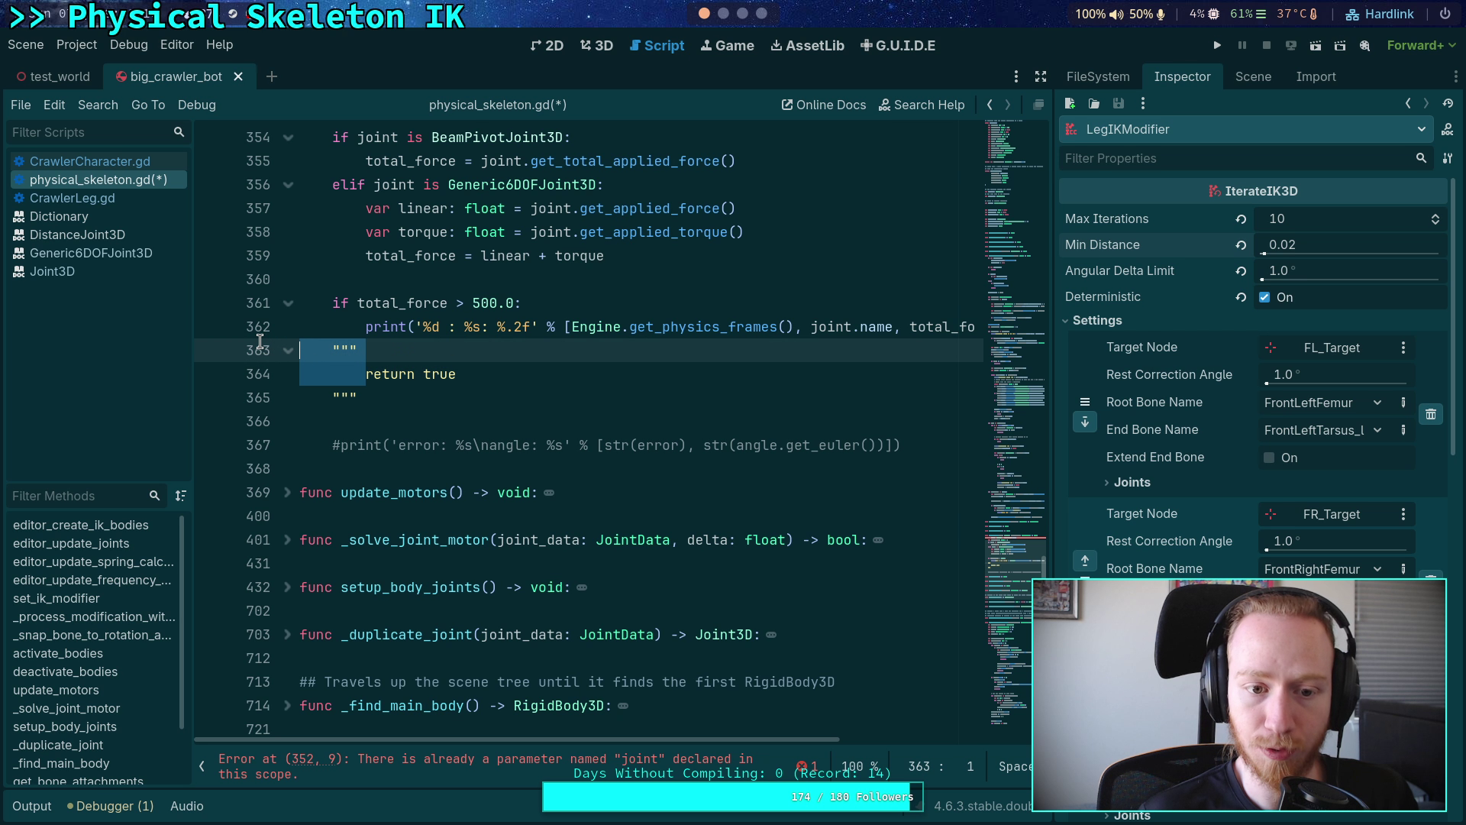
{"action": "key", "text": "ctrl+shift+k"}
{"action": "key", "text": "ctrl+k"}
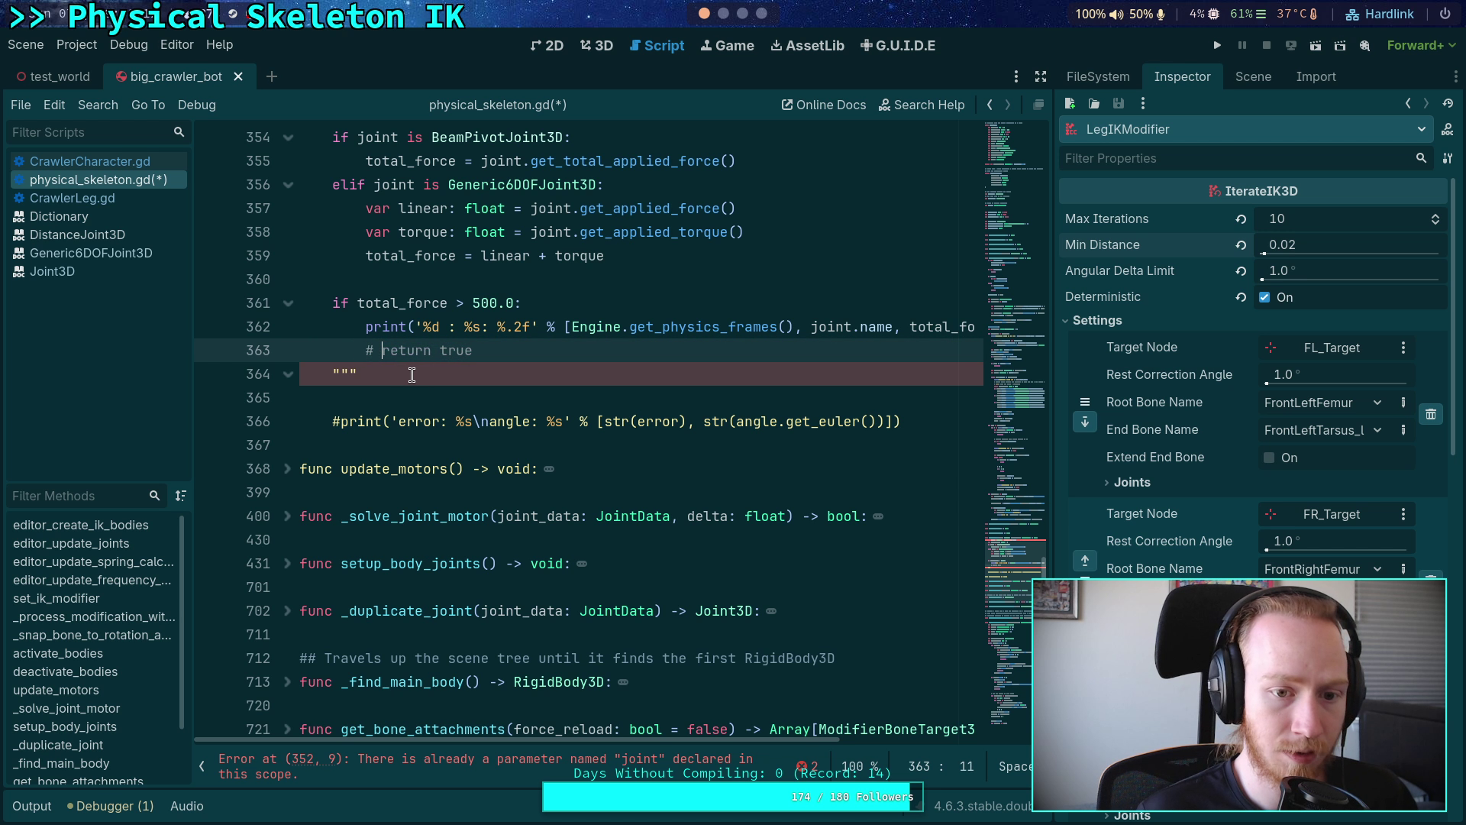
{"action": "left_click", "coordinate": [420, 373]}
{"action": "key", "text": "BackSpace"}
{"action": "key", "text": "BackSpace"}
{"action": "key", "text": "BackSpace"}
- Add a default return false, with the commented print moved above it after a blank line
{"action": "key", "text": "Return"}
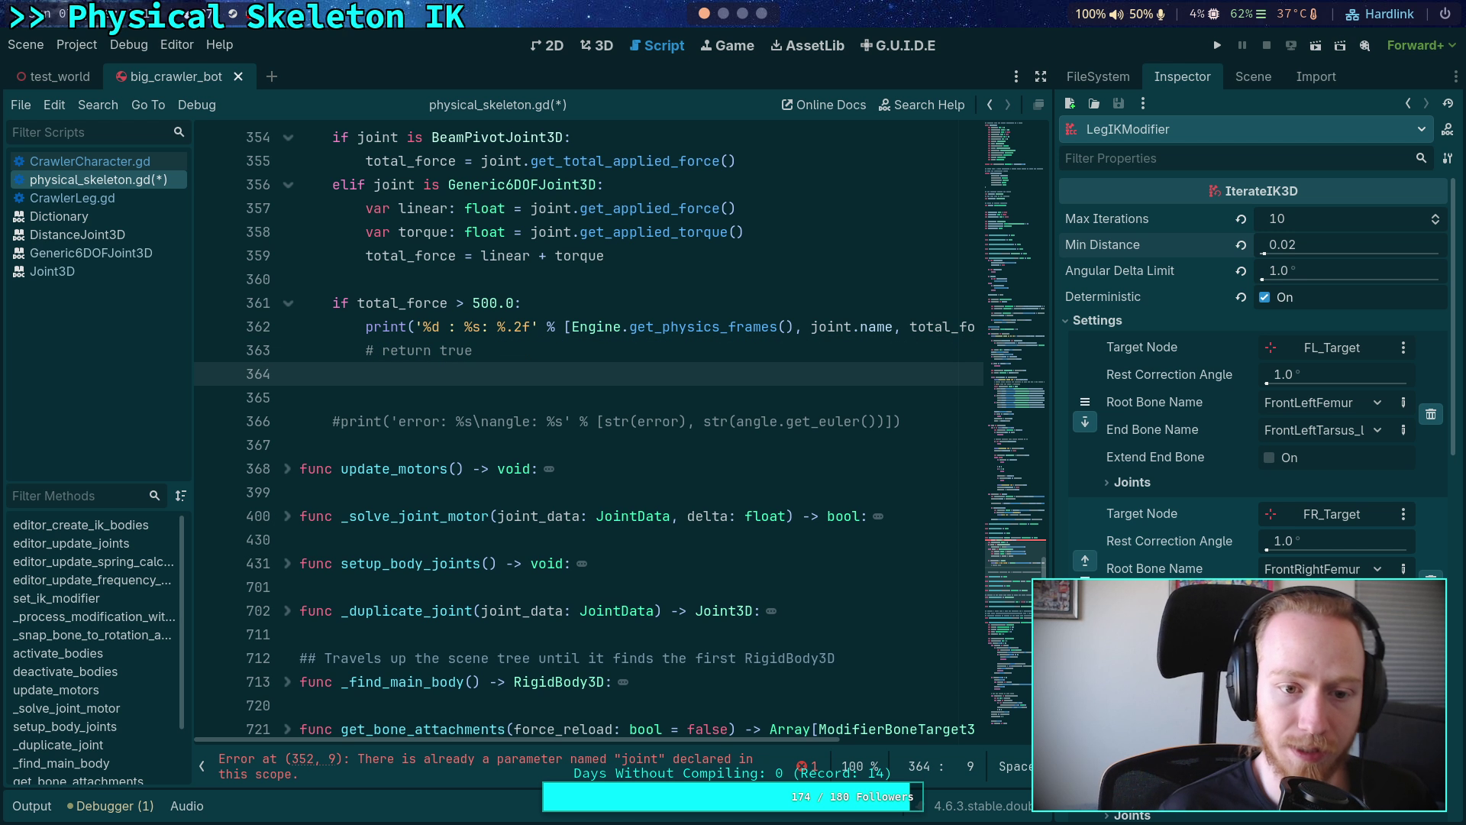
{"action": "key", "text": "Return"}
{"action": "type", "text": "return false"}
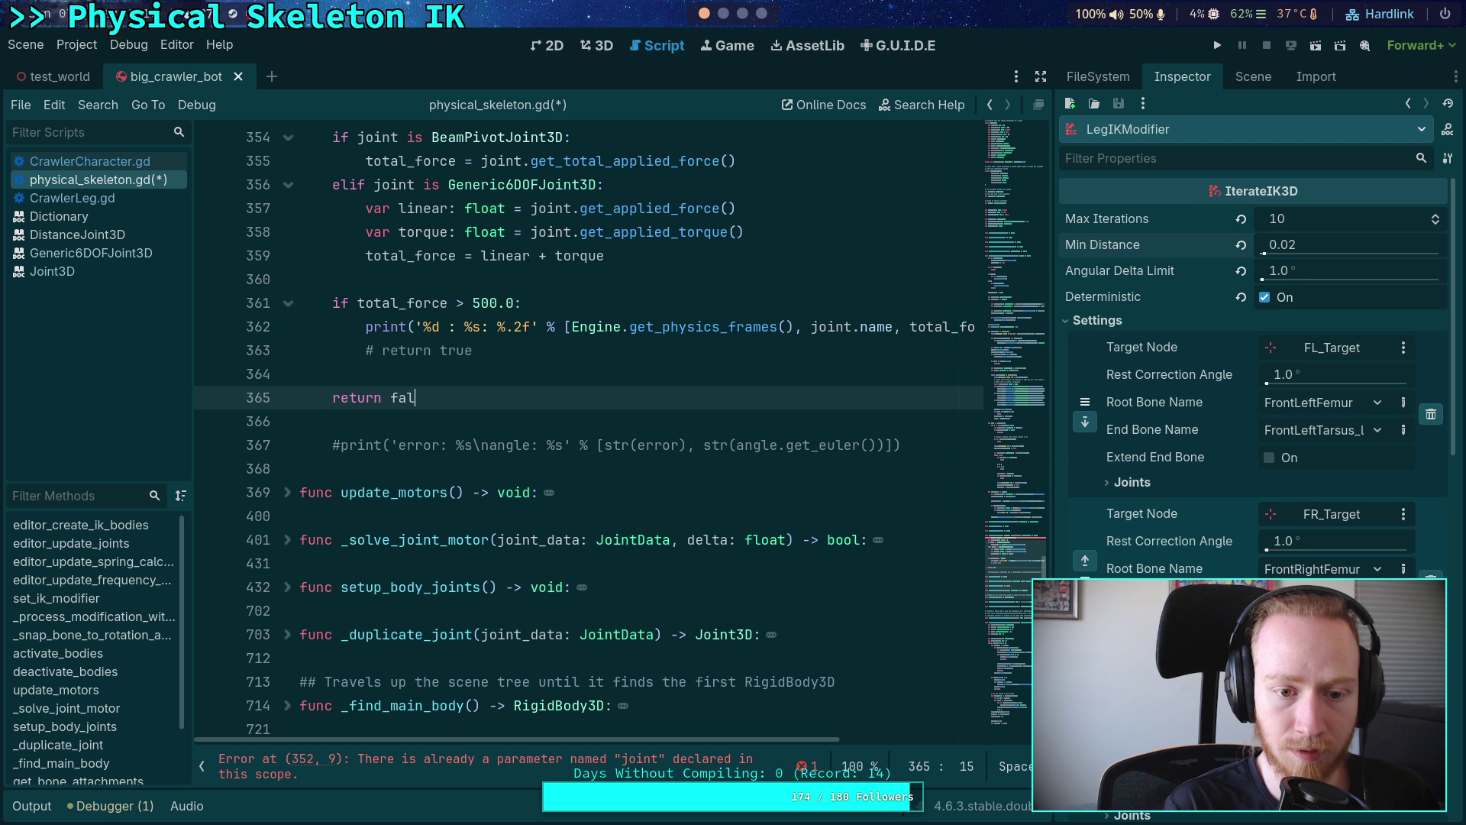
{"action": "key", "text": "Escape"}
{"action": "key", "text": "Down"}
{"action": "key", "text": "Down"}
{"action": "key", "text": "alt+Up"}
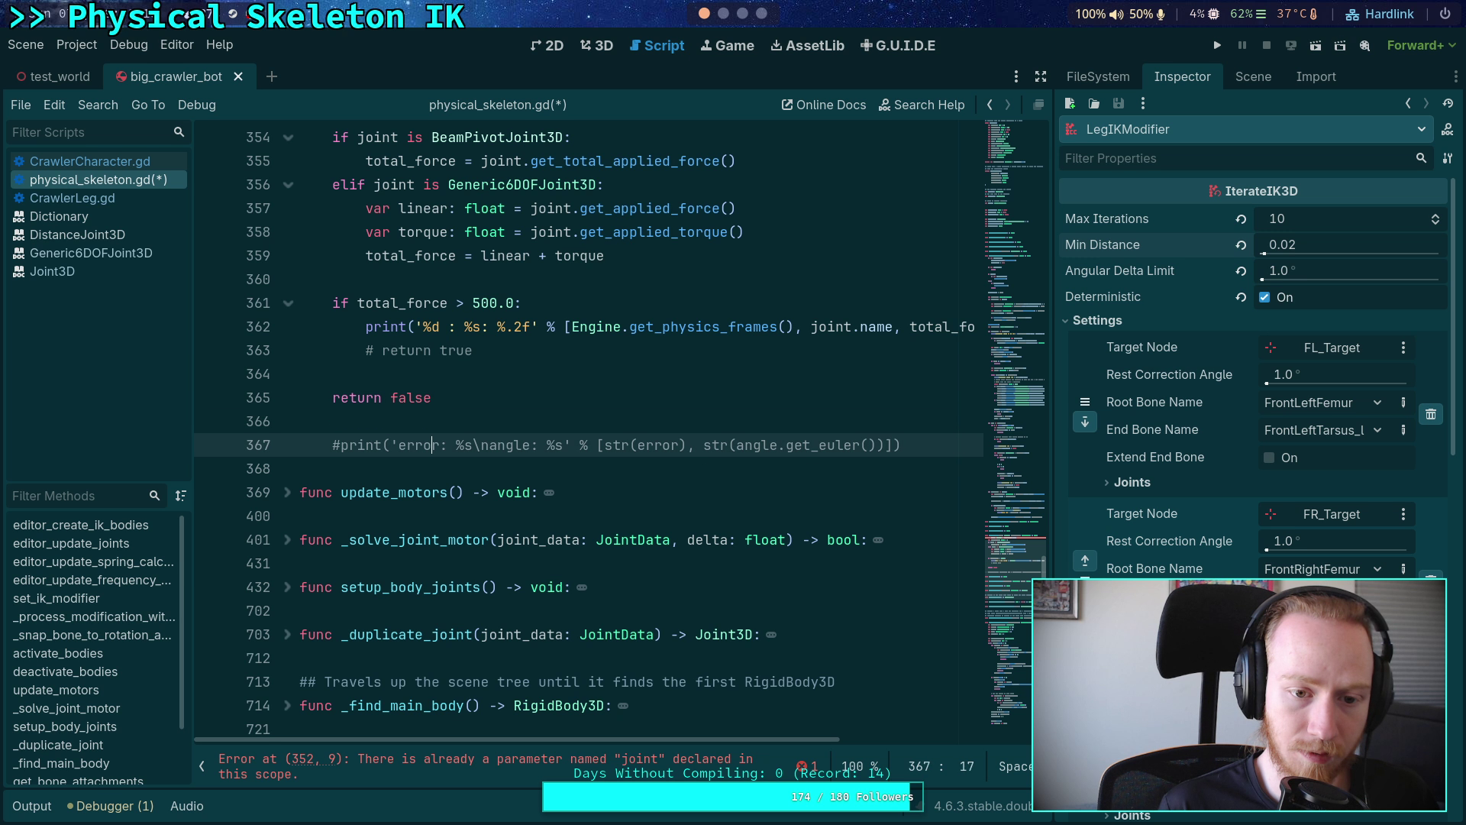
{"action": "key", "text": "alt+Up"}
{"action": "key", "text": "alt+Up"}
{"action": "key", "text": "ctrl+shift+Return"}
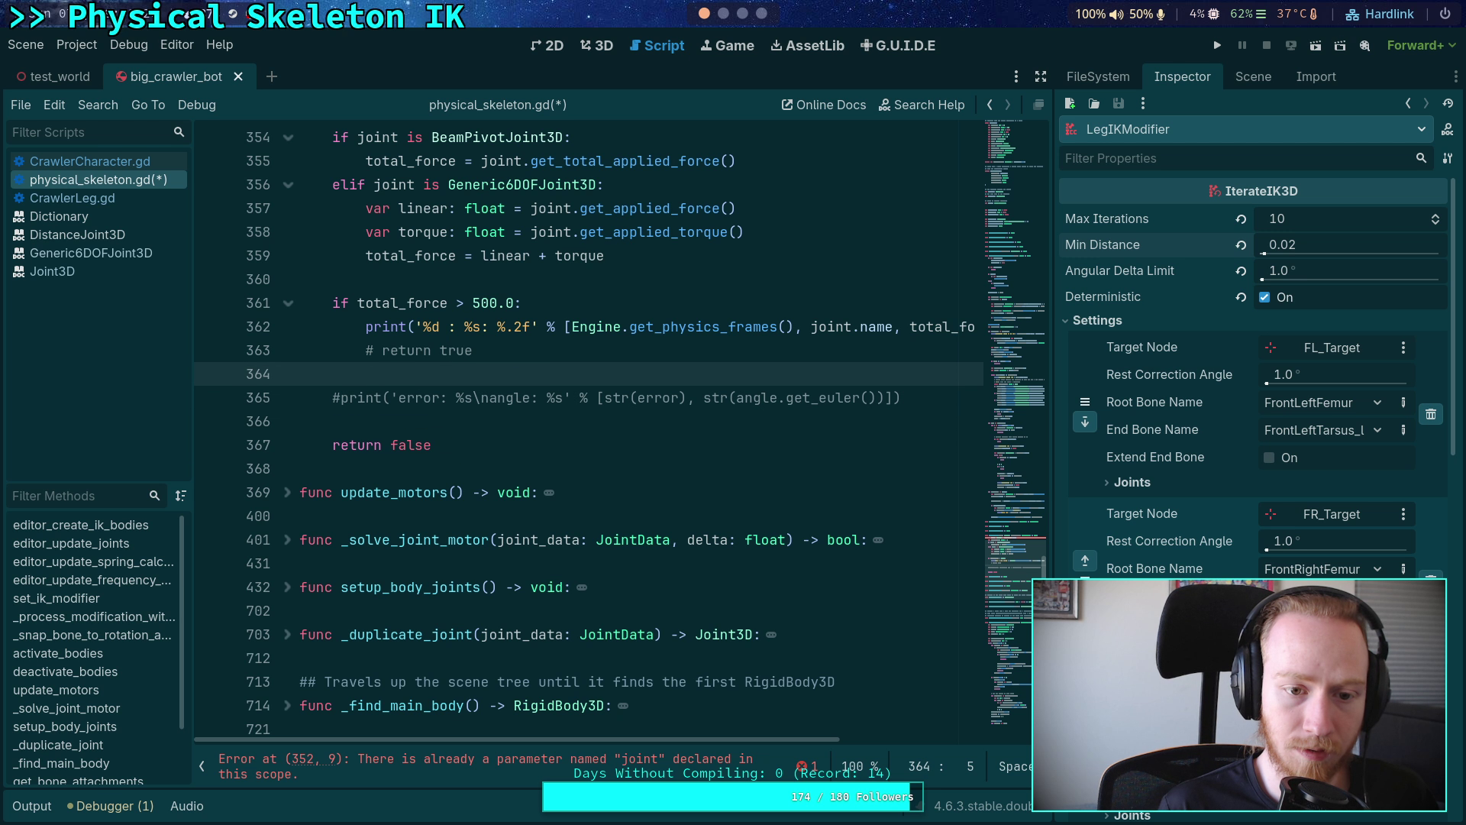
{"action": "scroll", "coordinate": [513, 550], "scroll_direction": "up", "scroll_amount": 2}
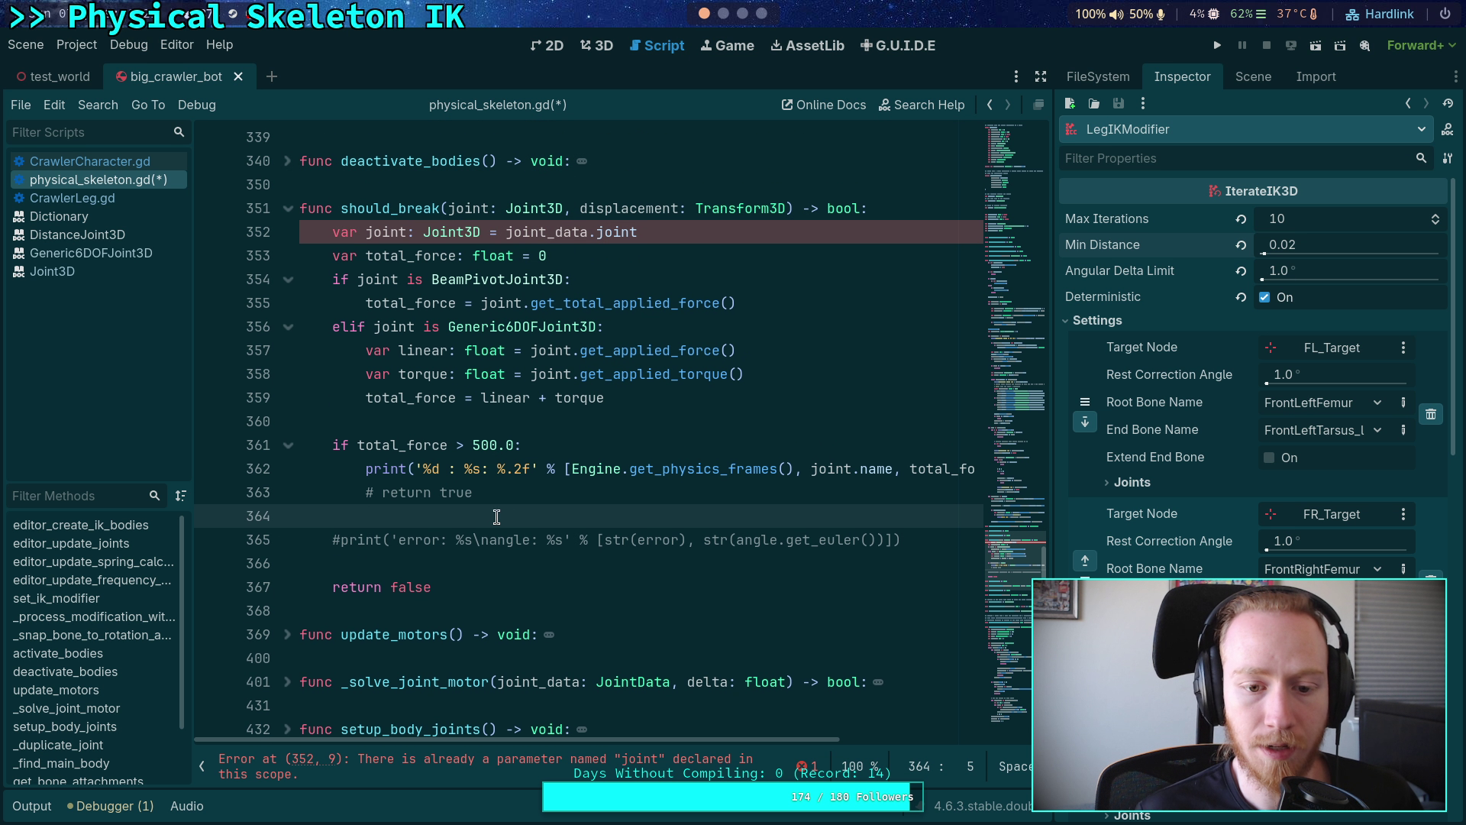
- Change the commented print's arguments from str(error) and the angle to displacement.origin and disp
{"action": "double_click", "coordinate": [653, 540]}
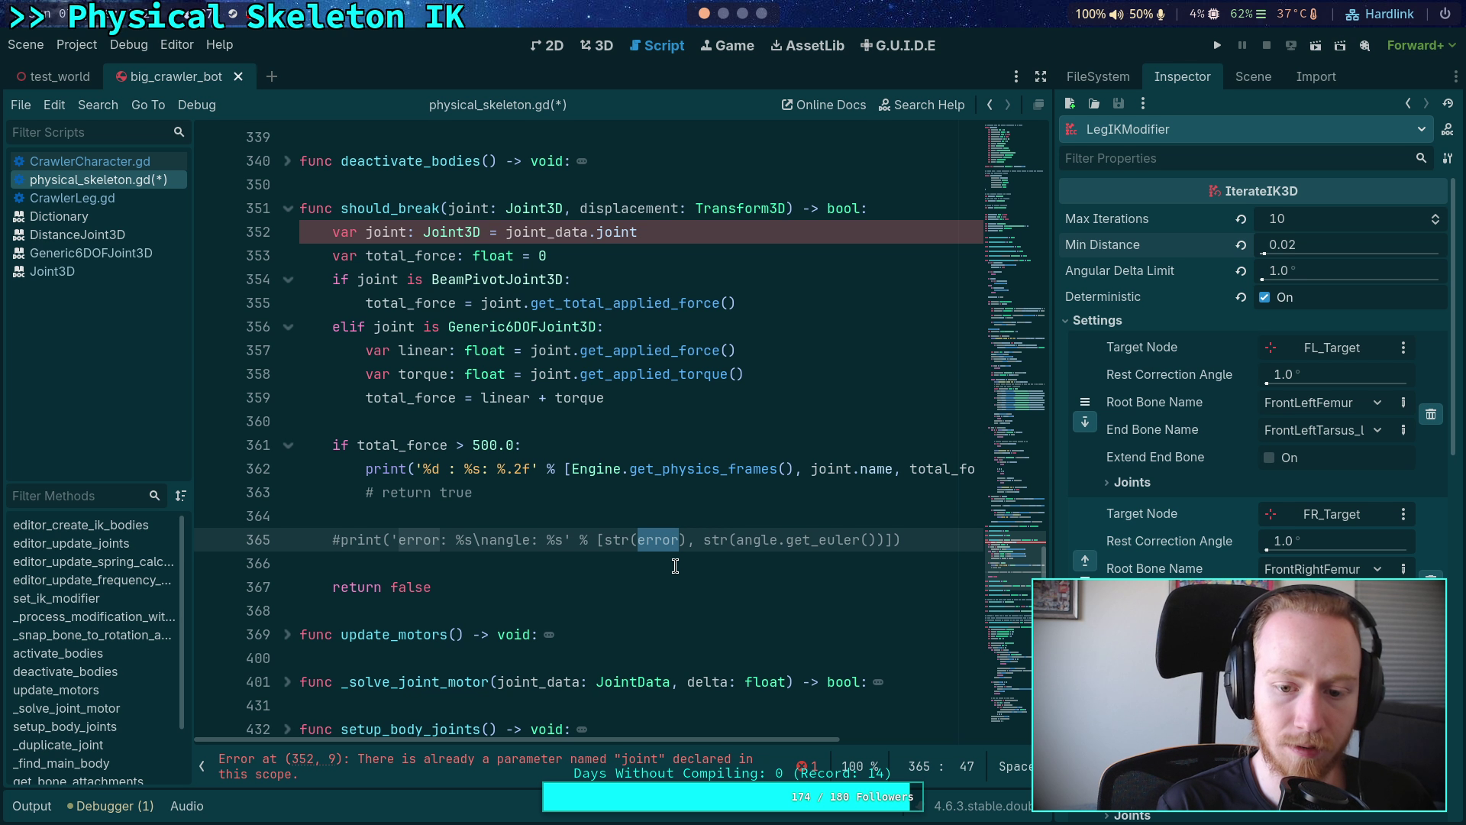
{"action": "key", "text": "BackSpace"}
{"action": "key", "text": "BackSpace"}
{"action": "key", "text": "BackSpace"}
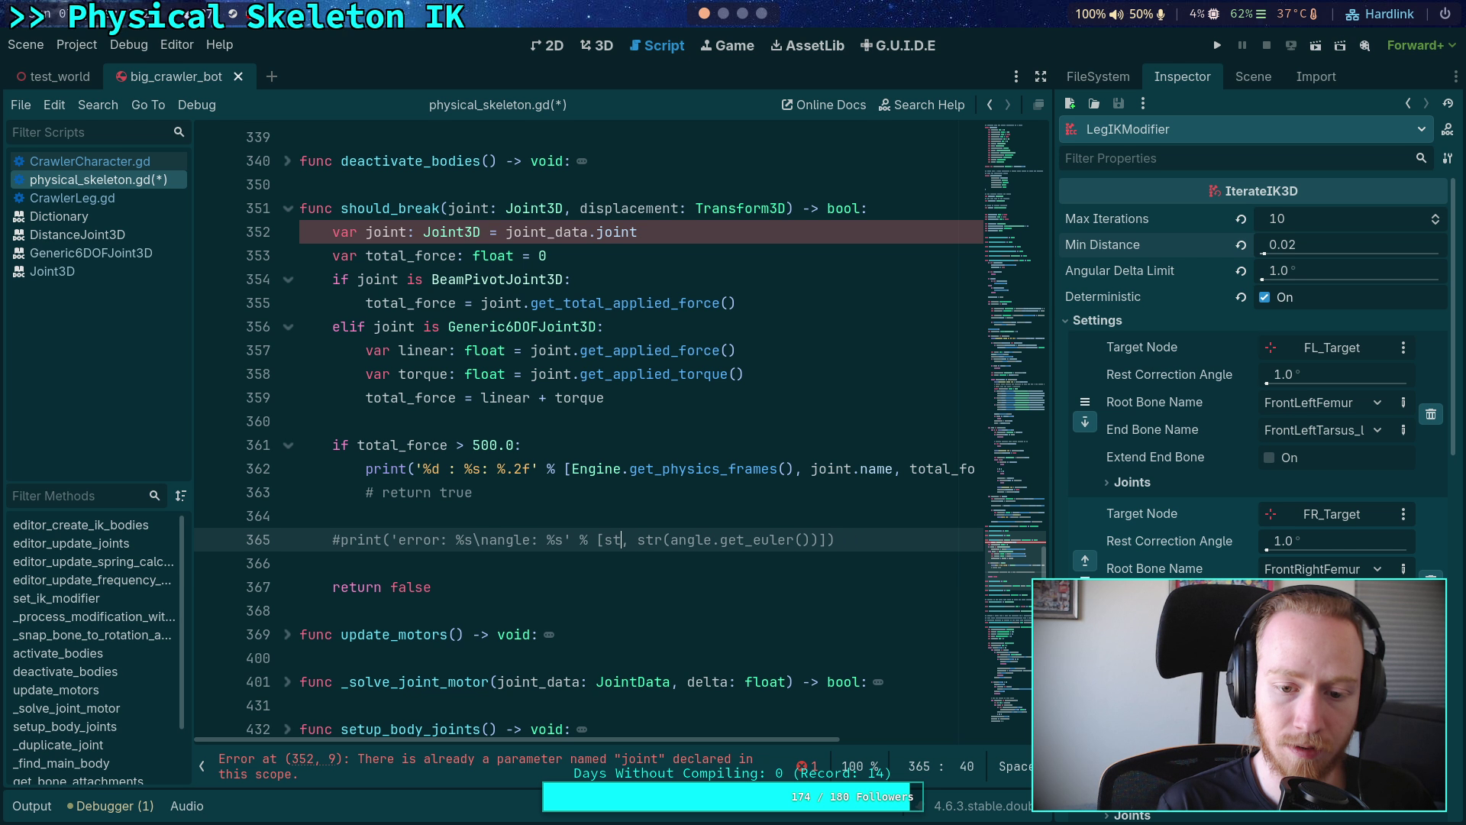
{"action": "type", "text": "displacement"}
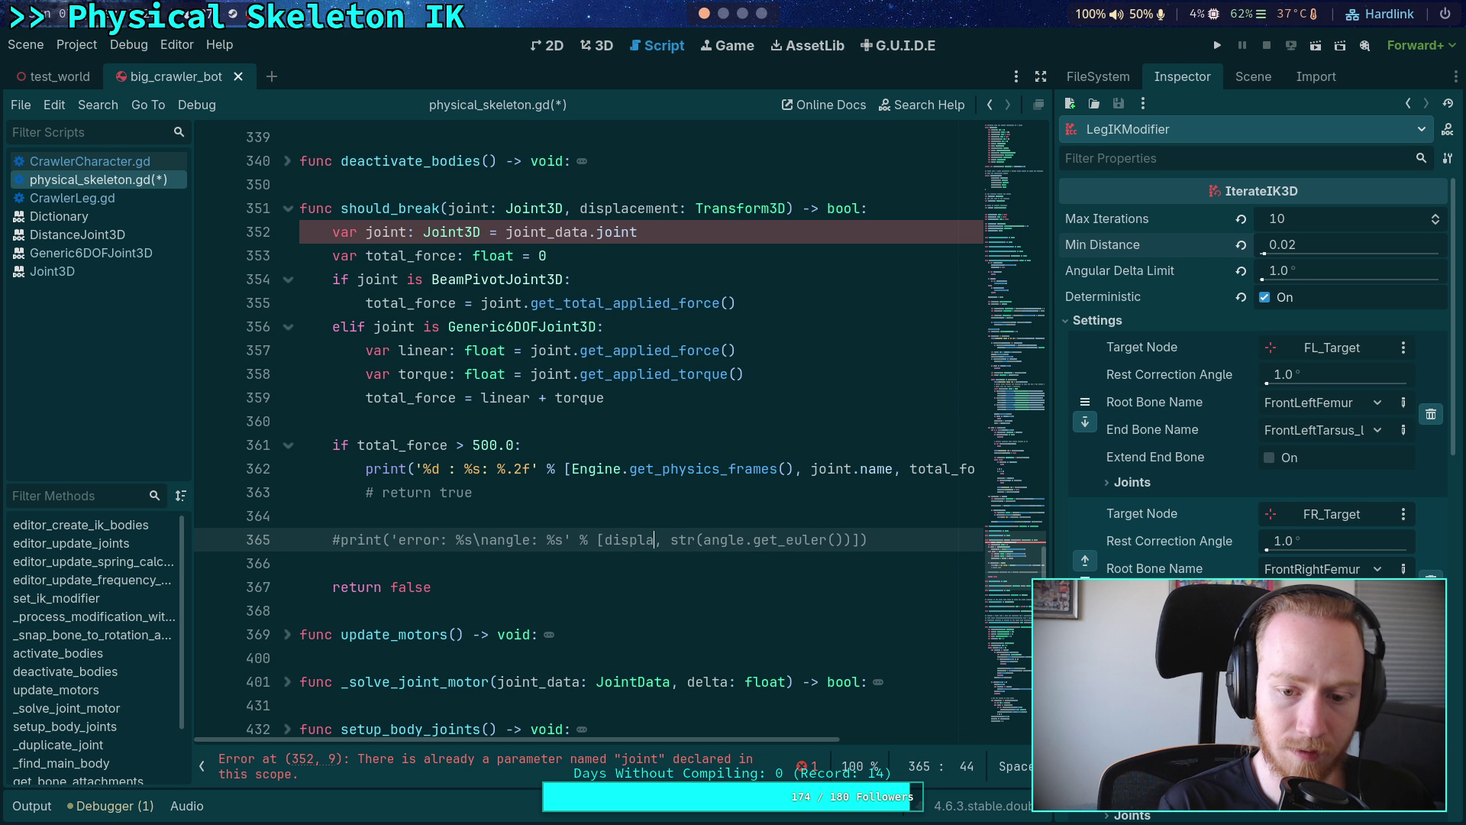
{"action": "type", "text": ".origin"}
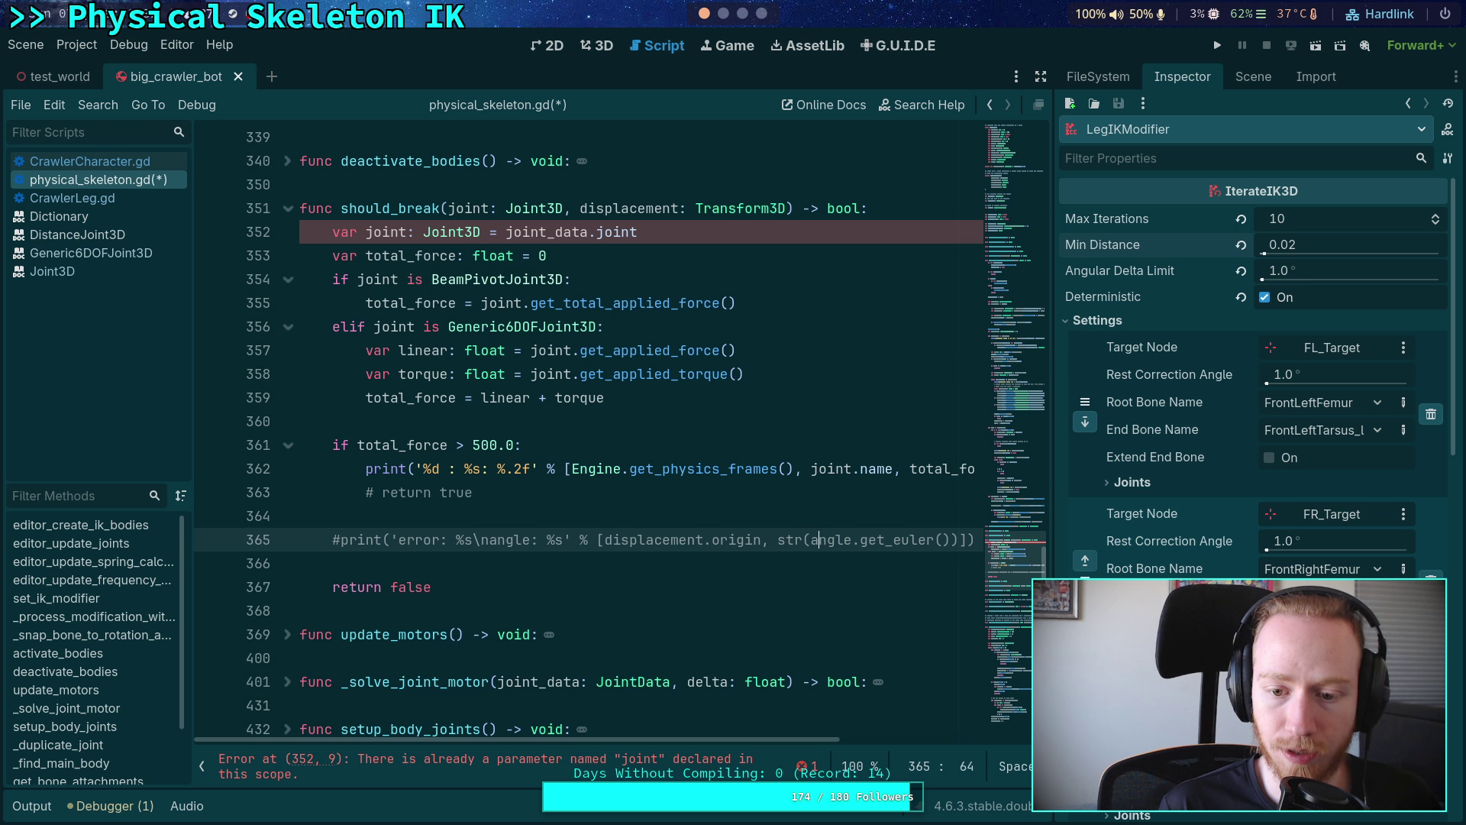
{"action": "key", "text": "BackSpace"}
{"action": "key", "text": "Delete"}
{"action": "key", "text": "Delete"}
{"action": "key", "text": "Delete"}
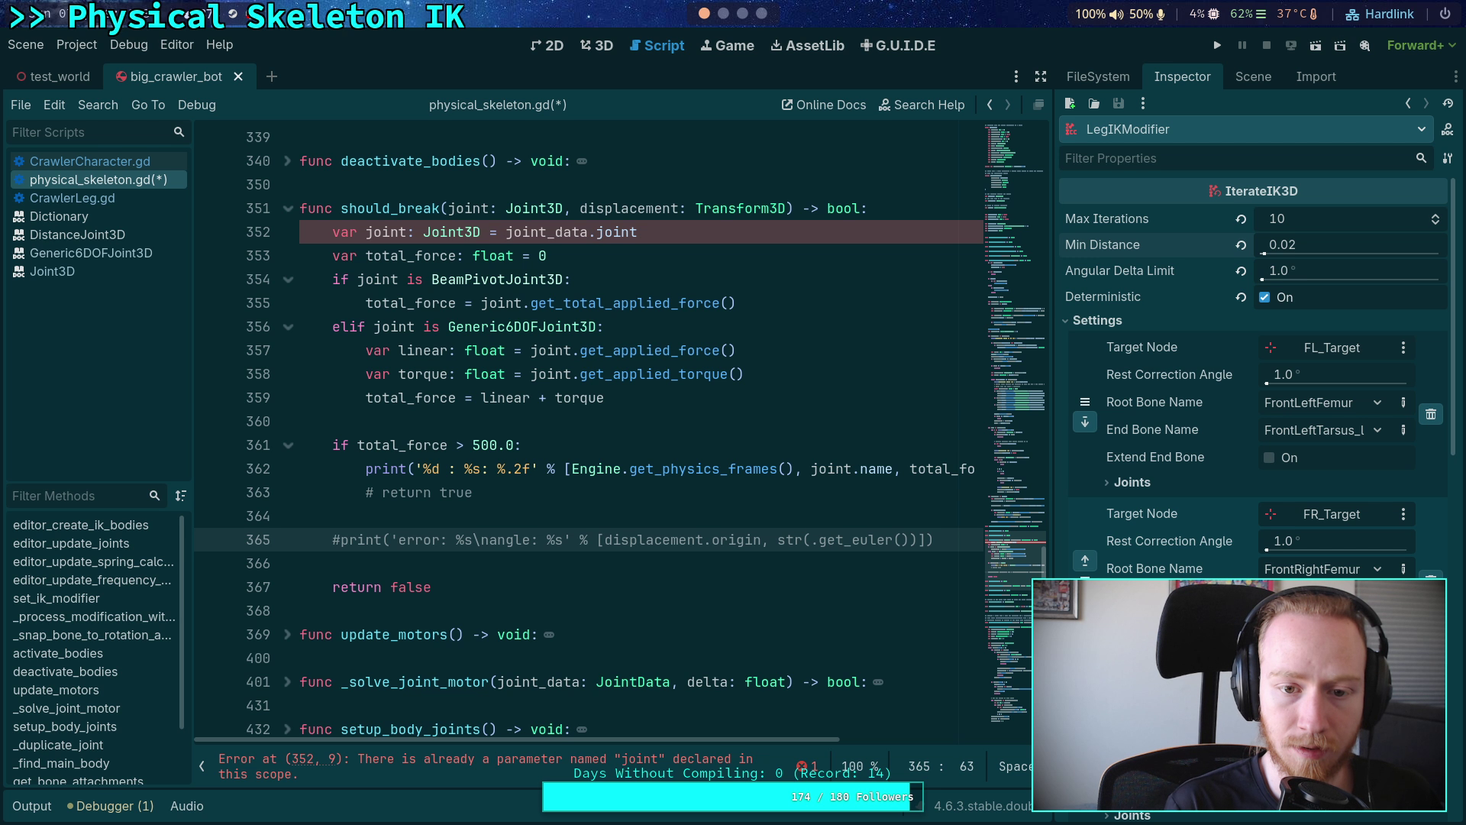
{"action": "type", "text": "disp"}
- Write displacement.basis.get_euler() on blank line 364
{"action": "left_click", "coordinate": [333, 515]}
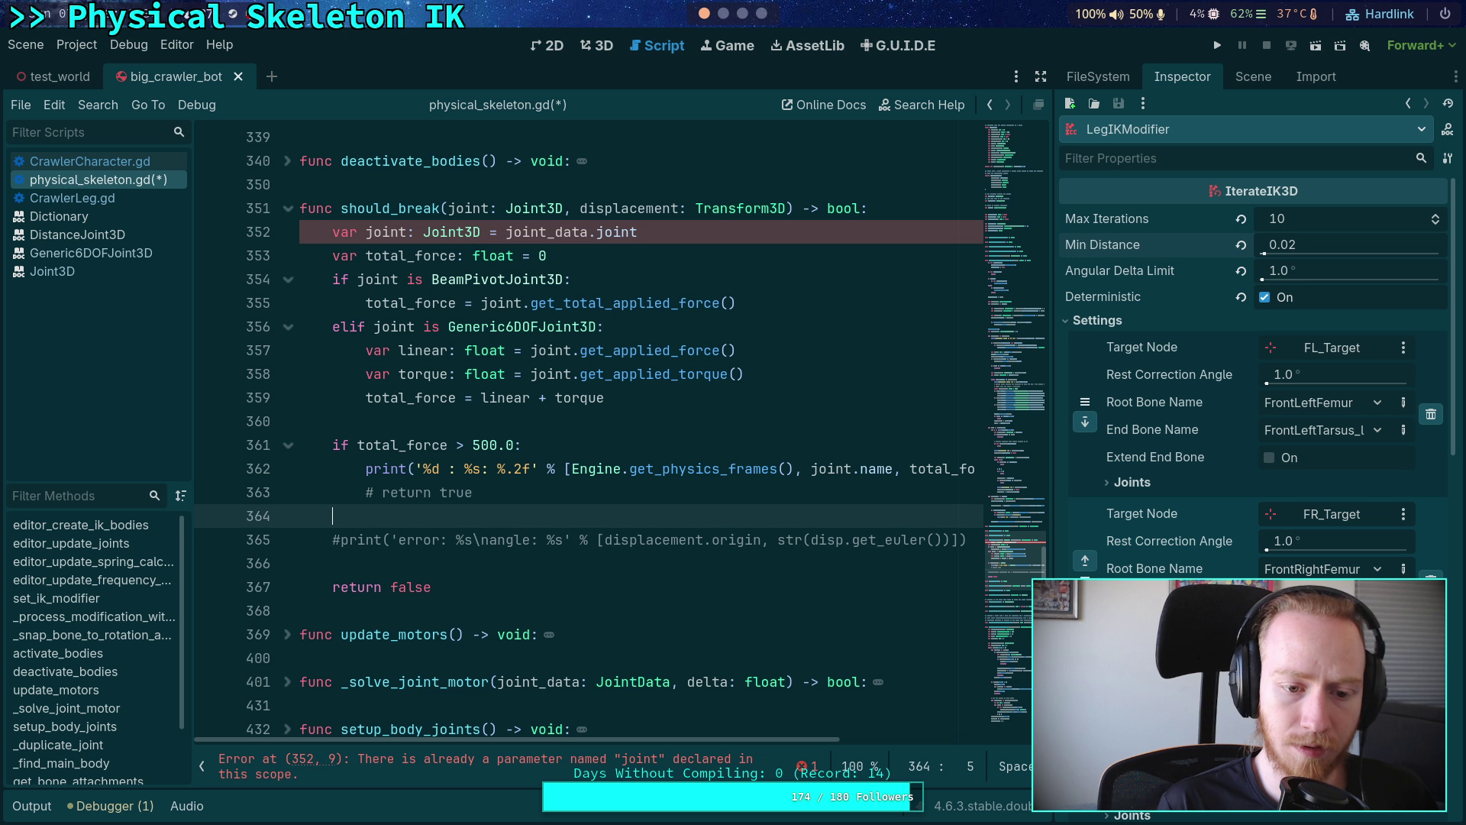
{"action": "type", "text": "dis"}
{"action": "key", "text": "Return"}
{"action": "type", "text": "."}
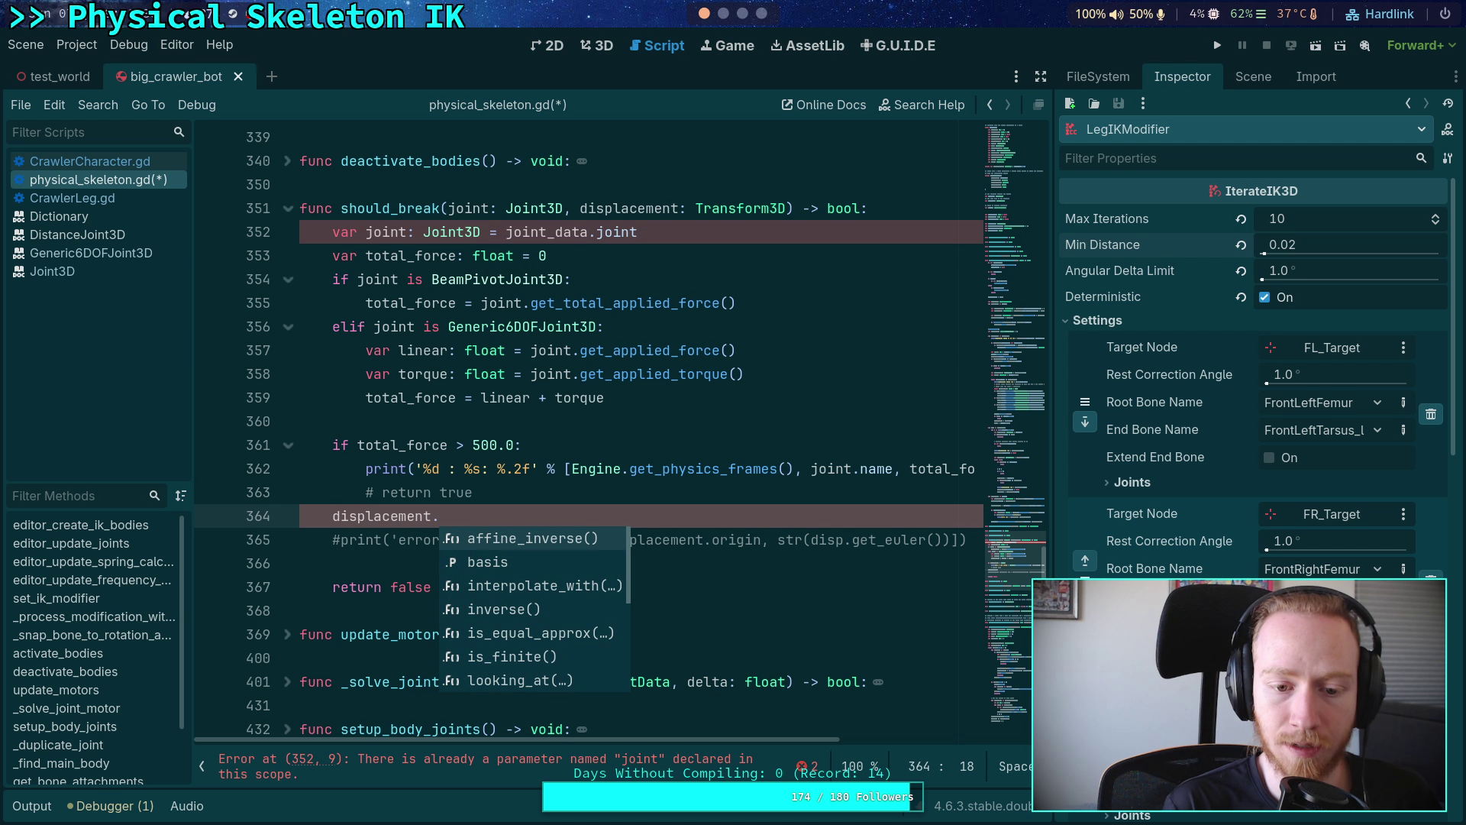
{"action": "type", "text": "basis."}
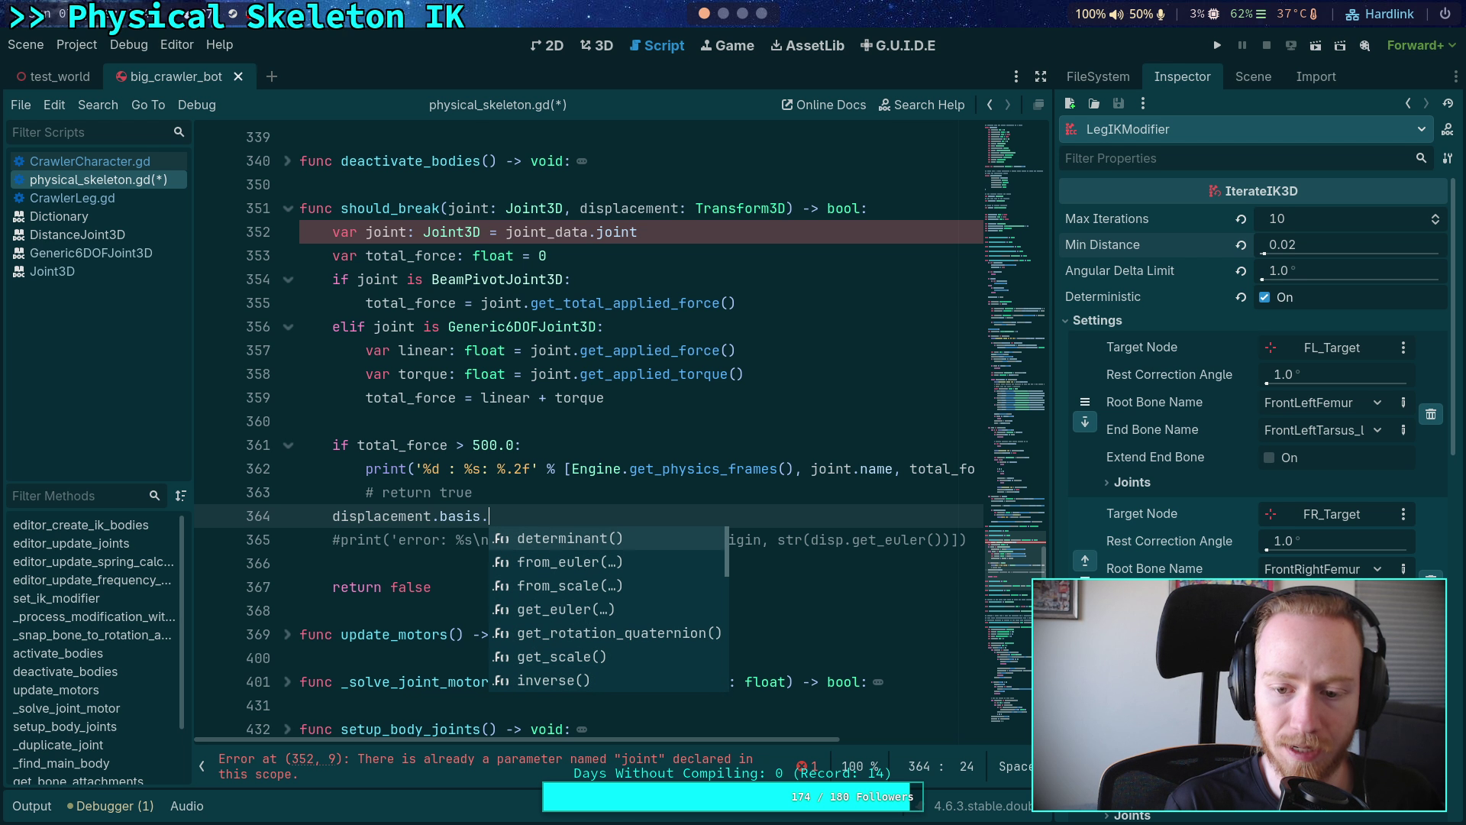
{"action": "key", "text": "Down"}
{"action": "key", "text": "Down"}
{"action": "type", "text": "get_e"}
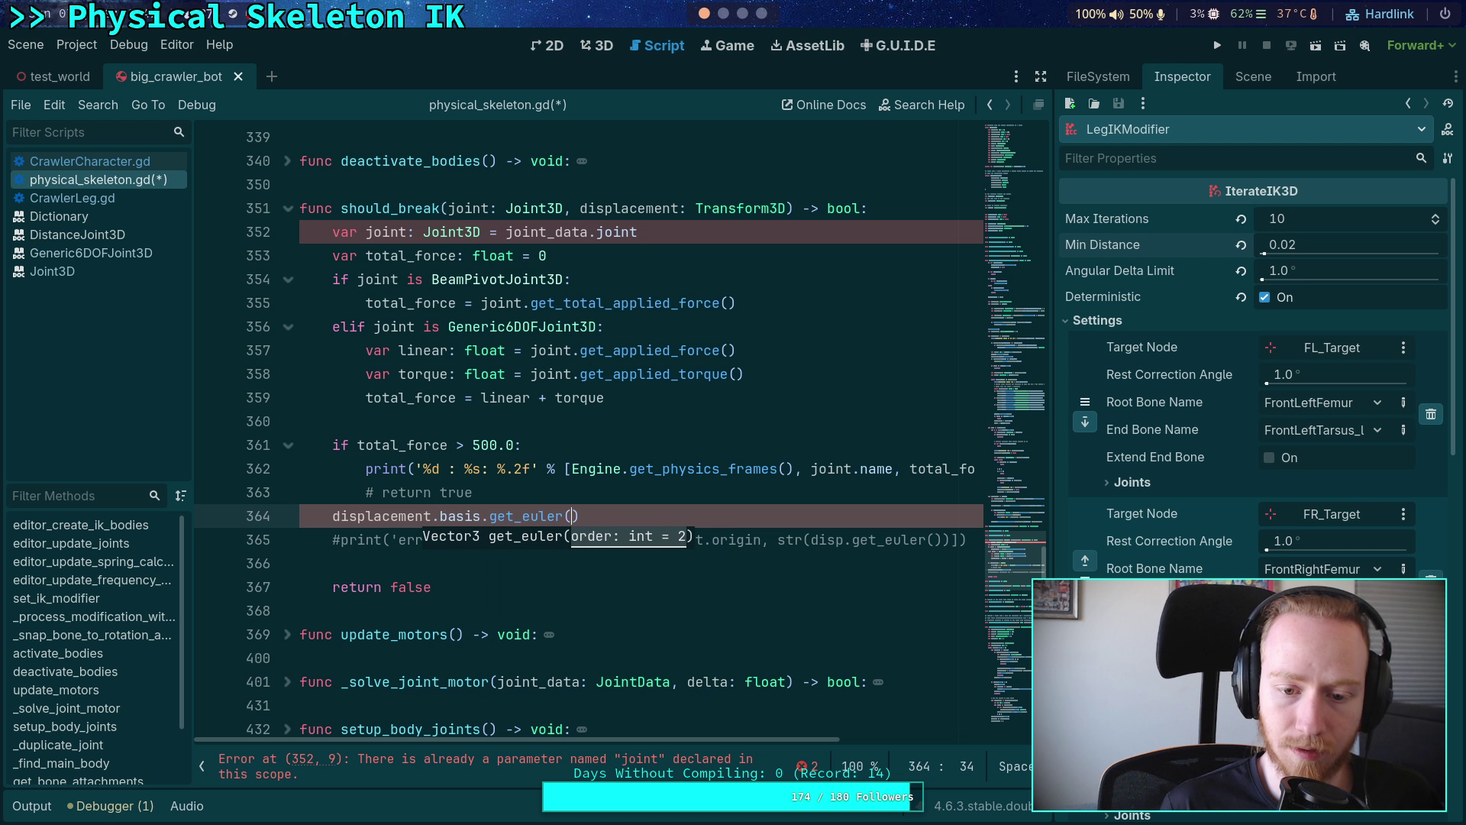
{"action": "key", "text": "Return"}
- Copy displacement.basis and paste it over disp in the print on line 365
{"action": "double_click", "coordinate": [839, 540]}
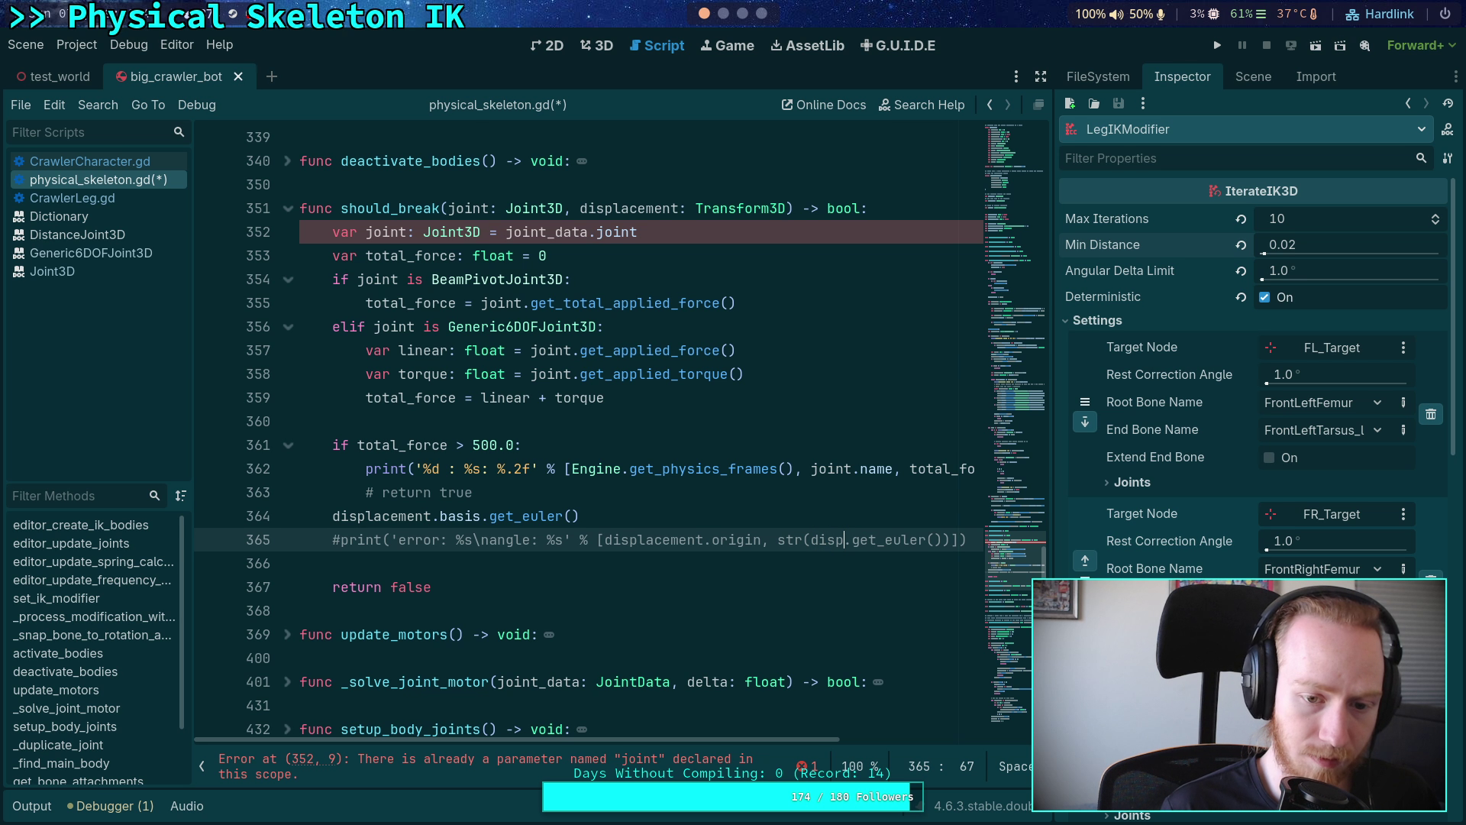
{"action": "left_click_drag", "start_coordinate": [333, 516], "coordinate": [479, 508]}
{"action": "right_click", "coordinate": [479, 508]}
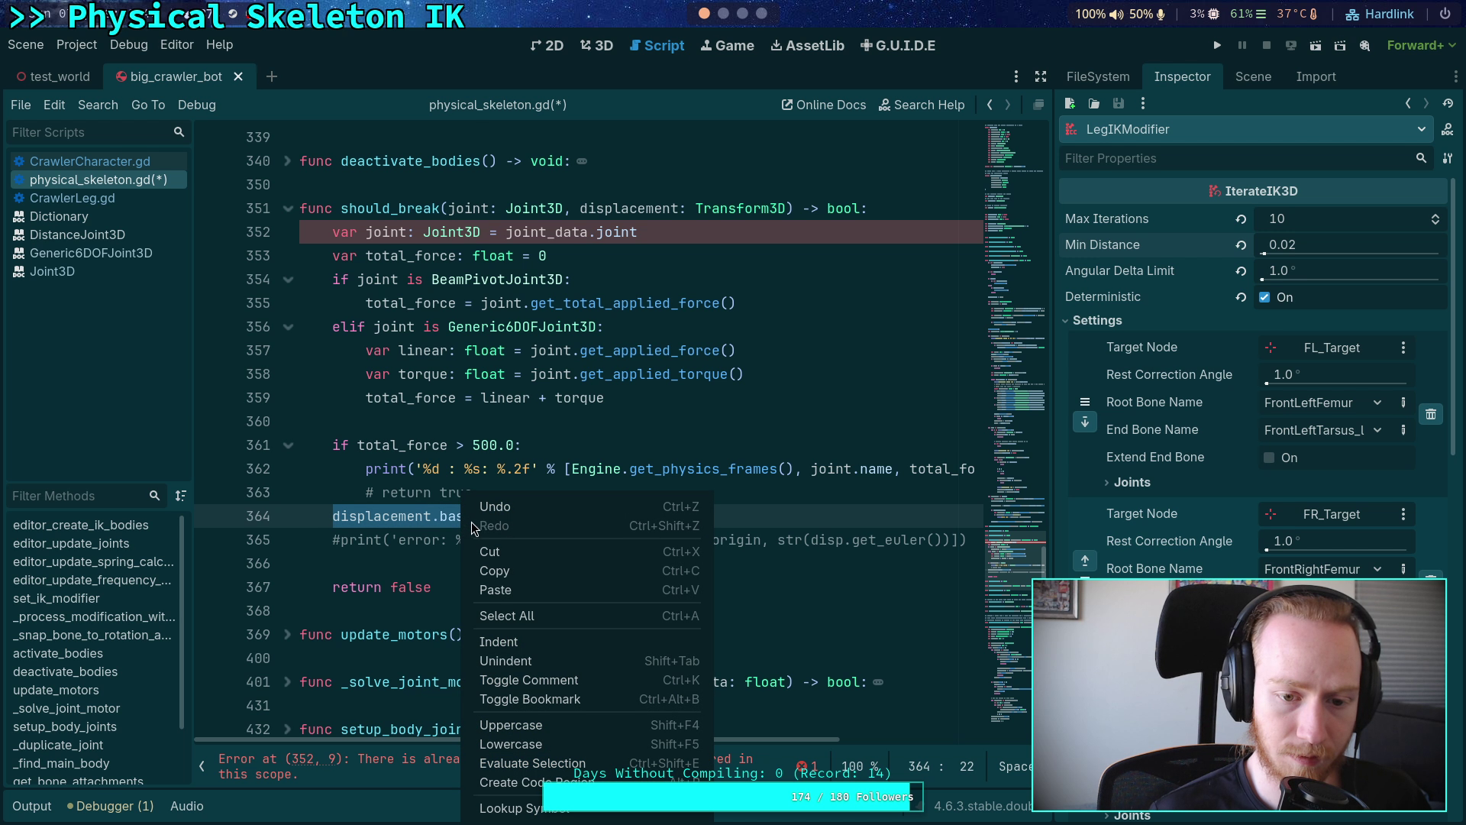
{"action": "left_click", "coordinate": [333, 517]}
{"action": "left_click_drag", "start_coordinate": [333, 517], "coordinate": [482, 512]}
{"action": "right_click", "coordinate": [482, 512]}
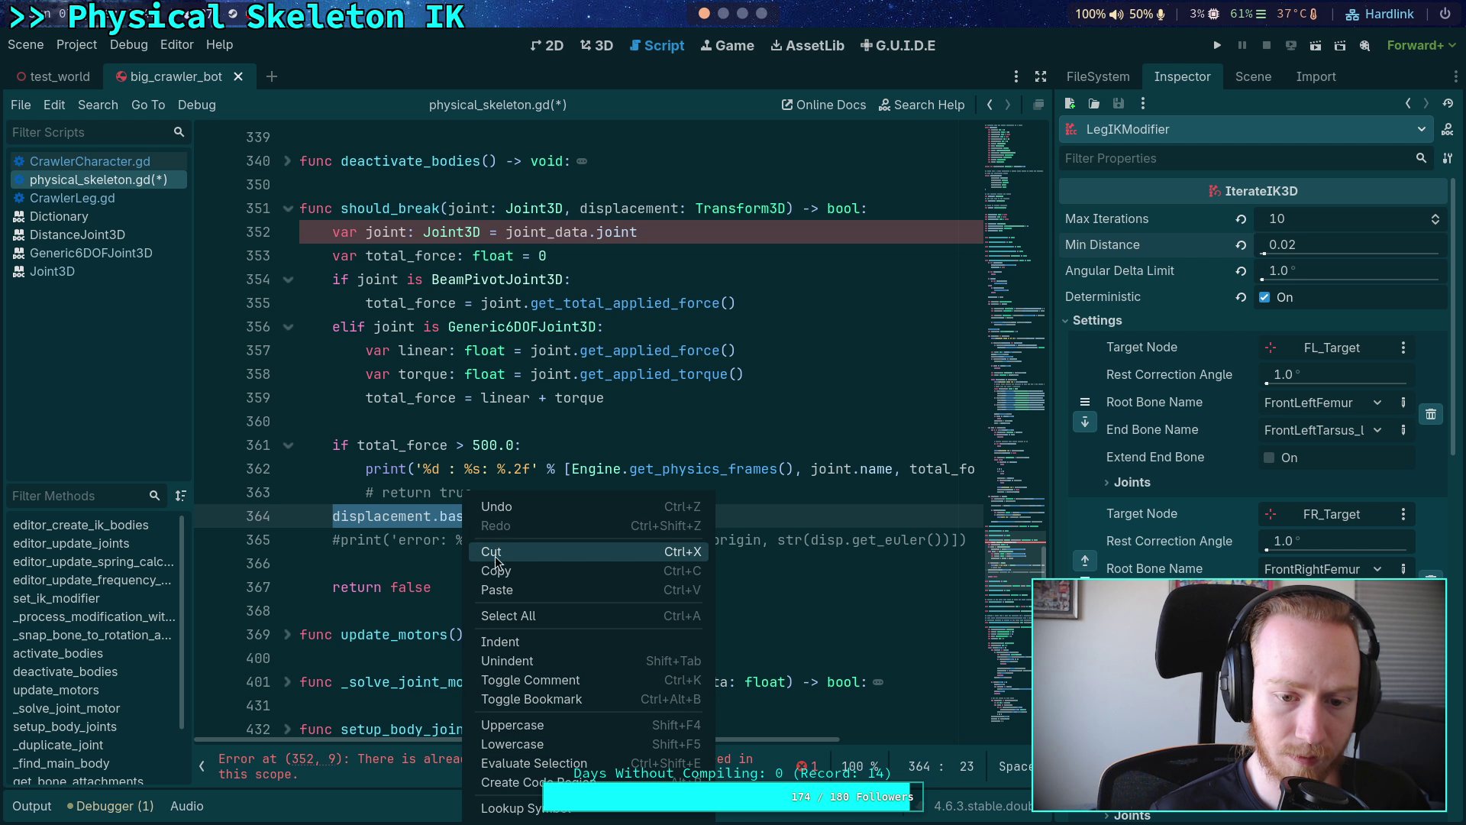
{"action": "left_click", "coordinate": [425, 569]}
{"action": "double_click", "coordinate": [831, 541]}
{"action": "key", "text": "ctrl+v"}
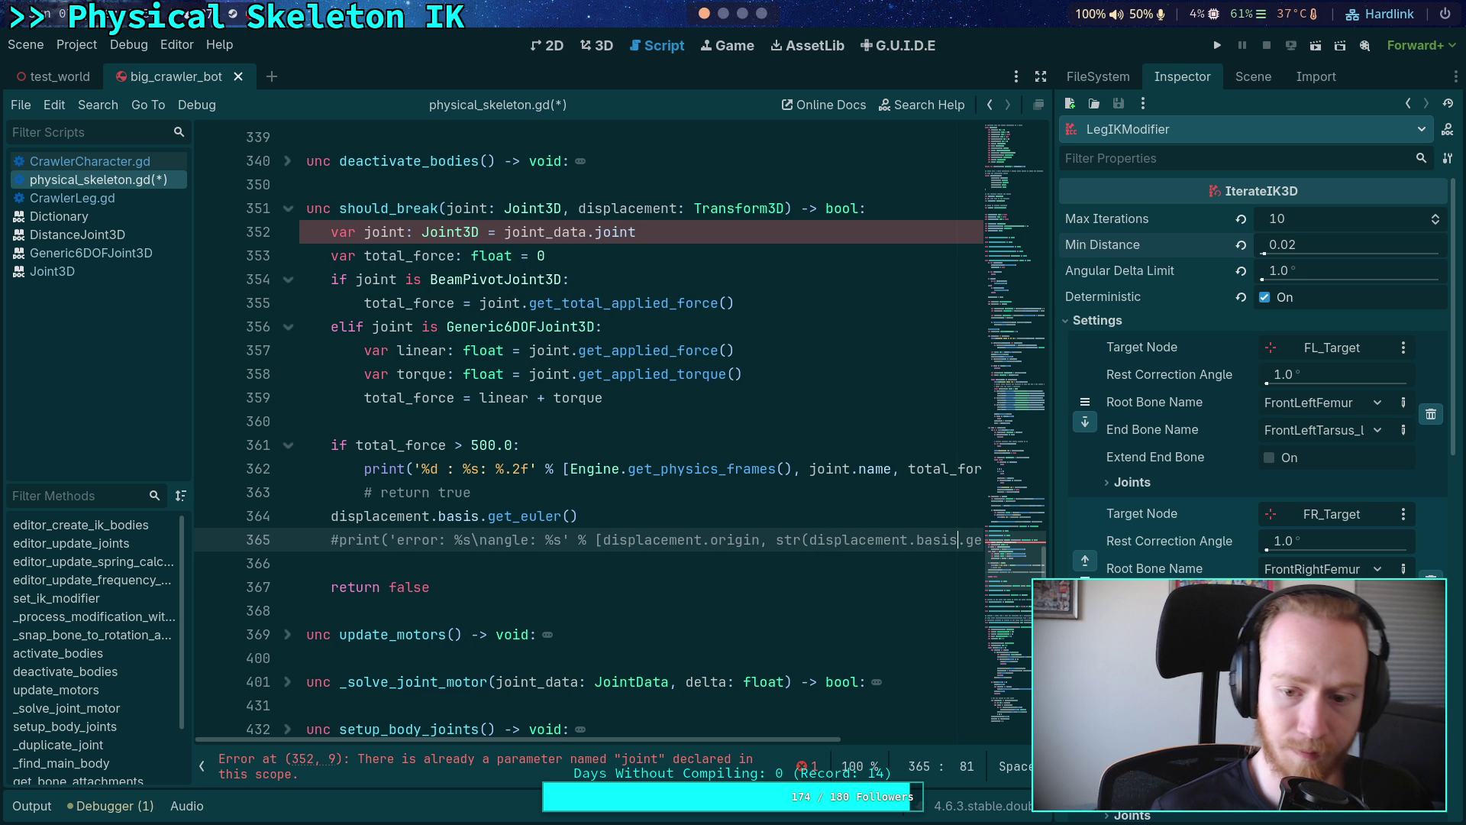
- Remove the str( wrapper and the surplus closing parenthesis from the print expression
{"action": "left_click_drag", "start_coordinate": [811, 541], "coordinate": [777, 540]}
{"action": "key", "text": "BackSpace"}
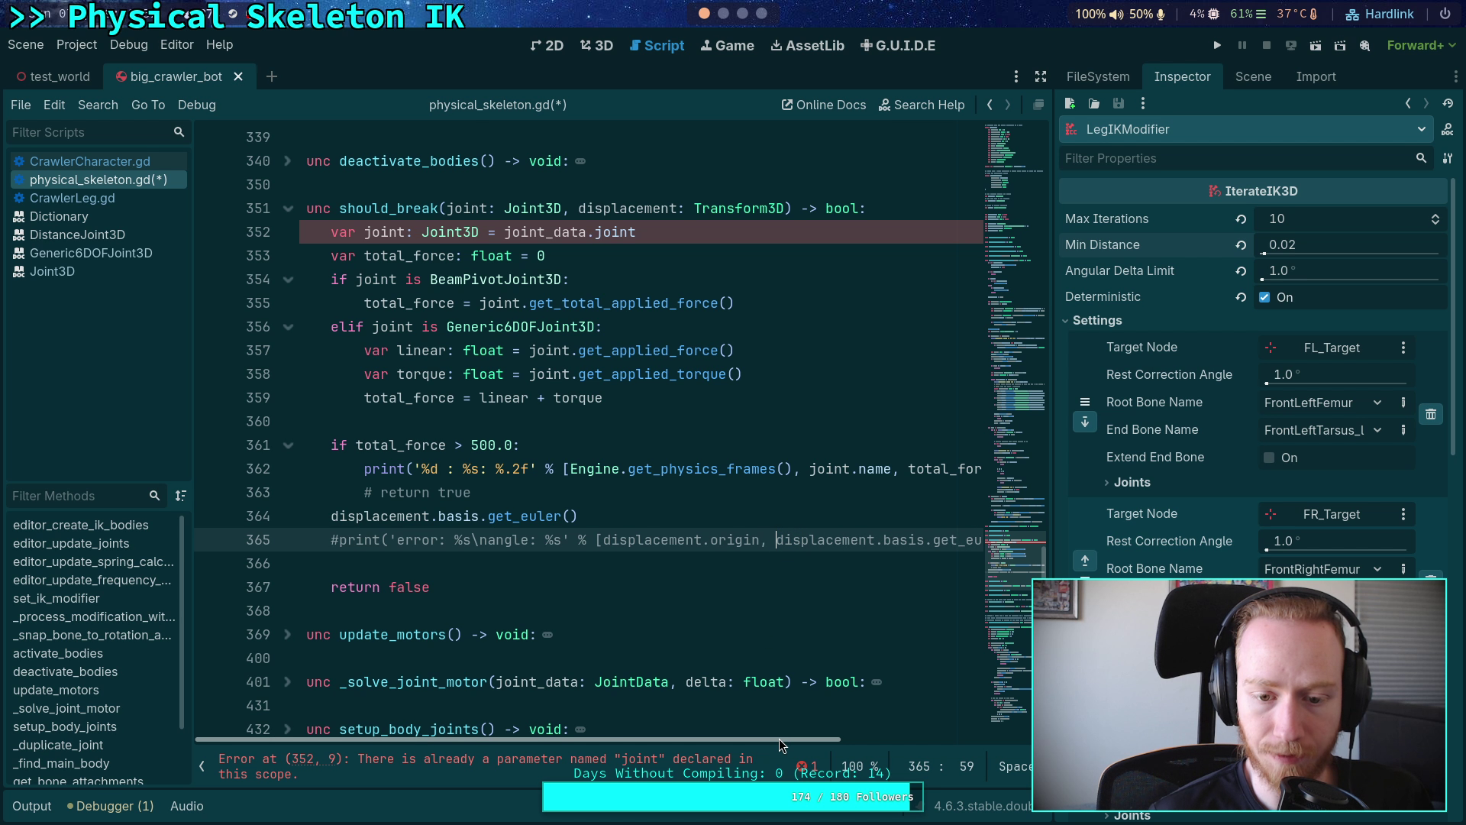
{"action": "scroll", "coordinate": [779, 739], "scroll_direction": "right", "scroll_amount": 3}
{"action": "key", "text": "End"}
{"action": "key", "text": "Left"}
{"action": "key", "text": "Left"}
{"action": "key", "text": "Delete"}
- Delete the stray get_euler line 364 and the duplicate var joint line
{"action": "left_click_drag", "start_coordinate": [831, 739], "coordinate": [622, 730]}
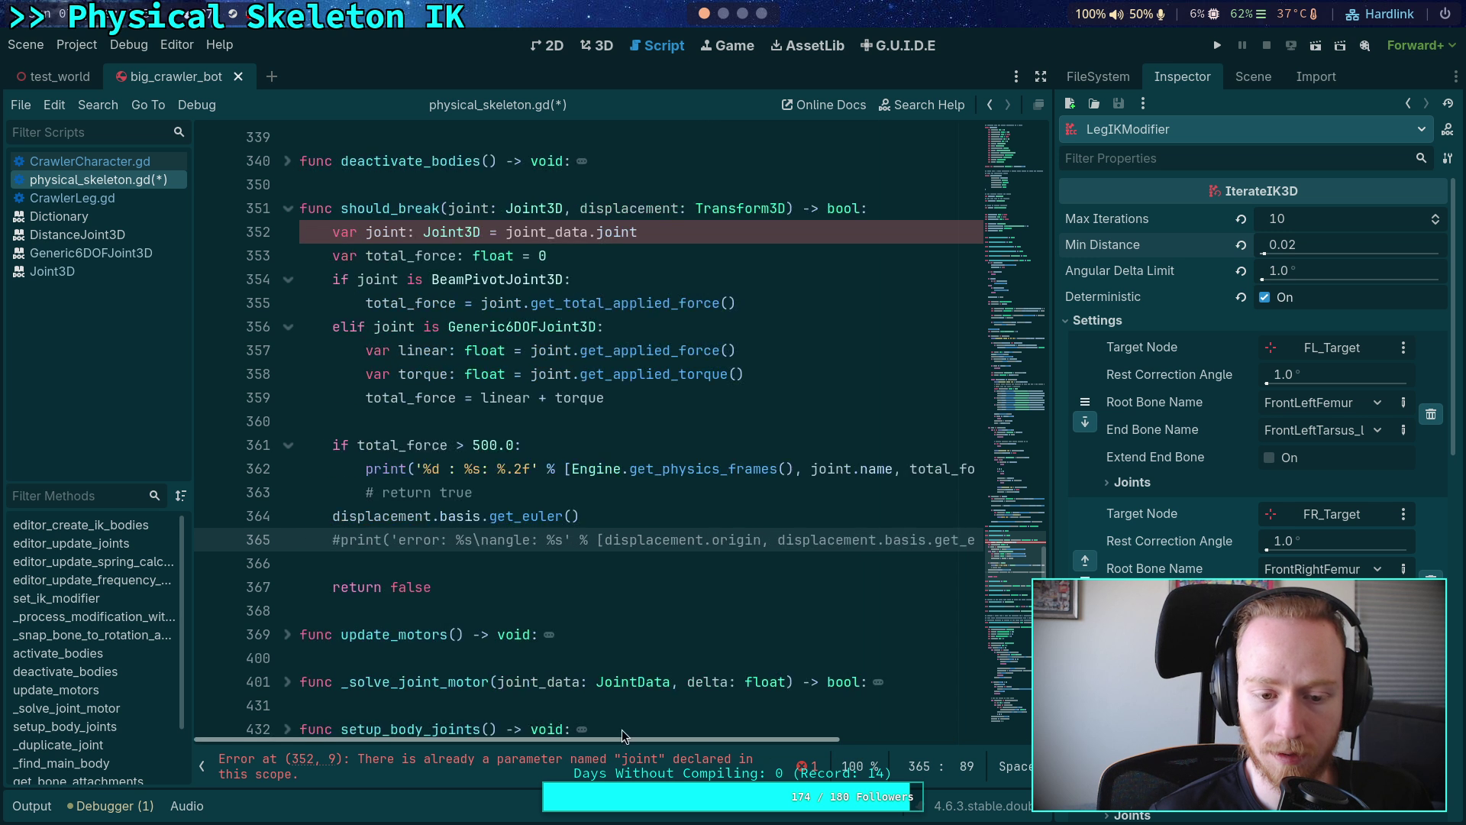
{"action": "left_click_drag", "start_coordinate": [580, 516], "coordinate": [292, 521]}
{"action": "key", "text": "BackSpace"}
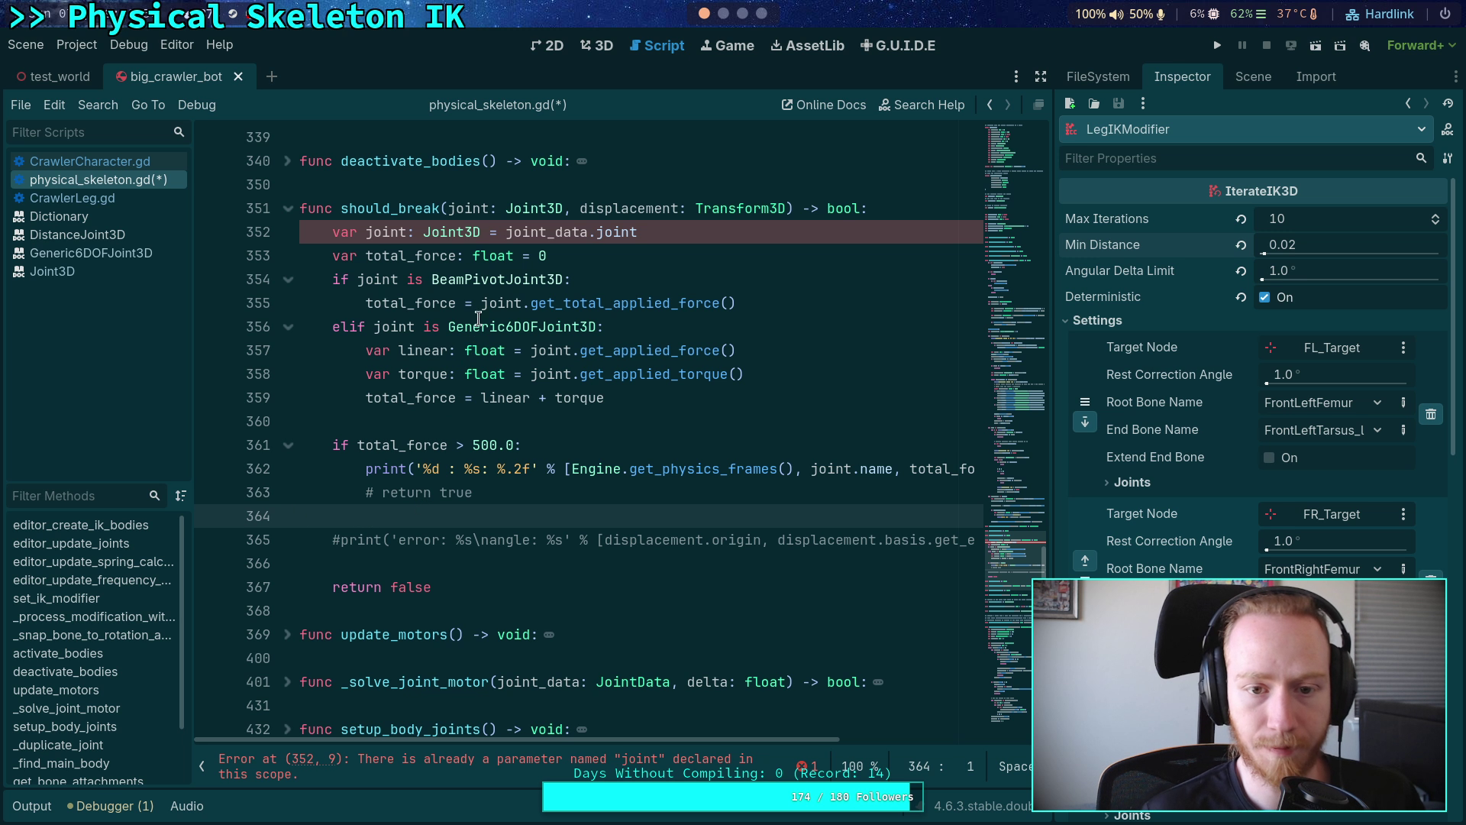
{"action": "left_click_drag", "start_coordinate": [659, 229], "coordinate": [145, 231]}
{"action": "key", "text": "BackSpace"}
{"action": "key", "text": "BackSpace"}
{"action": "left_click", "coordinate": [516, 390]}
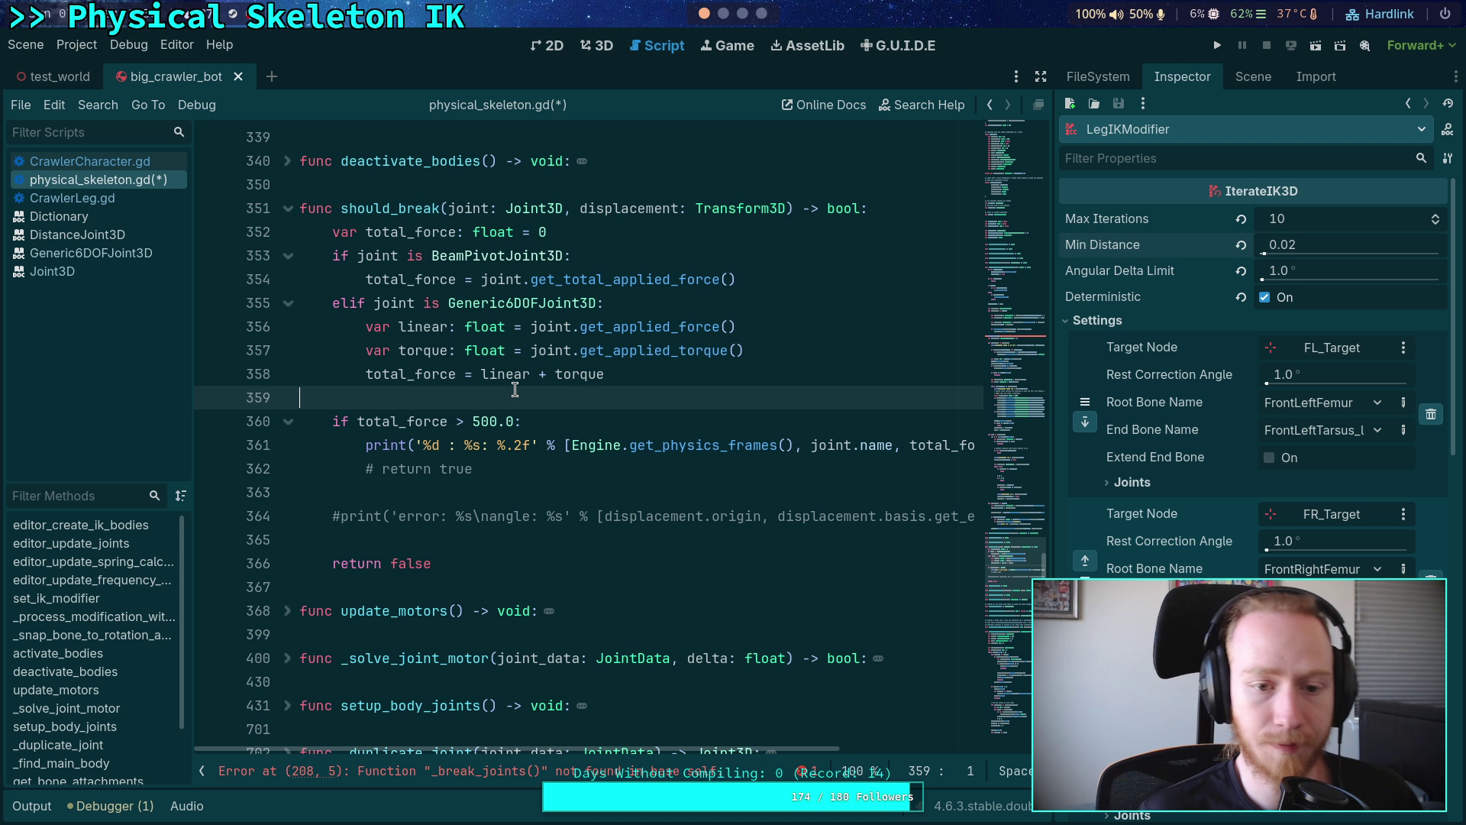
- Save physical_skeleton.gd with the tidied should_break, then scroll back toward the process loop
{"action": "key", "text": "ctrl+s"}
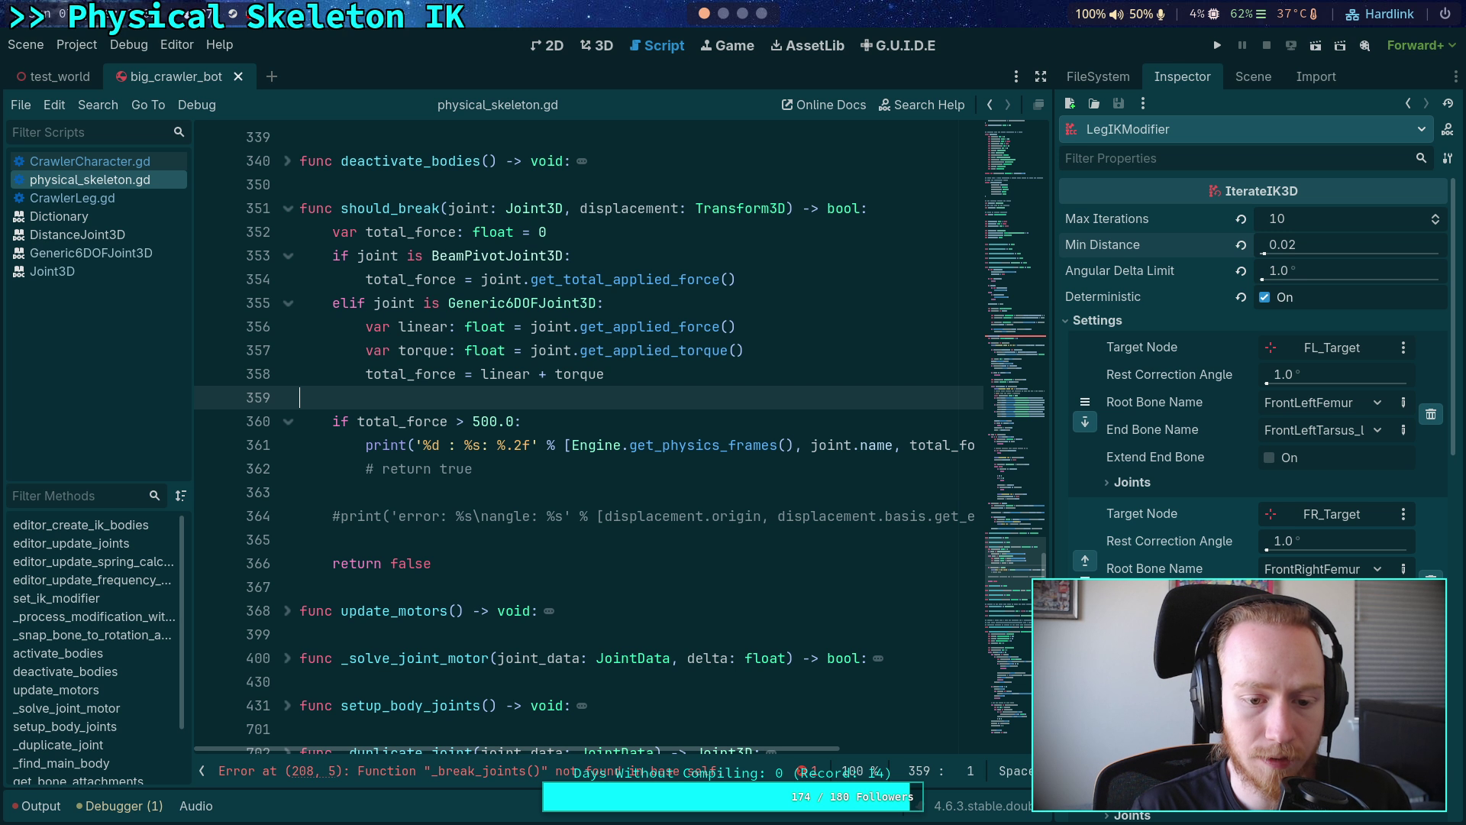
{"action": "left_click", "coordinate": [744, 381]}
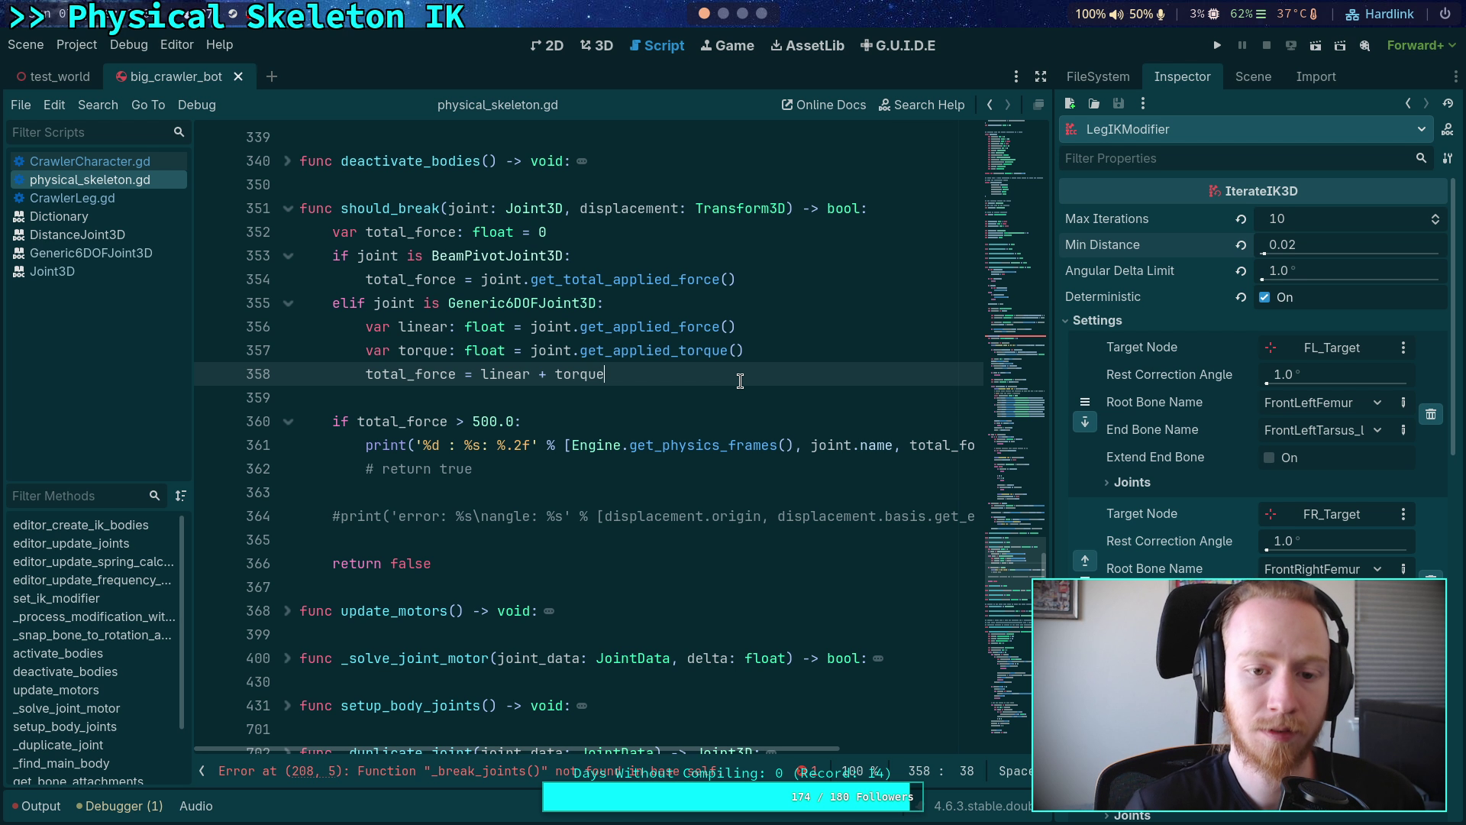
{"action": "left_click", "coordinate": [554, 491]}
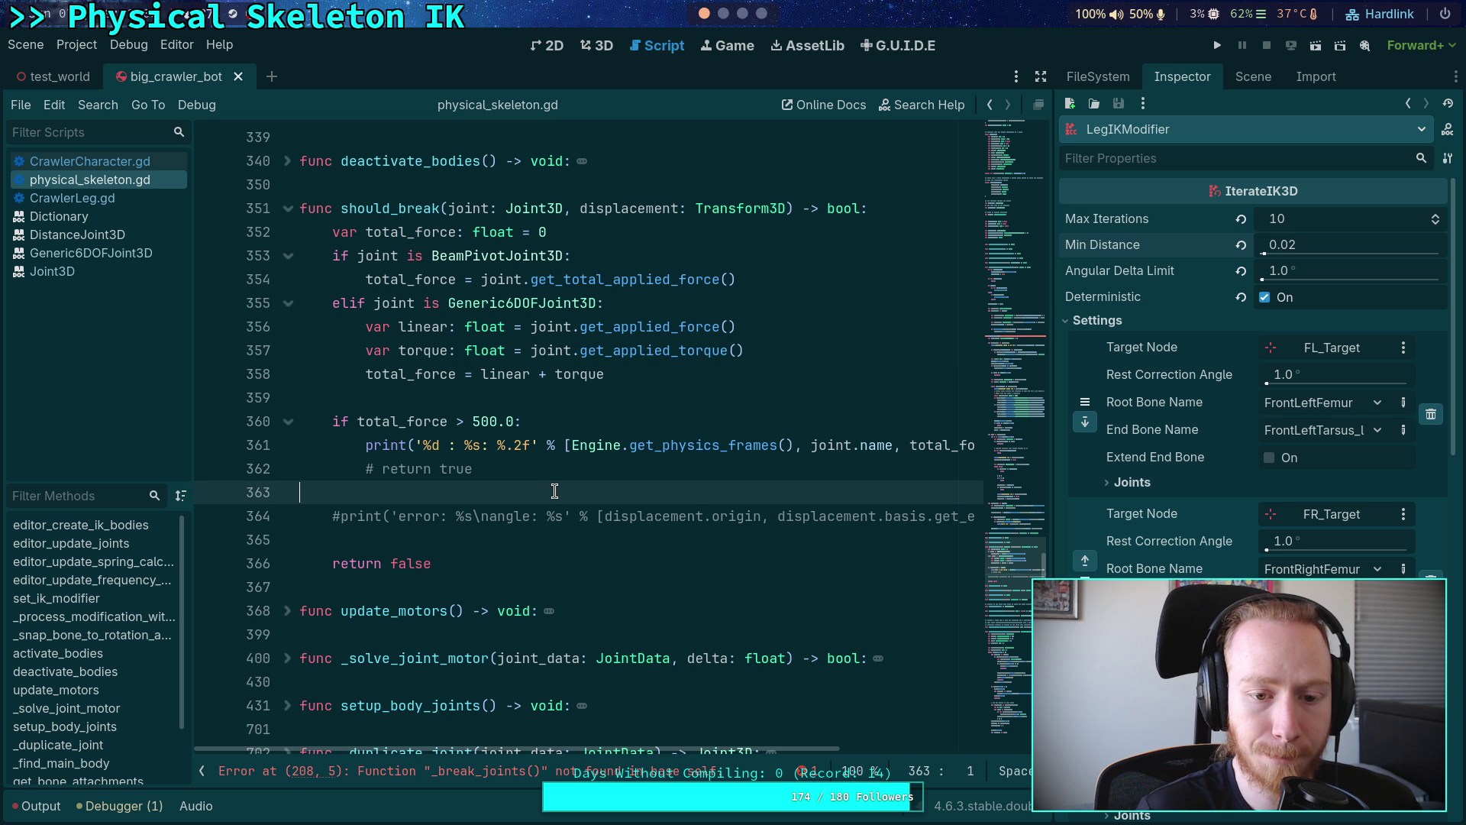
{"action": "scroll", "coordinate": [565, 489], "scroll_direction": "up", "scroll_amount": 15}
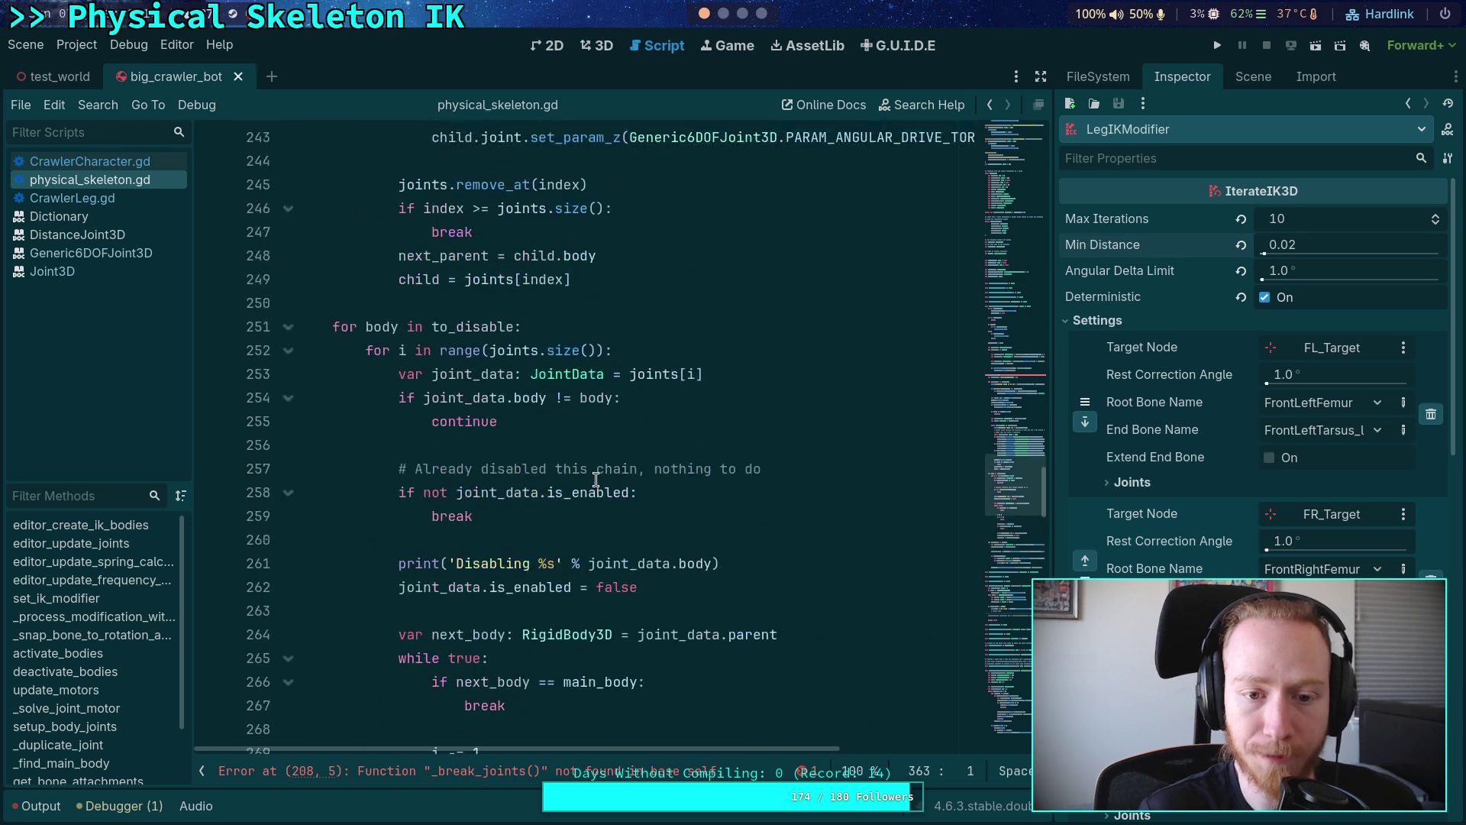
- Pass to_remove as the argument of the _break_joints call on line 208
{"action": "scroll", "coordinate": [596, 479], "scroll_direction": "up", "scroll_amount": 8}
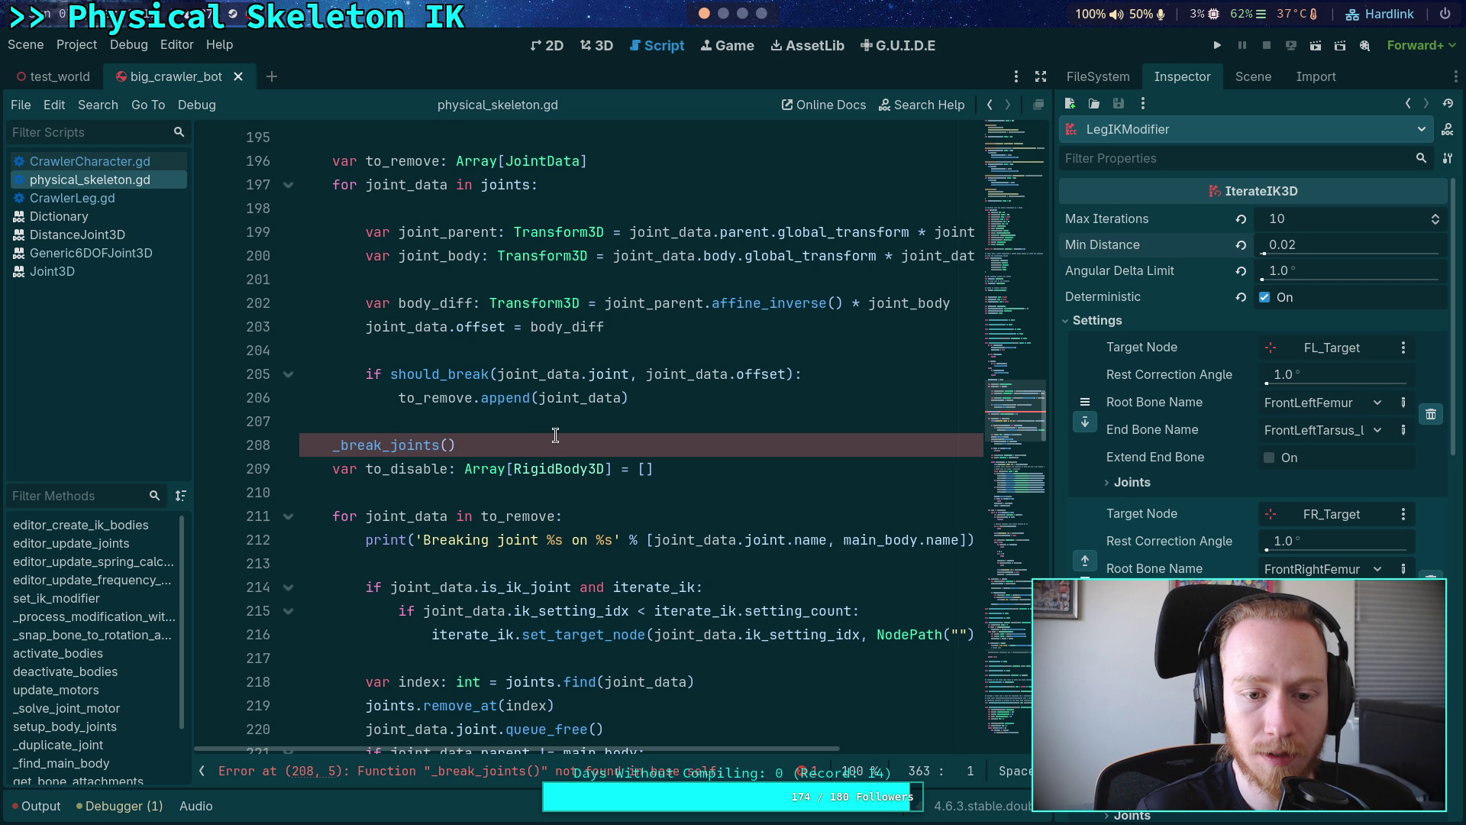
{"action": "scroll", "coordinate": [555, 435], "scroll_direction": "up", "scroll_amount": 1}
{"action": "left_click", "coordinate": [447, 587]}
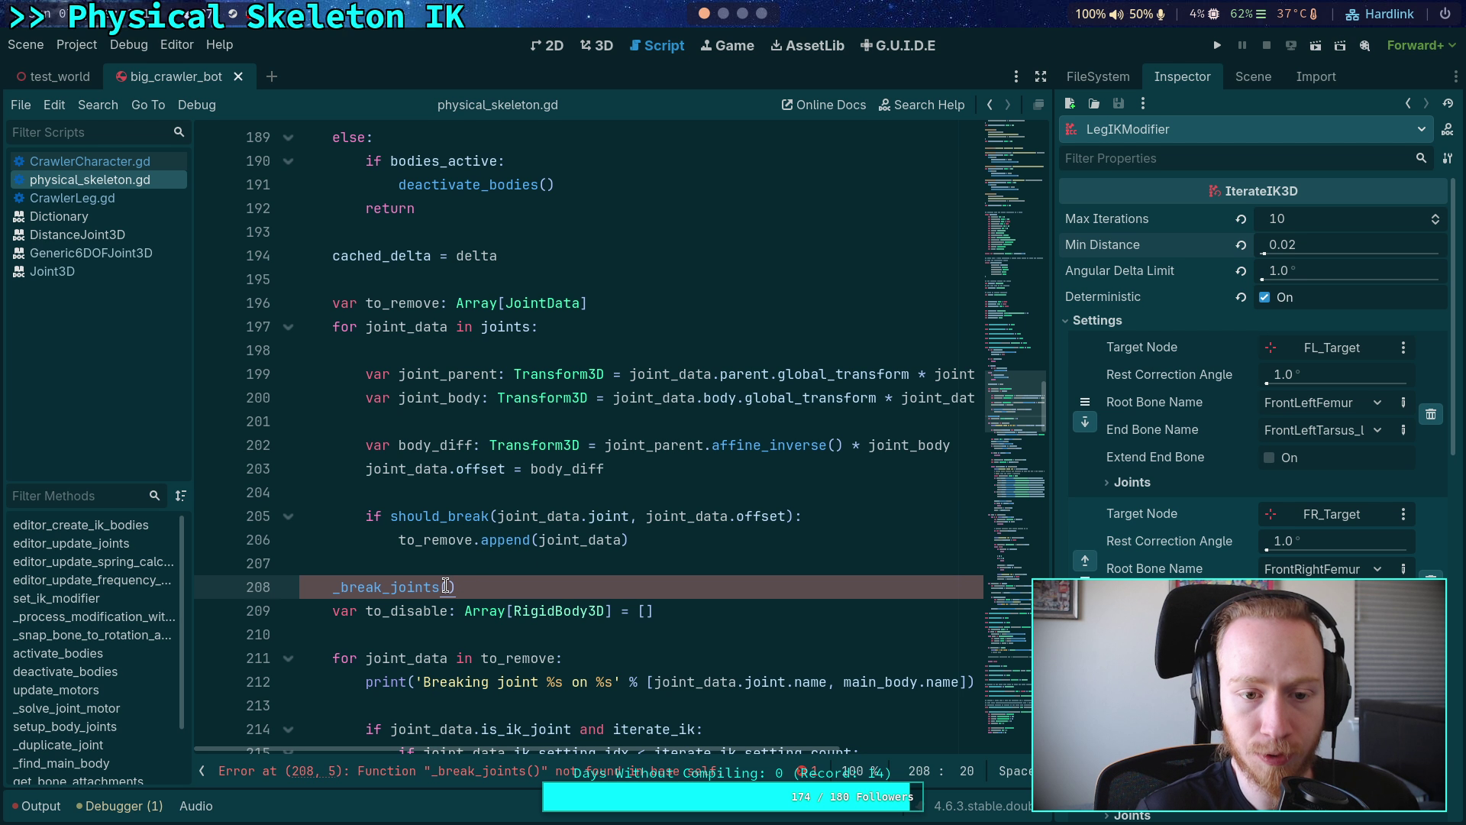
{"action": "key", "text": "Left"}
{"action": "type", "text": "to"}
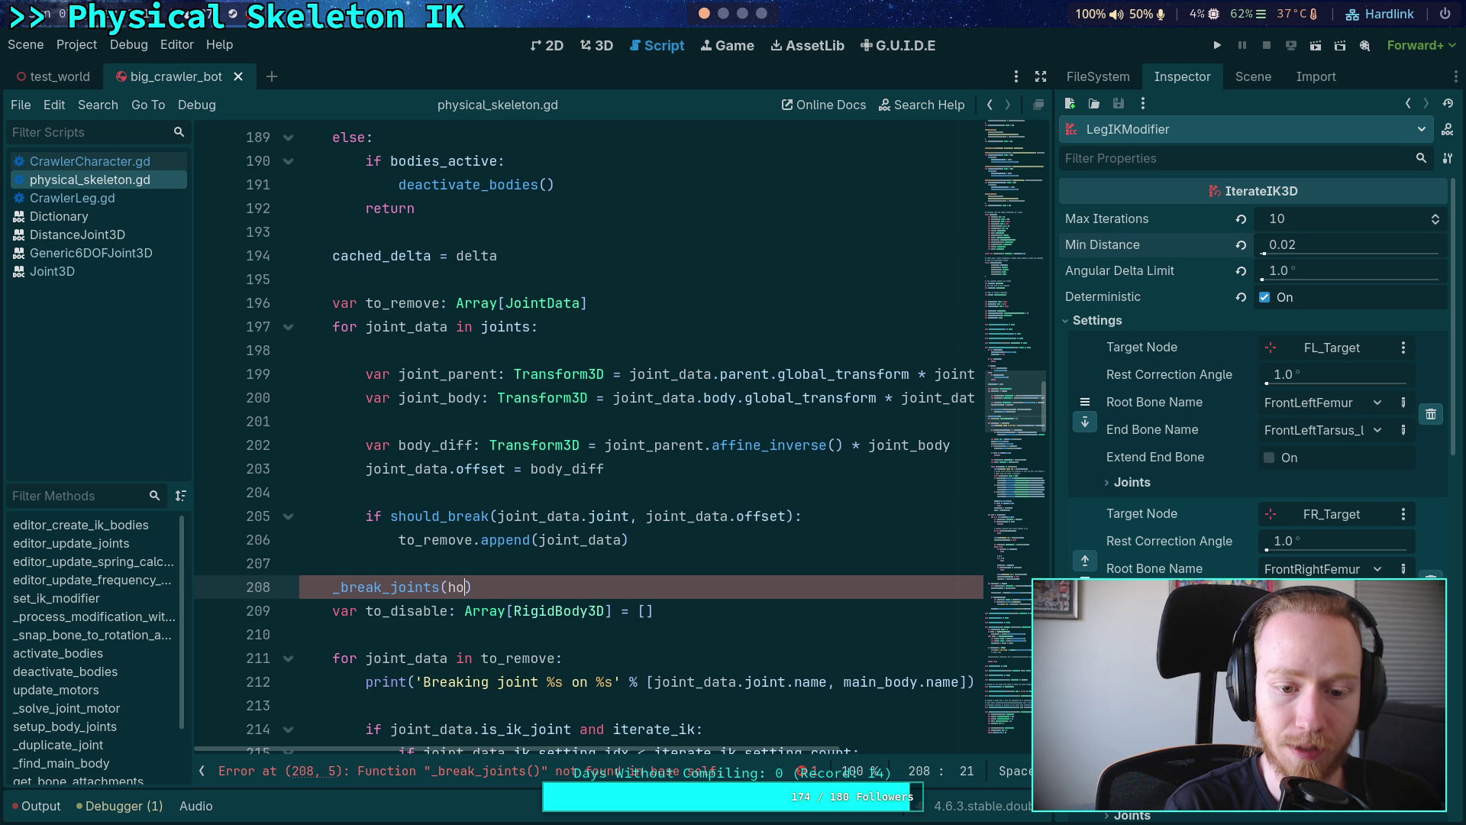
{"action": "type", "text": "e"}
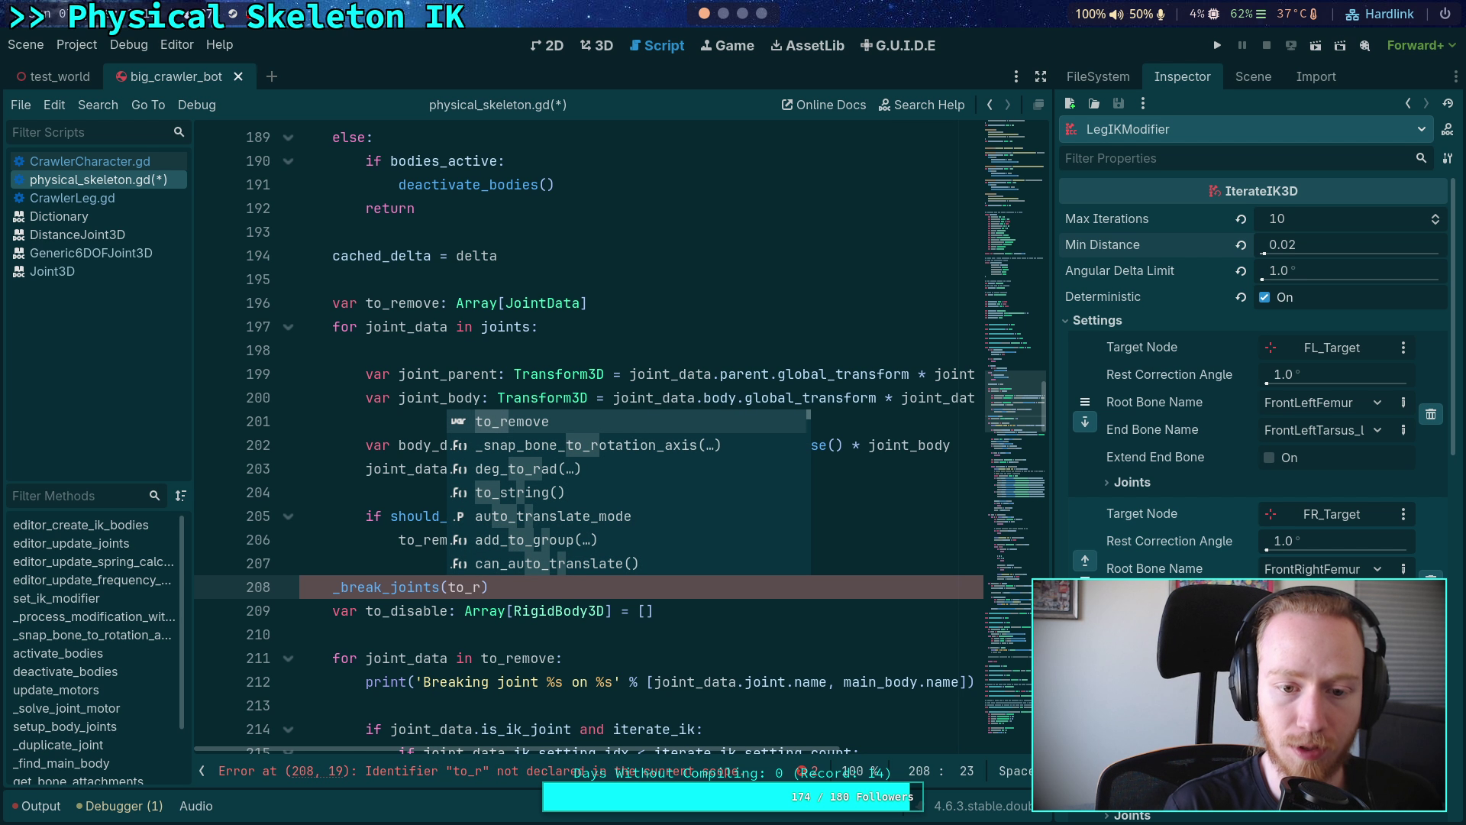
{"action": "key", "text": "Return"}
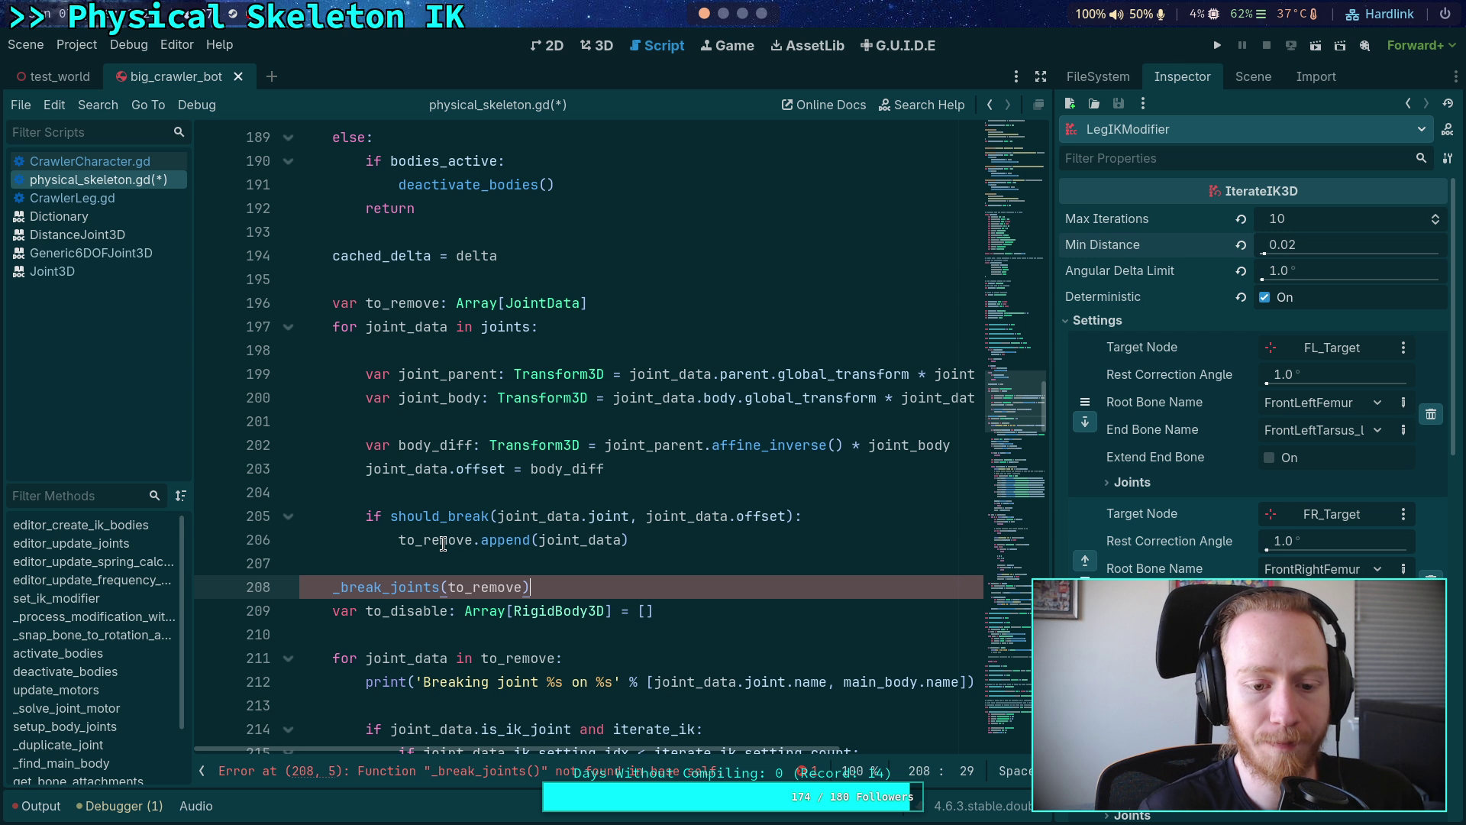
{"action": "key", "text": "Return"}
- Fold and delete the old to_remove joint-breaking and to_disable body-disabling loops
{"action": "scroll", "coordinate": [443, 544], "scroll_direction": "down", "scroll_amount": 4}
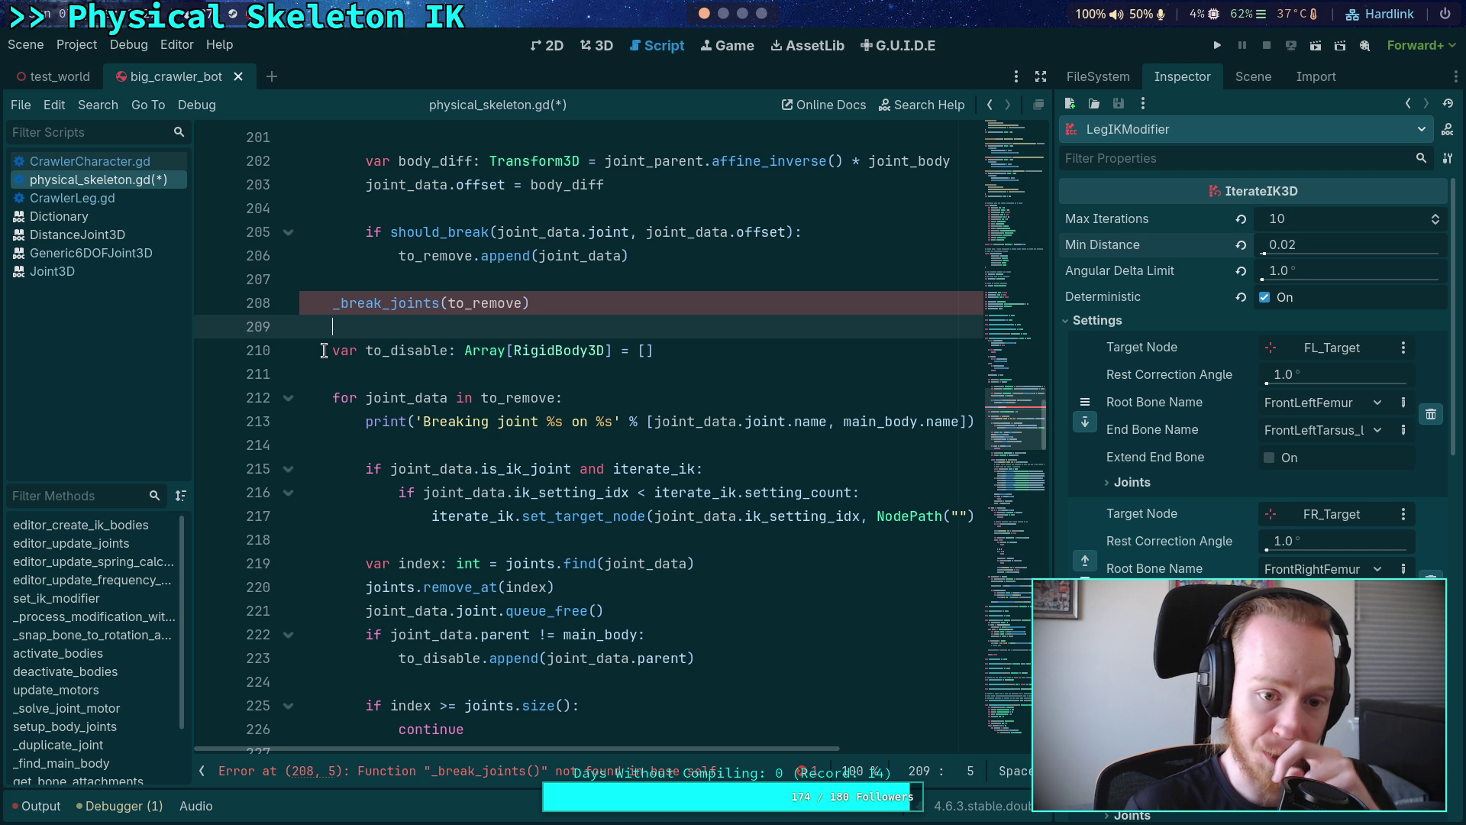
{"action": "left_click", "coordinate": [288, 398]}
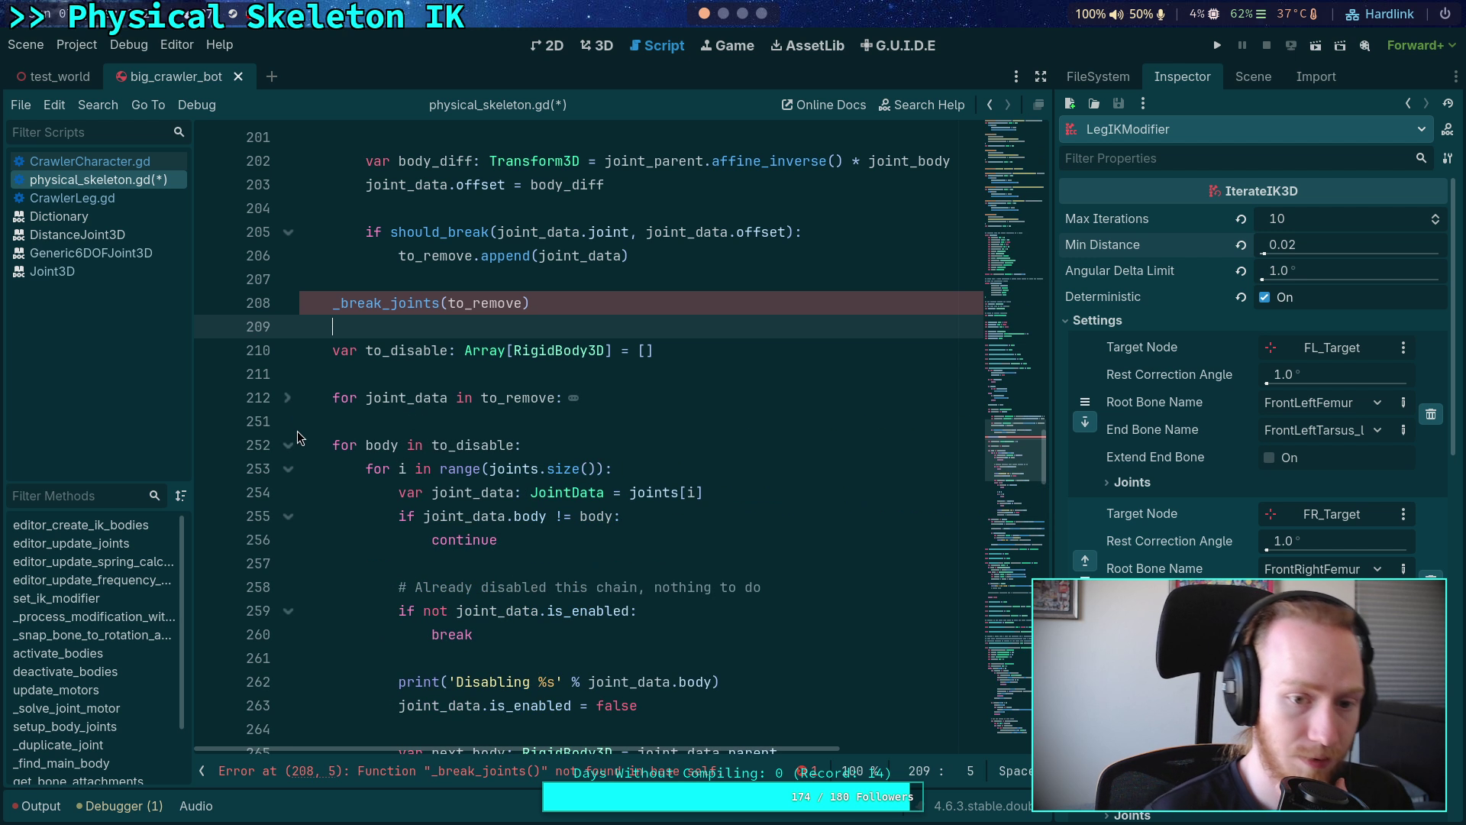
{"action": "left_click", "coordinate": [288, 445]}
{"action": "scroll", "coordinate": [321, 492], "scroll_direction": "up", "scroll_amount": 1}
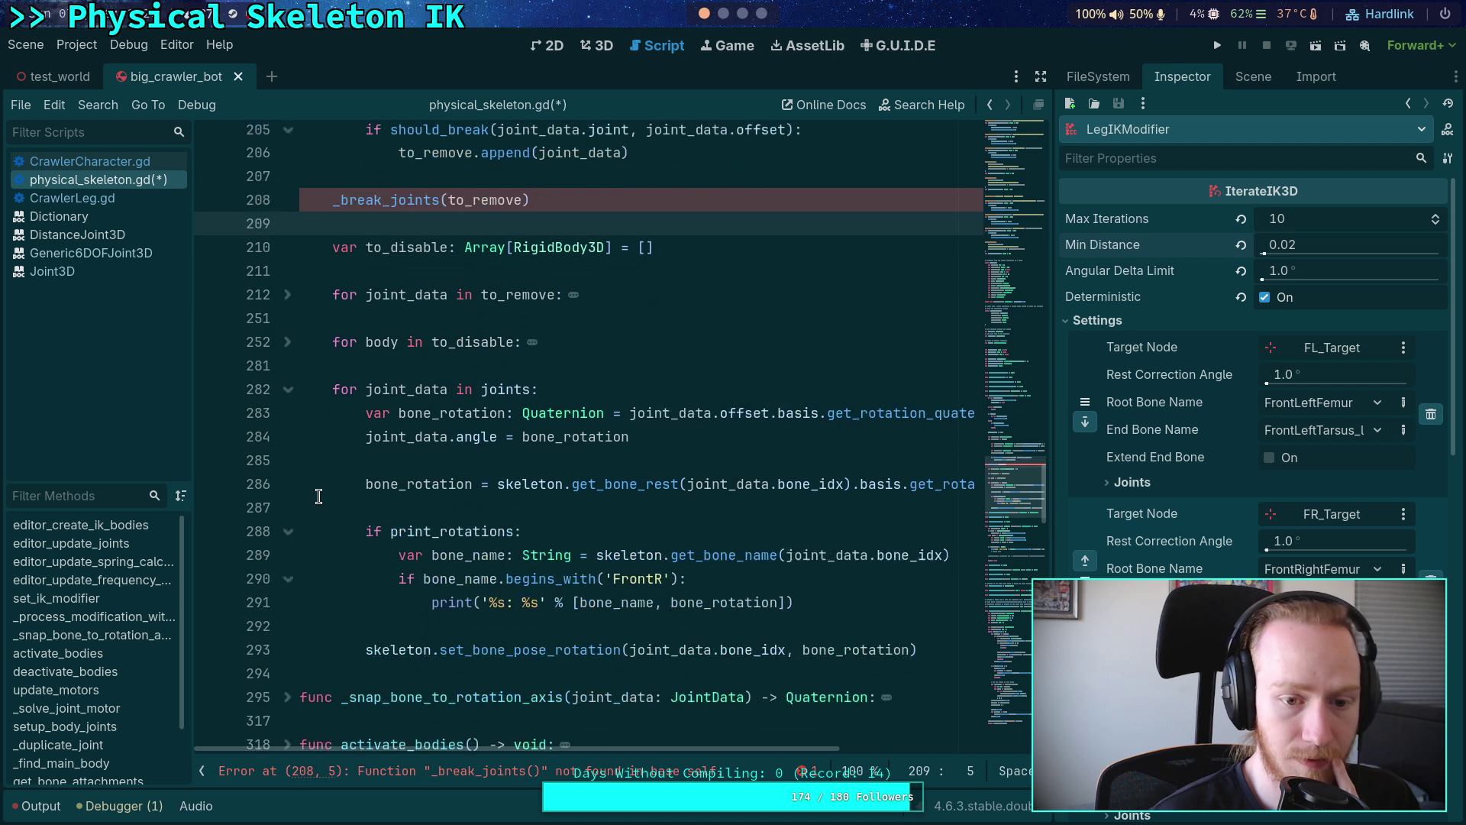
{"action": "left_click_drag", "start_coordinate": [334, 423], "coordinate": [344, 540]}
{"action": "key", "text": "BackSpace"}
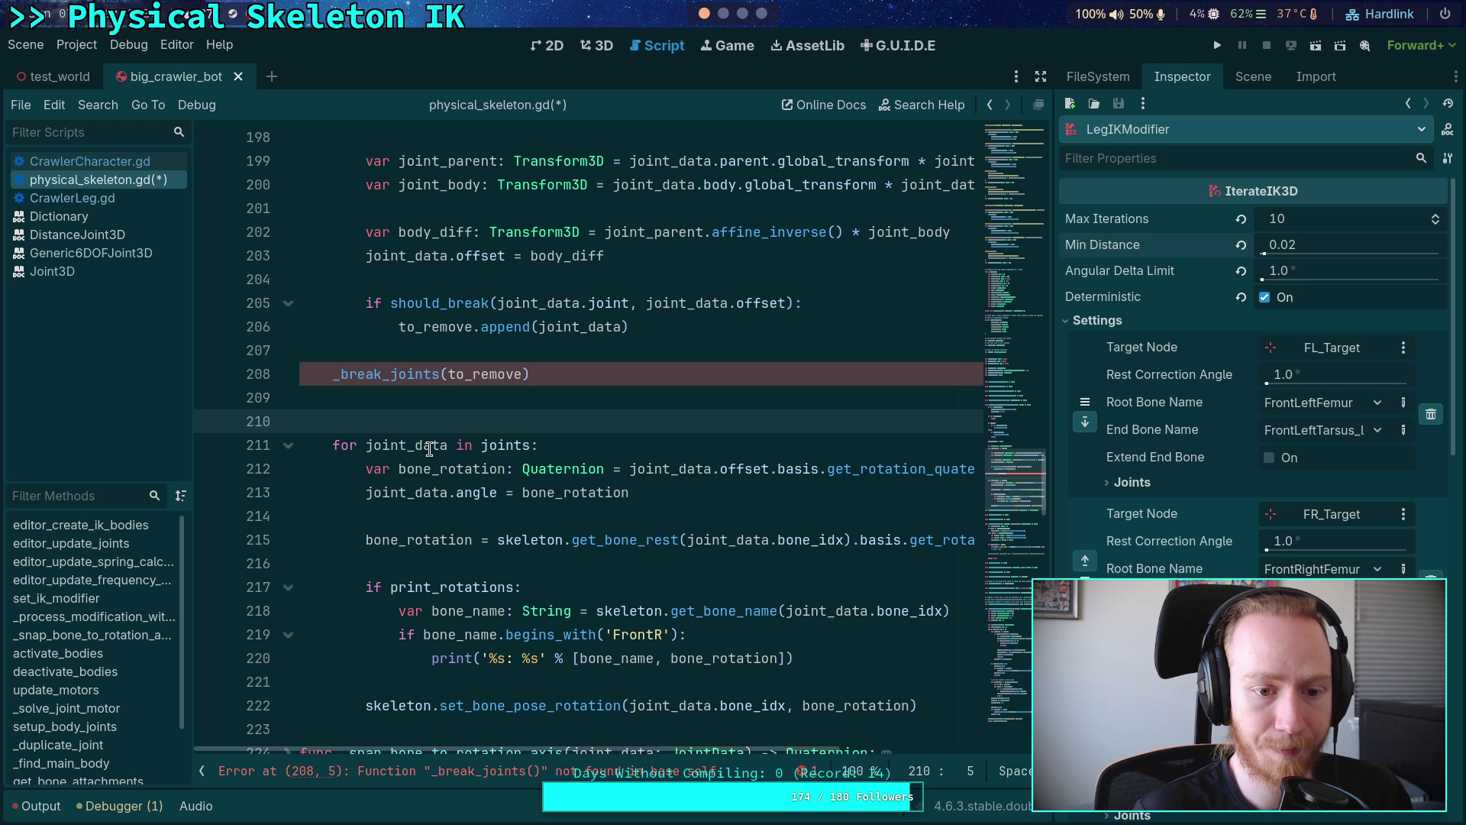
{"action": "key", "text": "BackSpace"}
{"action": "key", "text": "BackSpace"}
{"action": "scroll", "coordinate": [1014, 367], "scroll_direction": "down", "scroll_amount": 10}
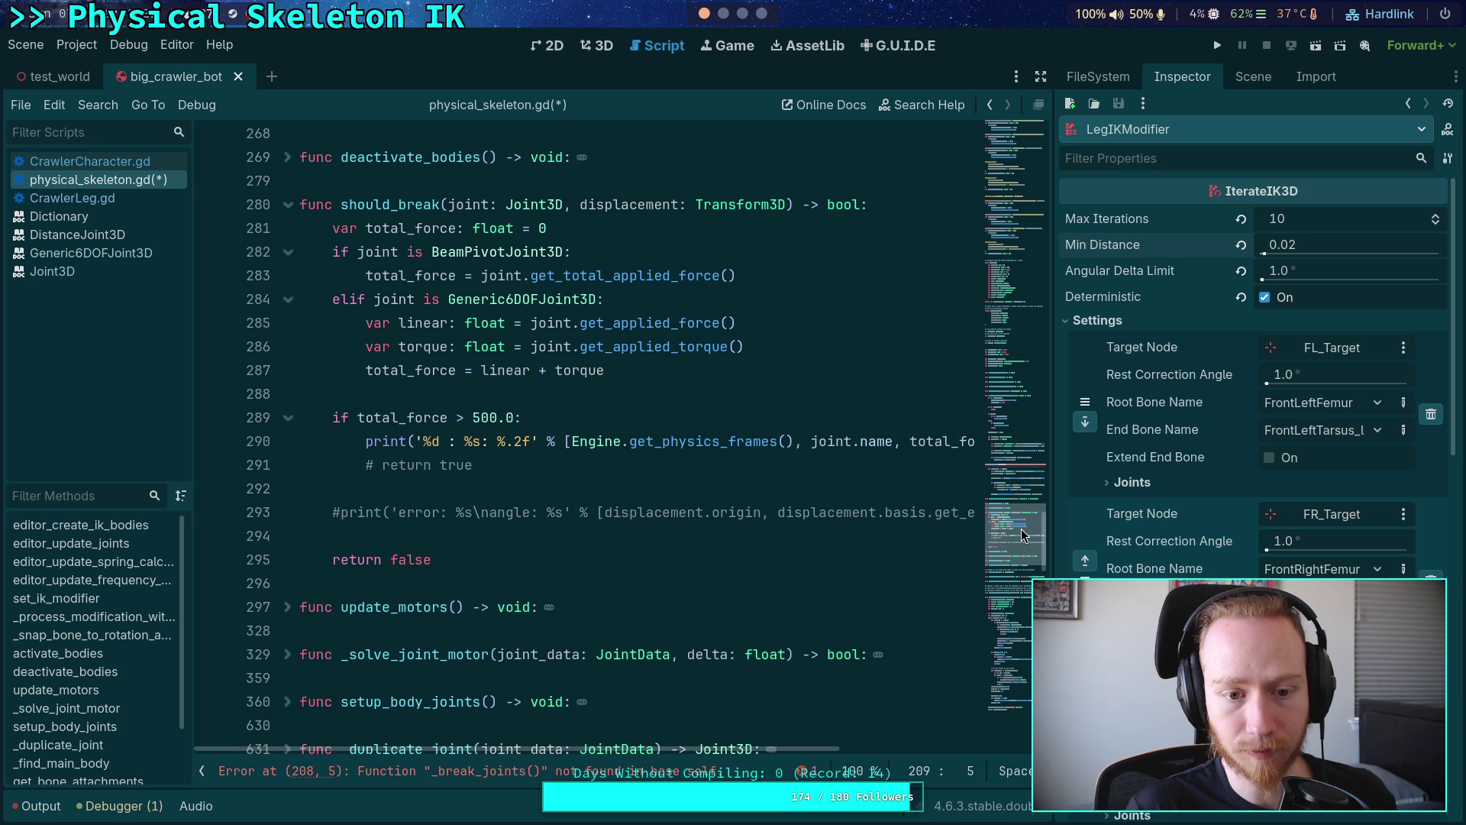
{"action": "left_click", "coordinate": [474, 600]}
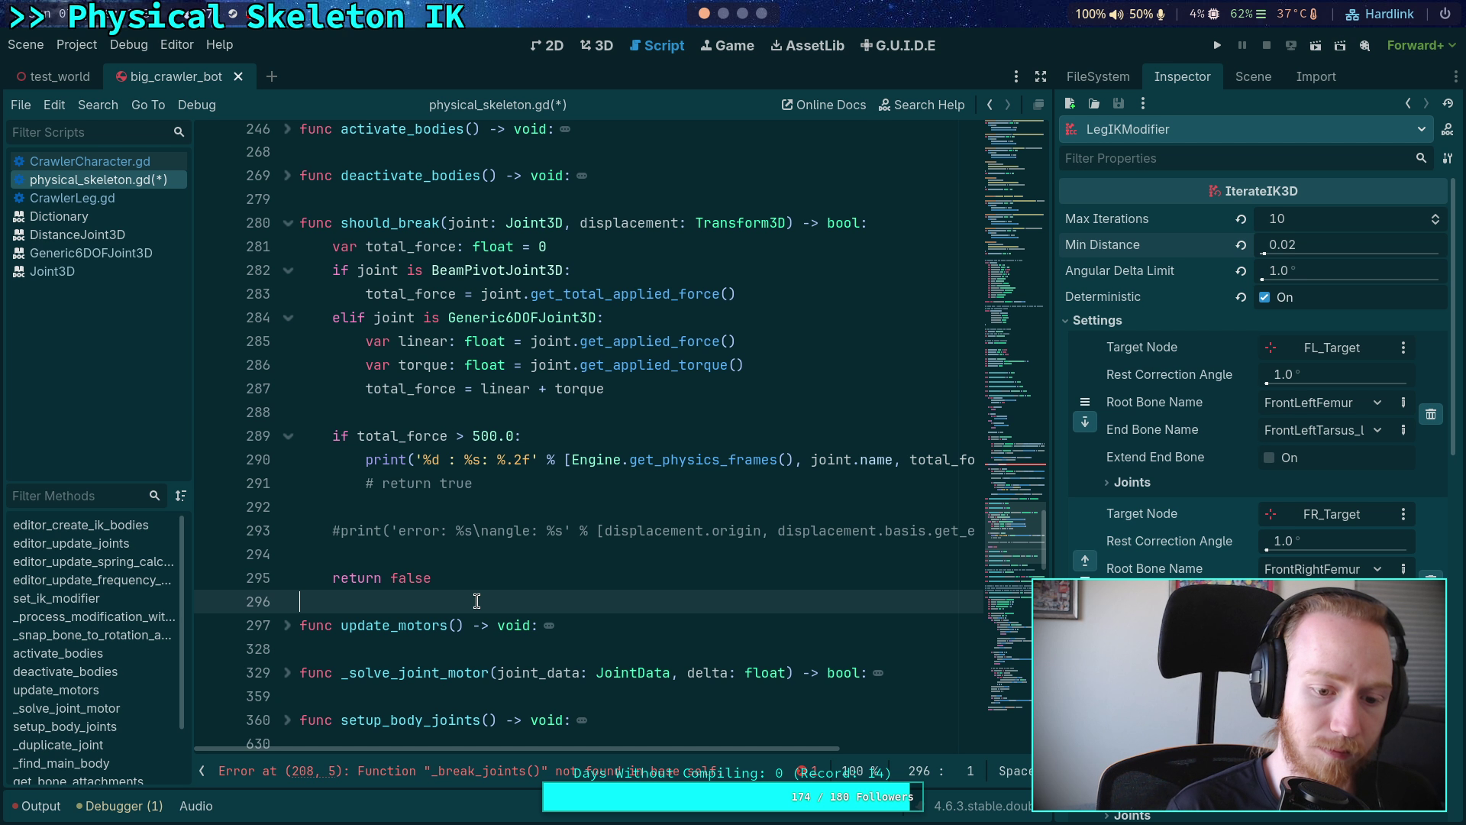
- Declare func _break_joints(to_break: Array[JointData]) -> void: below should_break
{"action": "scroll", "coordinate": [419, 474], "scroll_direction": "down", "scroll_amount": 4}
{"action": "scroll", "coordinate": [420, 424], "scroll_direction": "up", "scroll_amount": 4}
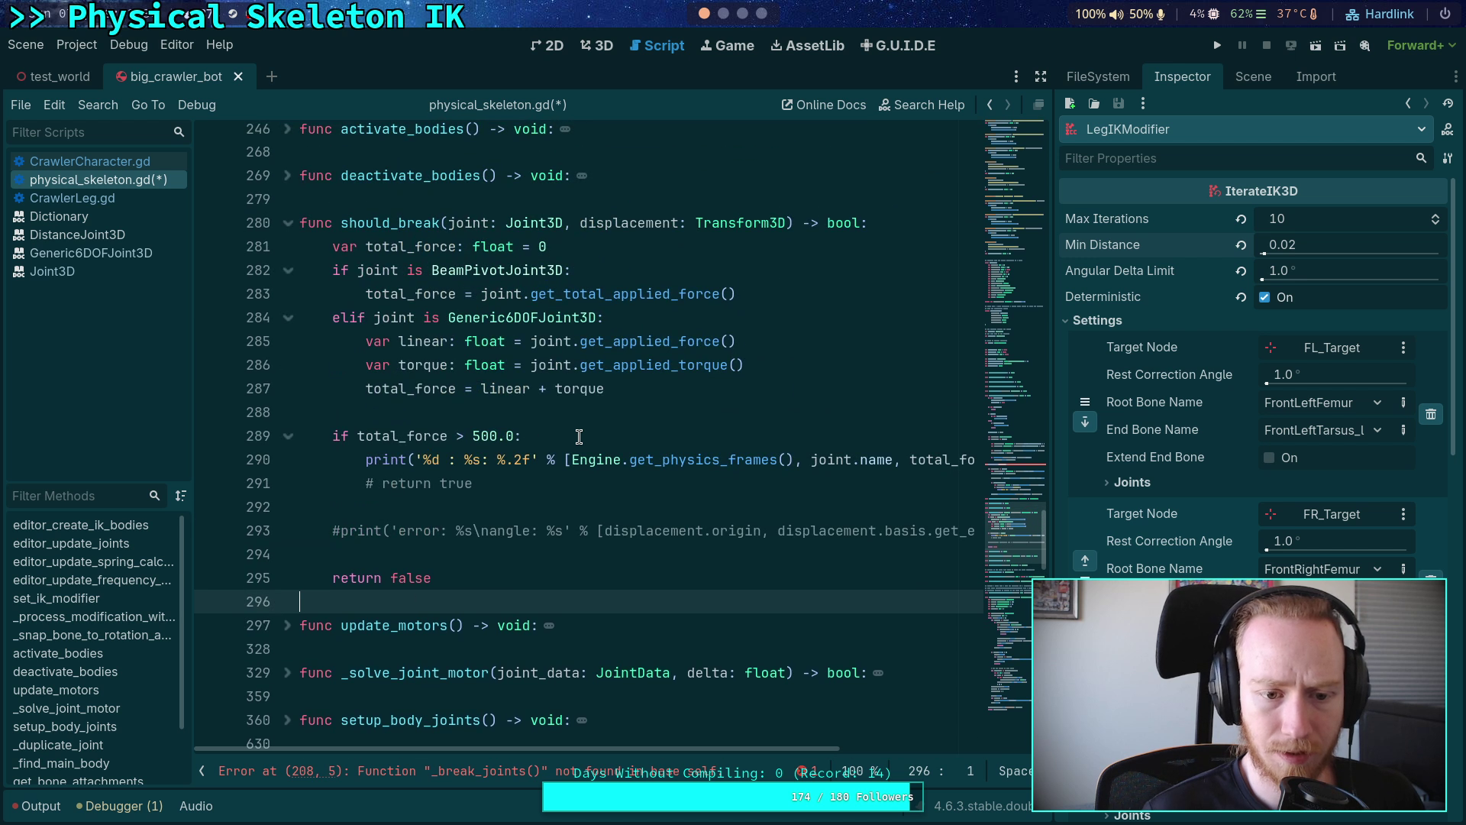
{"action": "key", "text": "Return"}
{"action": "key", "text": "Return"}
{"action": "key", "text": "Up"}
{"action": "type", "text": "fuc"}
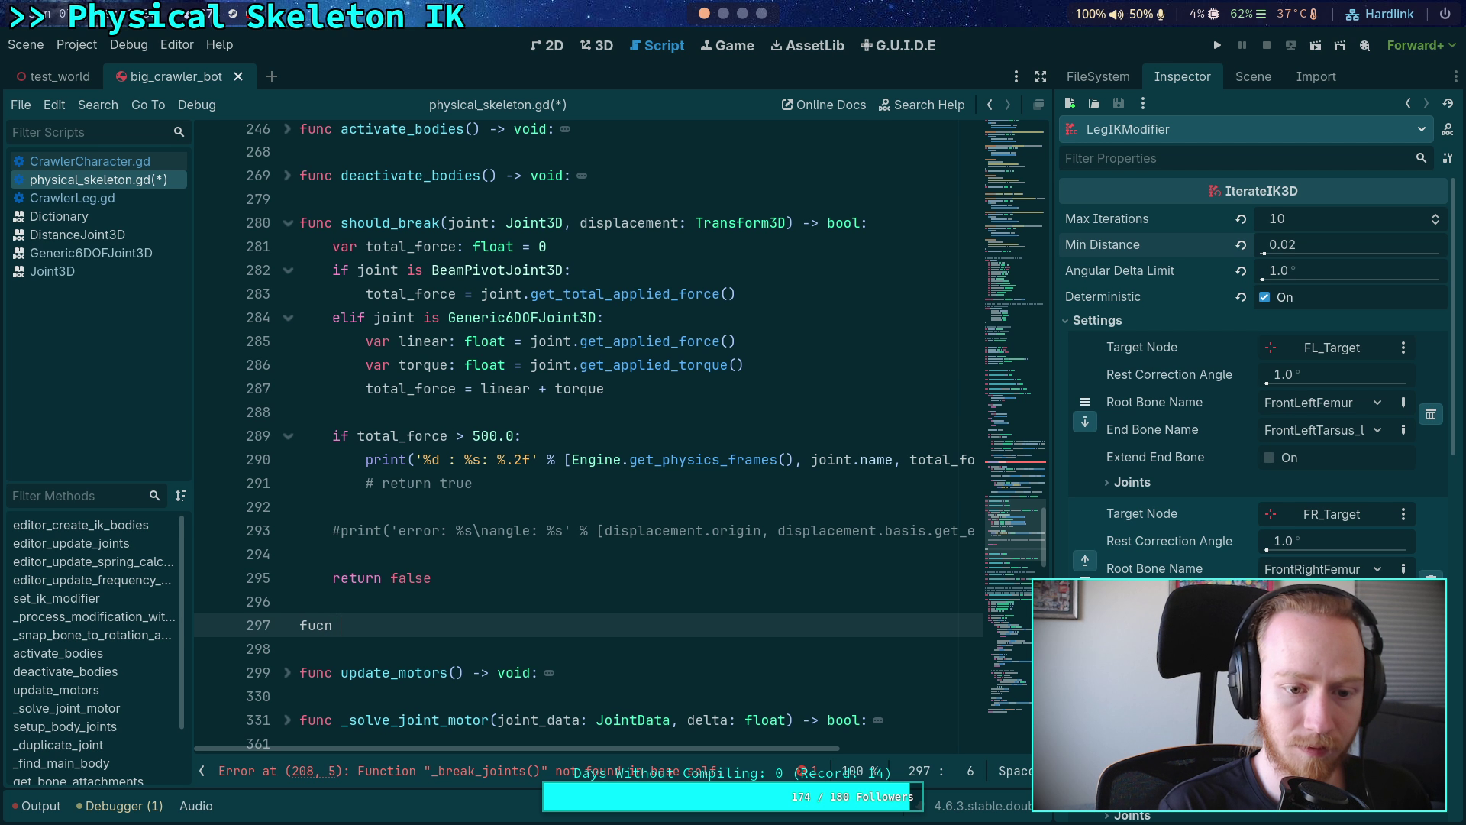
{"action": "type", "text": "nc "}
{"action": "type", "text": "eak_joints("}
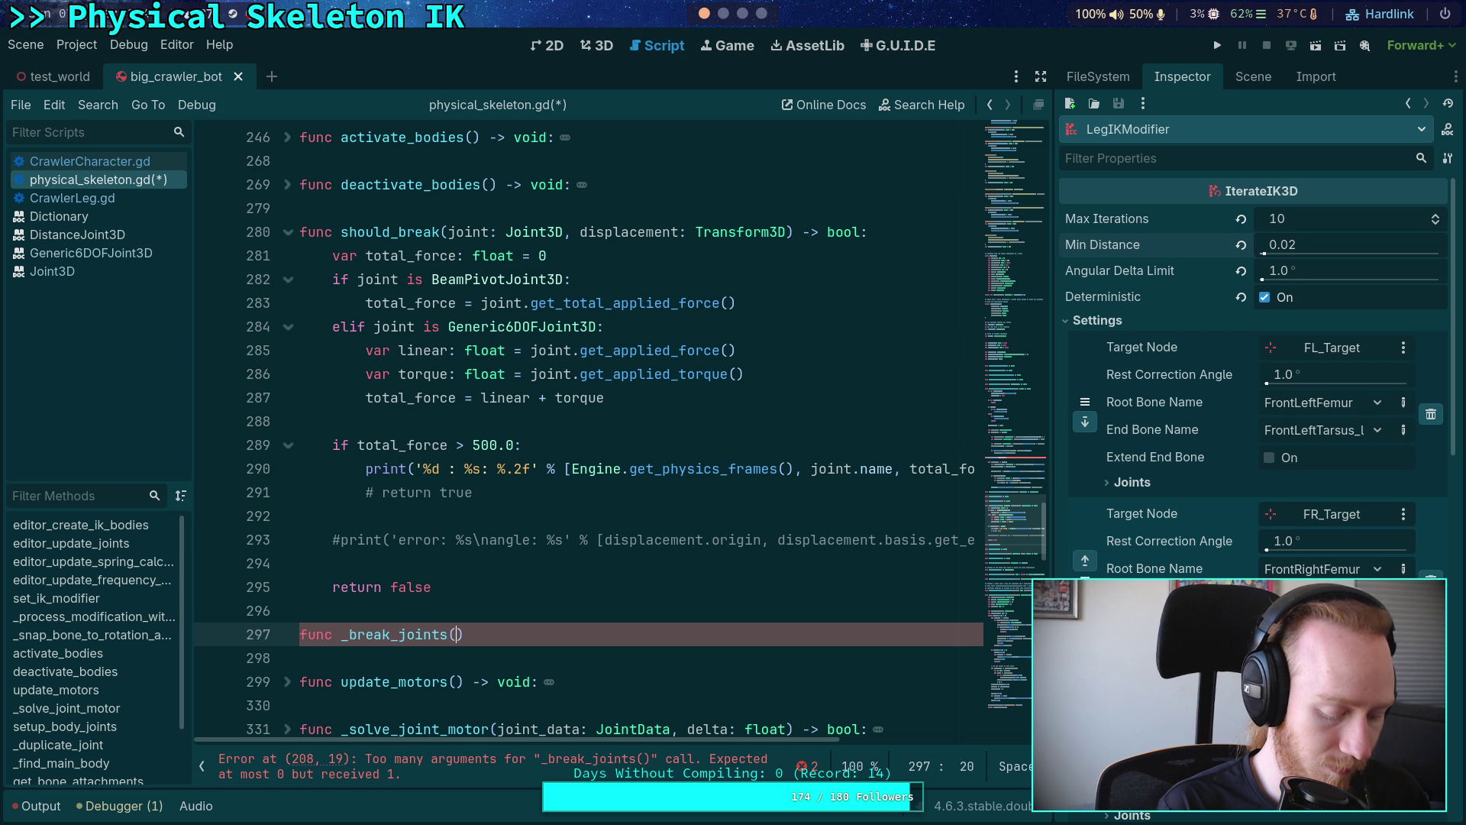
{"action": "type", "text": "joints"}
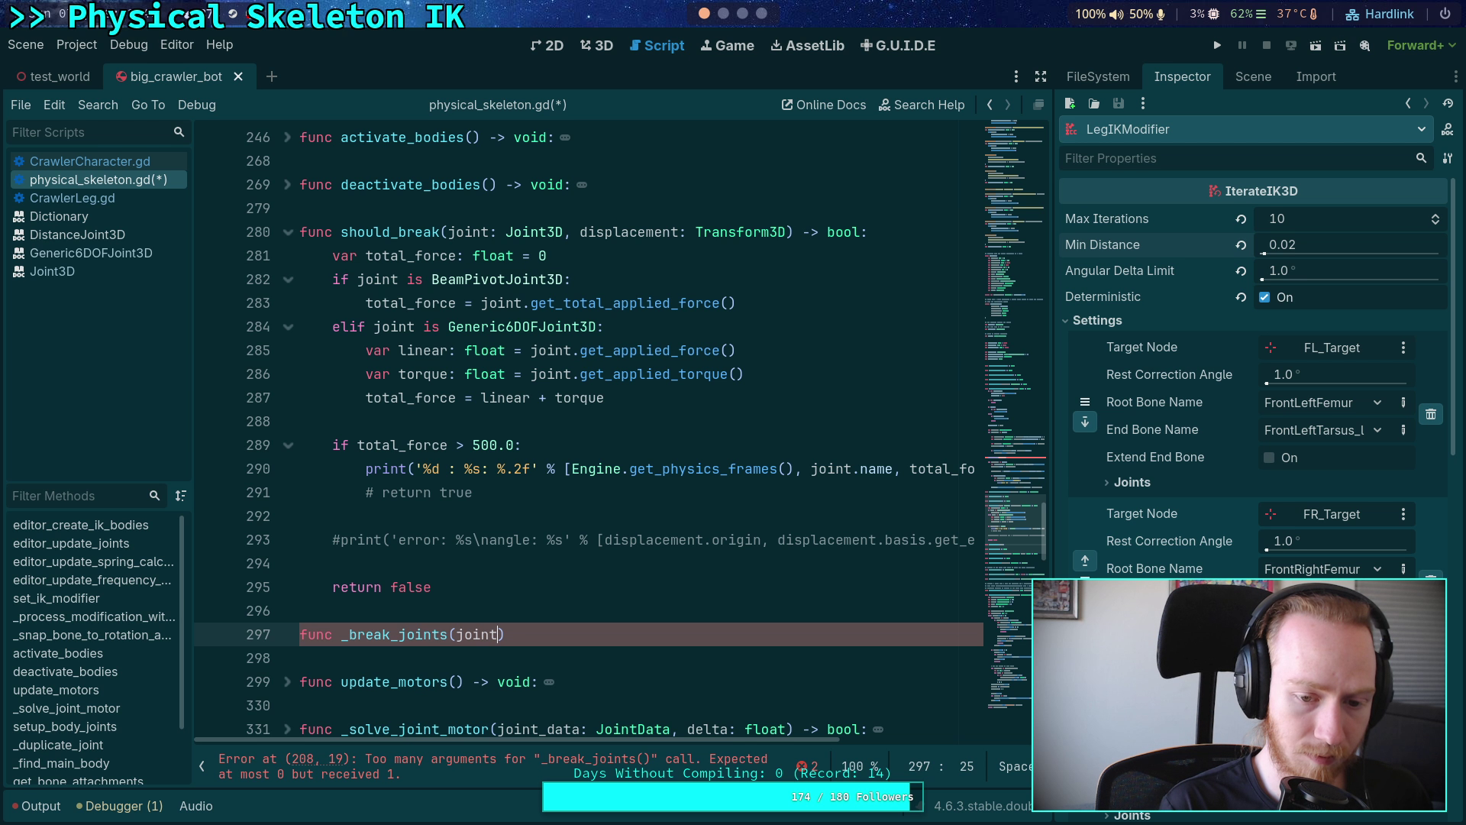
{"action": "key", "text": "BackSpace"}
{"action": "key", "text": "BackSpace"}
{"action": "key", "text": "BackSpace"}
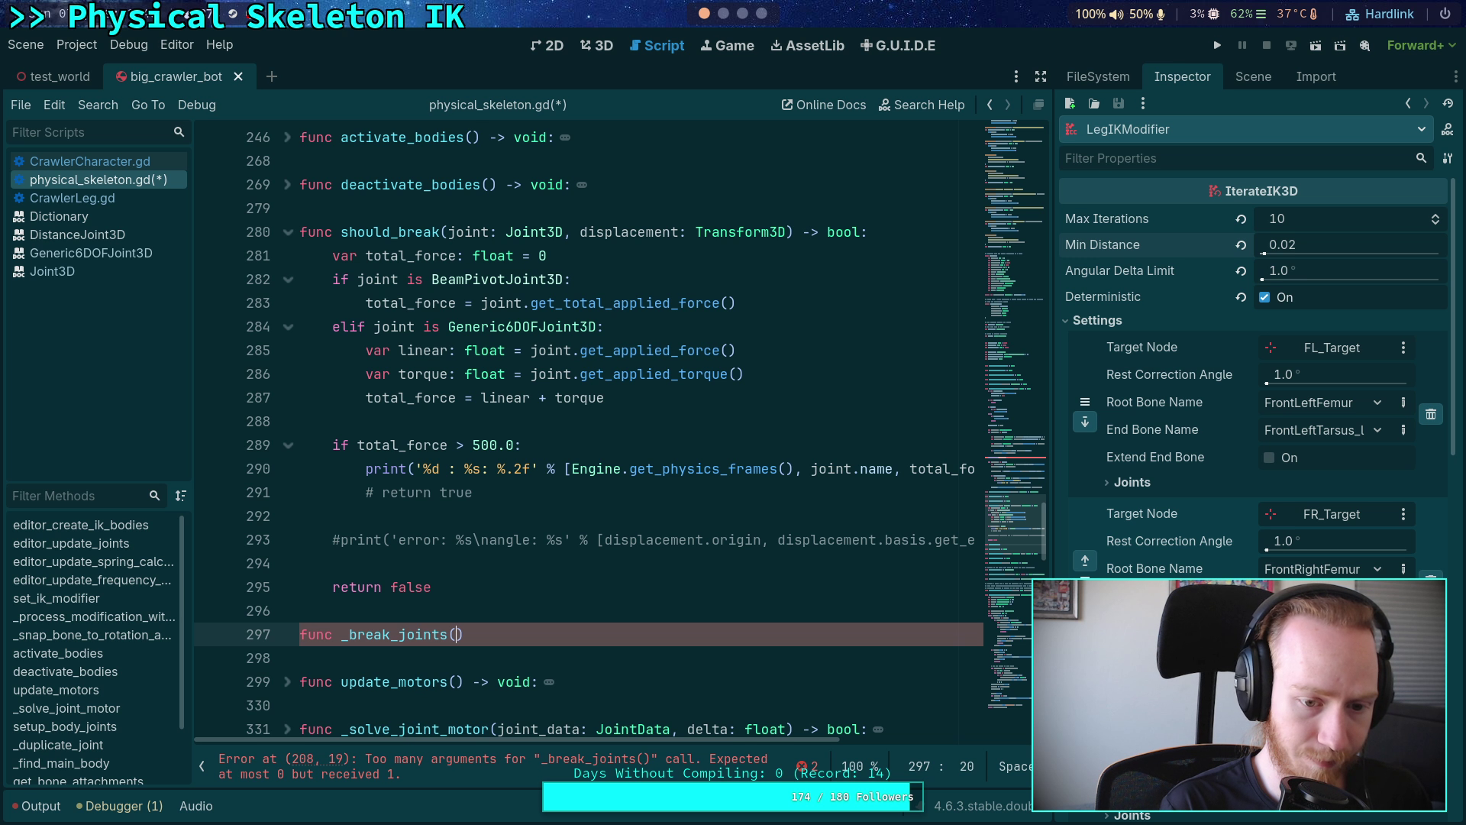
{"action": "type", "text": "to_b"}
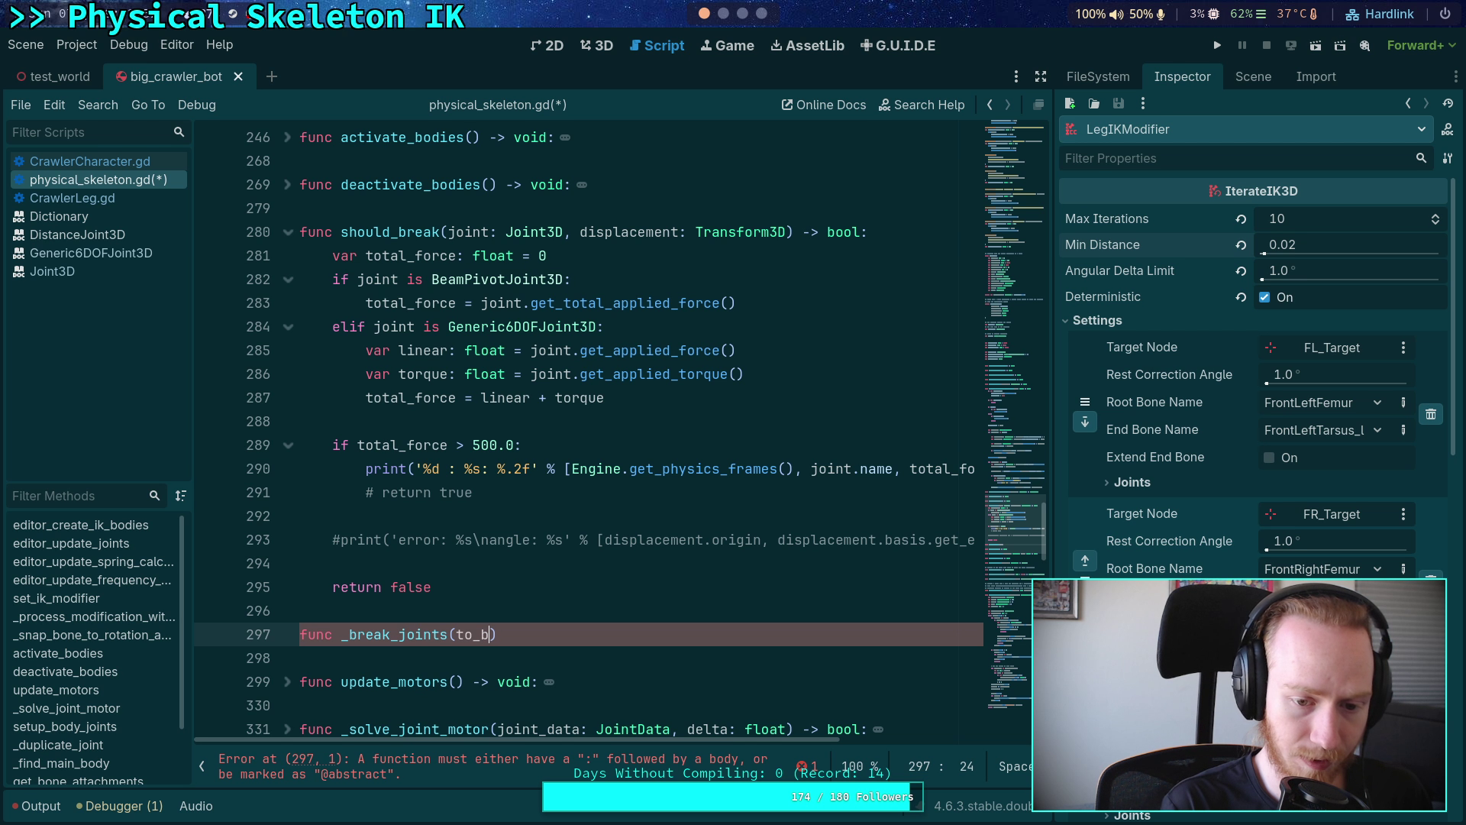
{"action": "type", "text": "reak: ARray"}
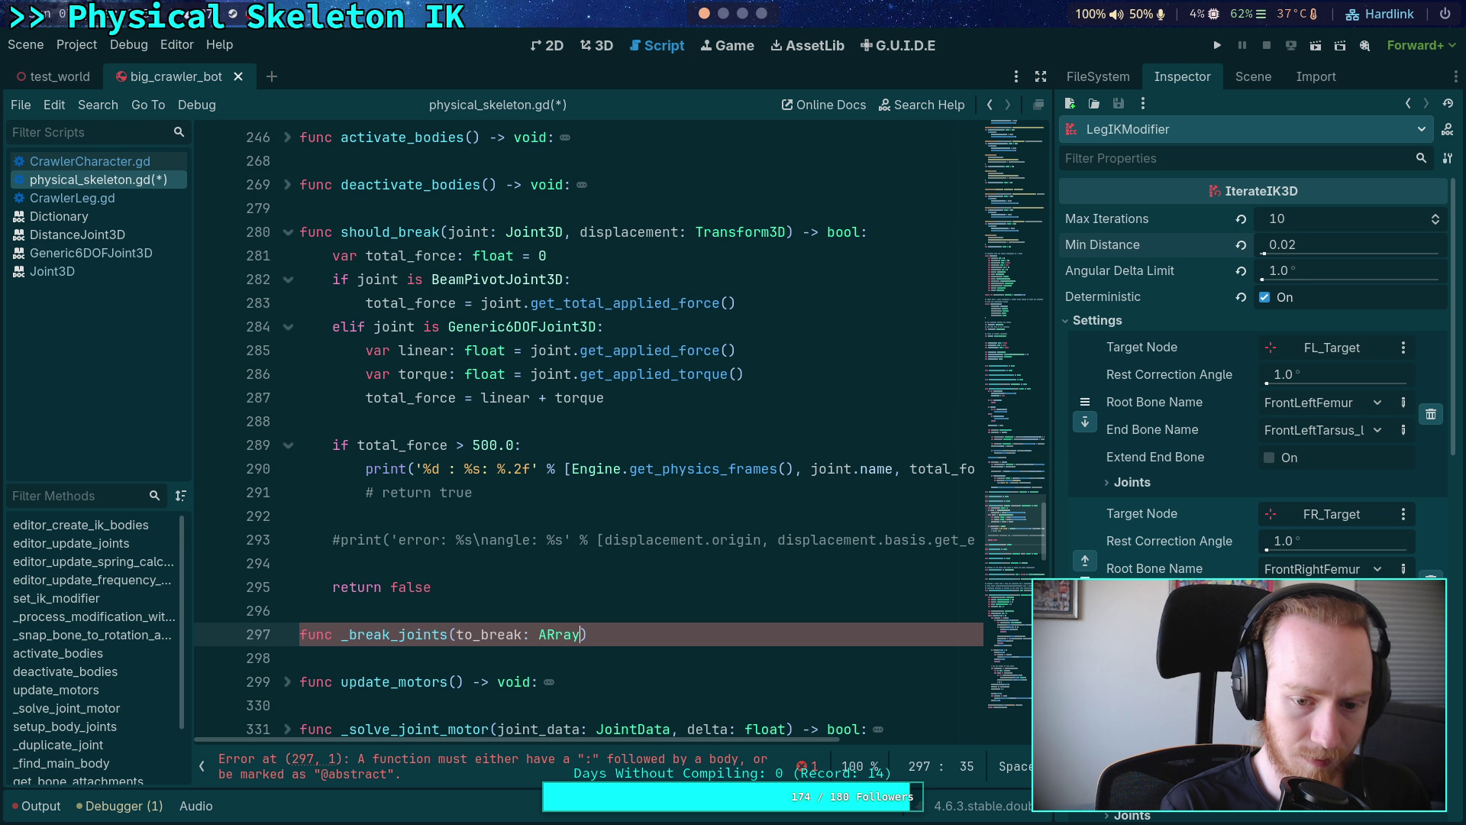
{"action": "key", "text": "Return"}
{"action": "type", "text": "[Joint"}
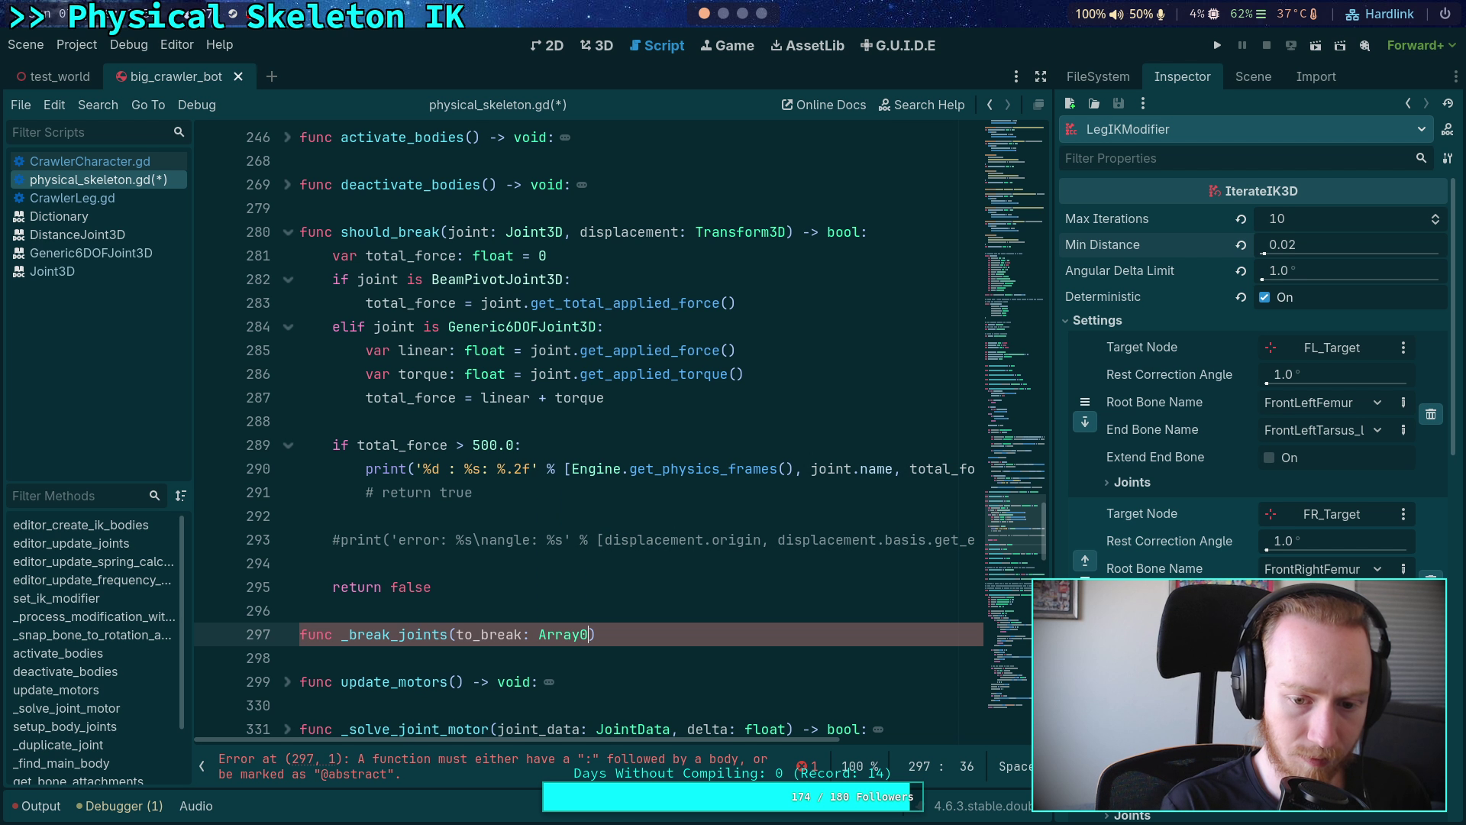
{"action": "type", "text": "Data])"}
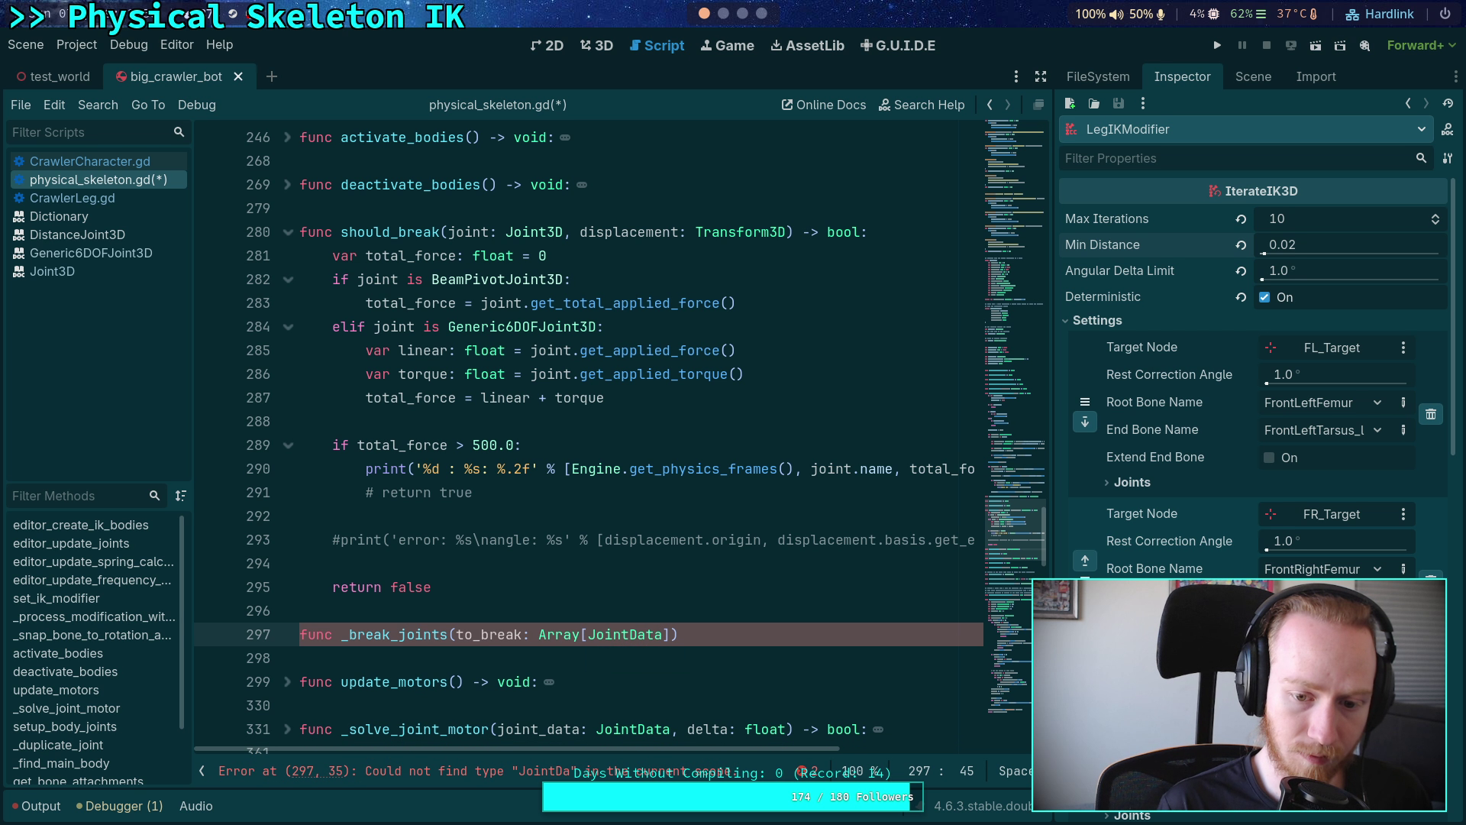
{"action": "type", "text": "-> void:"}
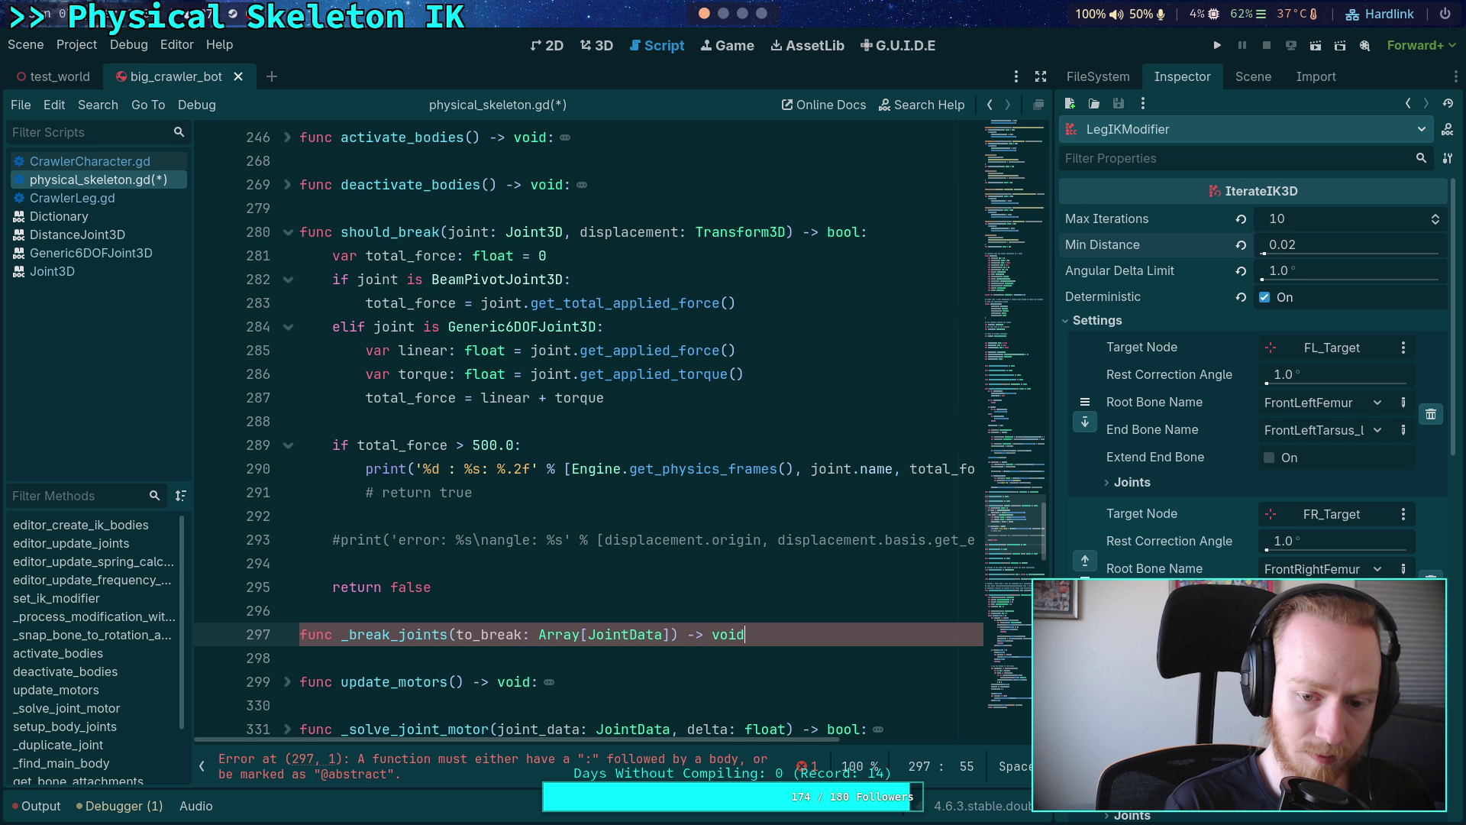
{"action": "key", "text": "Return"}
- Paste the joint-breaking loop into its body and rename to_remove to to_break on line 300
{"action": "key", "text": "ctrl+v"}
{"action": "scroll", "coordinate": [378, 348], "scroll_direction": "up", "scroll_amount": 15}
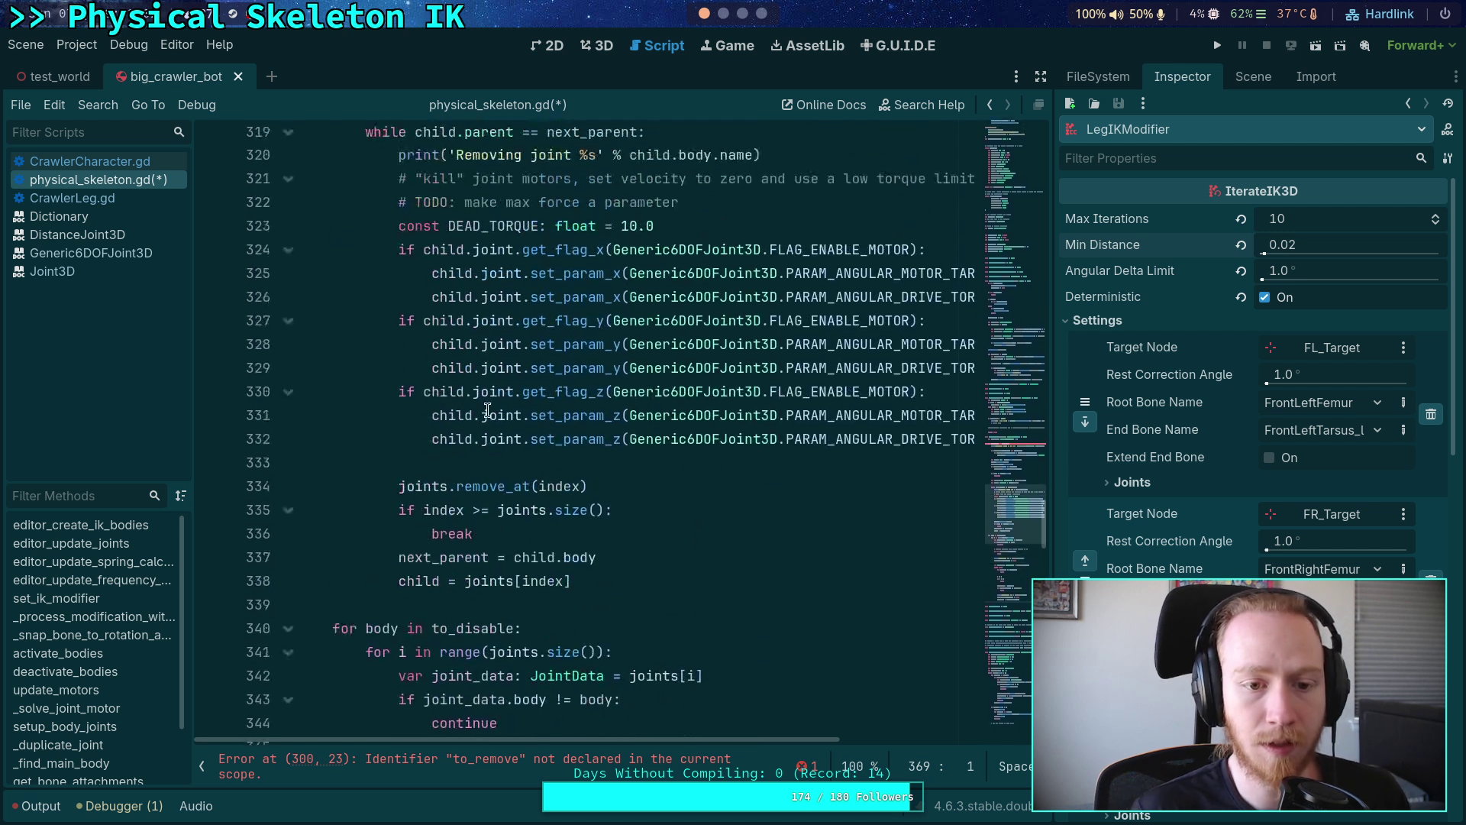
{"action": "scroll", "coordinate": [391, 336], "scroll_direction": "up", "scroll_amount": 1}
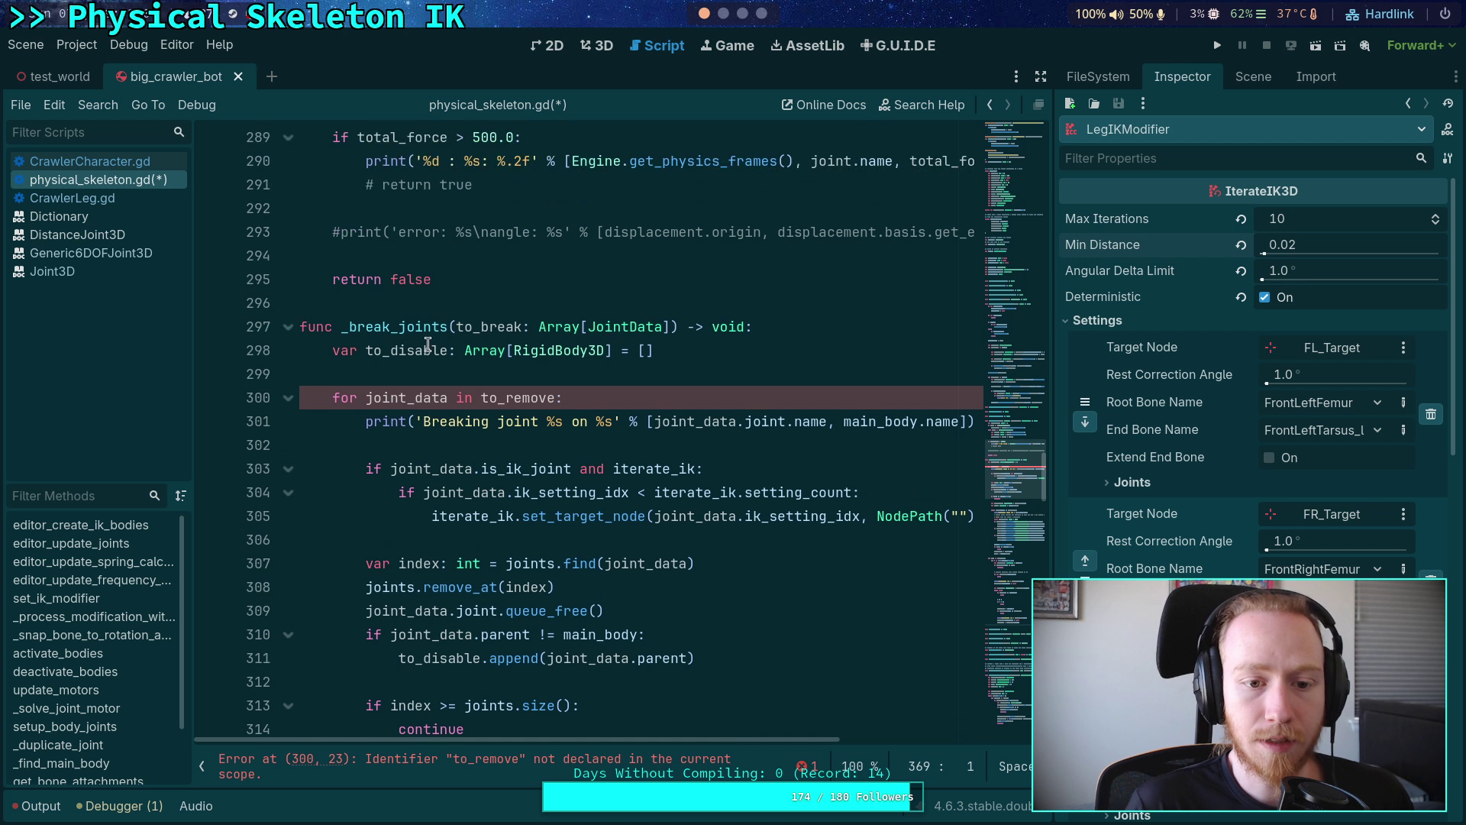
{"action": "left_click_drag", "start_coordinate": [506, 398], "coordinate": [554, 393]}
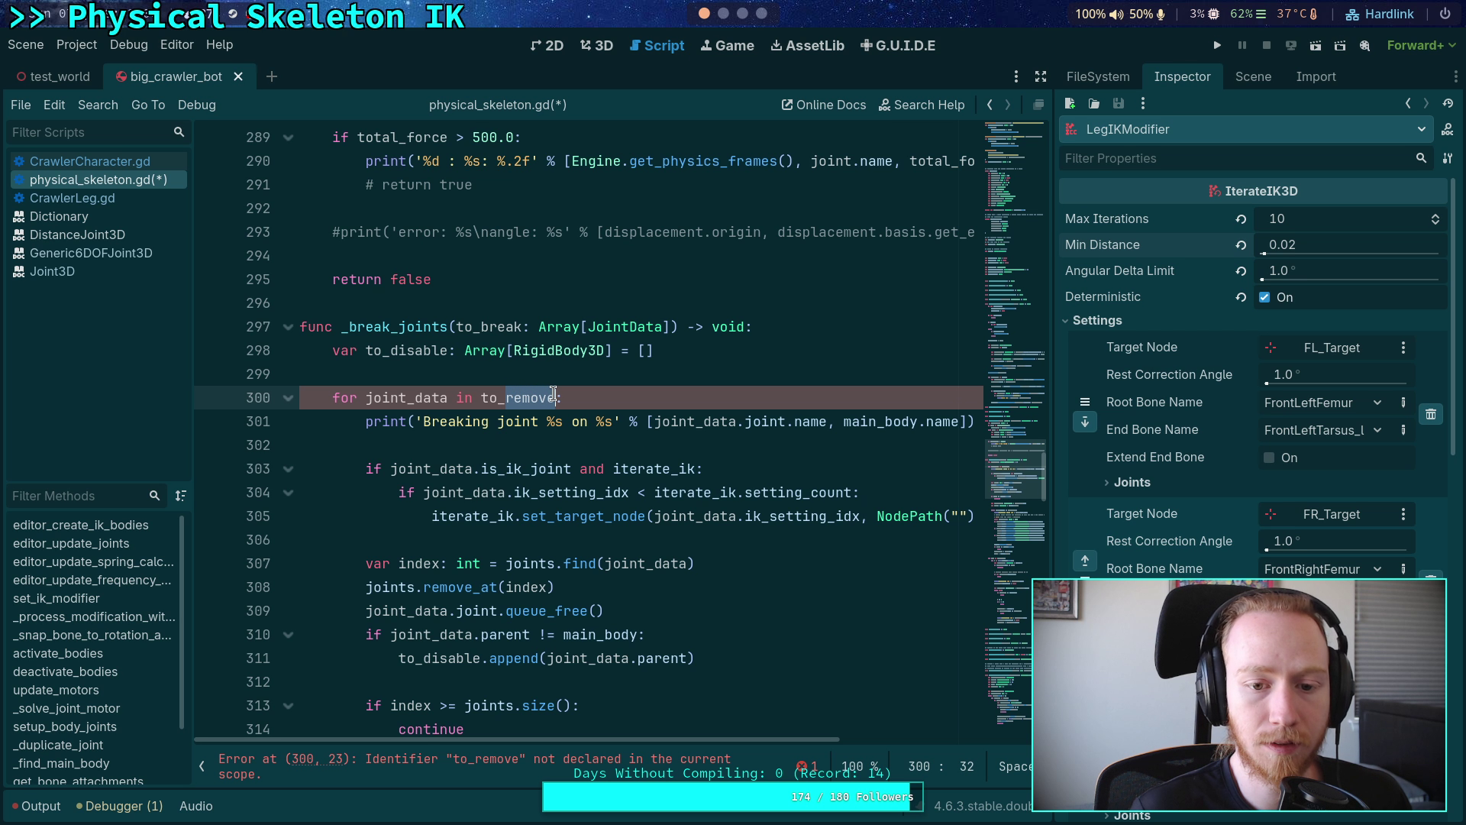
{"action": "type", "text": "break"}
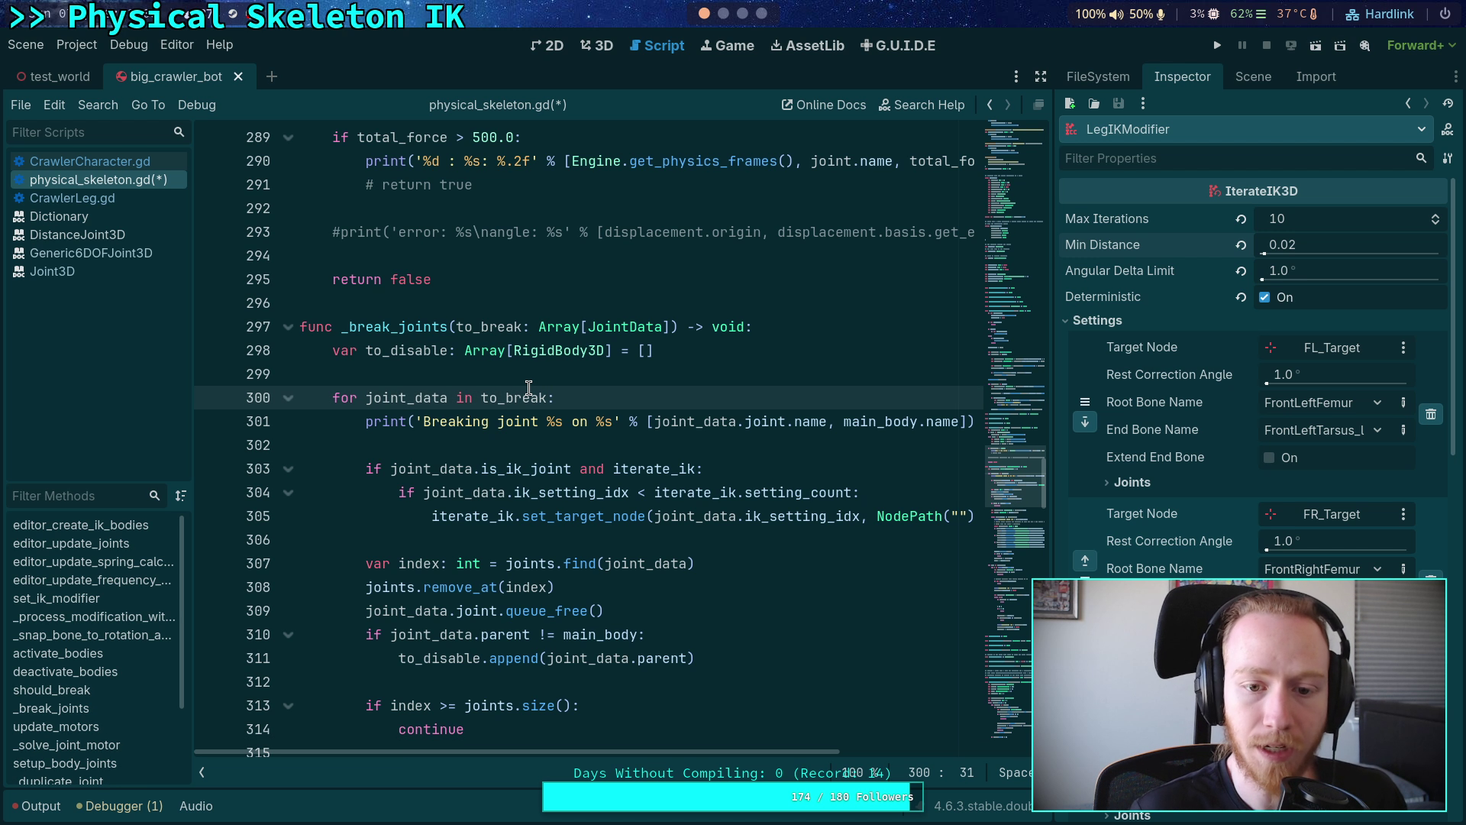
{"action": "double_click", "coordinate": [393, 351]}
{"action": "scroll", "coordinate": [588, 418], "scroll_direction": "down", "scroll_amount": 2}
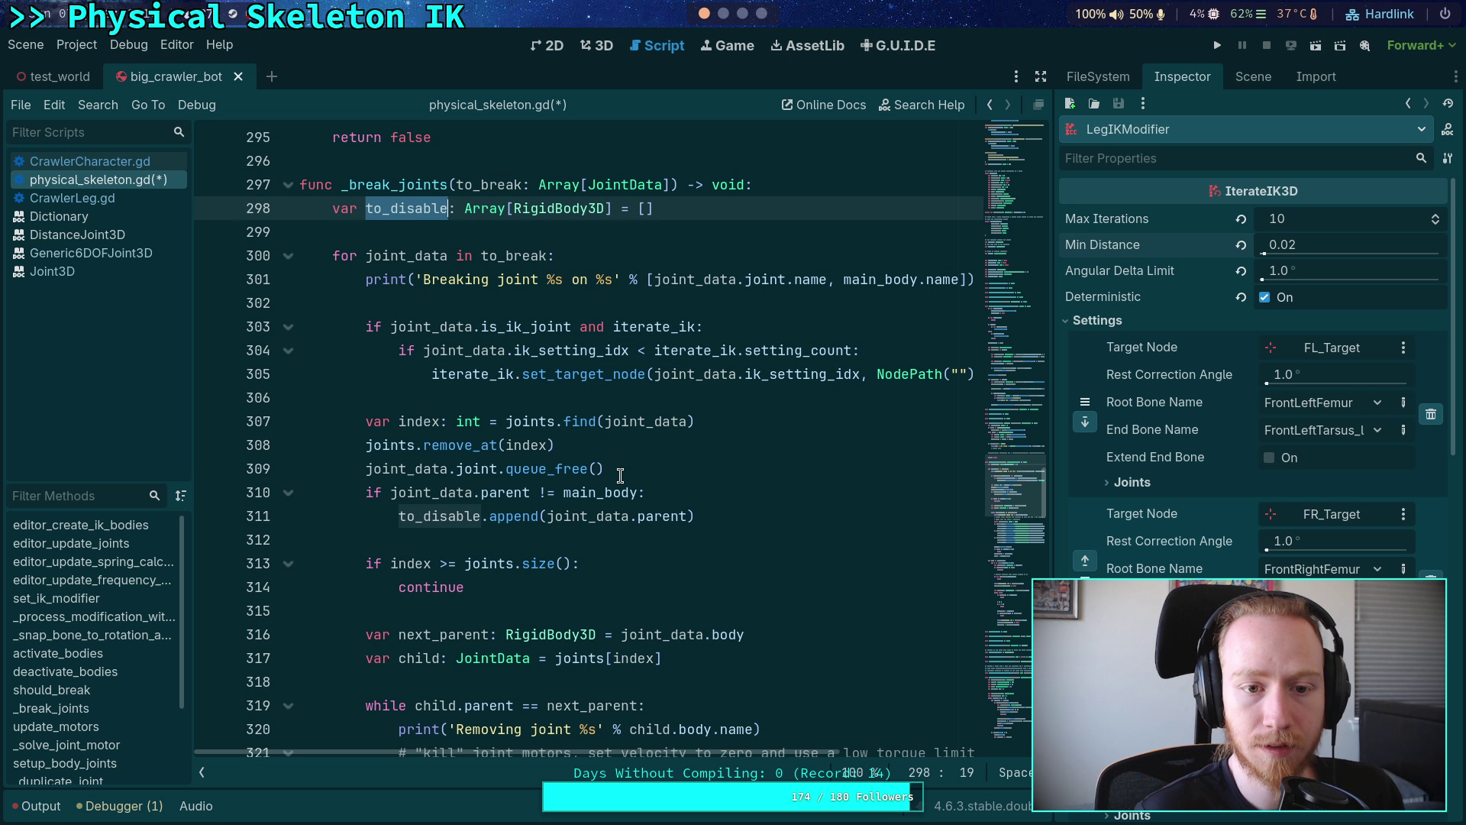
{"action": "scroll", "coordinate": [619, 477], "scroll_direction": "down", "scroll_amount": 10}
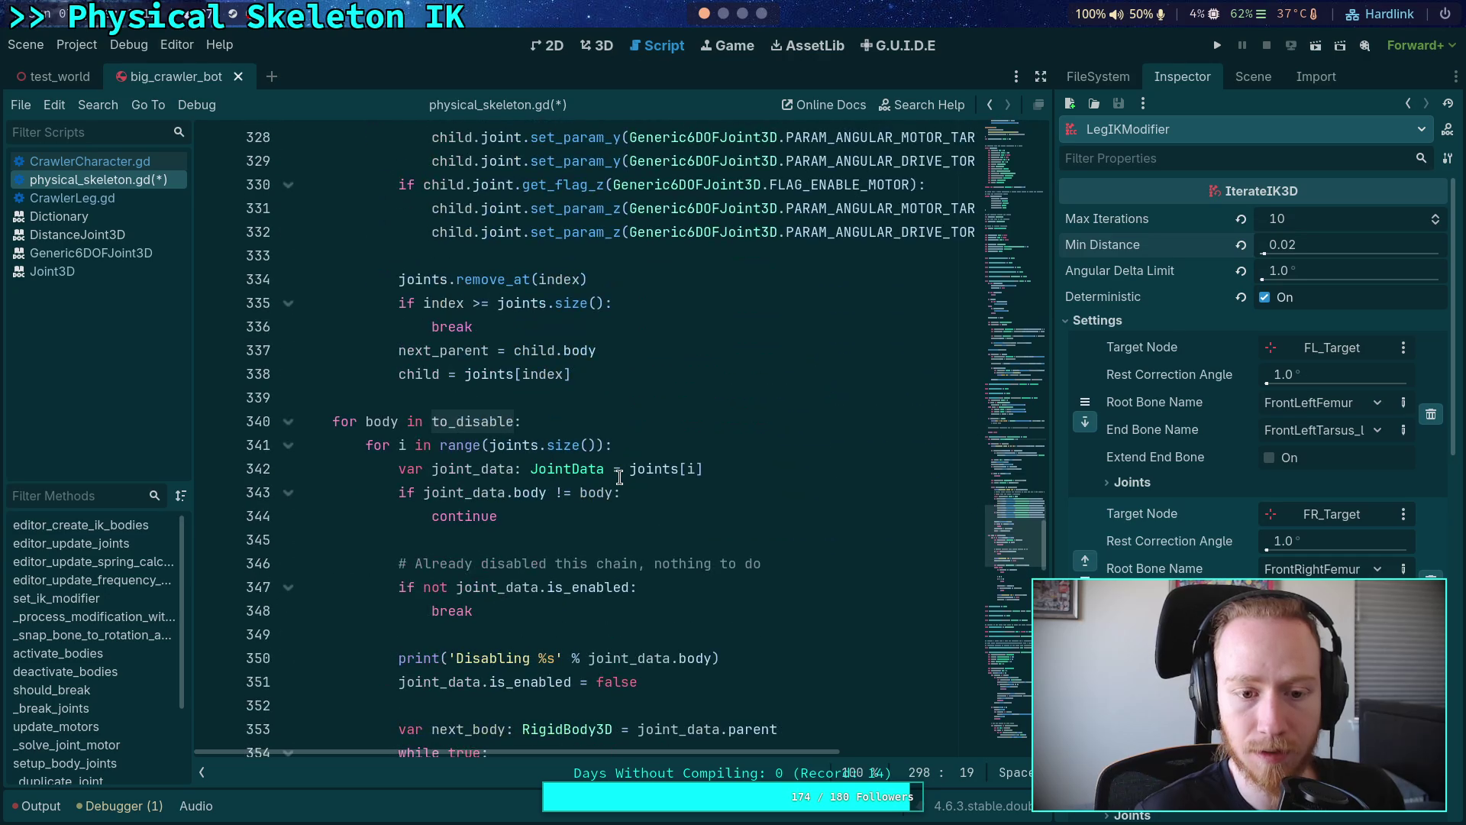
{"action": "scroll", "coordinate": [517, 461], "scroll_direction": "down", "scroll_amount": 7}
{"action": "scroll", "coordinate": [517, 461], "scroll_direction": "down", "scroll_amount": 2}
{"action": "left_click", "coordinate": [523, 540]}
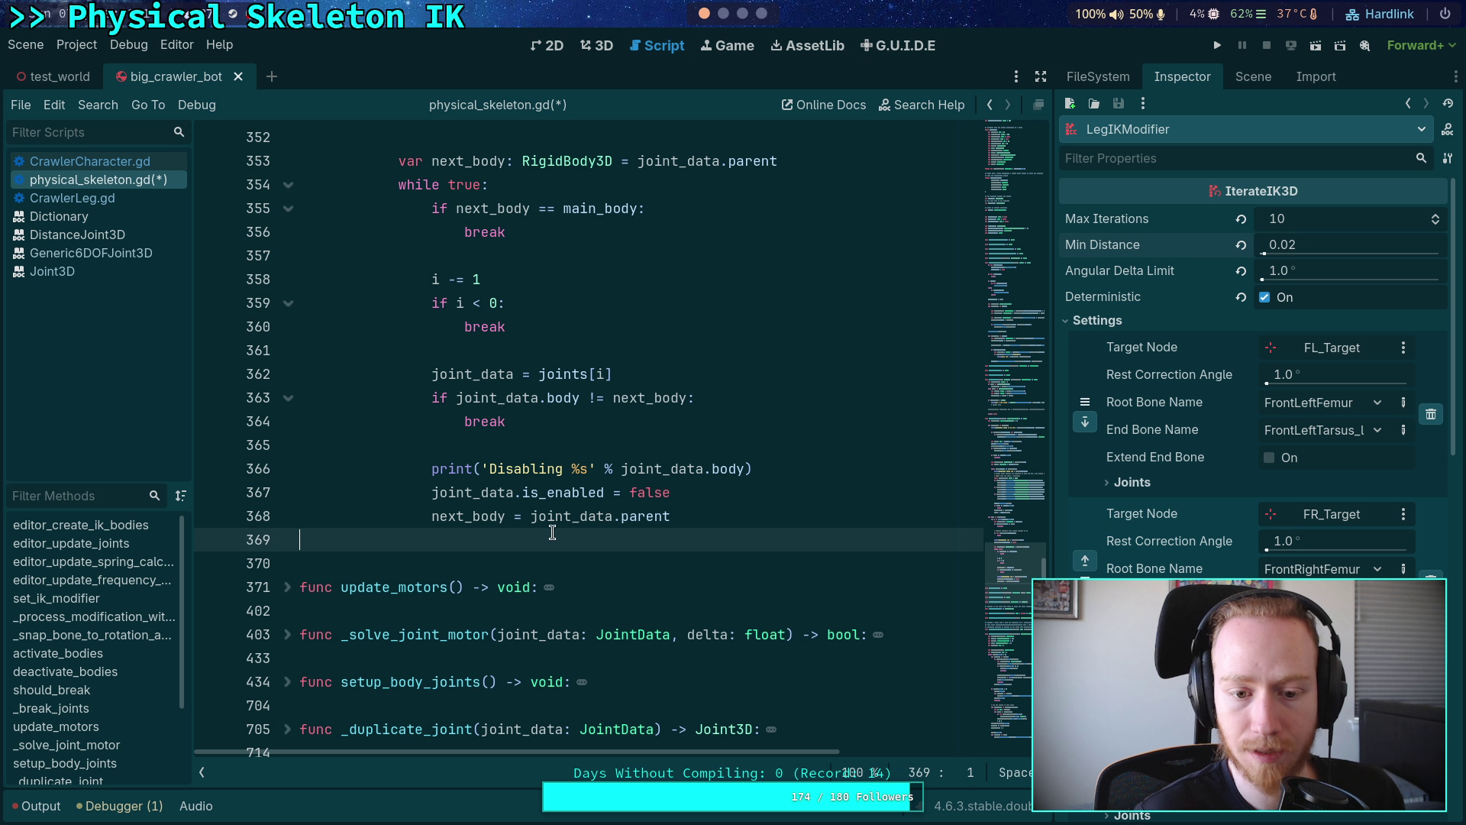
{"action": "scroll", "coordinate": [550, 527], "scroll_direction": "up", "scroll_amount": 9}
{"action": "scroll", "coordinate": [603, 517], "scroll_direction": "up", "scroll_amount": 3}
{"action": "scroll", "coordinate": [581, 504], "scroll_direction": "down", "scroll_amount": 5}
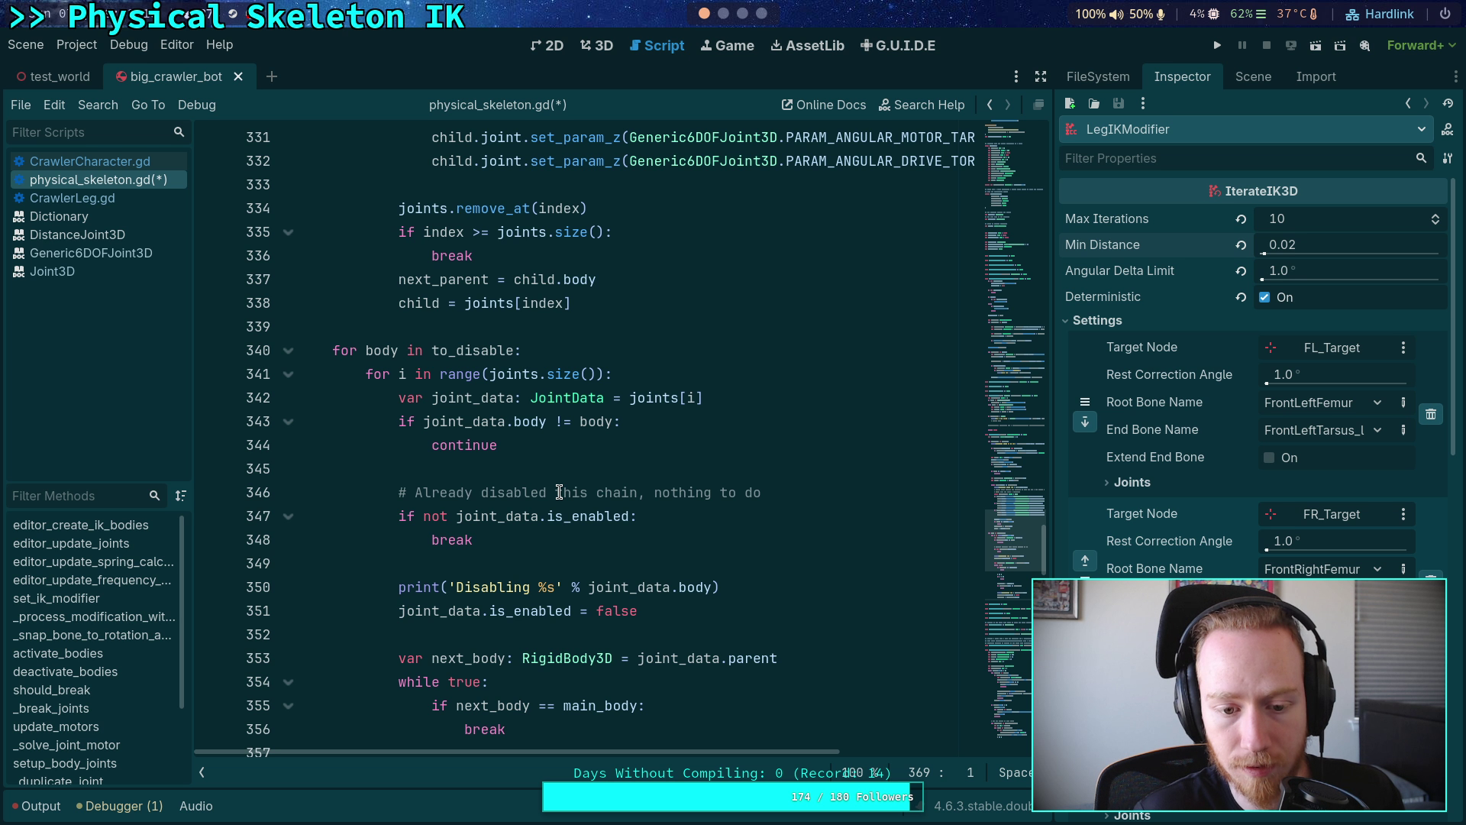
{"action": "scroll", "coordinate": [556, 458], "scroll_direction": "down", "scroll_amount": 2}
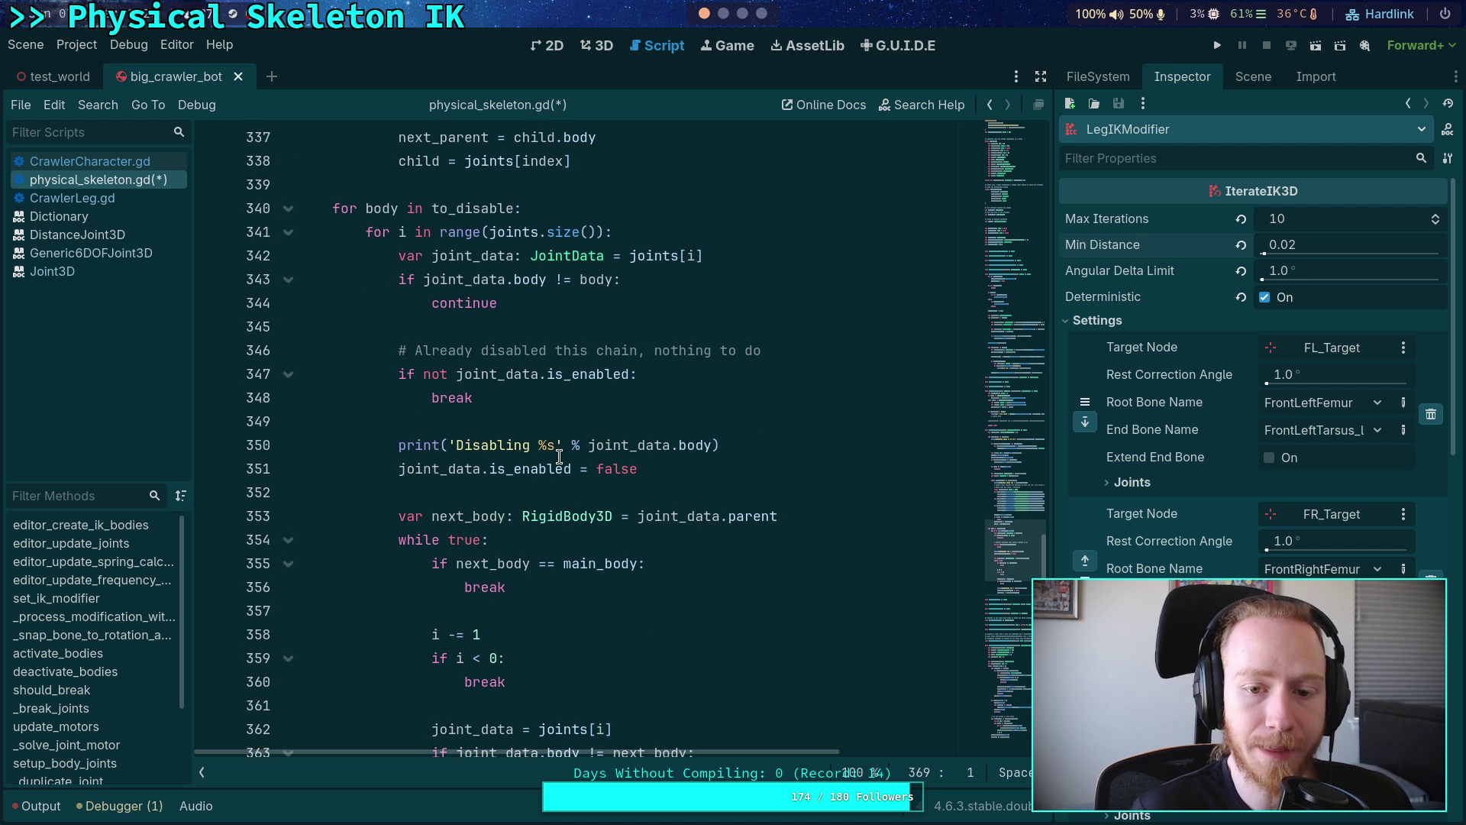
{"action": "scroll", "coordinate": [535, 464], "scroll_direction": "up", "scroll_amount": 8}
{"action": "scroll", "coordinate": [531, 463], "scroll_direction": "up", "scroll_amount": 5}
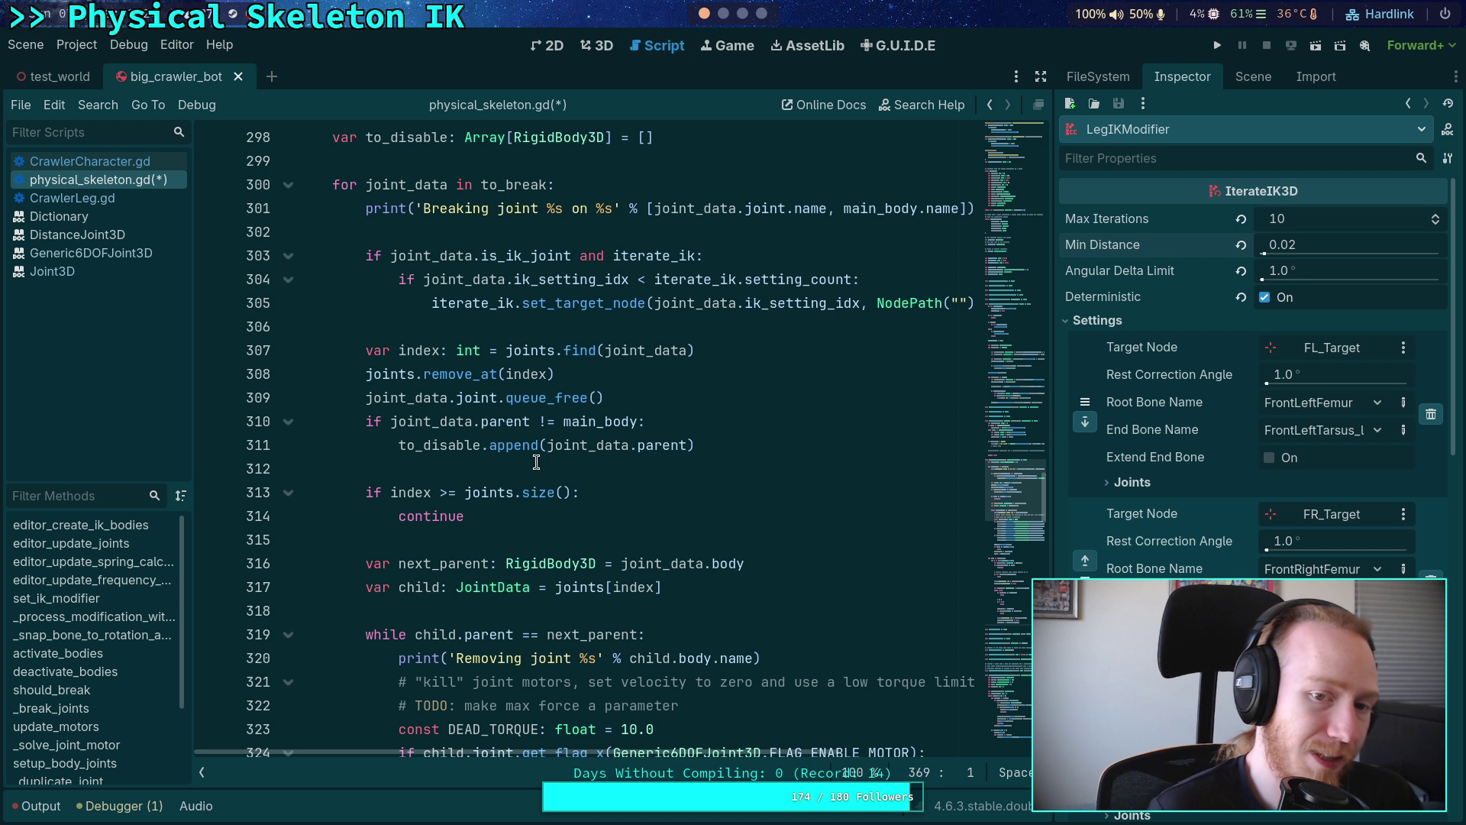
{"action": "scroll", "coordinate": [536, 462], "scroll_direction": "up", "scroll_amount": 2}
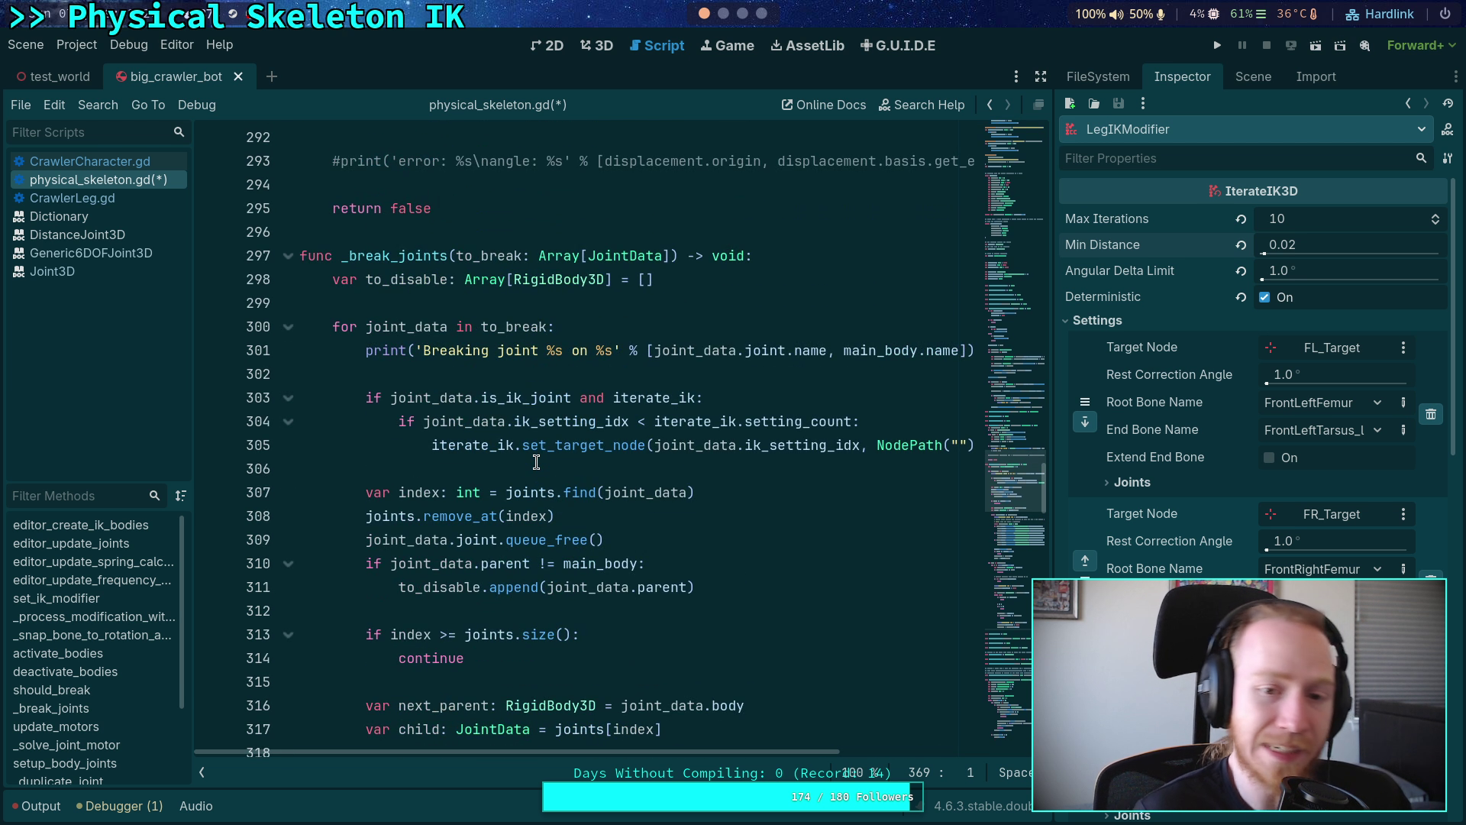
{"action": "left_click", "coordinate": [367, 351]}
{"action": "scroll", "coordinate": [721, 456], "scroll_direction": "down", "scroll_amount": 1}
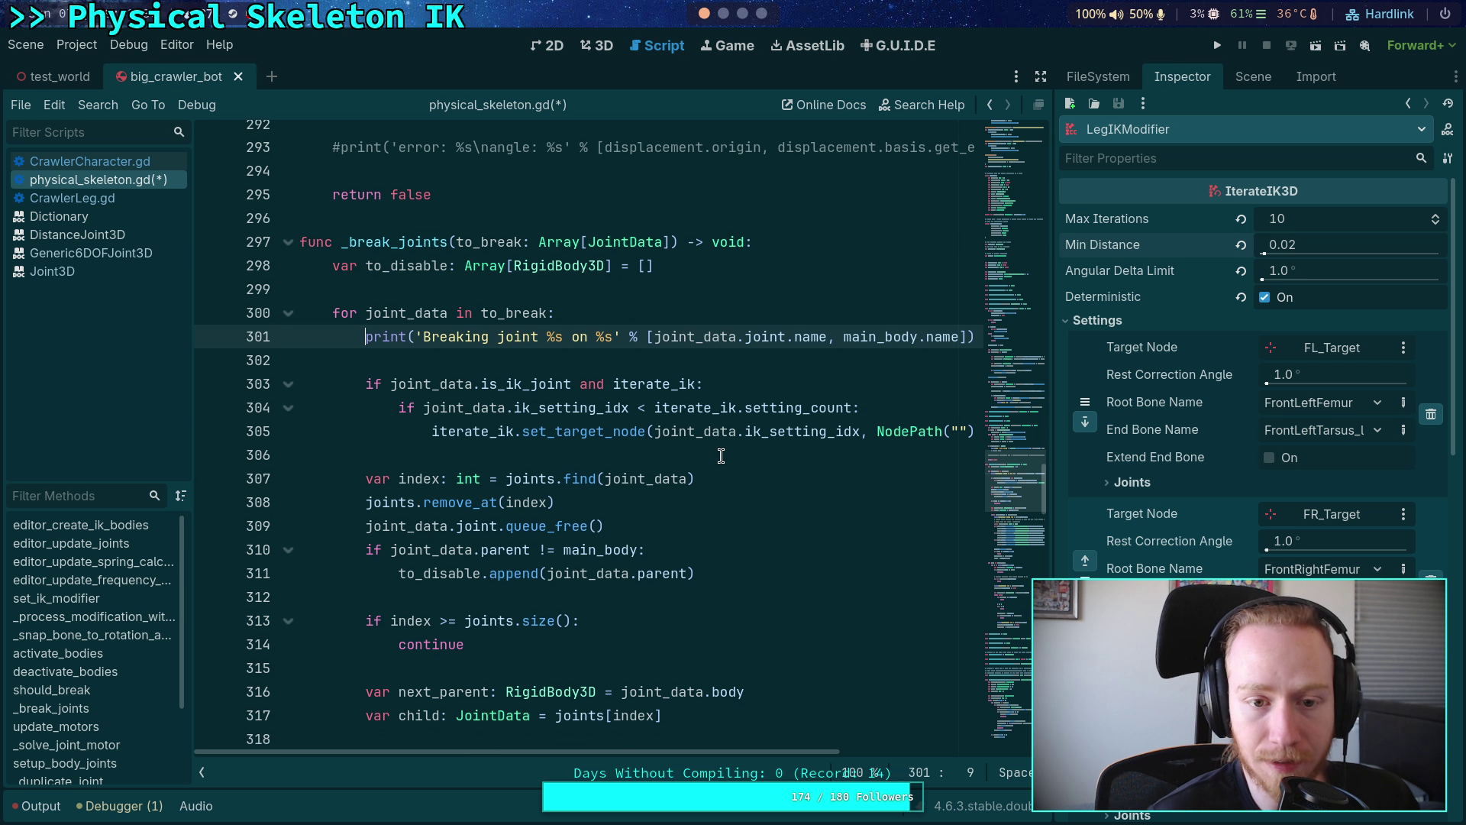
{"action": "scroll", "coordinate": [600, 468], "scroll_direction": "down", "scroll_amount": 4}
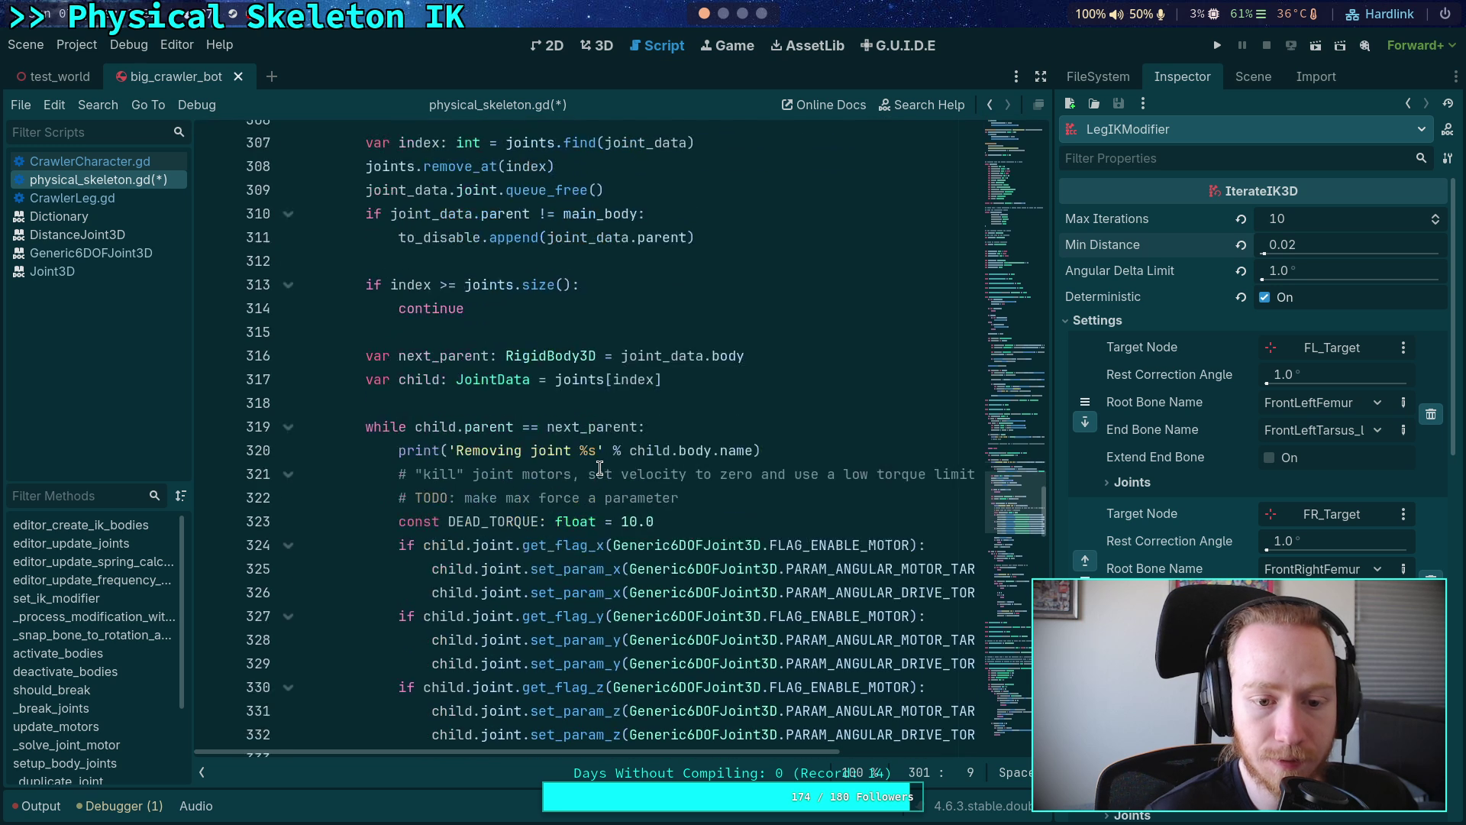
{"action": "scroll", "coordinate": [599, 468], "scroll_direction": "down", "scroll_amount": 6}
{"action": "left_click", "coordinate": [424, 468]}
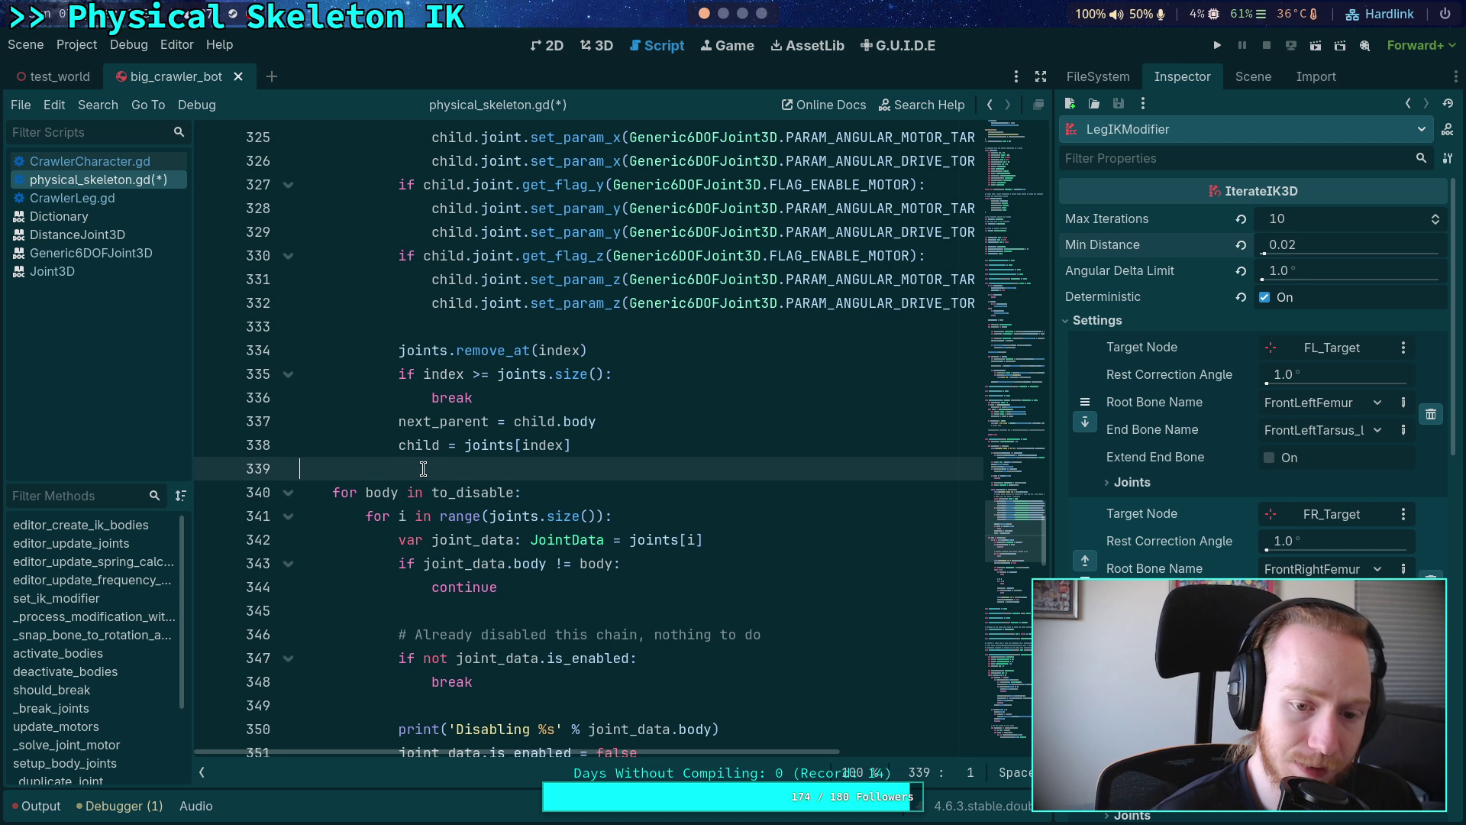
{"action": "scroll", "coordinate": [424, 468], "scroll_direction": "down", "scroll_amount": 3}
{"action": "left_click", "coordinate": [289, 304]}
{"action": "left_click", "coordinate": [290, 303]}
{"action": "left_click", "coordinate": [399, 351]}
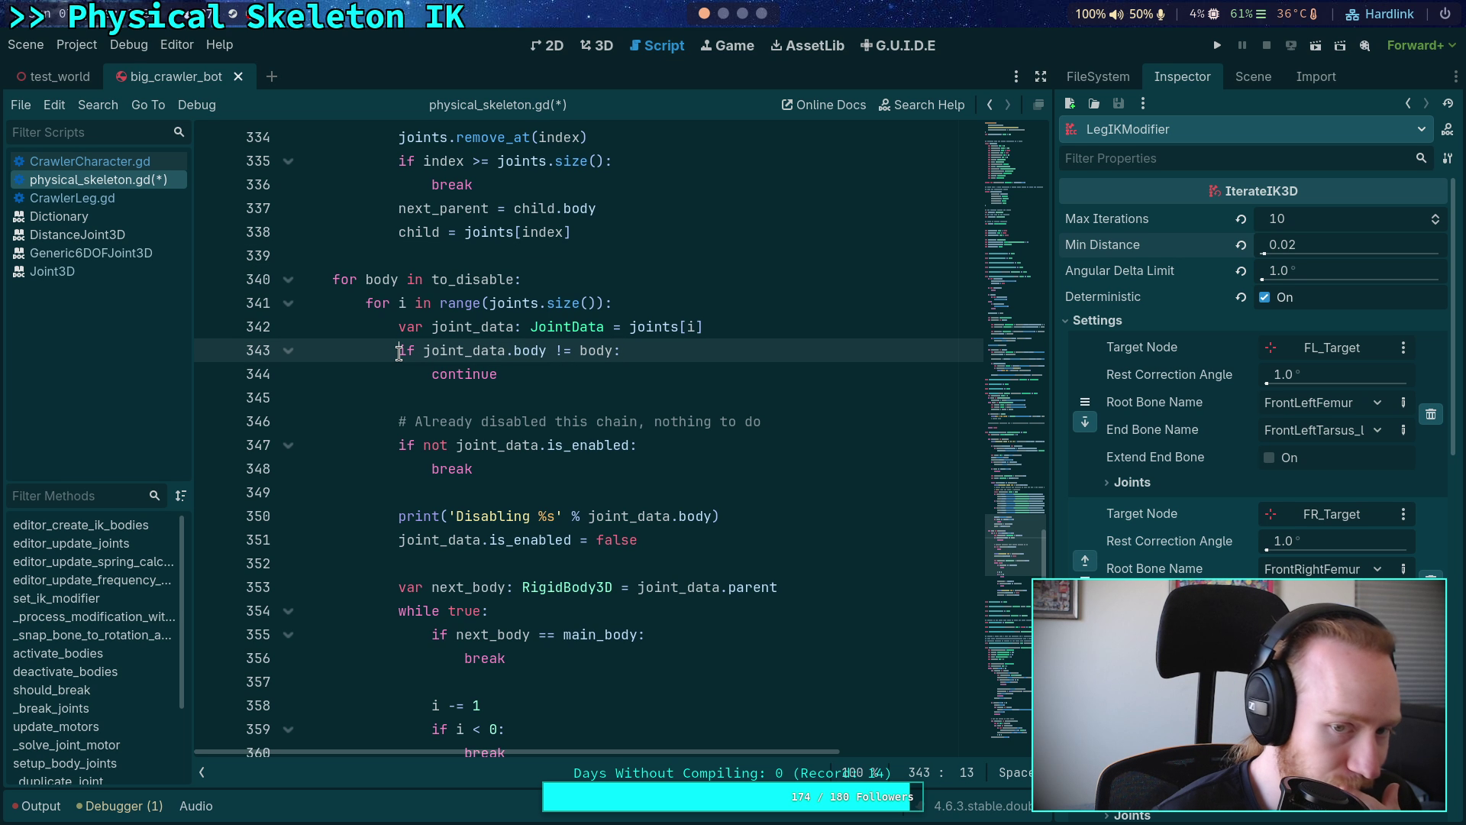
{"action": "scroll", "coordinate": [395, 353], "scroll_direction": "down", "scroll_amount": 1}
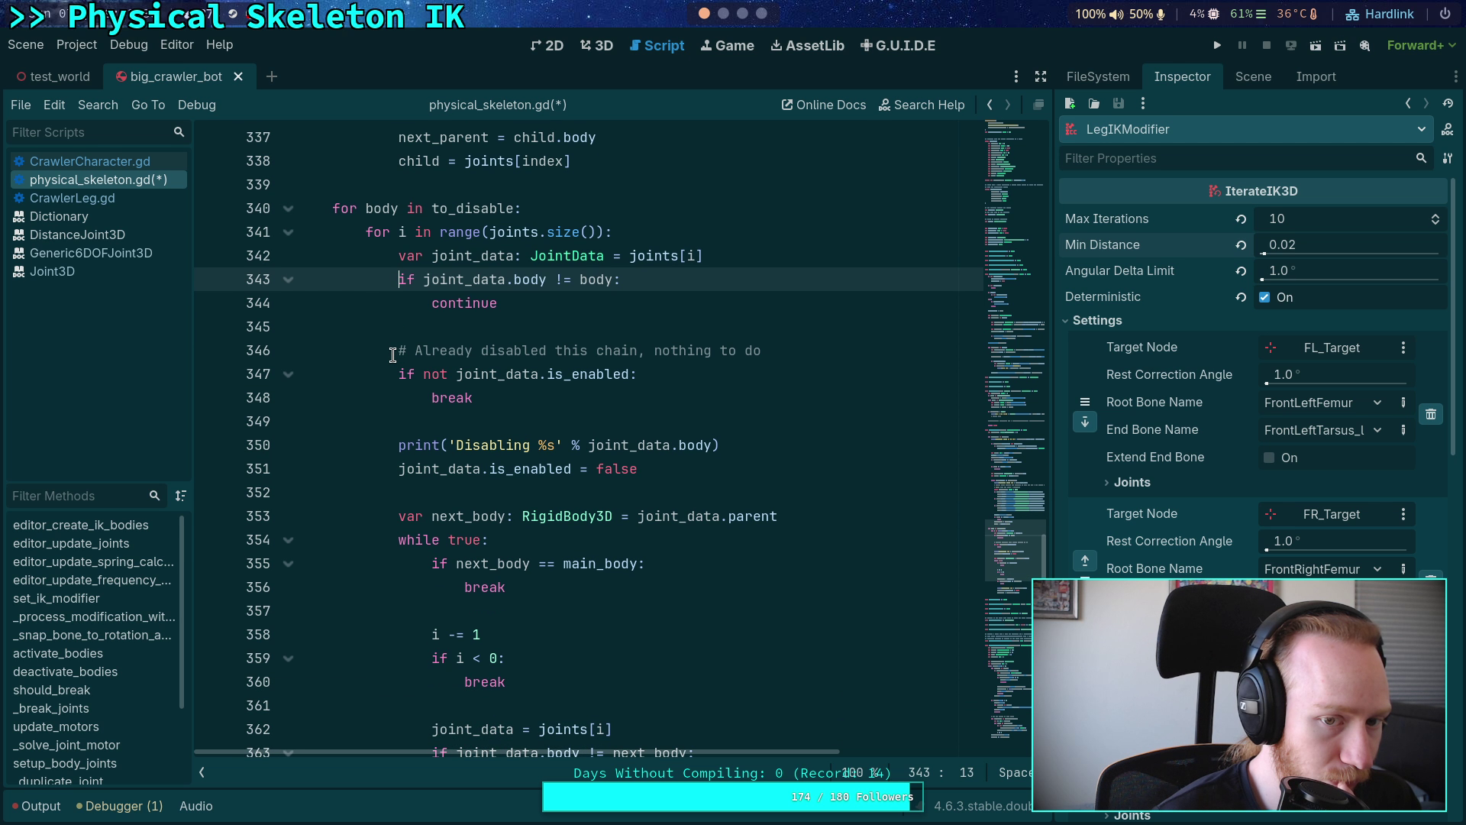
{"action": "scroll", "coordinate": [392, 355], "scroll_direction": "up", "scroll_amount": 20}
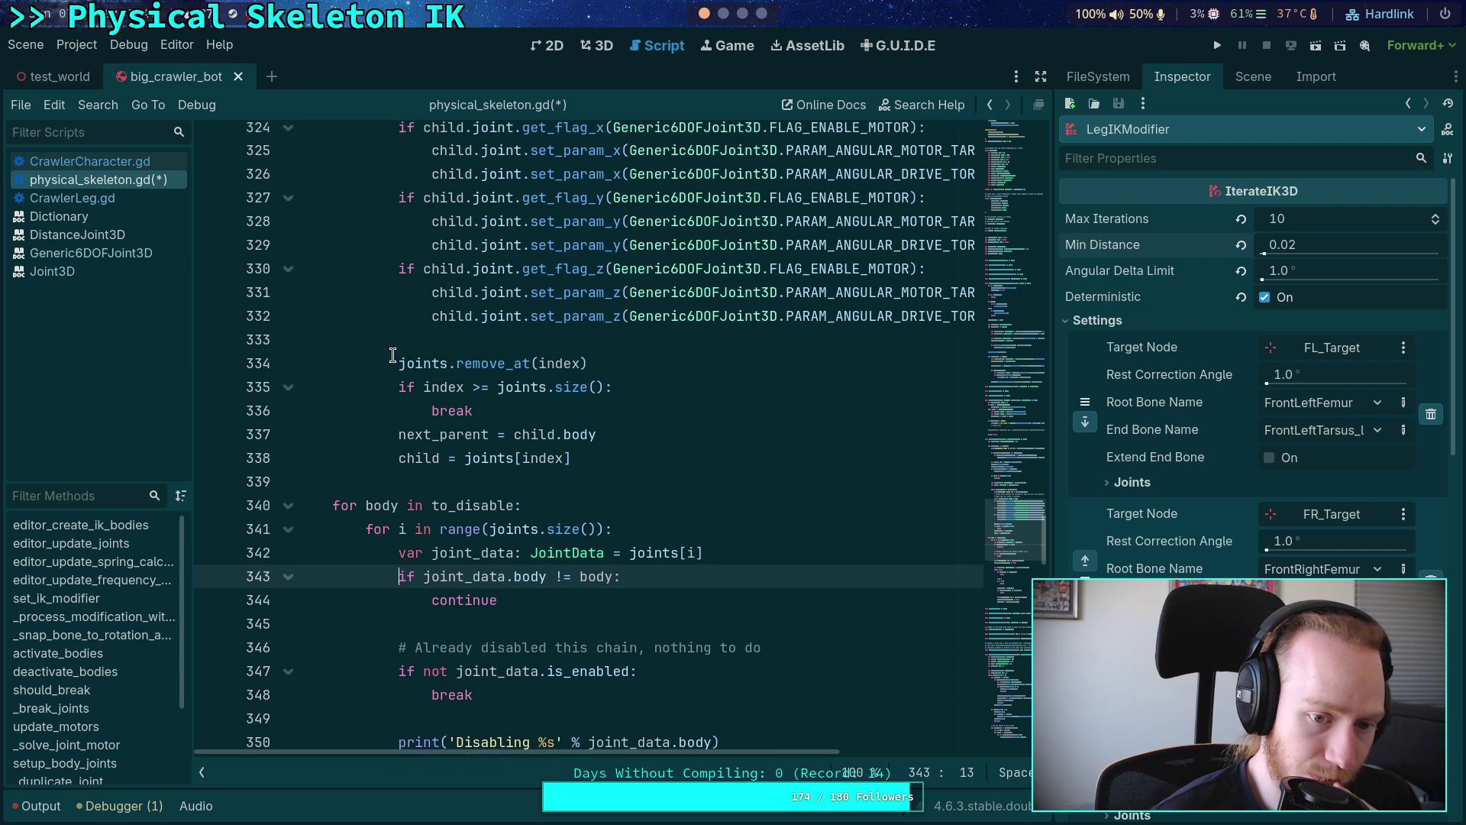
{"action": "scroll", "coordinate": [392, 355], "scroll_direction": "up", "scroll_amount": 20}
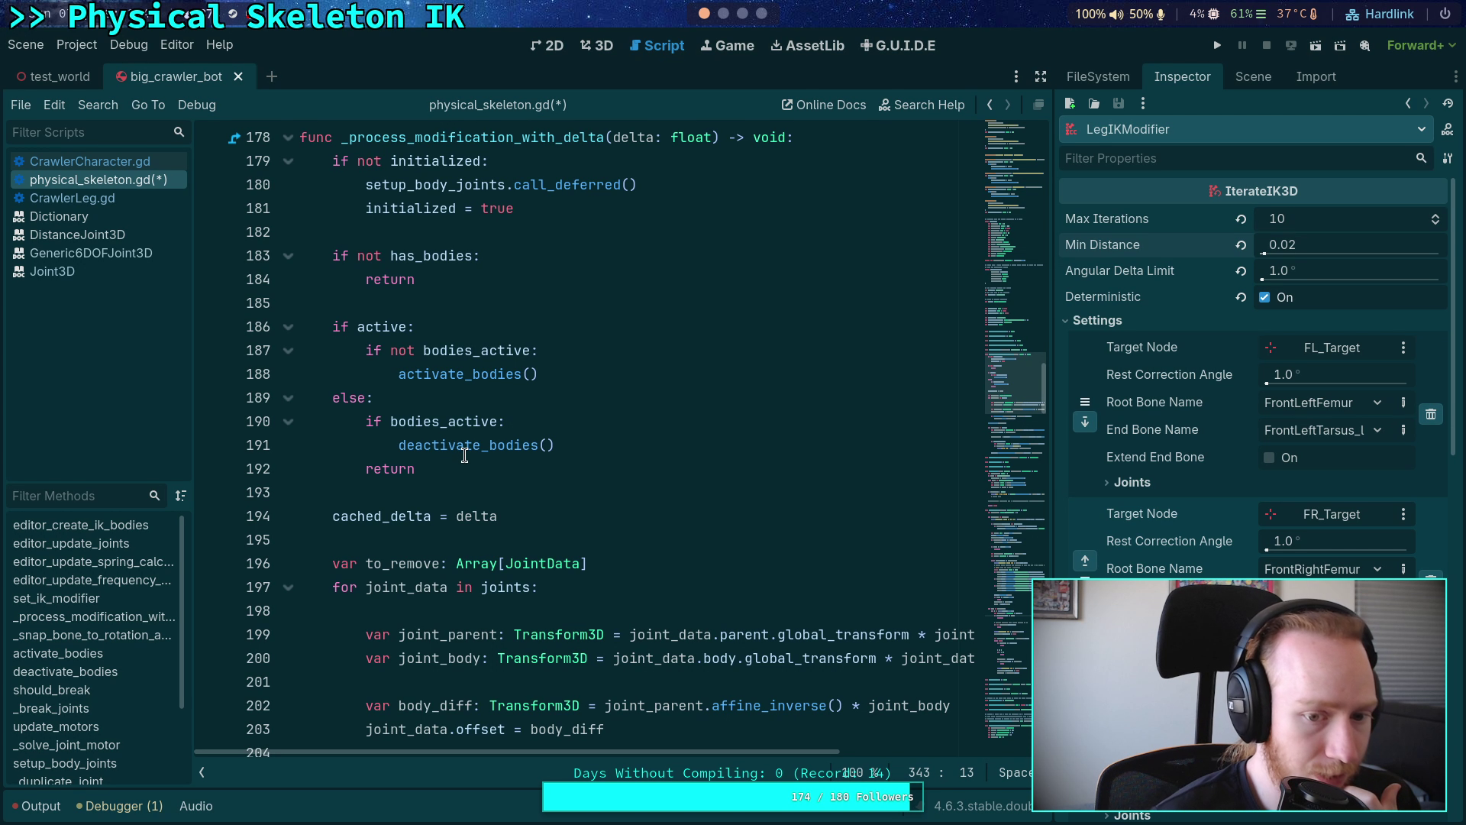
{"action": "scroll", "coordinate": [464, 456], "scroll_direction": "up", "scroll_amount": 6}
{"action": "scroll", "coordinate": [465, 455], "scroll_direction": "down", "scroll_amount": 10}
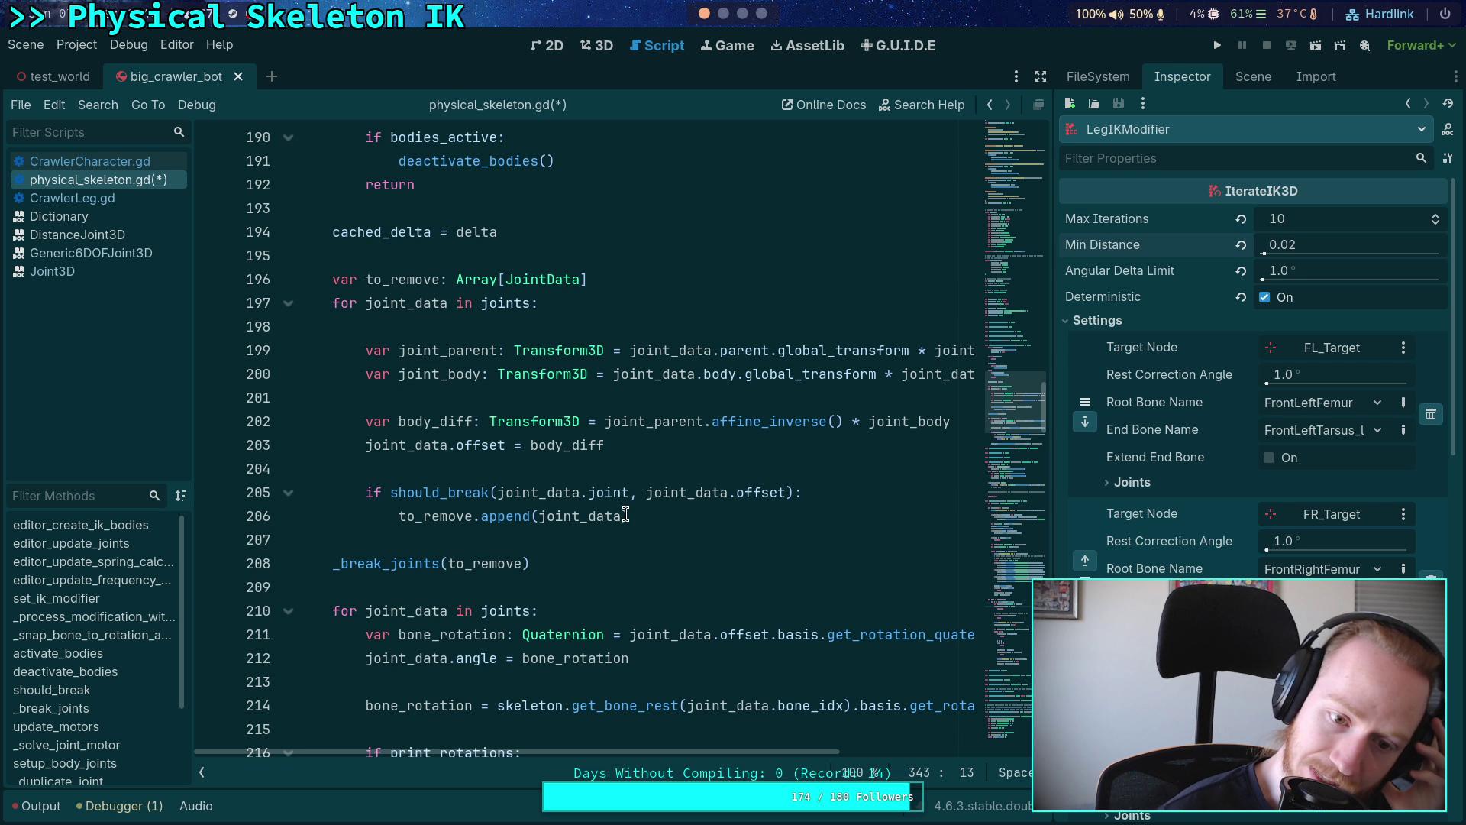
{"action": "scroll", "coordinate": [625, 515], "scroll_direction": "down", "scroll_amount": 5}
{"action": "scroll", "coordinate": [563, 446], "scroll_direction": "up", "scroll_amount": 20}
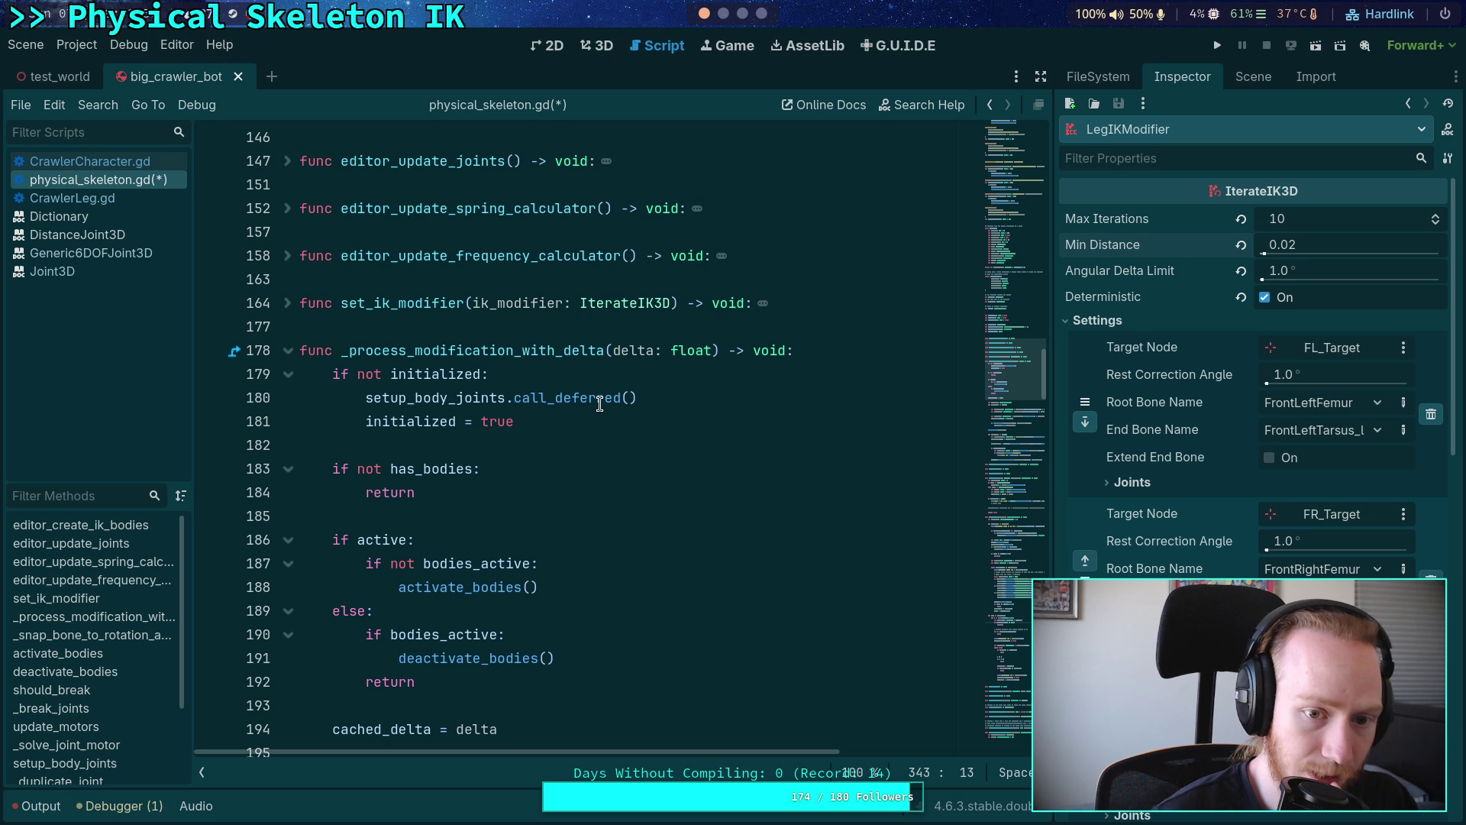
{"action": "scroll", "coordinate": [599, 403], "scroll_direction": "down", "scroll_amount": 10}
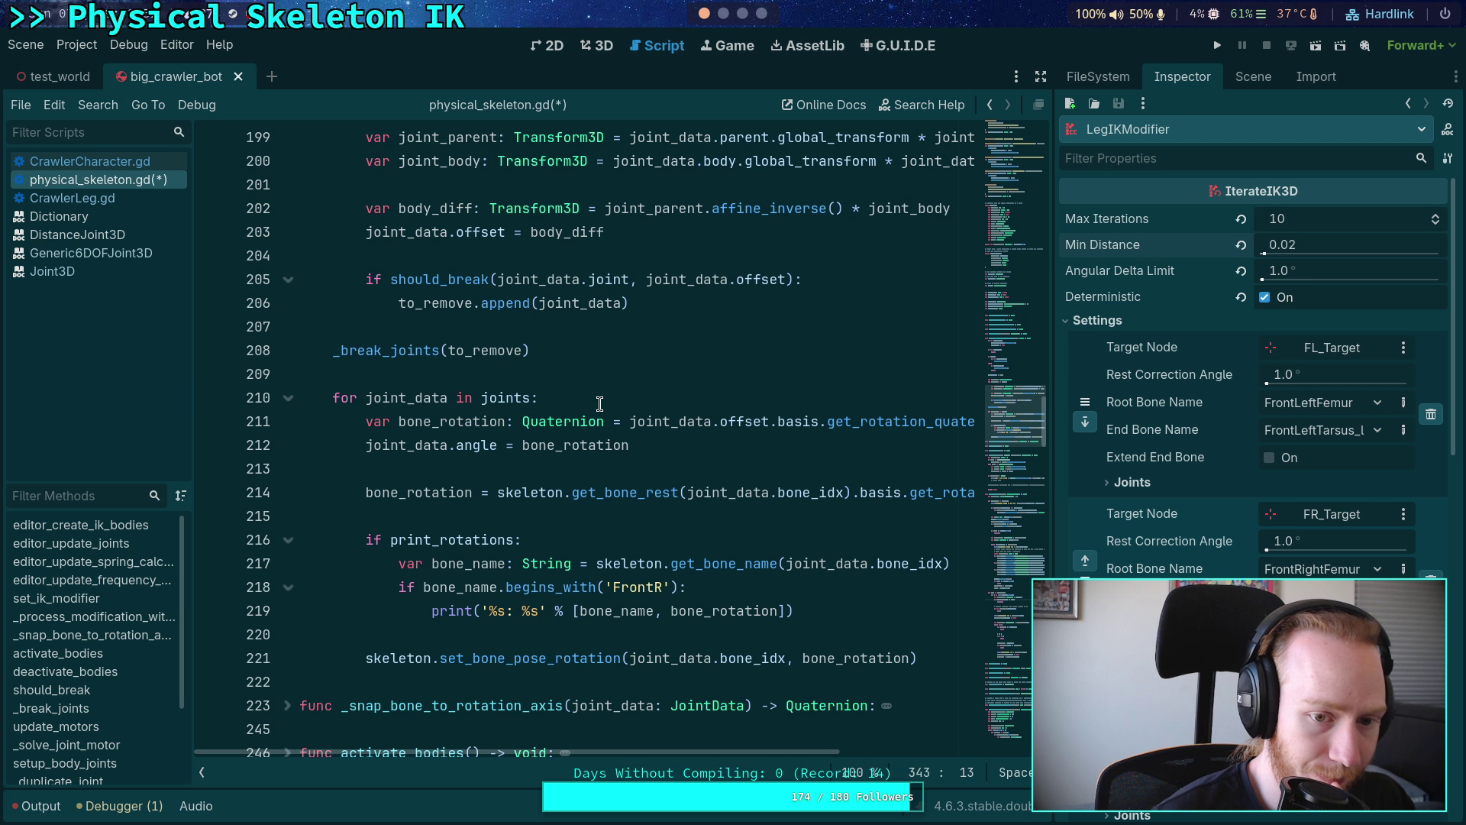
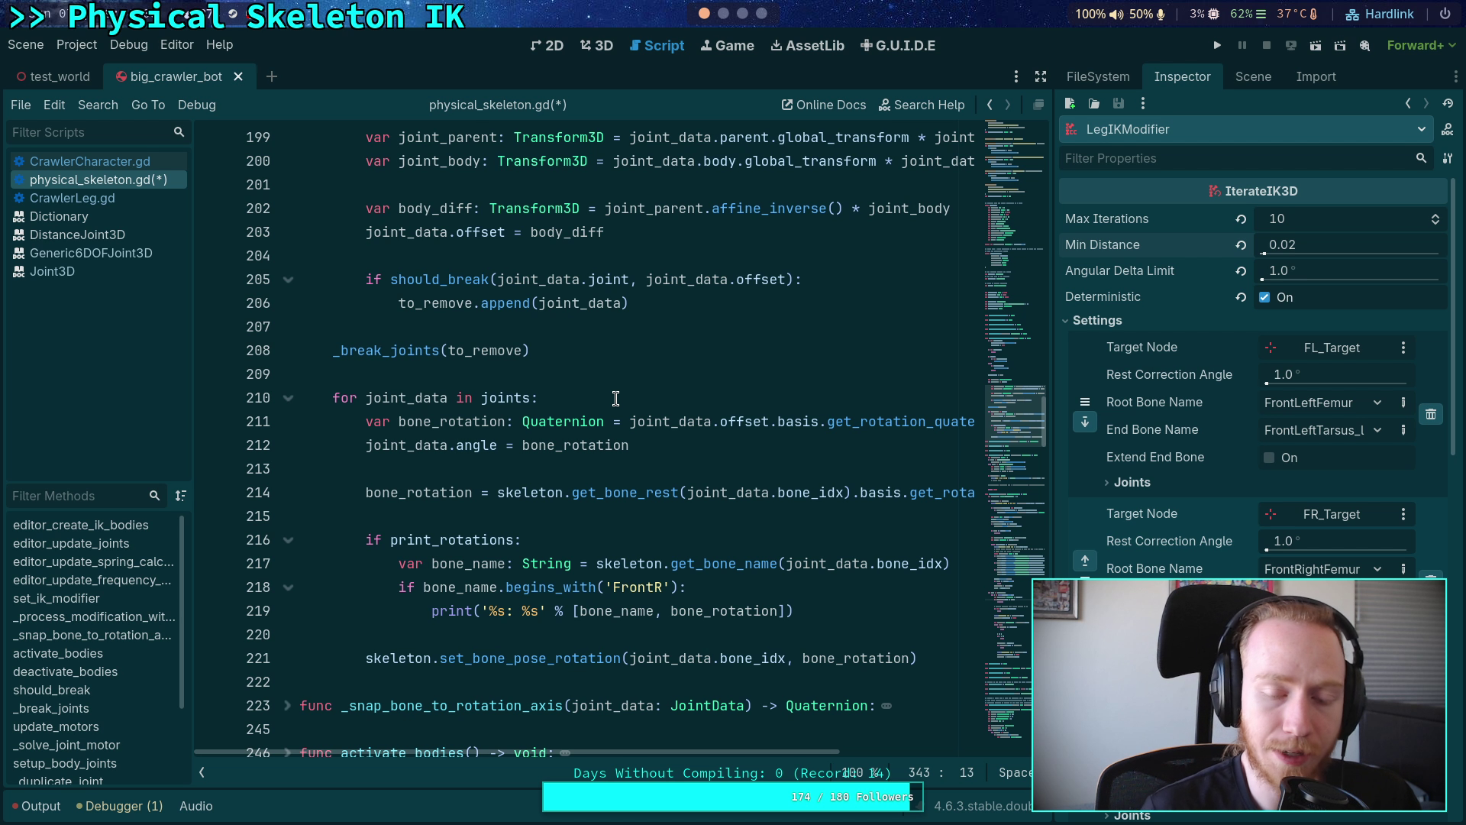
- Inspect the bone rotation loop and its print_rotations block in physical_skeleton.gd
{"action": "left_click", "coordinate": [615, 398]}
{"action": "left_click", "coordinate": [646, 374]}
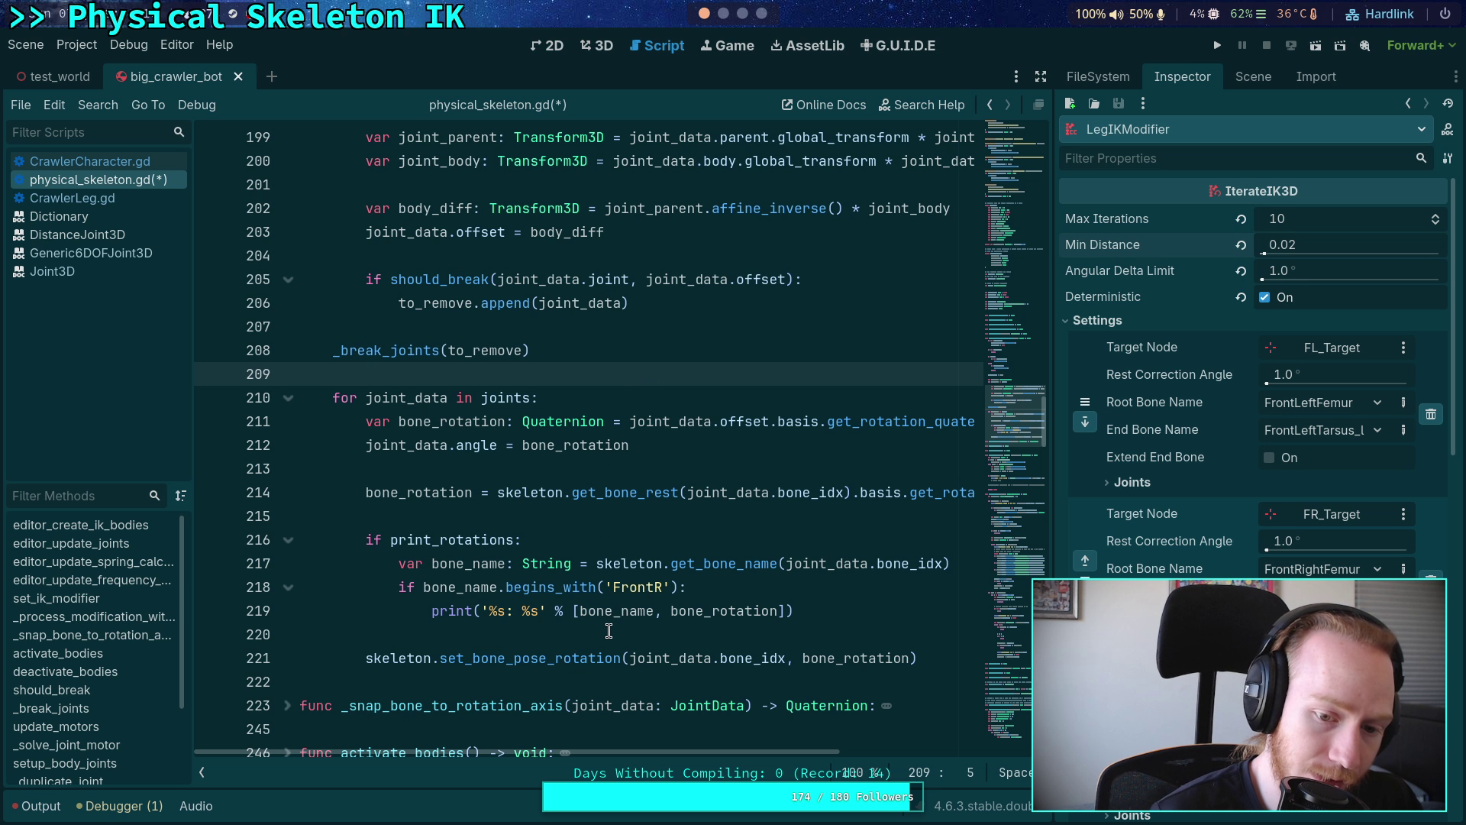
{"action": "scroll", "coordinate": [508, 473], "scroll_direction": "up", "scroll_amount": 5}
{"action": "scroll", "coordinate": [508, 473], "scroll_direction": "down", "scroll_amount": 6}
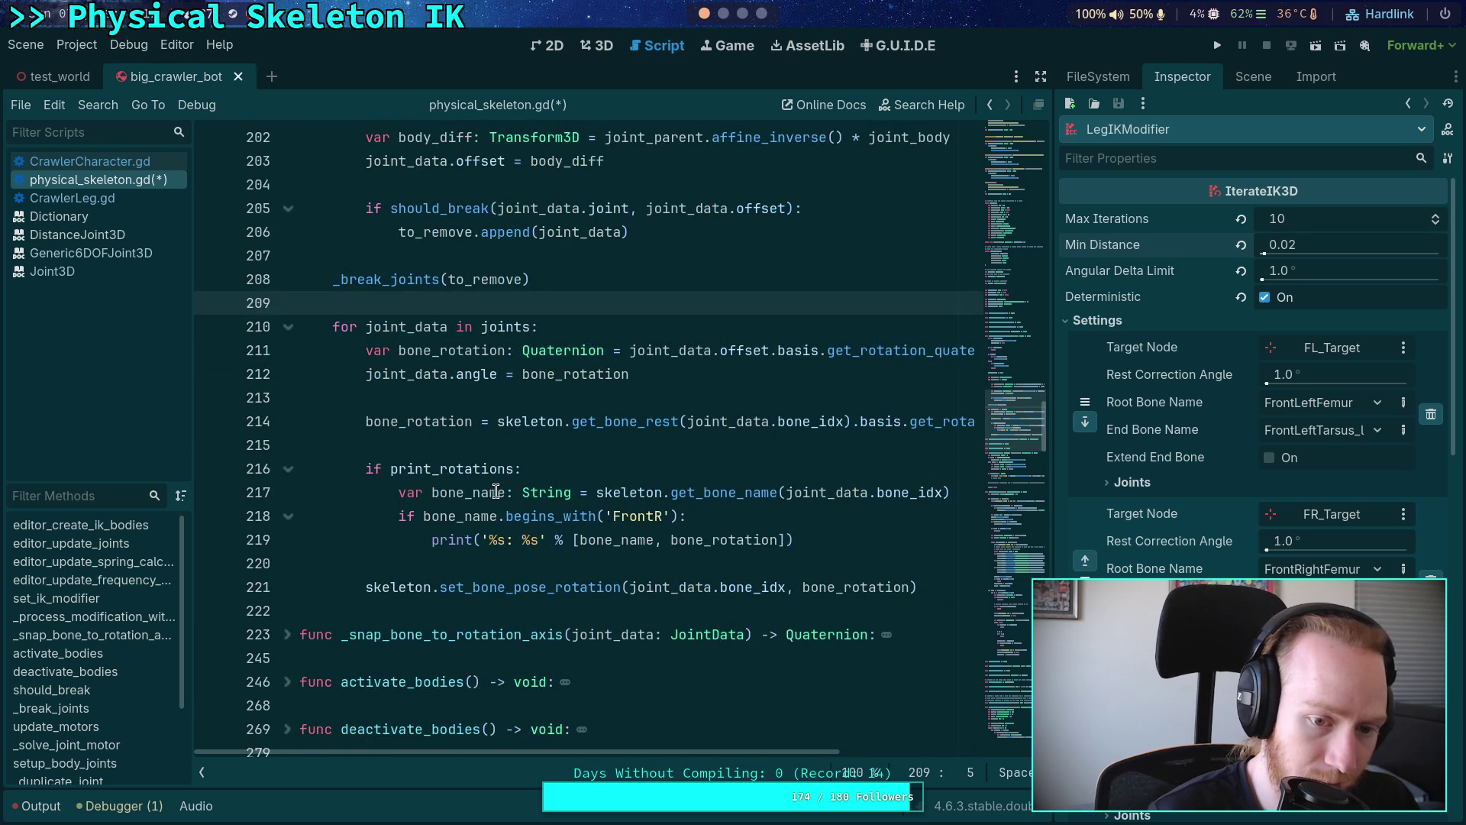
{"action": "mouse_move", "coordinate": [823, 544]}
{"action": "left_mouse_down"}
{"action": "mouse_move", "coordinate": [431, 540]}
{"action": "mouse_move", "coordinate": [280, 445]}
{"action": "left_mouse_up"}
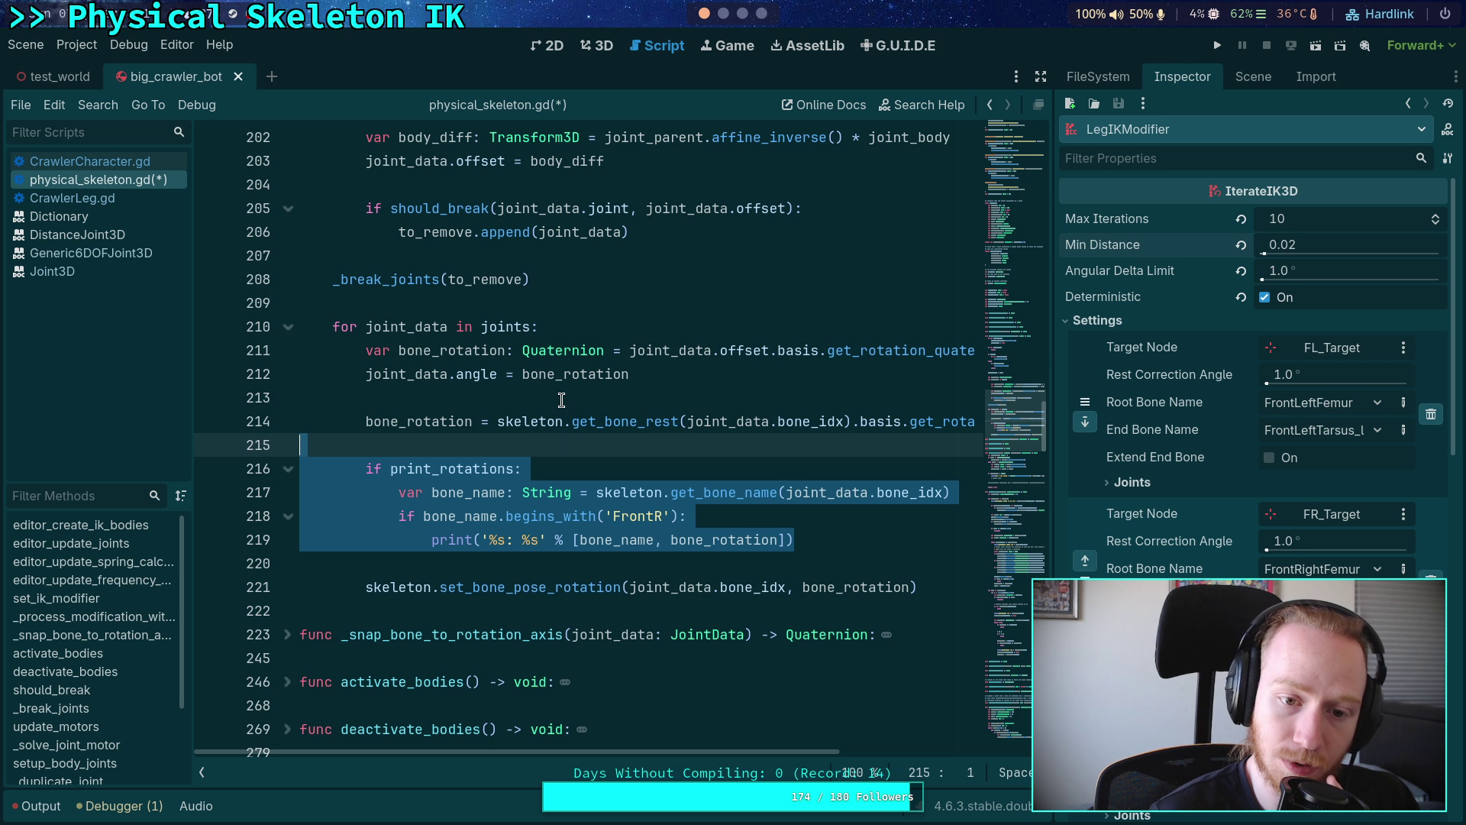
{"action": "left_click", "coordinate": [561, 400]}
{"action": "scroll", "coordinate": [561, 399], "scroll_direction": "up", "scroll_amount": 8}
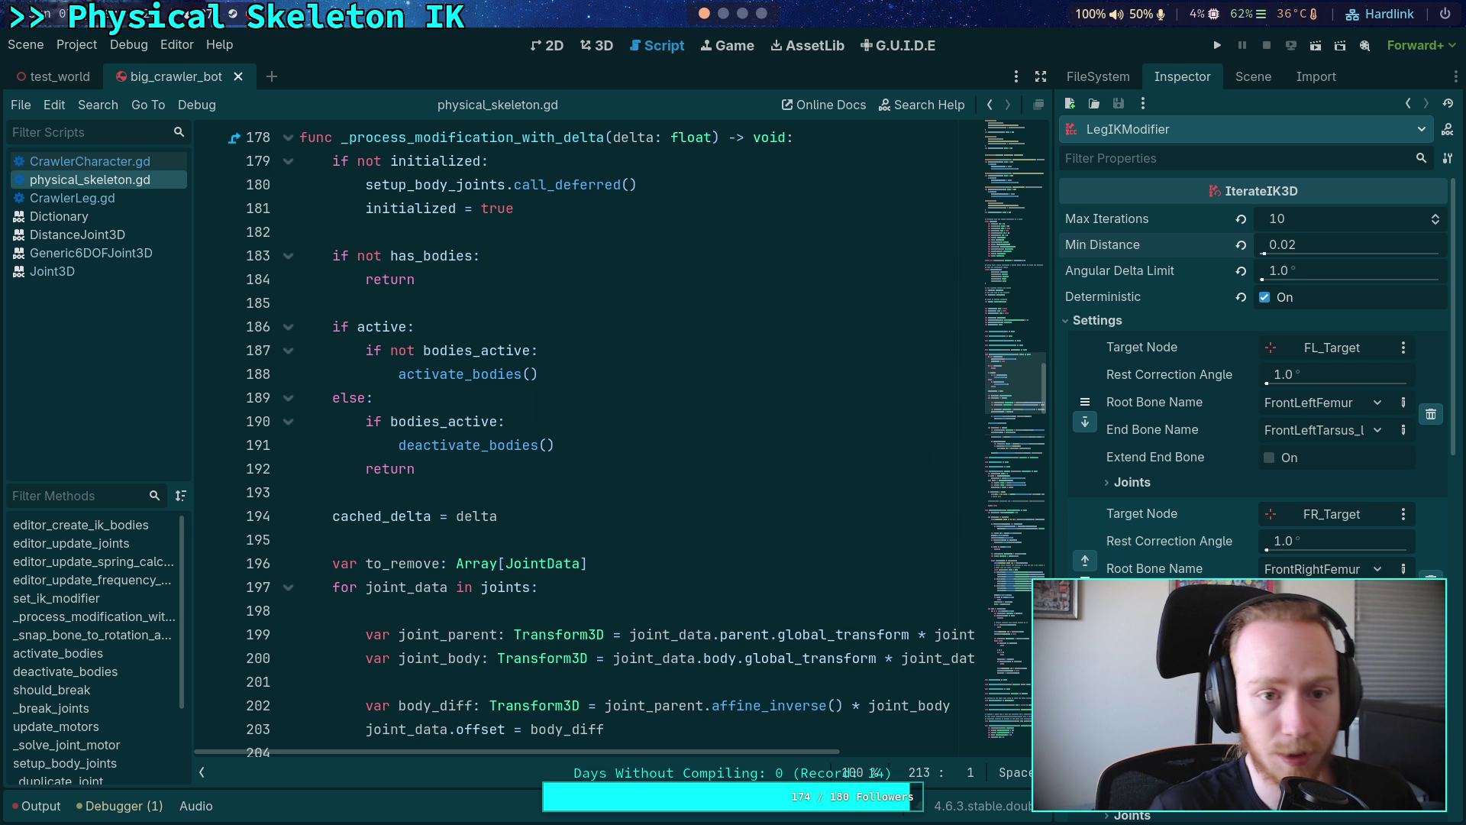
- Run git status and git diff in the terminal for the uncommitted changes
{"action": "key", "text": "super+2"}
{"action": "type", "text": "q"}
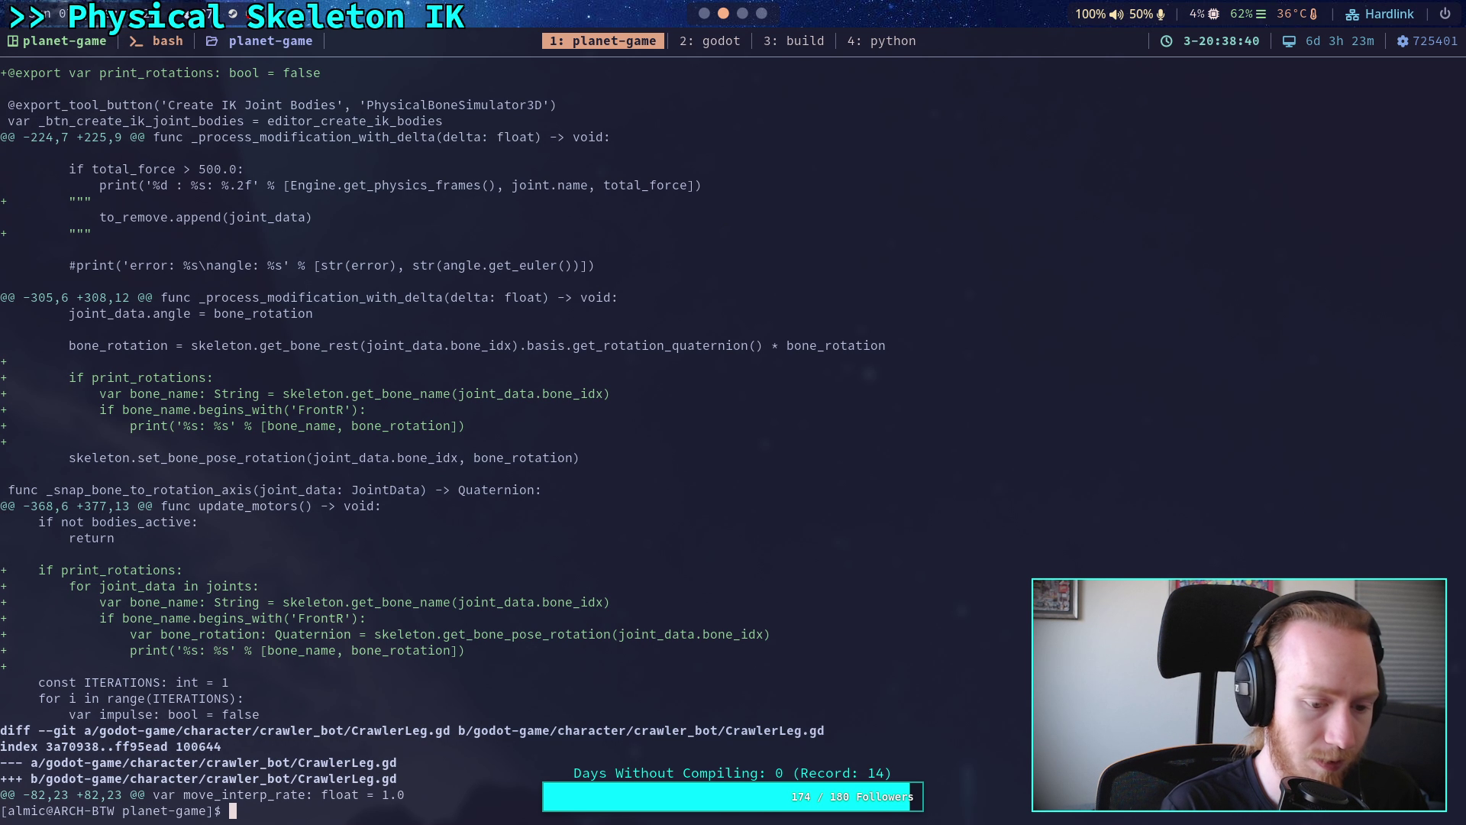
{"action": "type", "text": "git status"}
{"action": "key", "text": "Return"}
{"action": "type", "text": "git diff"}
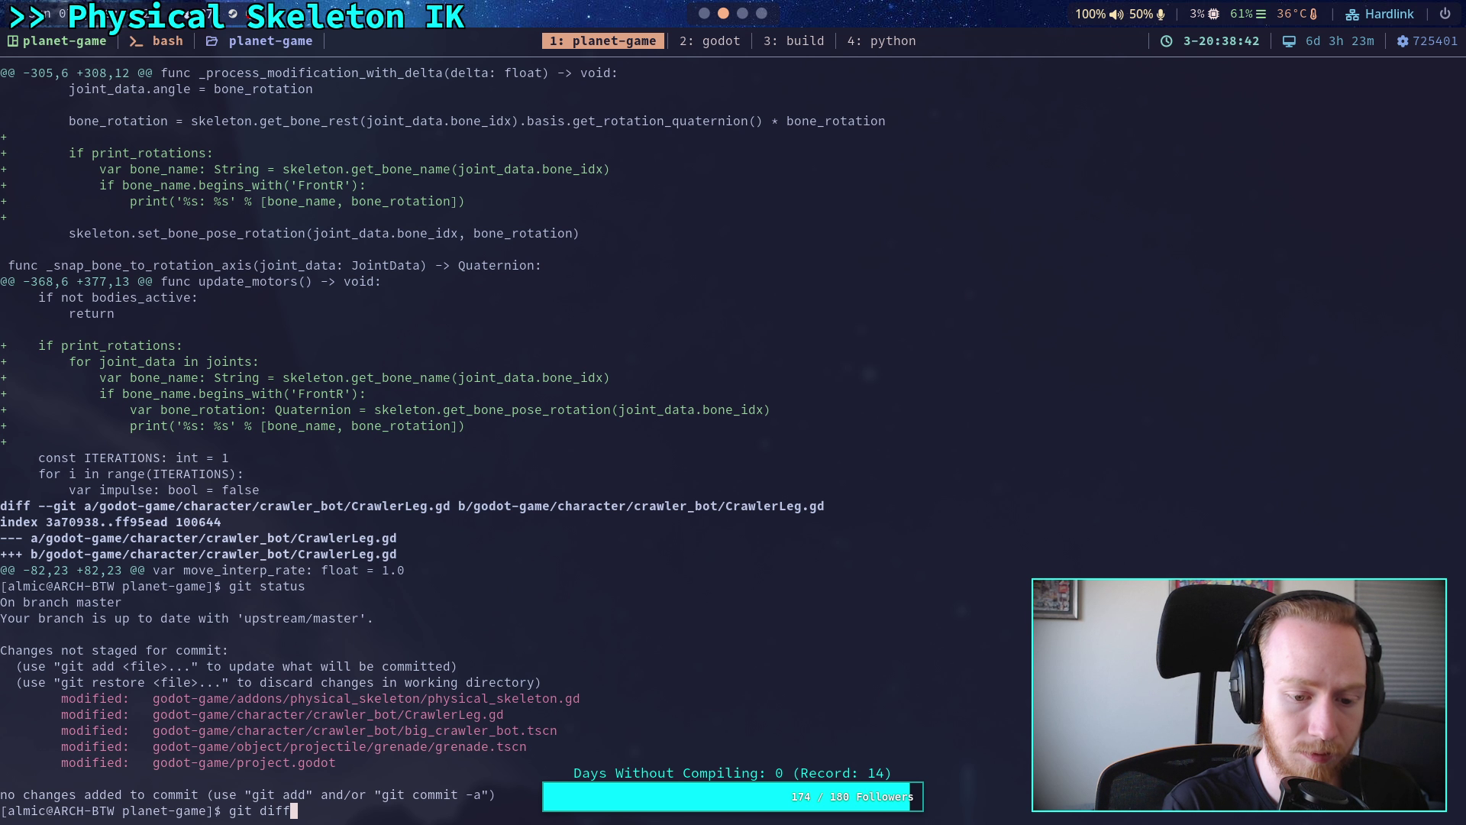
{"action": "key", "text": "Return"}
- Page through the physical_skeleton.gd diff, then bring up the Crawler Bot note
{"action": "scroll", "coordinate": [550, 443], "scroll_direction": "down", "scroll_amount": 2}
{"action": "scroll", "coordinate": [519, 435], "scroll_direction": "down", "scroll_amount": 20}
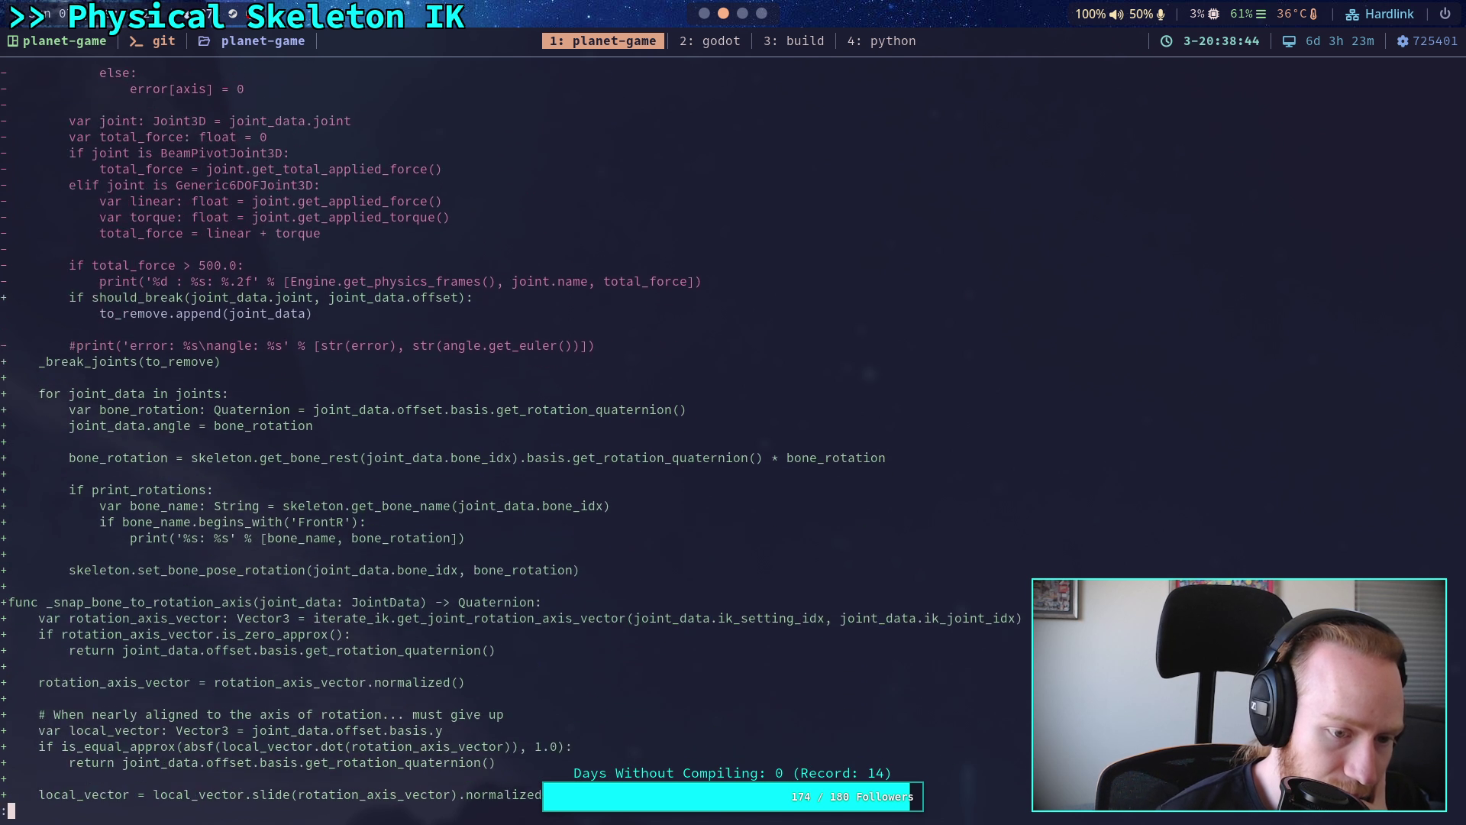
{"action": "scroll", "coordinate": [519, 435], "scroll_direction": "down", "scroll_amount": 5}
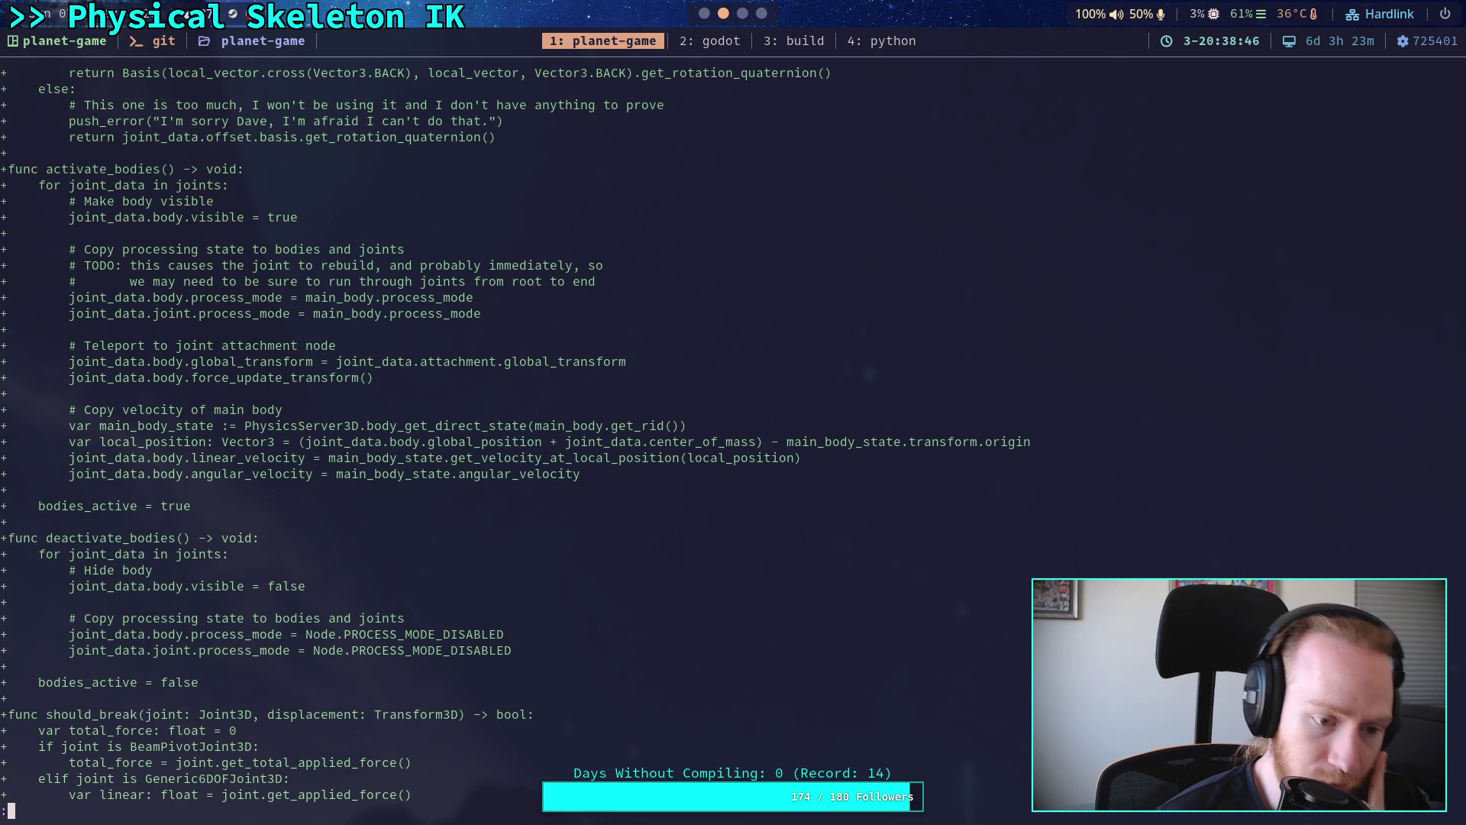
{"action": "scroll", "coordinate": [515, 442], "scroll_direction": "up", "scroll_amount": 1}
{"action": "scroll", "coordinate": [515, 443], "scroll_direction": "down", "scroll_amount": 1}
{"action": "scroll", "coordinate": [515, 443], "scroll_direction": "down", "scroll_amount": 1}
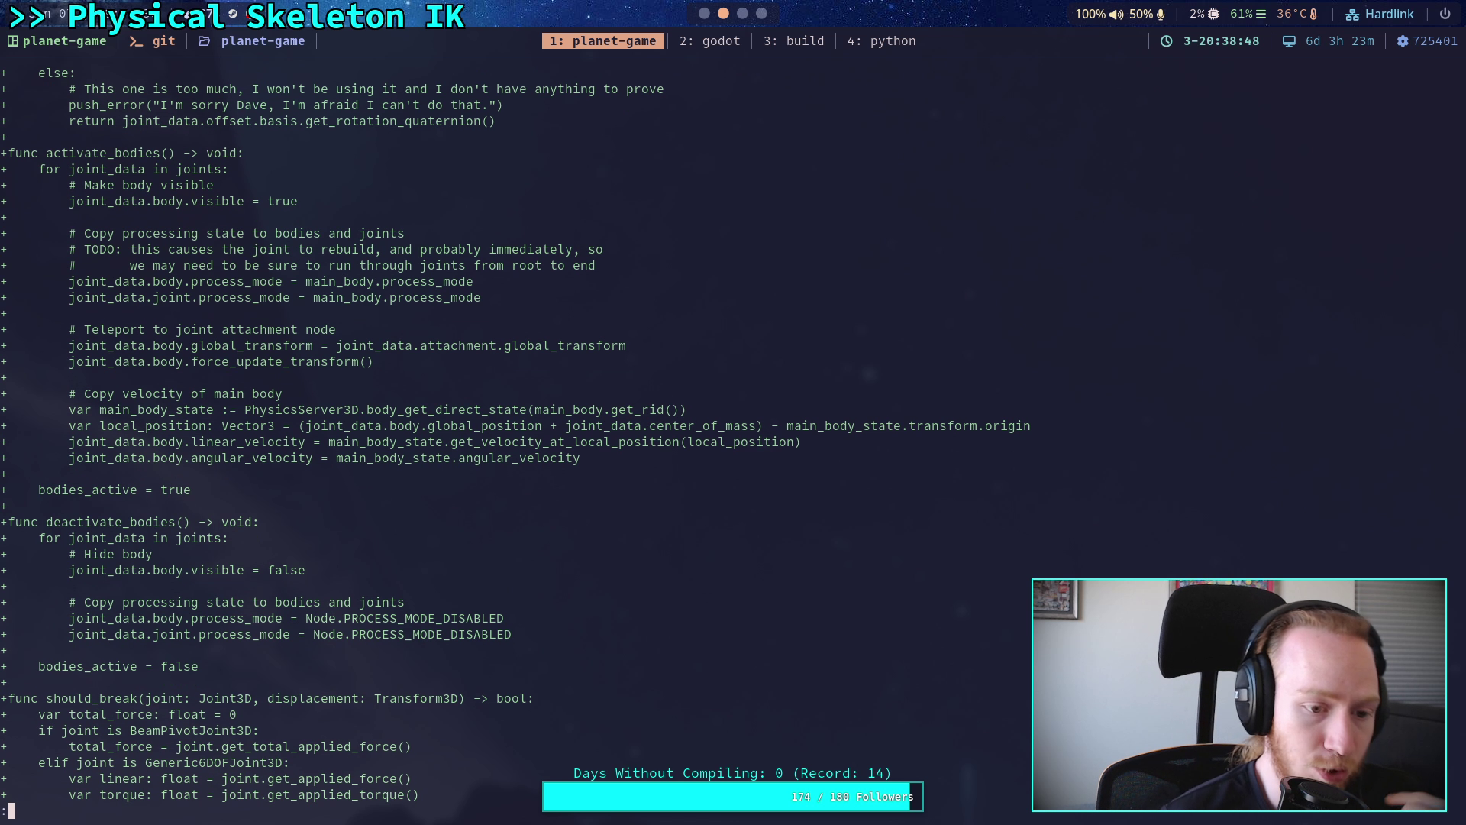
{"action": "scroll", "coordinate": [516, 443], "scroll_direction": "up", "scroll_amount": 1}
{"action": "scroll", "coordinate": [519, 435], "scroll_direction": "up", "scroll_amount": 18}
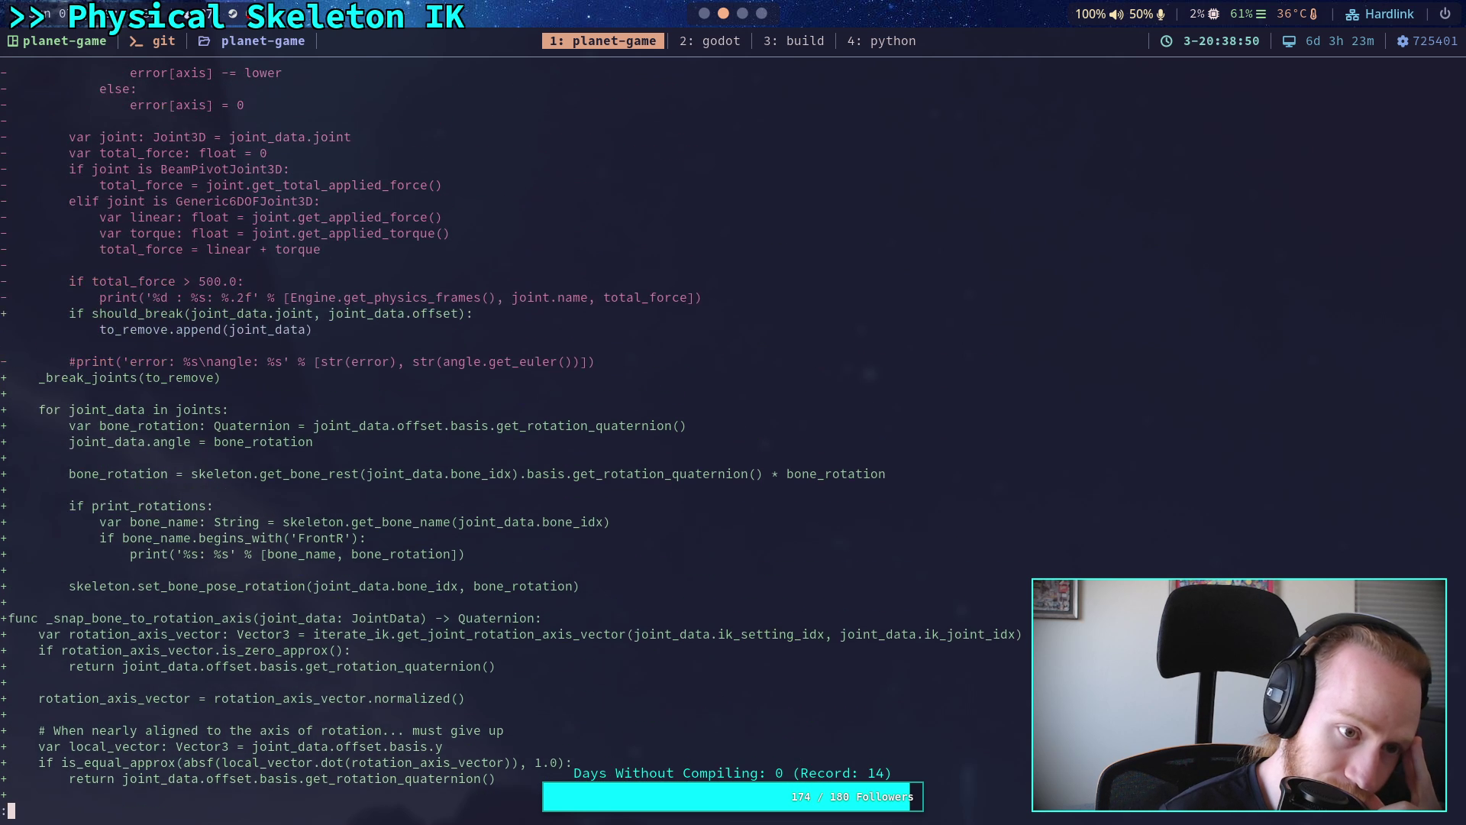
{"action": "scroll", "coordinate": [511, 435], "scroll_direction": "up", "scroll_amount": 2}
{"action": "scroll", "coordinate": [512, 435], "scroll_direction": "down", "scroll_amount": 6}
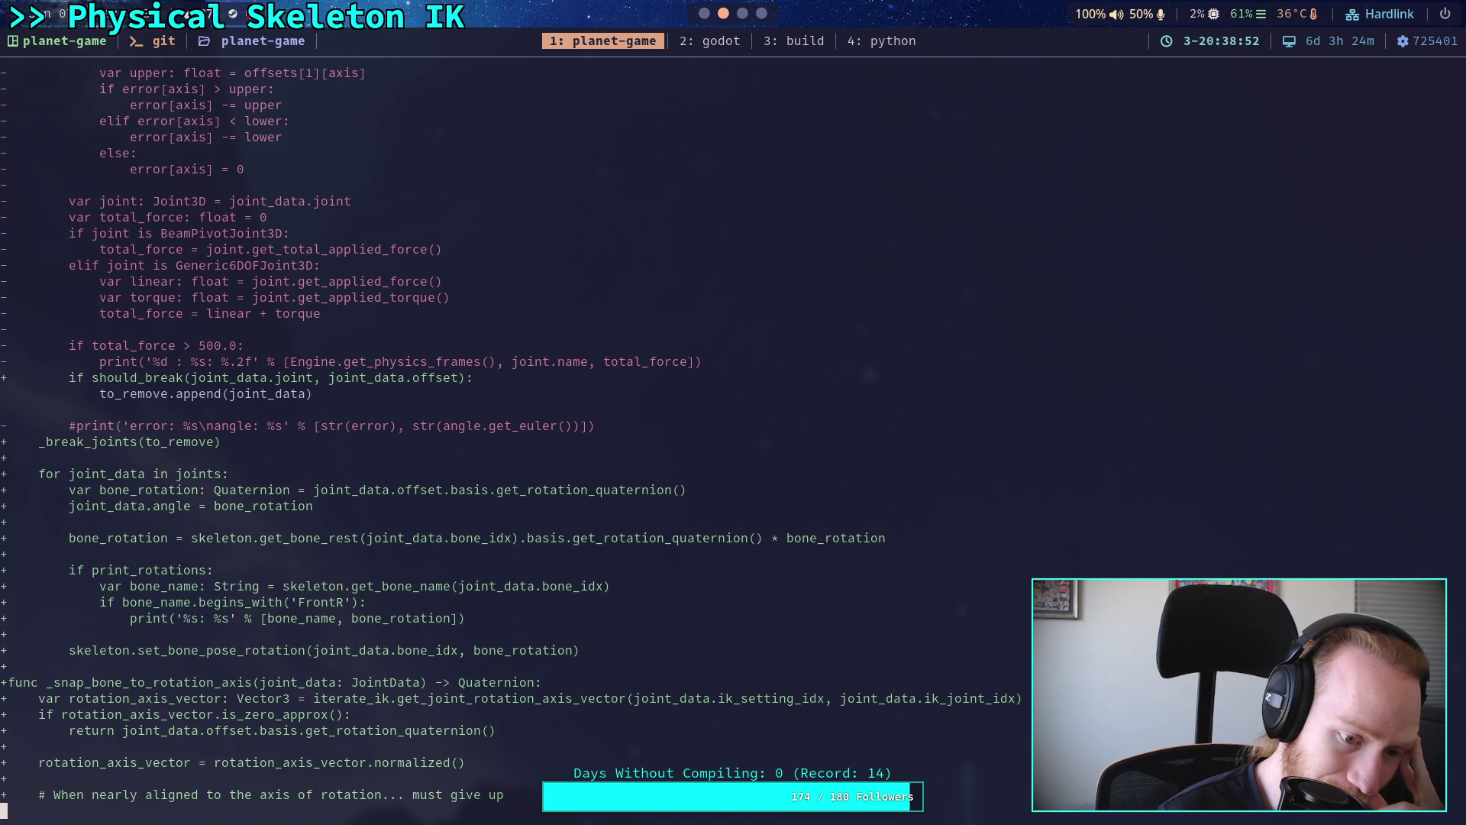
{"action": "scroll", "coordinate": [511, 435], "scroll_direction": "down", "scroll_amount": 20}
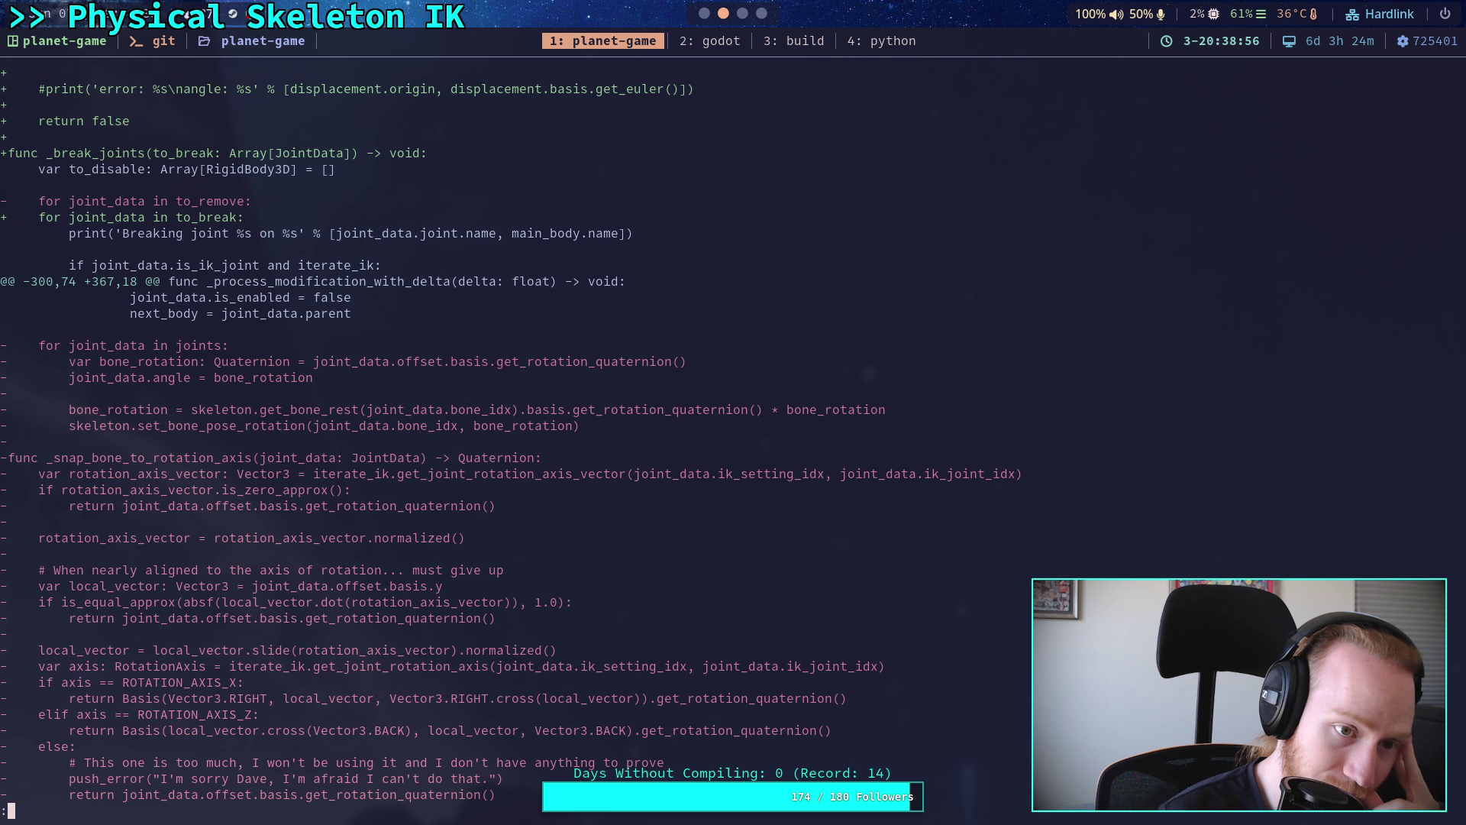
{"action": "key", "text": "space"}
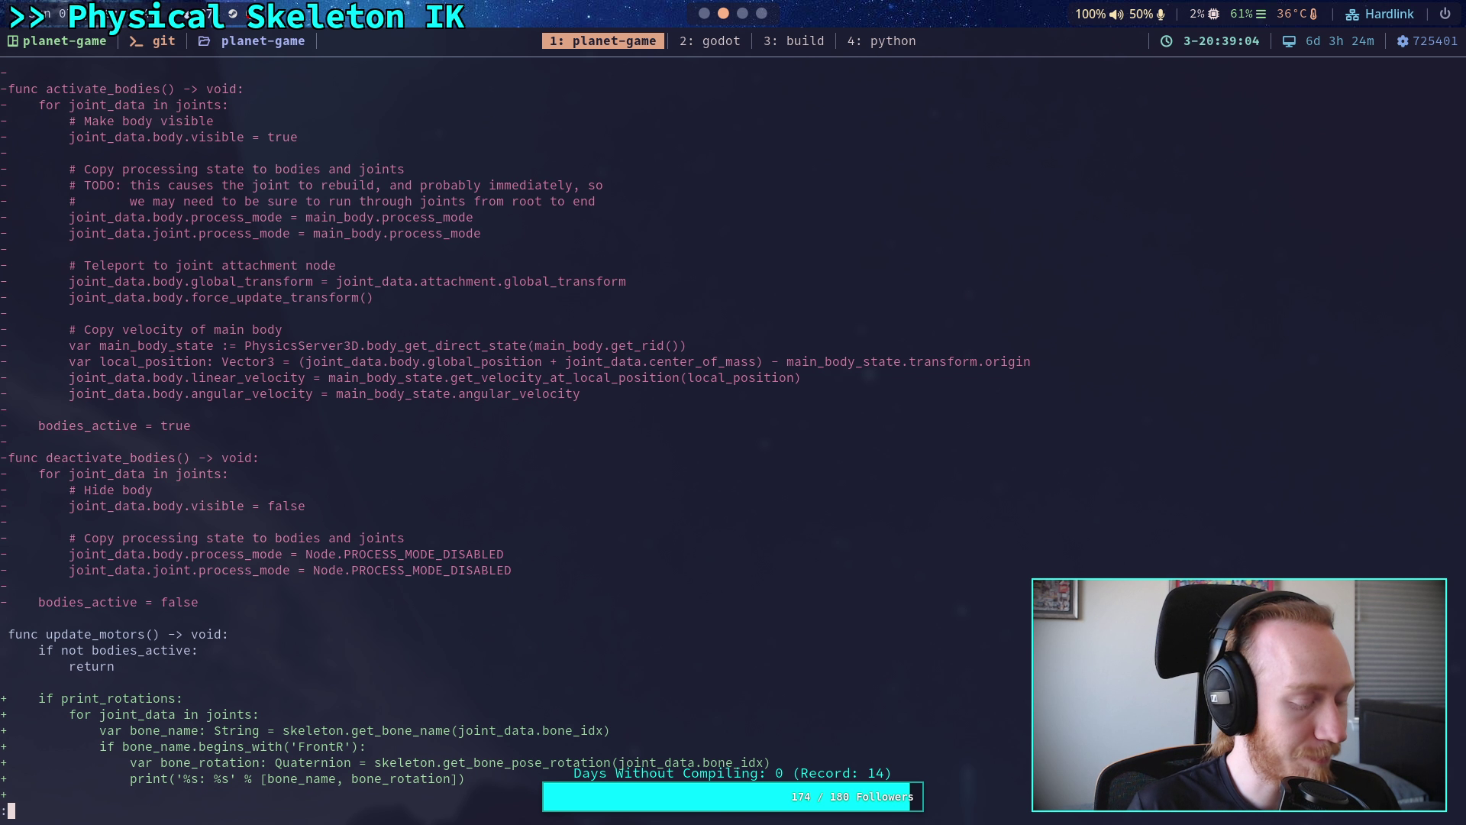
{"action": "key", "text": "super+3"}
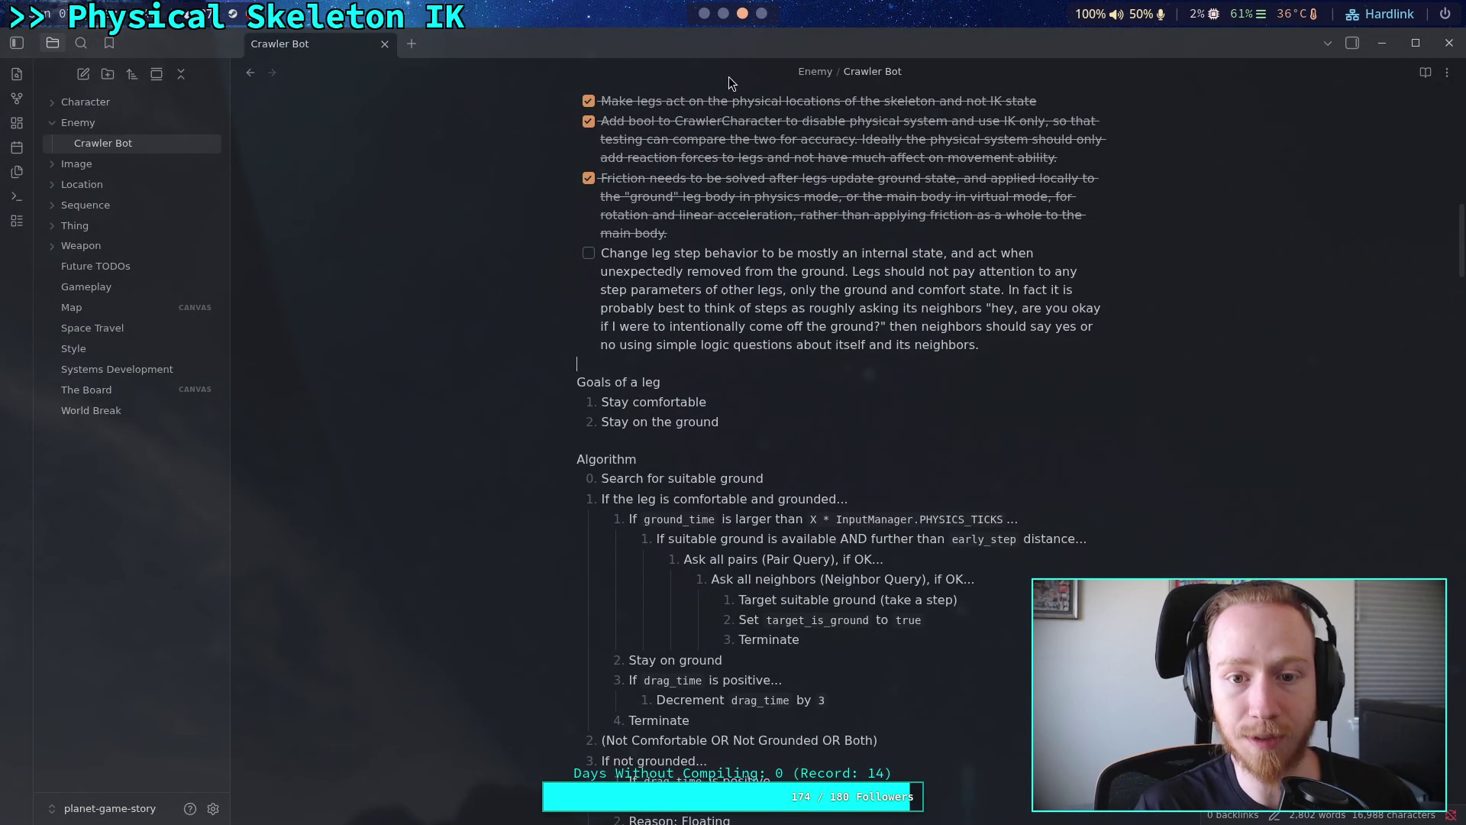
- Fold and cut the should_break and _break_joints functions from their old place
{"action": "left_click", "coordinate": [710, 17]}
{"action": "scroll", "coordinate": [584, 351], "scroll_direction": "up", "scroll_amount": 9}
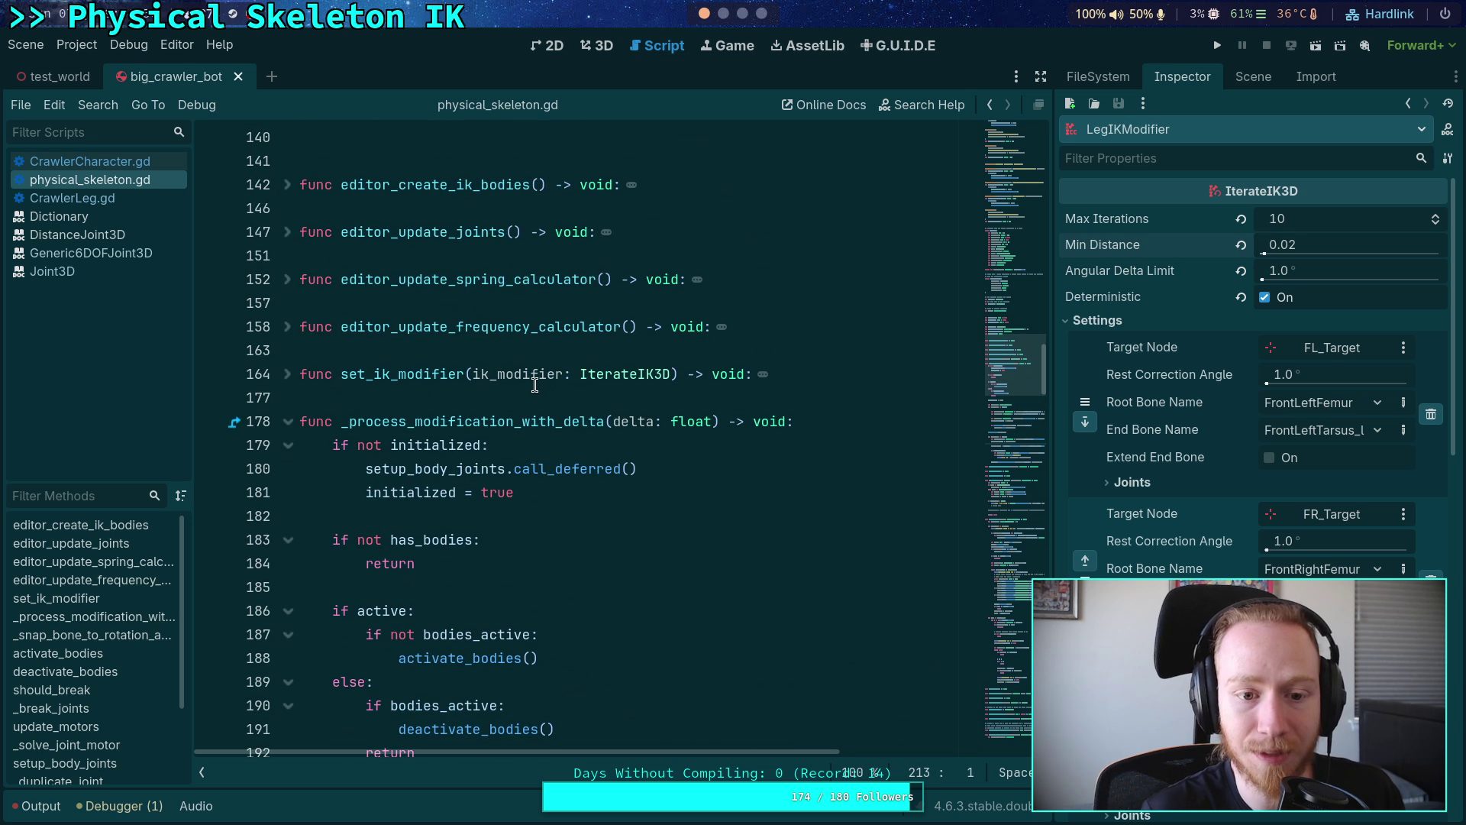
{"action": "scroll", "coordinate": [519, 404], "scroll_direction": "down", "scroll_amount": 14}
{"action": "scroll", "coordinate": [519, 403], "scroll_direction": "down", "scroll_amount": 12}
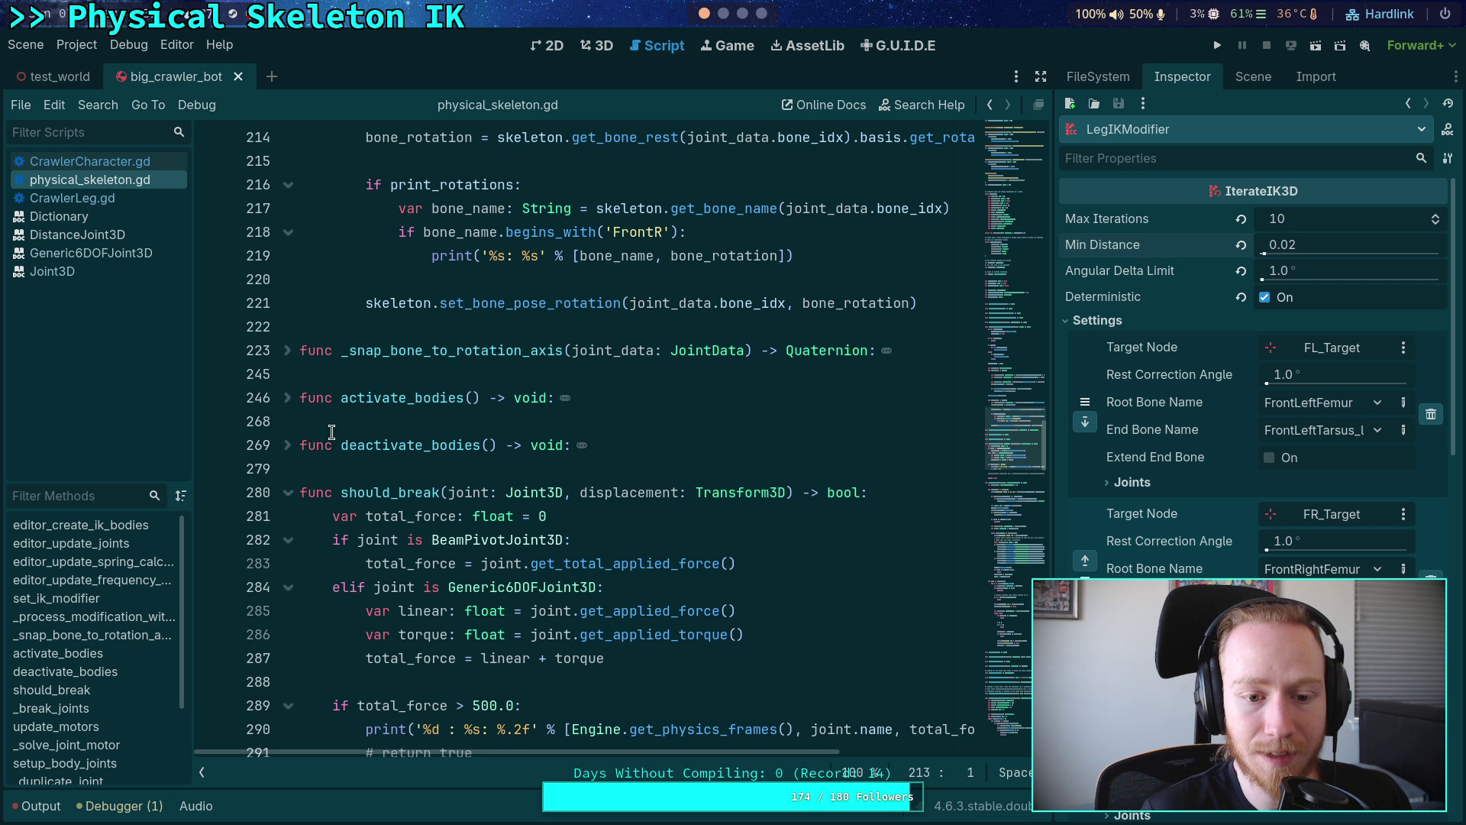
{"action": "left_click", "coordinate": [288, 350]}
{"action": "left_click", "coordinate": [288, 398]}
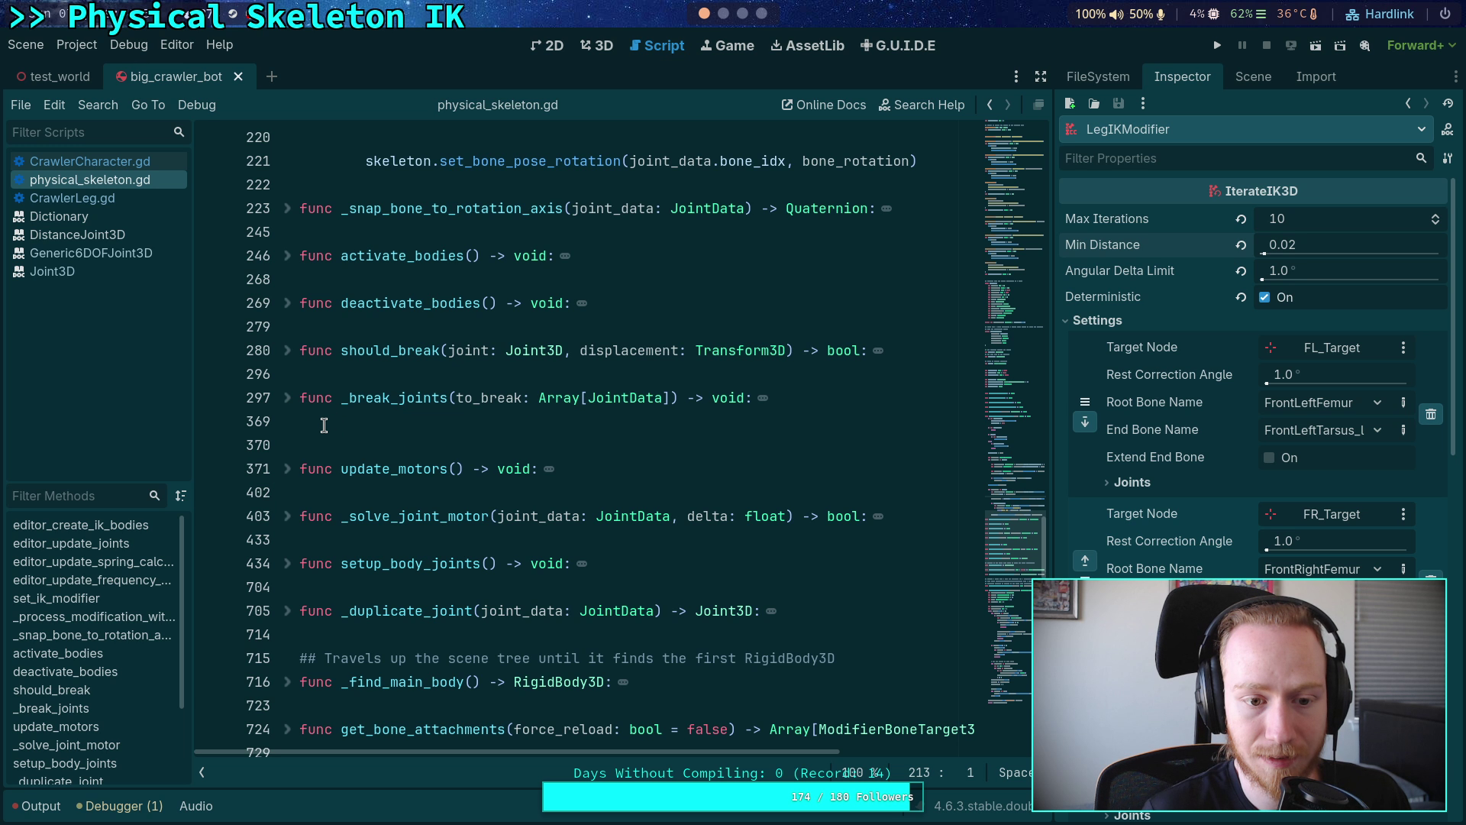
{"action": "mouse_move", "coordinate": [321, 419]}
{"action": "left_mouse_down"}
{"action": "mouse_move", "coordinate": [271, 351]}
{"action": "mouse_move", "coordinate": [273, 329]}
{"action": "left_mouse_up"}
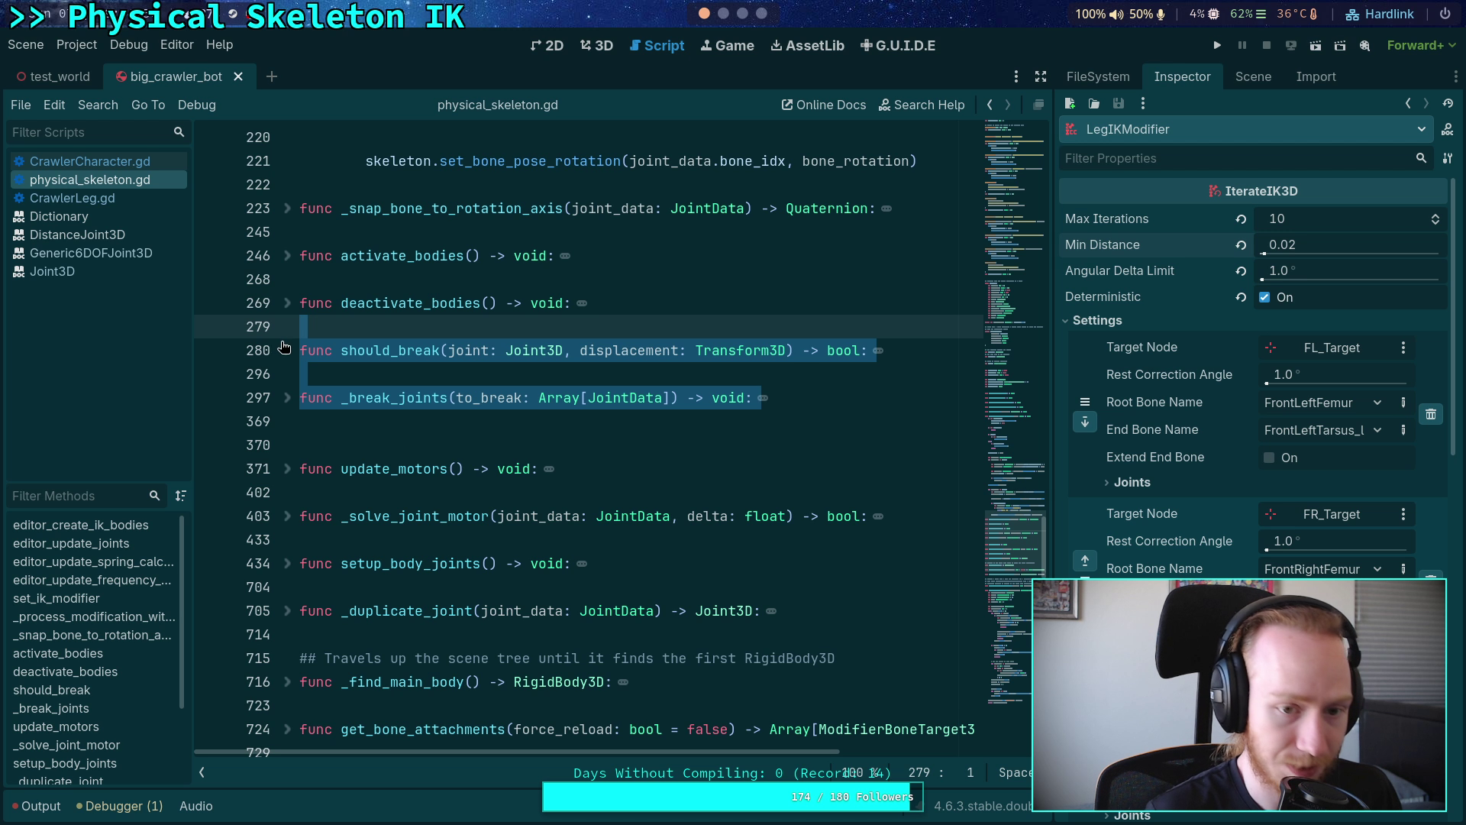
{"action": "key", "text": "BackSpace"}
{"action": "left_click", "coordinate": [325, 353]}
{"action": "key", "text": "BackSpace"}
- Paste both functions after the bone rotation loop, tidy blank lines, and save
{"action": "scroll", "coordinate": [366, 328], "scroll_direction": "up", "scroll_amount": 2}
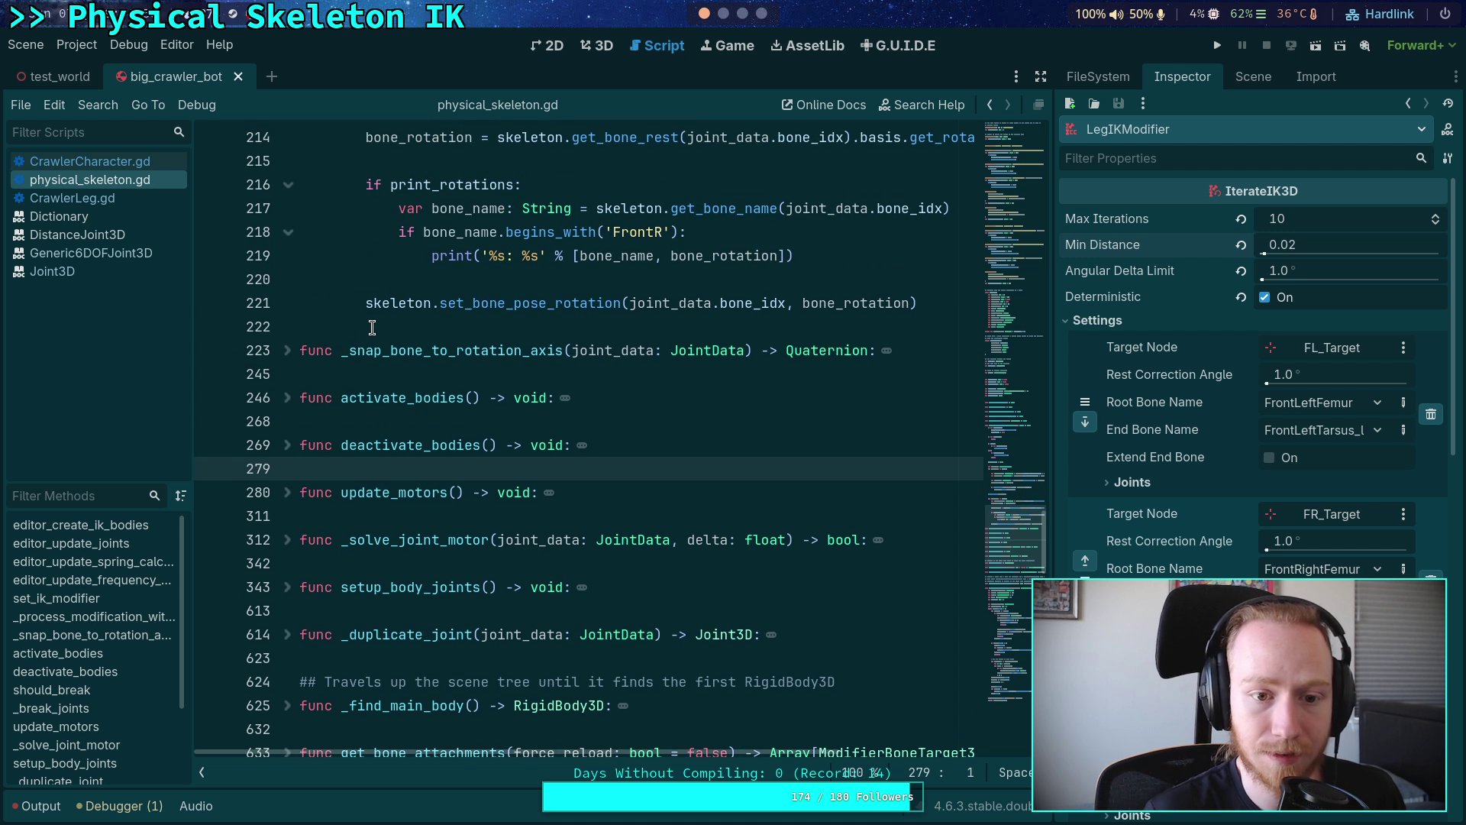
{"action": "left_click", "coordinate": [372, 327]}
{"action": "scroll", "coordinate": [372, 326], "scroll_direction": "up", "scroll_amount": 3}
{"action": "key", "text": "Return"}
{"action": "key", "text": "Return"}
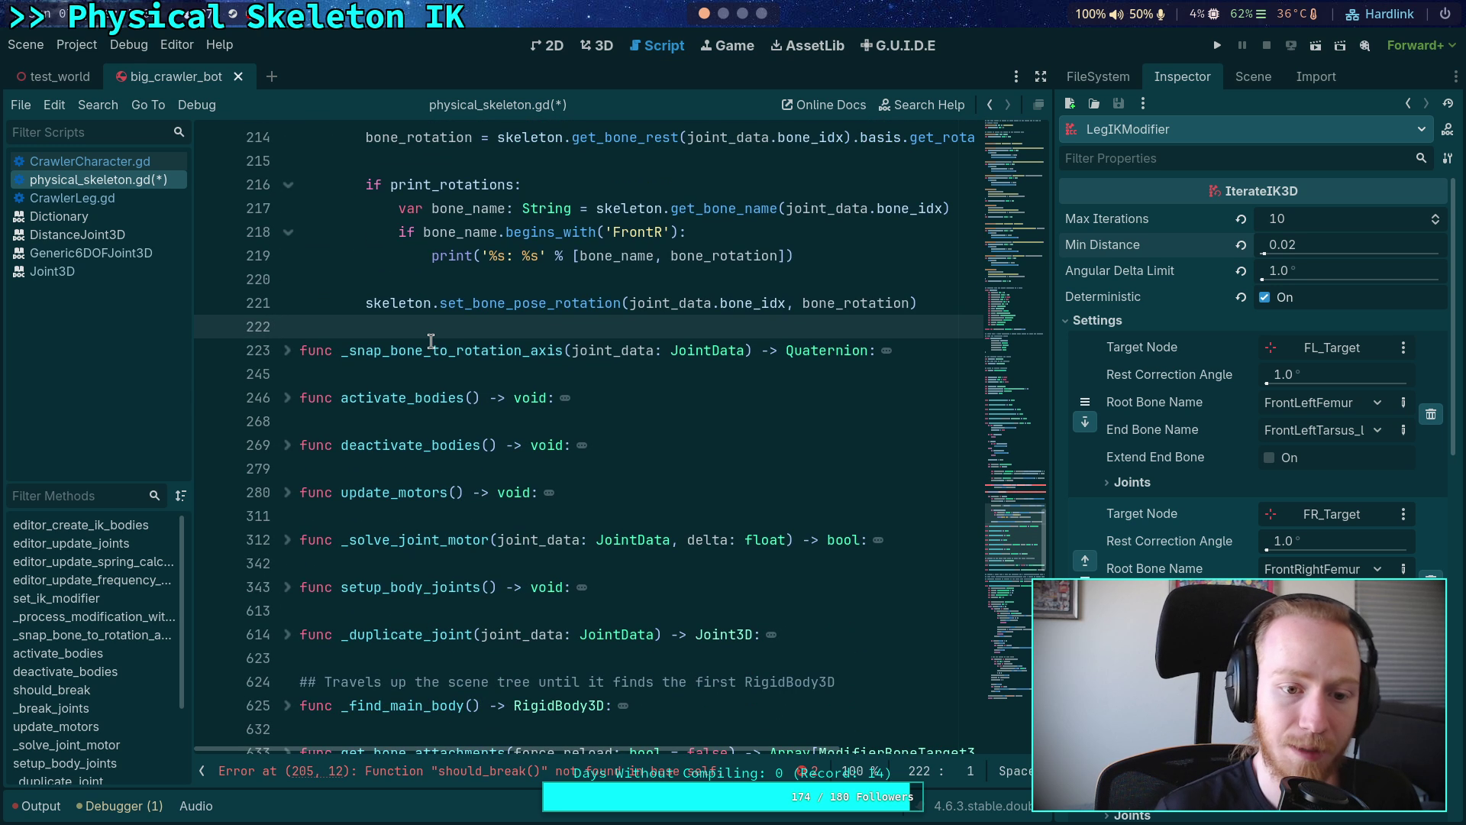
{"action": "key", "text": "ctrl+v"}
{"action": "scroll", "coordinate": [443, 437], "scroll_direction": "down", "scroll_amount": 5}
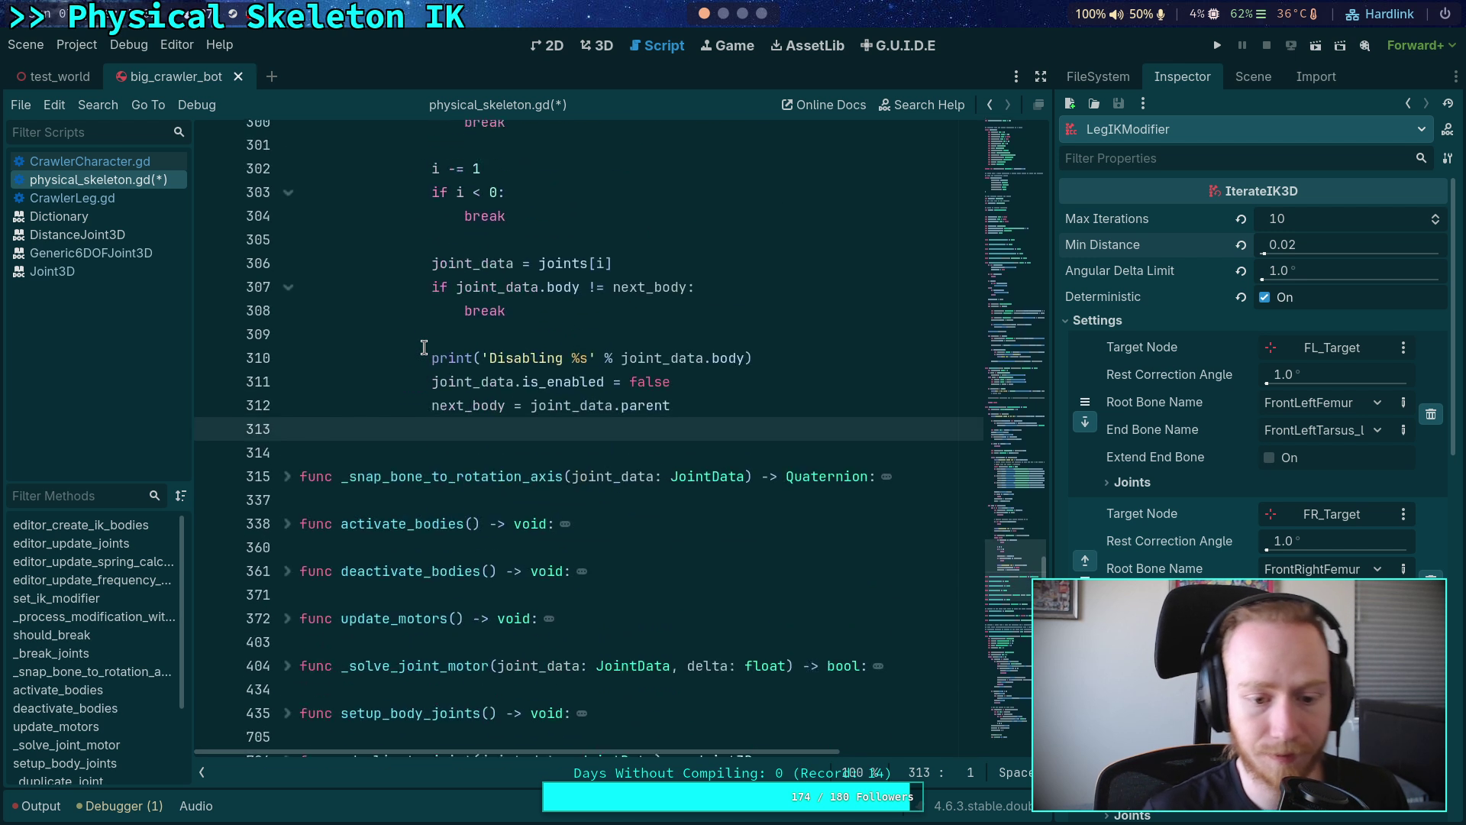
{"action": "key", "text": "BackSpace"}
{"action": "scroll", "coordinate": [455, 430], "scroll_direction": "up", "scroll_amount": 20}
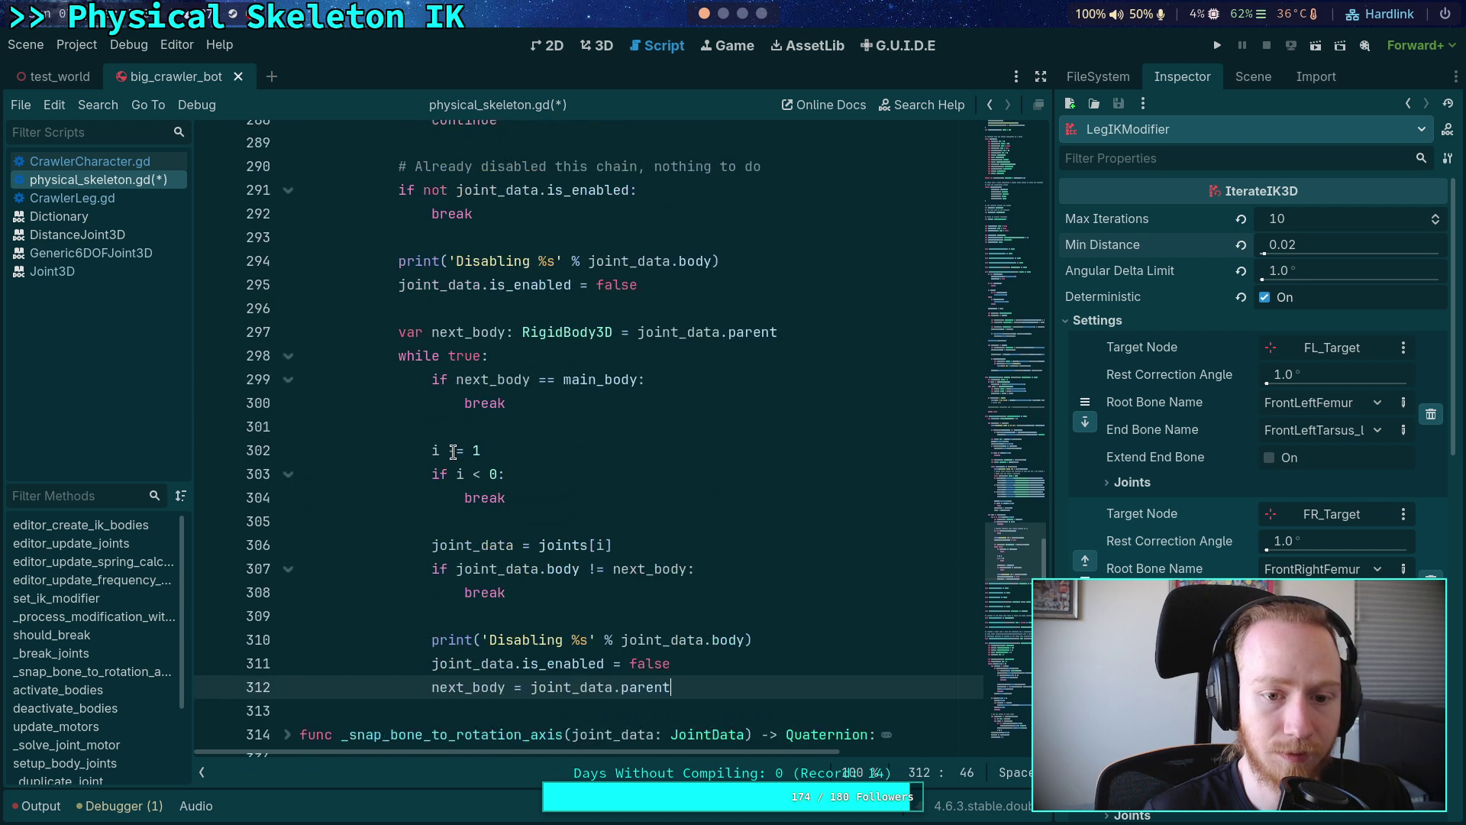
{"action": "scroll", "coordinate": [451, 456], "scroll_direction": "up", "scroll_amount": 3}
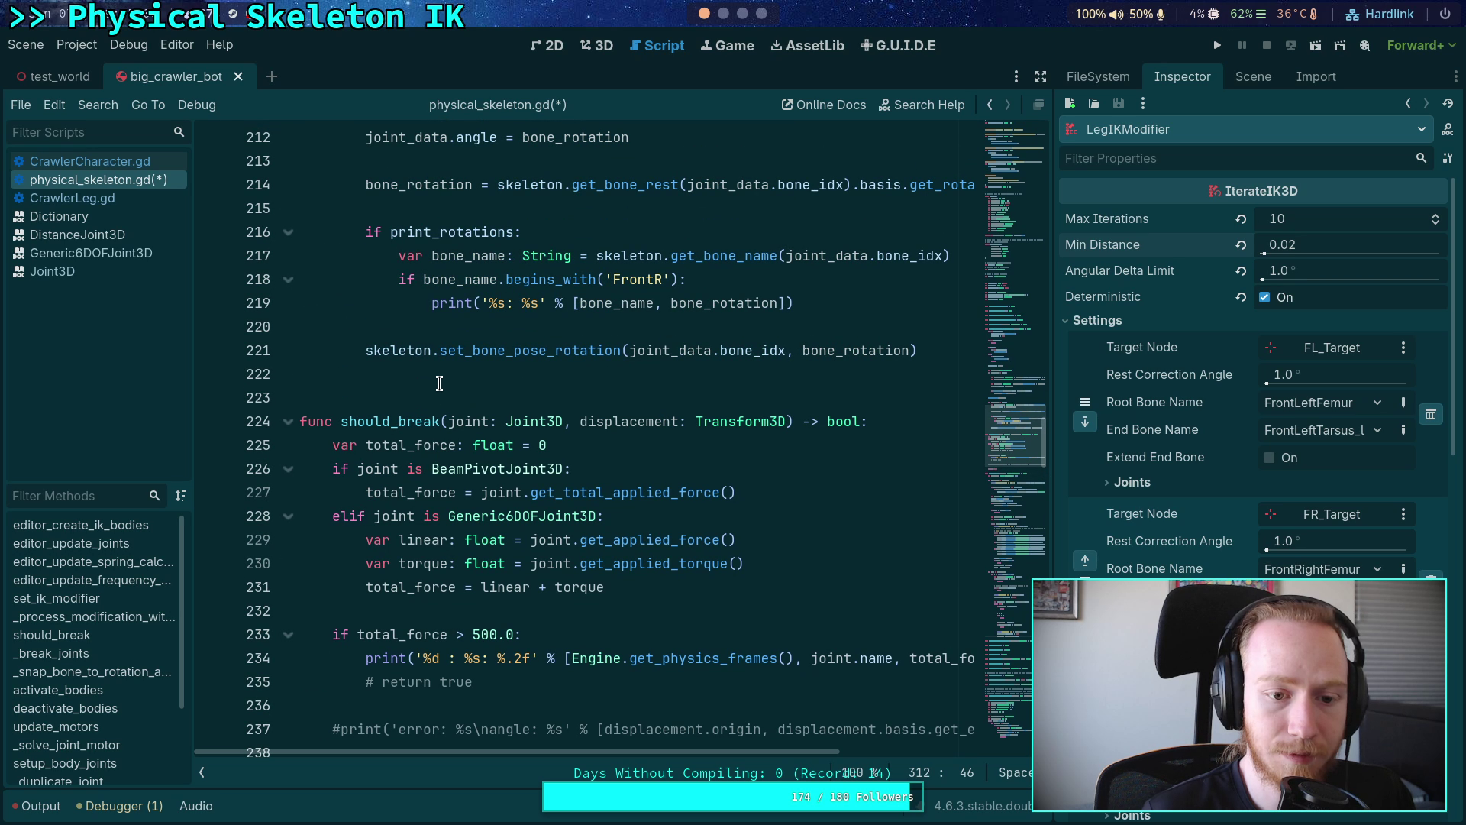
{"action": "left_click", "coordinate": [450, 382]}
{"action": "key", "text": "BackSpace"}
{"action": "key", "text": "ctrl+s"}
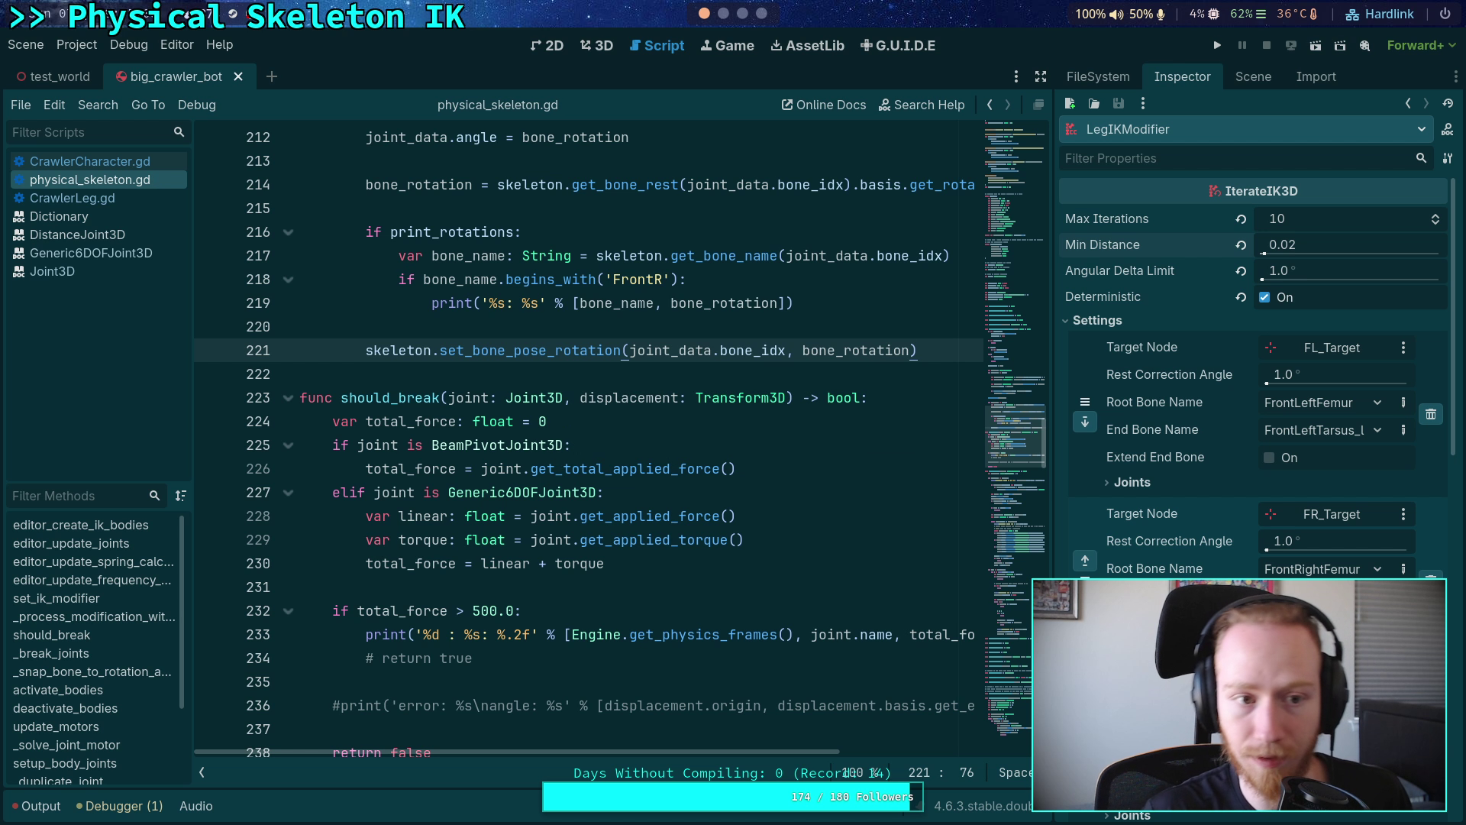
- Rename should_break to _should_break, update its call on line 205, and save
{"action": "key", "text": "super+2"}
{"action": "key", "text": "q"}
{"action": "key", "text": "Up"}
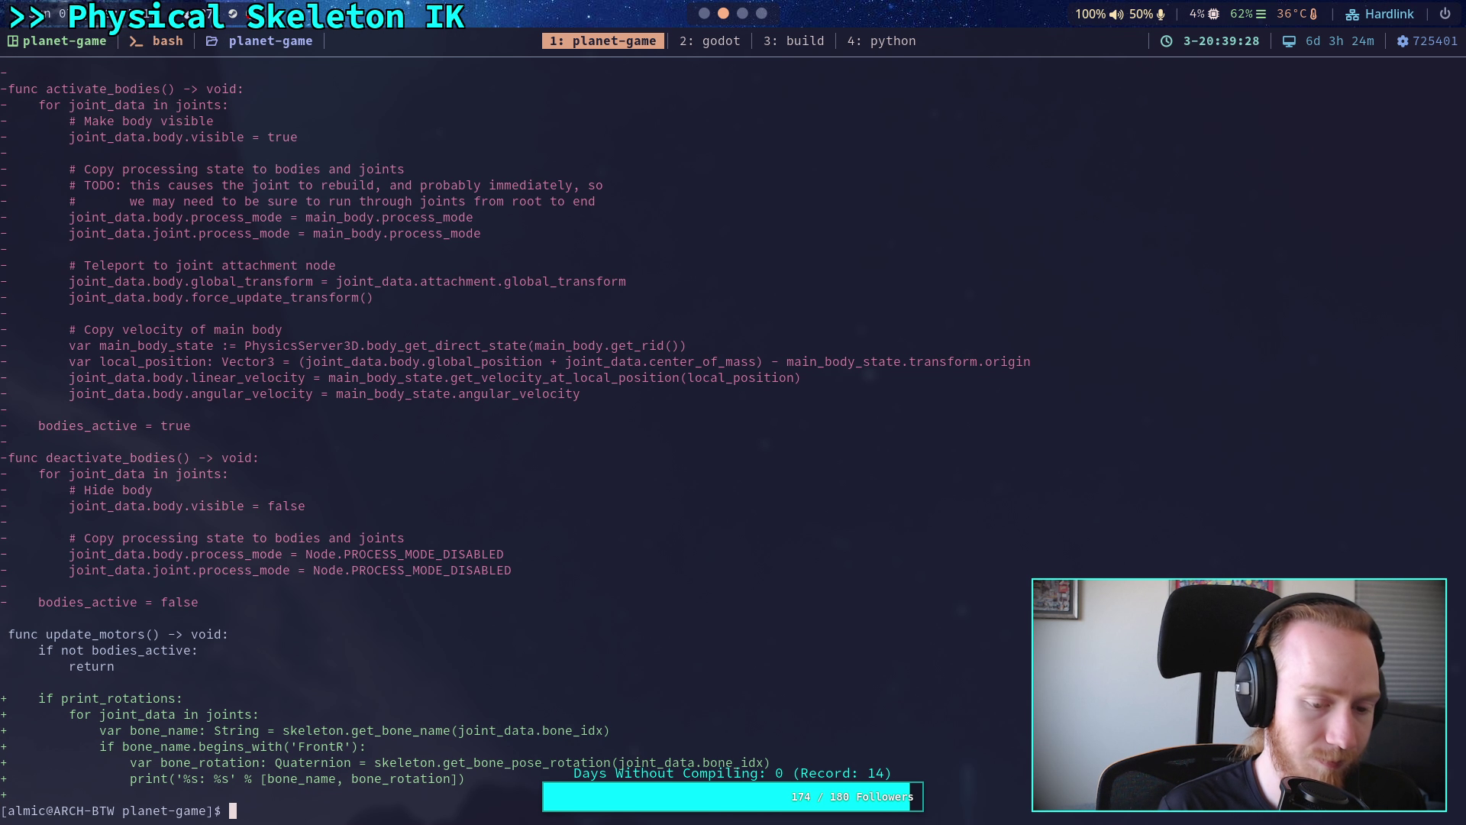
{"action": "left_click", "coordinate": [702, 14]}
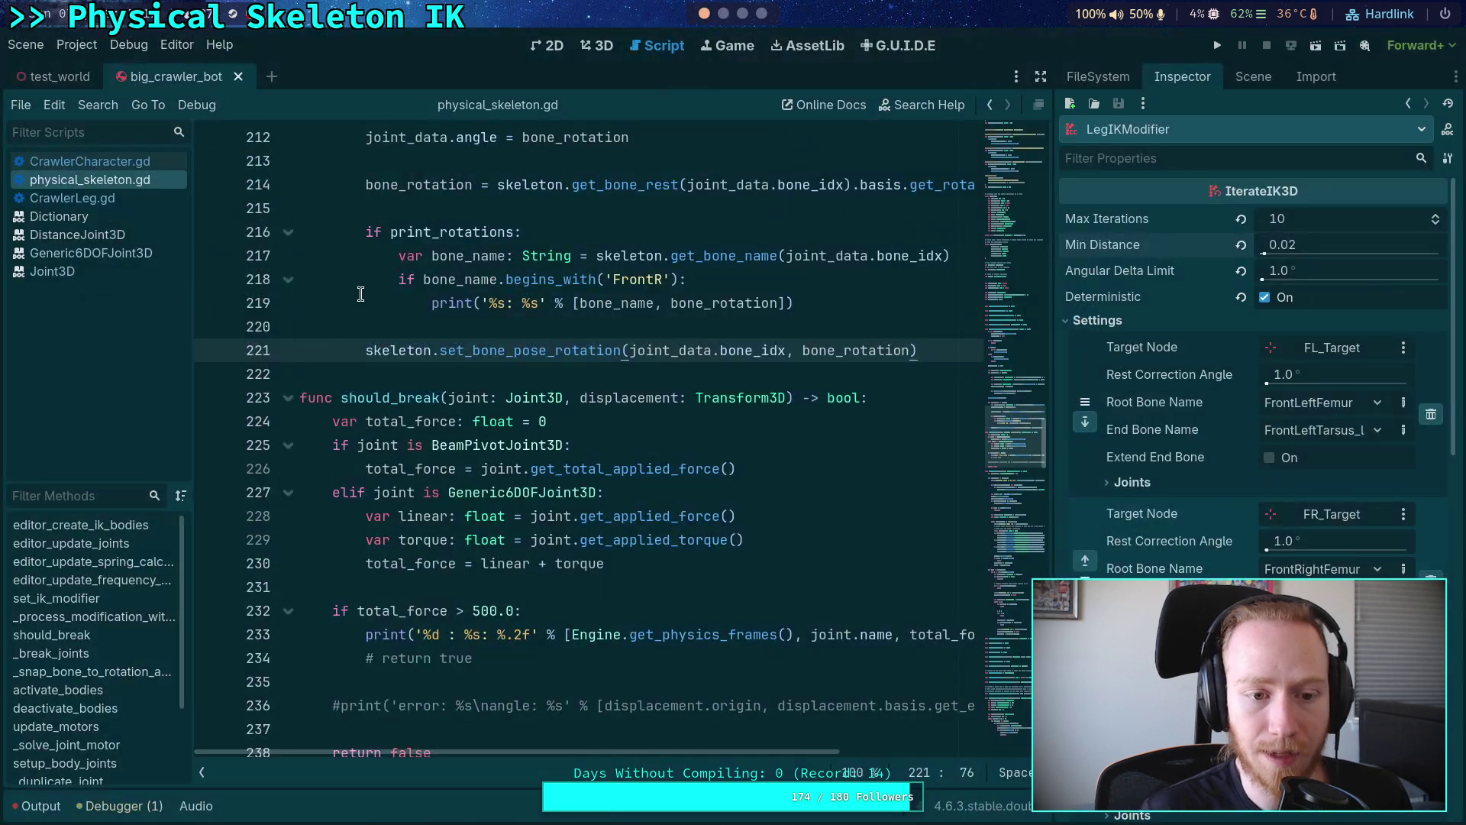
{"action": "left_click", "coordinate": [344, 398]}
{"action": "type", "text": "_"}
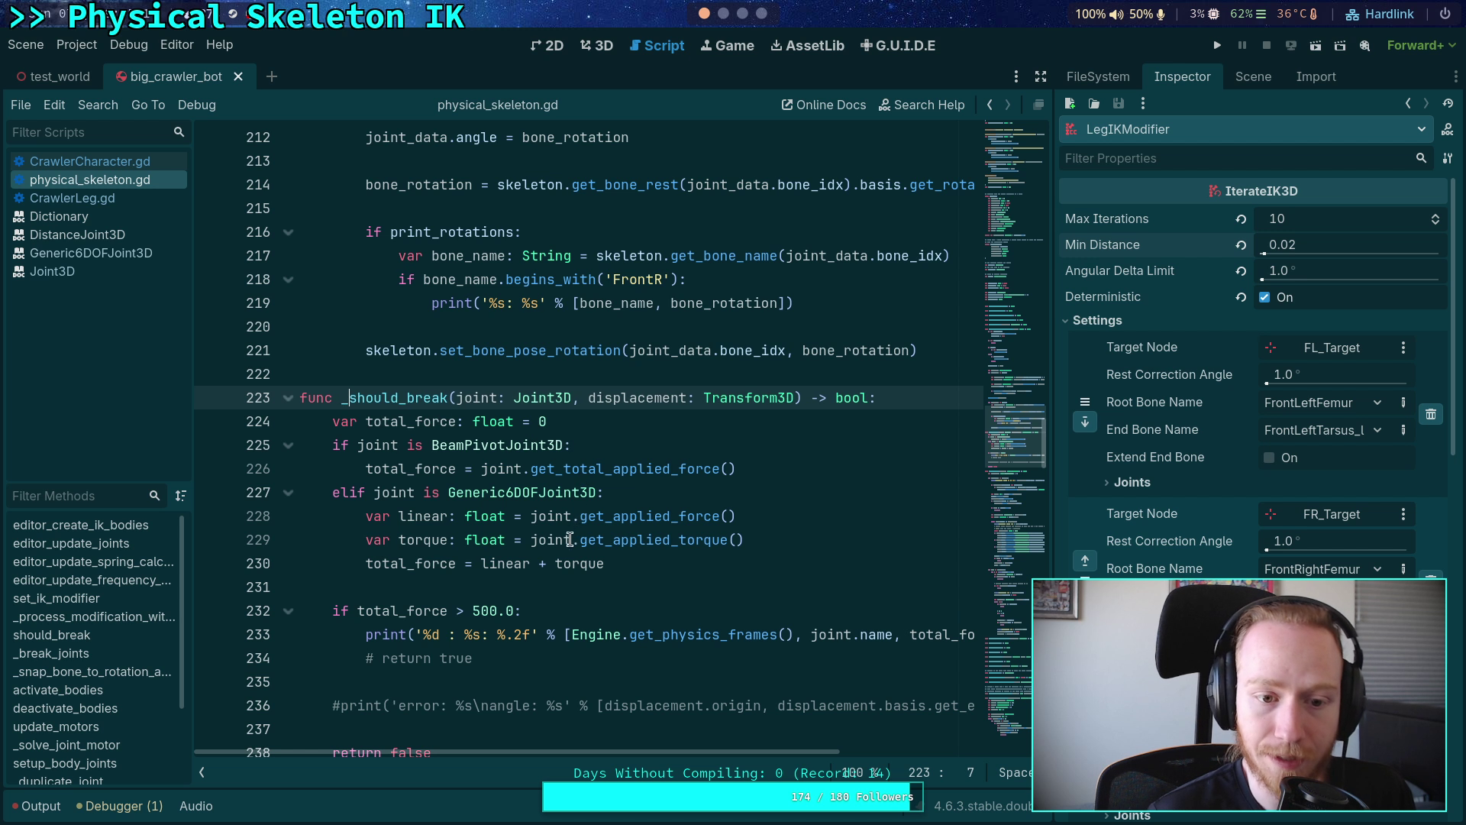
{"action": "key", "text": "ctrl+z"}
{"action": "scroll", "coordinate": [454, 501], "scroll_direction": "up", "scroll_amount": 7}
{"action": "left_click", "coordinate": [390, 468]}
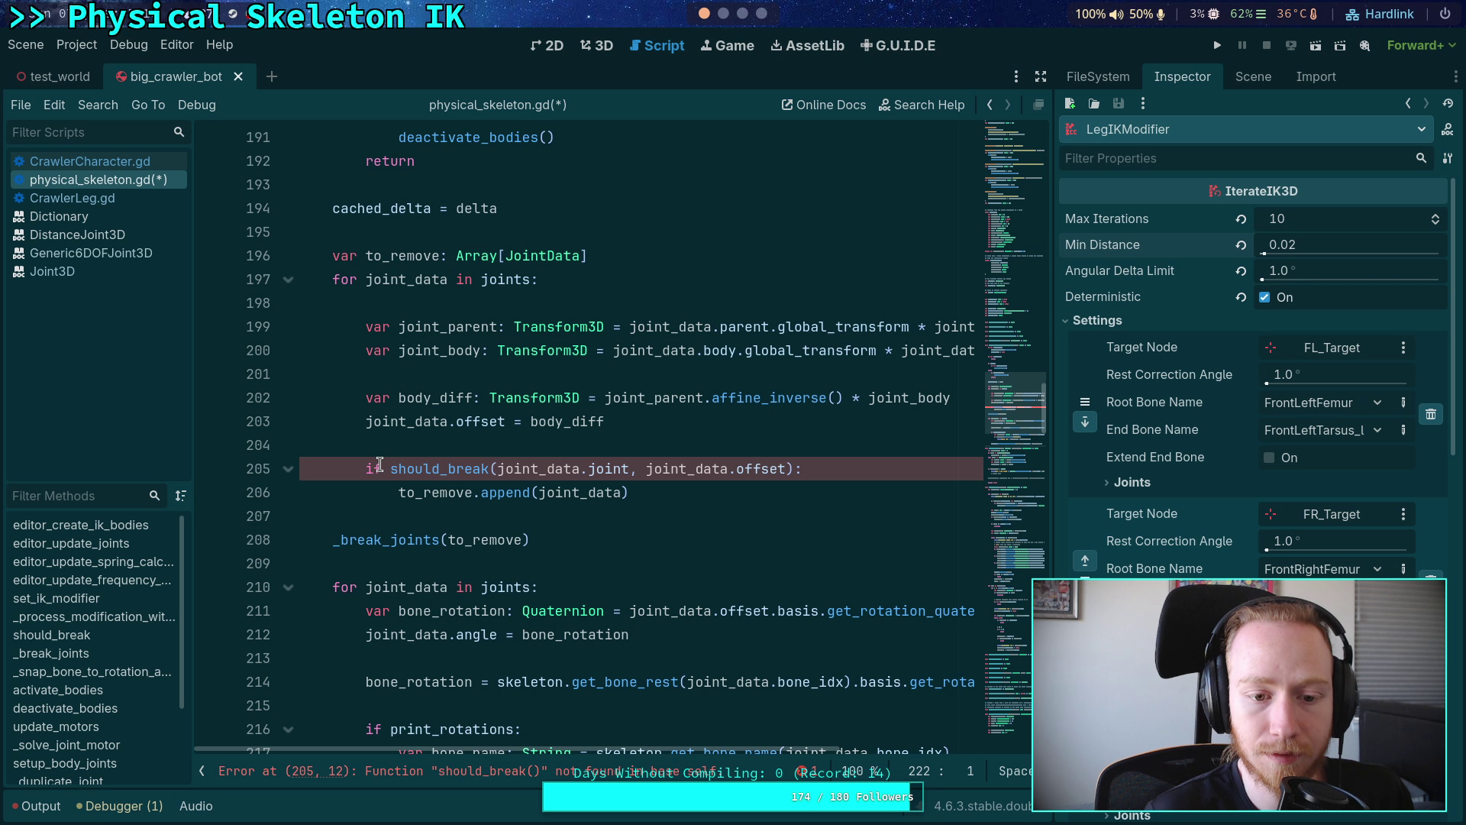
{"action": "type", "text": "_"}
{"action": "key", "text": "ctrl+s"}
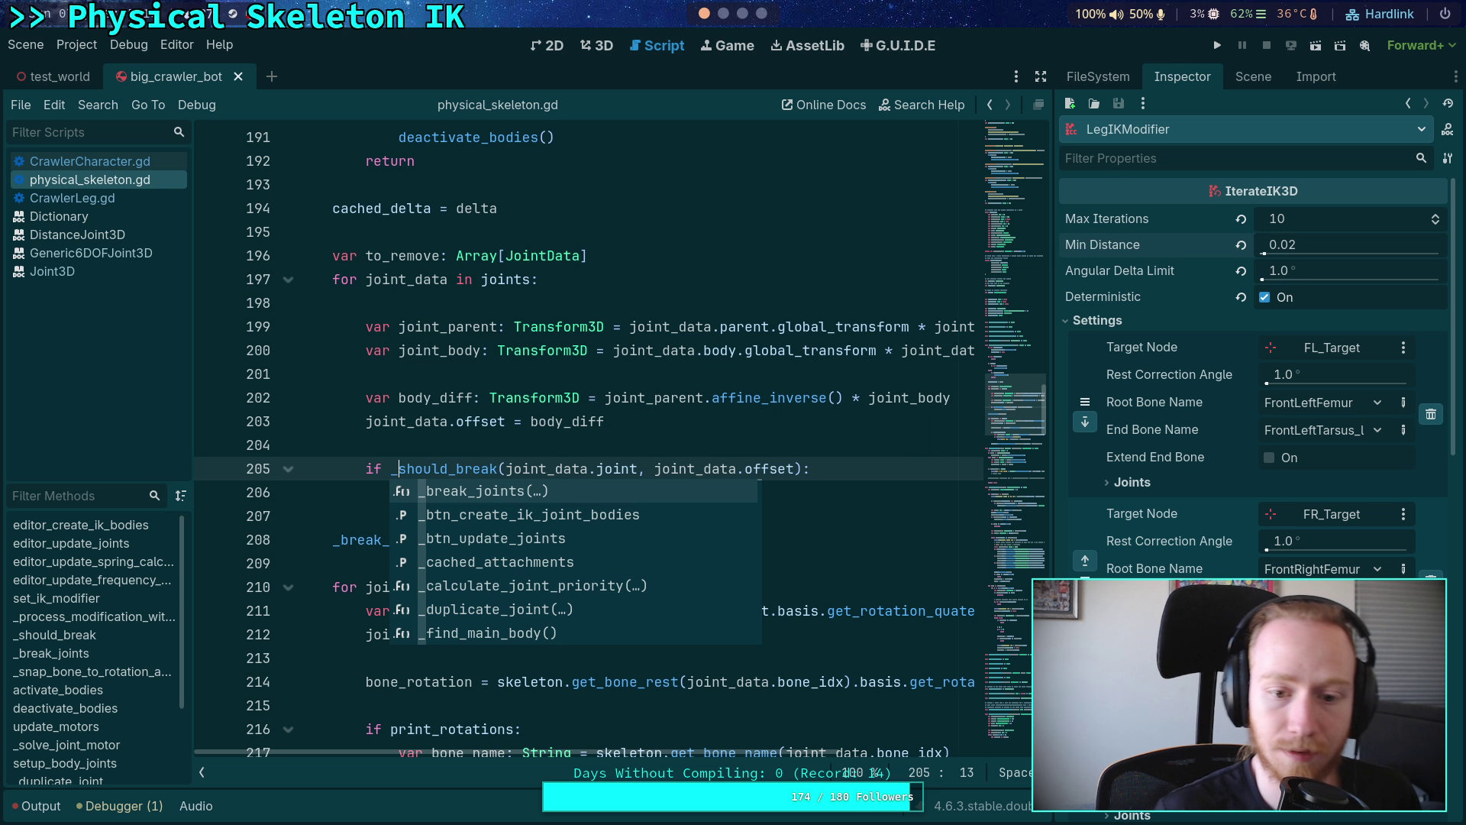
{"action": "left_click", "coordinate": [500, 420]}
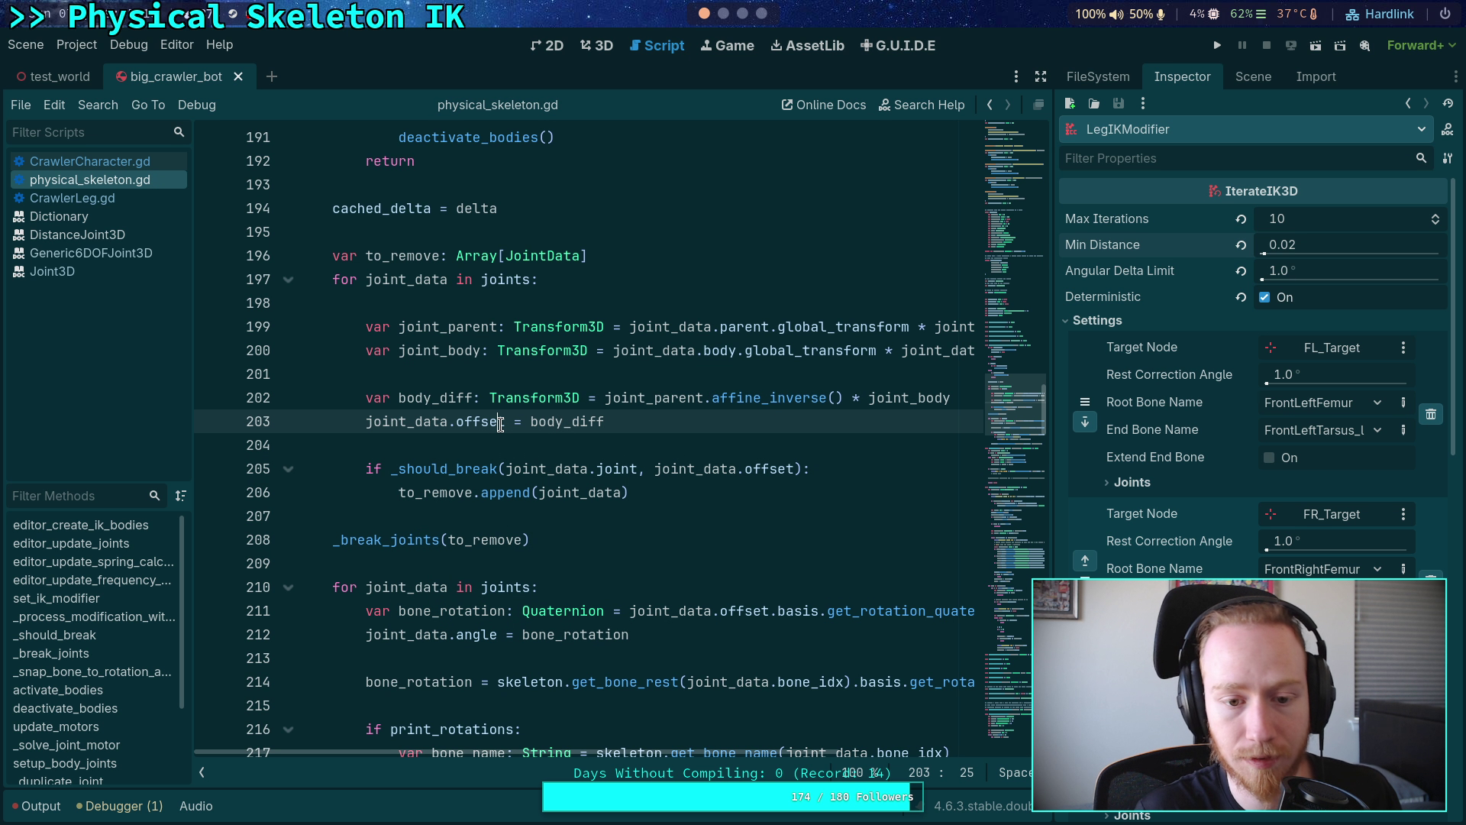
{"action": "left_click", "coordinate": [723, 14]}
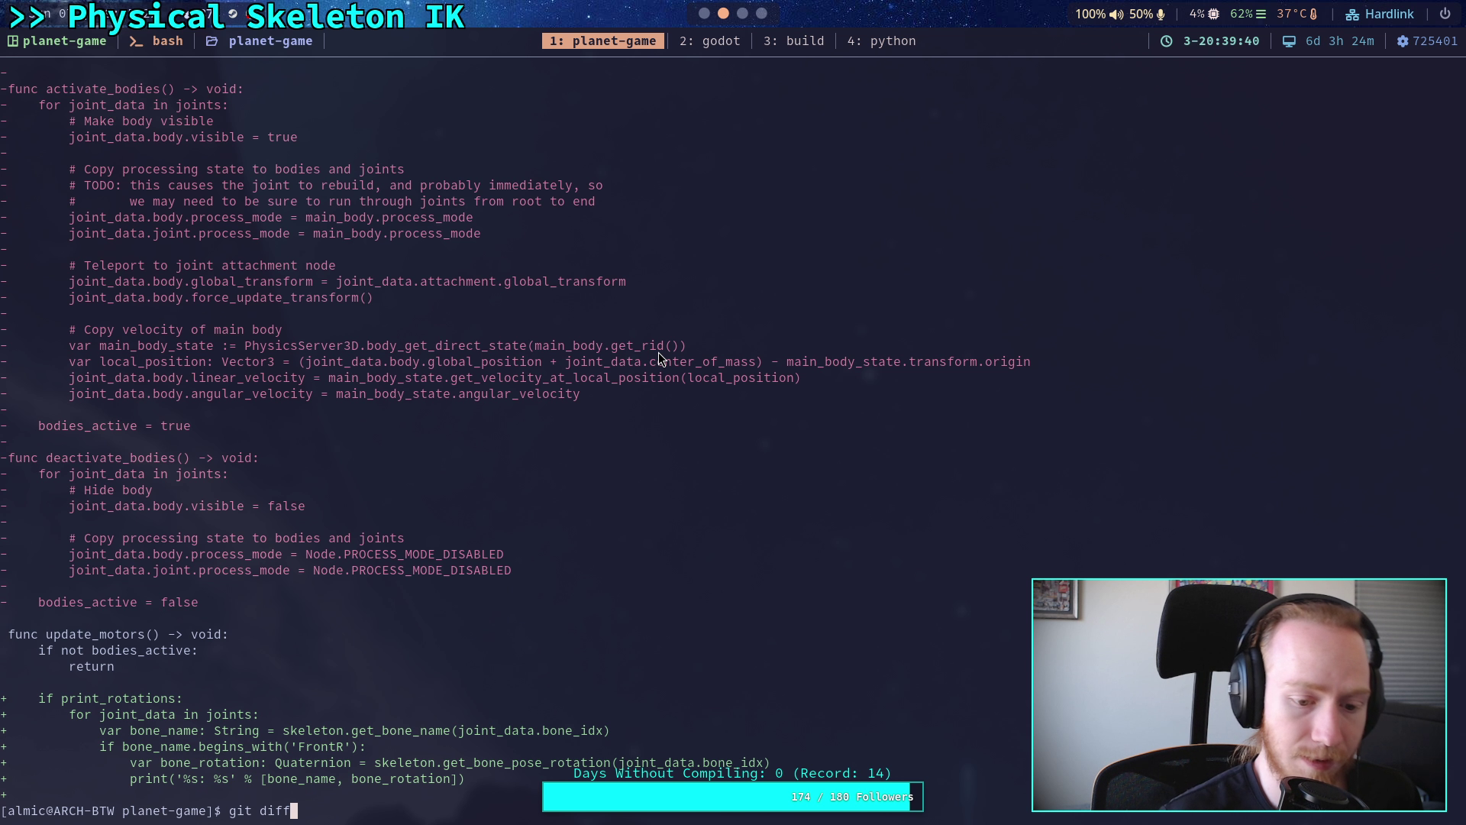
- Rerun git diff and read through the relocated _should_break and _break_joints changes
{"action": "key", "text": "Return"}
{"action": "scroll", "coordinate": [488, 434], "scroll_direction": "down", "scroll_amount": 5}
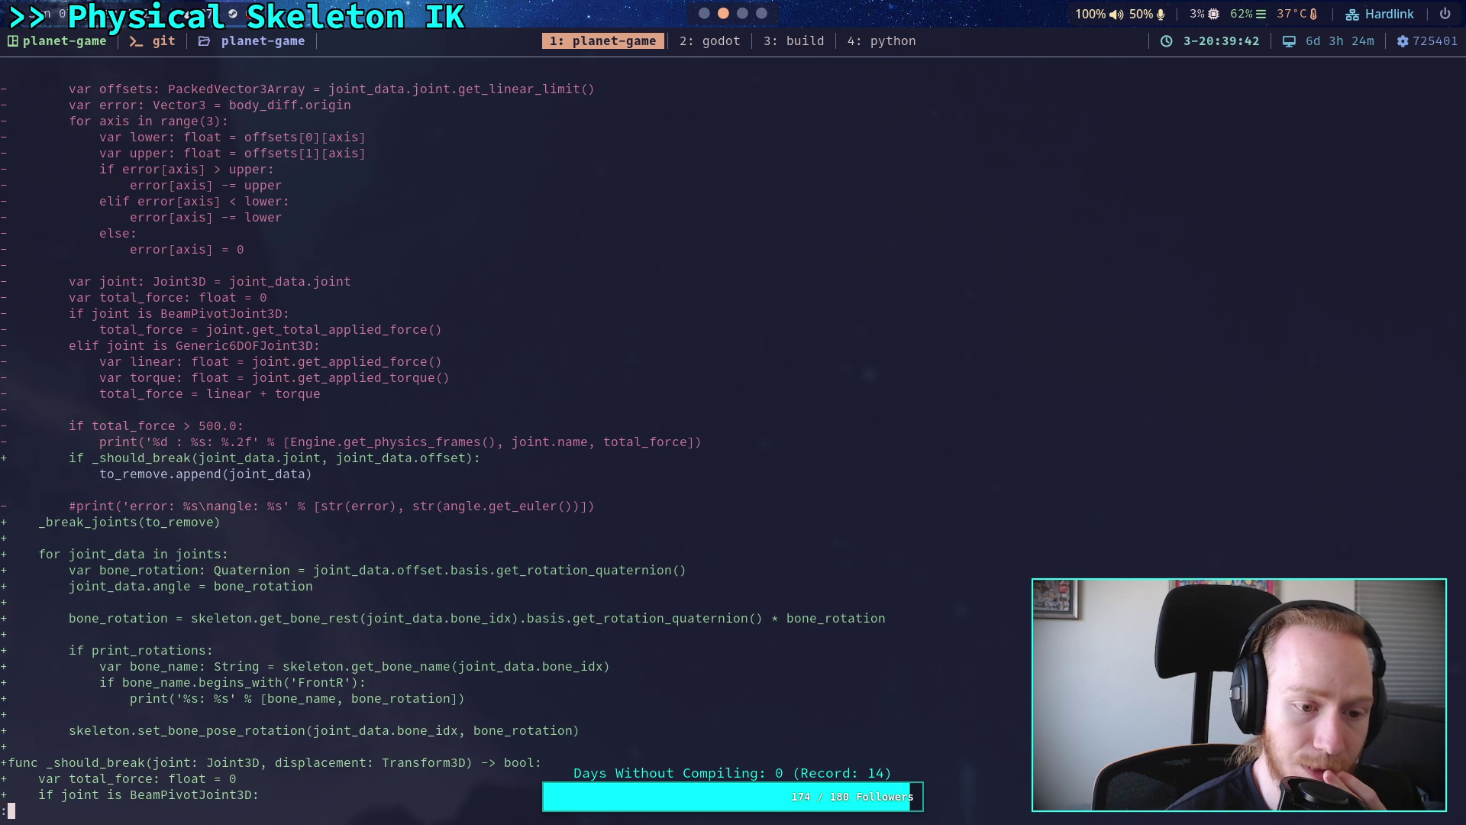
{"action": "scroll", "coordinate": [489, 434], "scroll_direction": "down", "scroll_amount": 7}
{"action": "scroll", "coordinate": [489, 434], "scroll_direction": "down", "scroll_amount": 9}
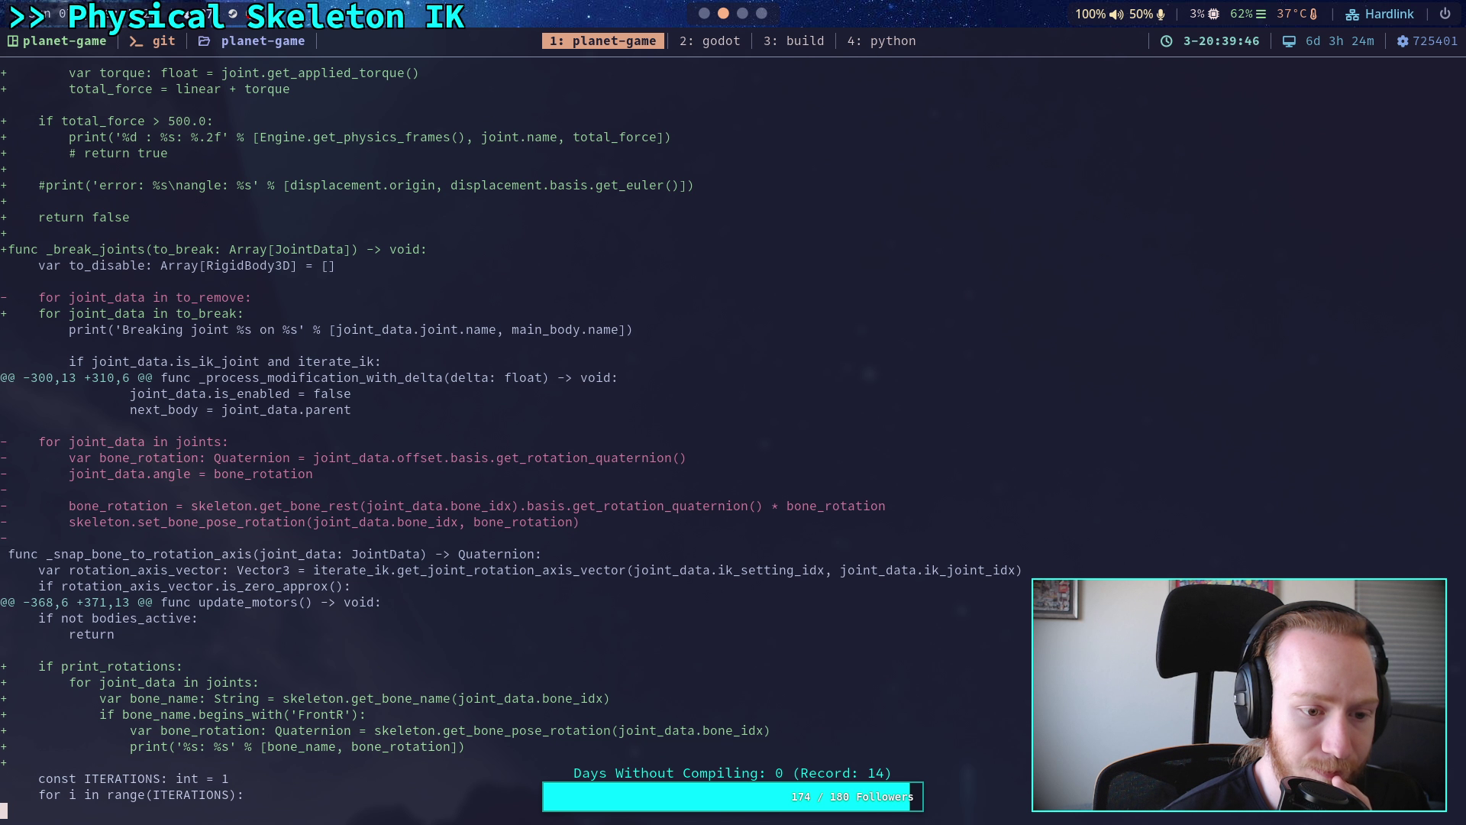
{"action": "scroll", "coordinate": [488, 433], "scroll_direction": "down", "scroll_amount": 3}
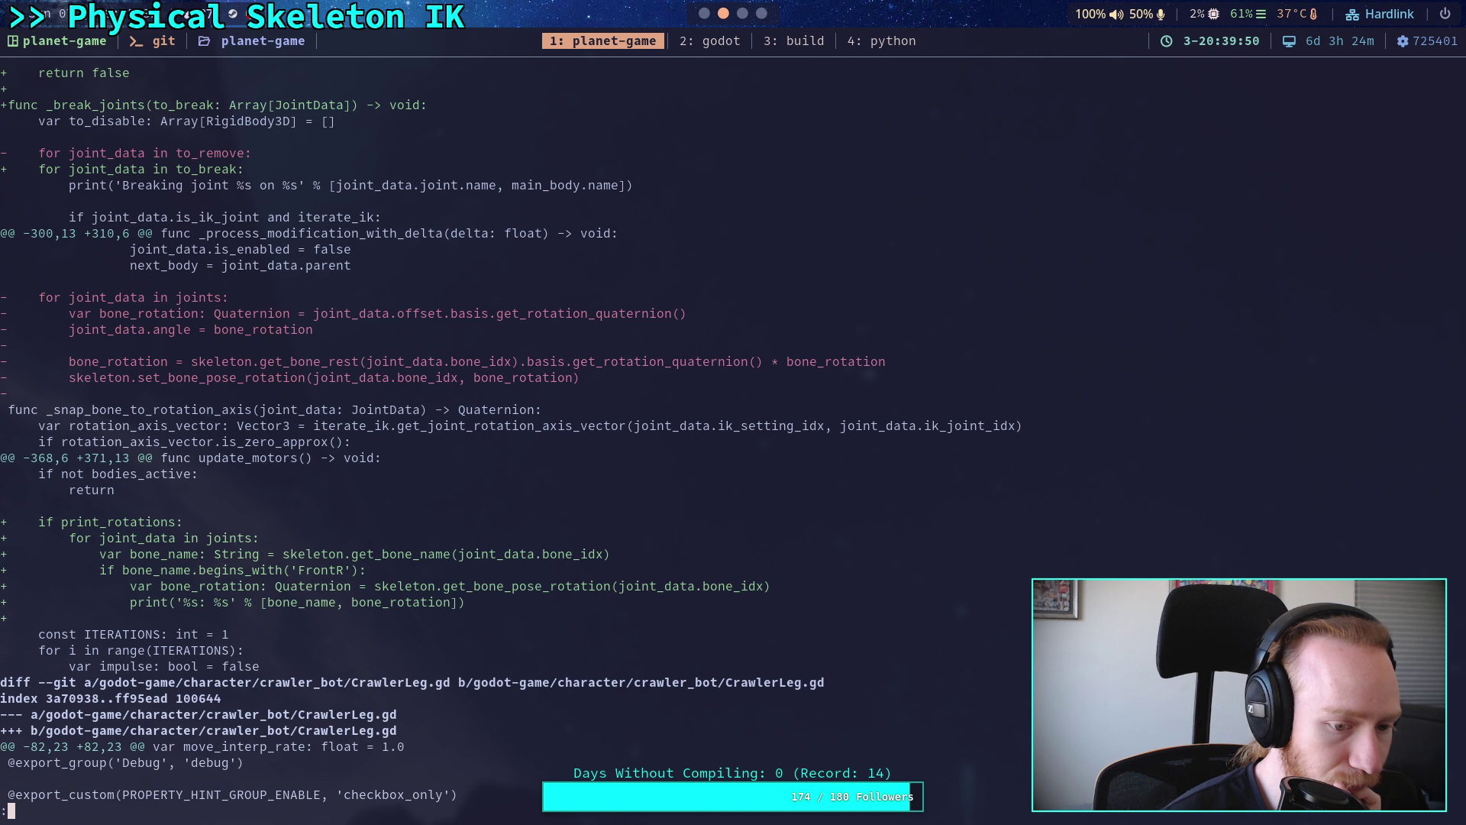
{"action": "scroll", "coordinate": [489, 433], "scroll_direction": "up", "scroll_amount": 20}
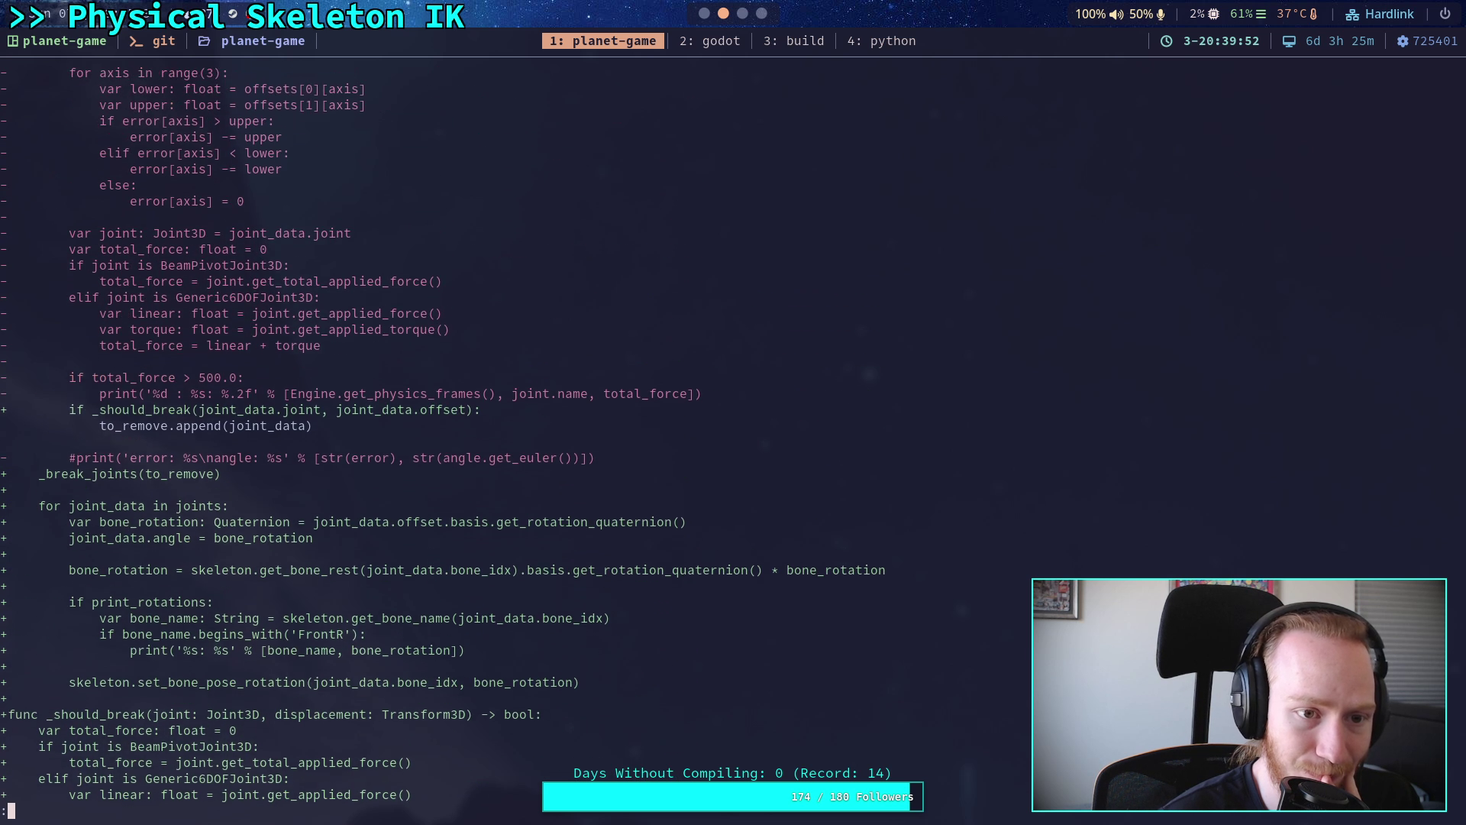
{"action": "scroll", "coordinate": [489, 434], "scroll_direction": "up", "scroll_amount": 6}
{"action": "scroll", "coordinate": [488, 434], "scroll_direction": "down", "scroll_amount": 9}
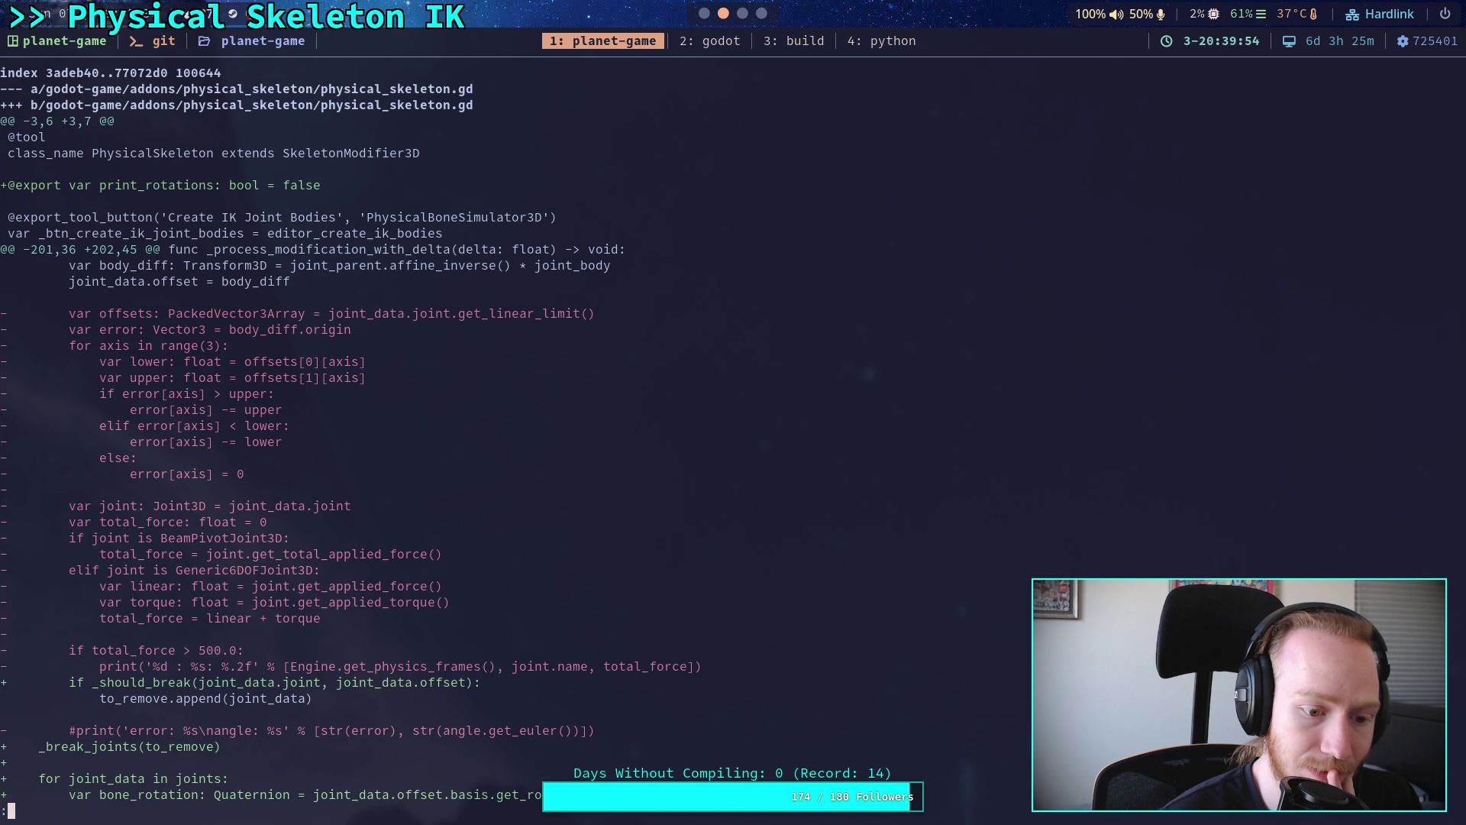
{"action": "scroll", "coordinate": [733, 427], "scroll_direction": "down", "scroll_amount": 5}
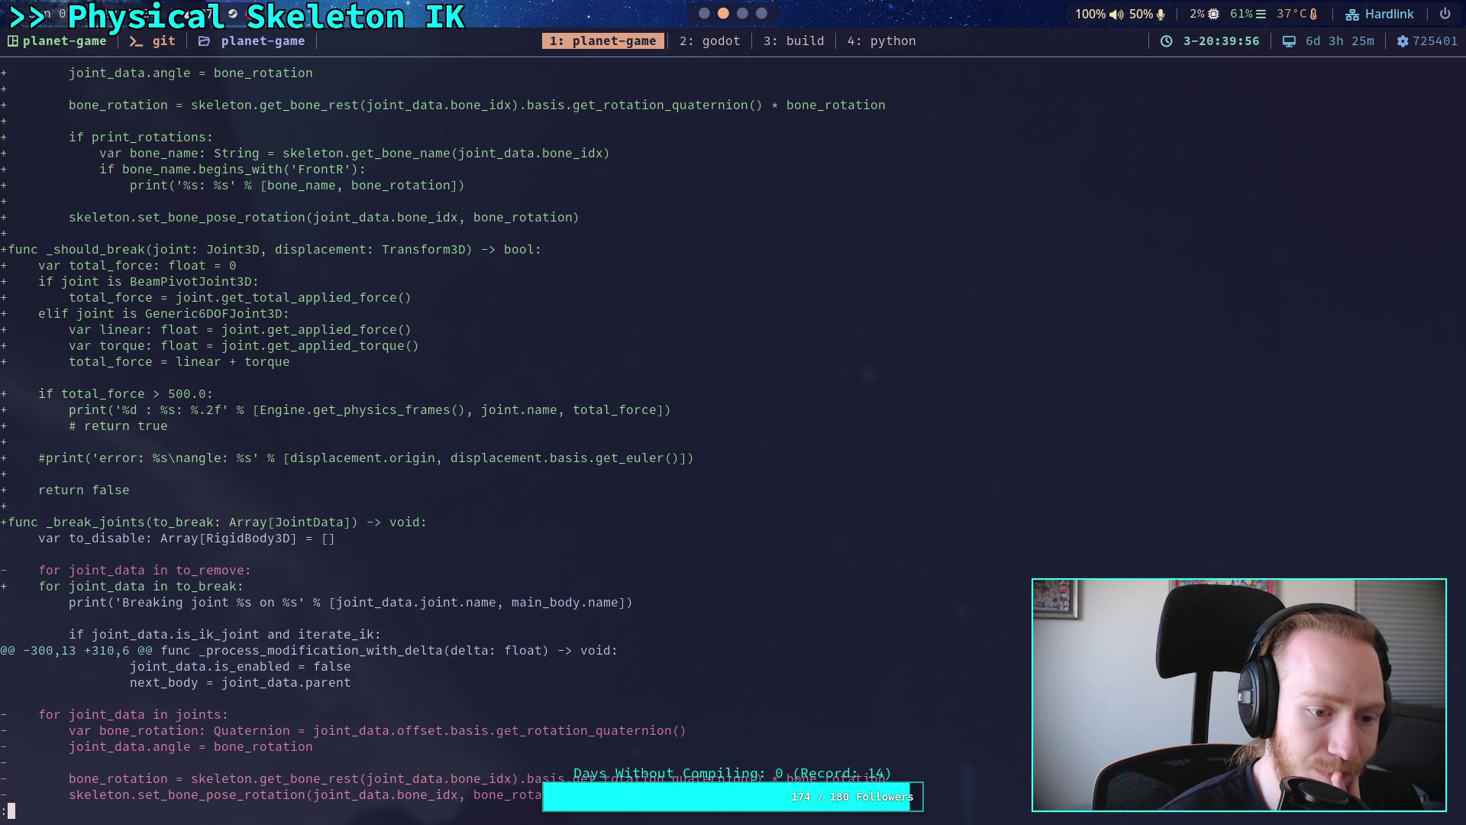
{"action": "scroll", "coordinate": [733, 427], "scroll_direction": "up", "scroll_amount": 8}
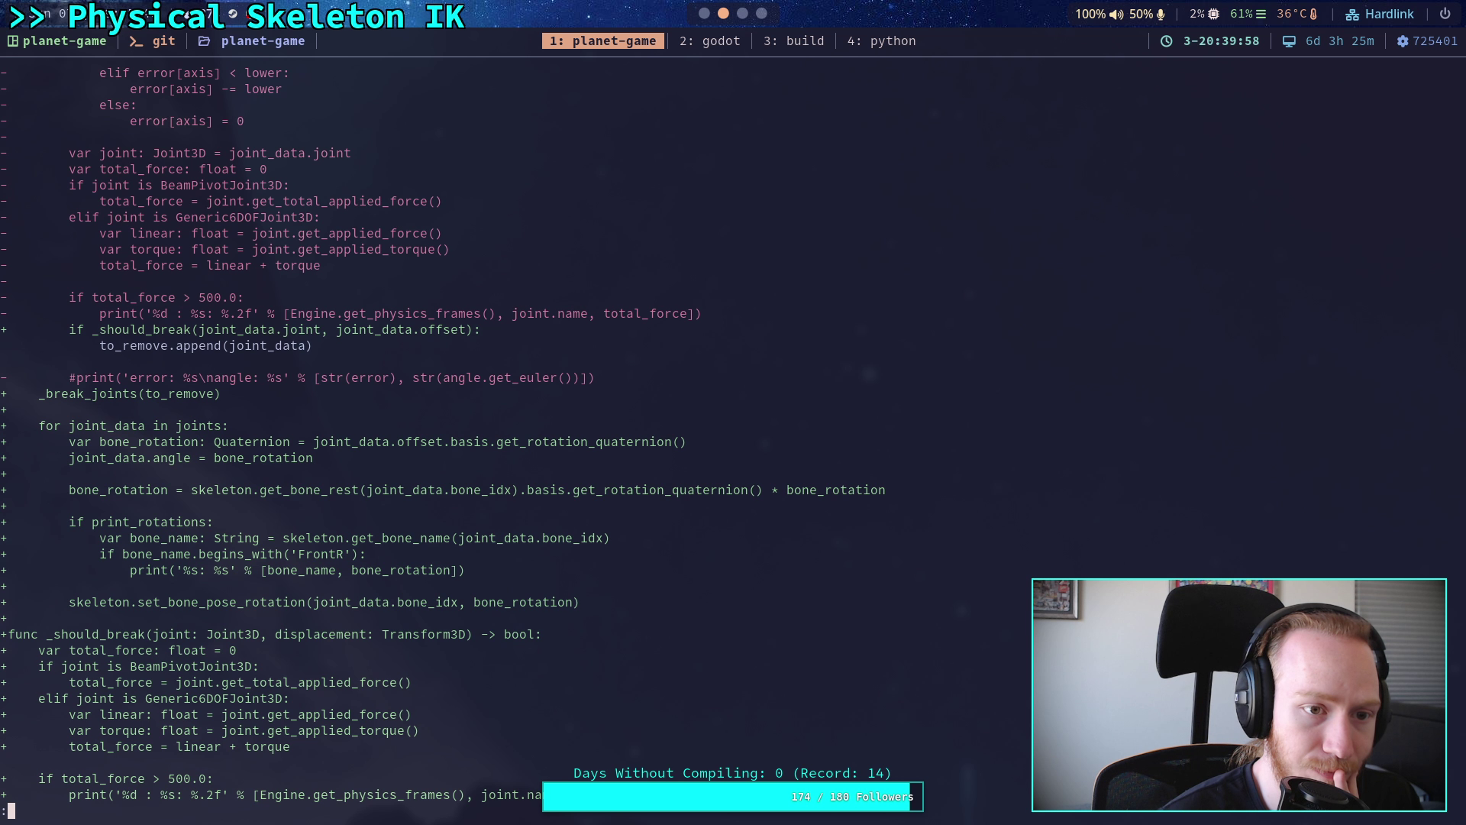
{"action": "scroll", "coordinate": [733, 428], "scroll_direction": "up", "scroll_amount": 7}
{"action": "scroll", "coordinate": [733, 428], "scroll_direction": "down", "scroll_amount": 16}
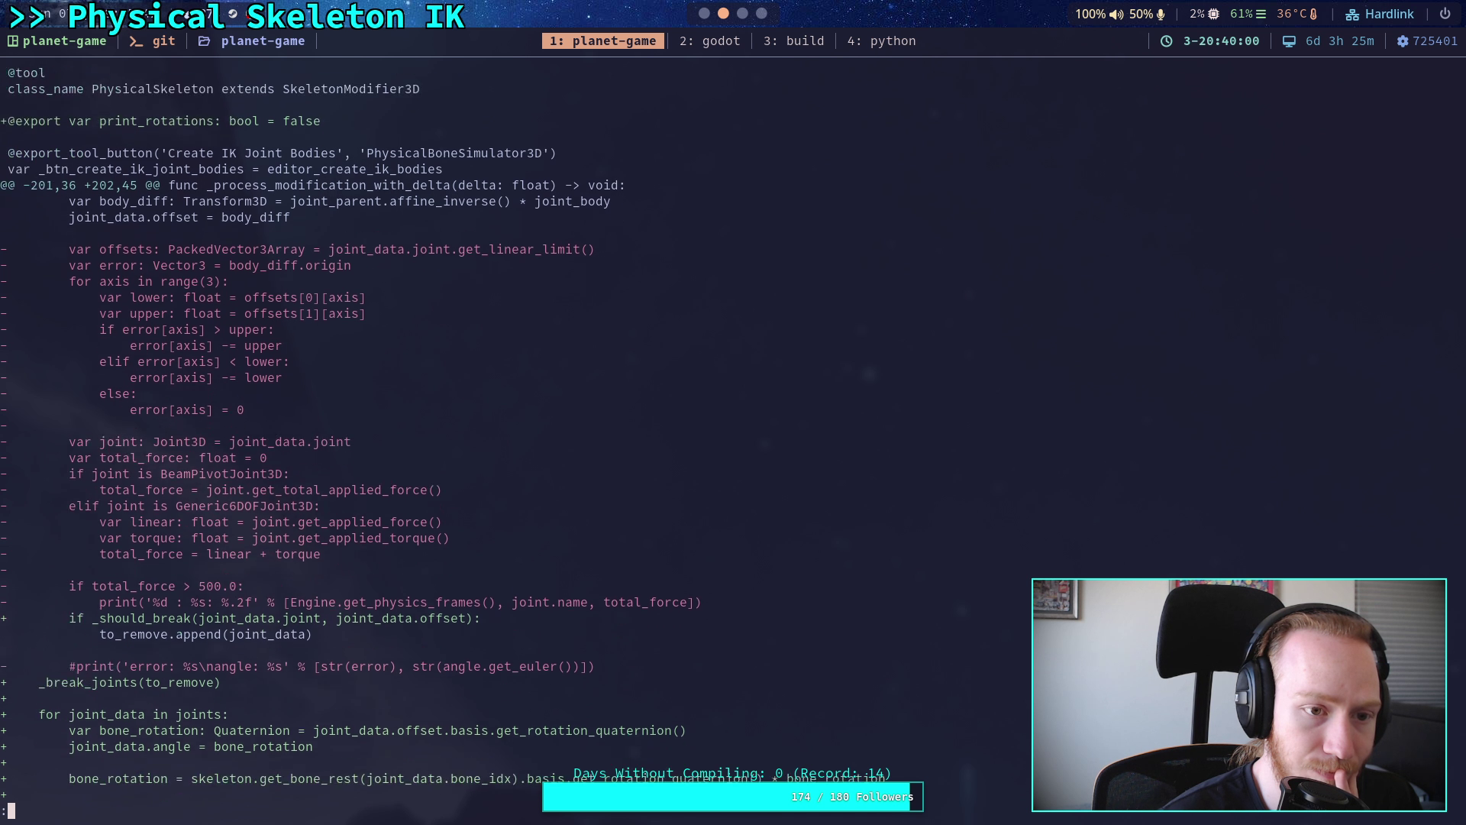
{"action": "scroll", "coordinate": [733, 427], "scroll_direction": "down", "scroll_amount": 2}
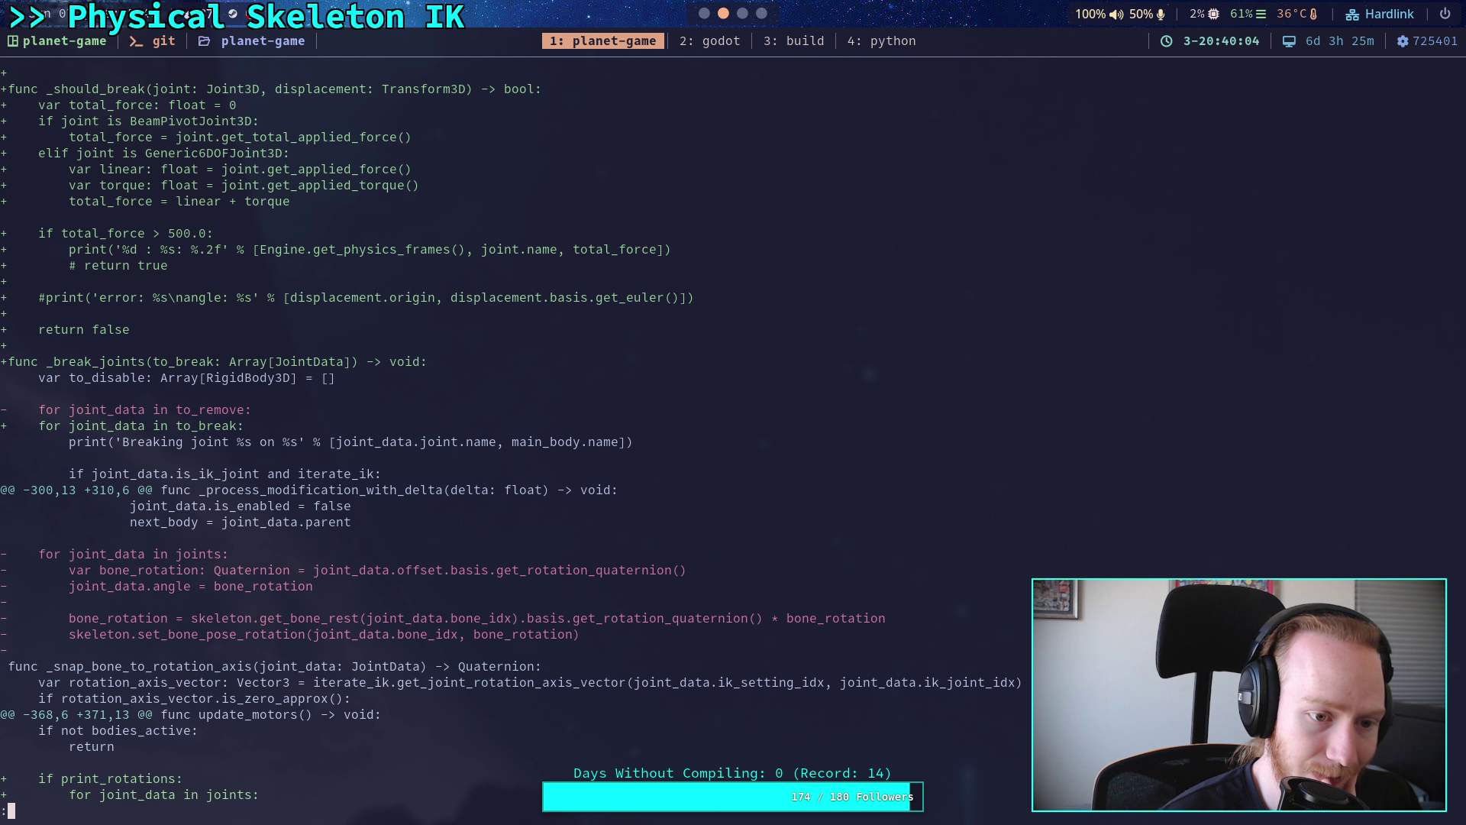
{"action": "scroll", "coordinate": [733, 428], "scroll_direction": "down", "scroll_amount": 1}
{"action": "scroll", "coordinate": [733, 428], "scroll_direction": "up", "scroll_amount": 8}
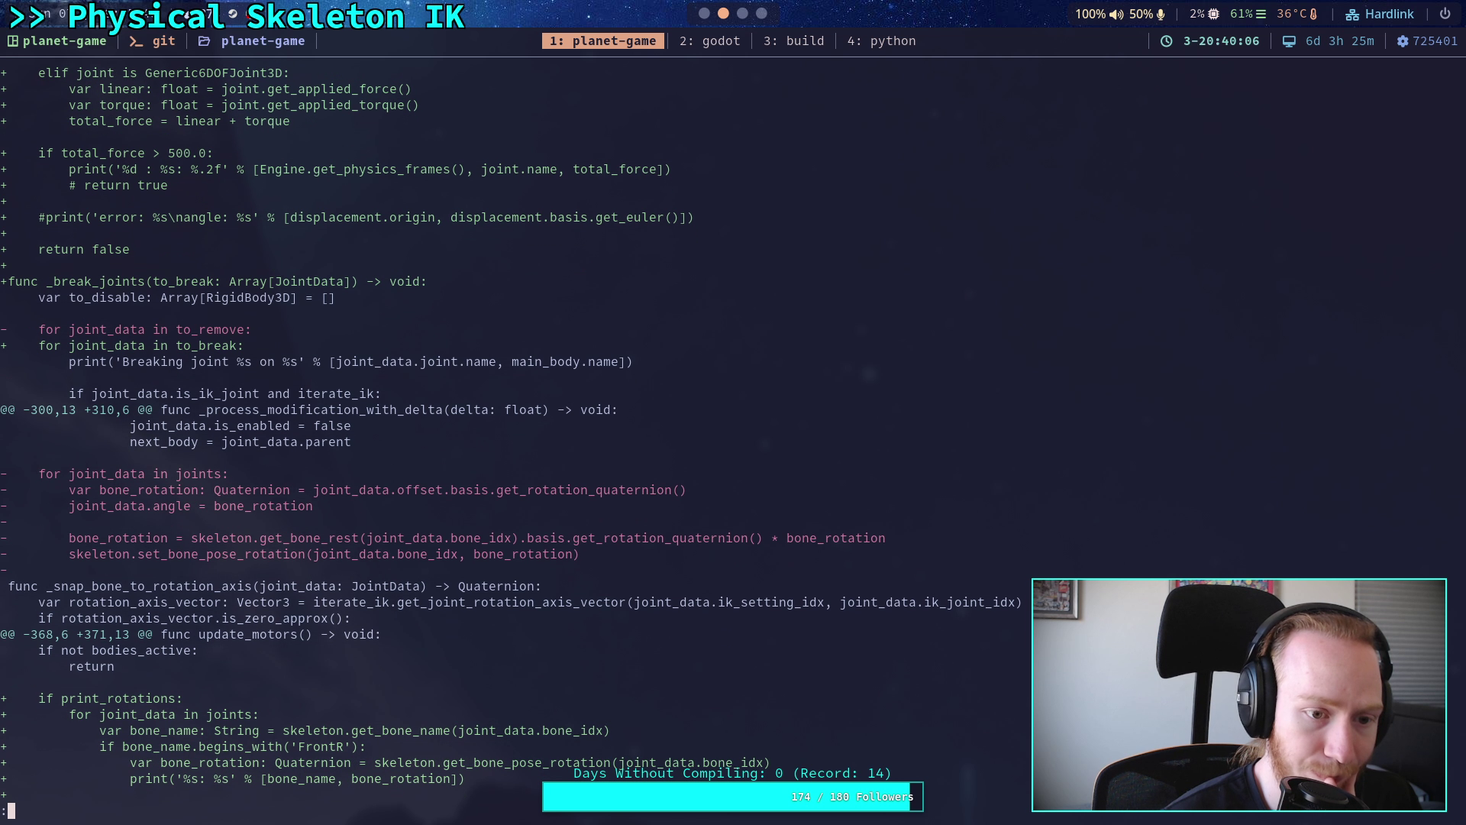
{"action": "scroll", "coordinate": [733, 427], "scroll_direction": "up", "scroll_amount": 10}
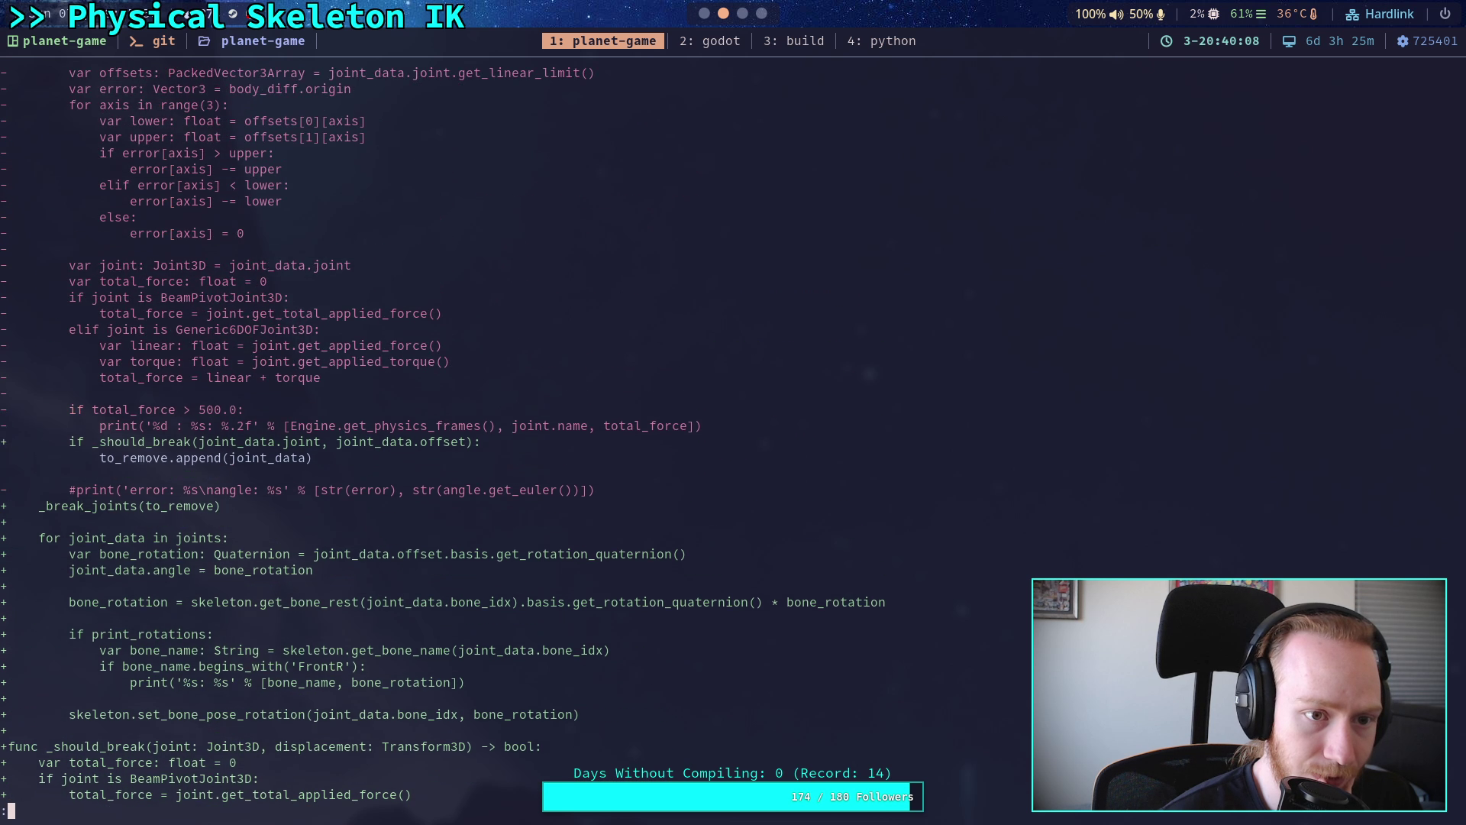
{"action": "scroll", "coordinate": [733, 427], "scroll_direction": "down", "scroll_amount": 4}
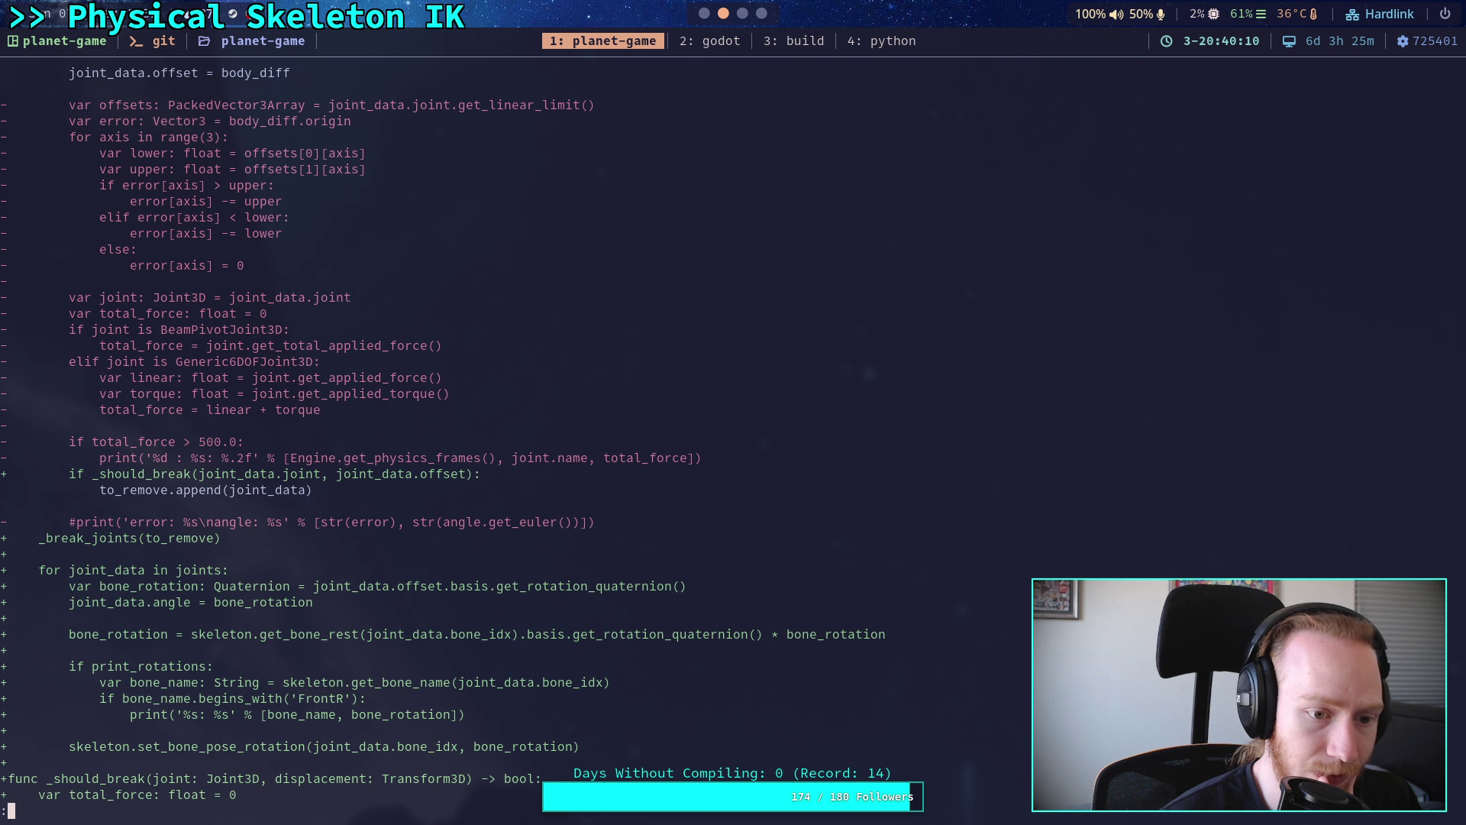
{"action": "scroll", "coordinate": [733, 428], "scroll_direction": "down", "scroll_amount": 4}
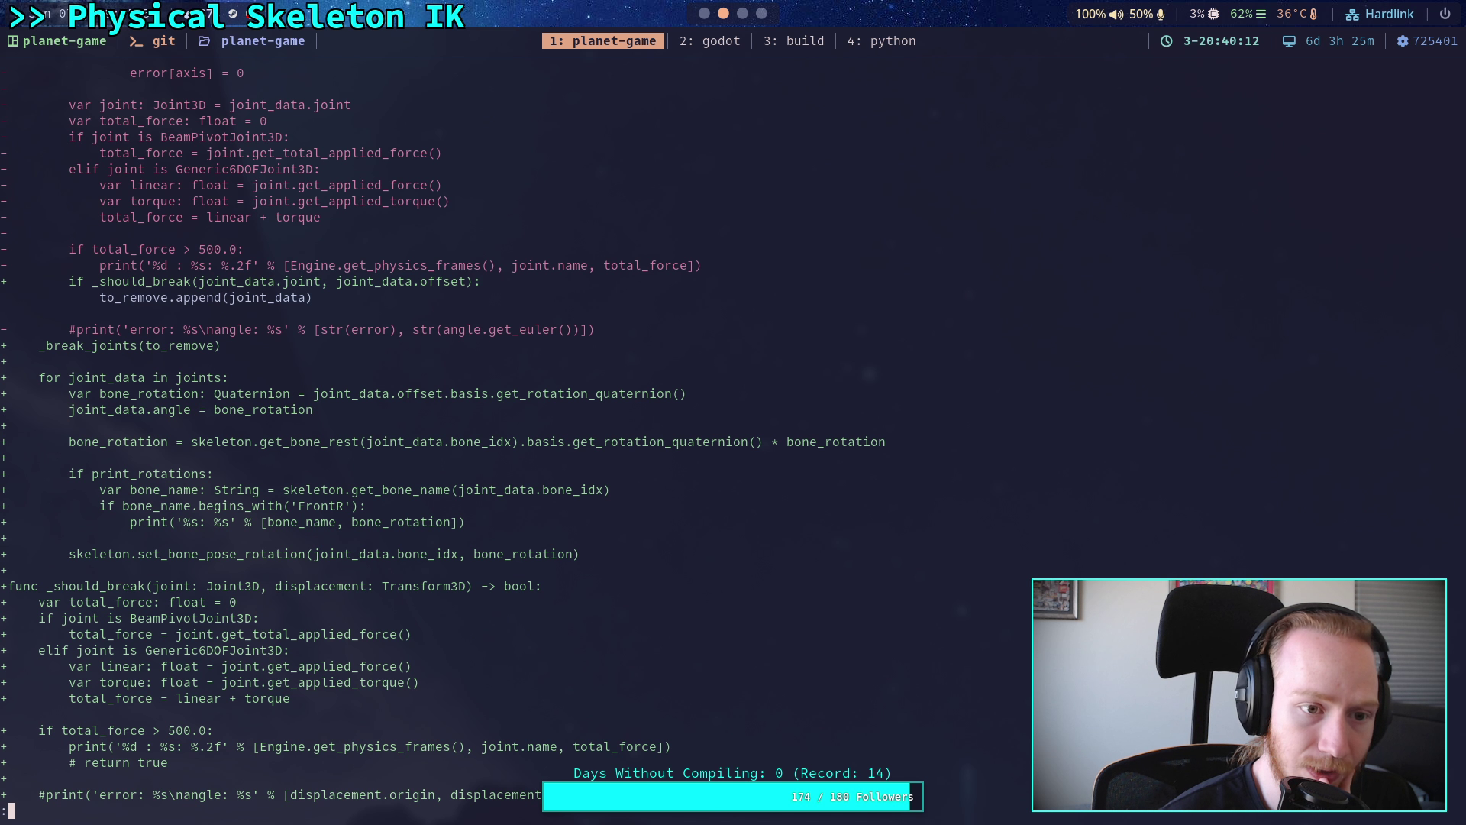
{"action": "scroll", "coordinate": [733, 427], "scroll_direction": "down", "scroll_amount": 10}
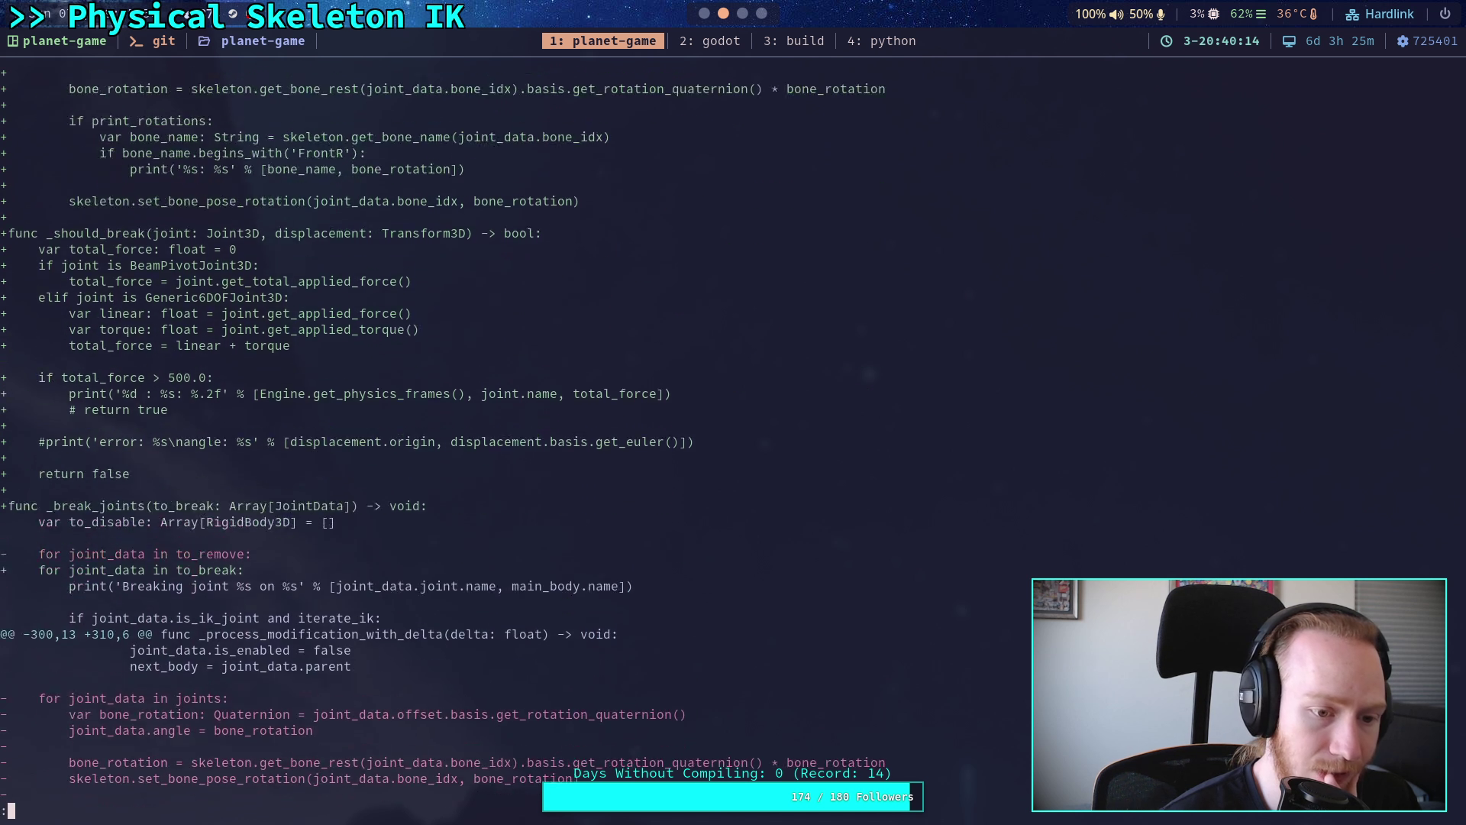
{"action": "scroll", "coordinate": [733, 428], "scroll_direction": "down", "scroll_amount": 2}
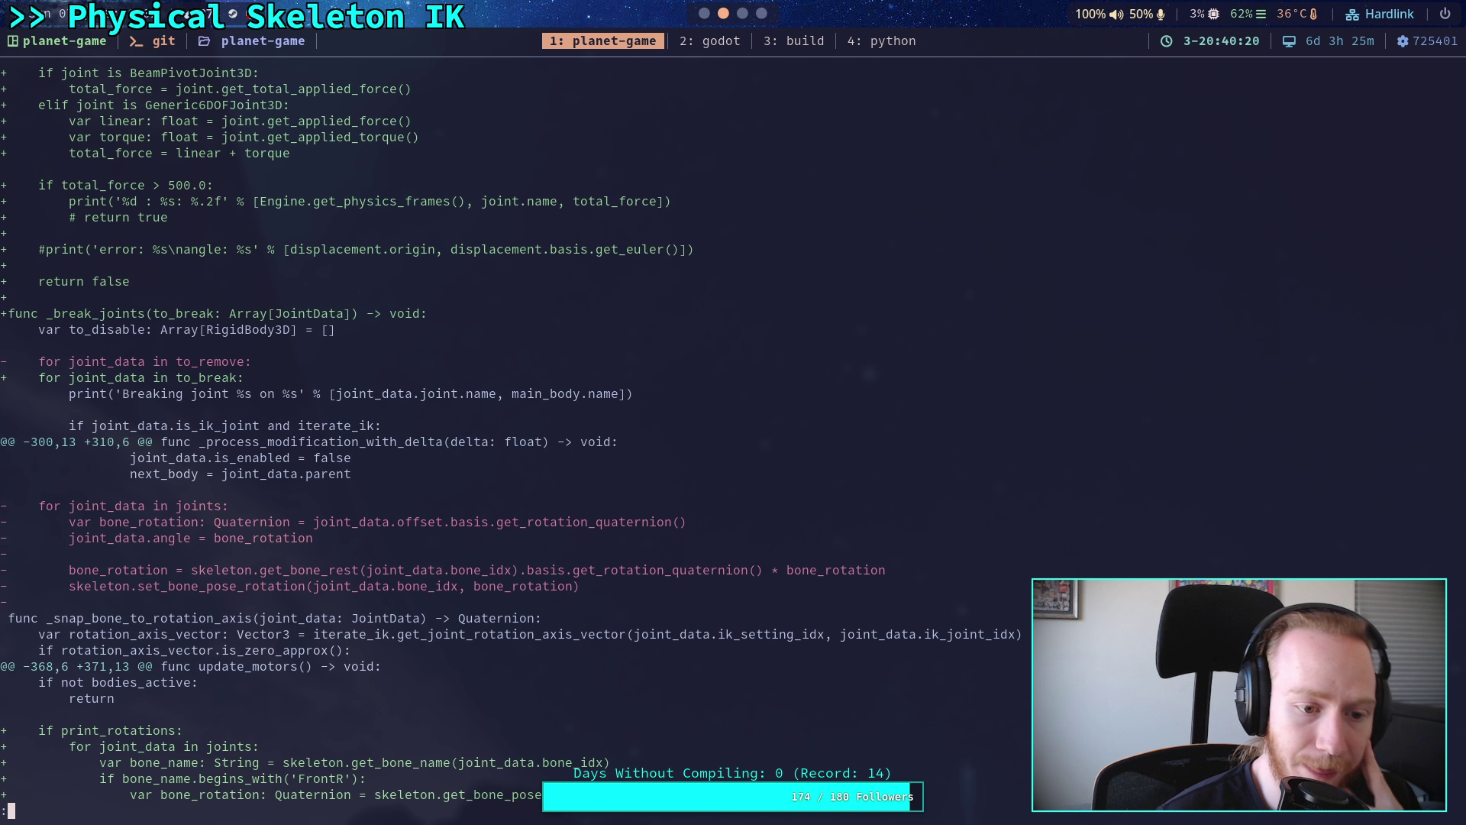
{"action": "scroll", "coordinate": [733, 428], "scroll_direction": "up", "scroll_amount": 3}
{"action": "scroll", "coordinate": [733, 427], "scroll_direction": "up", "scroll_amount": 5}
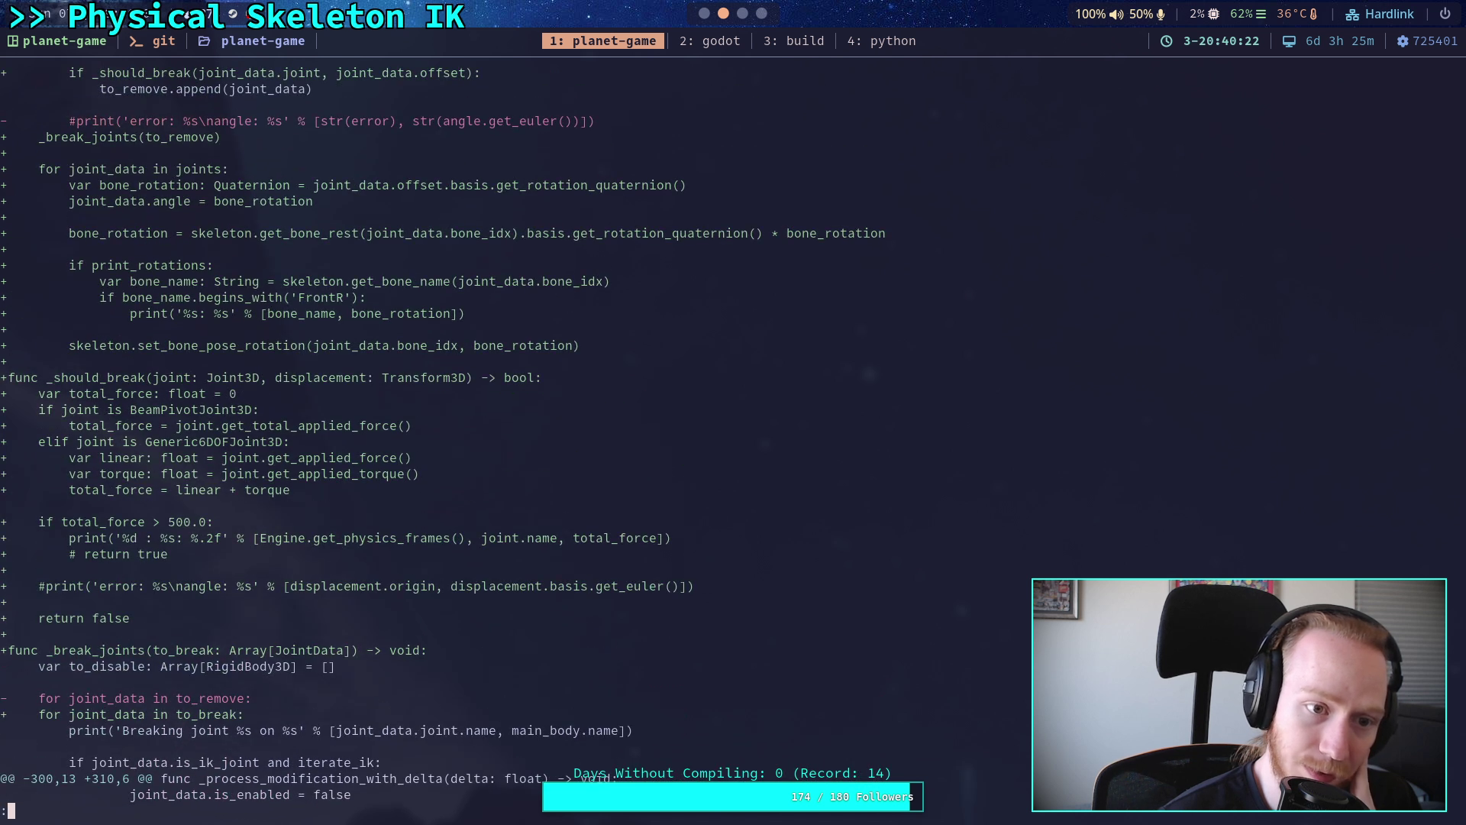
{"action": "scroll", "coordinate": [568, 443], "scroll_direction": "down", "scroll_amount": 1}
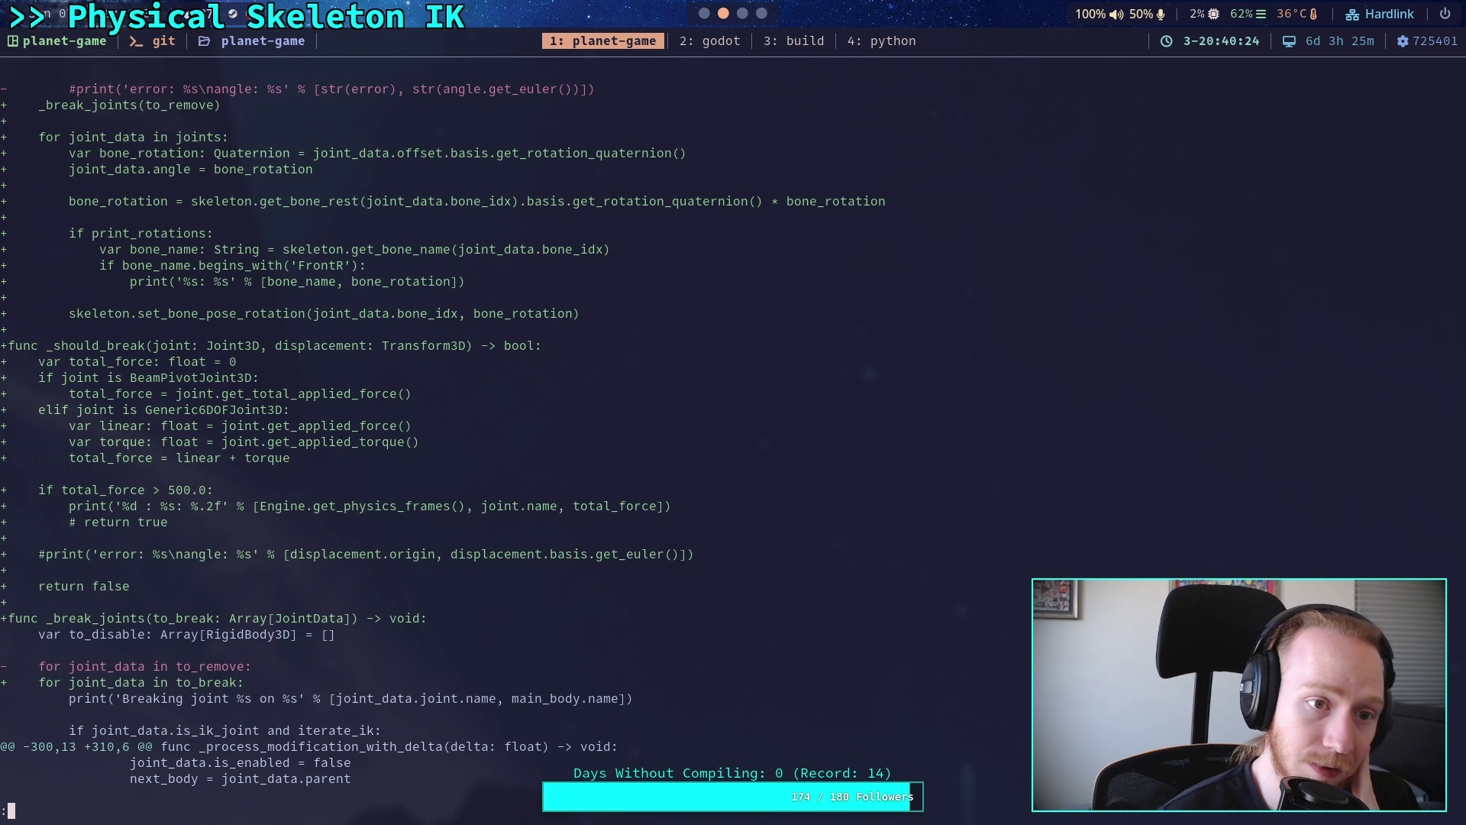
{"action": "scroll", "coordinate": [443, 434], "scroll_direction": "down", "scroll_amount": 3}
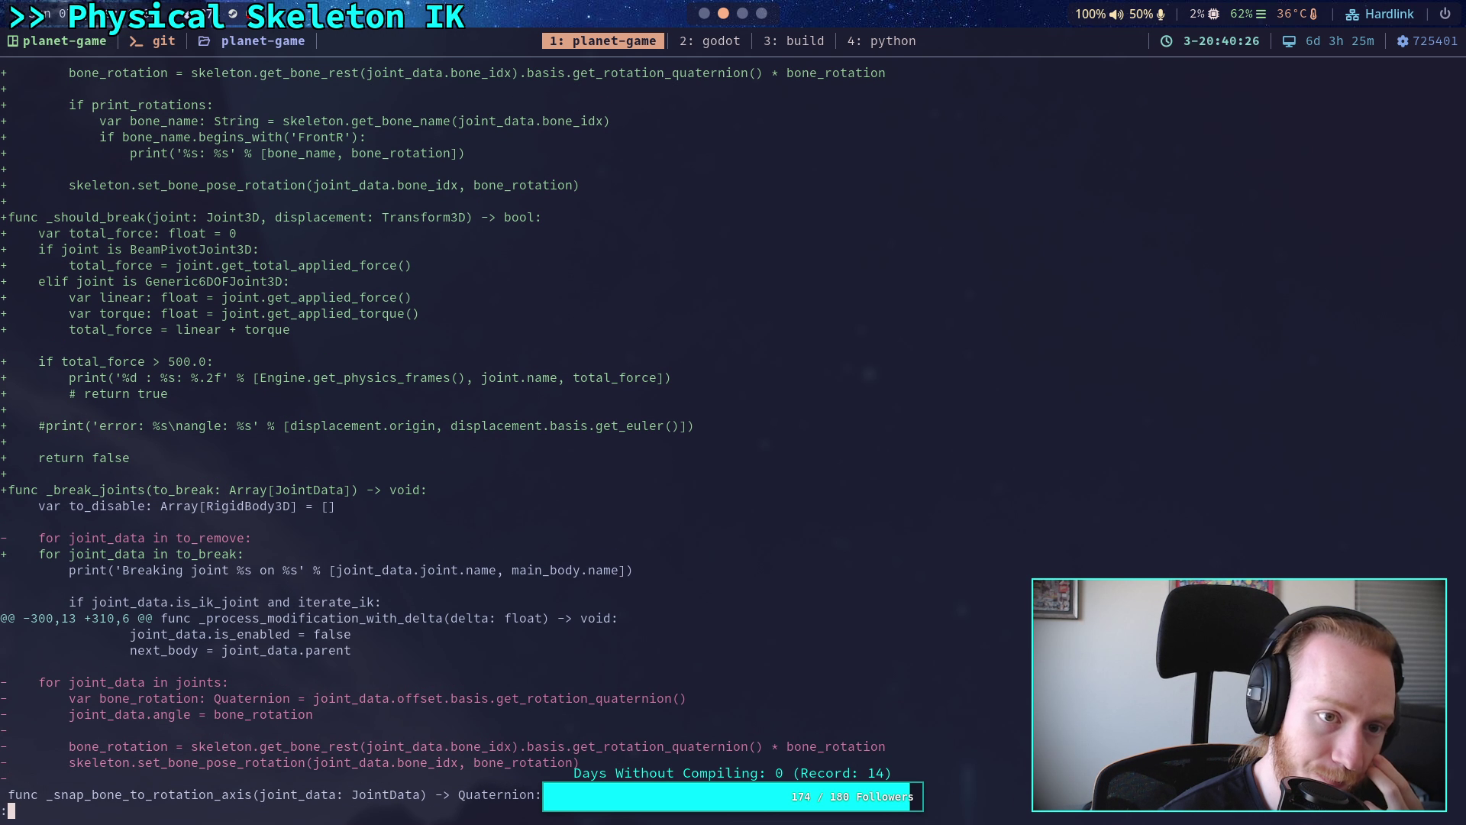
{"action": "scroll", "coordinate": [507, 443], "scroll_direction": "down", "scroll_amount": 5}
{"action": "scroll", "coordinate": [508, 443], "scroll_direction": "up", "scroll_amount": 7}
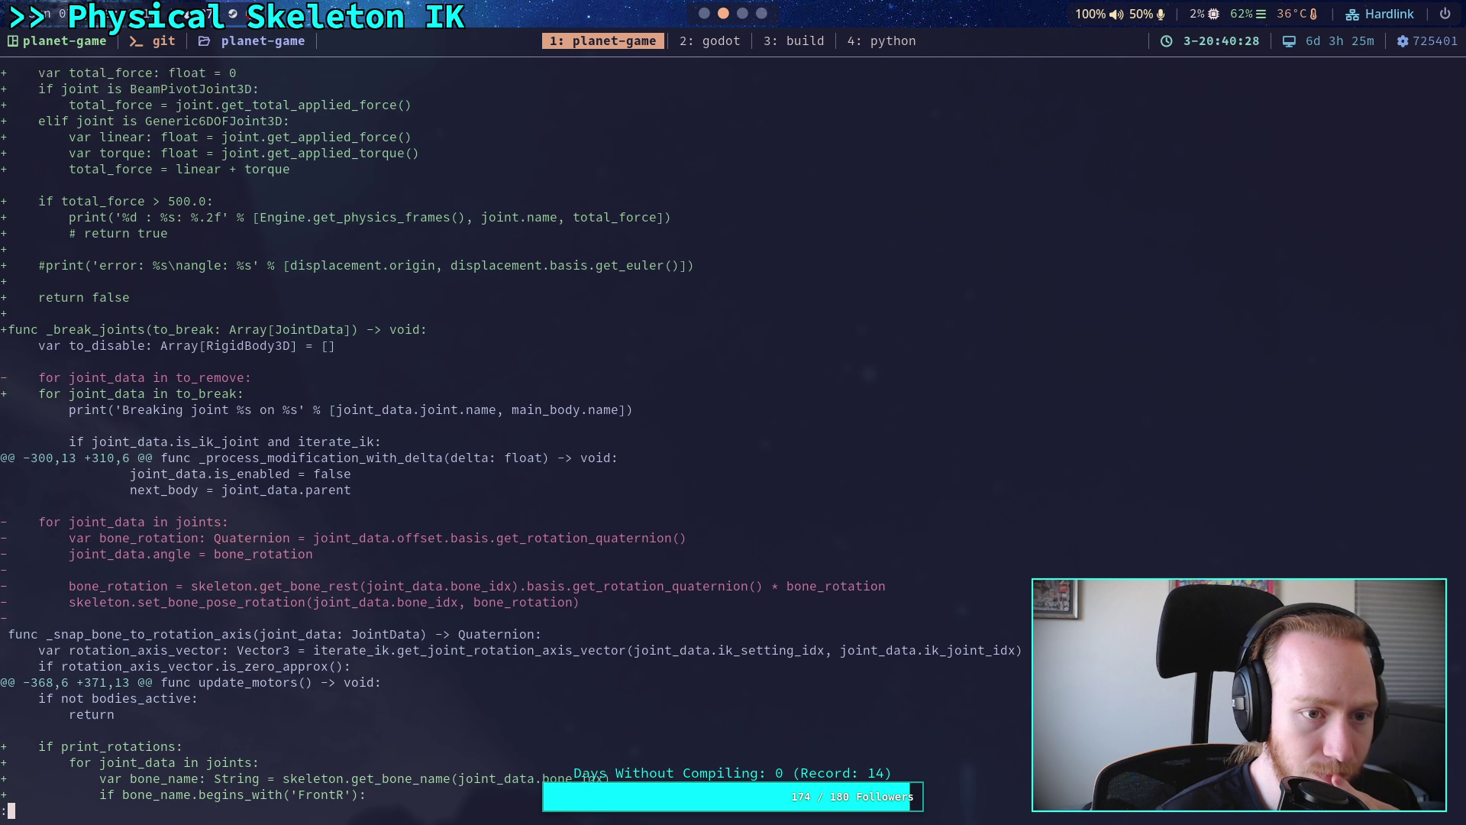
{"action": "left_click", "coordinate": [703, 17]}
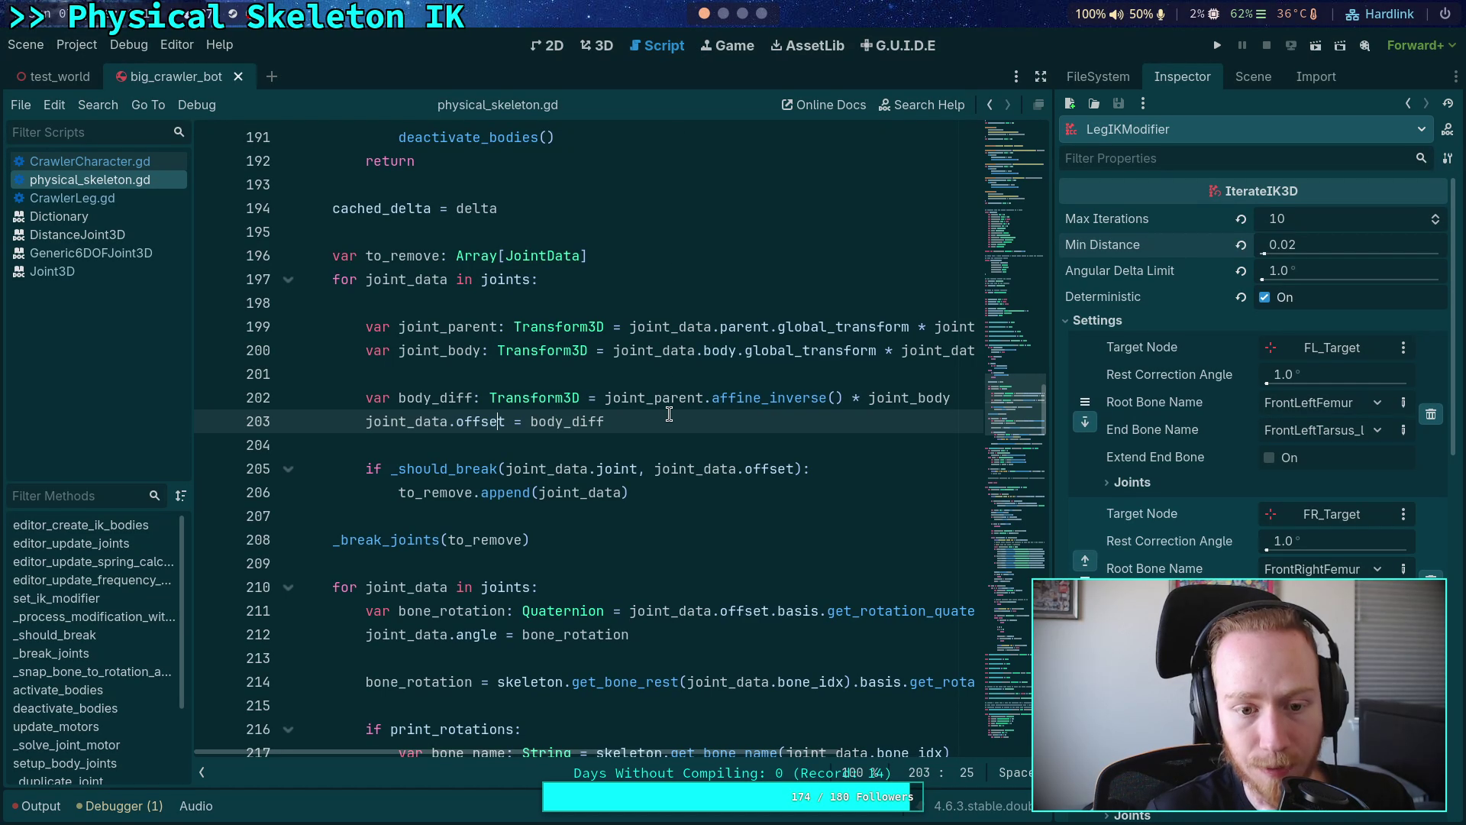
- Cut the print_rotations block on lines 216–219 out of the joints loop
{"action": "scroll", "coordinate": [647, 423], "scroll_direction": "down", "scroll_amount": 4}
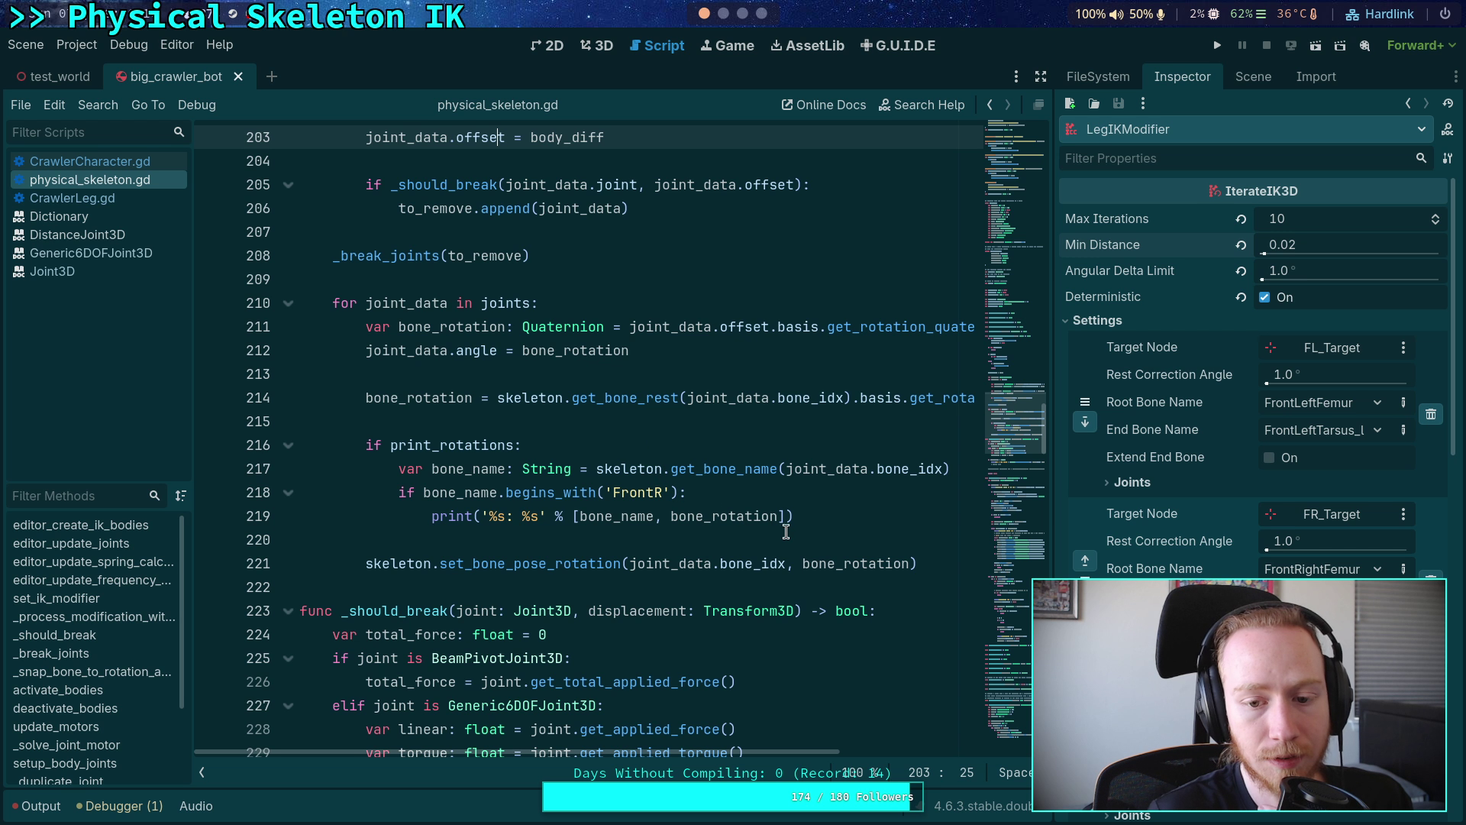
{"action": "left_click_drag", "start_coordinate": [823, 516], "coordinate": [221, 434]}
{"action": "key", "text": "ctrl+c"}
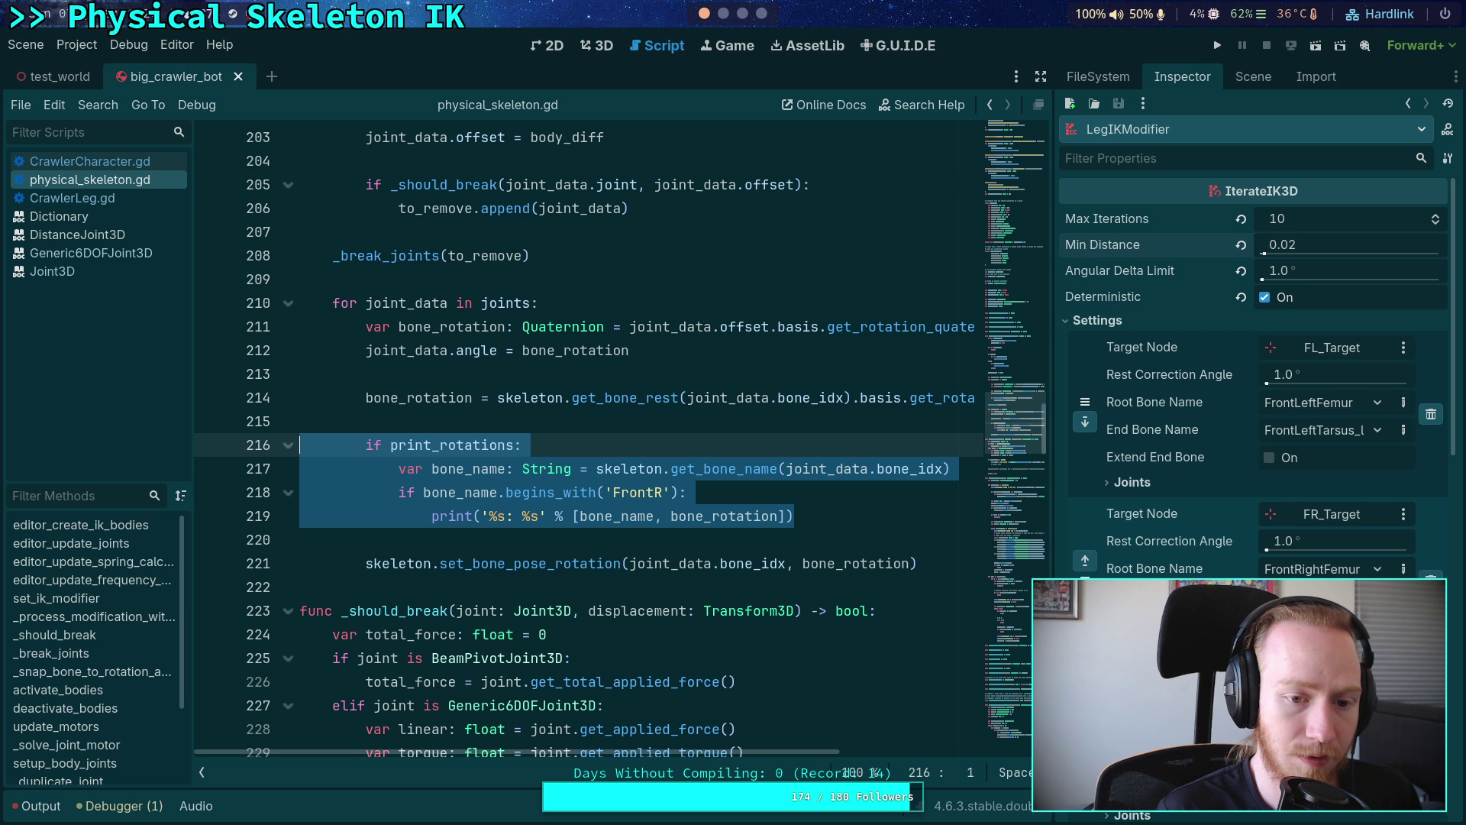
{"action": "key", "text": "BackSpace"}
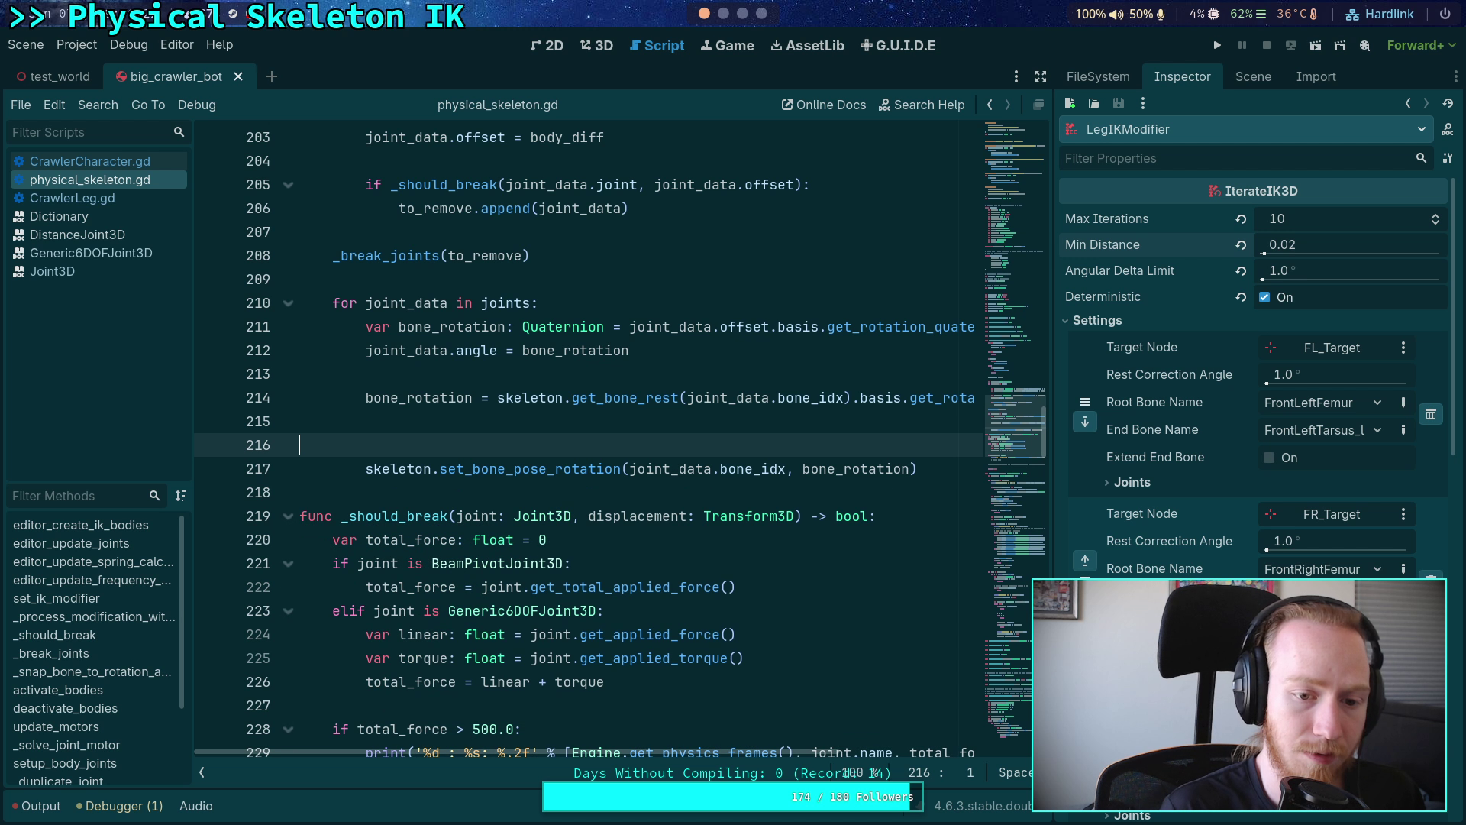
{"action": "key", "text": "BackSpace"}
{"action": "key", "text": "Delete"}
- Paste the print_rotations block at line 7 below its export and save the script
{"action": "left_click_drag", "start_coordinate": [1020, 214], "coordinate": [1031, 131]}
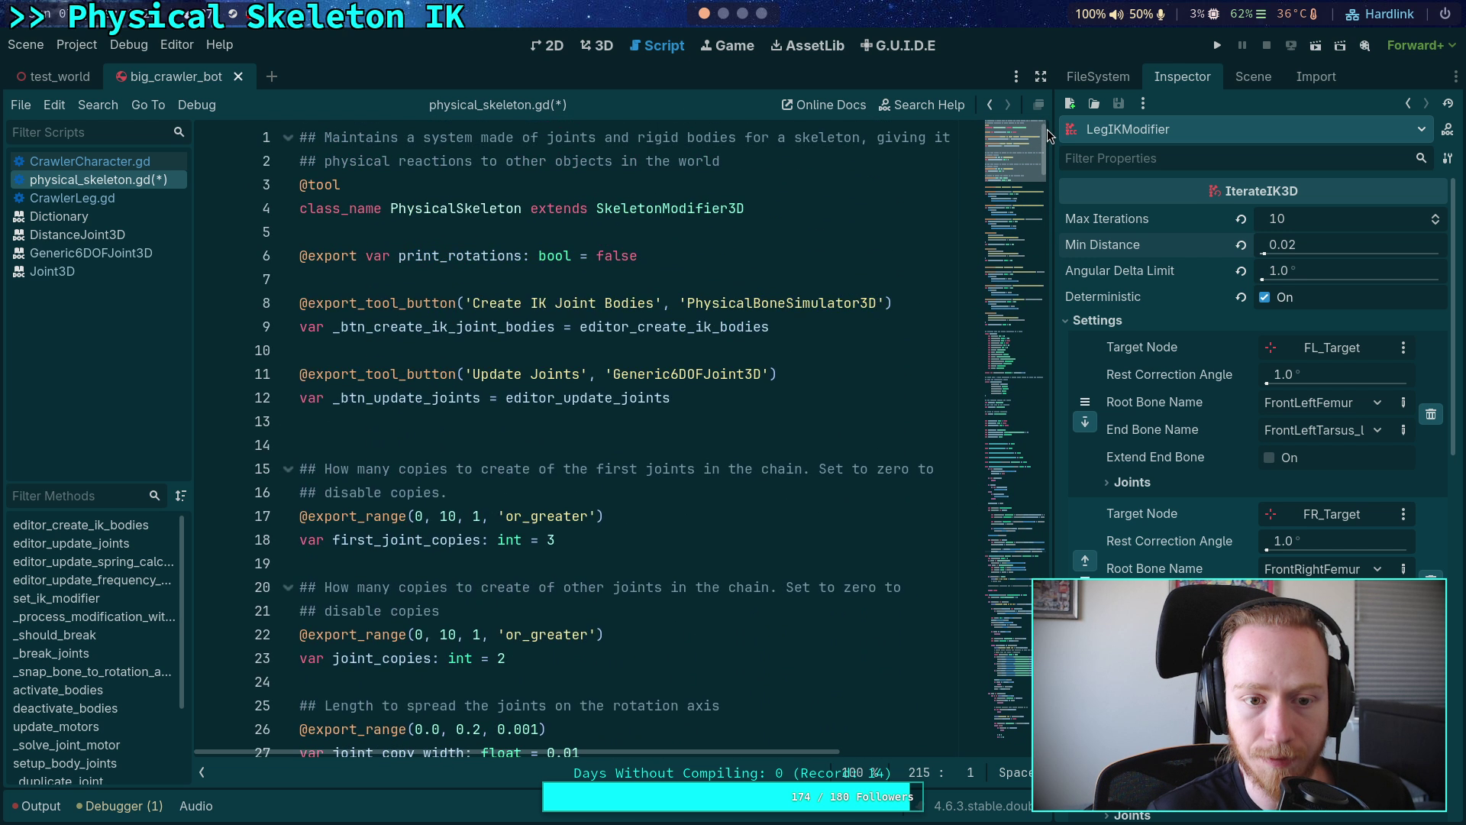
{"action": "left_click", "coordinate": [794, 279]}
{"action": "key", "text": "Return"}
{"action": "key", "text": "BackSpace"}
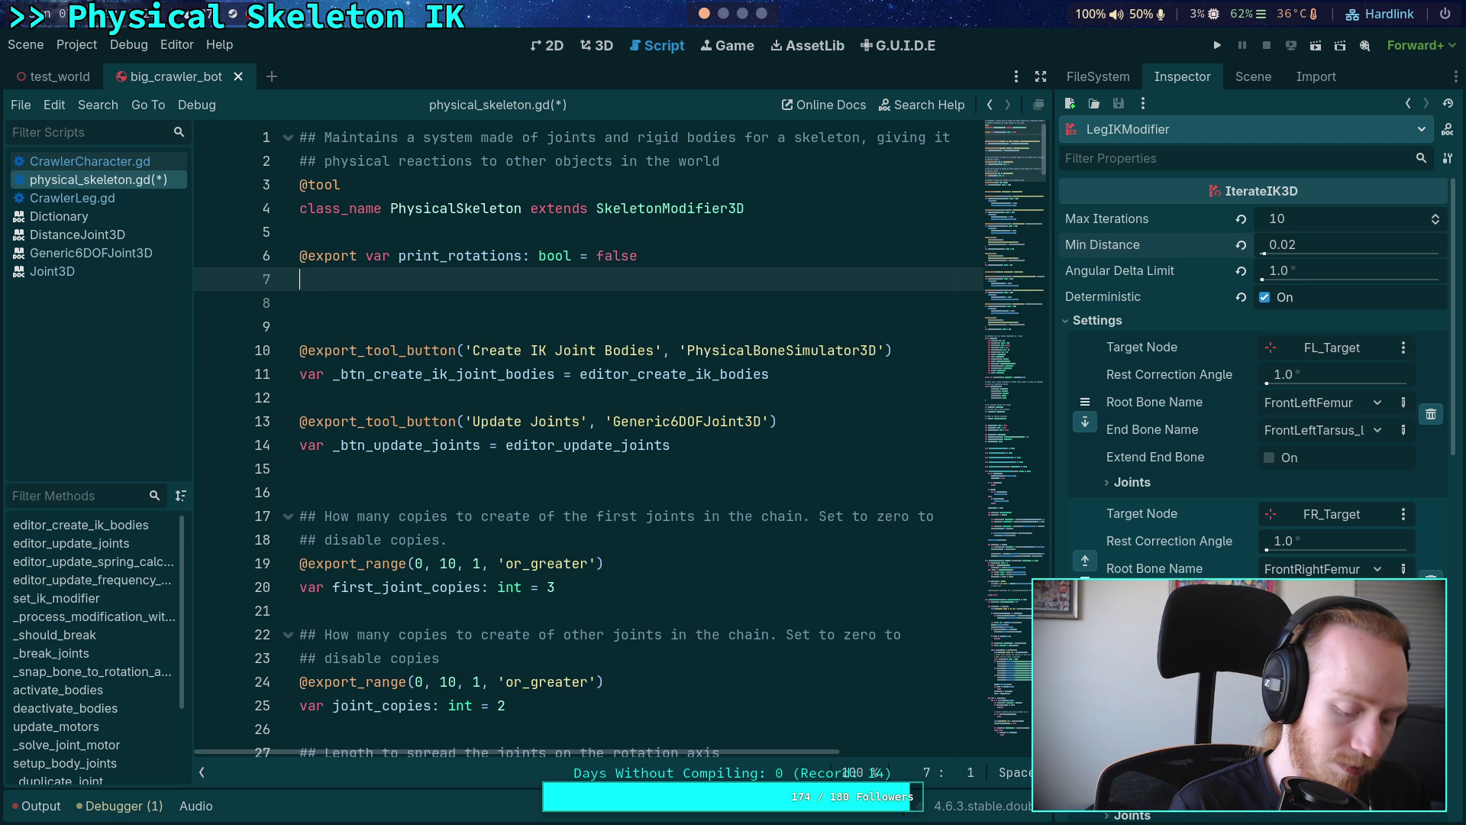
{"action": "key", "text": "ctrl+v"}
{"action": "left_click_drag", "start_coordinate": [529, 351], "coordinate": [438, 286]}
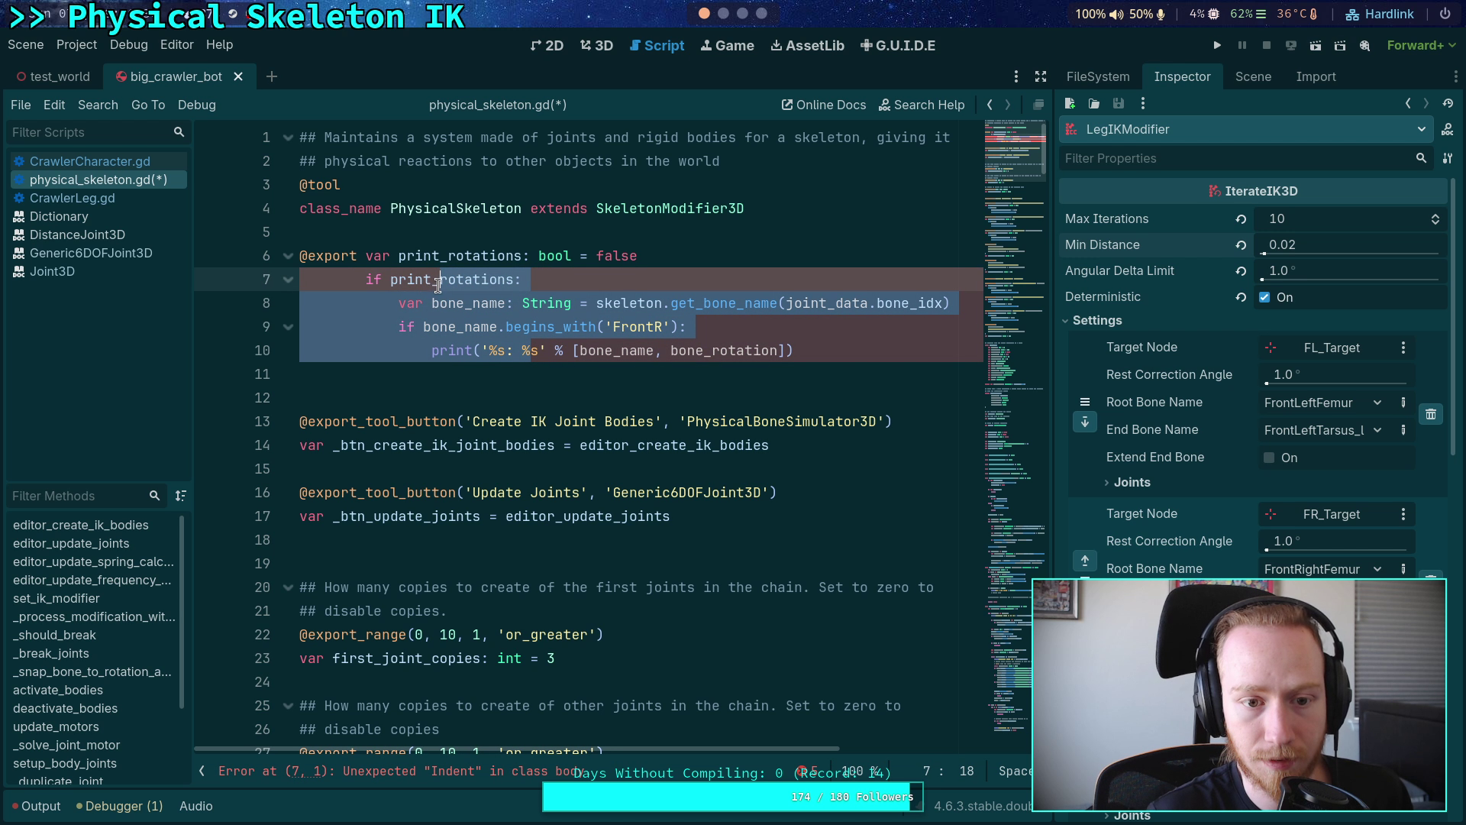
{"action": "left_click", "coordinate": [416, 376], "text": "shift"}
{"action": "key", "text": "BackSpace"}
{"action": "key", "text": "ctrl+s"}
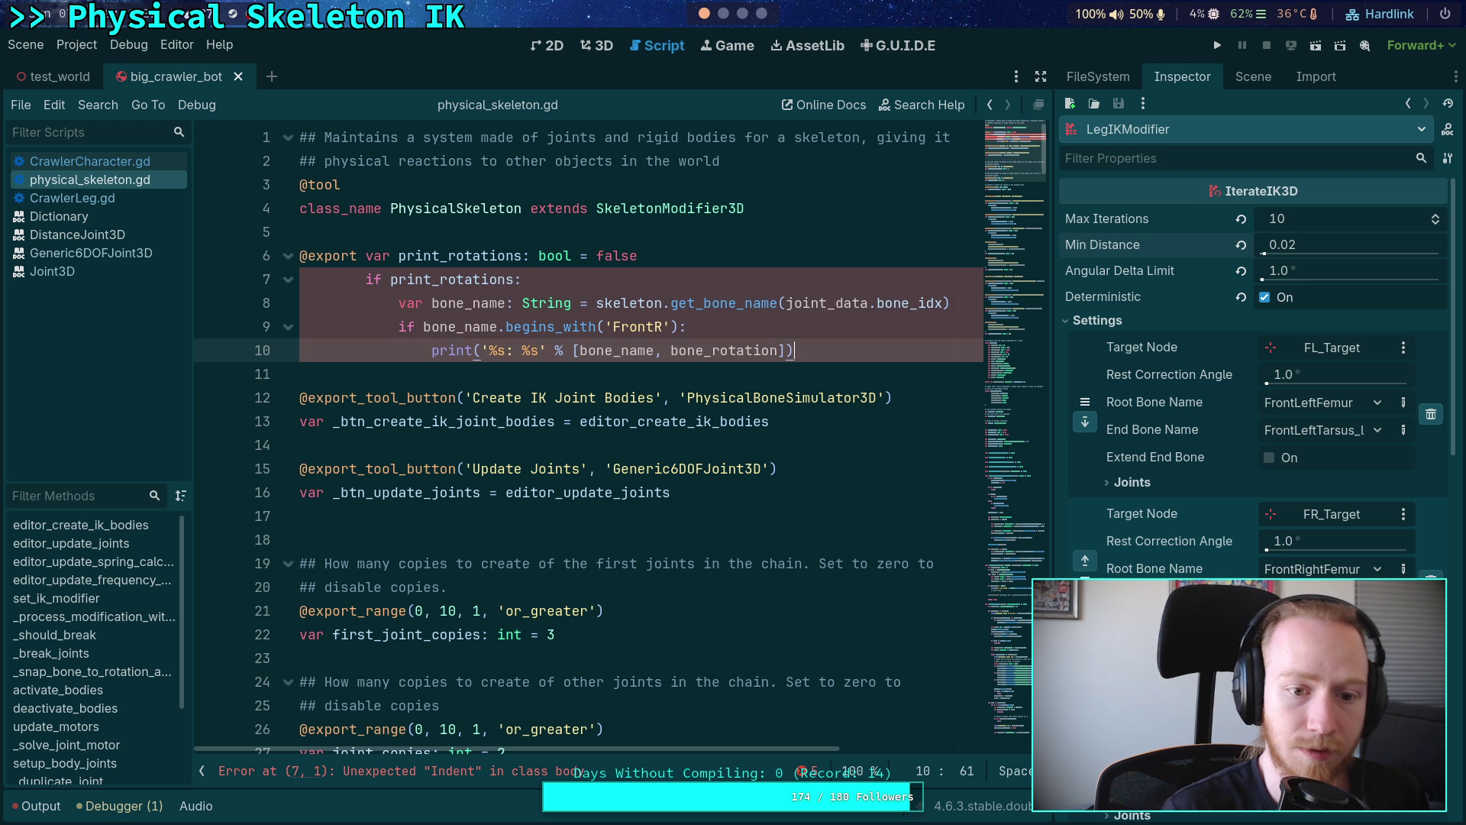
{"action": "left_click", "coordinate": [725, 21]}
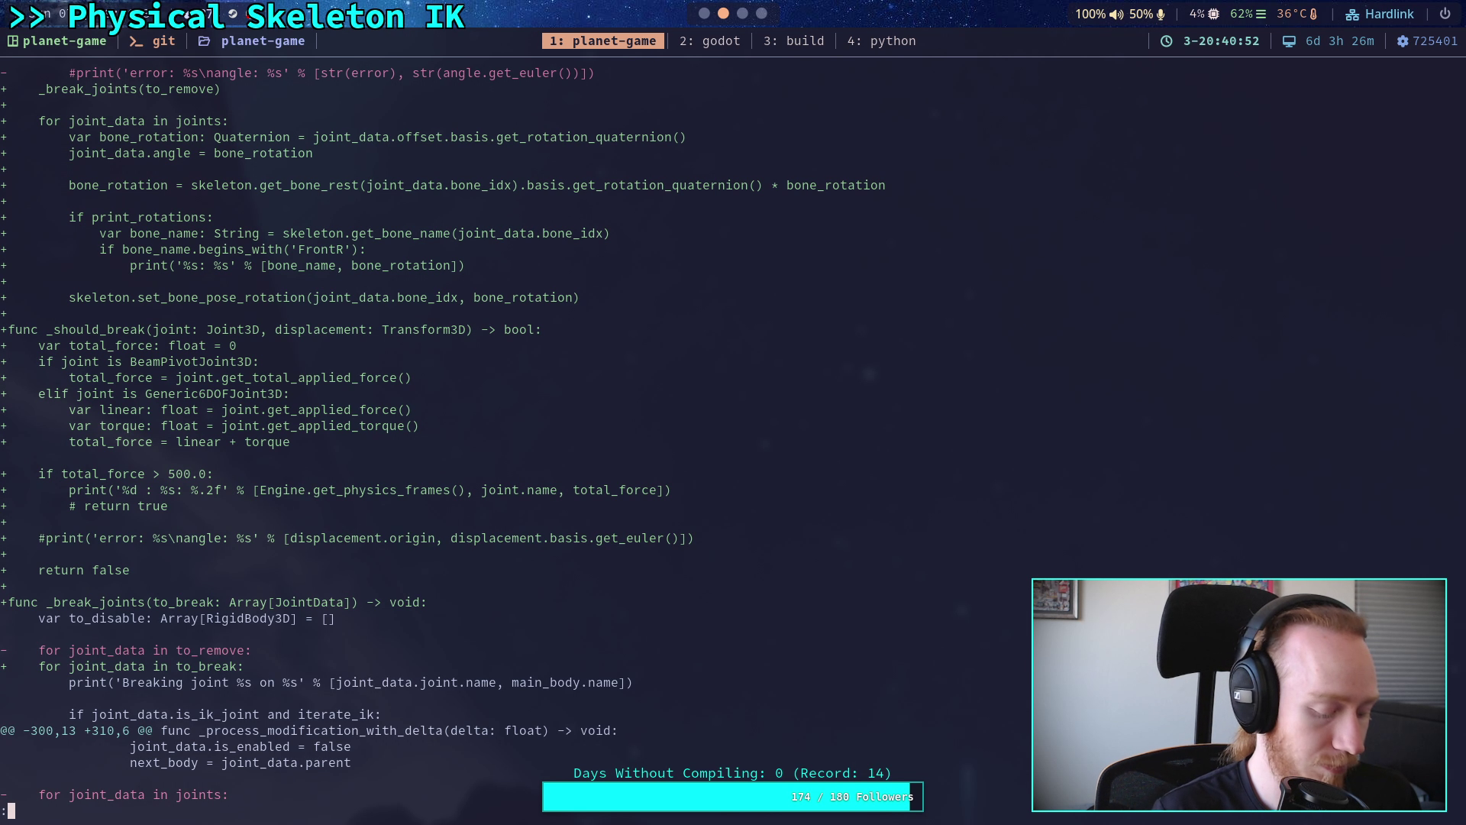
{"action": "key", "text": "q"}
{"action": "key", "text": "Up"}
{"action": "key", "text": "Return"}
{"action": "key", "text": "Down"}
{"action": "key", "text": "Down"}
{"action": "key", "text": "Down"}
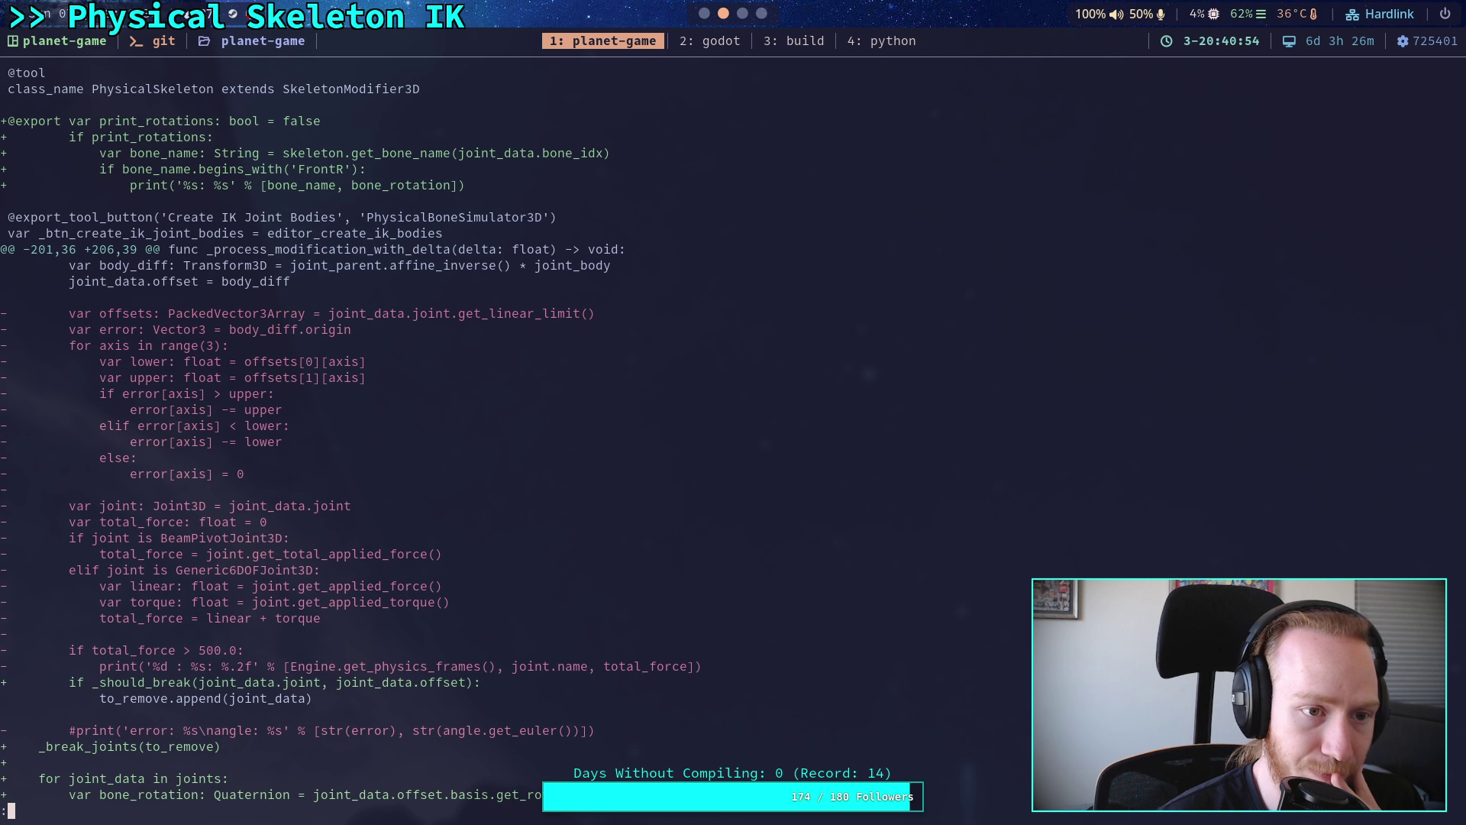
{"action": "key", "text": "Down"}
{"action": "key", "text": "Down"}
{"action": "key", "text": "Down"}
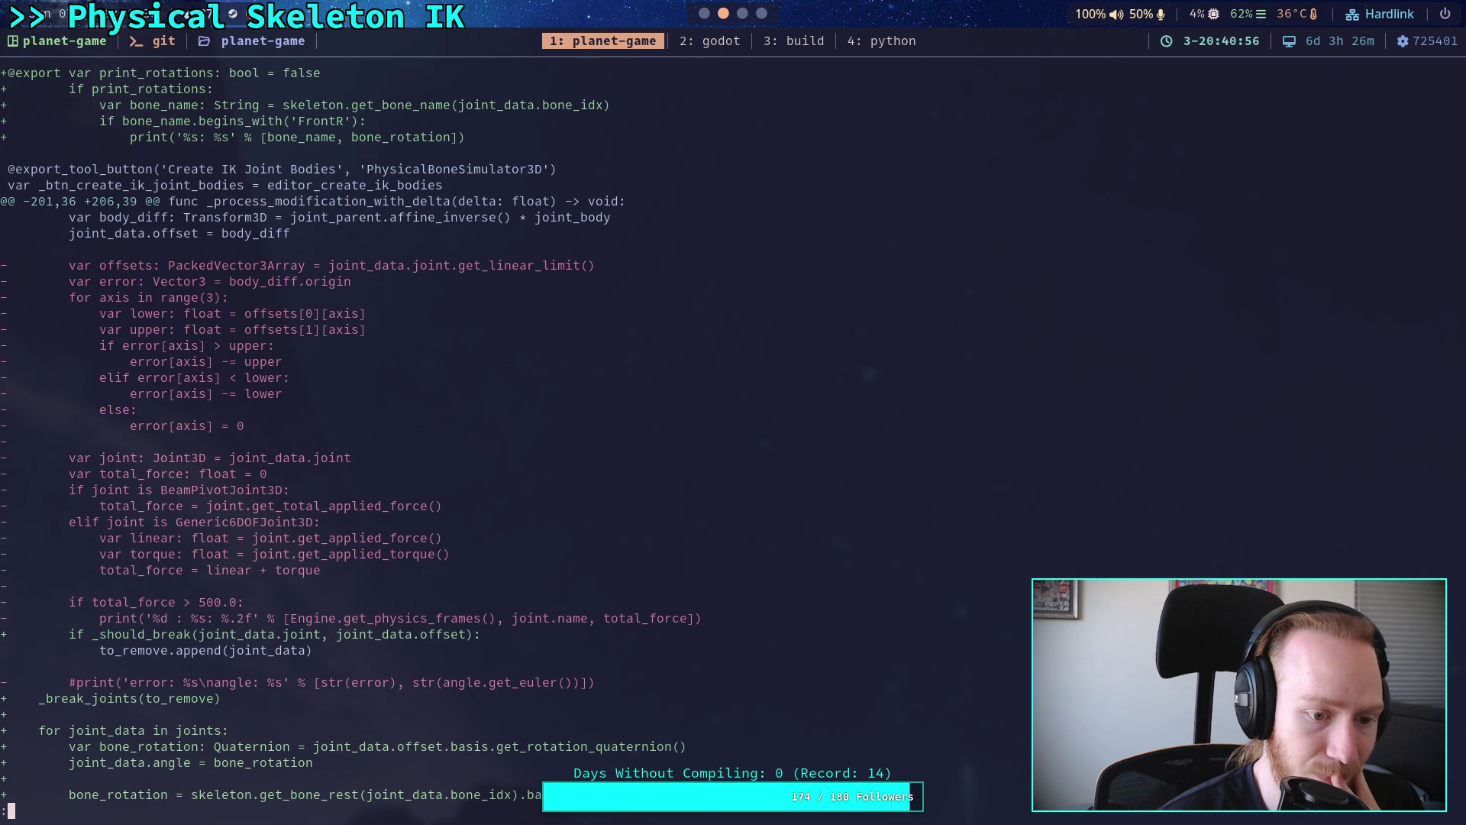
{"action": "key", "text": "Down"}
{"action": "key", "text": "Down"}
{"action": "key", "text": "Down"}
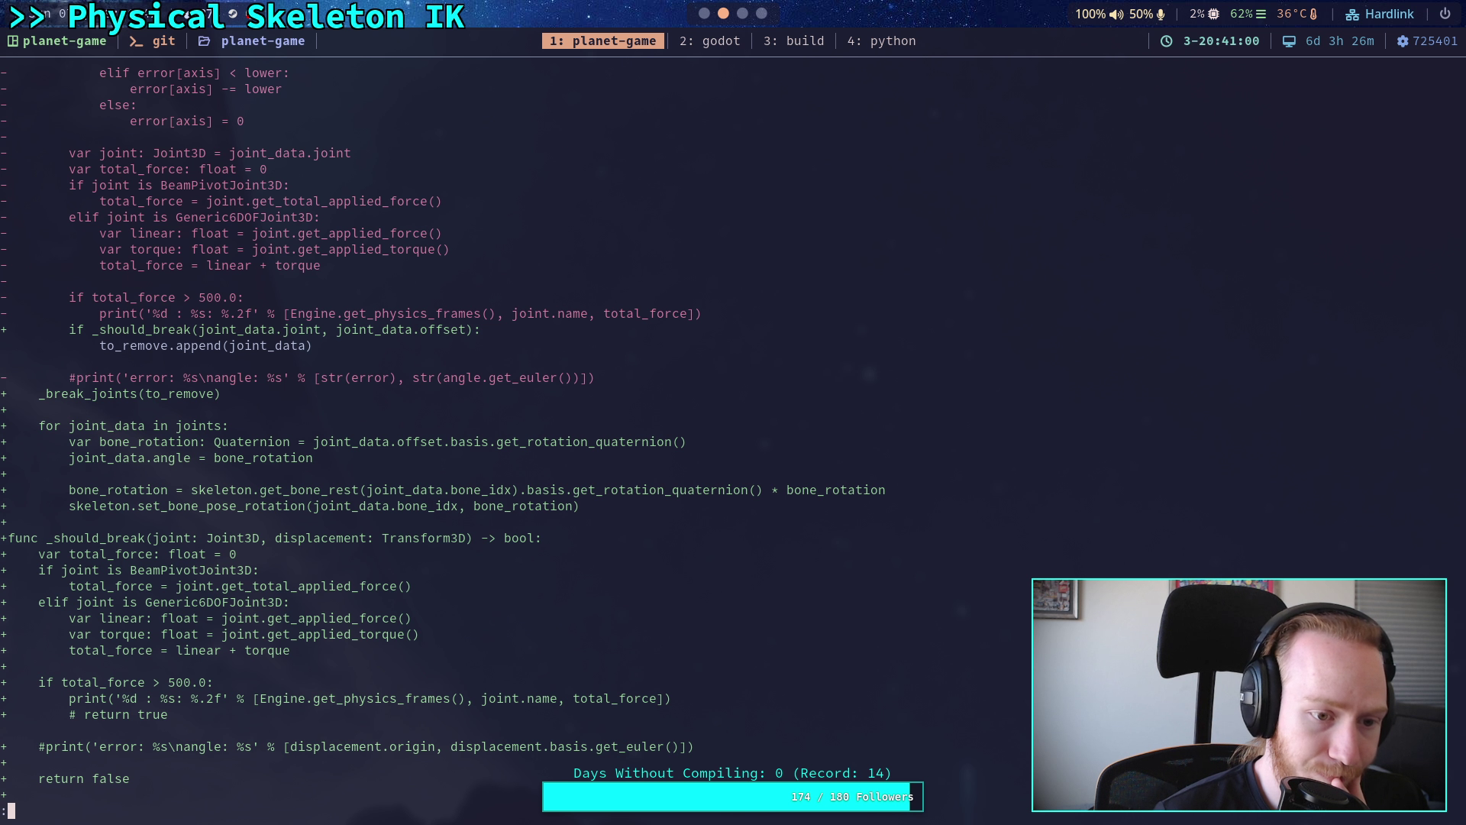
{"action": "key", "text": "Down"}
{"action": "key", "text": "Down"}
{"action": "key", "text": "Down"}
{"action": "key", "text": "Up"}
{"action": "key", "text": "Up"}
{"action": "key", "text": "Up"}
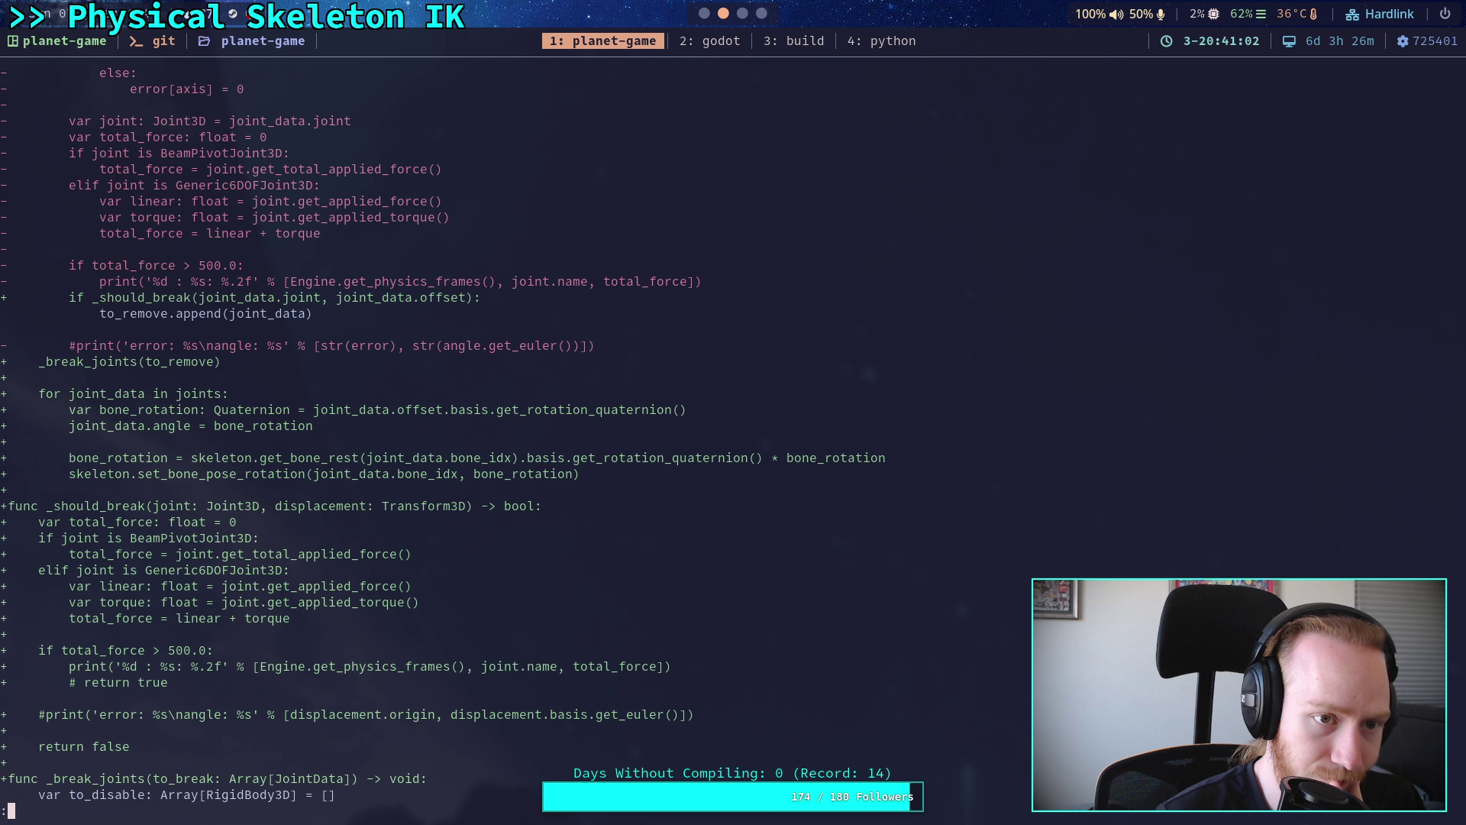
{"action": "key", "text": "Down"}
{"action": "key", "text": "Down"}
{"action": "key", "text": "Down"}
{"action": "key", "text": "Down"}
{"action": "key", "text": "Down"}
{"action": "key", "text": "Down"}
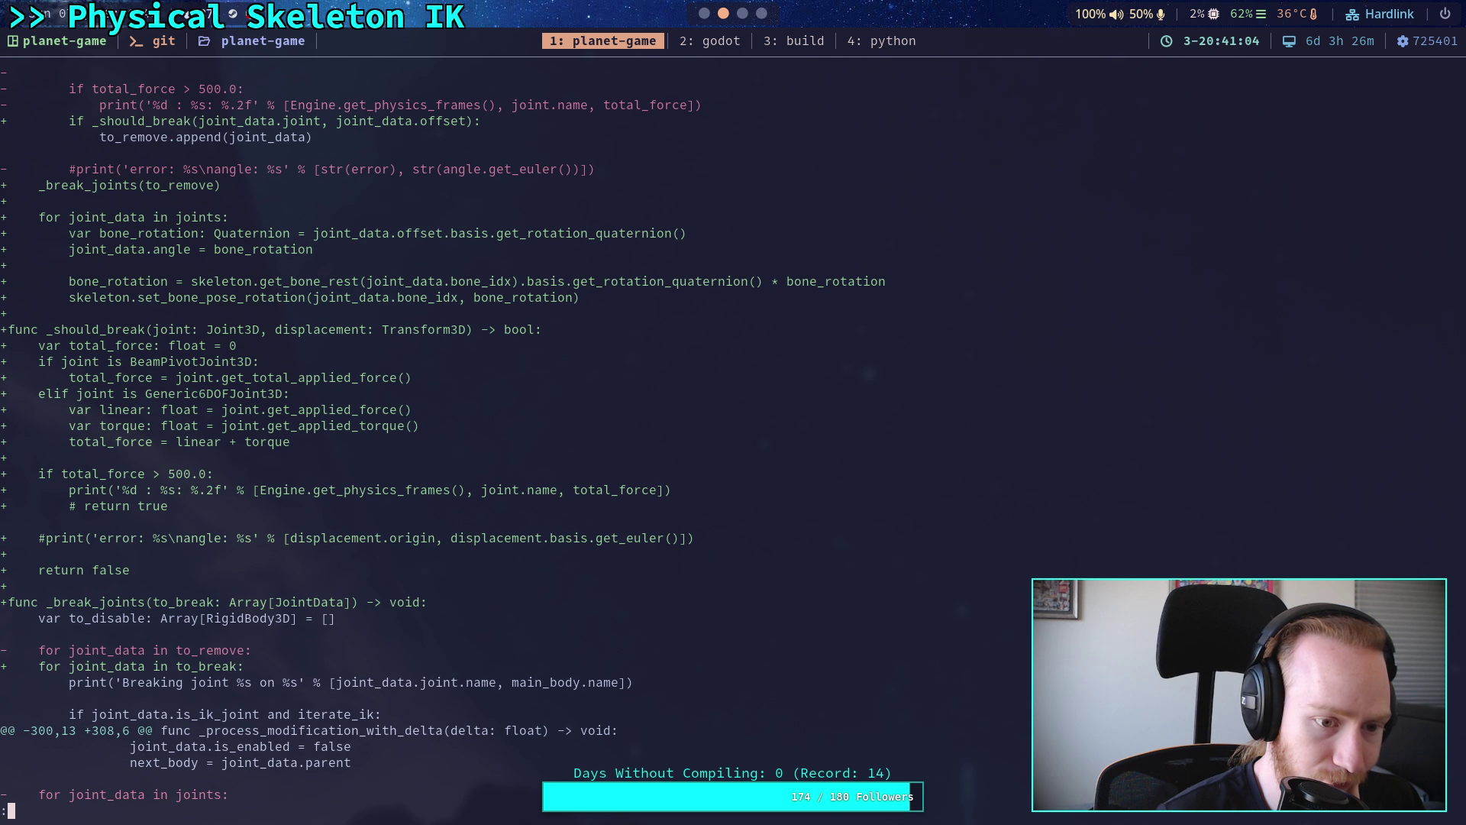
{"action": "key", "text": "Up"}
{"action": "key", "text": "Up"}
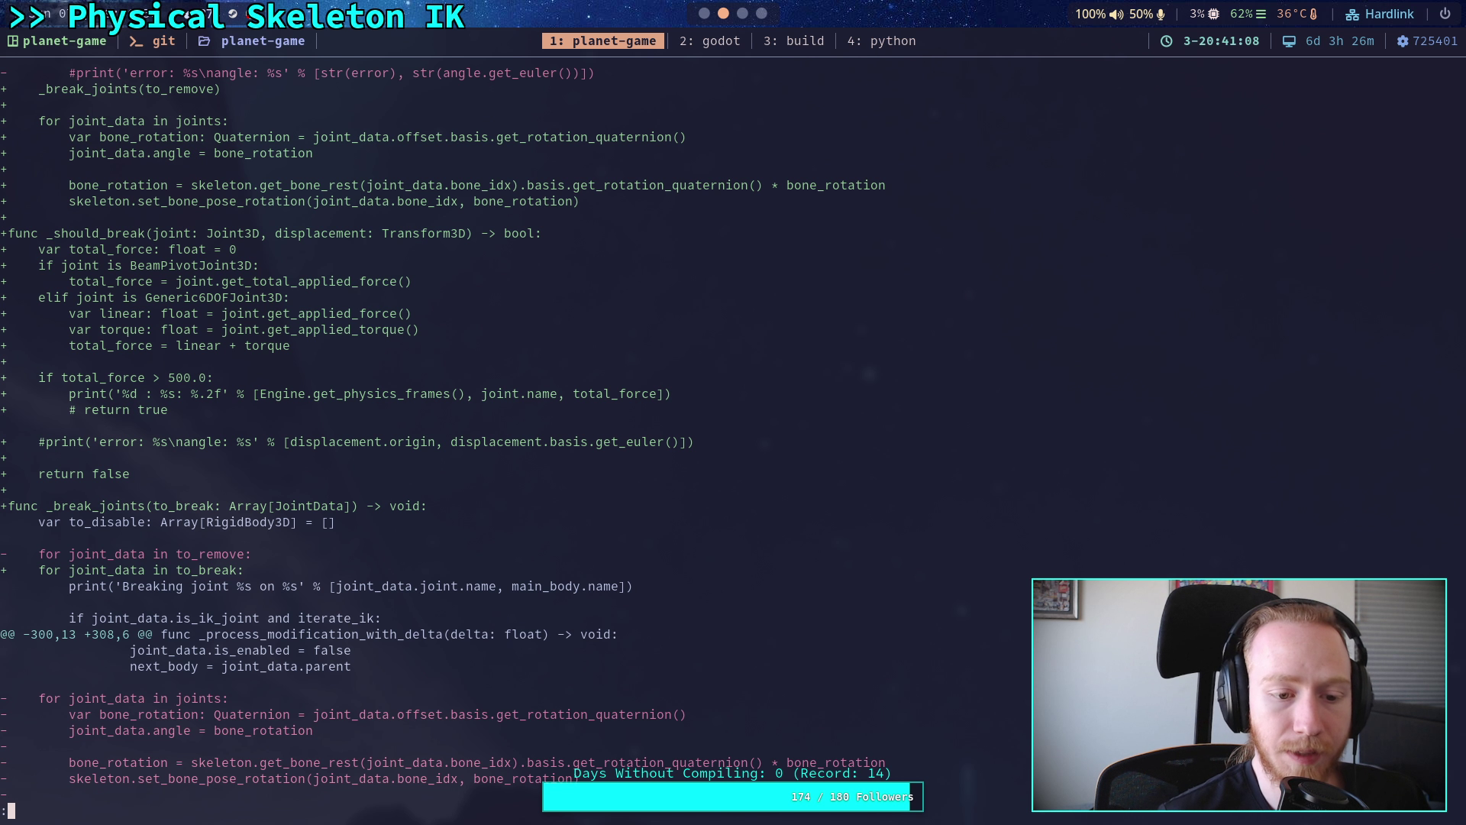
{"action": "mouse_move", "coordinate": [42, 122]}
{"action": "left_mouse_down"}
{"action": "mouse_move", "coordinate": [173, 164]}
{"action": "mouse_move", "coordinate": [130, 191]}
{"action": "left_mouse_up"}
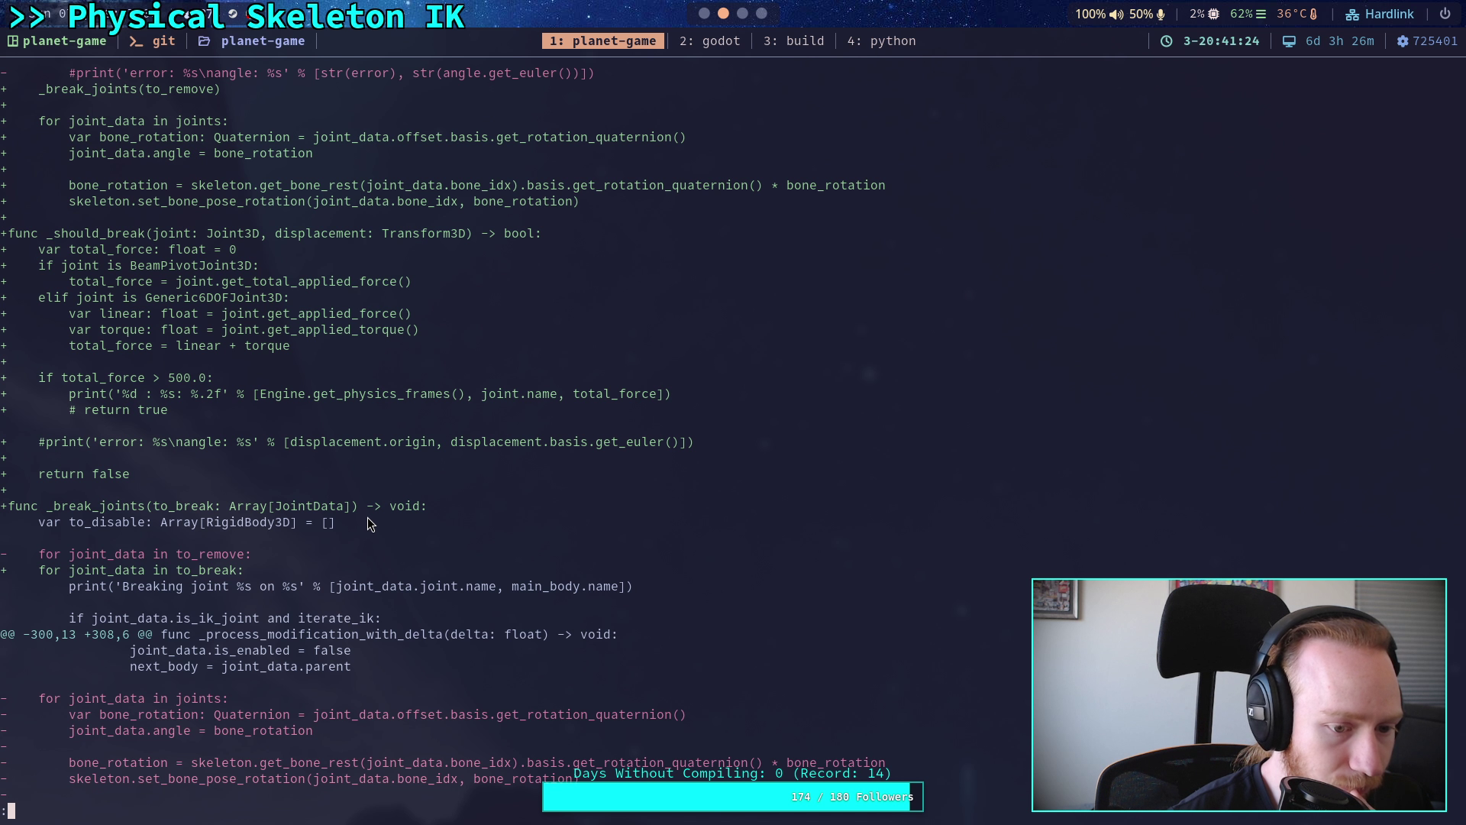
{"action": "key", "text": "j"}
{"action": "key", "text": "j"}
{"action": "key", "text": "j"}
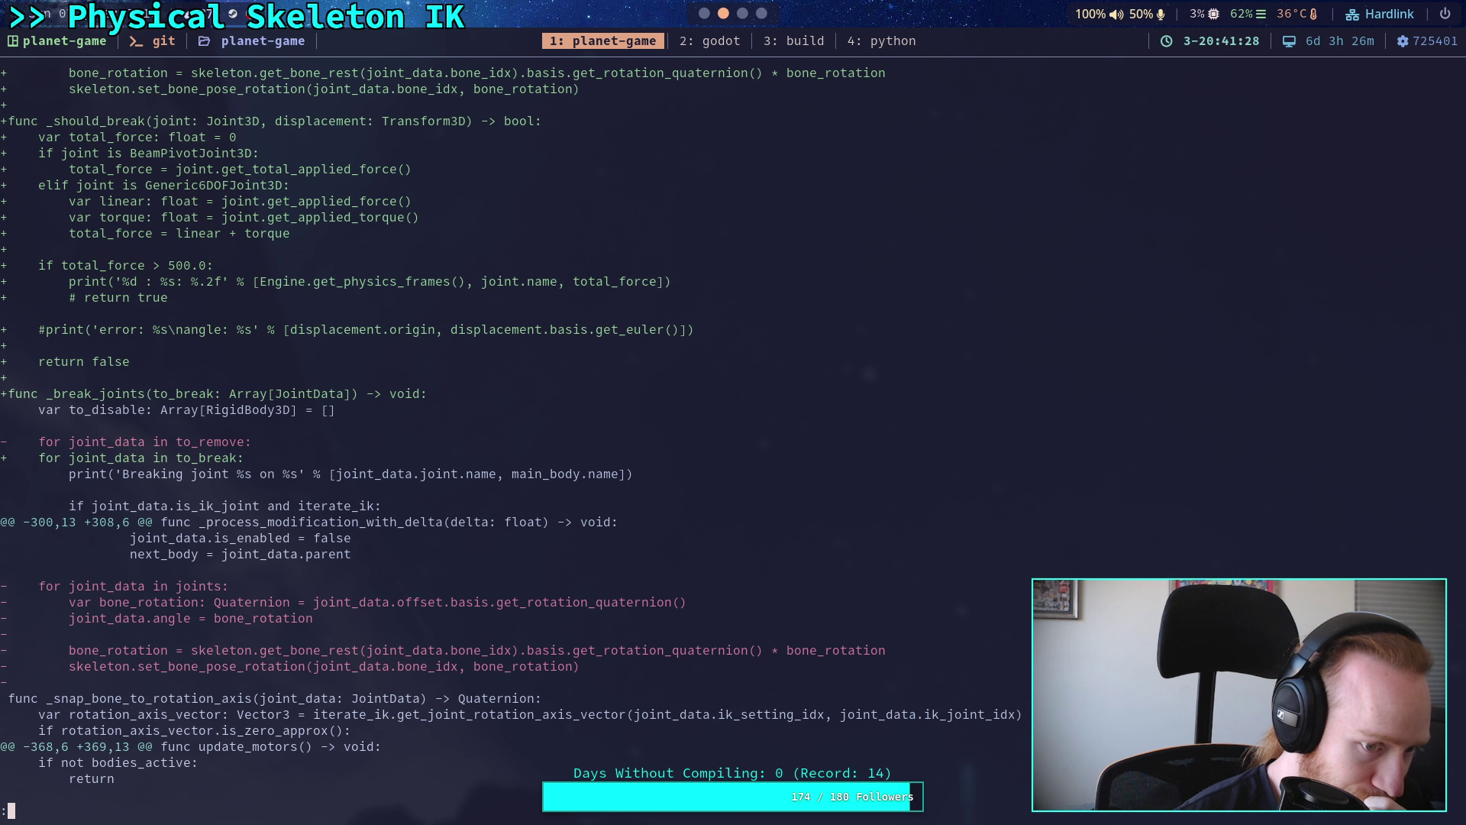
{"action": "key", "text": "j"}
{"action": "key", "text": "j"}
{"action": "key", "text": "j"}
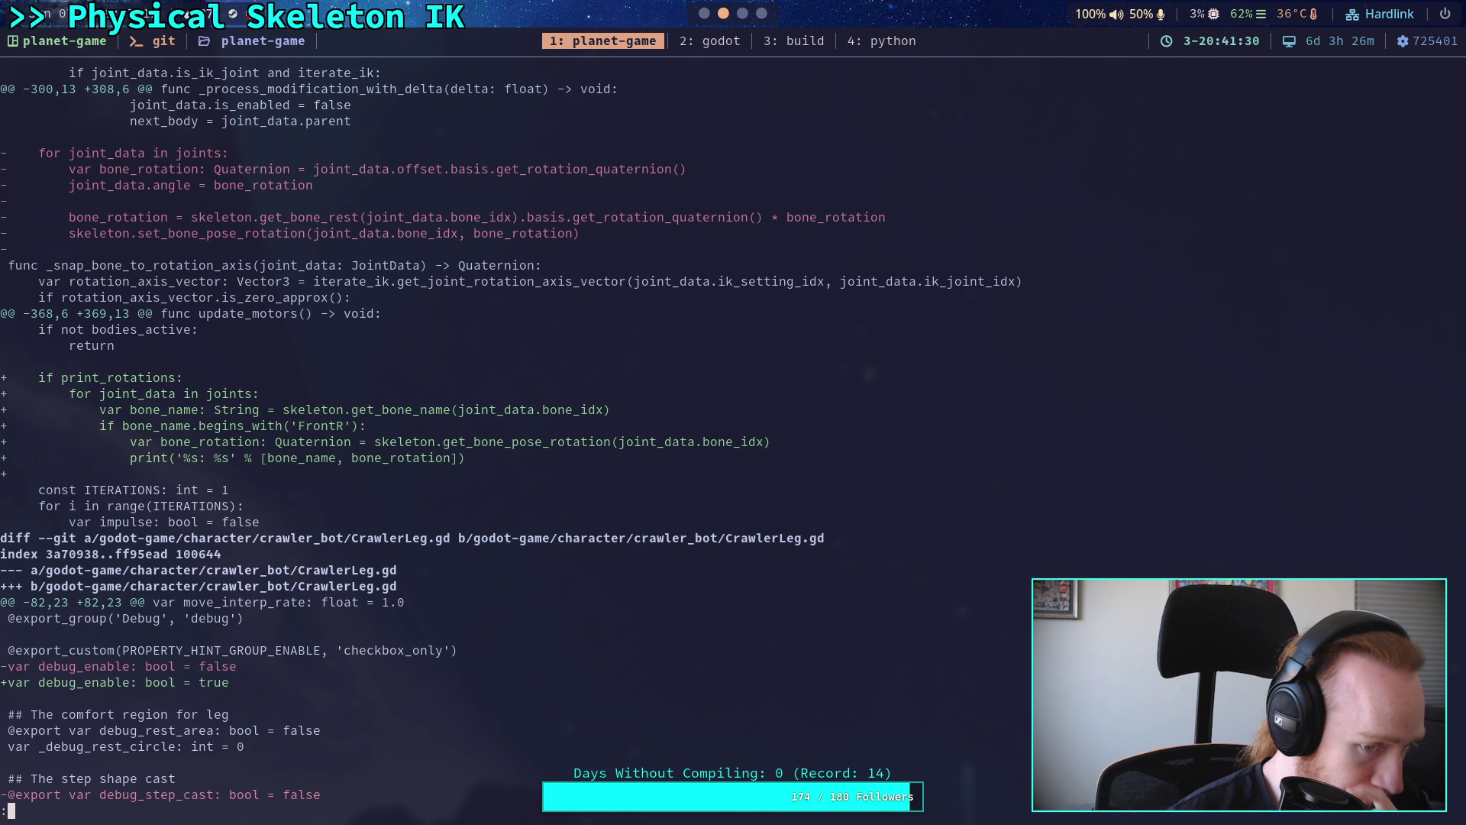
{"action": "type", "text": "qgit ad"}
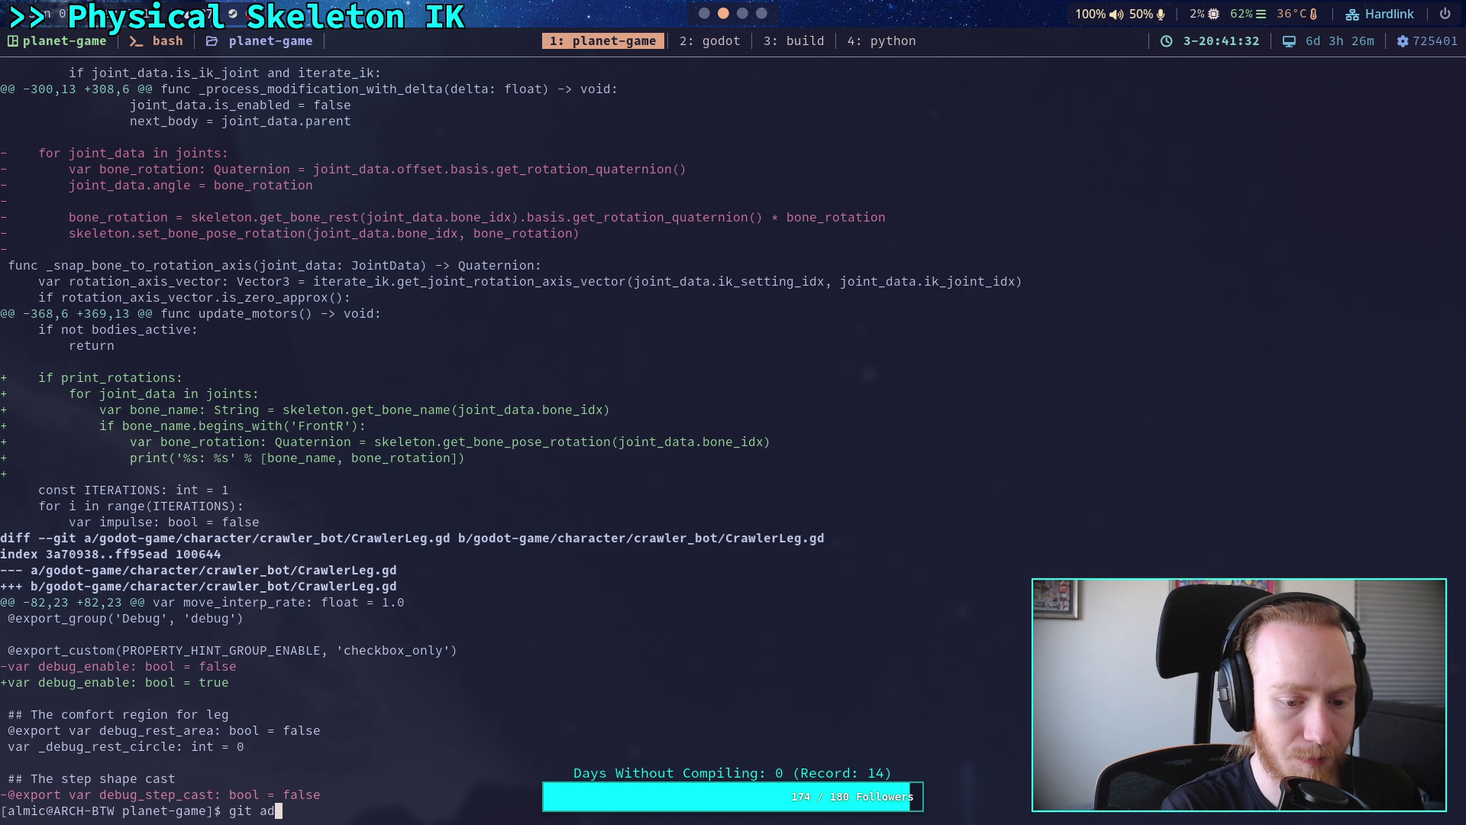
{"action": "type", "text": "d -i go"}
- Tab-complete a path toward crawler_bot/CrawlerCharacter.gd, then erase it back to godot-game
{"action": "key", "text": "Tab"}
{"action": "type", "text": "p"}
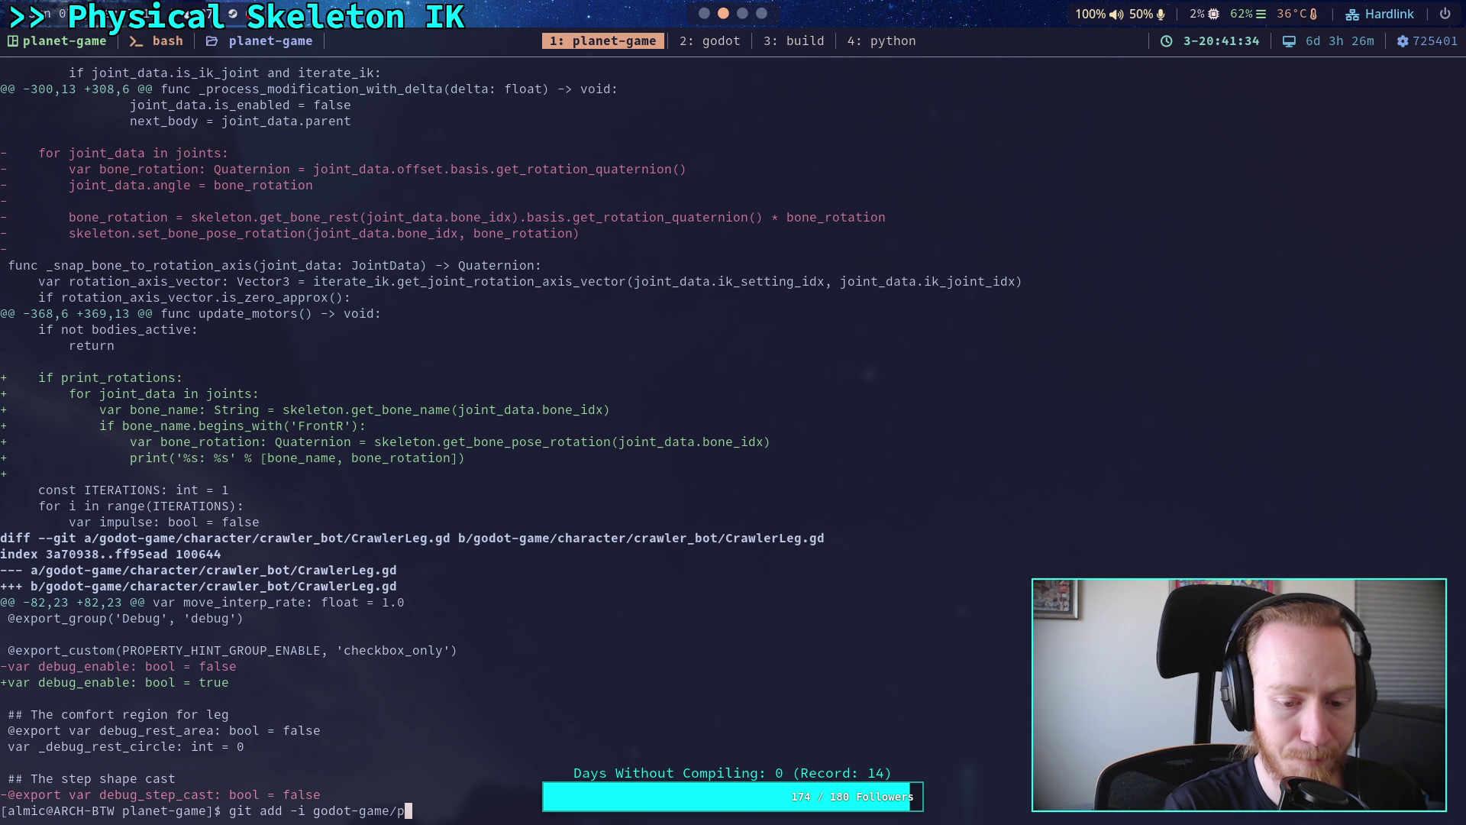
{"action": "key", "text": "BackSpace"}
{"action": "type", "text": "ch"}
{"action": "key", "text": "Tab"}
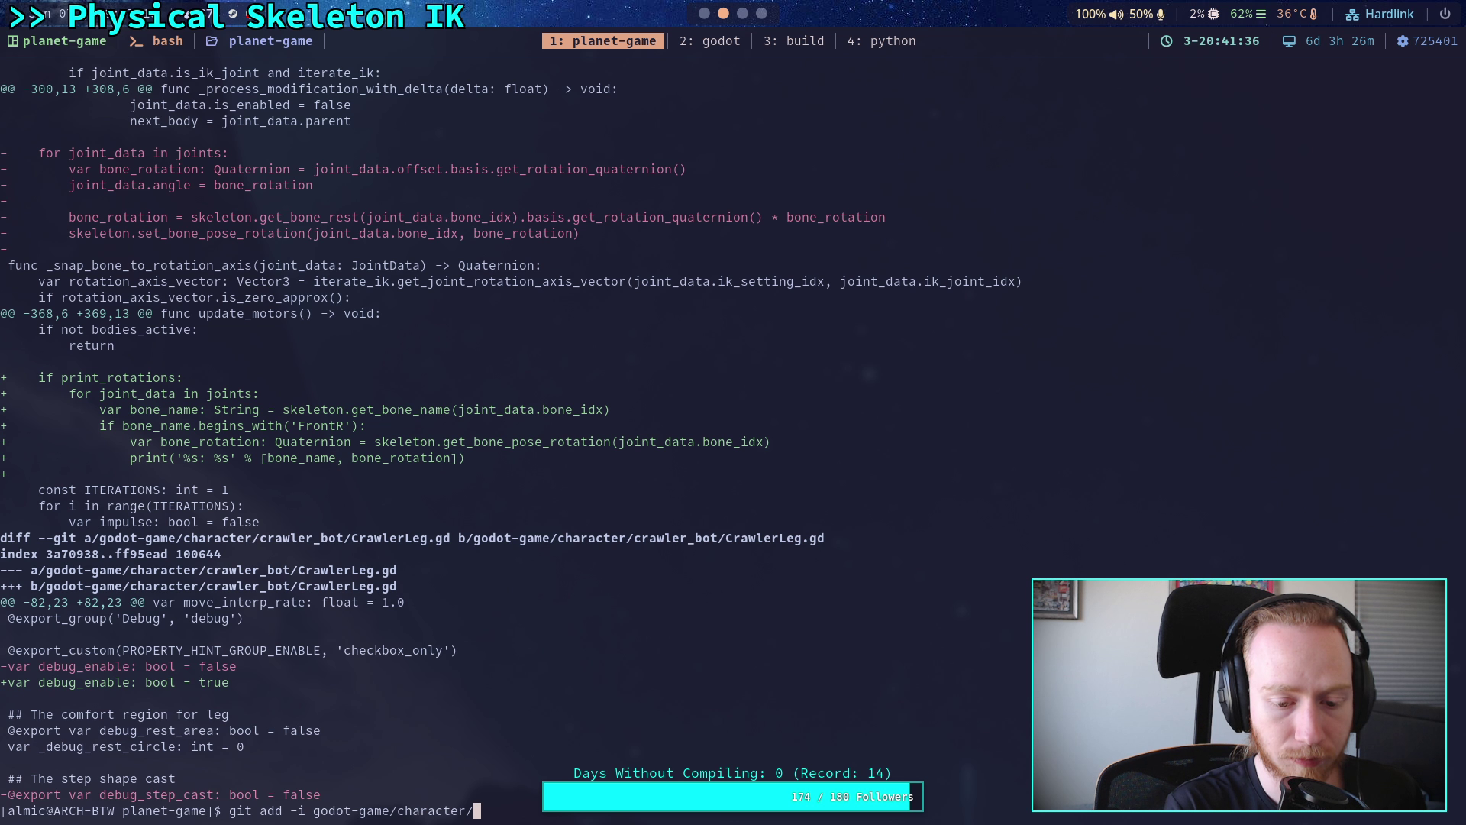
{"action": "type", "text": "c"}
{"action": "key", "text": "Tab"}
{"action": "type", "text": "C"}
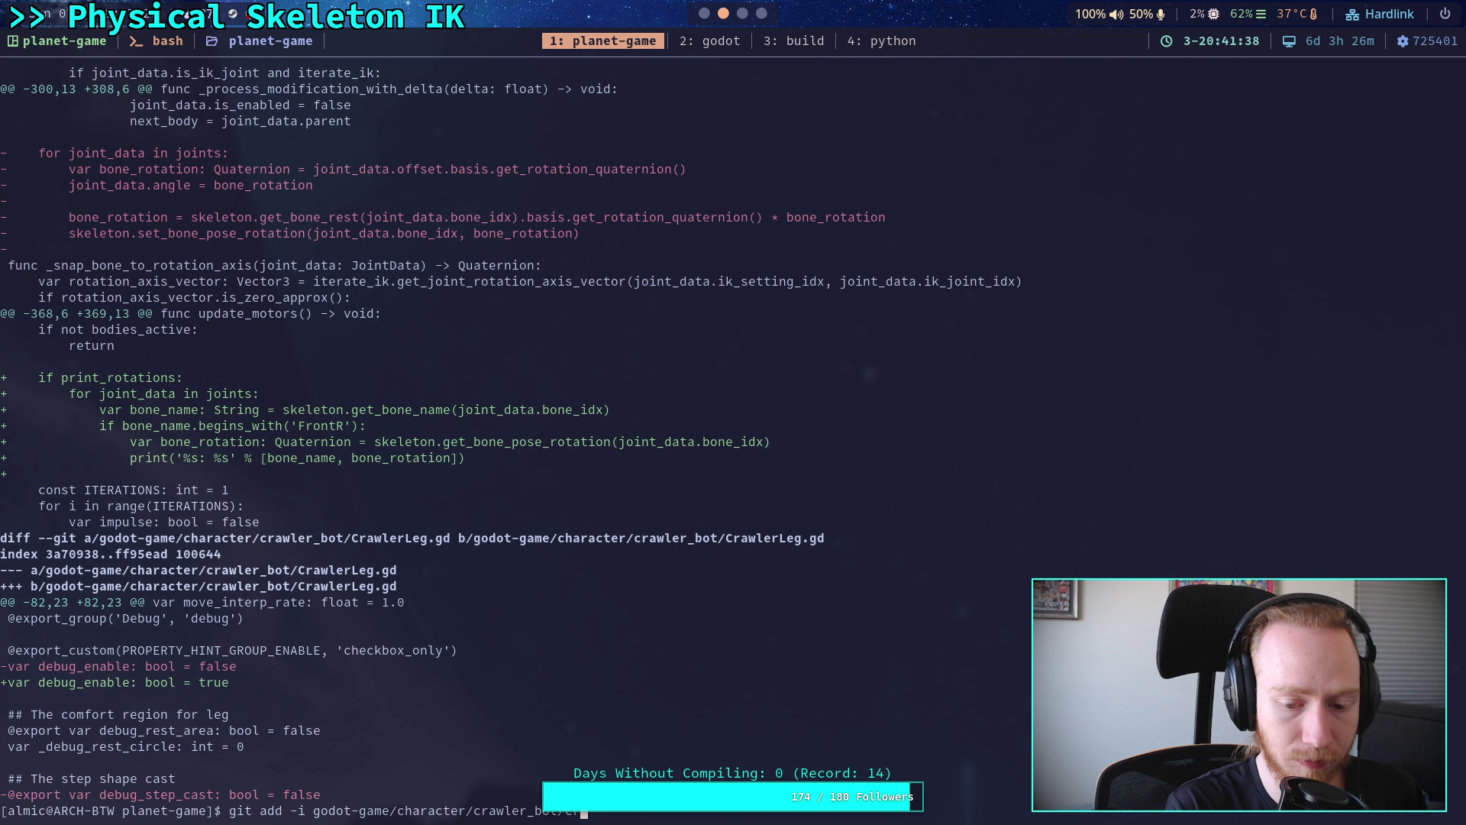
{"action": "key", "text": "Tab"}
{"action": "type", "text": "C"}
{"action": "key", "text": "Tab"}
{"action": "key", "text": "BackSpace"}
{"action": "key", "text": "BackSpace"}
{"action": "key", "text": "BackSpace"}
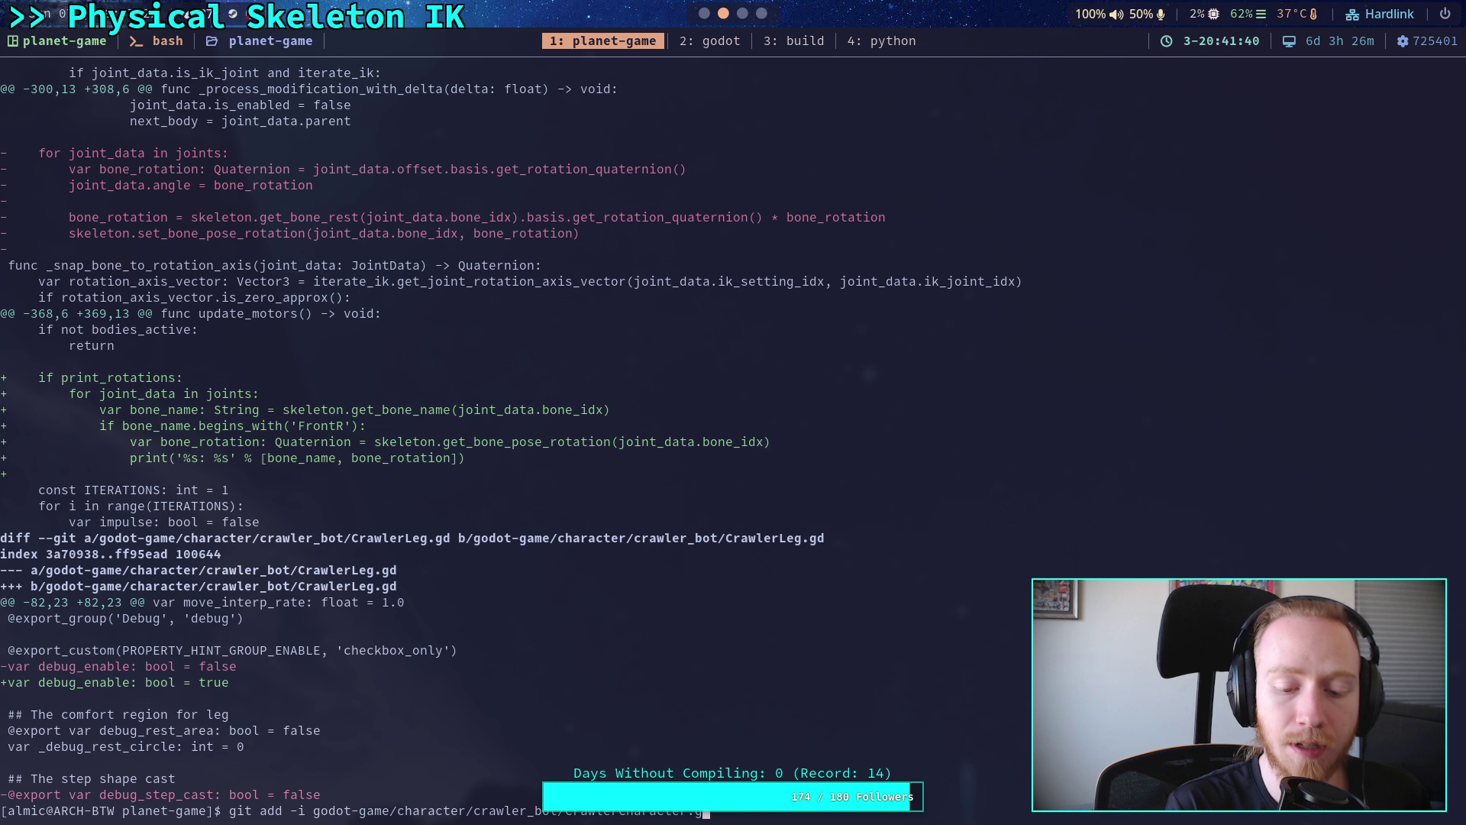
- Start git add -i on addons/physical_skeleton/physical_skeleton.gd
{"action": "type", "text": "add -i godot-game/a"}
{"action": "key", "text": "Tab"}
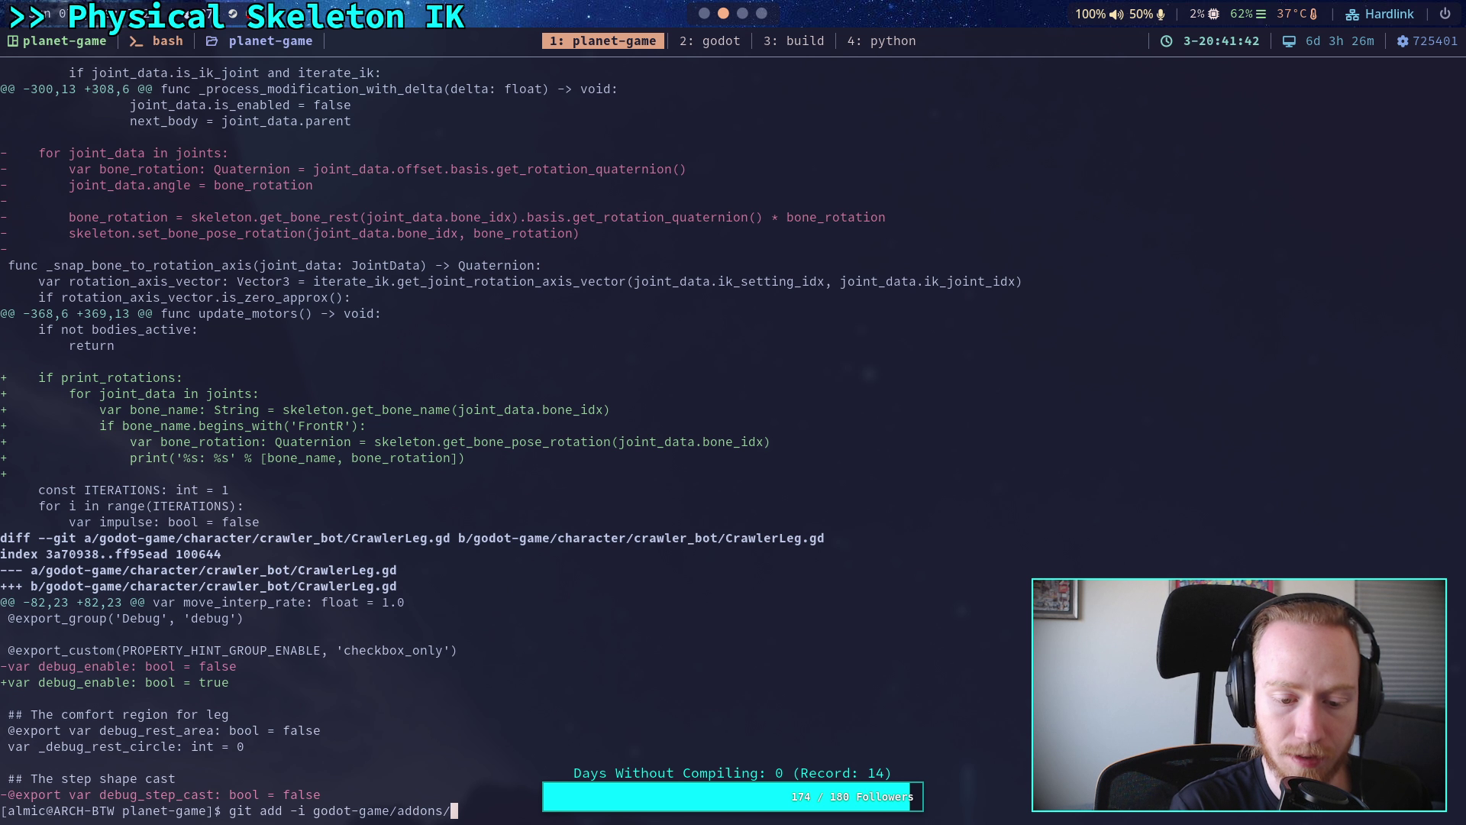
{"action": "type", "text": "ph"}
{"action": "key", "text": "Tab"}
{"action": "type", "text": "p"}
{"action": "key", "text": "Tab"}
{"action": "key", "text": "Return"}
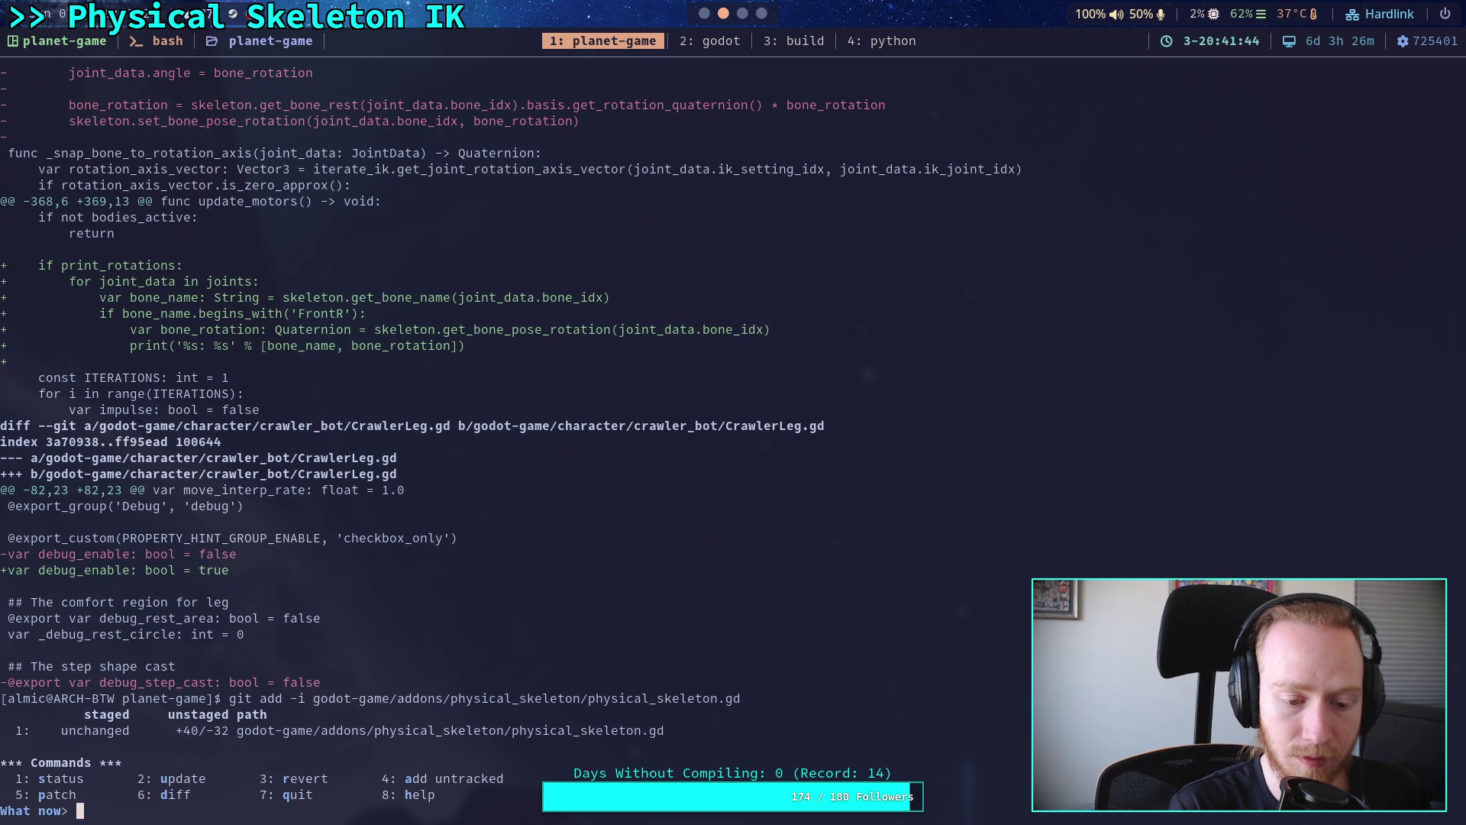
- Choose patch mode (5), pick file 1, and skip the first hunk
{"action": "type", "text": "5"}
{"action": "key", "text": "Return"}
{"action": "type", "text": "1"}
{"action": "key", "text": "Return"}
{"action": "key", "text": "Return"}
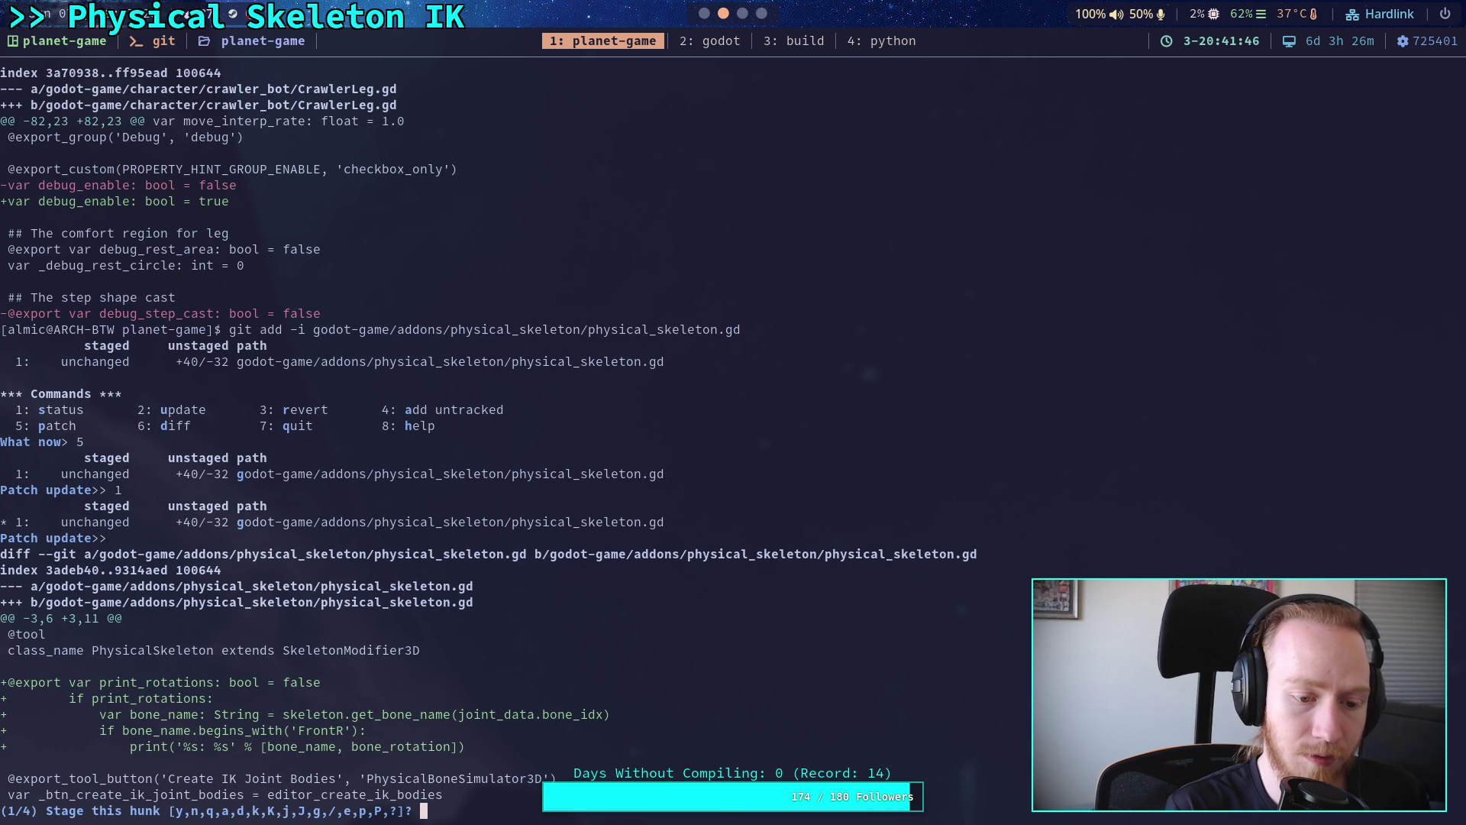
{"action": "type", "text": "n"}
{"action": "key", "text": "Return"}
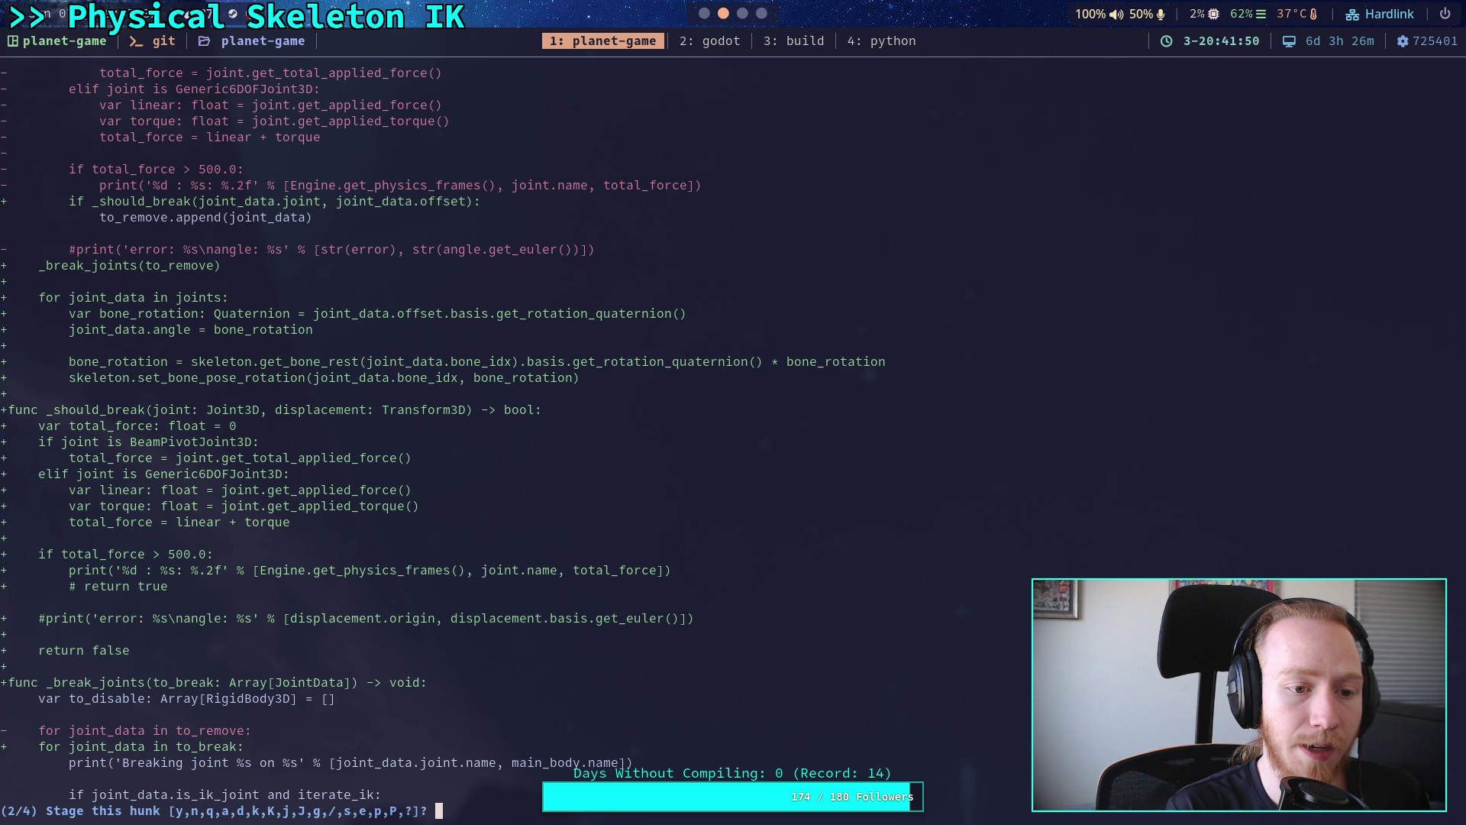
- Stage hunks 2 and 3, skip the rotation-printing hunk, quit, and type git diff --staged
{"action": "type", "text": "y"}
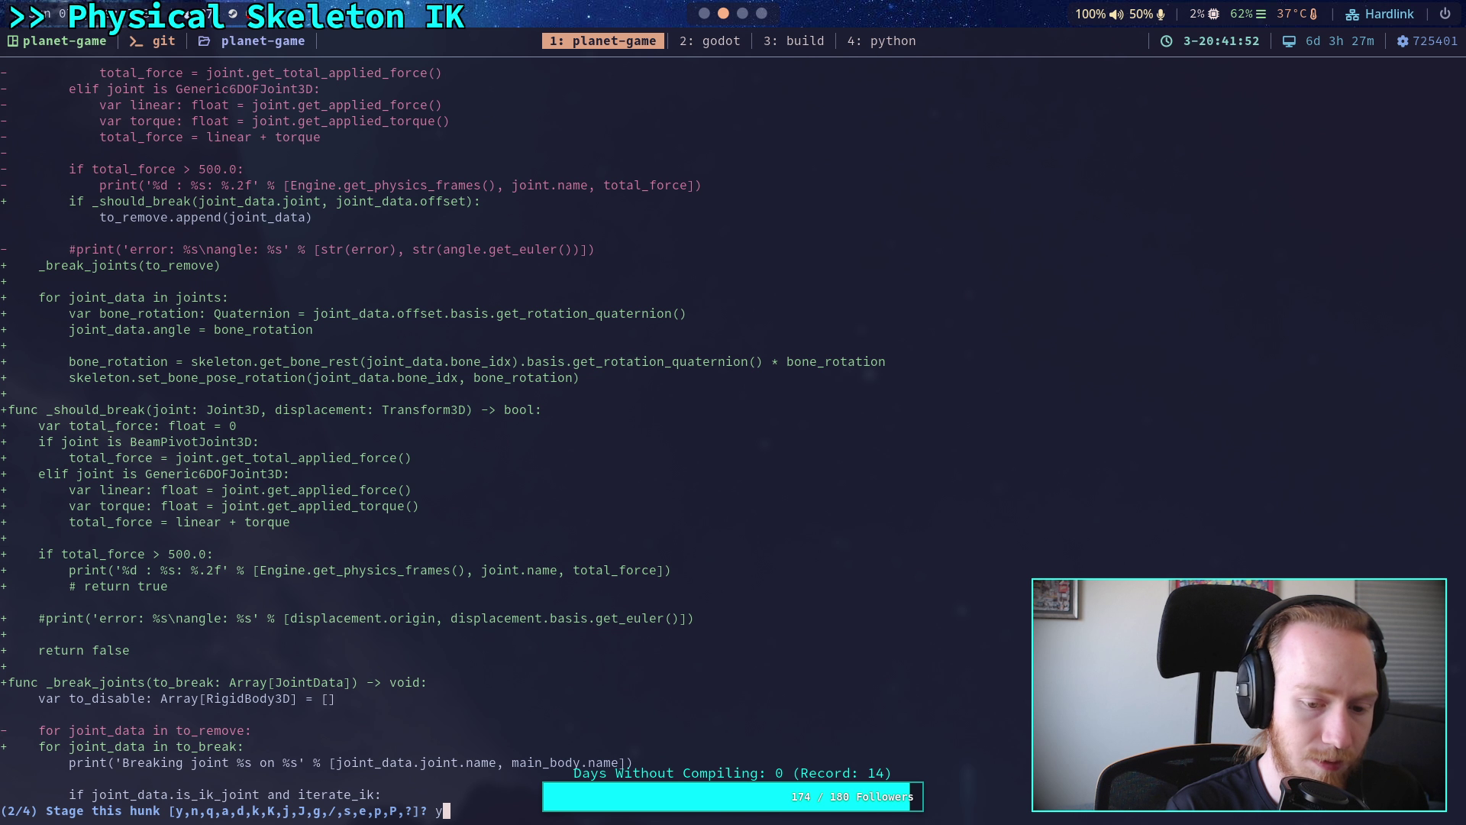
{"action": "key", "text": "Return"}
{"action": "type", "text": "n"}
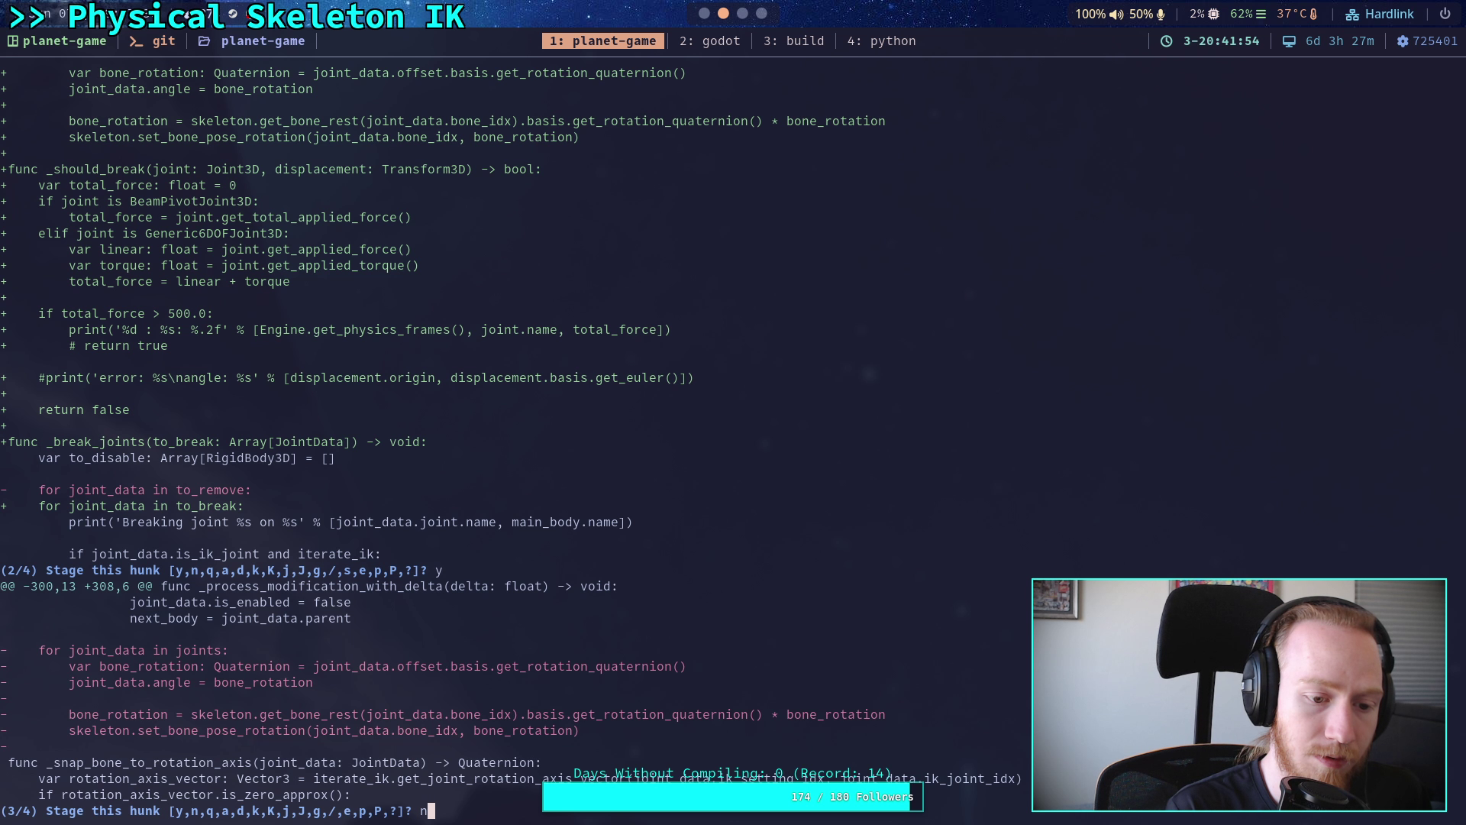
{"action": "key", "text": "BackSpace"}
{"action": "type", "text": "y"}
{"action": "key", "text": "Return"}
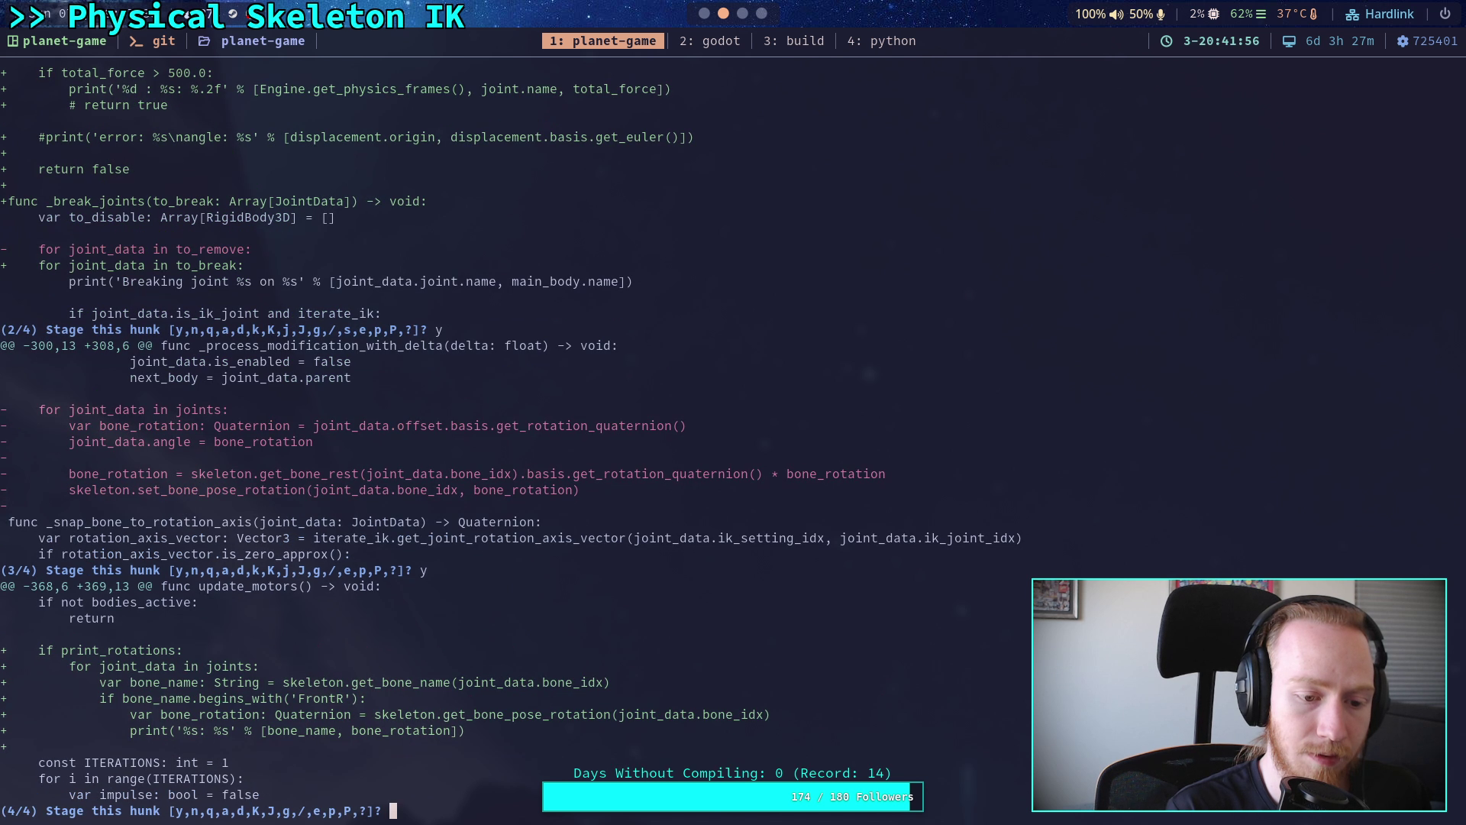
{"action": "type", "text": "n"}
{"action": "key", "text": "Return"}
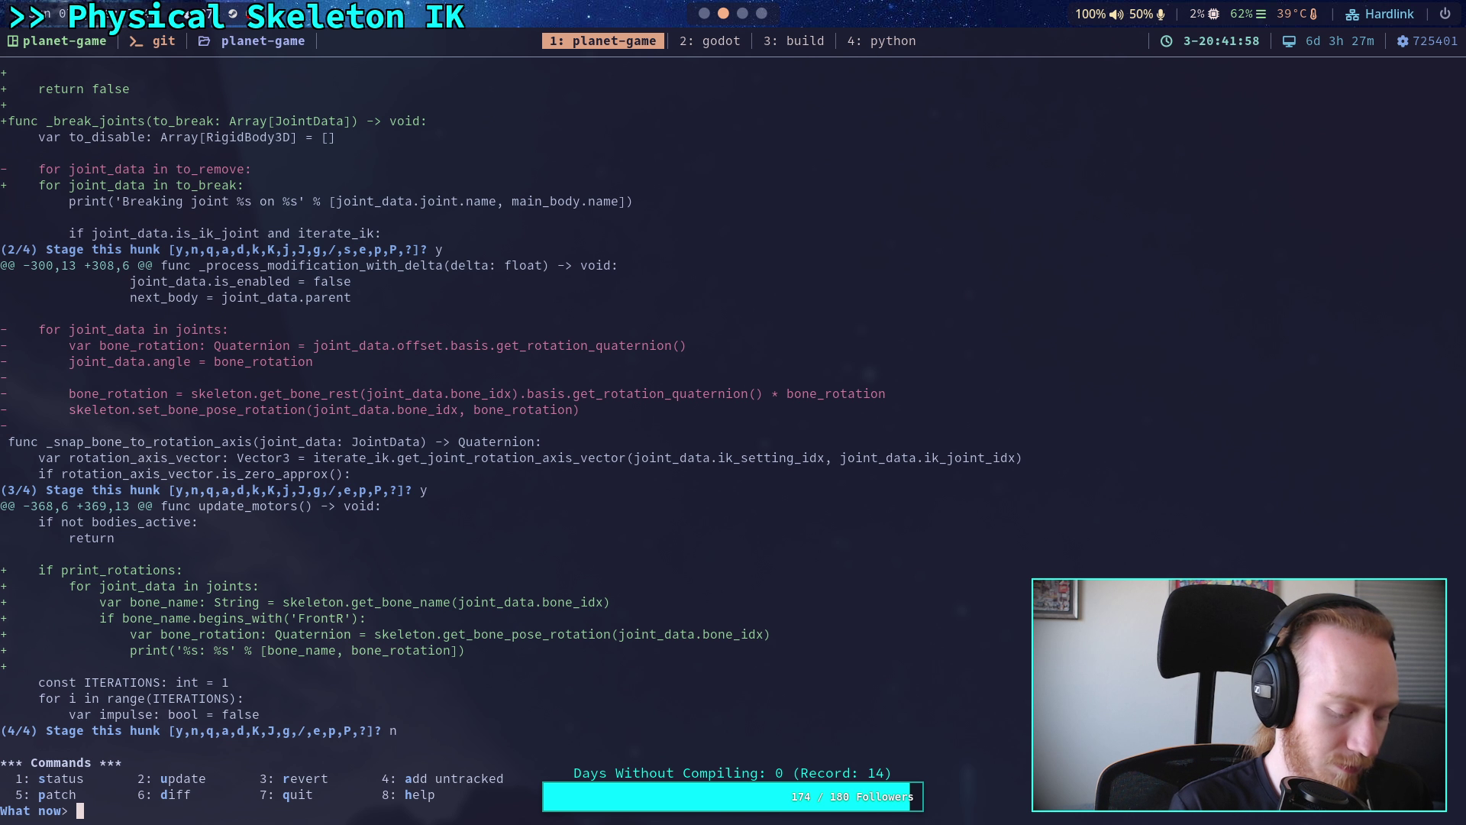
{"action": "type", "text": "q"}
{"action": "key", "text": "Return"}
{"action": "type", "text": "git diff --sta"}
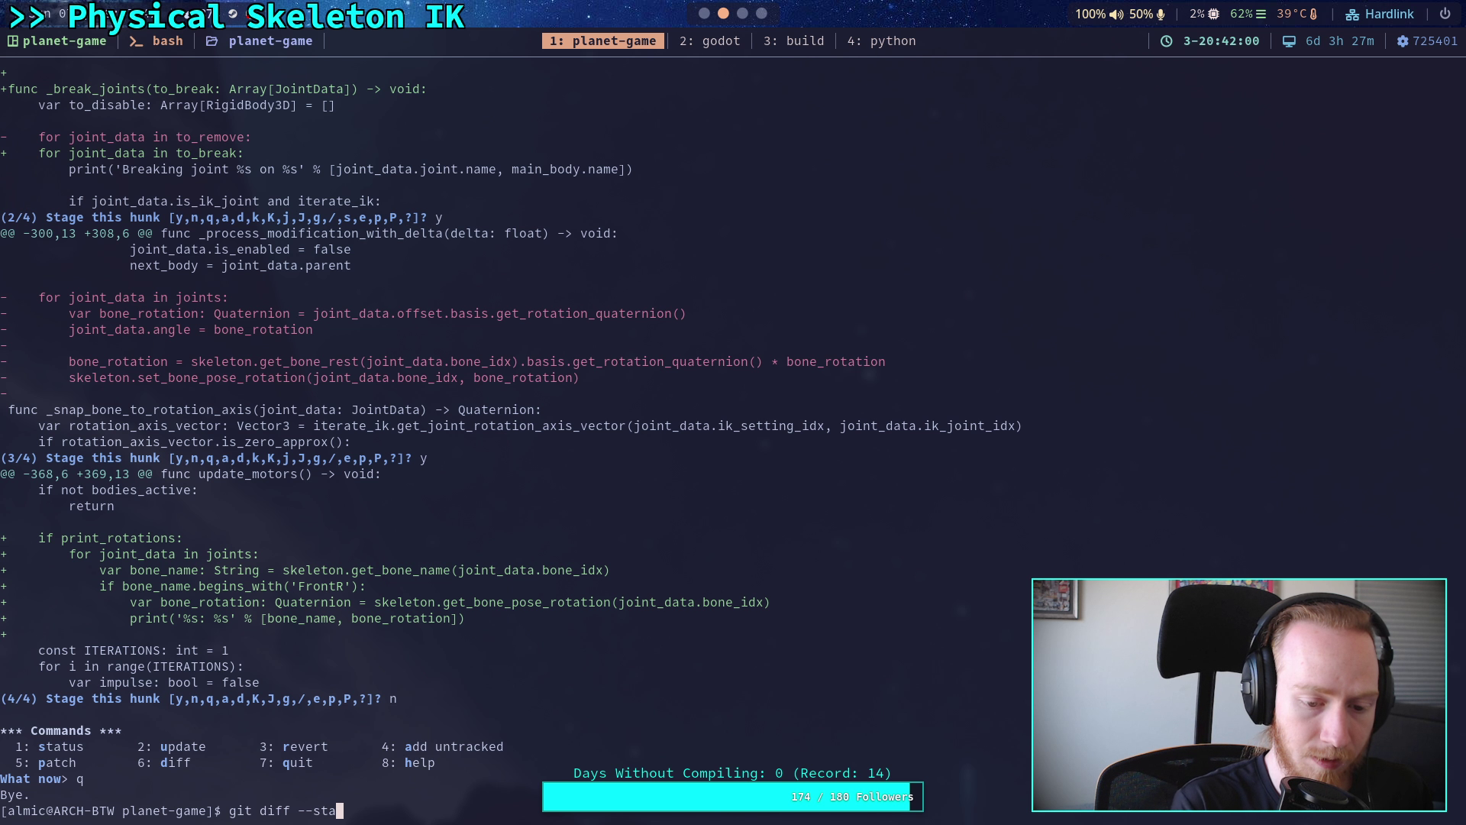
{"action": "type", "text": "ged"}
{"action": "key", "text": "Return"}
{"action": "key", "text": "Down"}
{"action": "key", "text": "Down"}
{"action": "key", "text": "Down"}
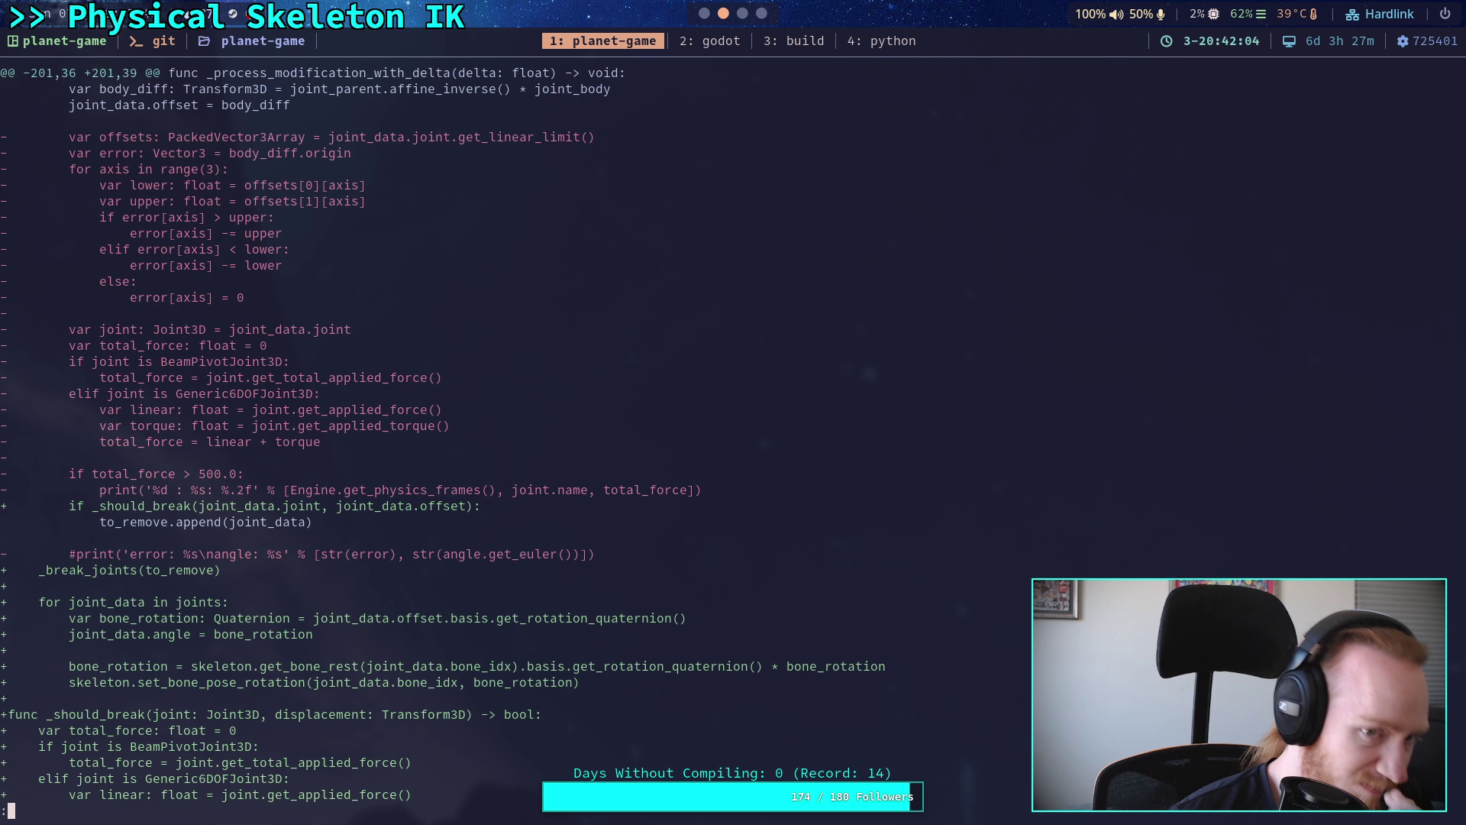
{"action": "key", "text": "Down"}
{"action": "key", "text": "Down"}
{"action": "key", "text": "Down"}
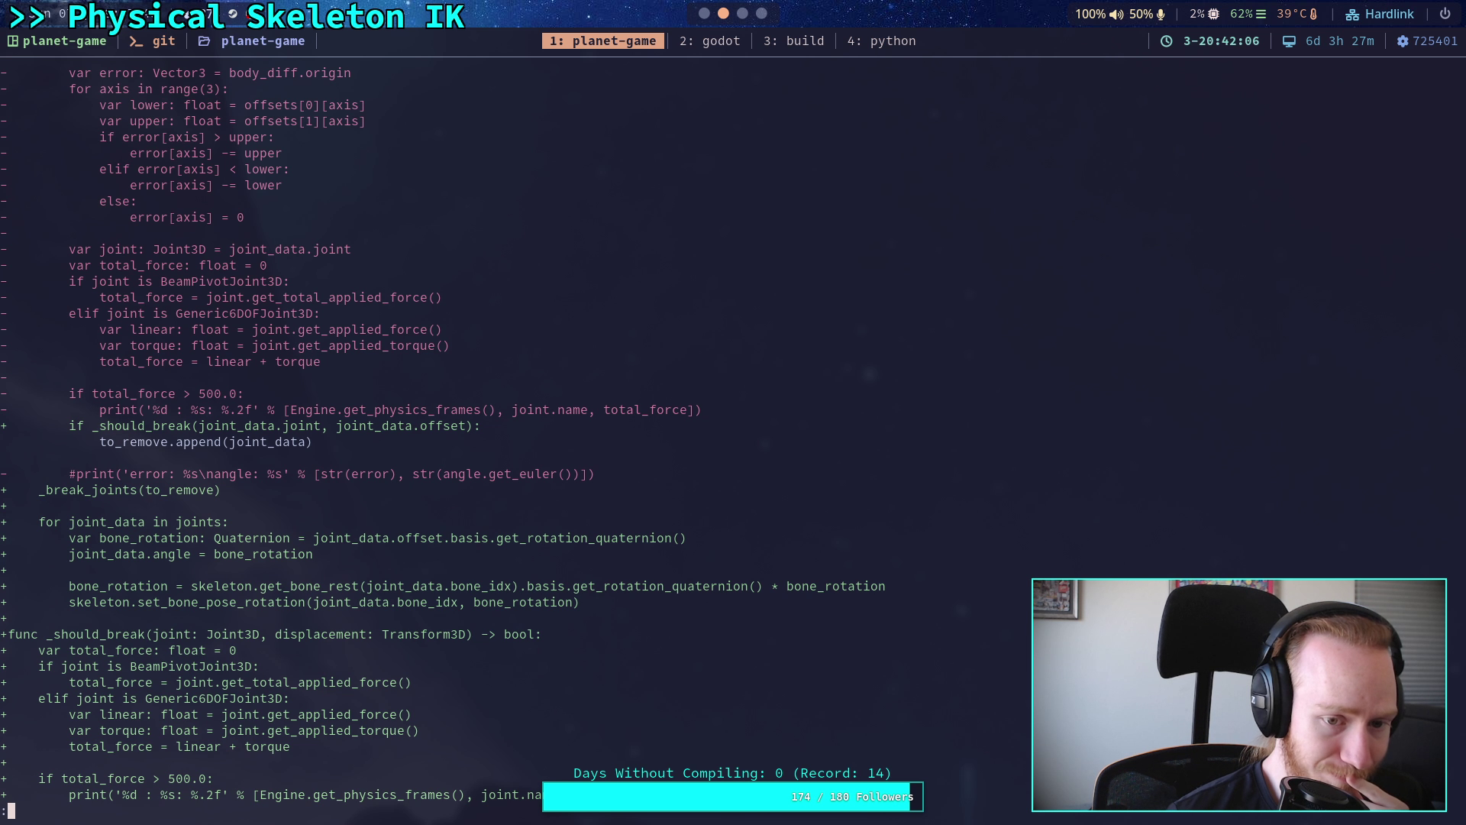
{"action": "key", "text": "Down"}
{"action": "key", "text": "Down"}
{"action": "key", "text": "Down"}
{"action": "key", "text": "Down"}
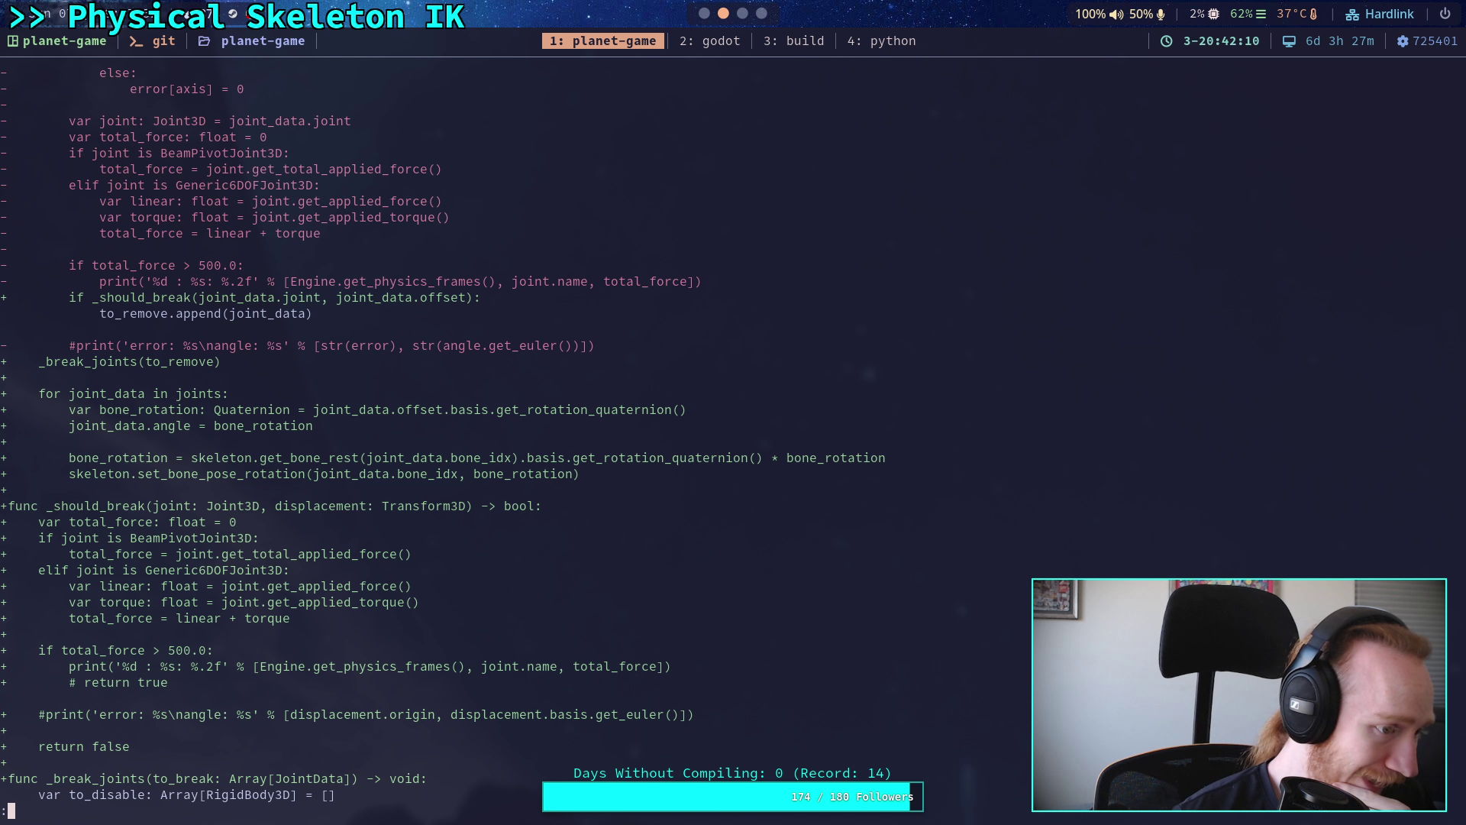
{"action": "key", "text": "Down"}
{"action": "key", "text": "Down"}
{"action": "key", "text": "Down"}
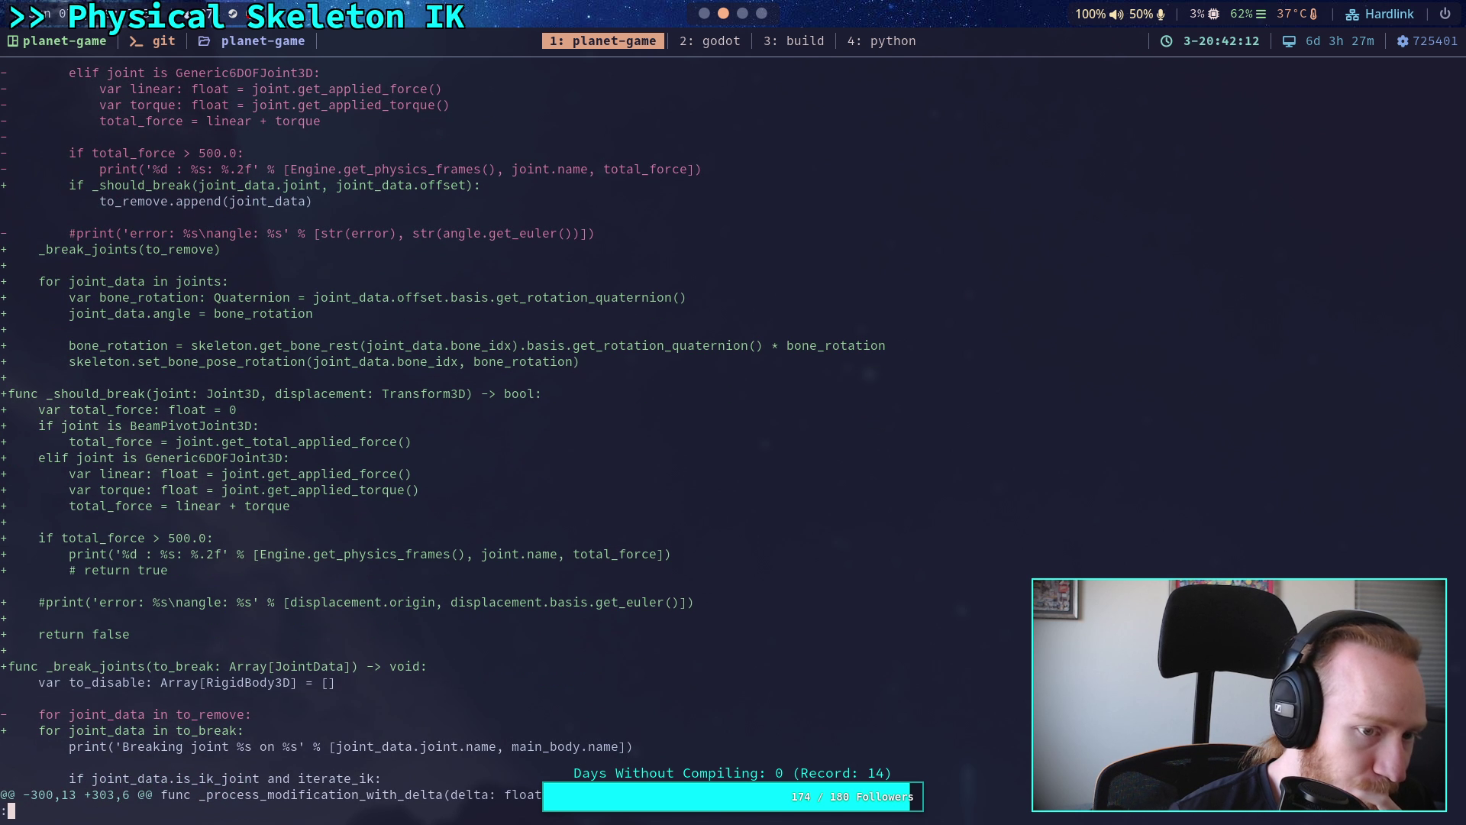
{"action": "key", "text": "Down"}
{"action": "key", "text": "Down"}
{"action": "key", "text": "Down"}
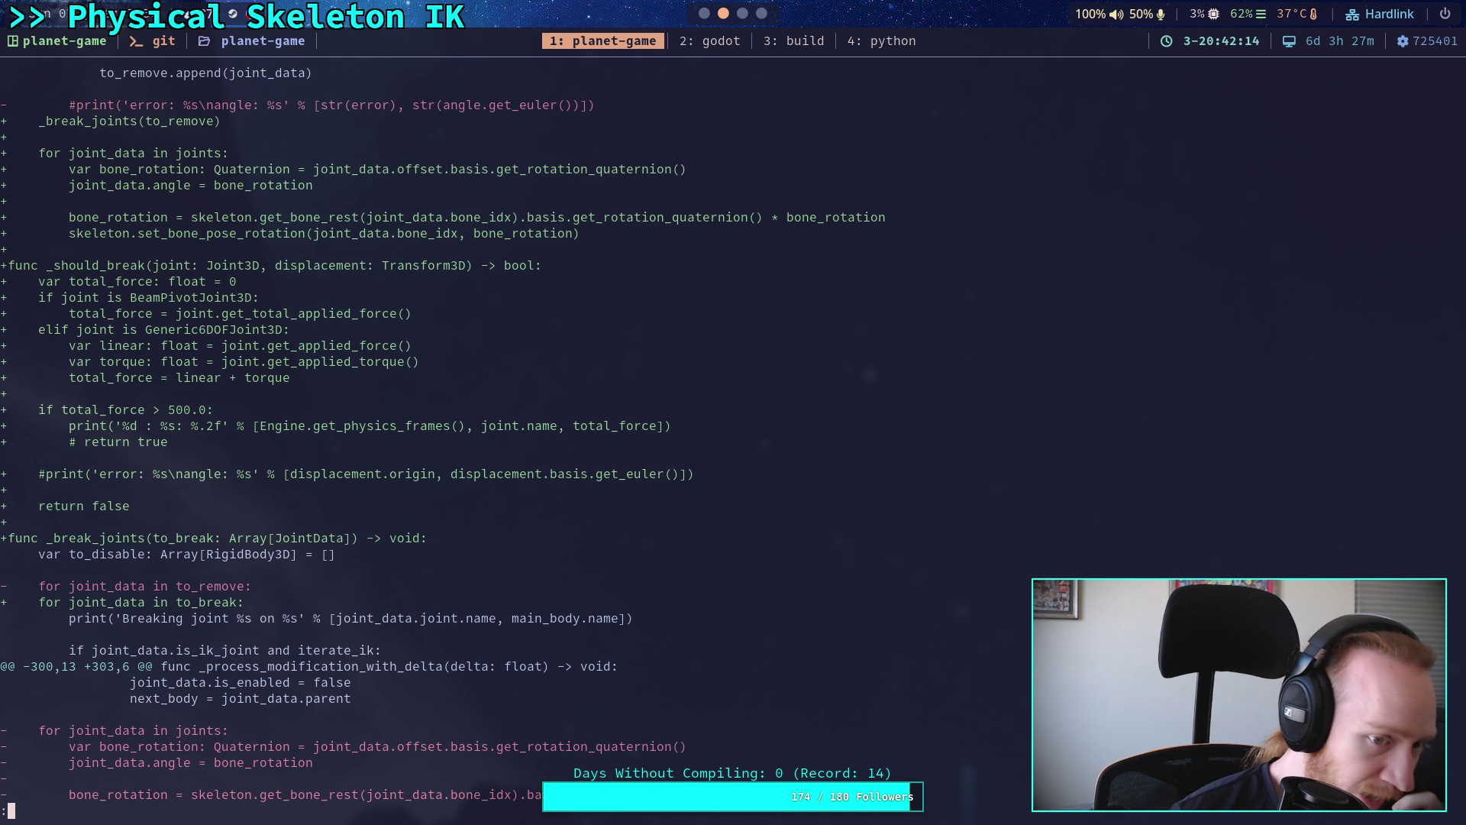
{"action": "key", "text": "Down"}
{"action": "key", "text": "Down"}
{"action": "key", "text": "Down"}
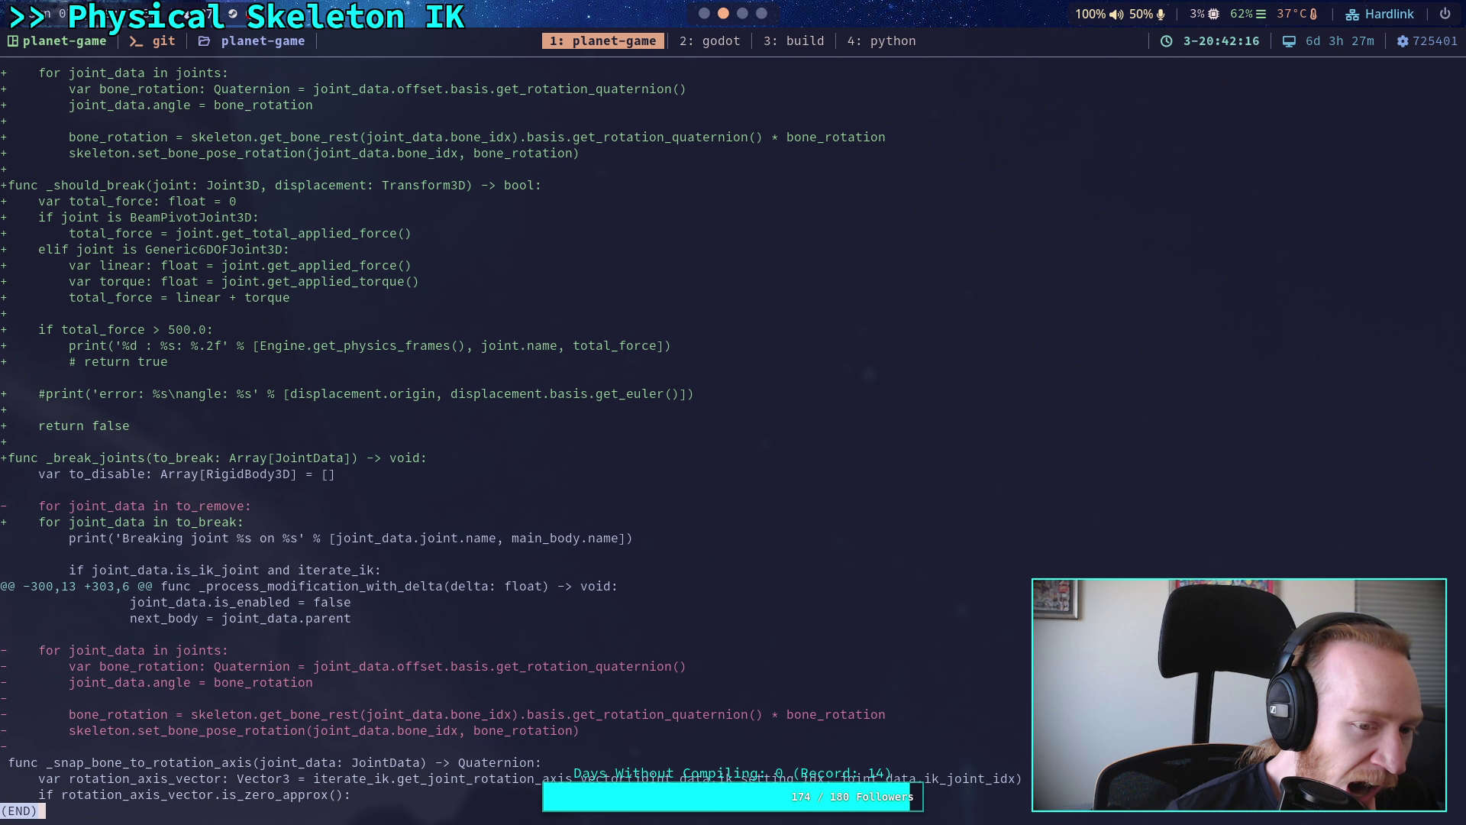
{"action": "type", "text": "qgit com"}
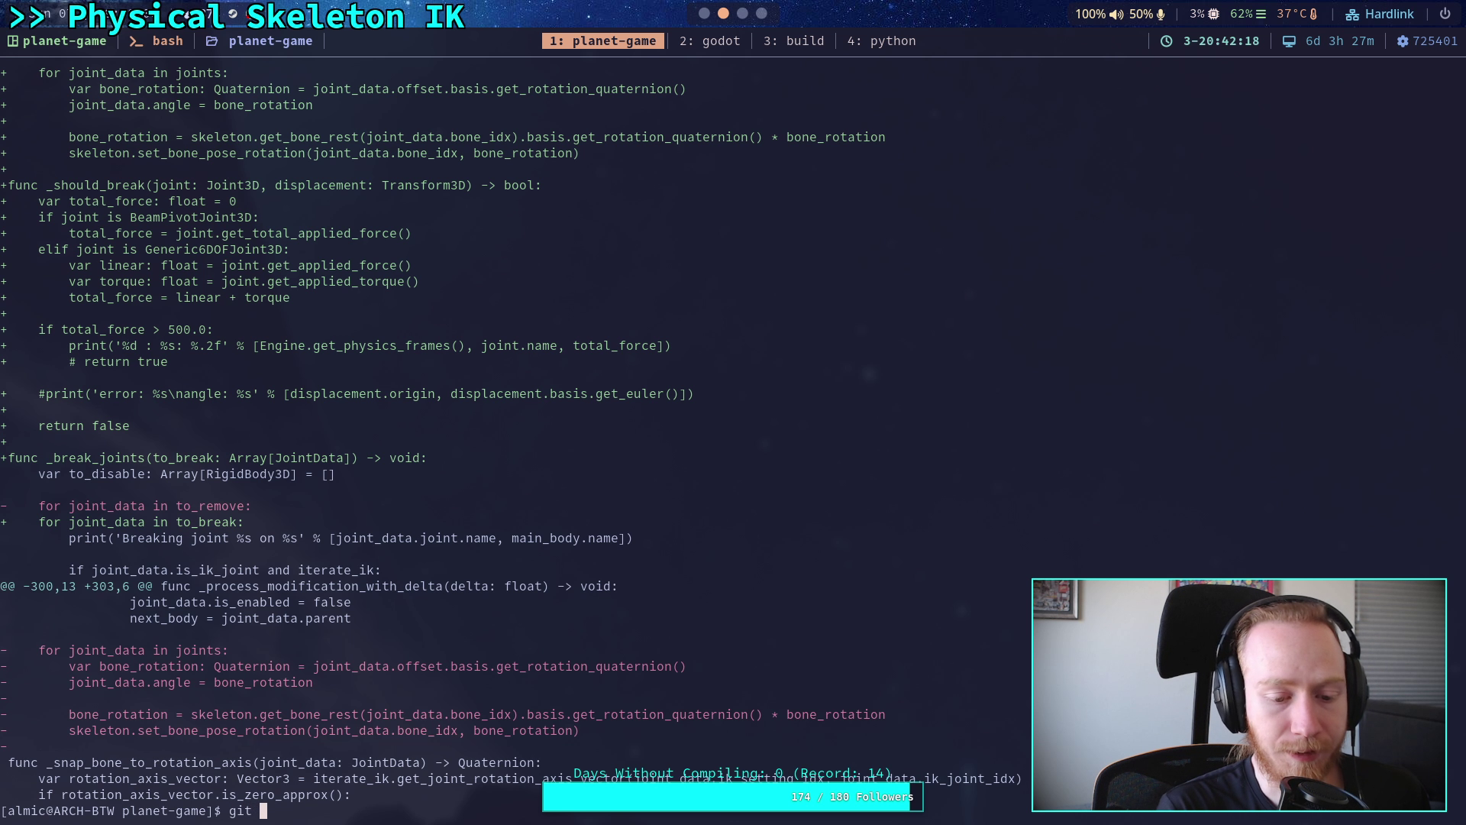
{"action": "type", "text": "mit"}
{"action": "key", "text": "Return"}
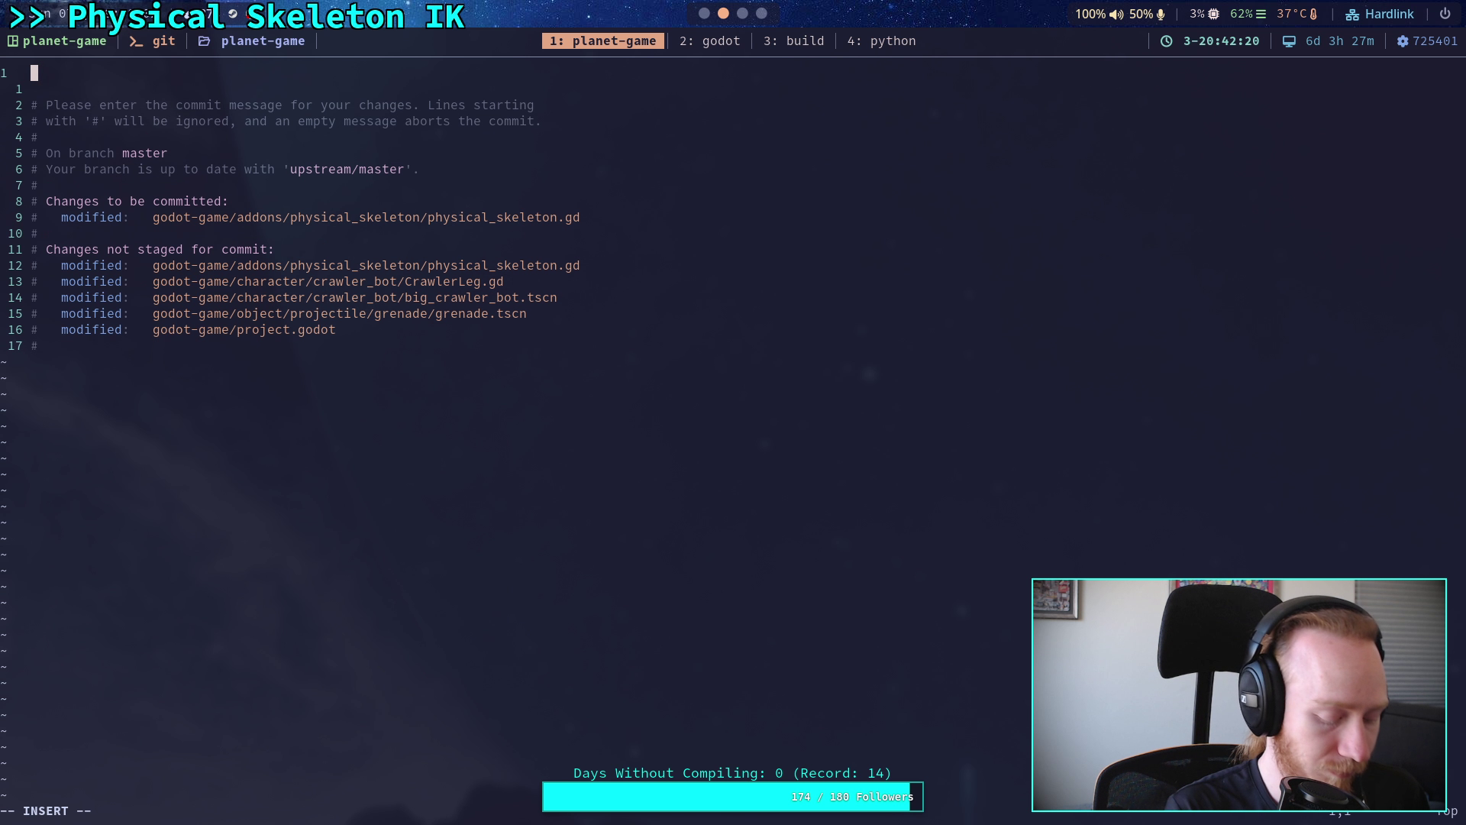
- Title the commit message 'Organize physical skeleton joint breaking'
{"action": "type", "text": "O"}
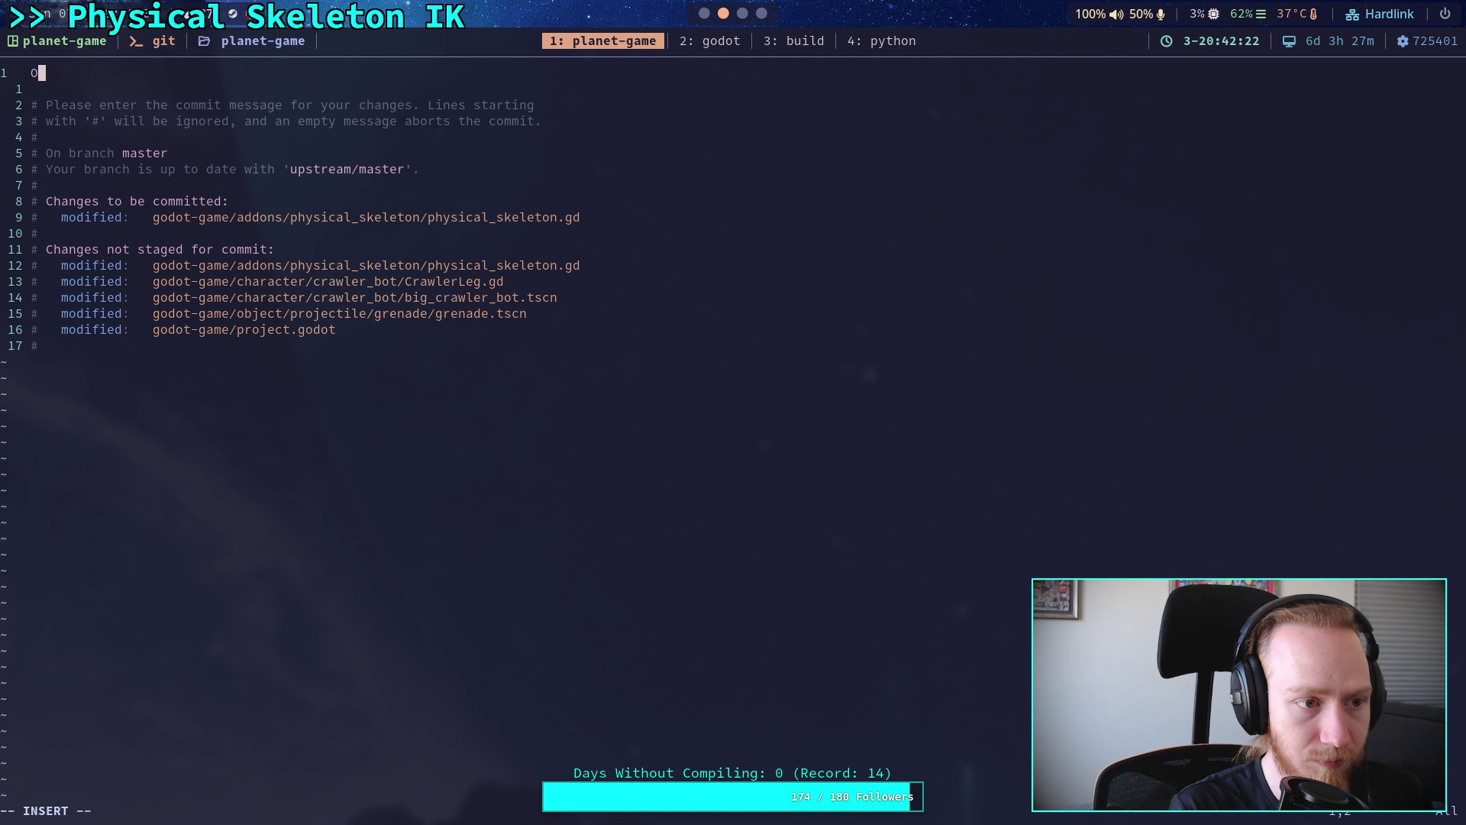
{"action": "type", "text": "rganize joint "}
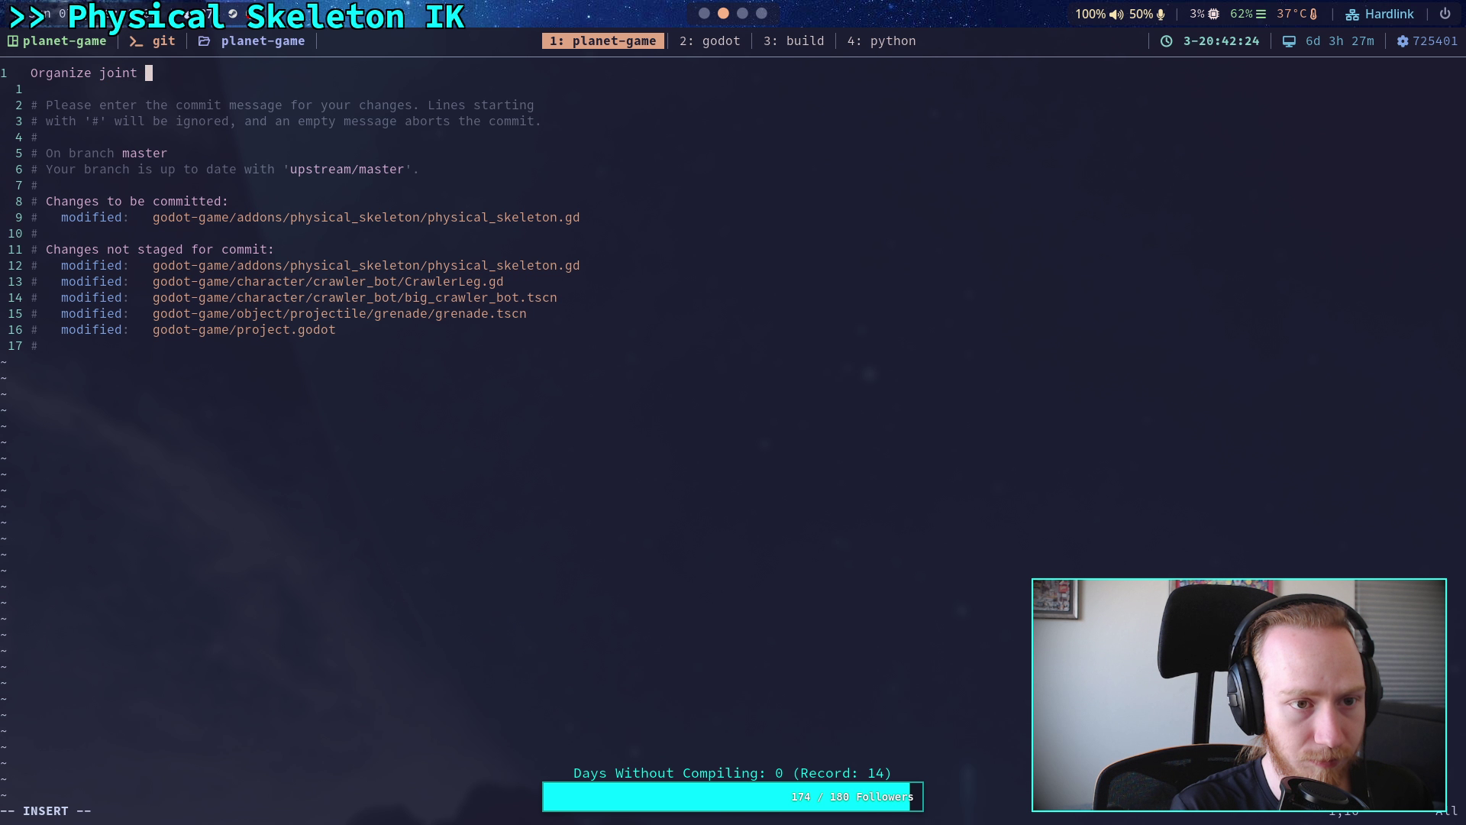
{"action": "type", "text": "breaking into"}
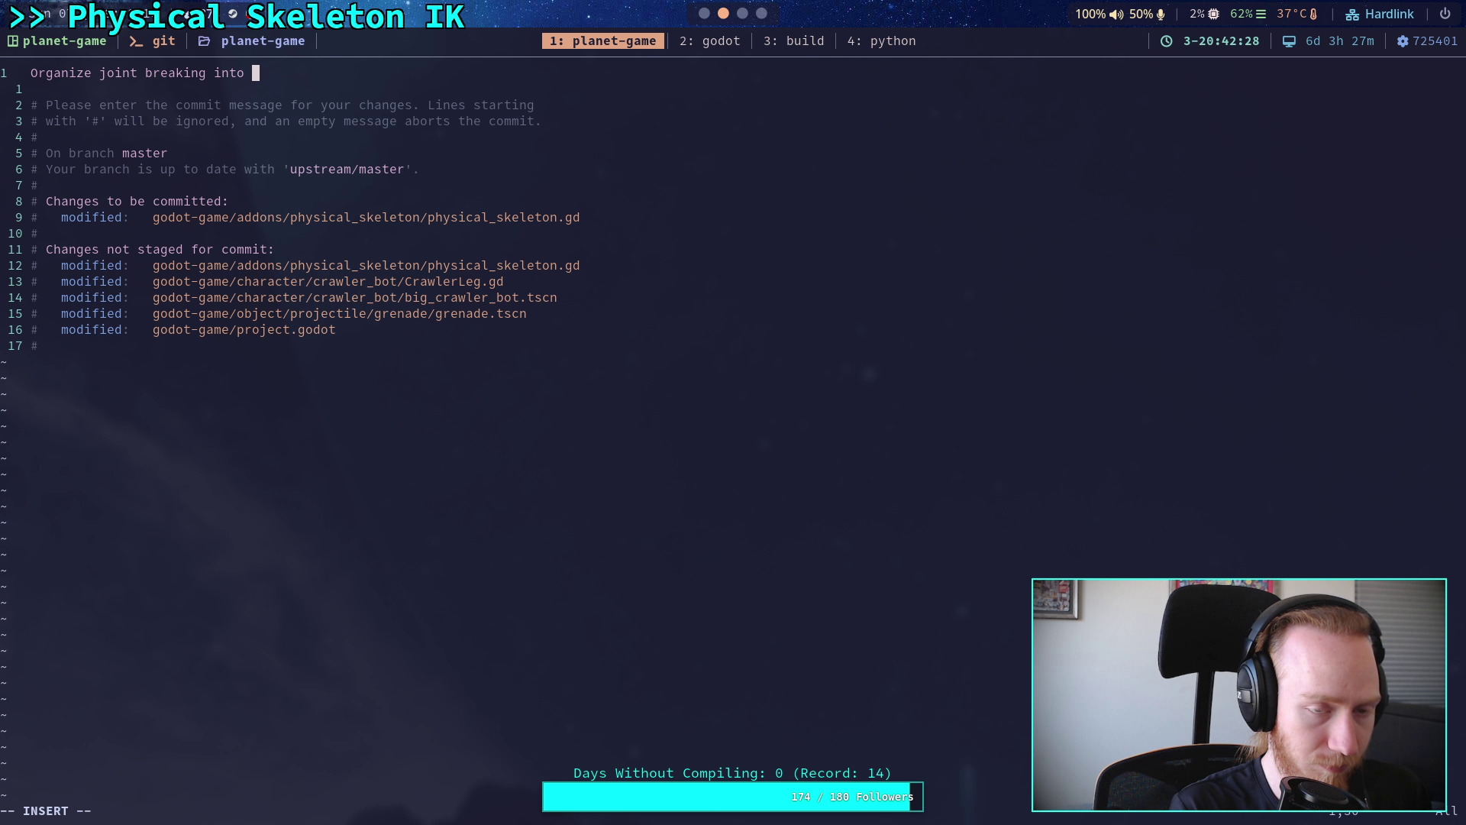
{"action": "key", "text": "BackSpace"}
{"action": "key", "text": "BackSpace"}
{"action": "key", "text": "BackSpace"}
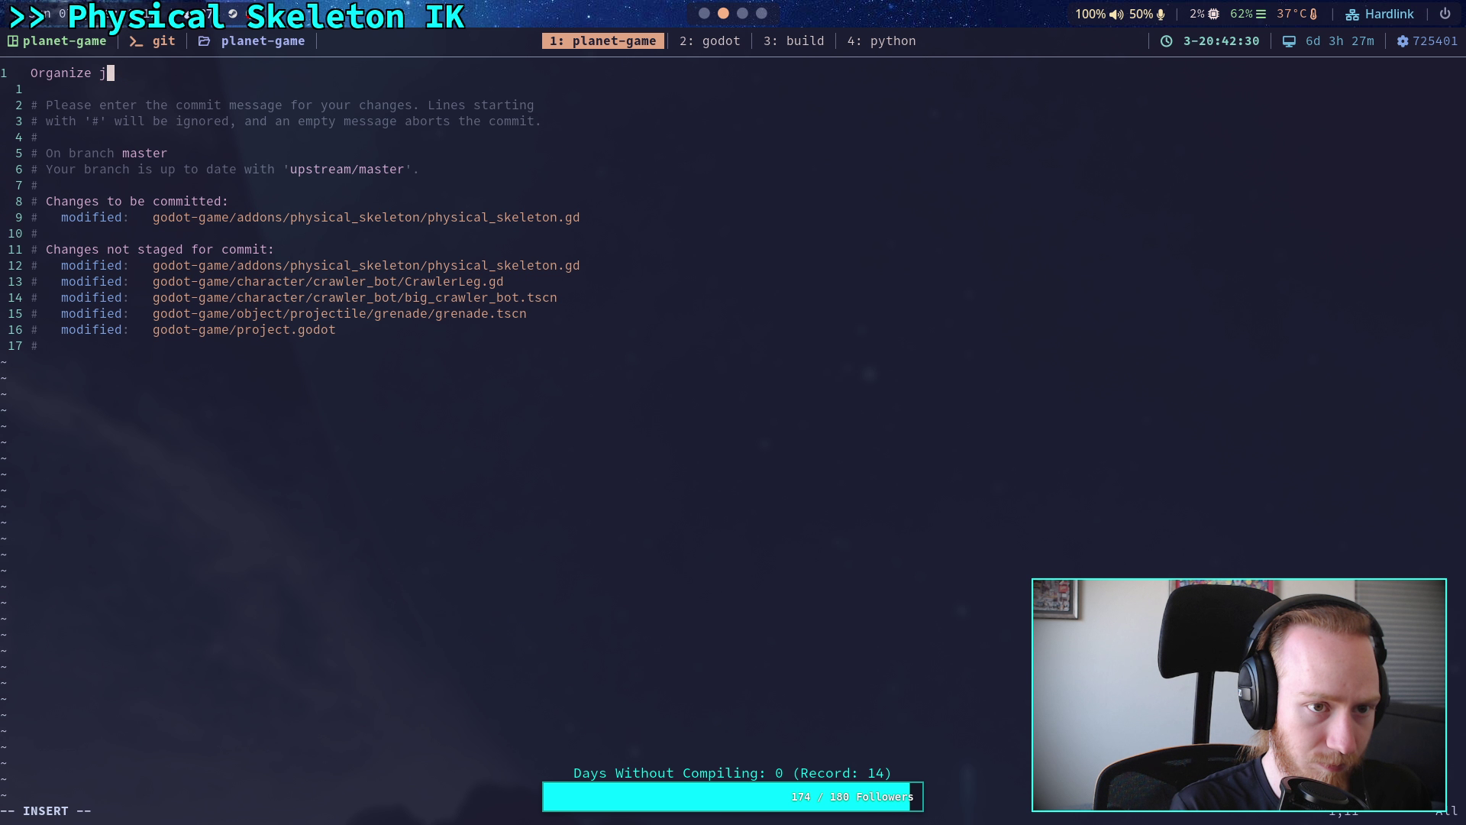
{"action": "type", "text": "physical "}
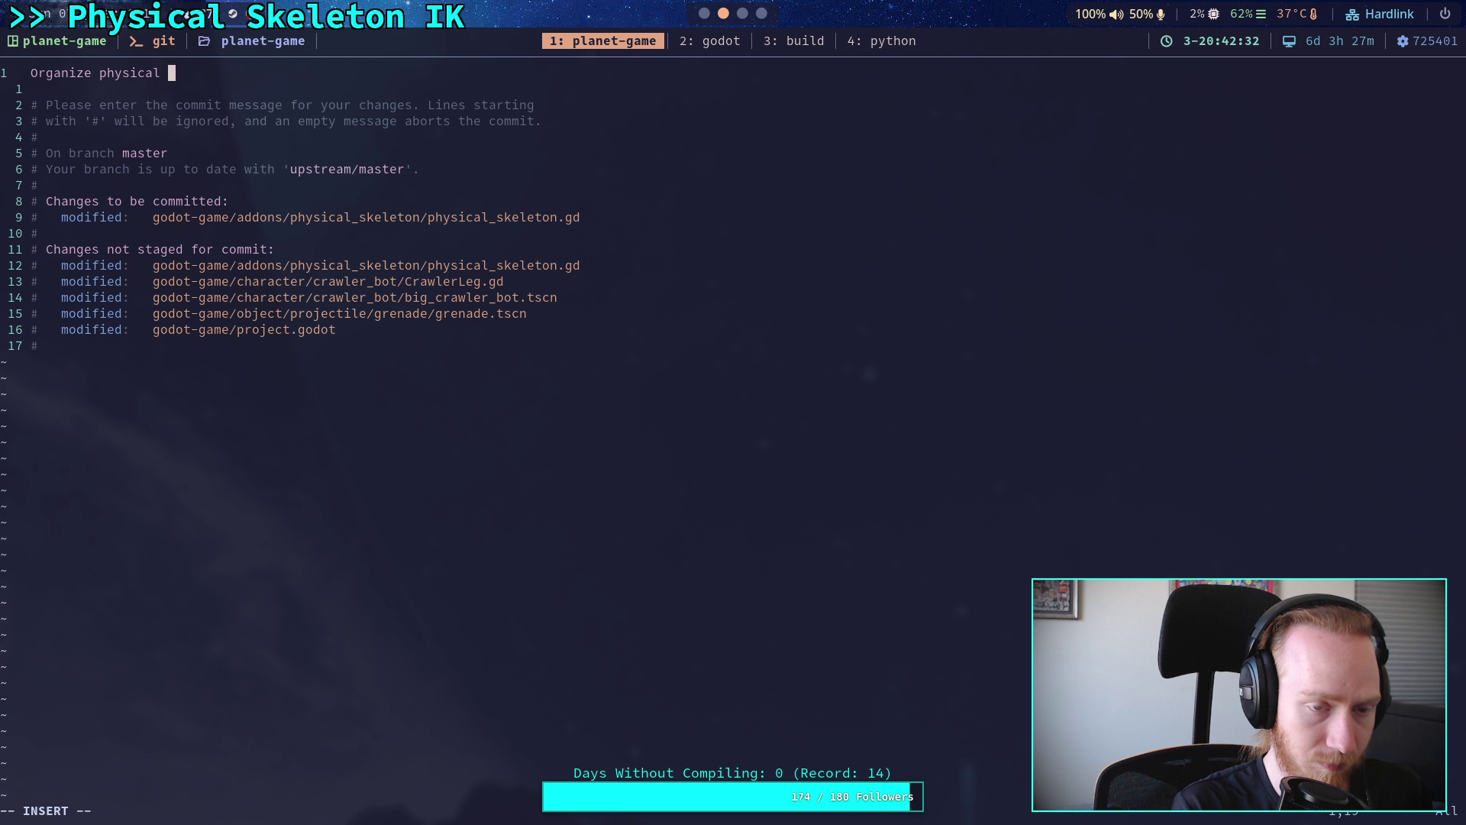
{"action": "type", "text": "skeleton j"}
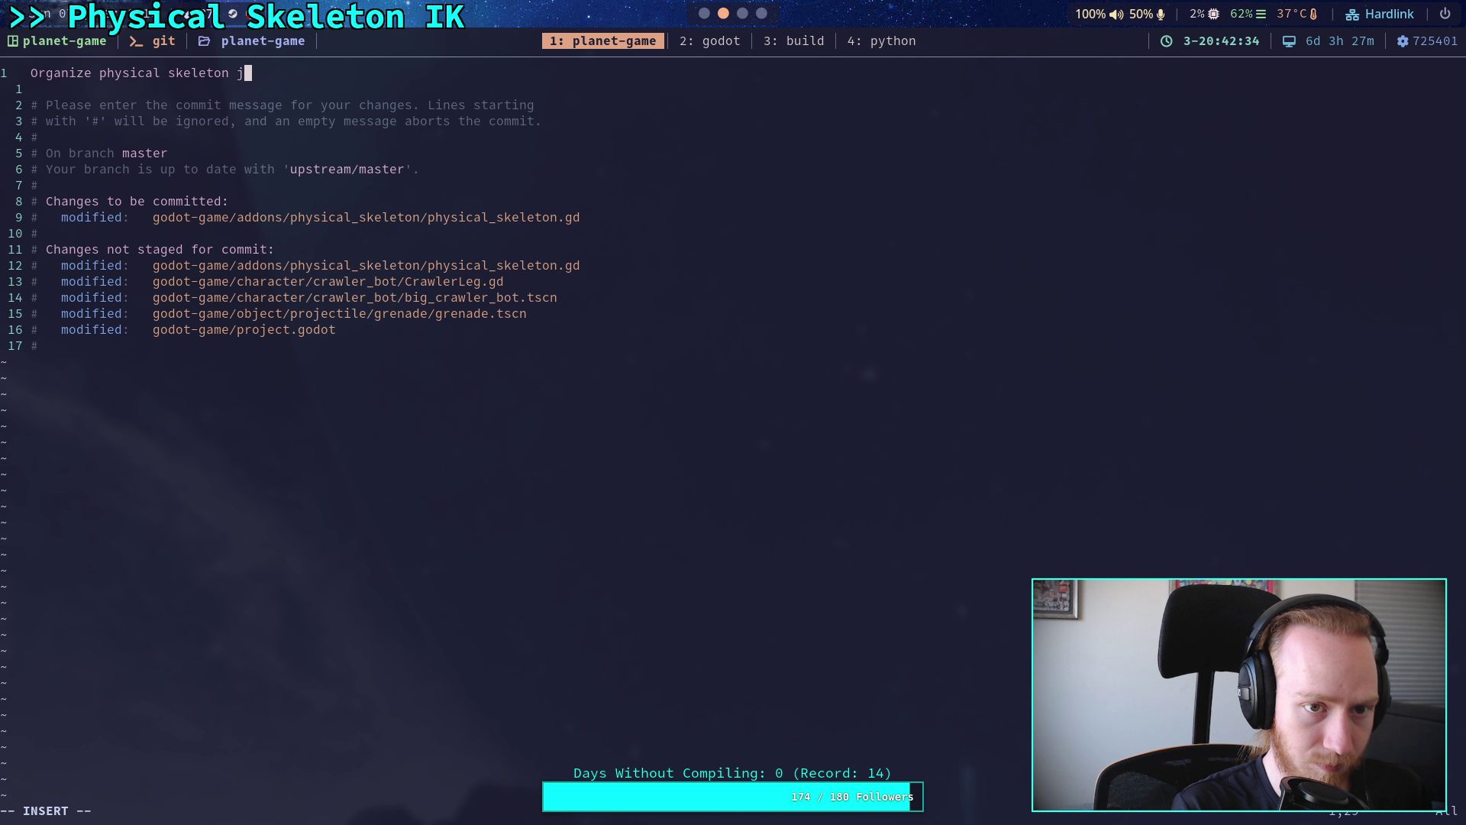
{"action": "type", "text": "oint break"}
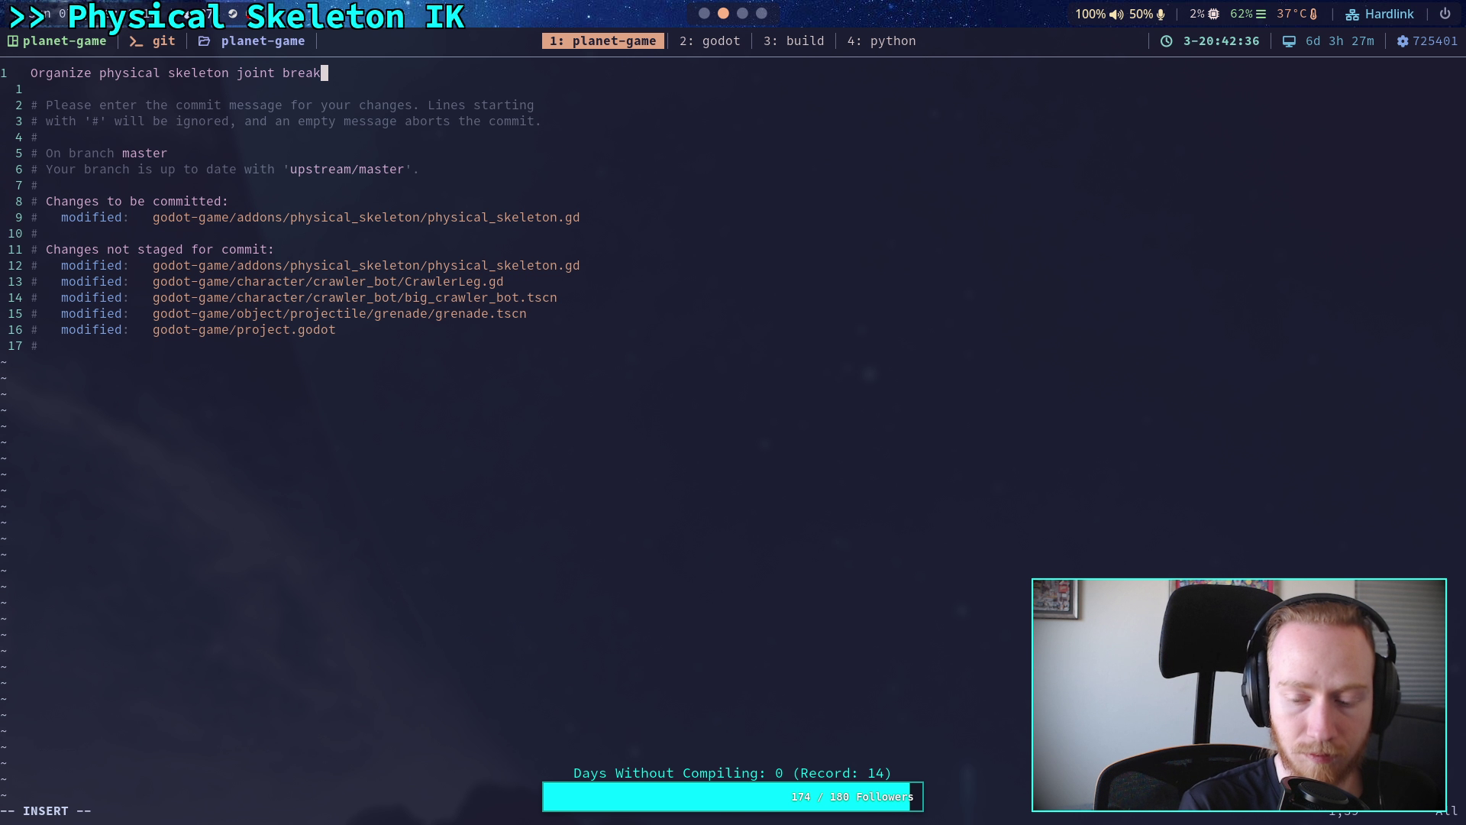
{"action": "type", "text": "ing"}
{"action": "key", "text": "Return"}
{"action": "key", "text": "Return"}
- Add the body line '- Moved joint breaking behavior into its own method', save with :wq, and git push
{"action": "type", "text": "- Mo"}
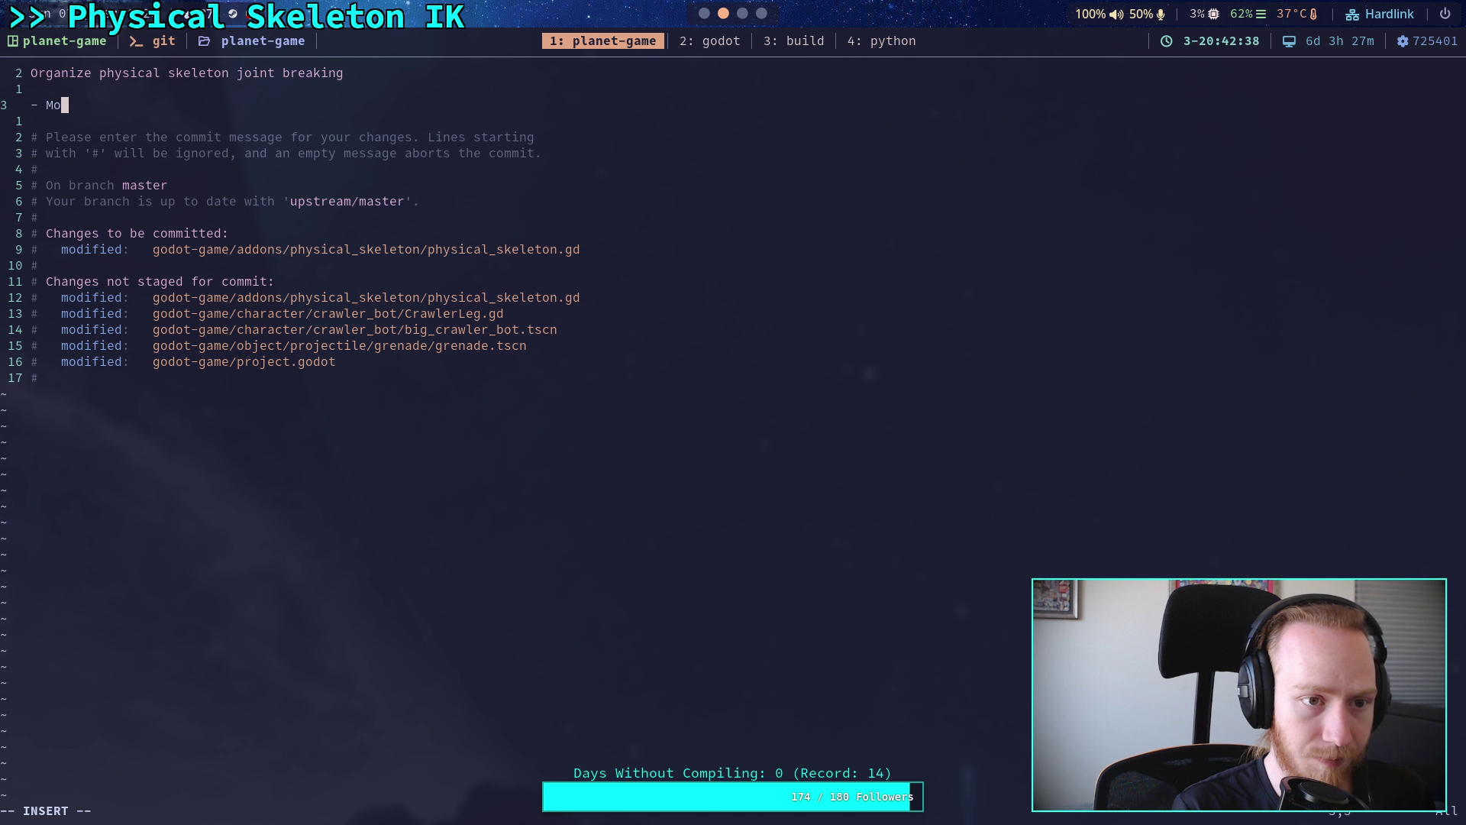
{"action": "type", "text": "ved joint break"}
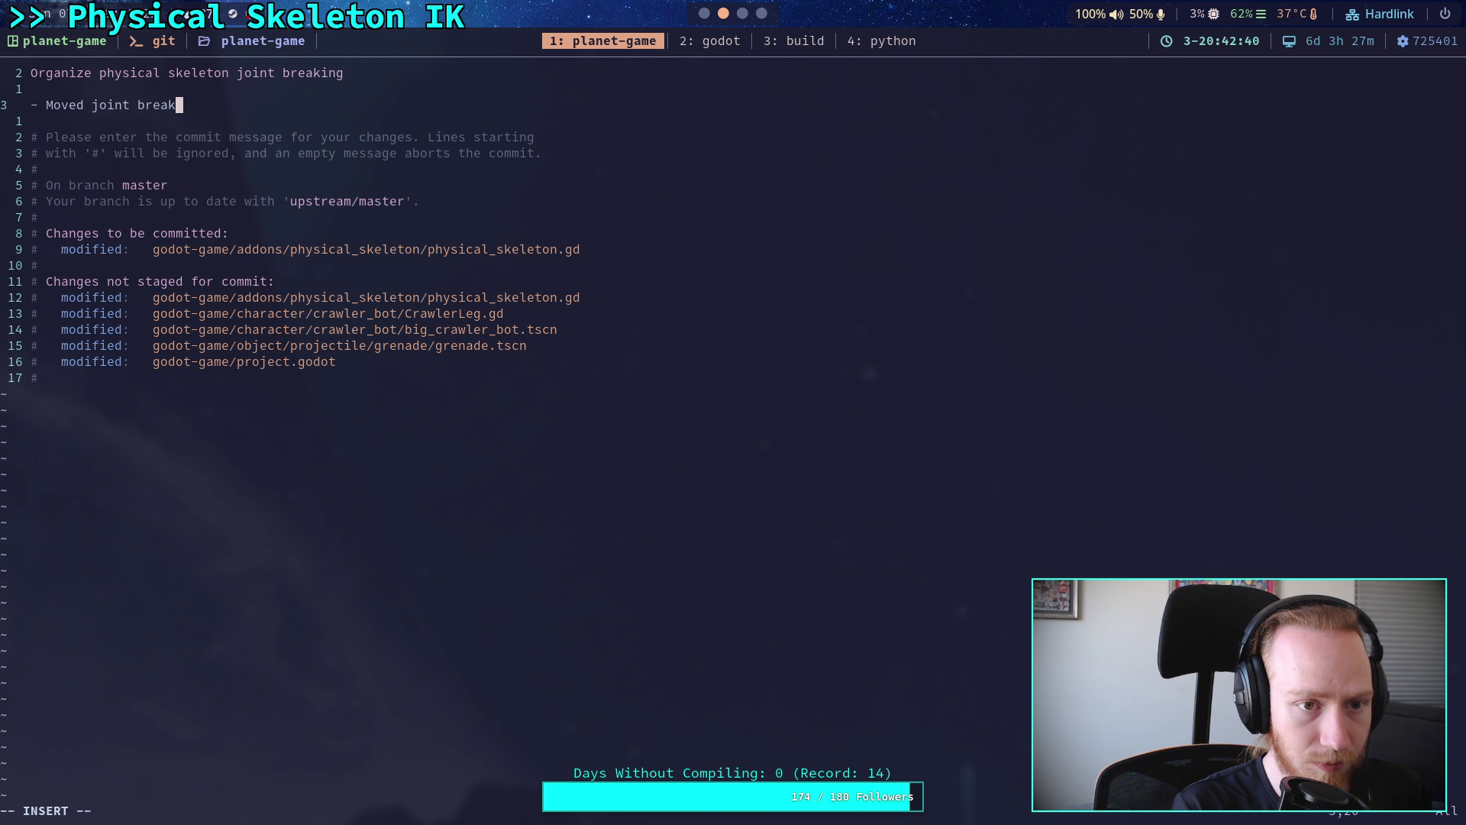
{"action": "type", "text": "ing behavior int"}
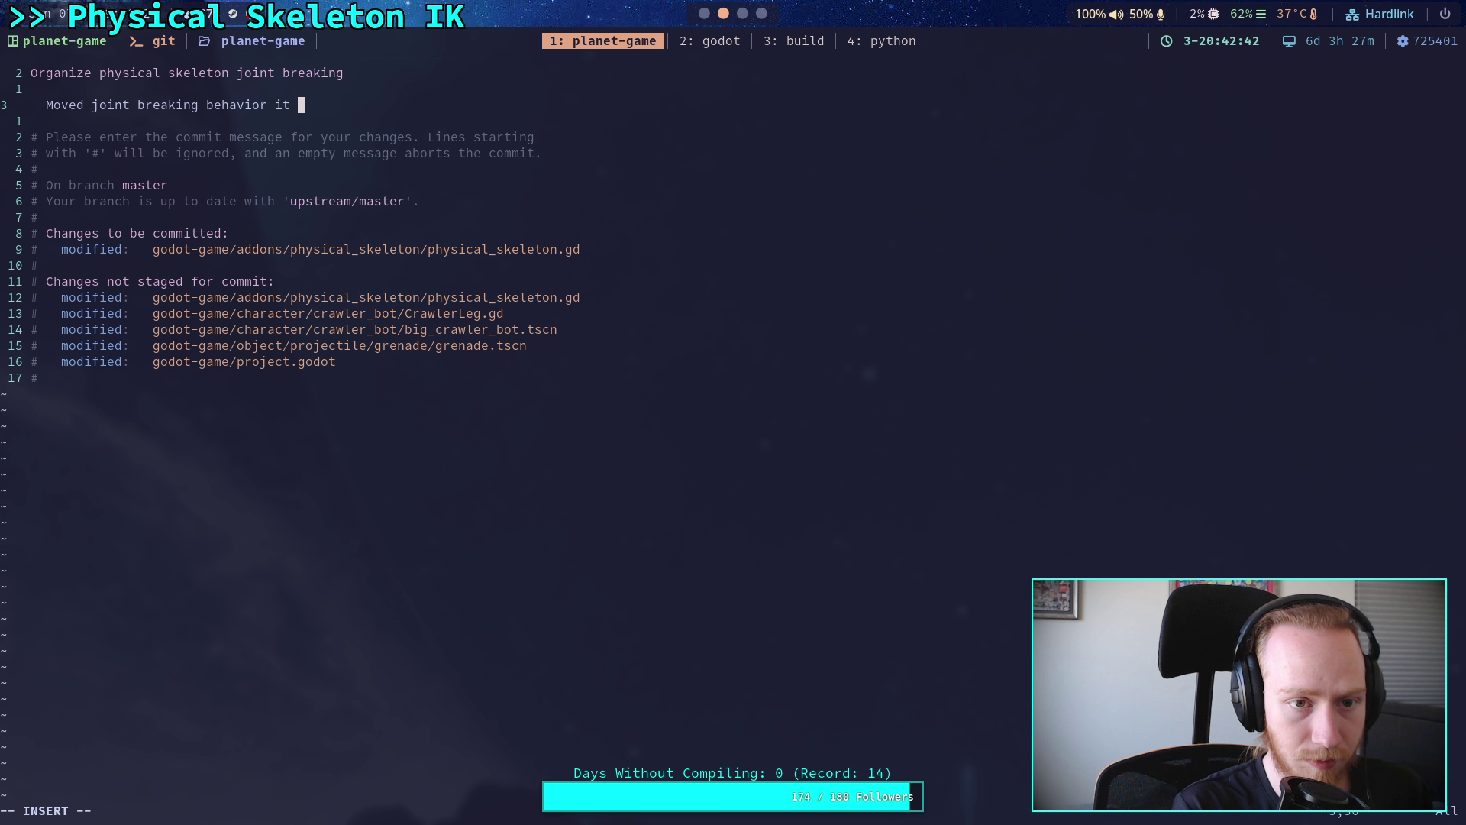
{"action": "key", "text": "BackSpace"}
{"action": "key", "text": "BackSpace"}
{"action": "key", "text": "BackSpace"}
{"action": "type", "text": "into "}
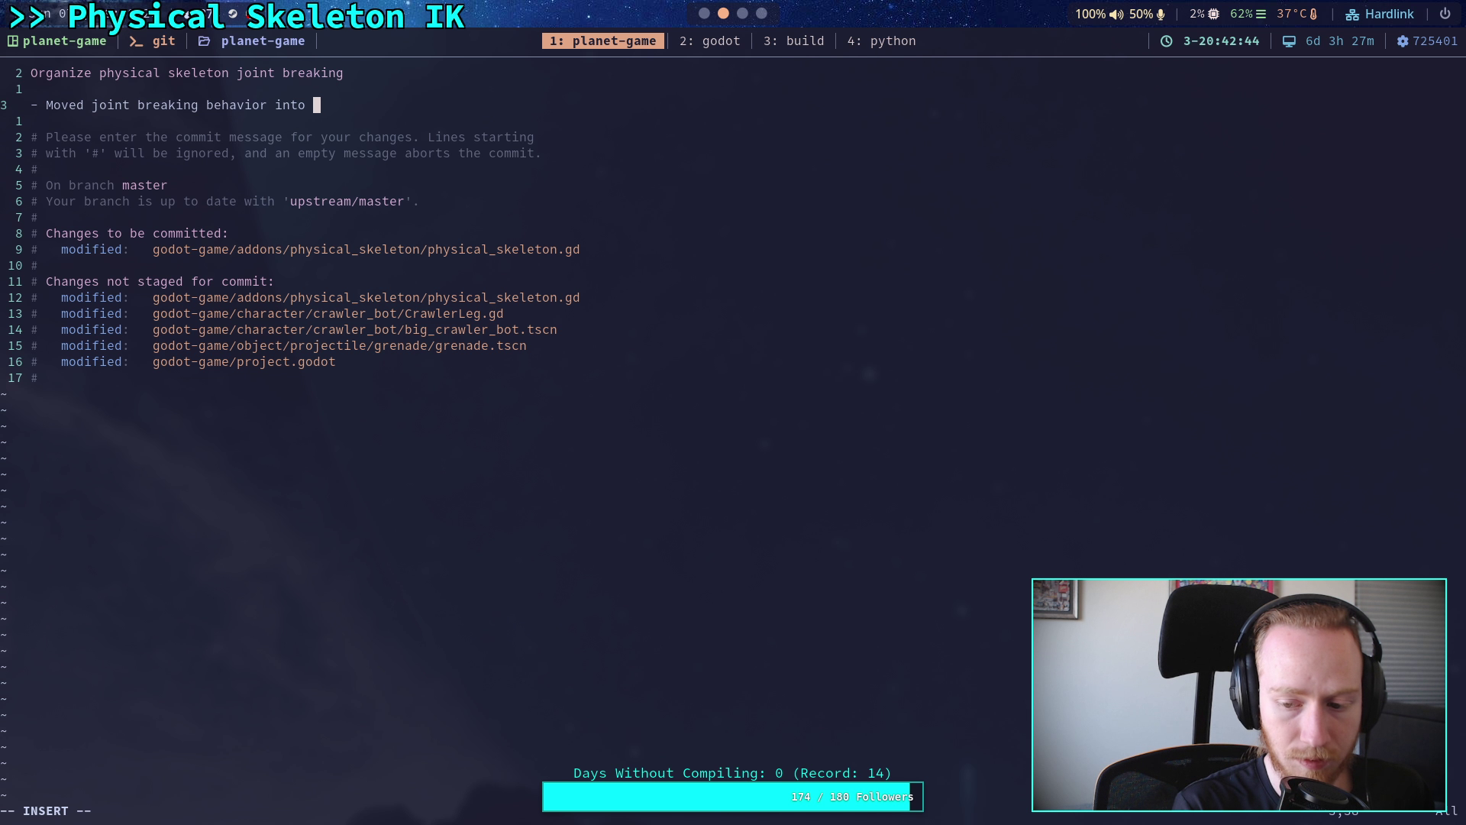
{"action": "type", "text": "its ow"}
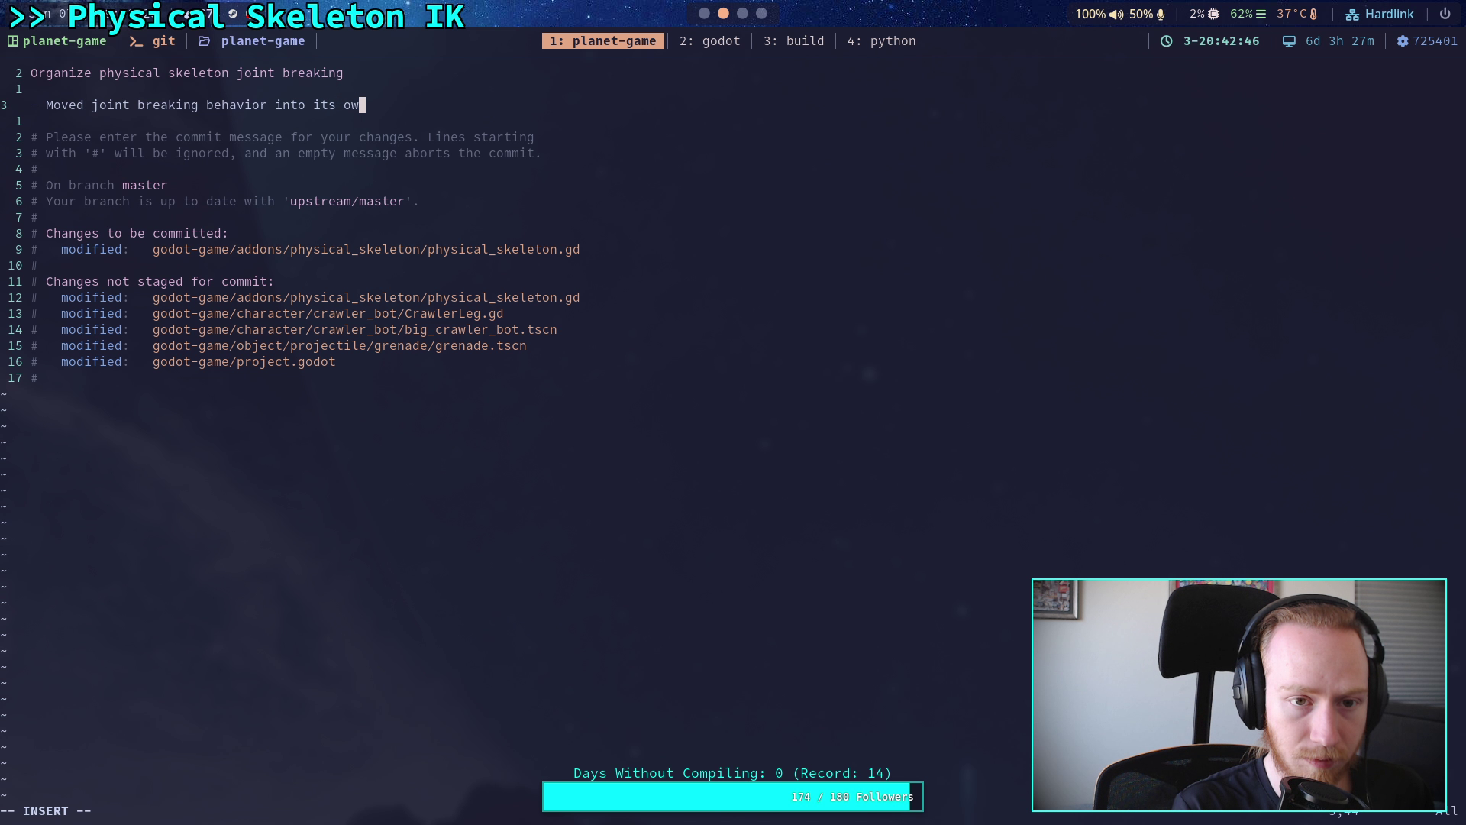
{"action": "type", "text": "n meth"}
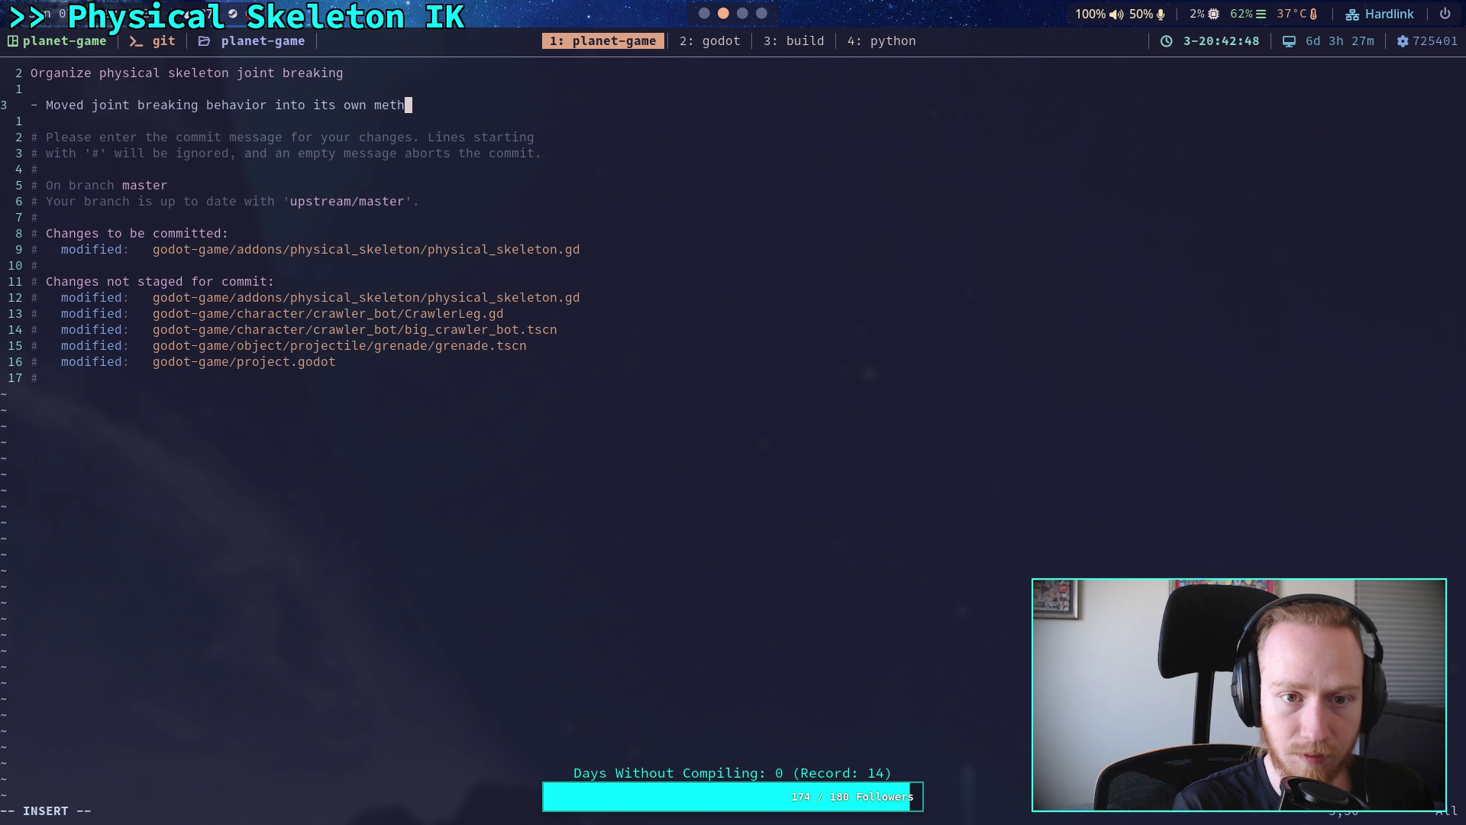
{"action": "type", "text": "od,"}
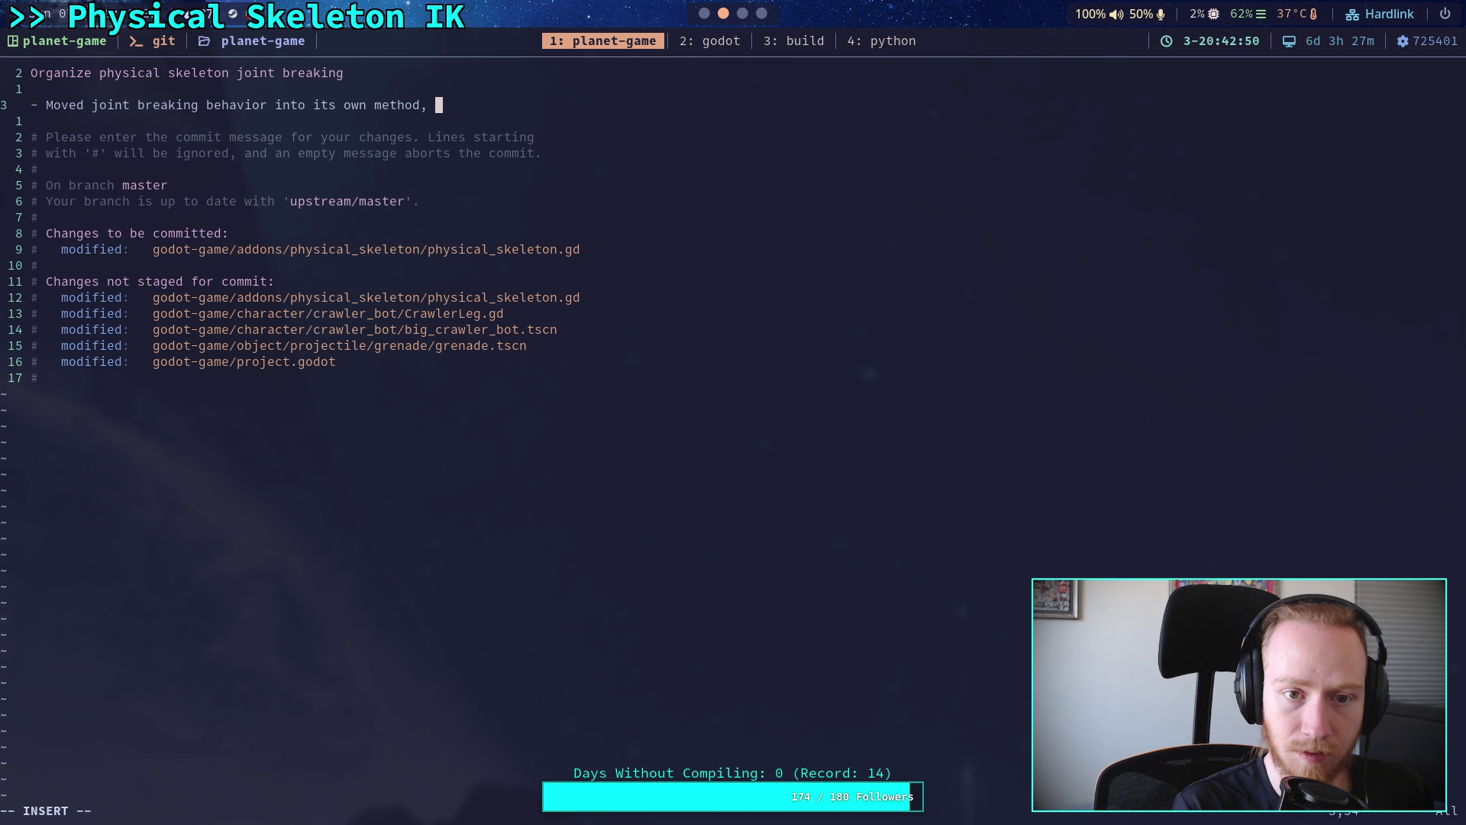
{"action": "key", "text": "BackSpace"}
{"action": "key", "text": "BackSpace"}
{"action": "key", "text": "Escape"}
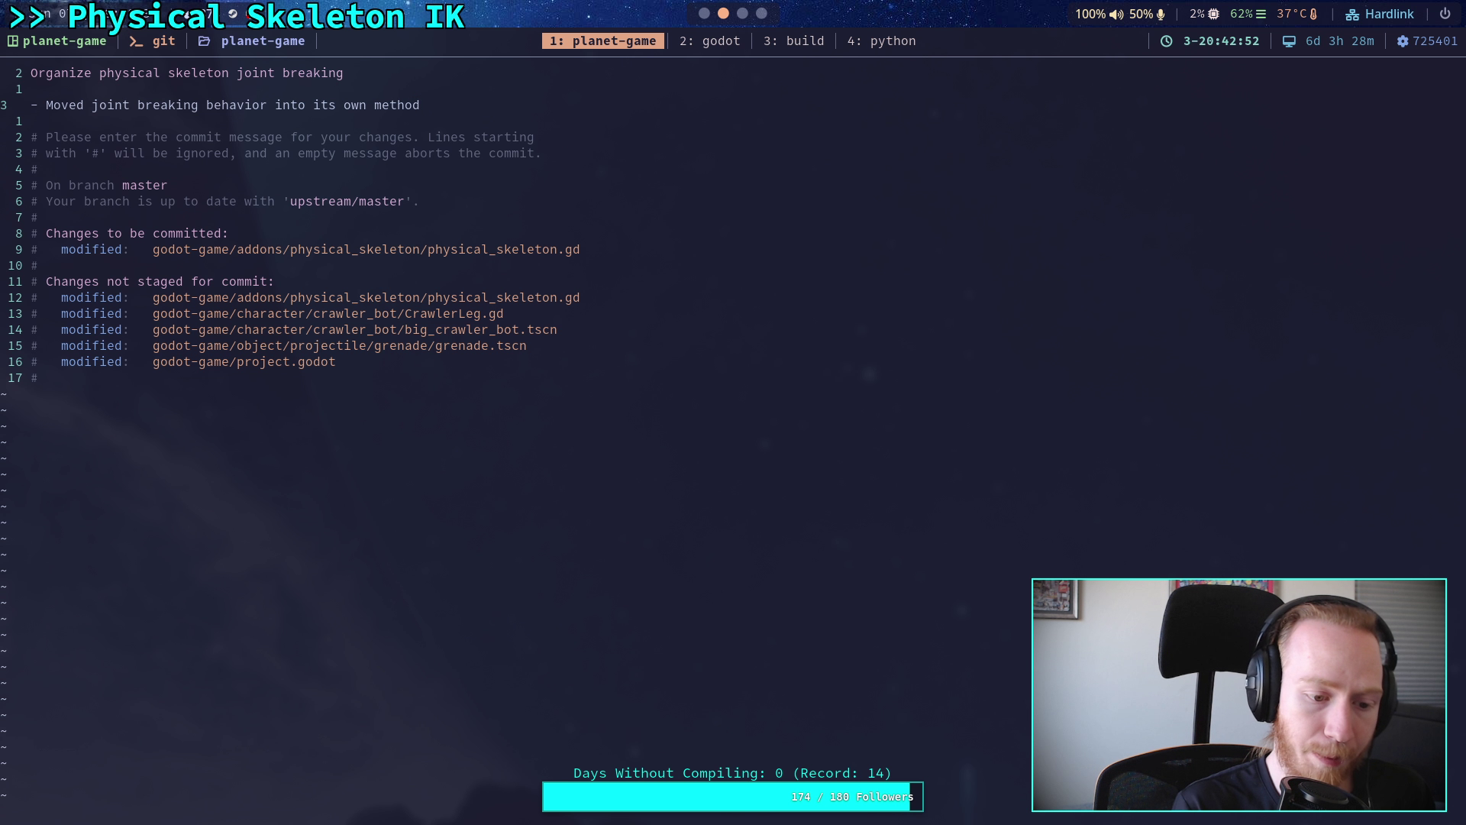
{"action": "type", "text": ":wq"}
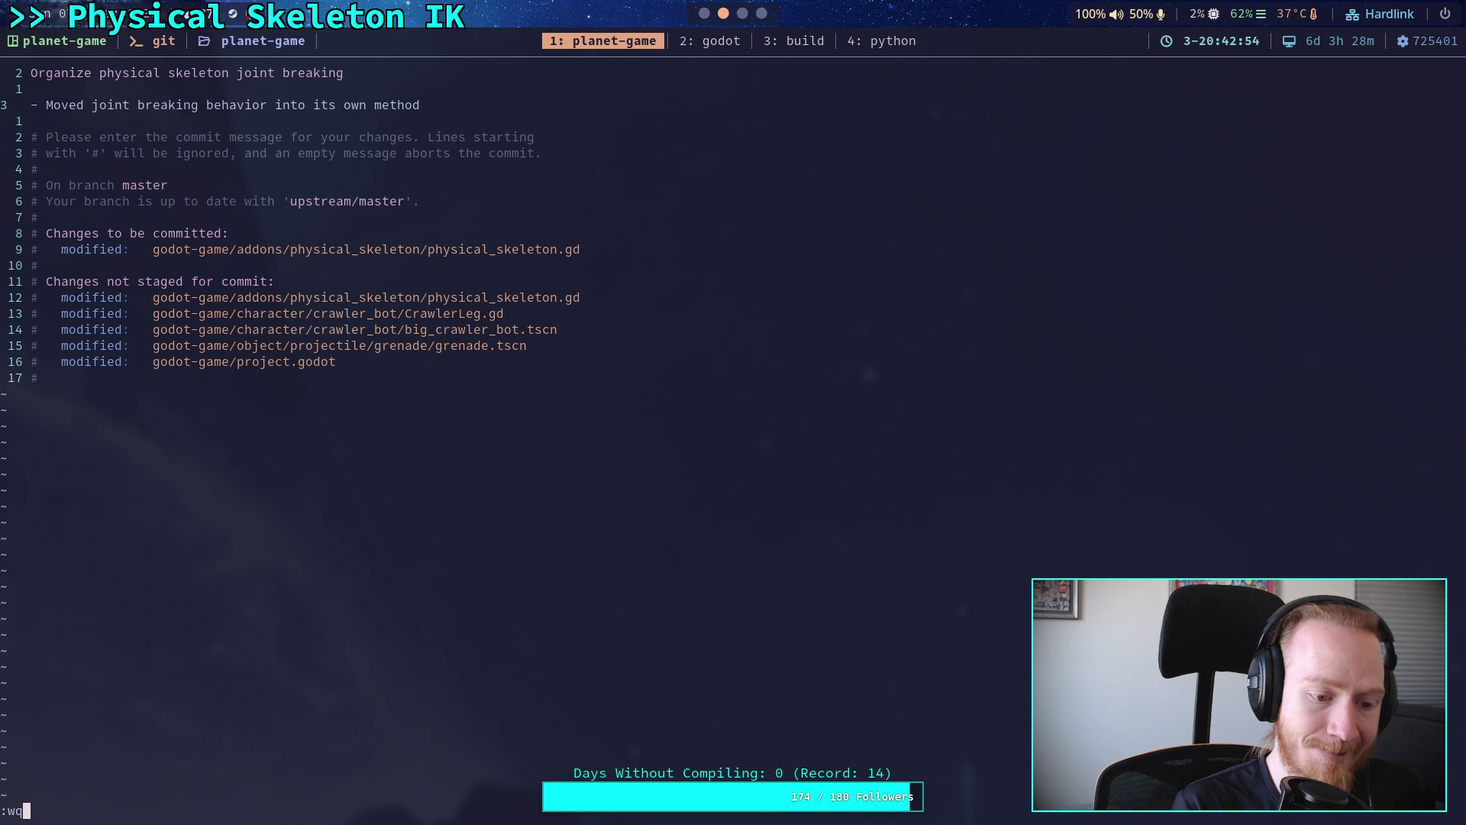
{"action": "key", "text": "Return"}
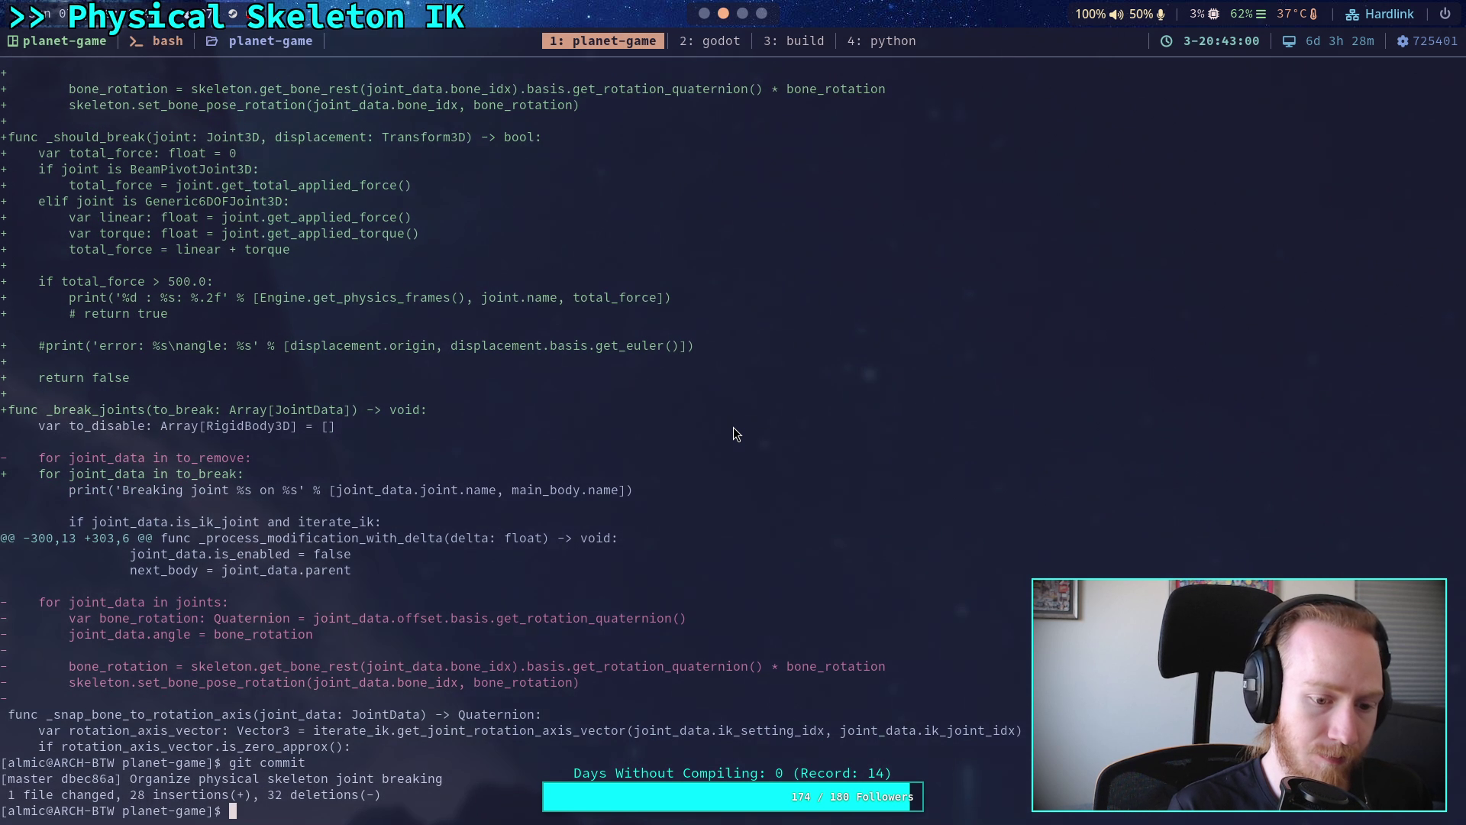
{"action": "type", "text": "git push"}
{"action": "key", "text": "Return"}
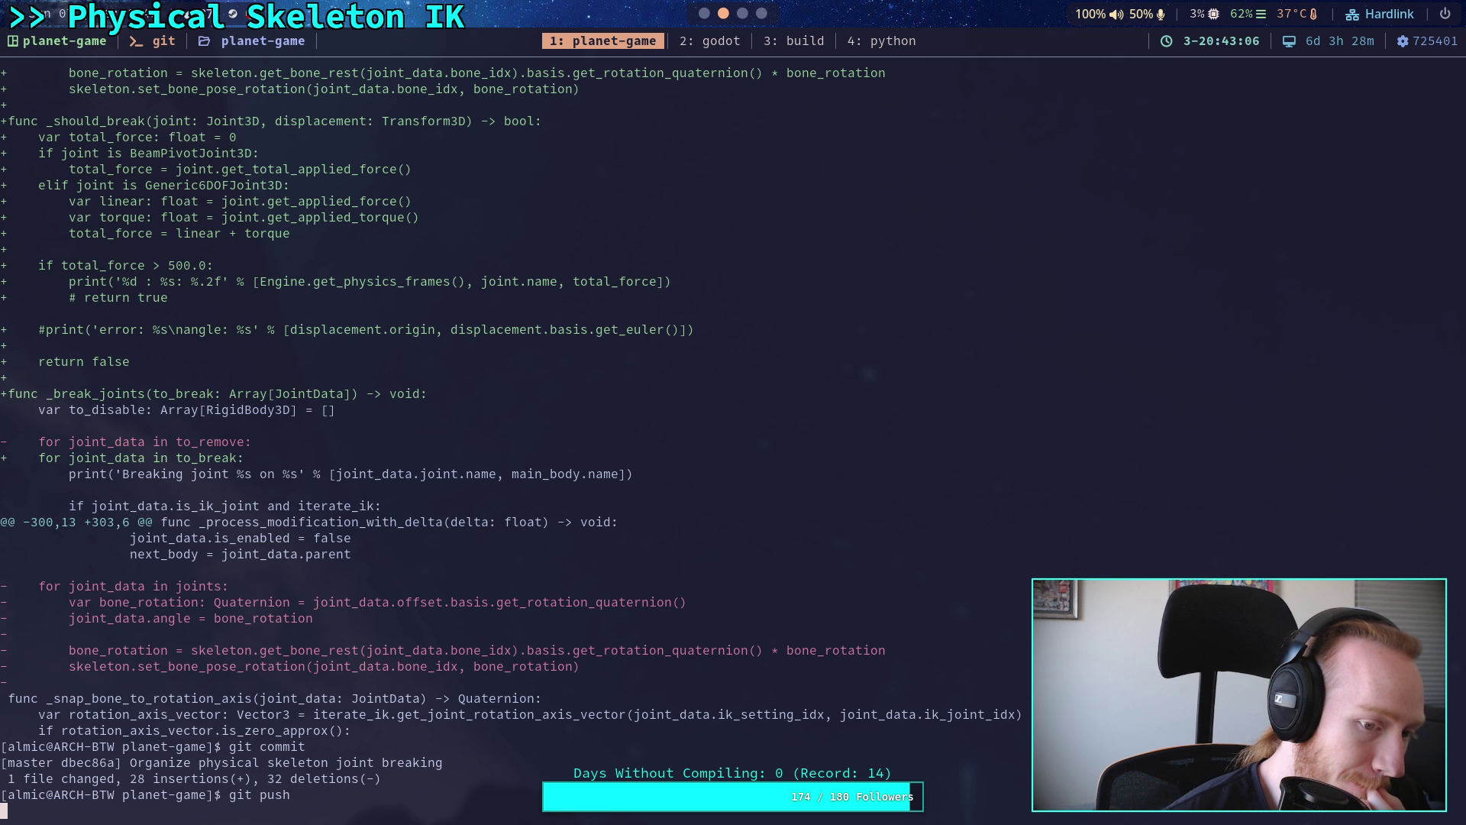
- Move the print_rotations debug block into the bone-rotation loop, dedent it, and save physical_skeleton.gd
{"action": "key", "text": "super+1"}
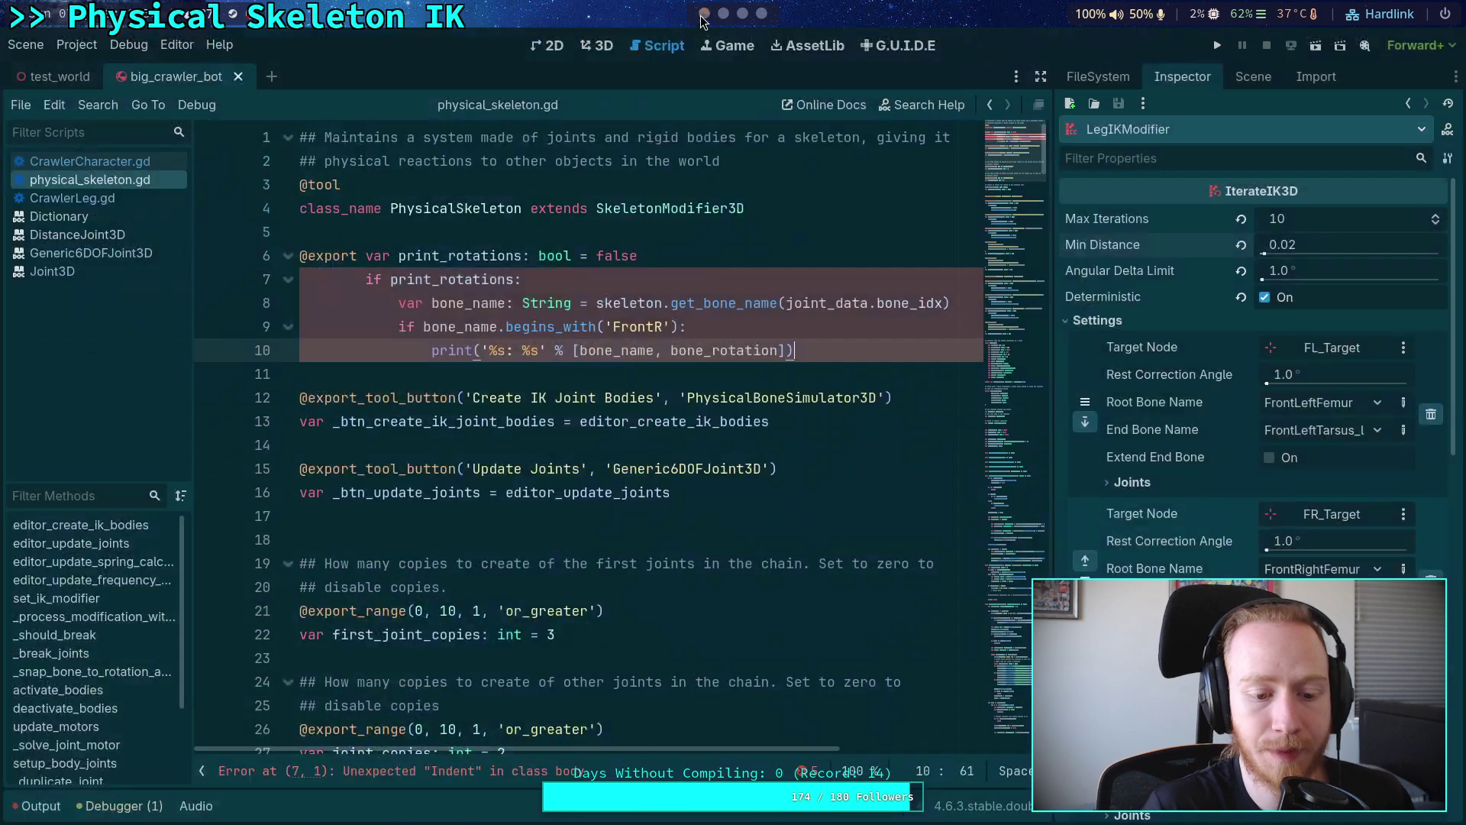
{"action": "key", "text": "BackSpace"}
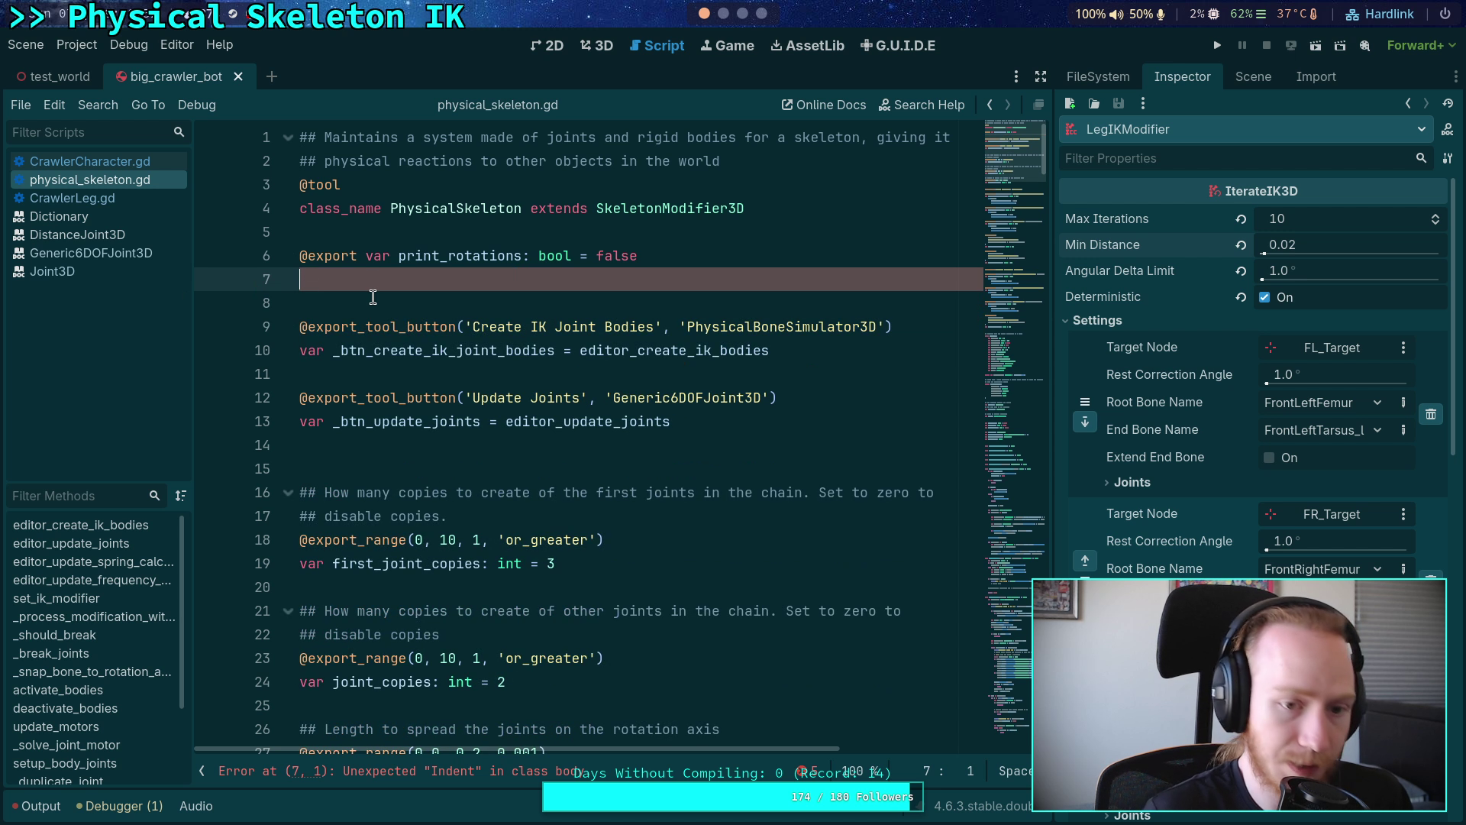
{"action": "left_click_drag", "start_coordinate": [1024, 185], "coordinate": [1033, 492]}
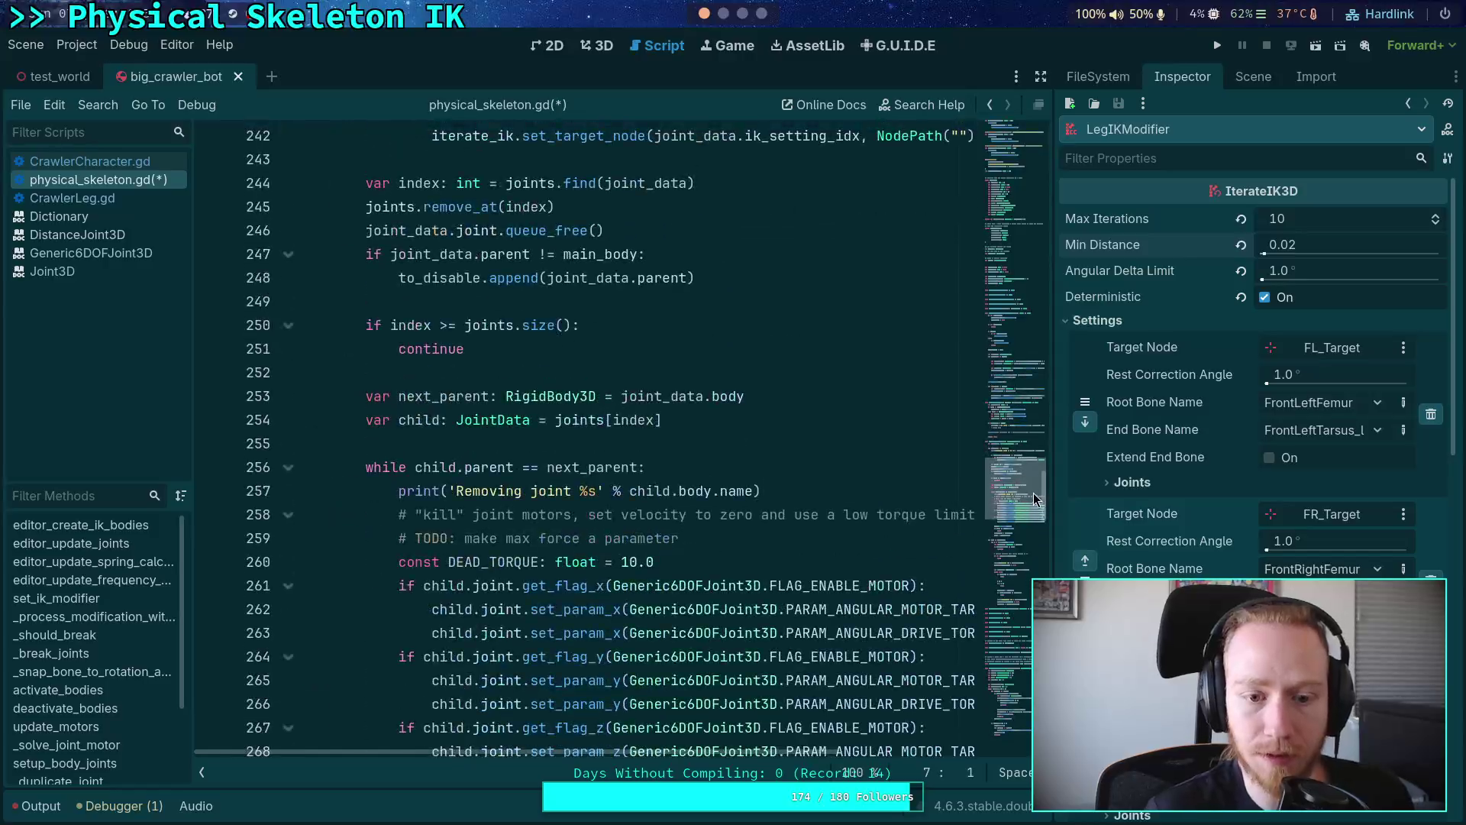
{"action": "scroll", "coordinate": [1033, 486], "scroll_direction": "up", "scroll_amount": 4}
{"action": "scroll", "coordinate": [563, 431], "scroll_direction": "up", "scroll_amount": 6}
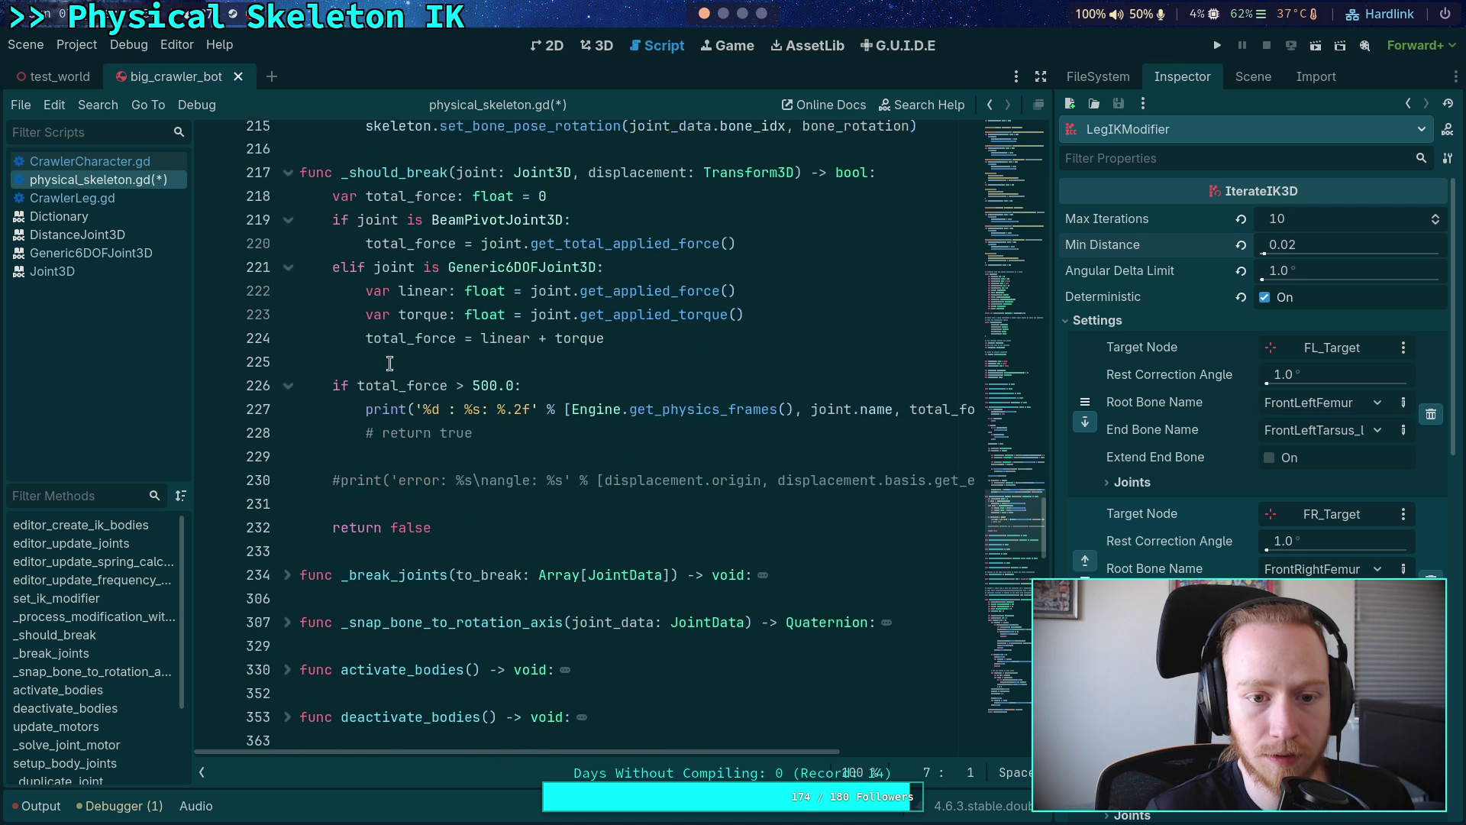
{"action": "scroll", "coordinate": [302, 377], "scroll_direction": "up", "scroll_amount": 2}
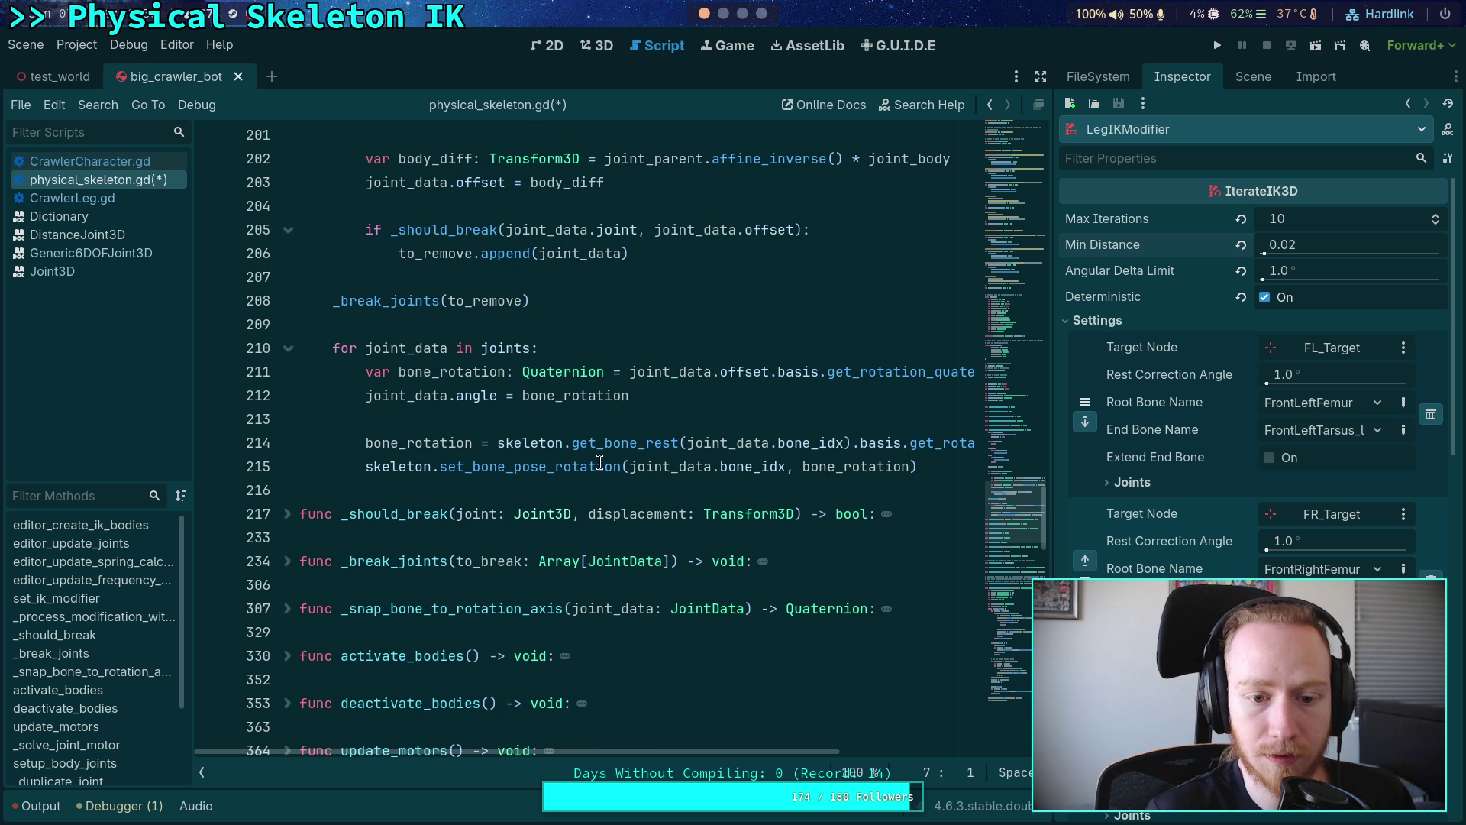
{"action": "left_click", "coordinate": [801, 444]}
{"action": "key", "text": "ctrl+z"}
{"action": "key", "text": "ctrl+z"}
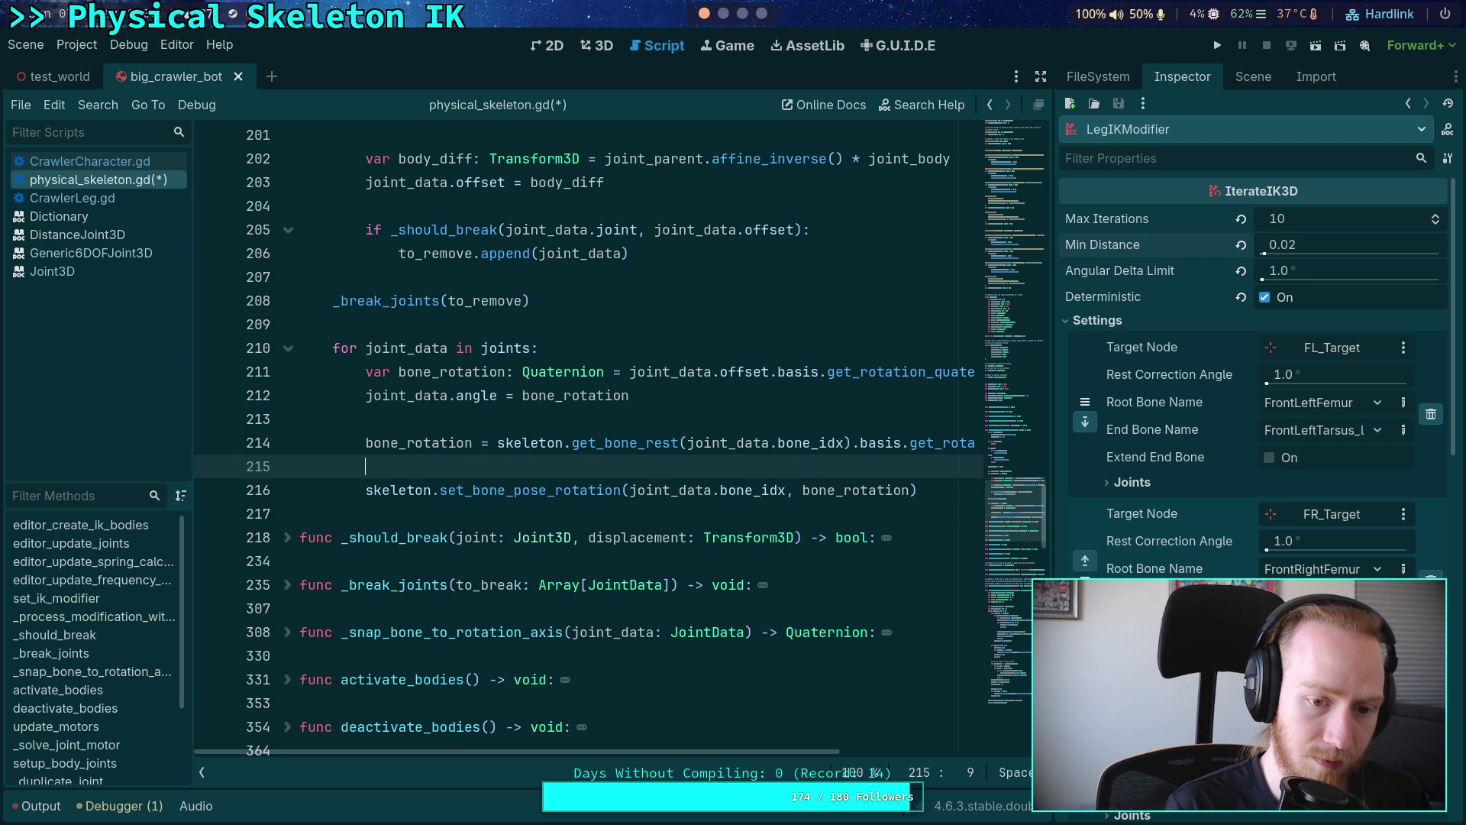
{"action": "left_click", "coordinate": [511, 467]}
{"action": "key", "text": "shift+Tab"}
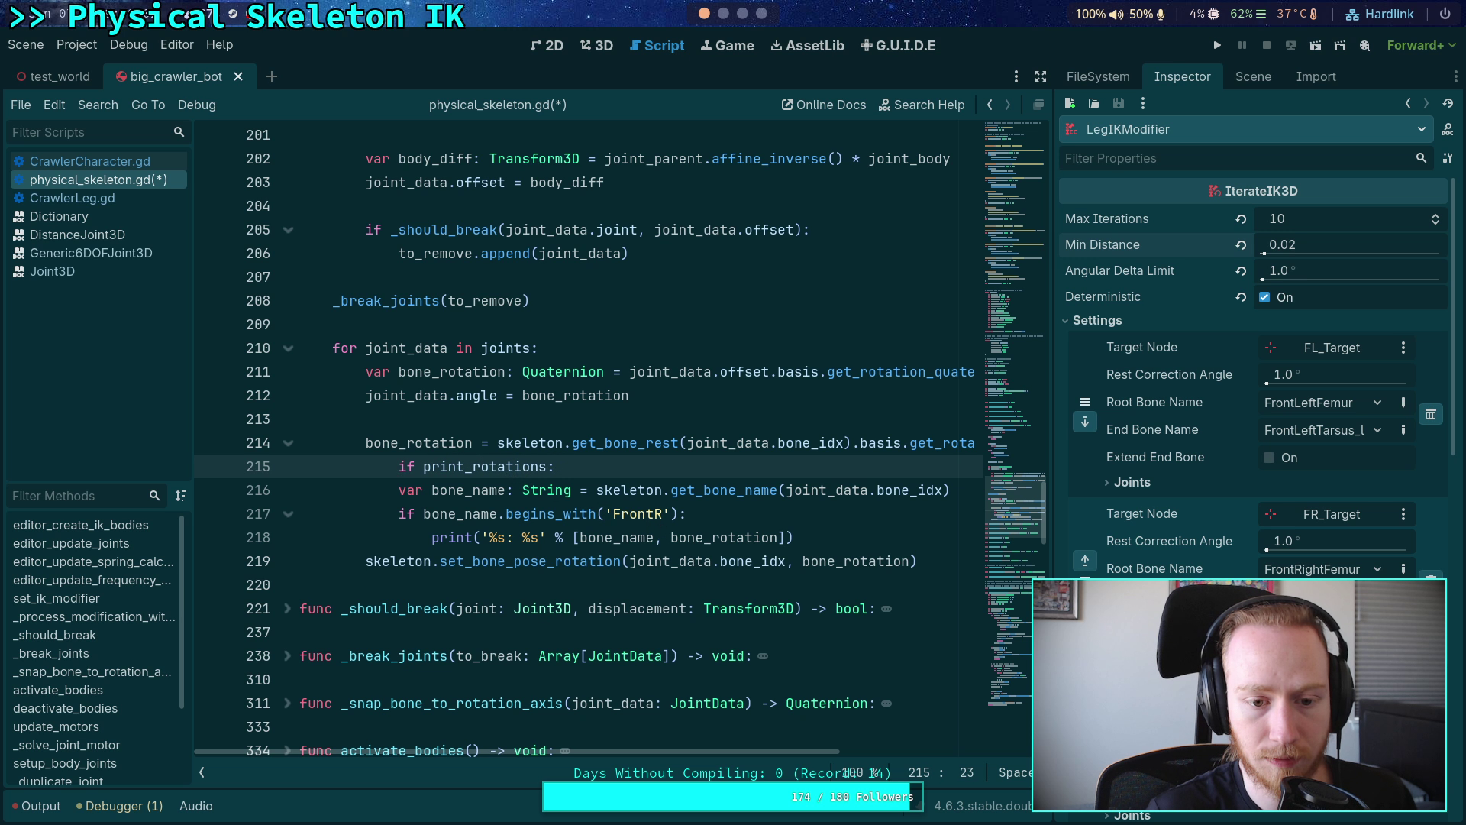
{"action": "key", "text": "shift+Tab"}
{"action": "key", "text": "ctrl+s"}
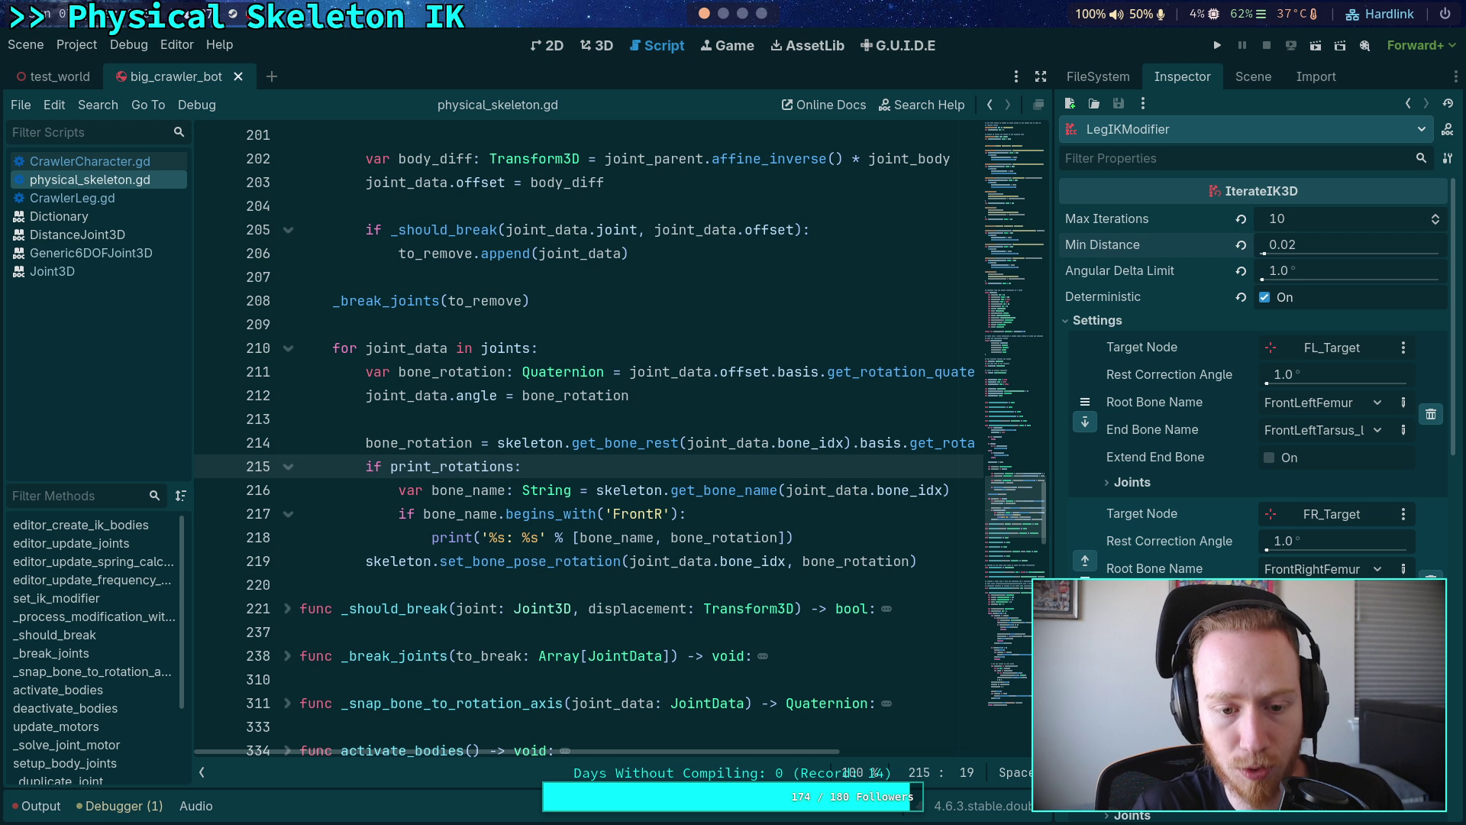
- Open CrawlerCharacter.gd and place the caret after leg_ik.deterministic = true
{"action": "scroll", "coordinate": [811, 500], "scroll_direction": "down", "scroll_amount": 4}
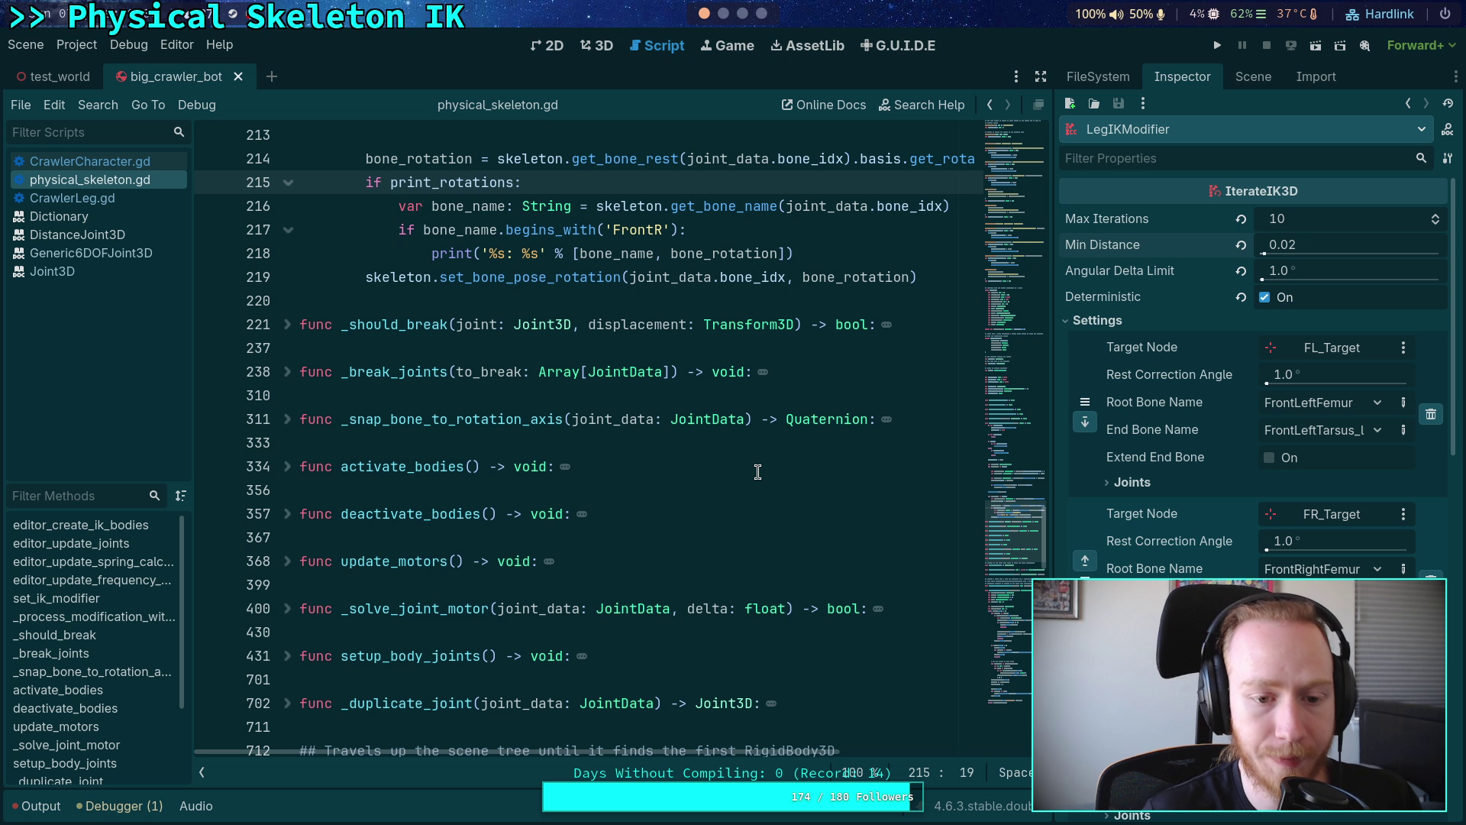
{"action": "scroll", "coordinate": [758, 472], "scroll_direction": "down", "scroll_amount": 1}
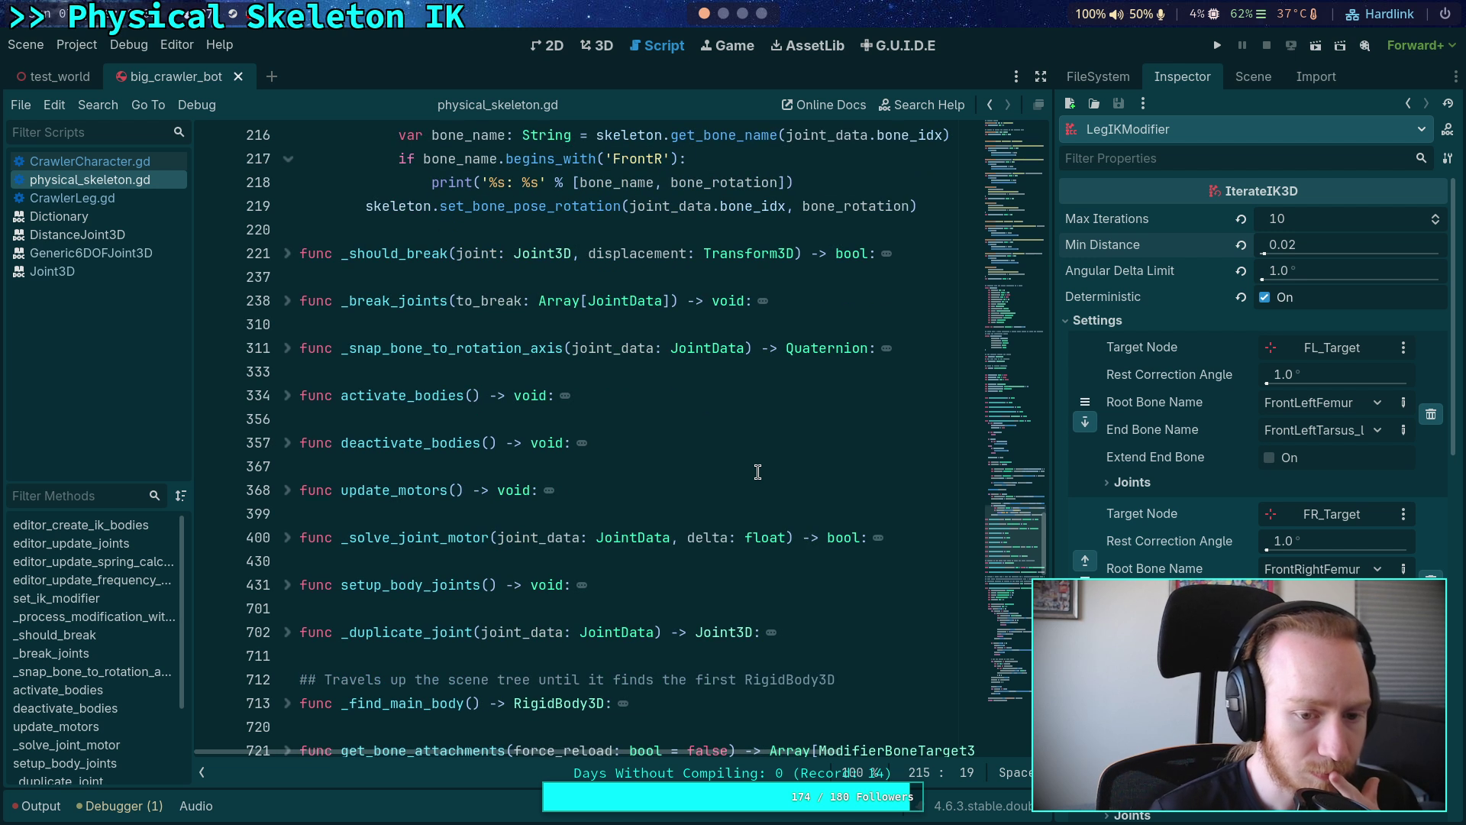
{"action": "scroll", "coordinate": [714, 506], "scroll_direction": "up", "scroll_amount": 6}
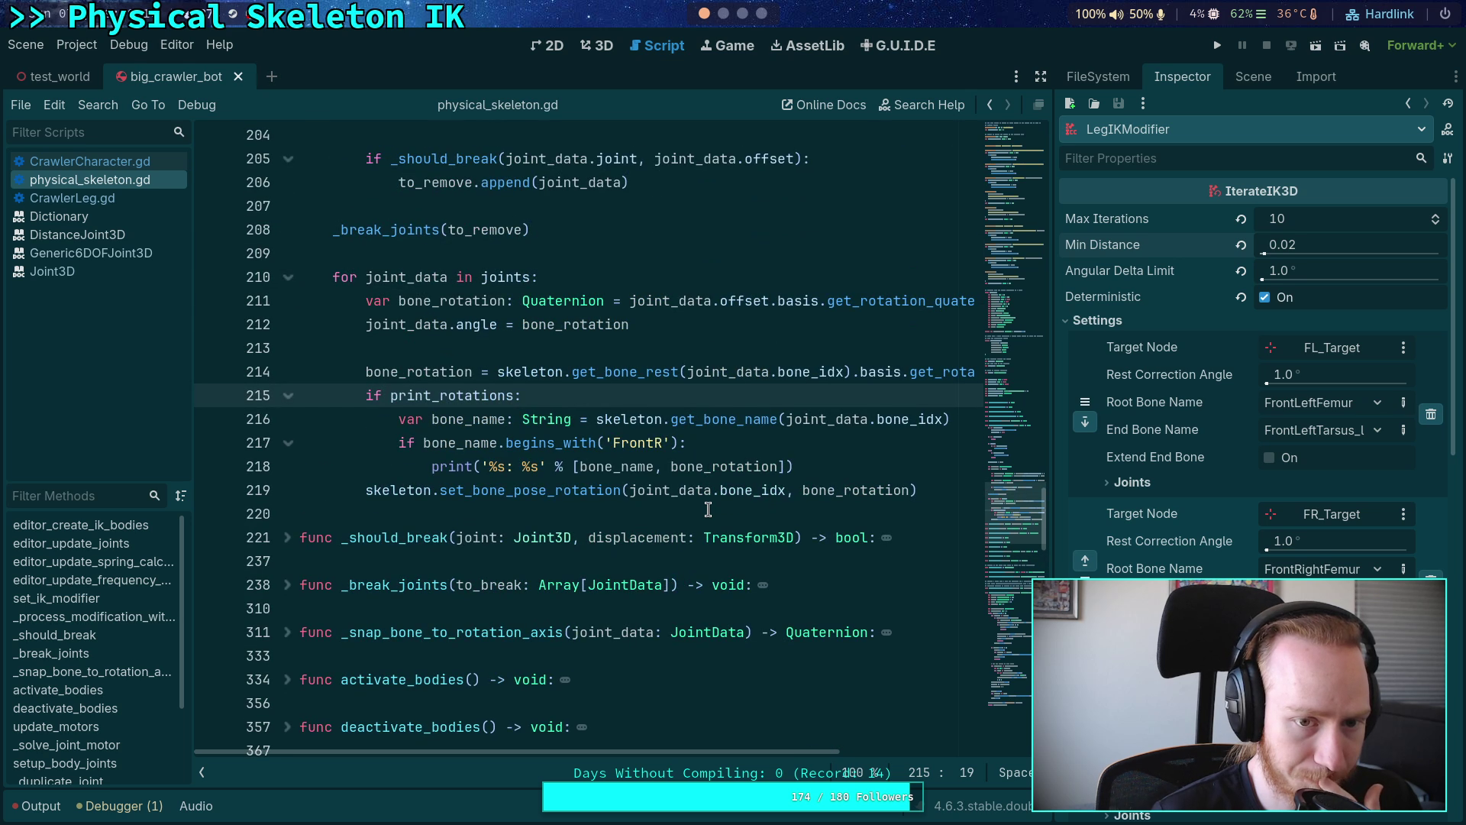
{"action": "scroll", "coordinate": [709, 508], "scroll_direction": "up", "scroll_amount": 7}
{"action": "scroll", "coordinate": [709, 509], "scroll_direction": "down", "scroll_amount": 7}
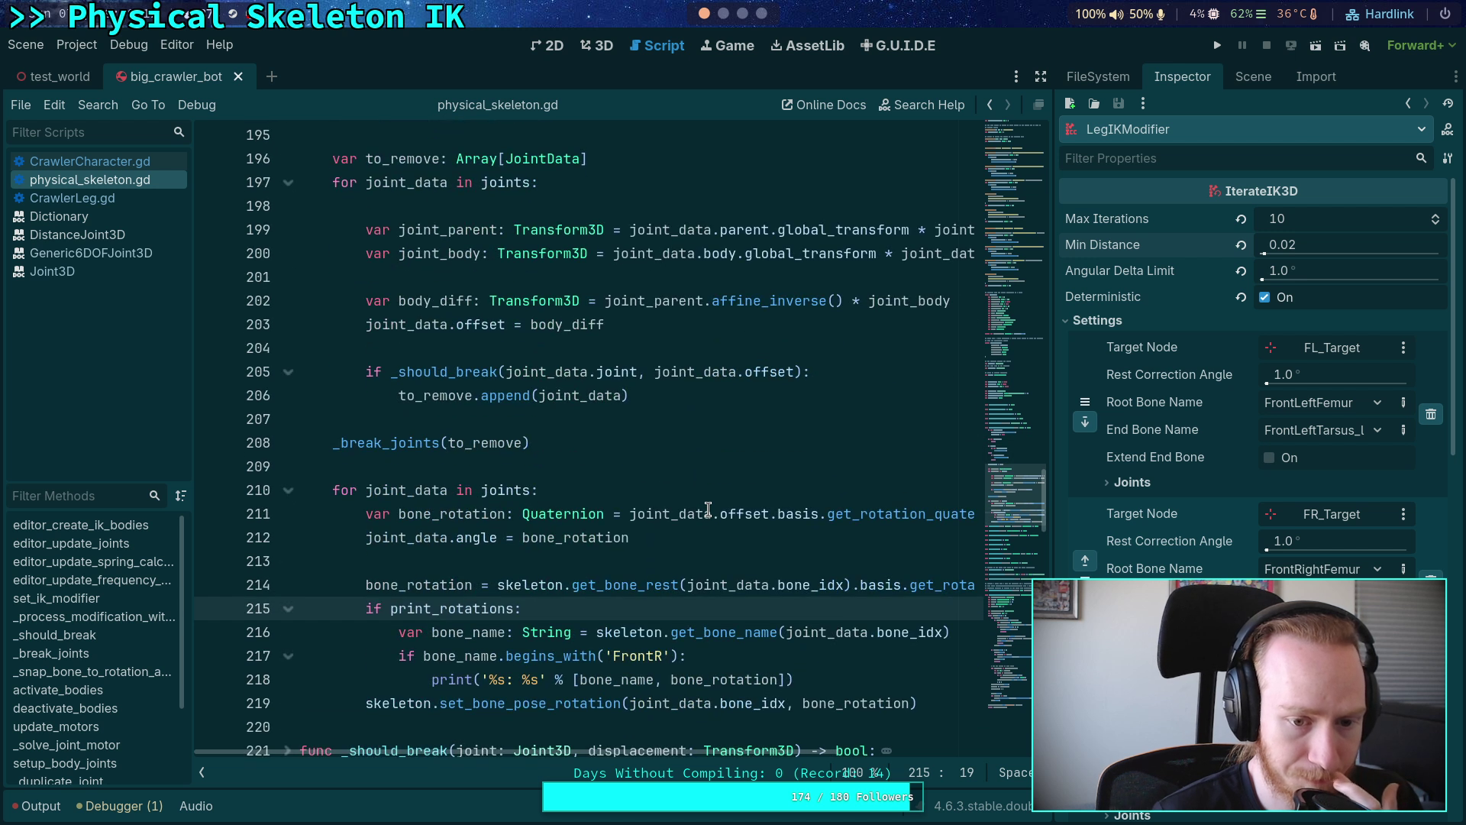
{"action": "scroll", "coordinate": [708, 509], "scroll_direction": "up", "scroll_amount": 11}
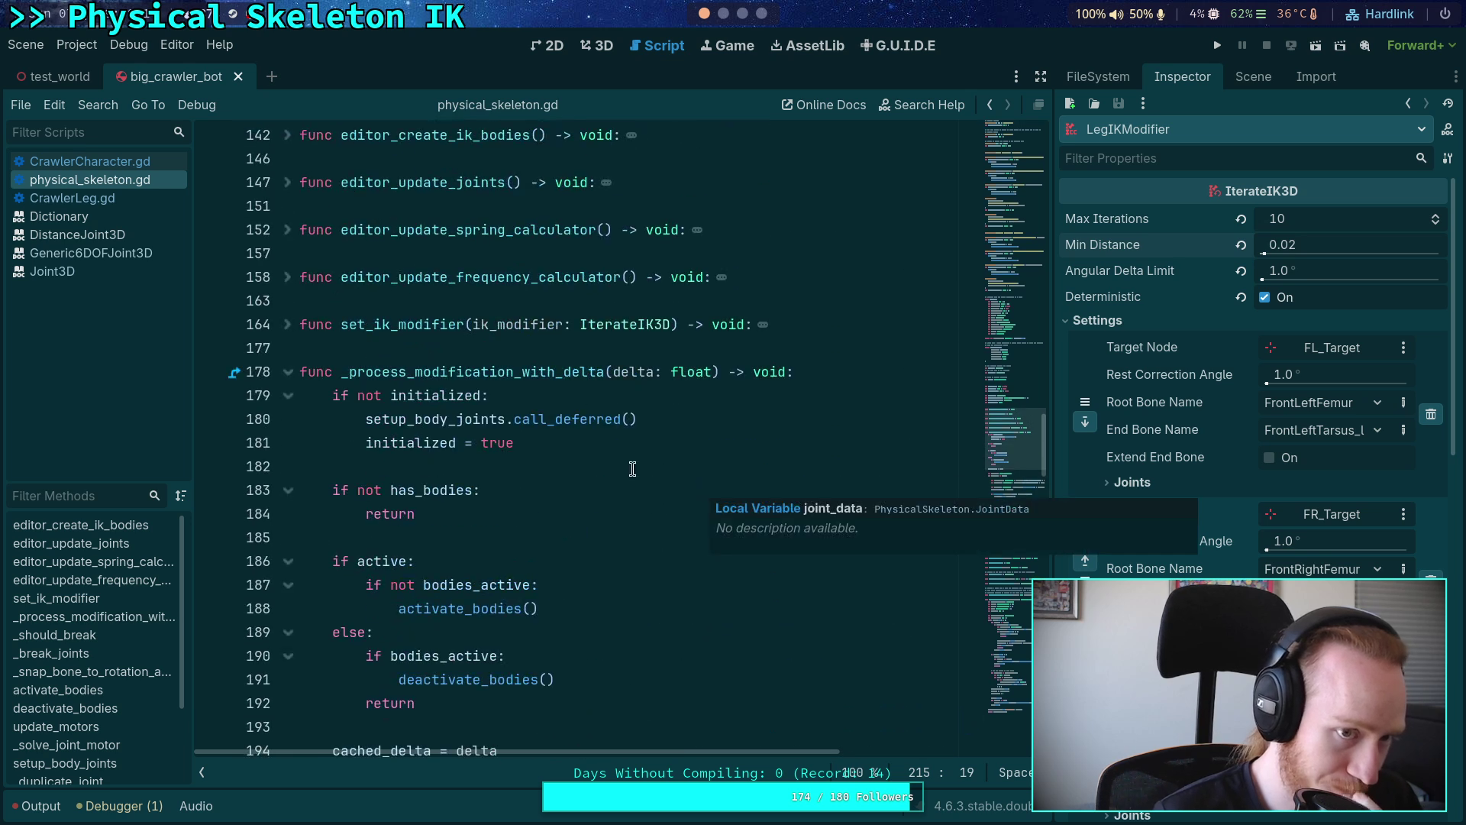
{"action": "left_click", "coordinate": [84, 161]}
{"action": "left_click", "coordinate": [741, 538]}
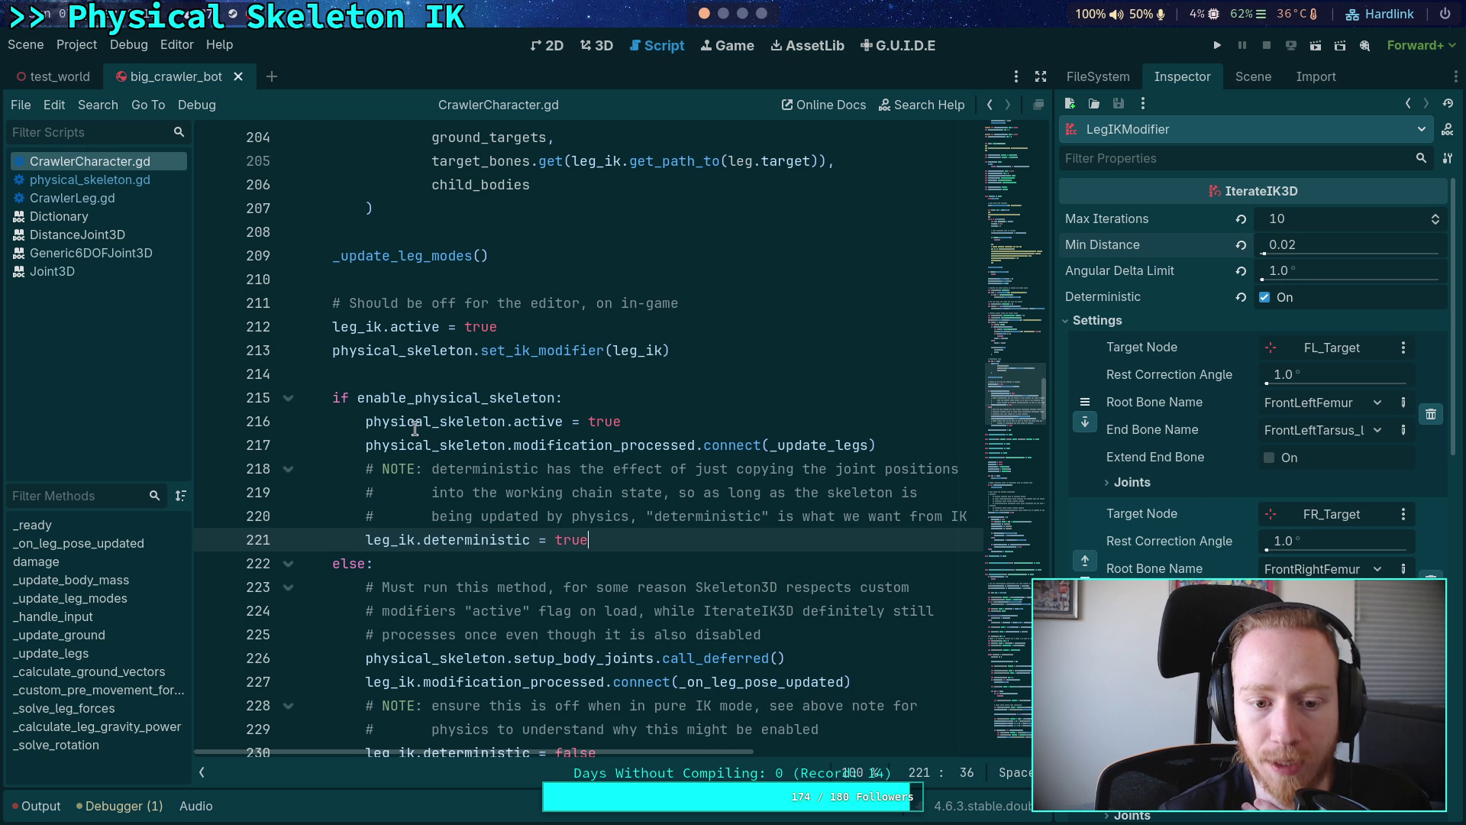
{"action": "double_click", "coordinate": [776, 446]}
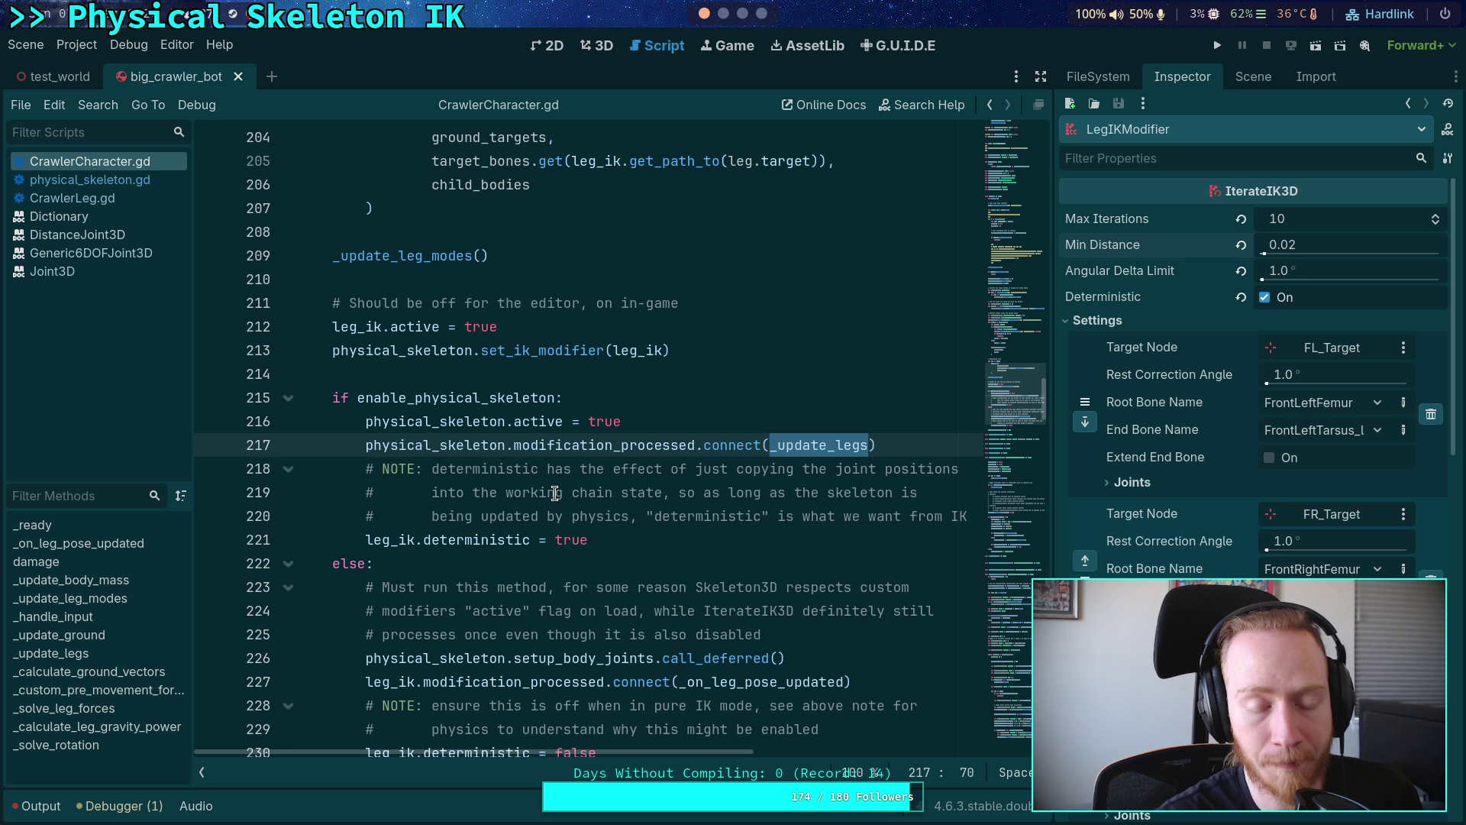
{"action": "scroll", "coordinate": [561, 485], "scroll_direction": "down", "scroll_amount": 1}
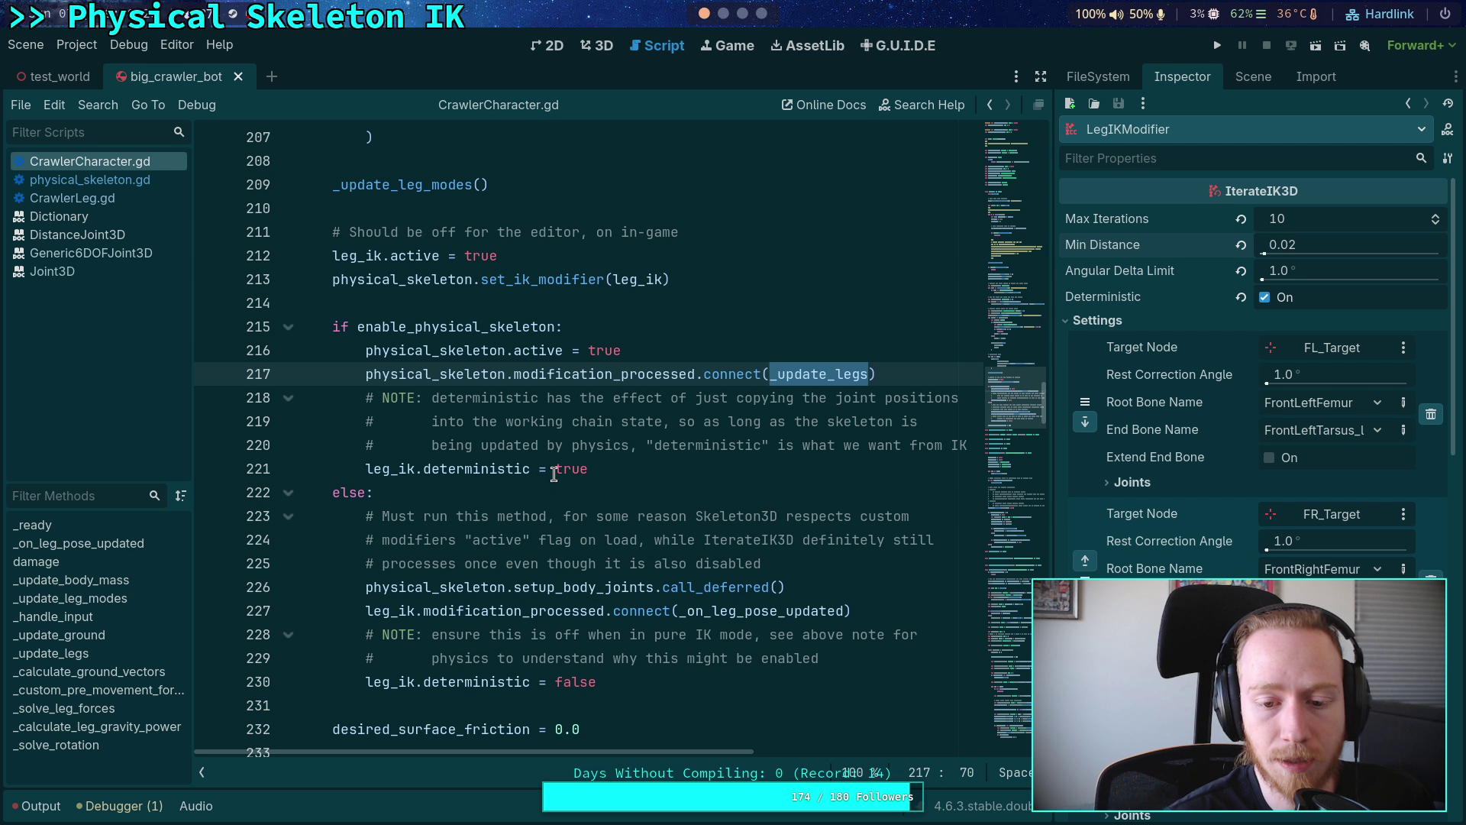
{"action": "scroll", "coordinate": [534, 481], "scroll_direction": "down", "scroll_amount": 2}
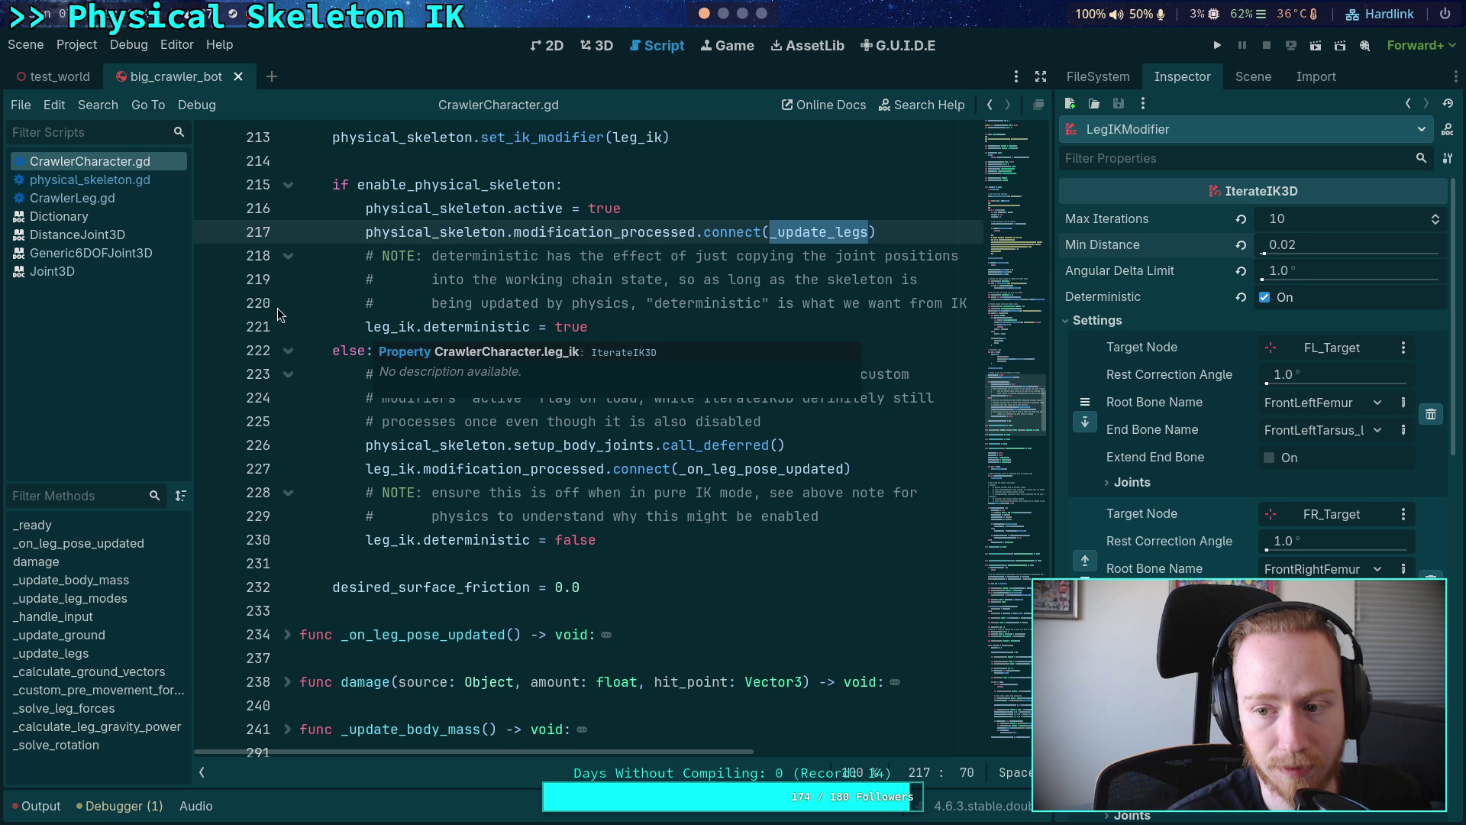
- In physical_skeleton.gd, add the comment '# Teleport IK end bones to' below the bone-rotation loop
{"action": "left_click", "coordinate": [145, 185]}
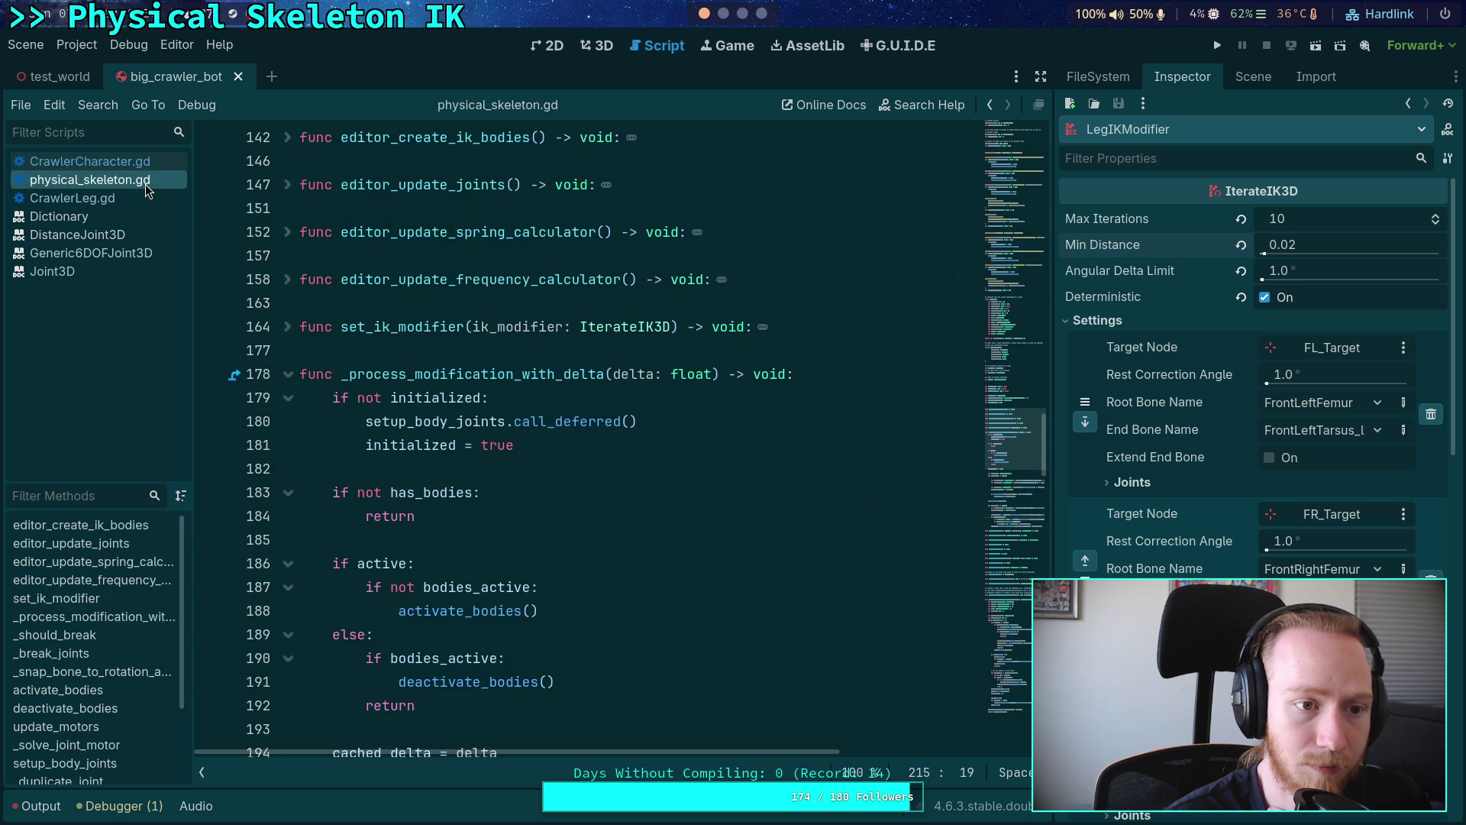
{"action": "scroll", "coordinate": [608, 434], "scroll_direction": "down", "scroll_amount": 10}
{"action": "scroll", "coordinate": [609, 433], "scroll_direction": "down", "scroll_amount": 2}
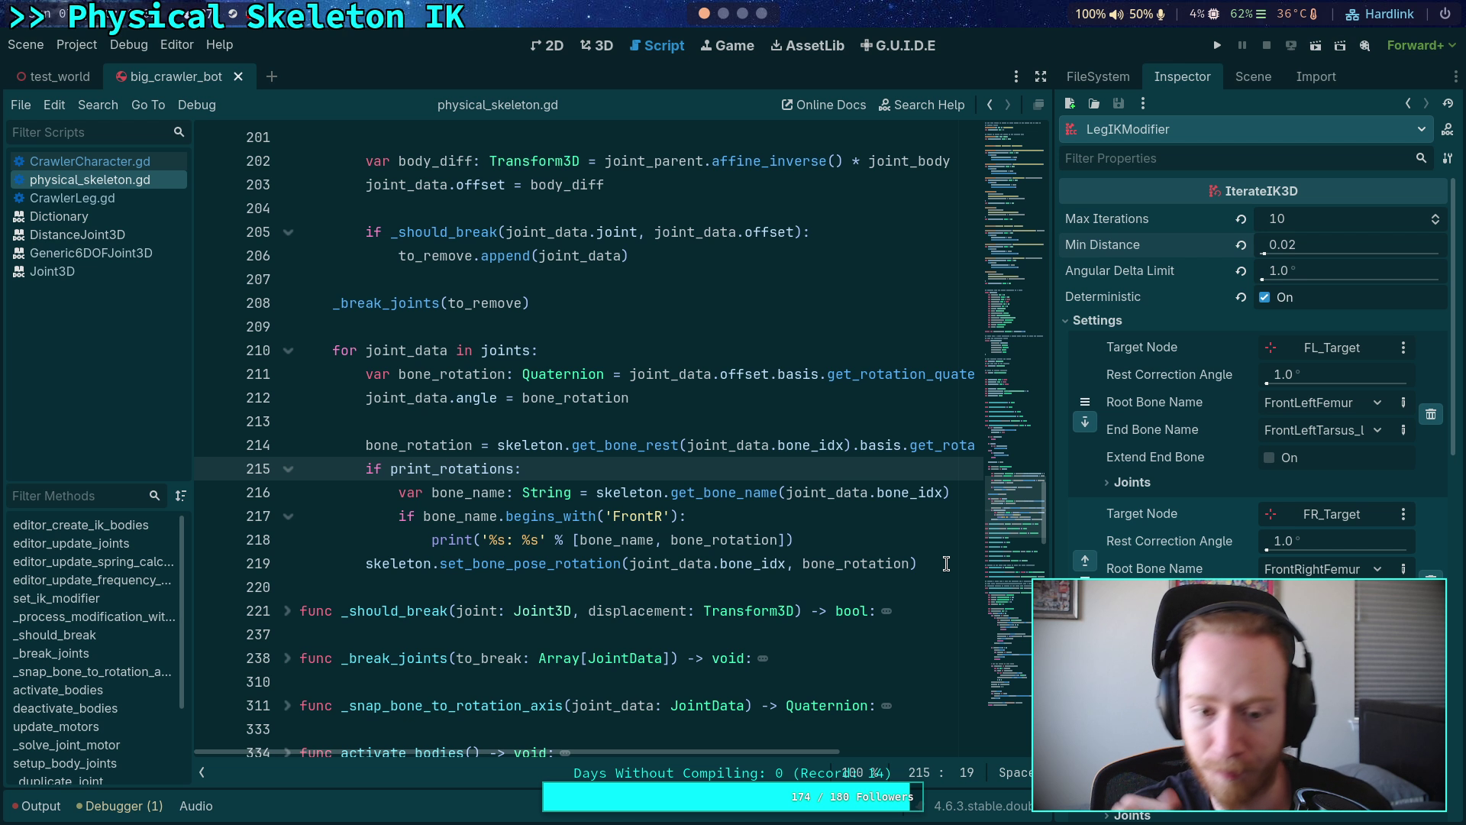
{"action": "left_click", "coordinate": [946, 564]}
{"action": "key", "text": "Return"}
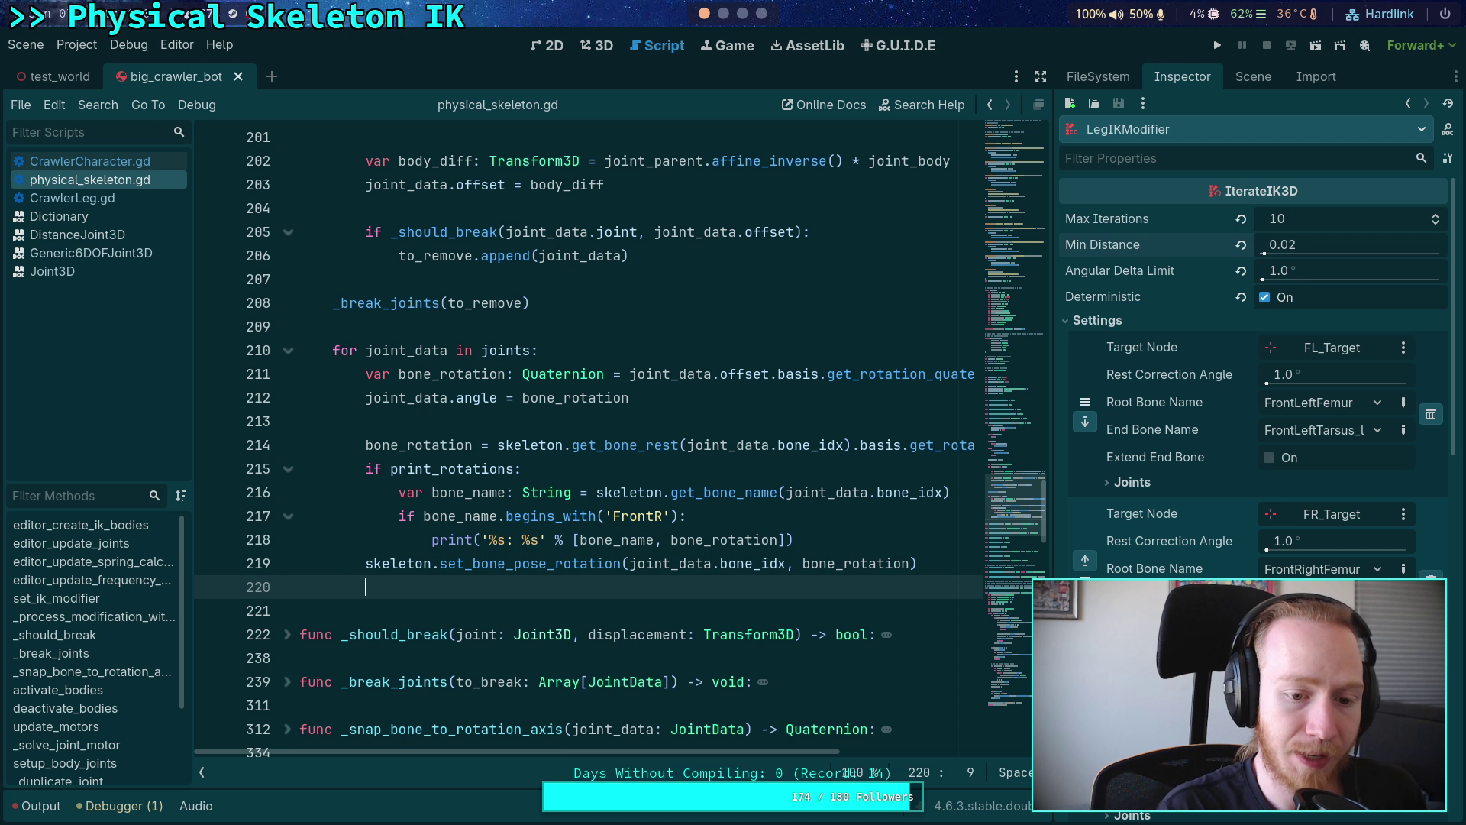
{"action": "key", "text": "Return"}
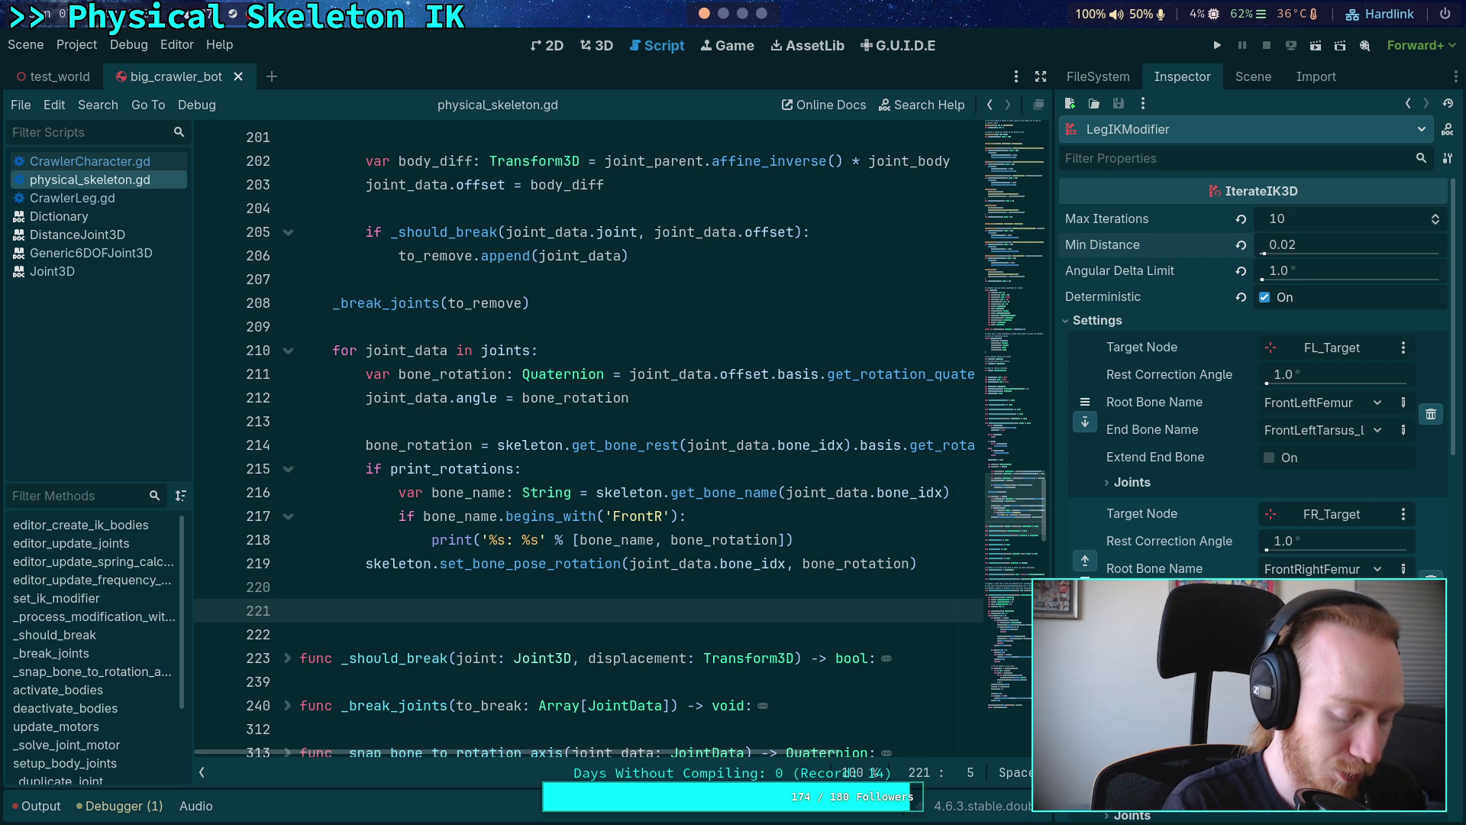
{"action": "type", "text": "# Telepor"}
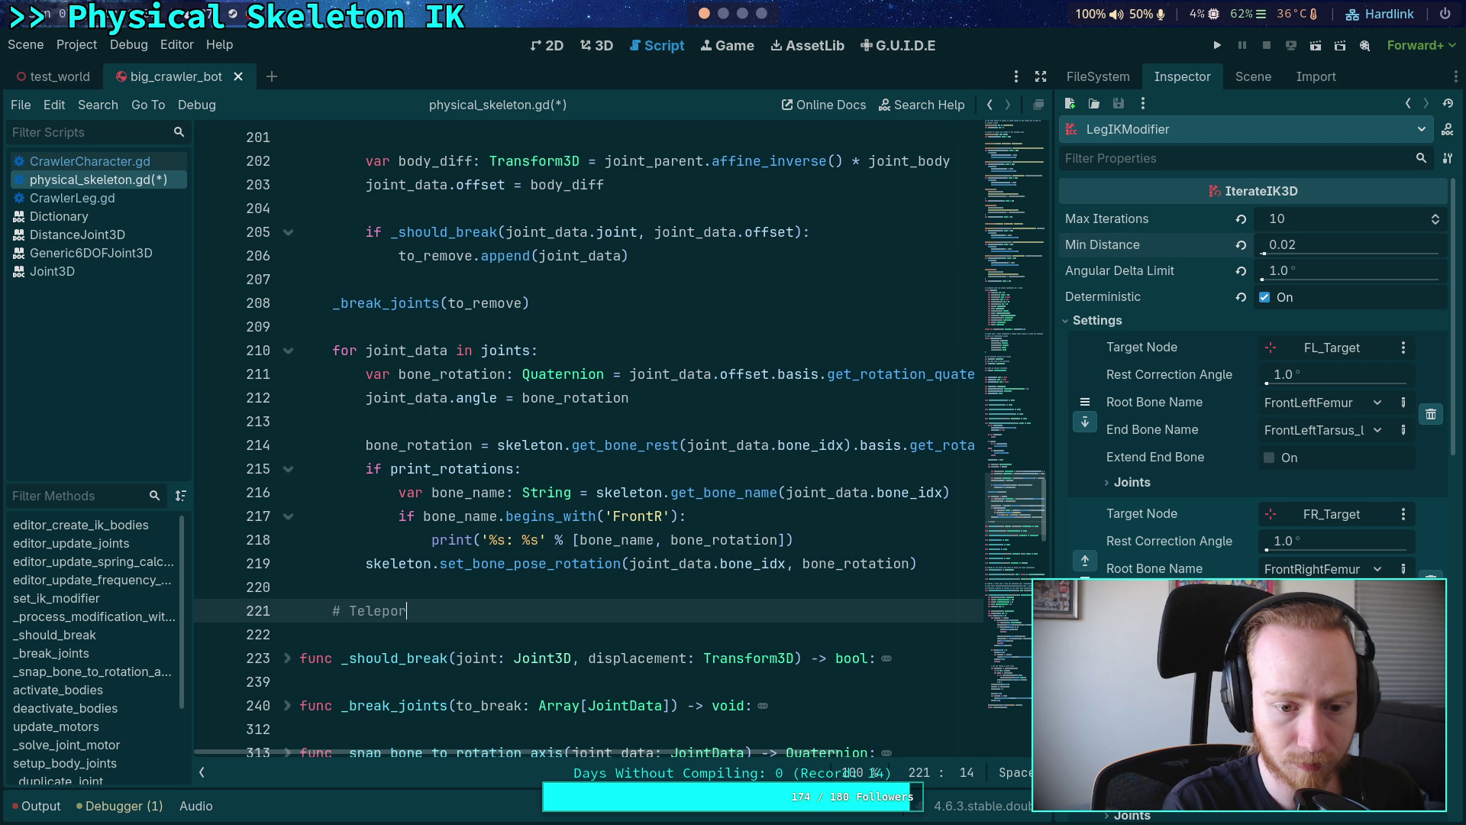
{"action": "type", "text": "t end"}
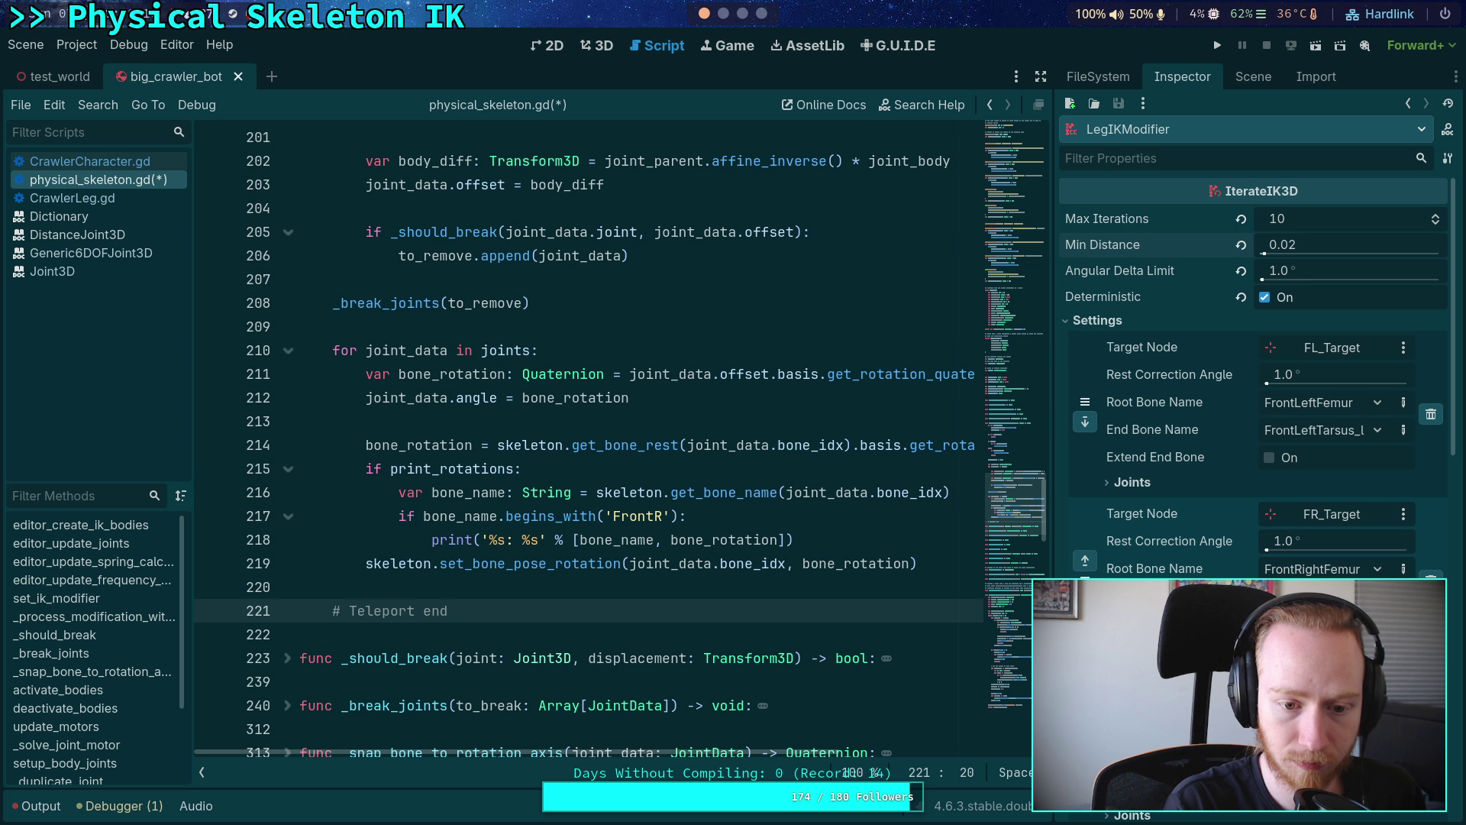
{"action": "key", "text": "BackSpace"}
{"action": "key", "text": "BackSpace"}
{"action": "key", "text": "BackSpace"}
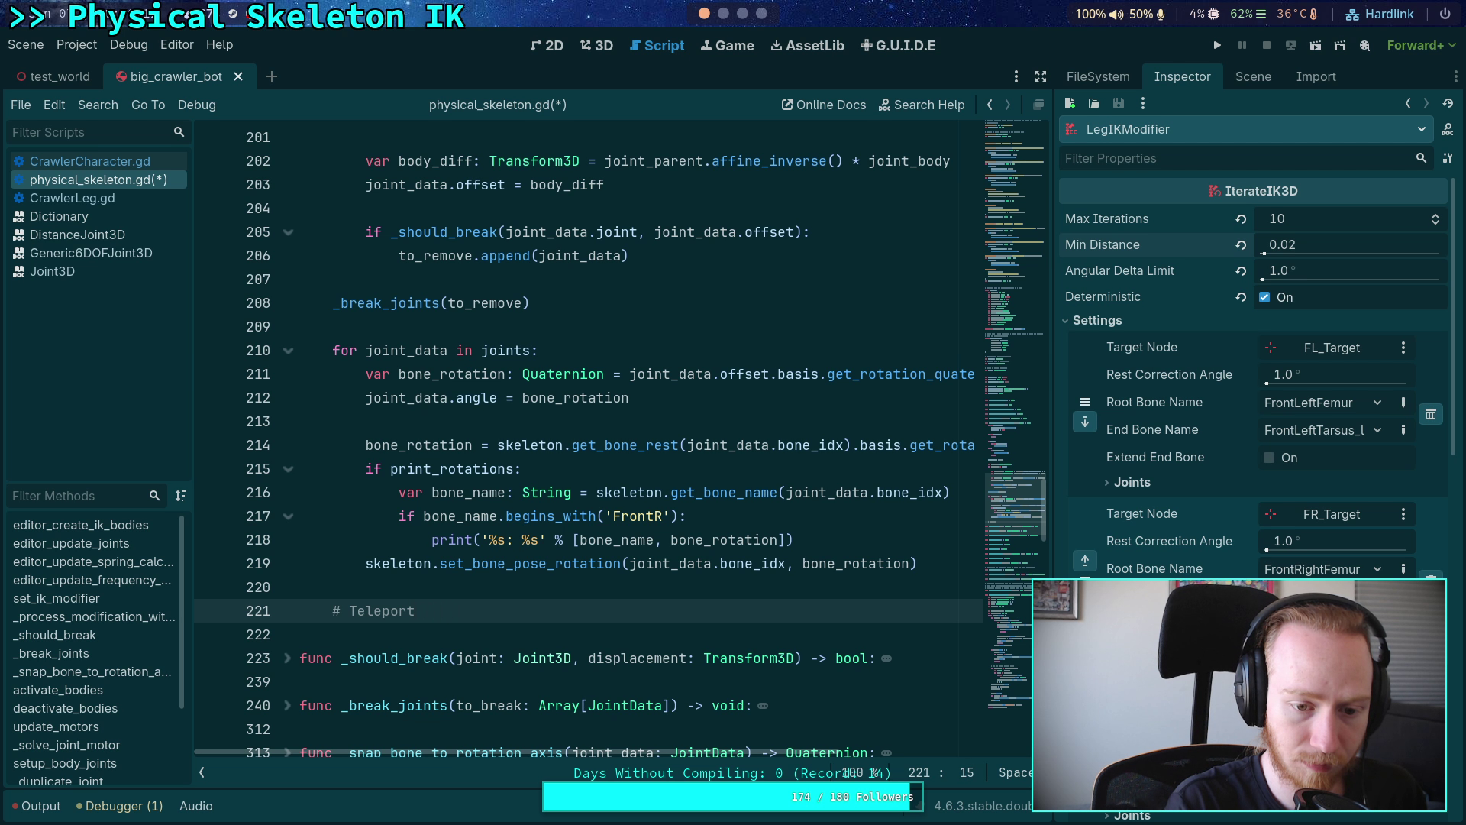
{"action": "type", "text": "IK end bones "}
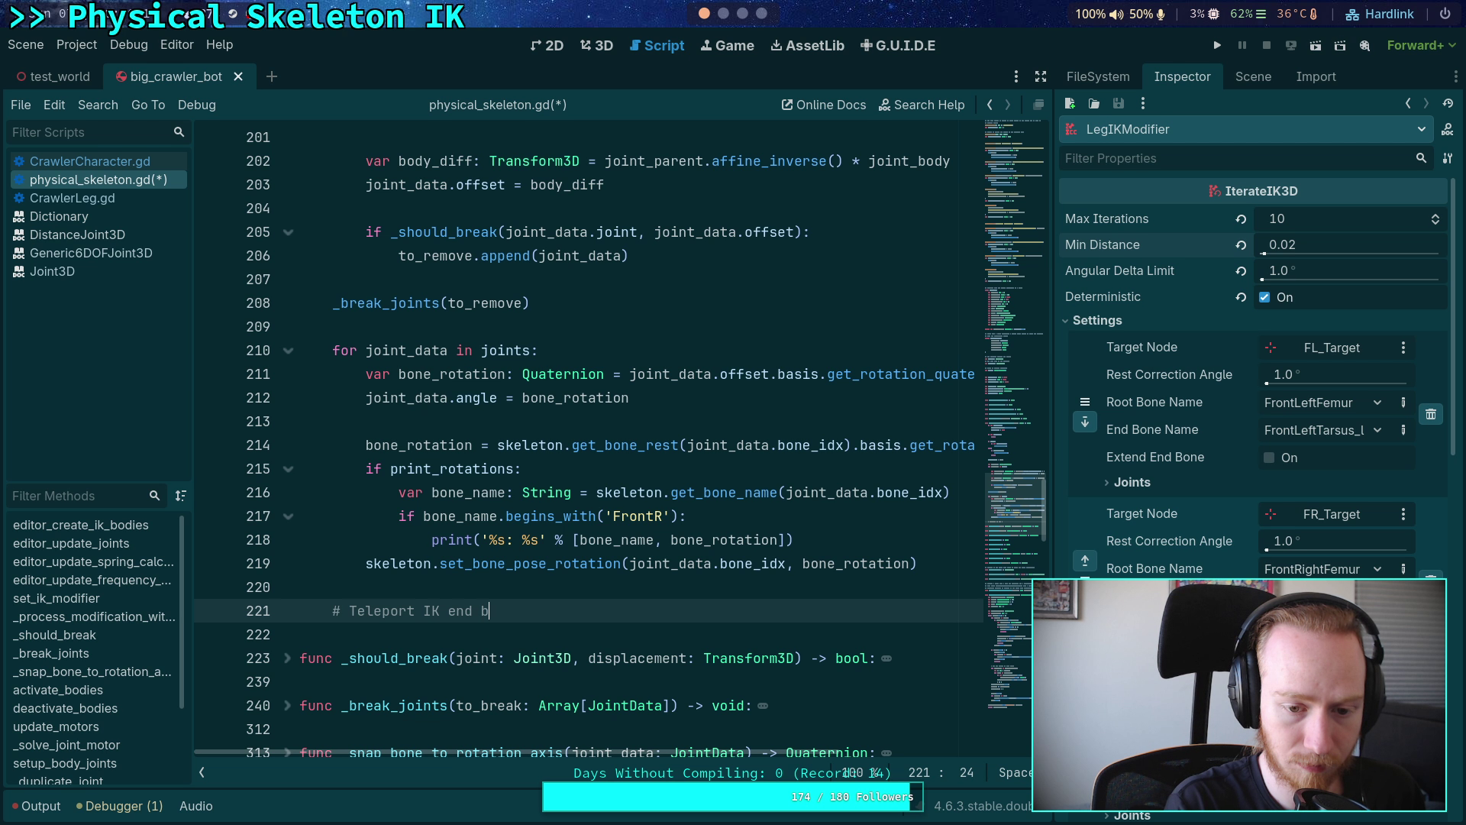
{"action": "type", "text": "to"}
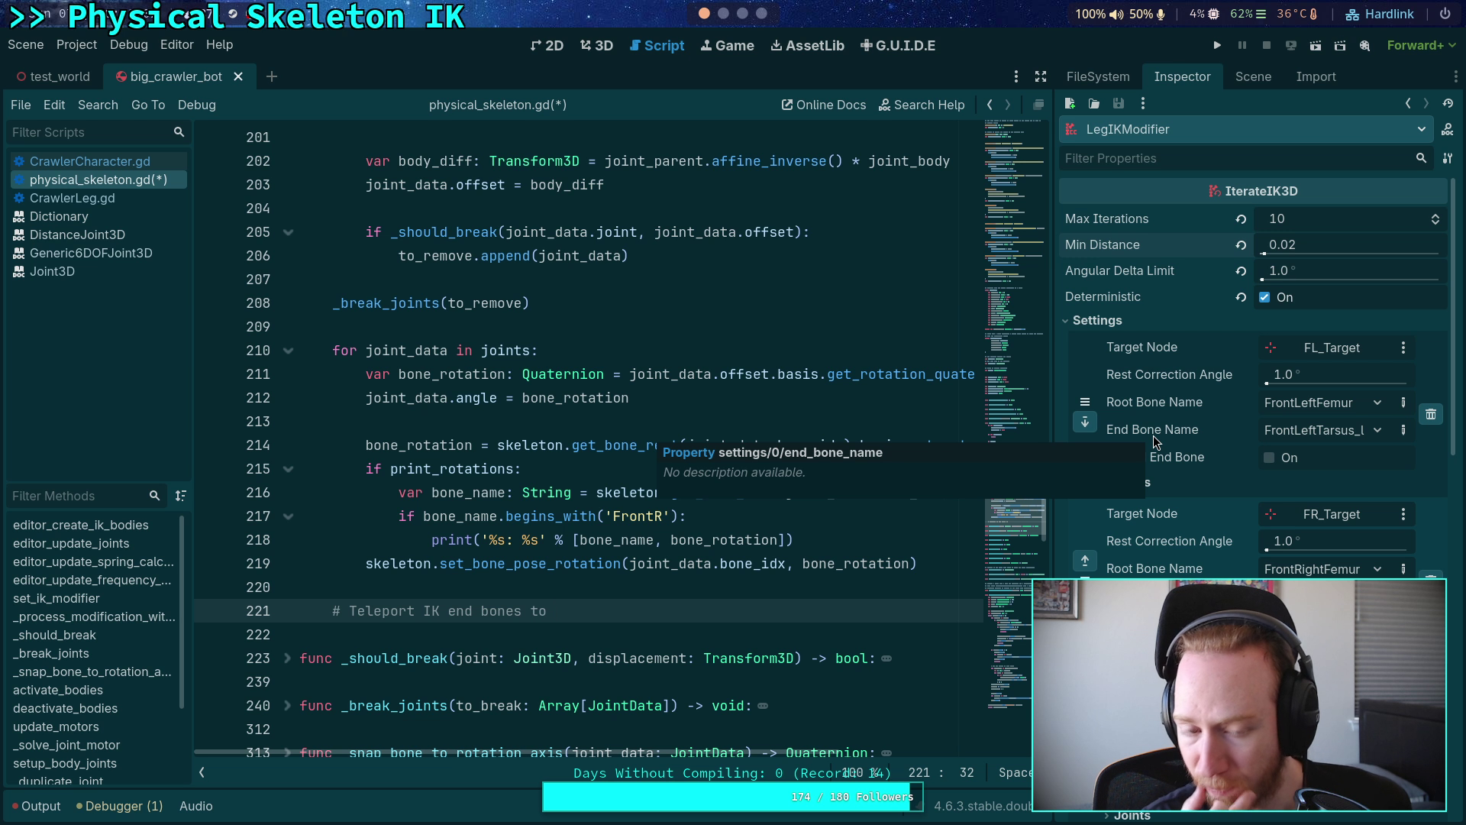
- Return to Neovim and show the ccd_ik_3d.cpp source
{"action": "left_click", "coordinate": [722, 14]}
{"action": "left_click", "coordinate": [743, 14]}
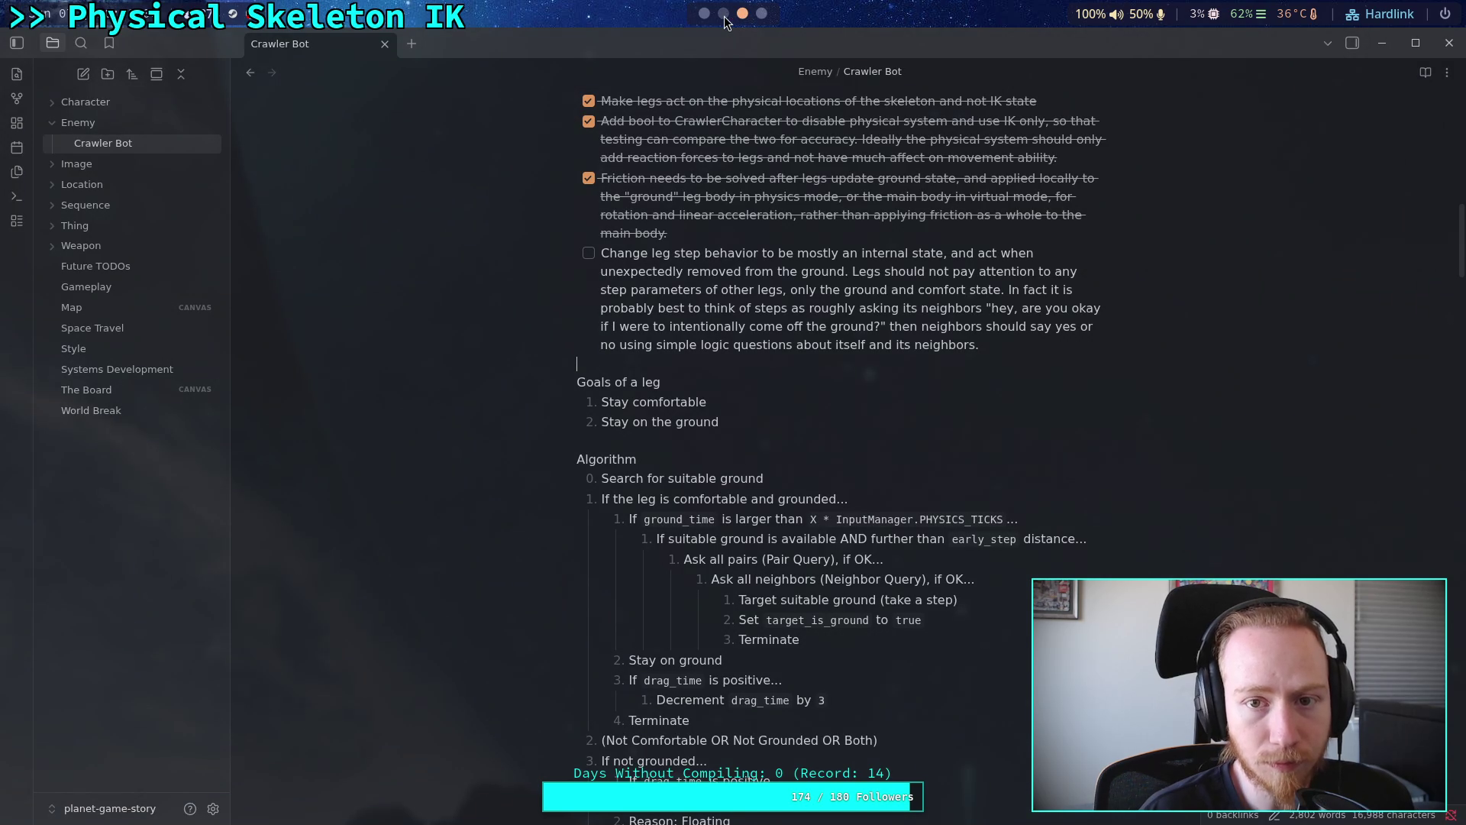
{"action": "left_click", "coordinate": [724, 14]}
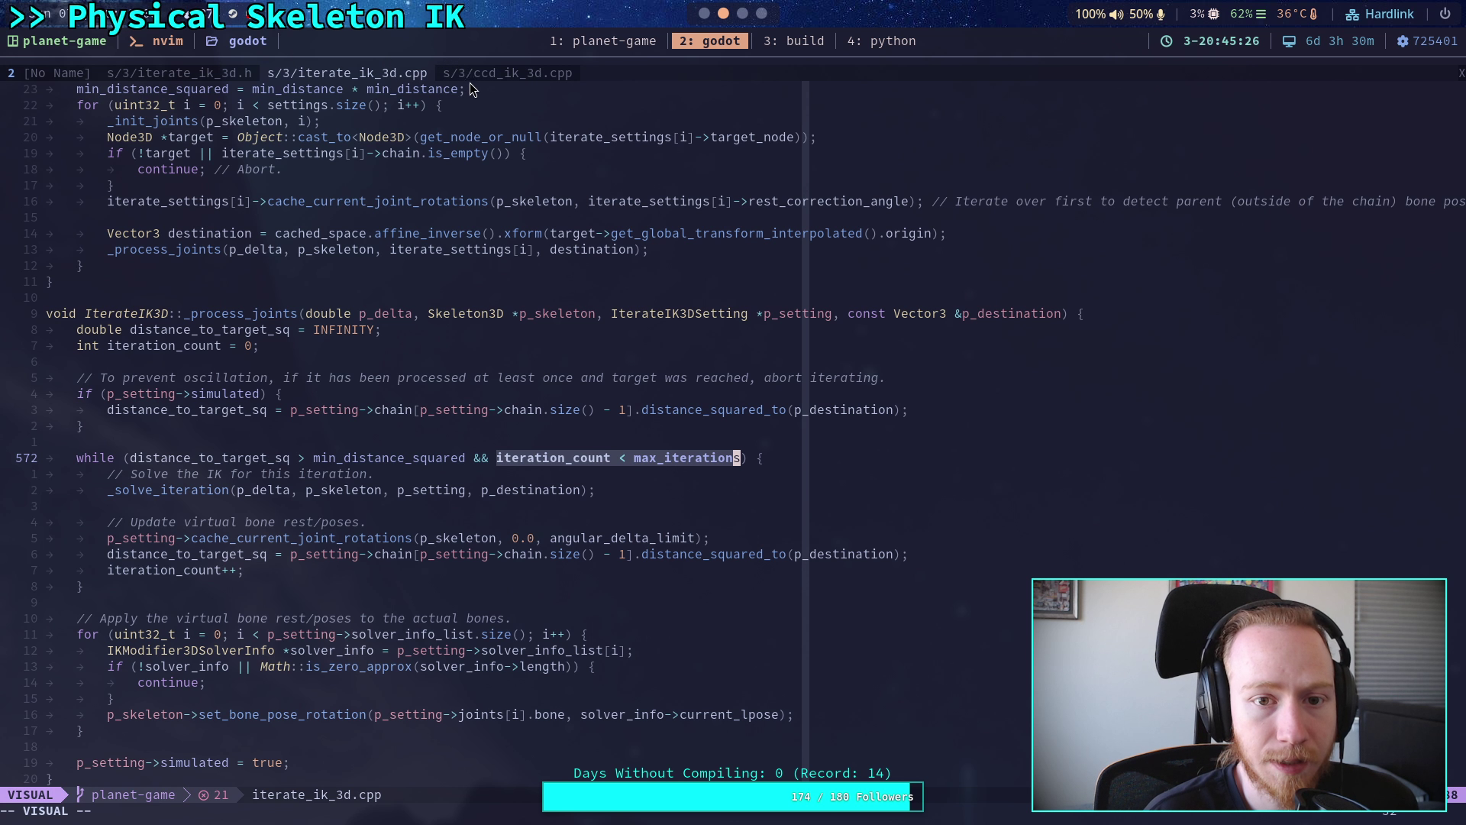
{"action": "left_click", "coordinate": [470, 75]}
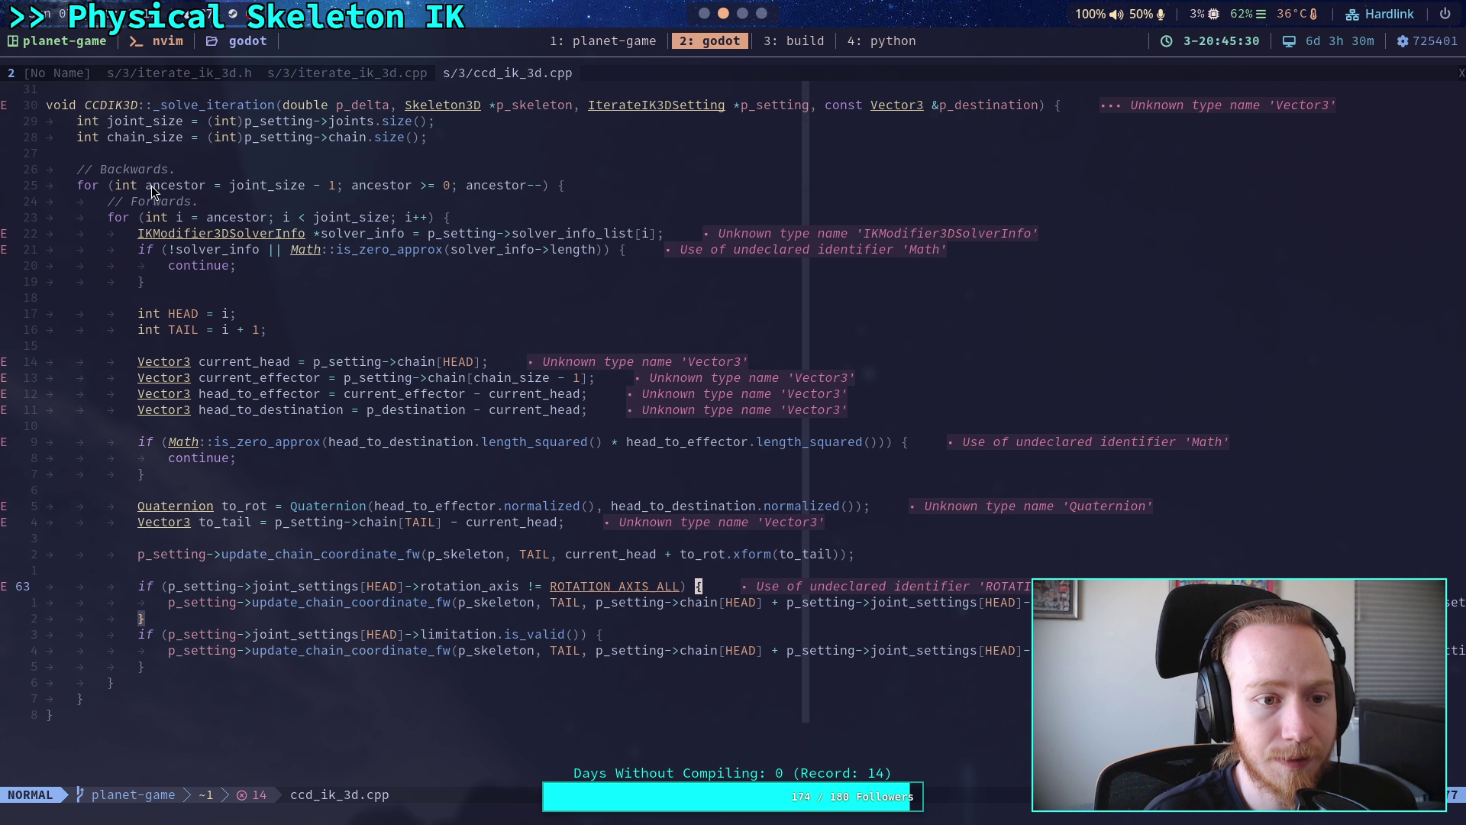
- Highlight the ancestor loop and chain_size declaration, then bring up the file tree beside an empty buffer
{"action": "left_click_drag", "start_coordinate": [116, 186], "coordinate": [340, 185]}
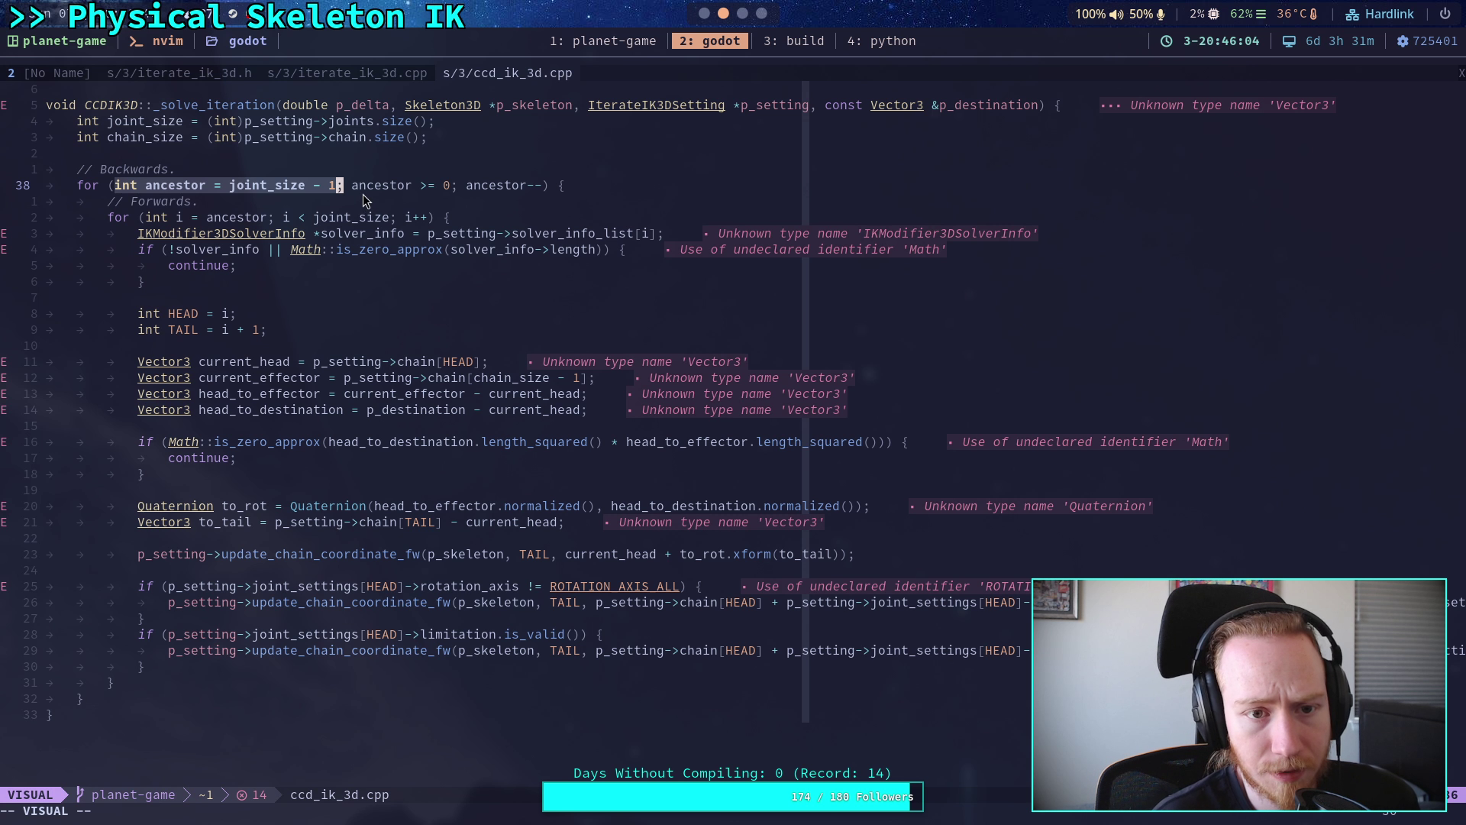
{"action": "left_click_drag", "start_coordinate": [323, 138], "coordinate": [424, 137]}
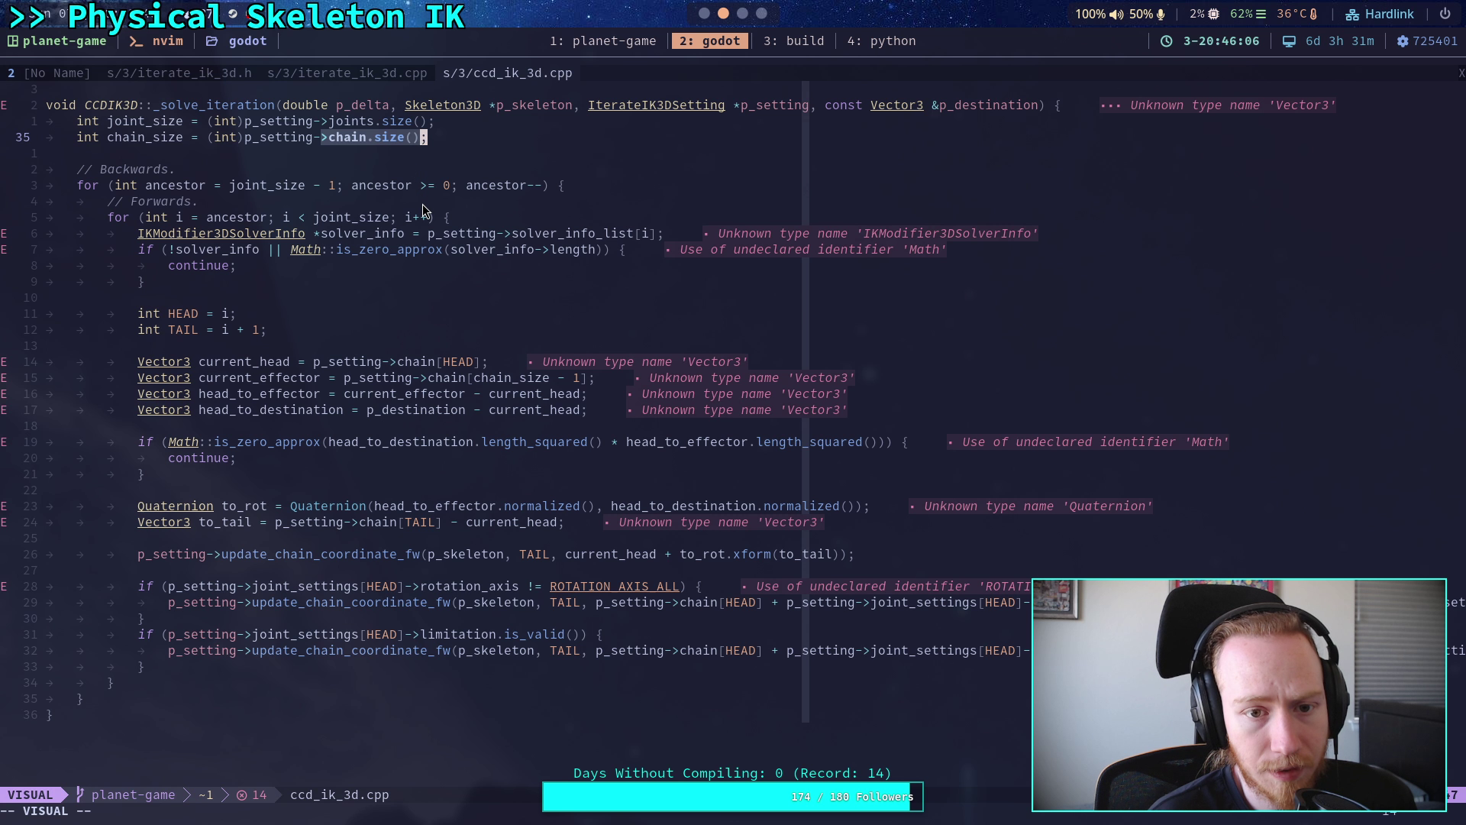
{"action": "left_click", "coordinate": [397, 289]}
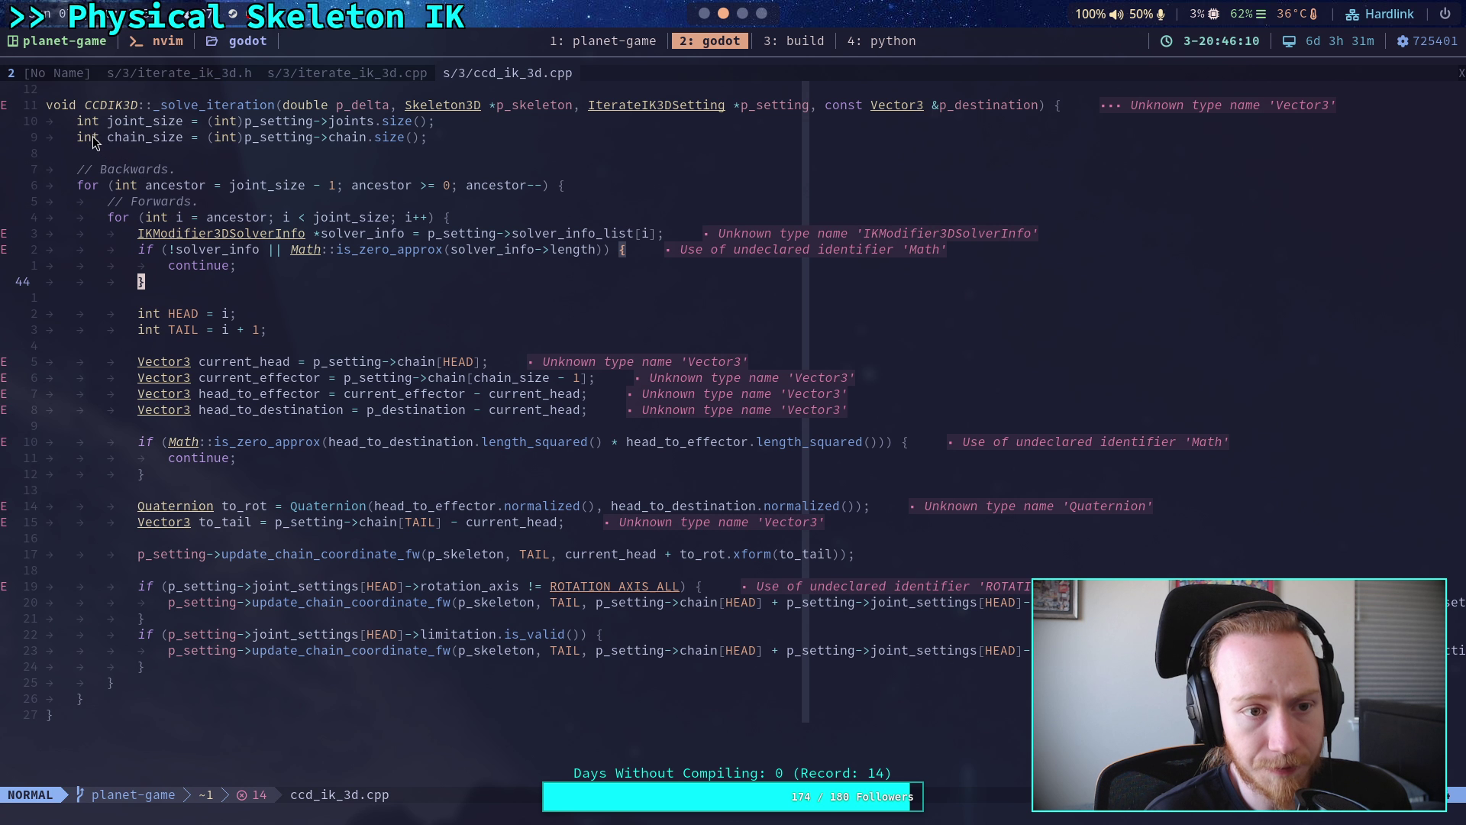
{"action": "left_click_drag", "start_coordinate": [80, 138], "coordinate": [445, 147]}
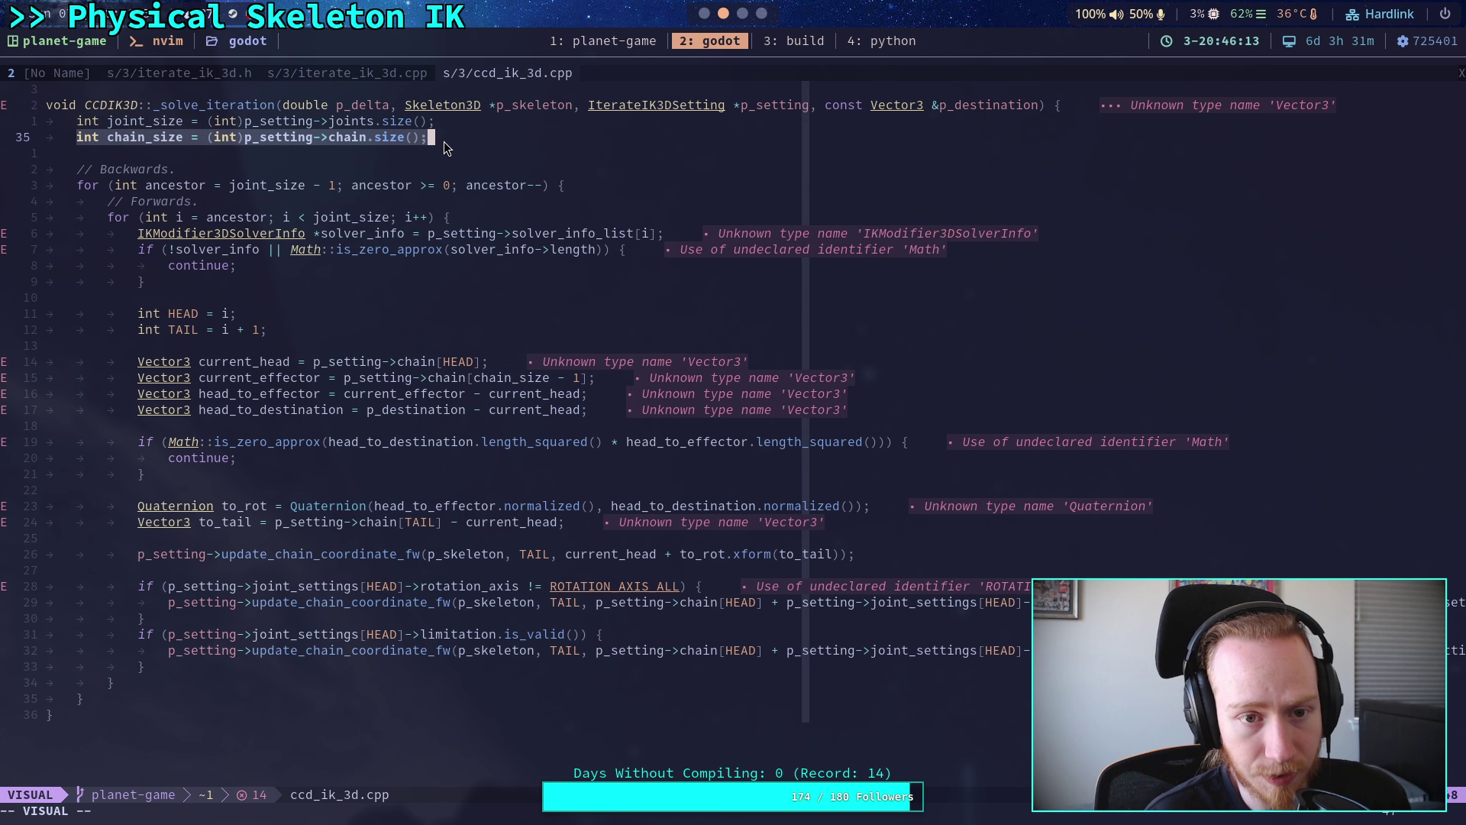
{"action": "left_click", "coordinate": [336, 346]}
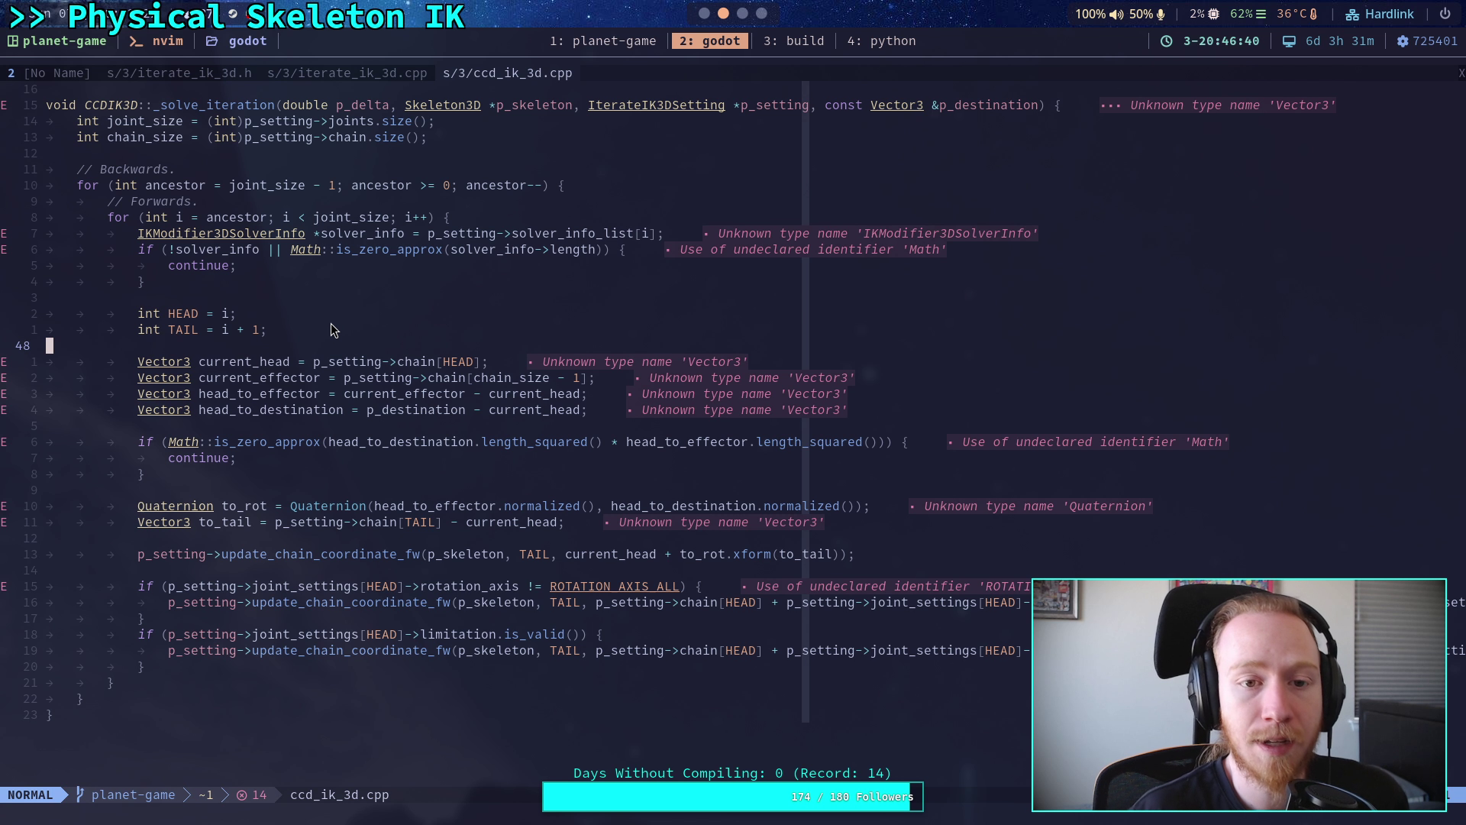
{"action": "left_click", "coordinate": [371, 72]}
{"action": "left_click", "coordinate": [44, 72]}
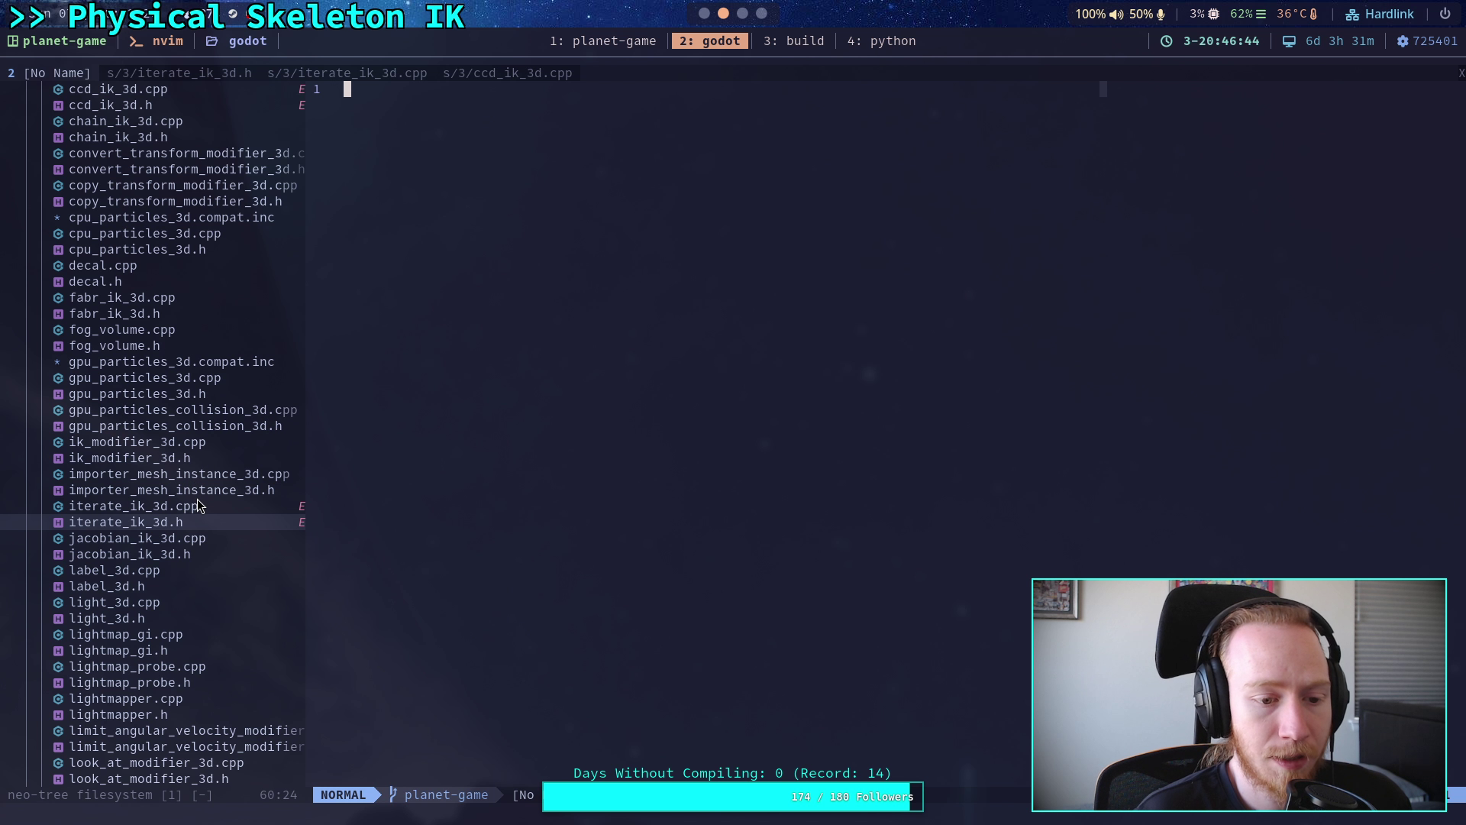
- Open chain_ik_3d.h from the file tree and read through it
{"action": "scroll", "coordinate": [168, 393], "scroll_direction": "up", "scroll_amount": 3}
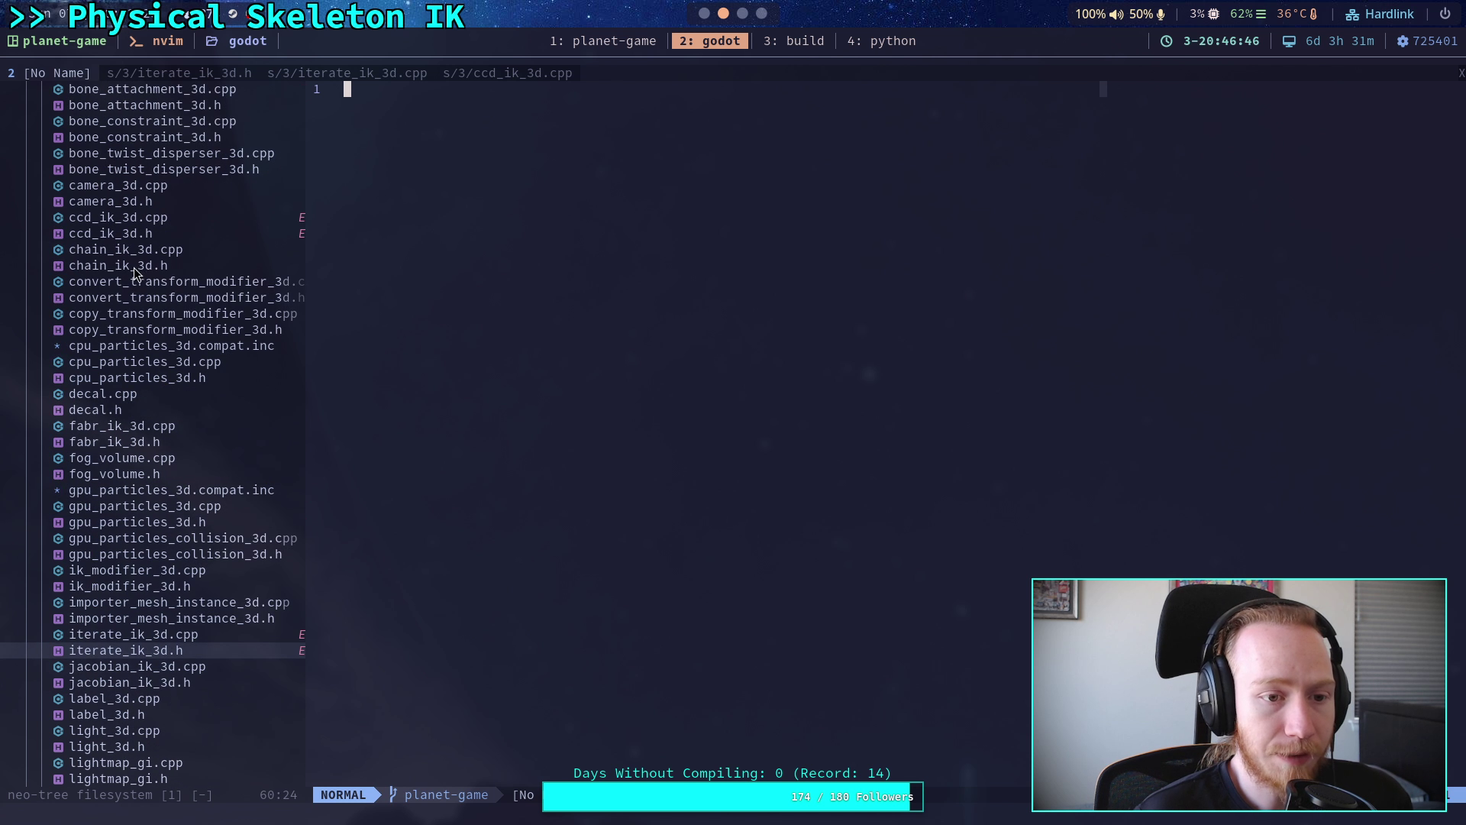
{"action": "left_click", "coordinate": [171, 265]}
{"action": "key", "text": "Return"}
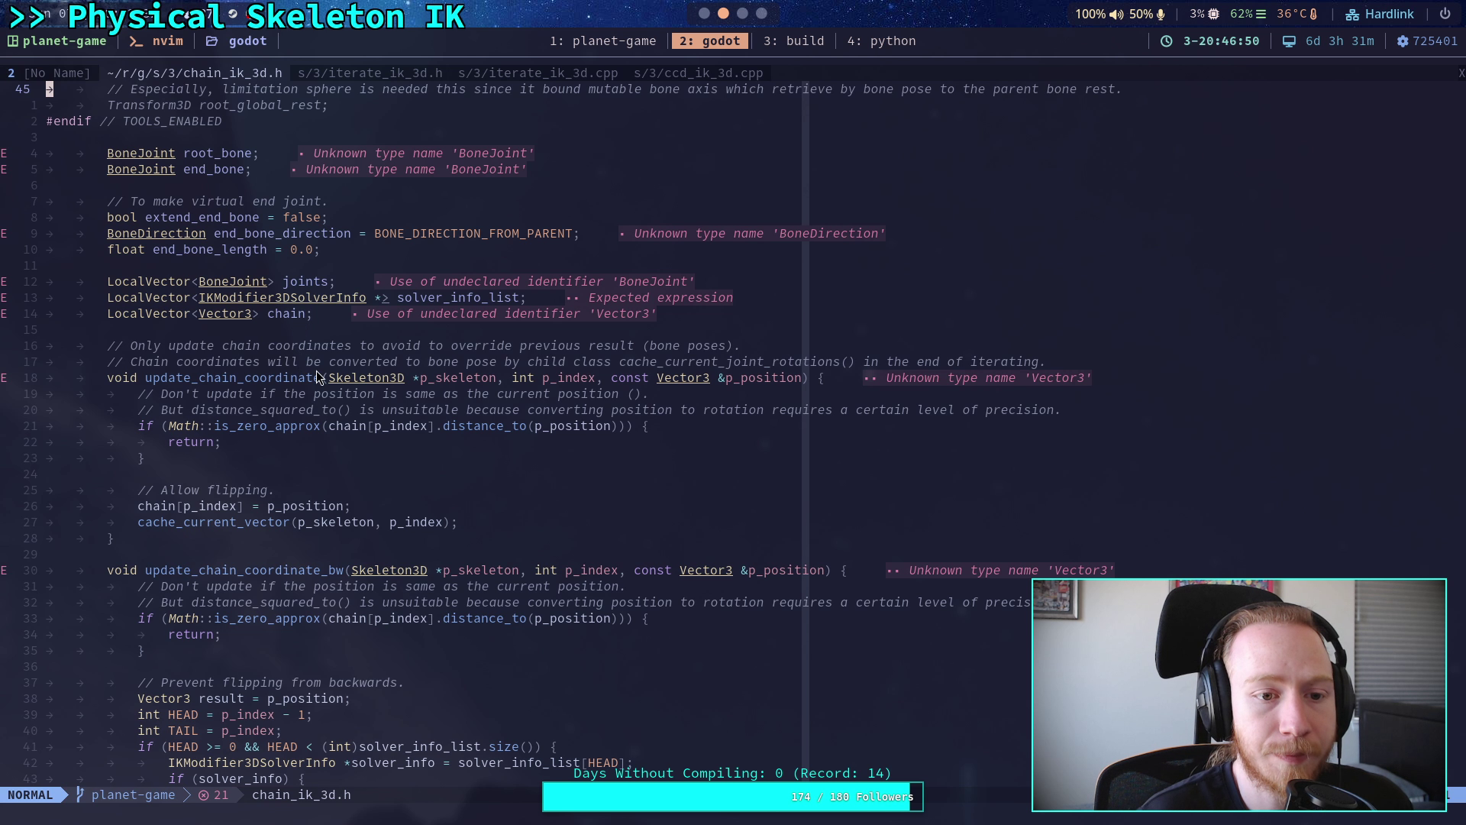
{"action": "scroll", "coordinate": [316, 369], "scroll_direction": "down", "scroll_amount": 1}
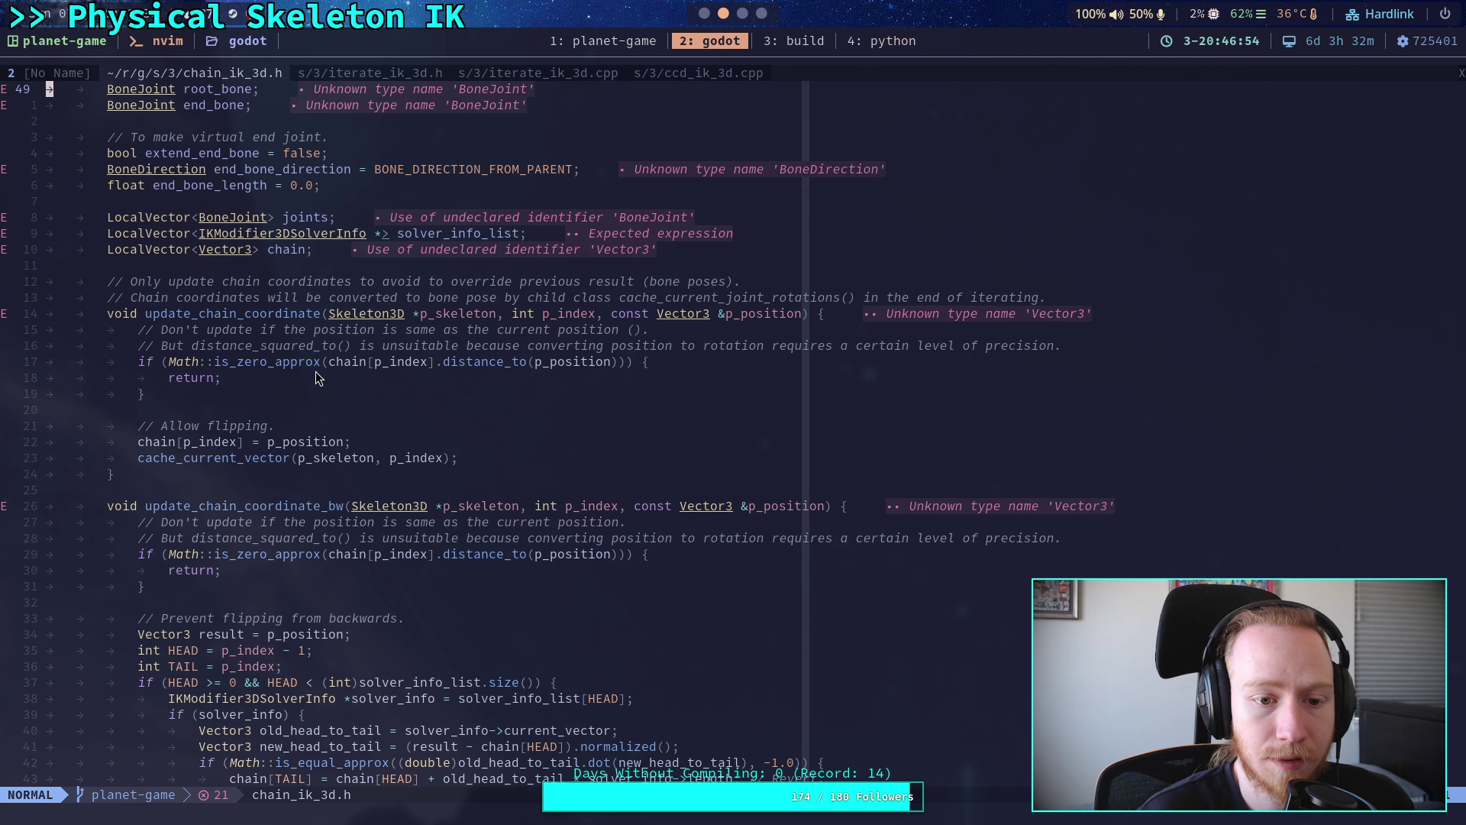
{"action": "scroll", "coordinate": [316, 377], "scroll_direction": "down", "scroll_amount": 7}
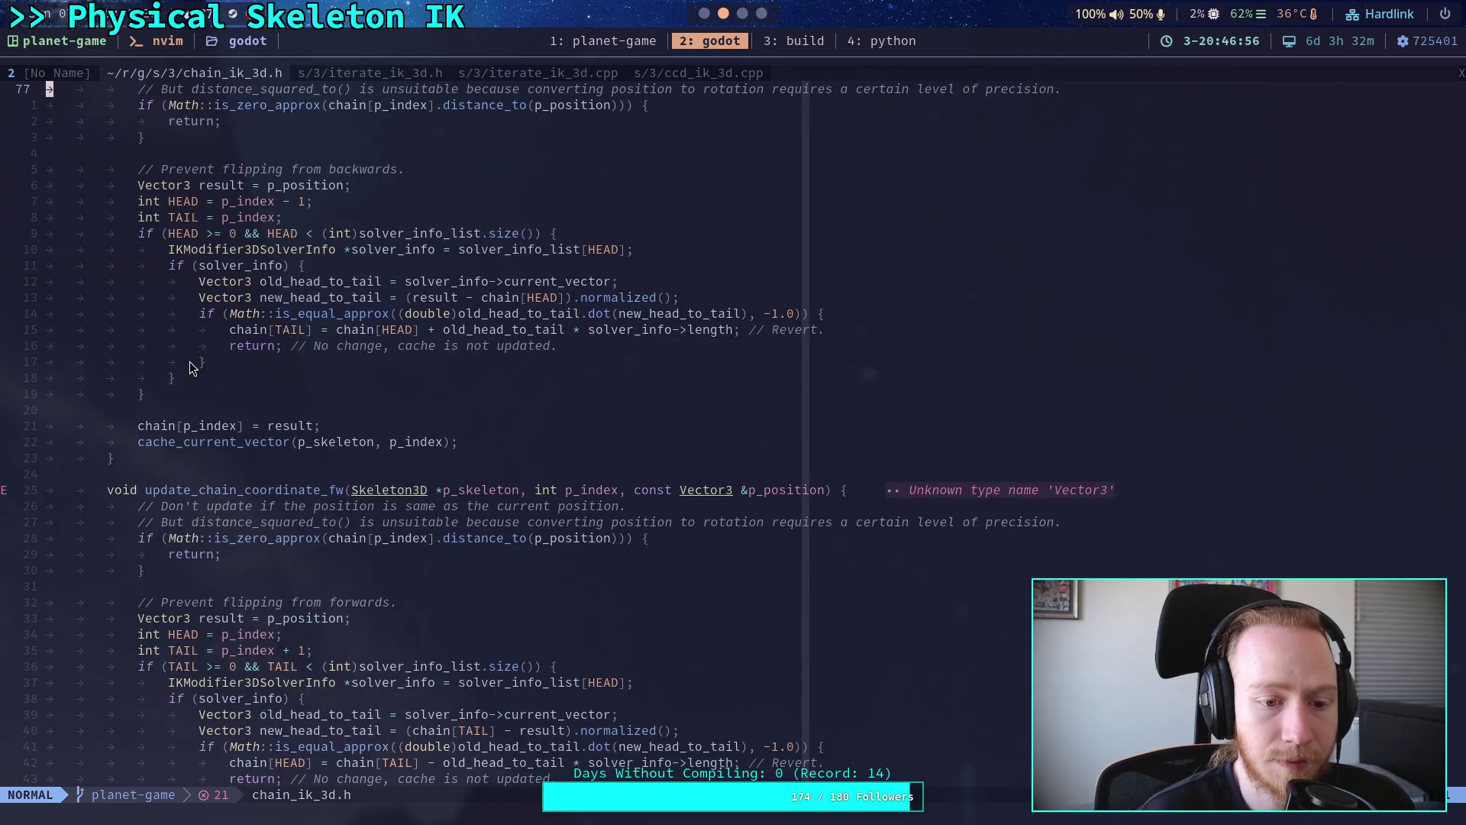
{"action": "scroll", "coordinate": [190, 368], "scroll_direction": "up", "scroll_amount": 1}
{"action": "scroll", "coordinate": [189, 367], "scroll_direction": "down", "scroll_amount": 5}
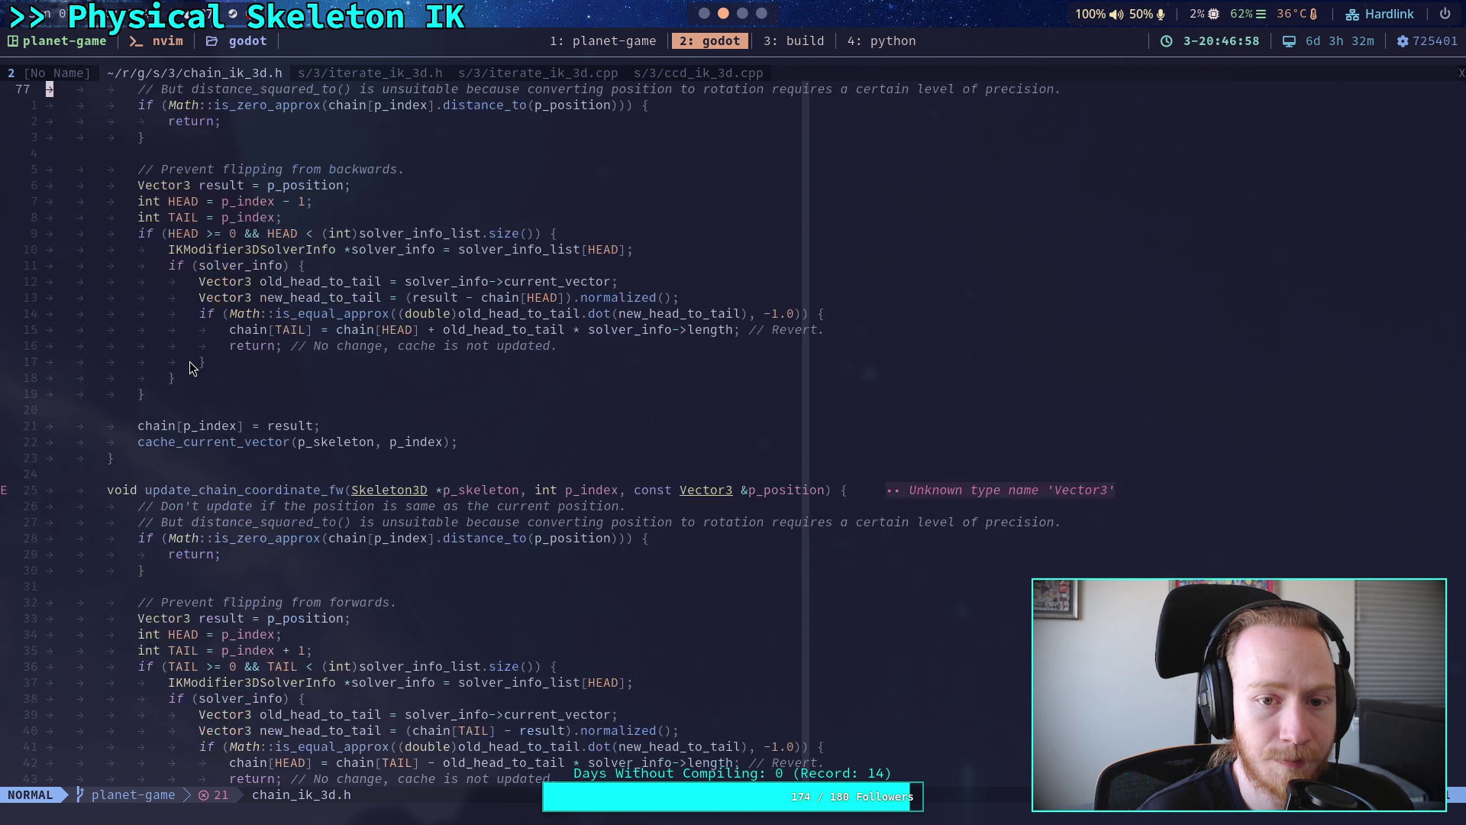
{"action": "scroll", "coordinate": [185, 362], "scroll_direction": "up", "scroll_amount": 5}
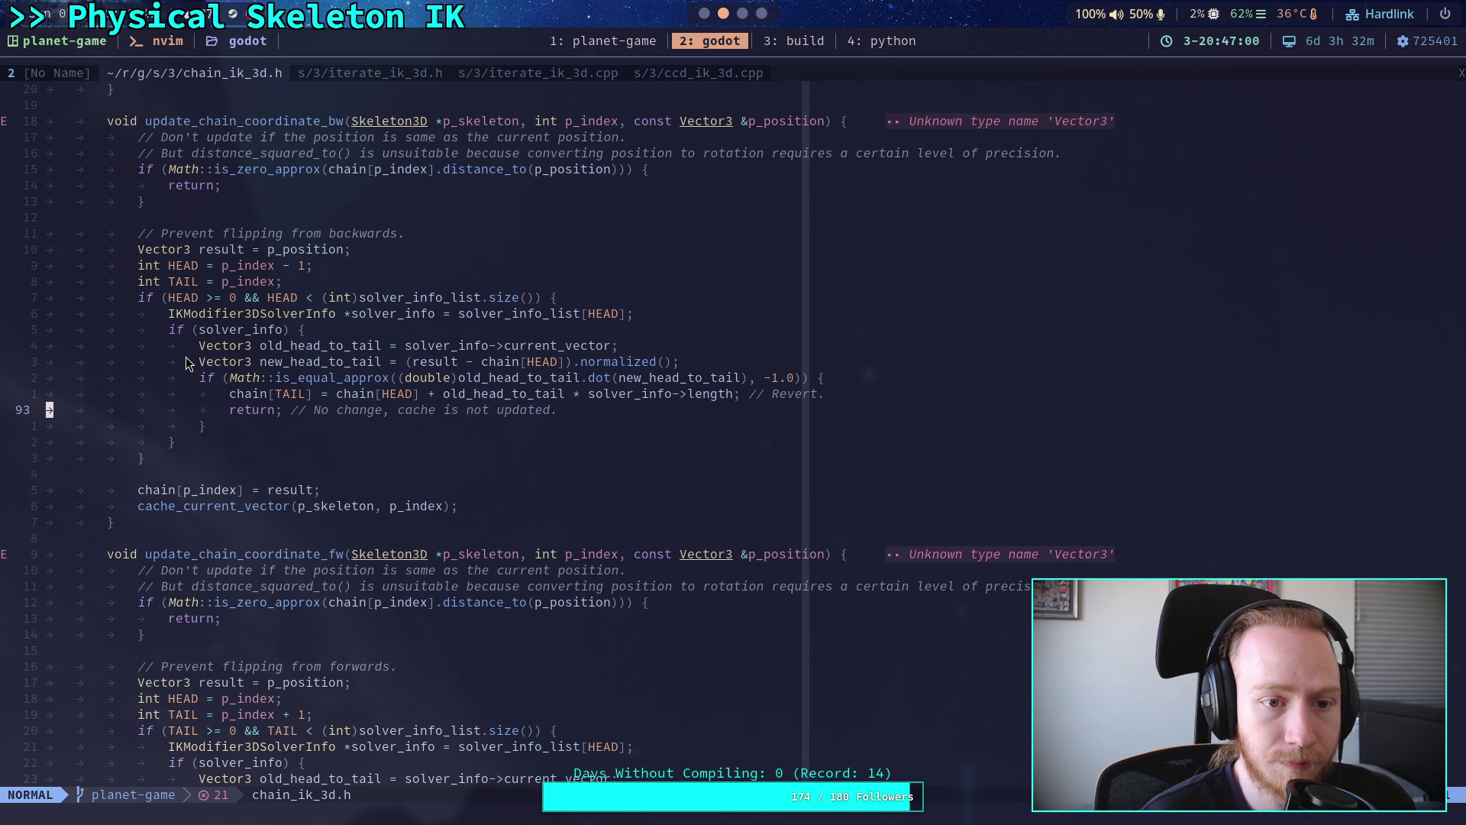
{"action": "scroll", "coordinate": [173, 362], "scroll_direction": "down", "scroll_amount": 8}
{"action": "scroll", "coordinate": [172, 362], "scroll_direction": "down", "scroll_amount": 6}
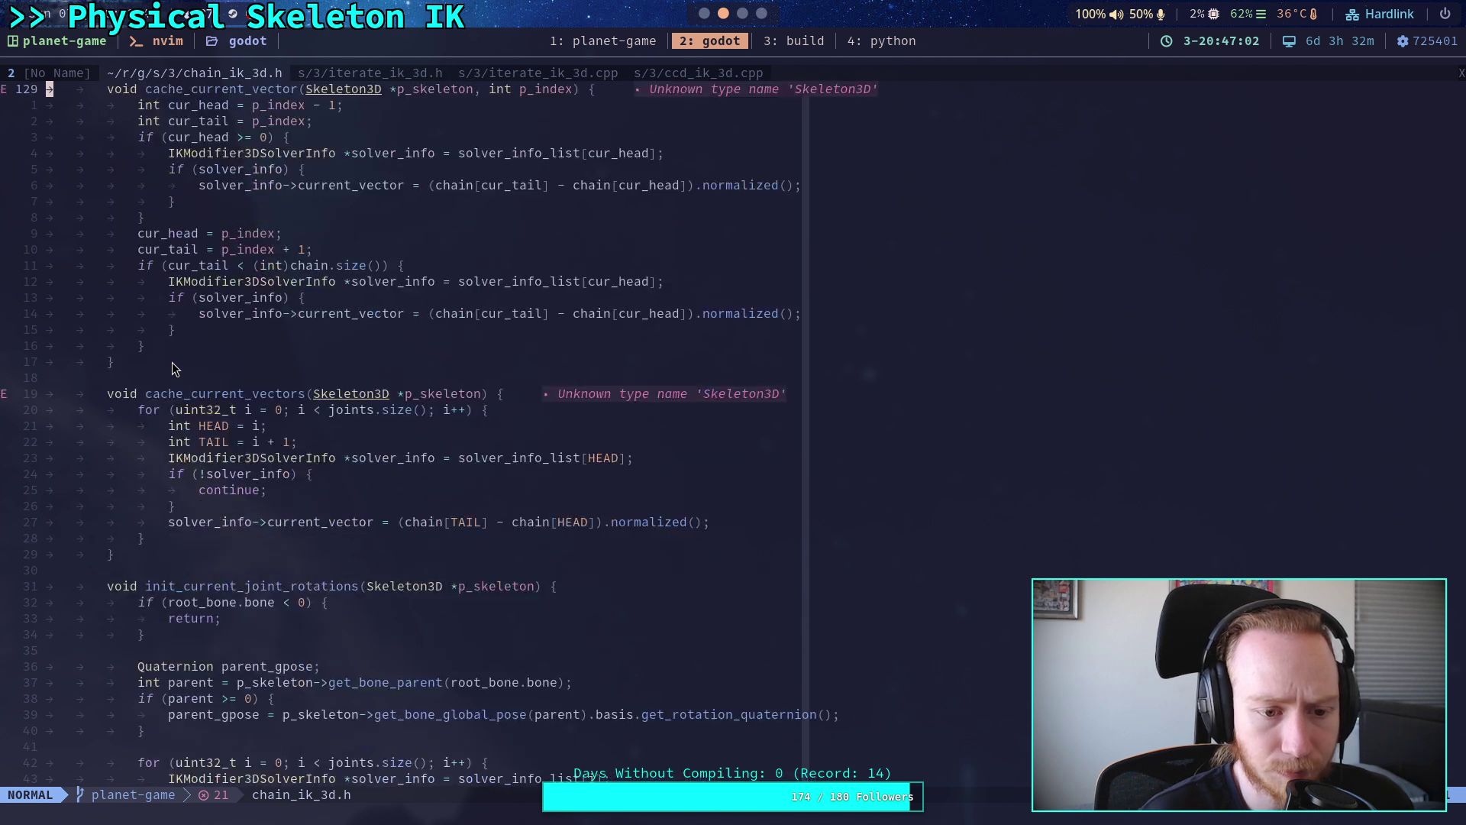
{"action": "scroll", "coordinate": [168, 363], "scroll_direction": "down", "scroll_amount": 1}
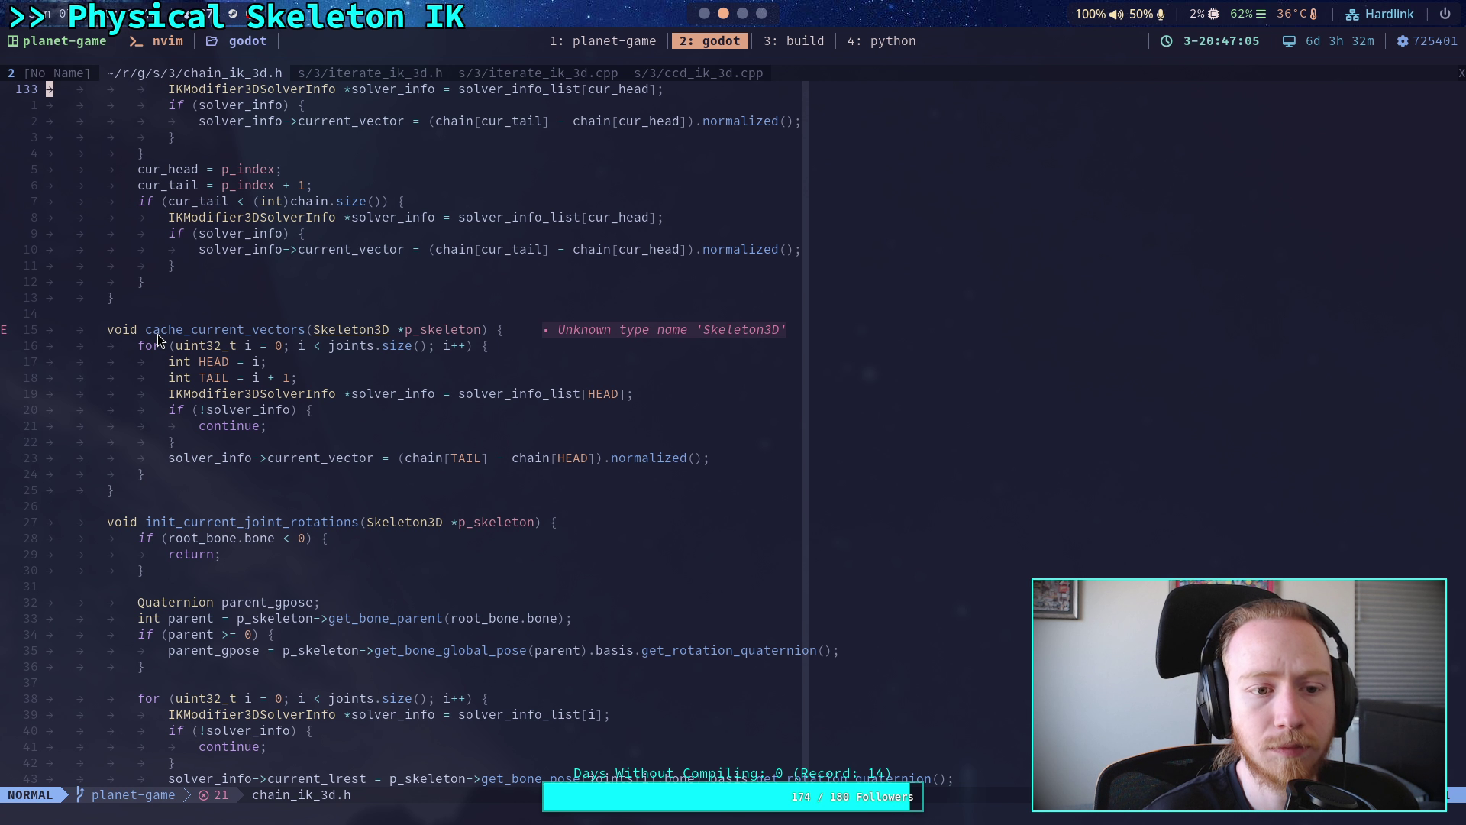
{"action": "scroll", "coordinate": [158, 334], "scroll_direction": "up", "scroll_amount": 1}
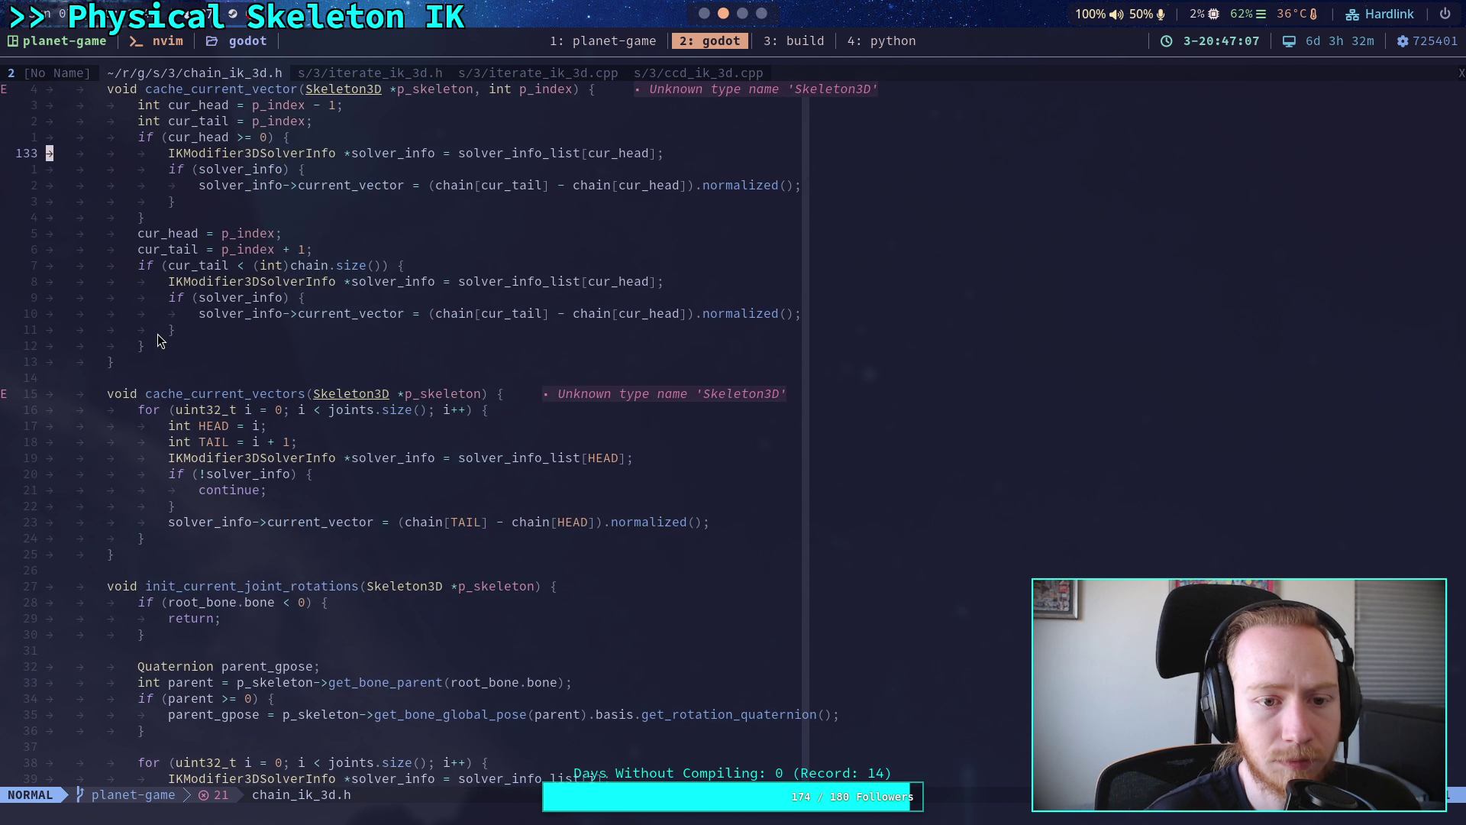
{"action": "scroll", "coordinate": [157, 334], "scroll_direction": "down", "scroll_amount": 4}
{"action": "scroll", "coordinate": [121, 339], "scroll_direction": "down", "scroll_amount": 1}
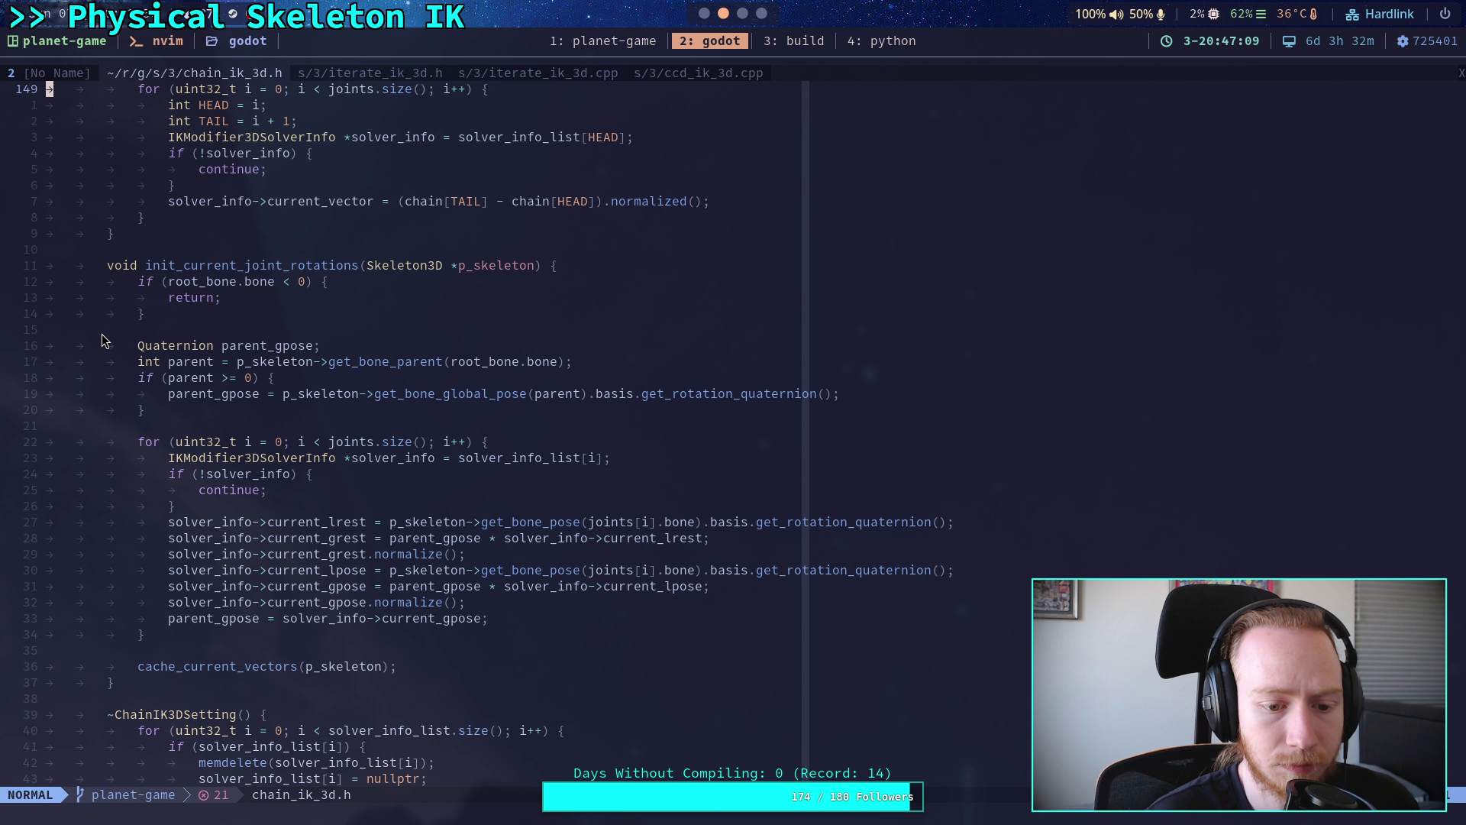
{"action": "scroll", "coordinate": [155, 337], "scroll_direction": "down", "scroll_amount": 3}
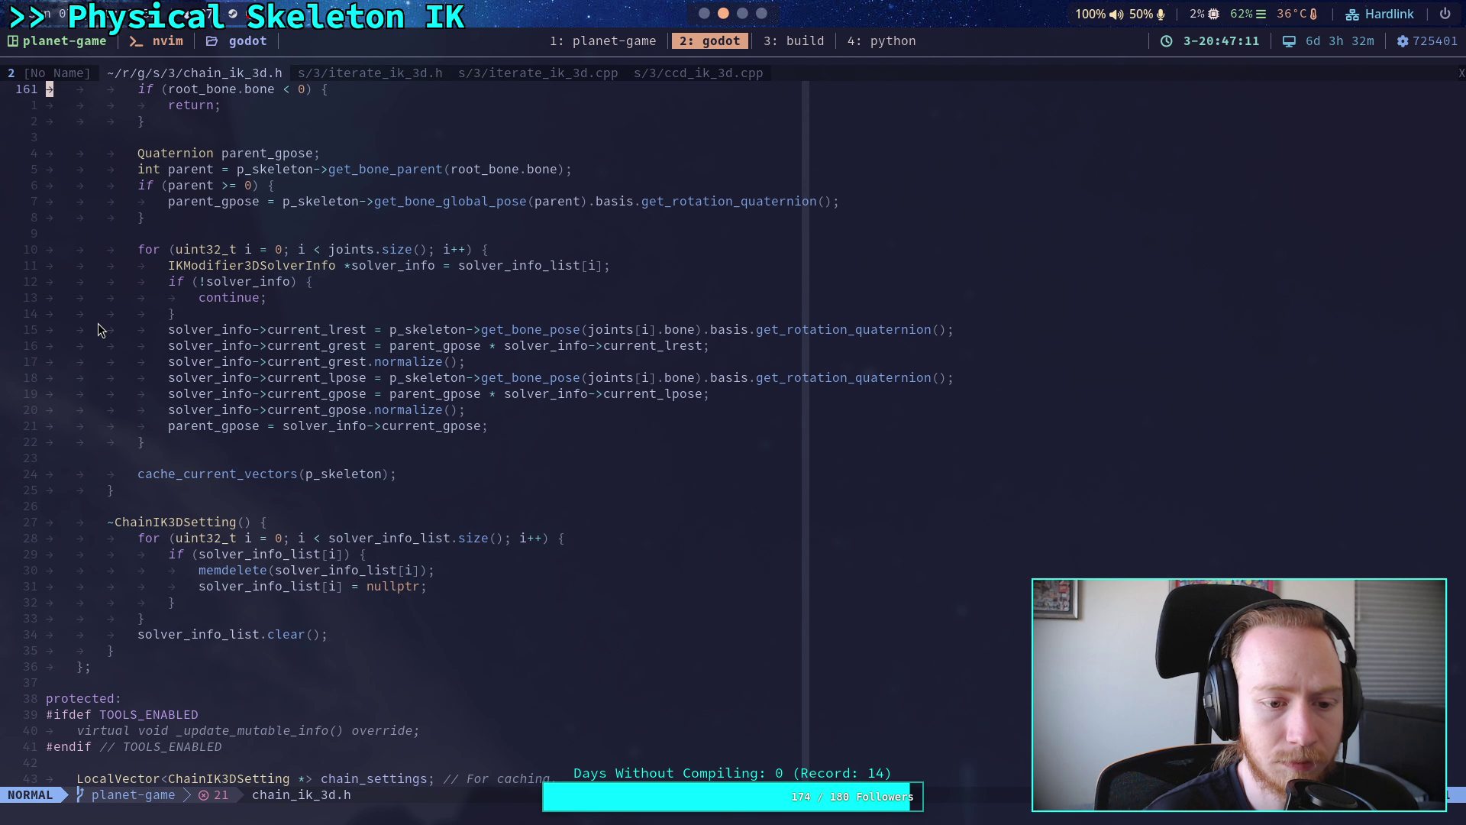
{"action": "scroll", "coordinate": [98, 323], "scroll_direction": "down", "scroll_amount": 2}
{"action": "scroll", "coordinate": [97, 324], "scroll_direction": "down", "scroll_amount": 8}
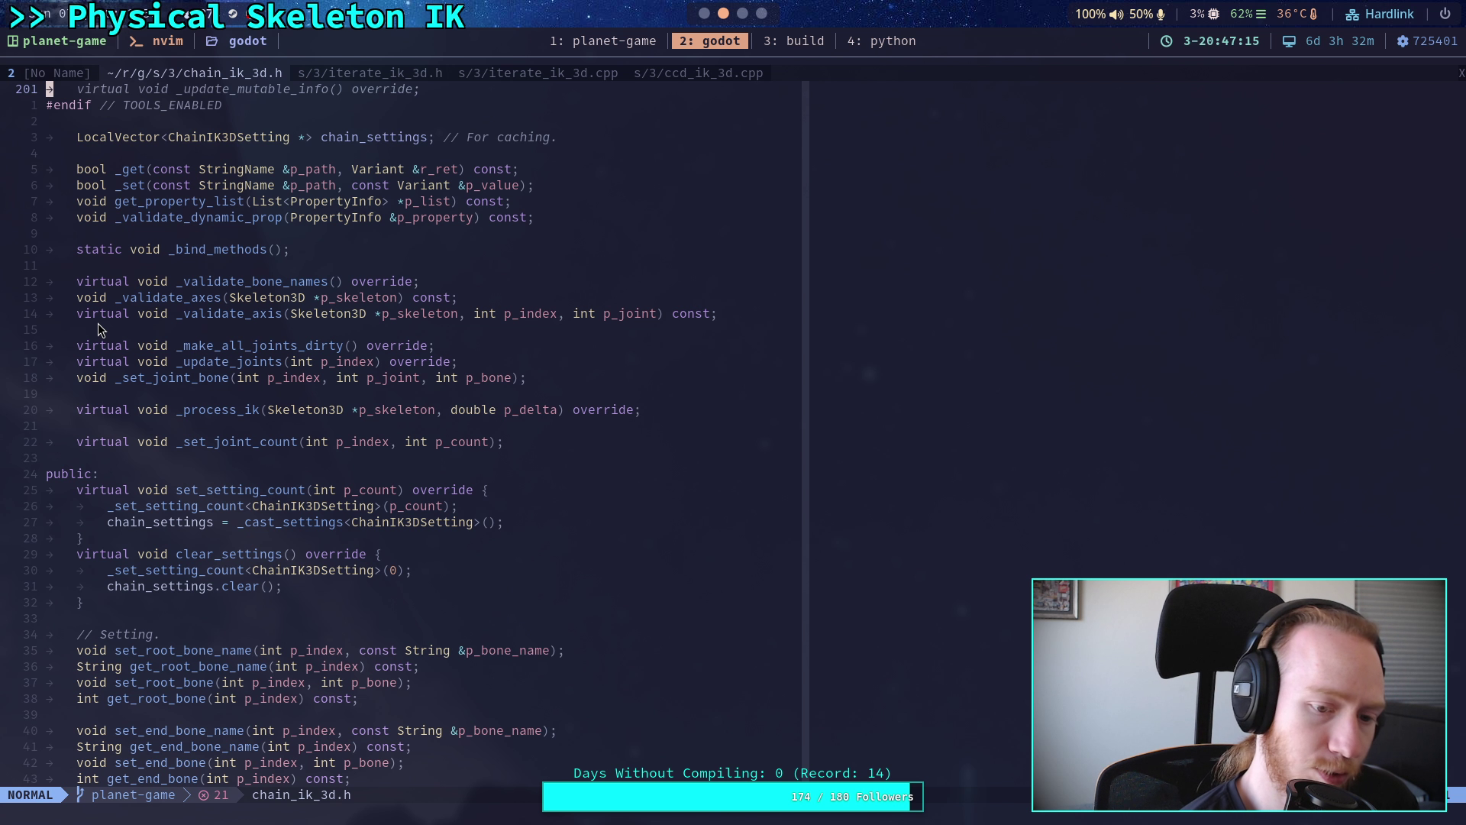
{"action": "scroll", "coordinate": [98, 323], "scroll_direction": "up", "scroll_amount": 20}
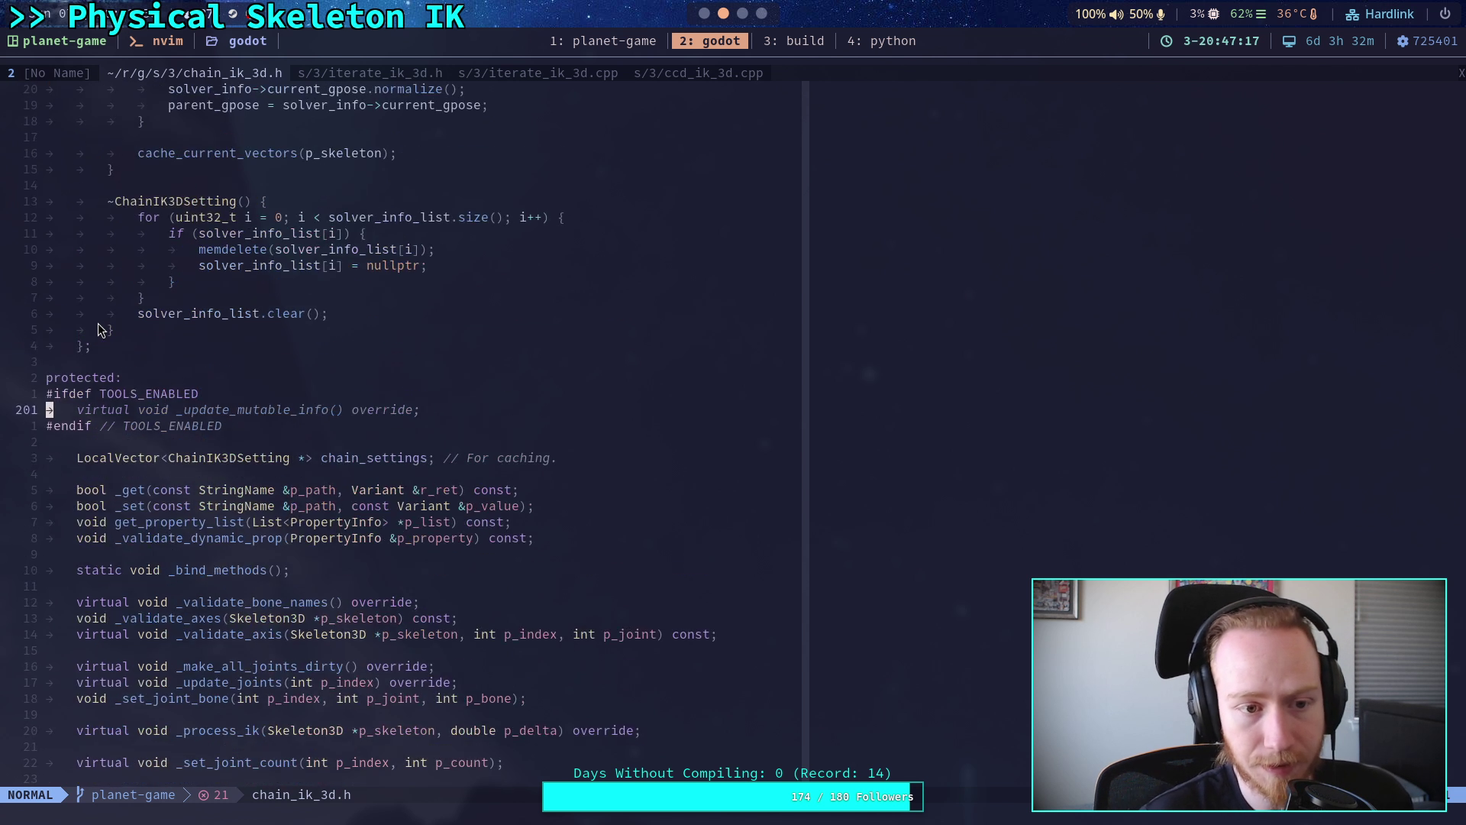
{"action": "scroll", "coordinate": [304, 428], "scroll_direction": "up", "scroll_amount": 20}
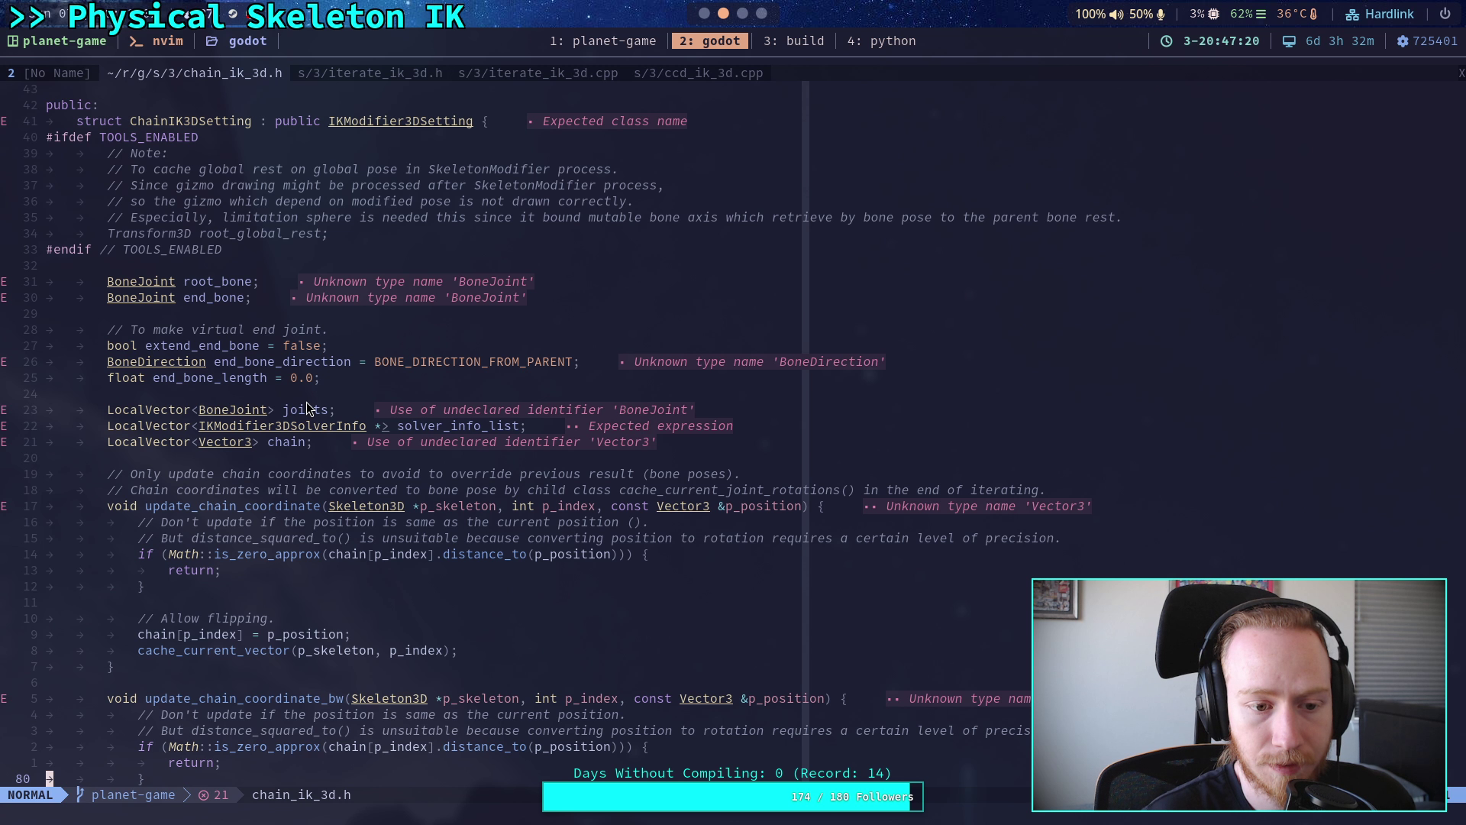
- Bring back the file tree, visit chain_ik_3d.cpp, and switch back to the Godot editor
{"action": "key", "text": "space"}
{"action": "key", "text": "e"}
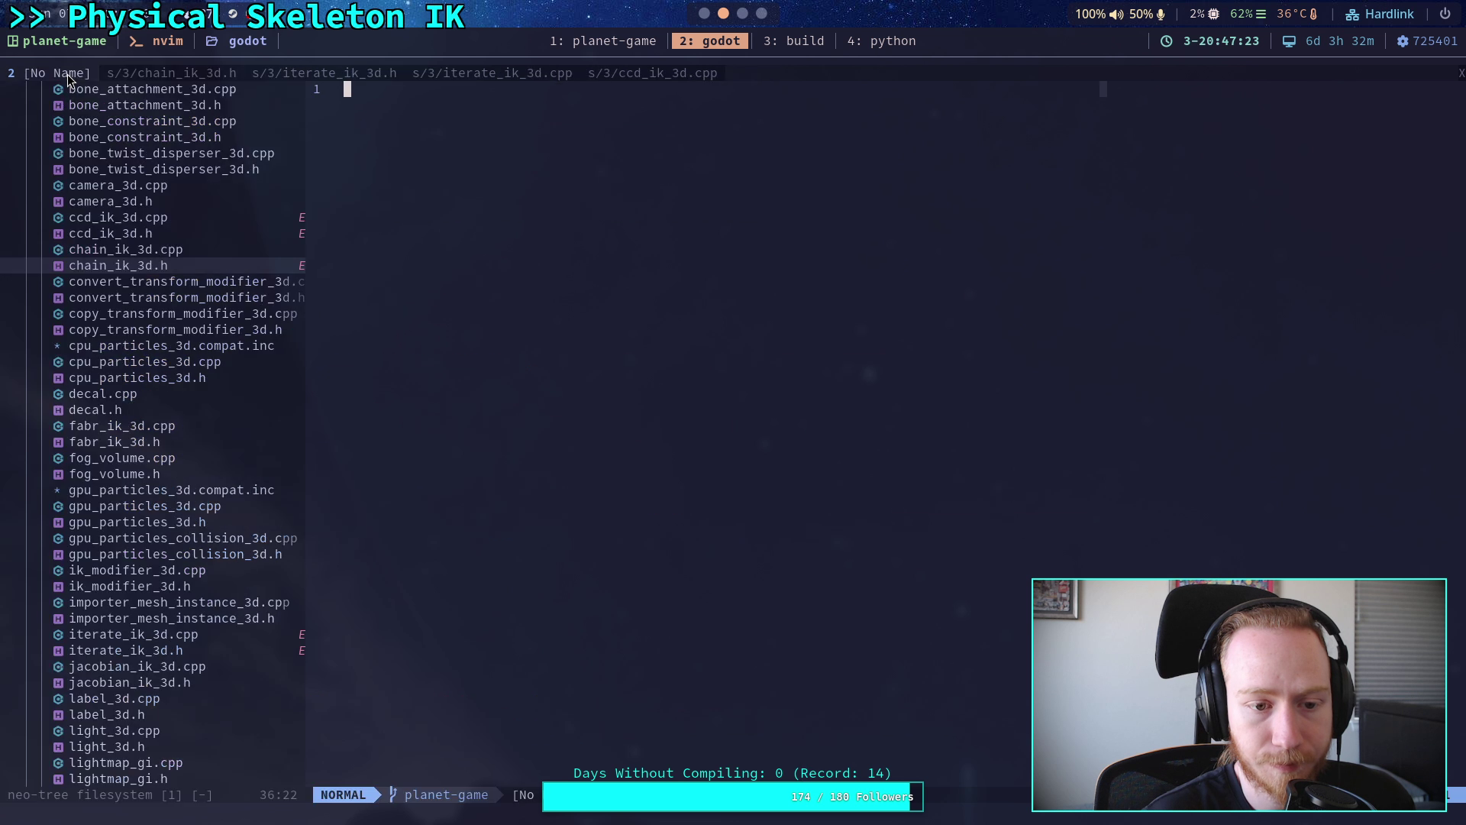
{"action": "left_click", "coordinate": [172, 254]}
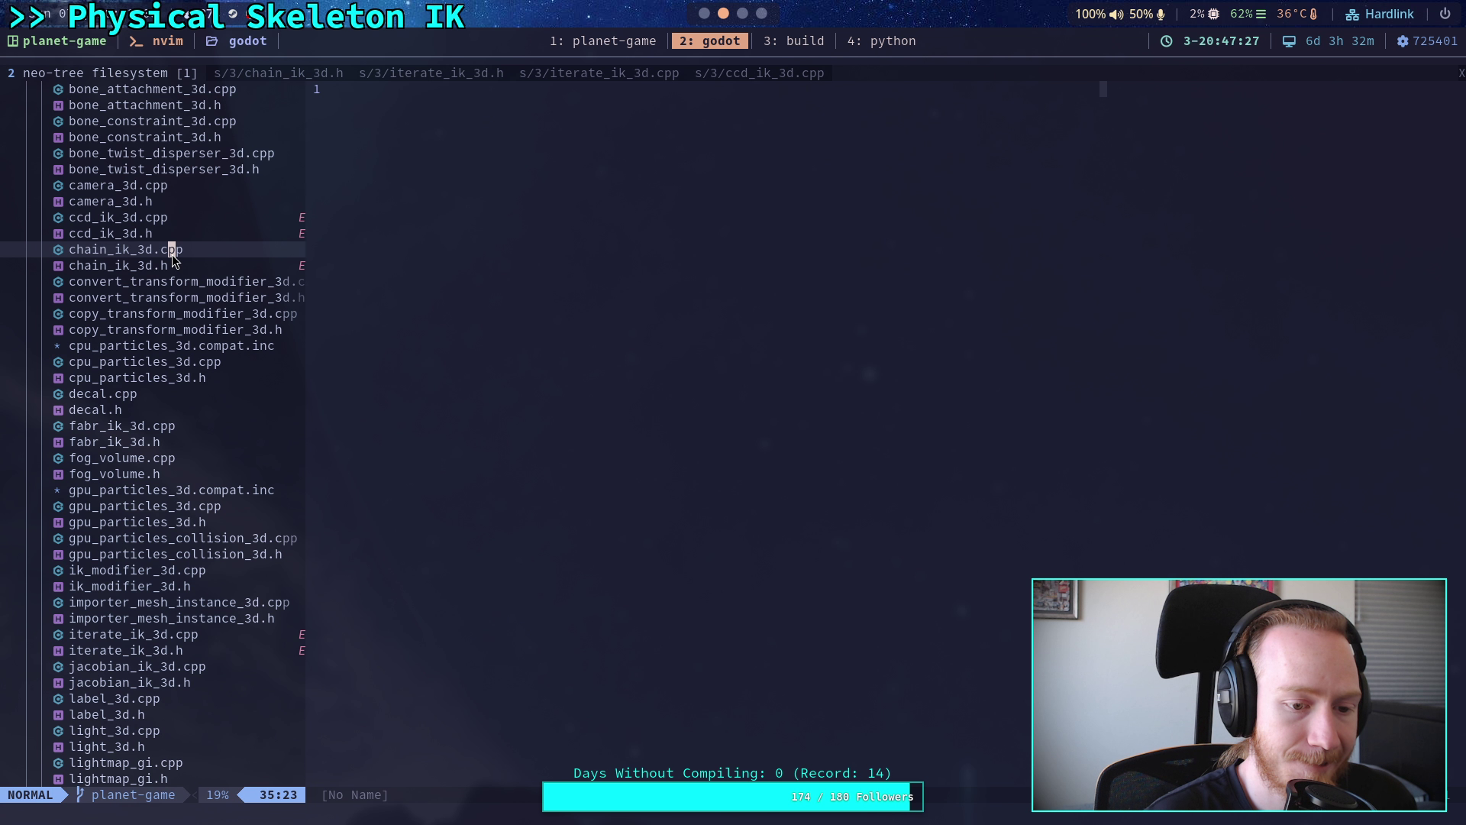
{"action": "left_click", "coordinate": [263, 74]}
{"action": "left_click", "coordinate": [125, 73]}
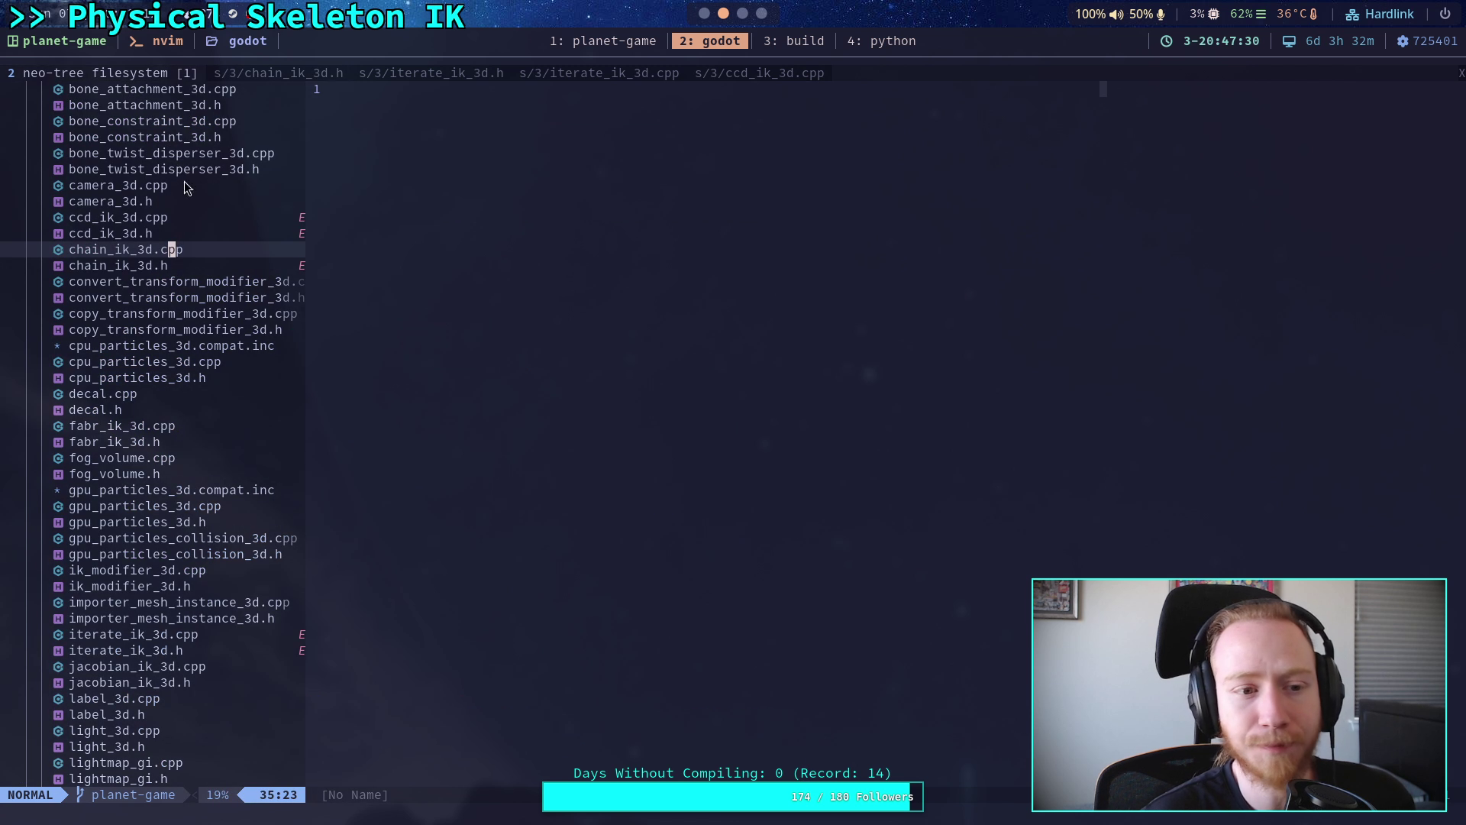
{"action": "left_click", "coordinate": [704, 13]}
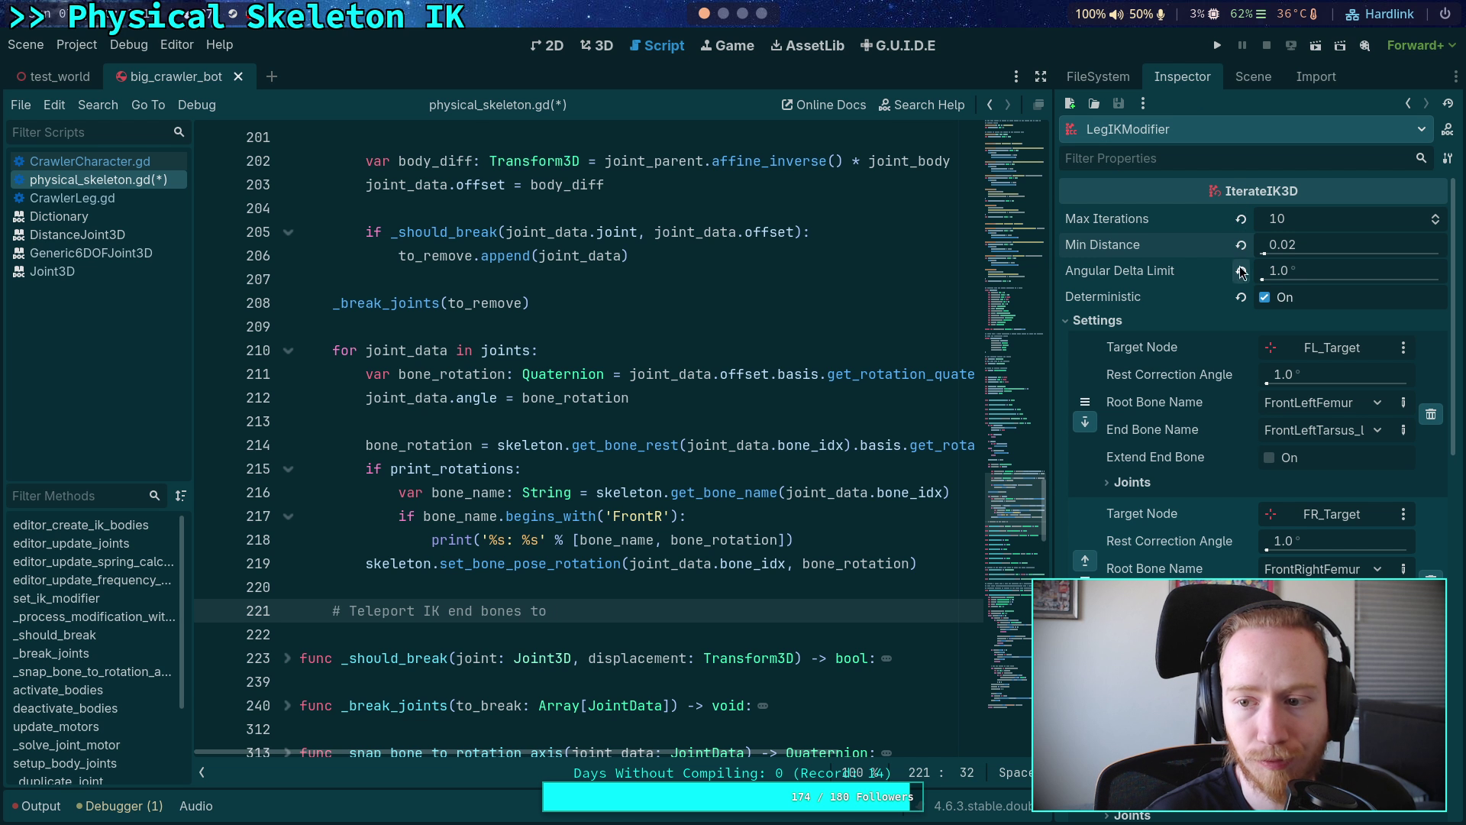
- Review LegIKModifier's IterateIK3D properties and collapse its per-leg Settings
{"action": "scroll", "coordinate": [1146, 285], "scroll_direction": "down", "scroll_amount": 5}
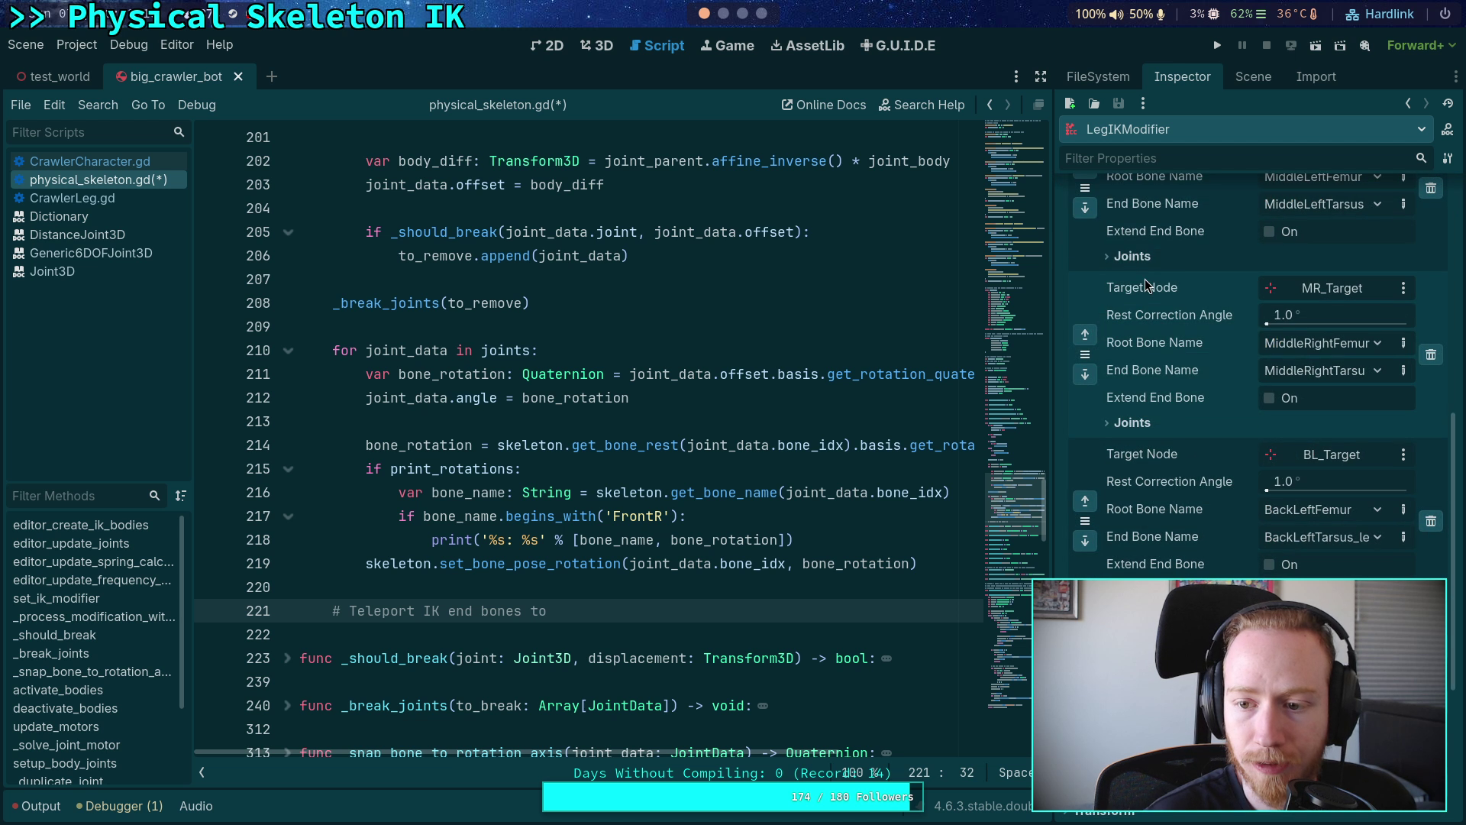
{"action": "scroll", "coordinate": [1146, 284], "scroll_direction": "down", "scroll_amount": 3}
{"action": "scroll", "coordinate": [1203, 416], "scroll_direction": "up", "scroll_amount": 2}
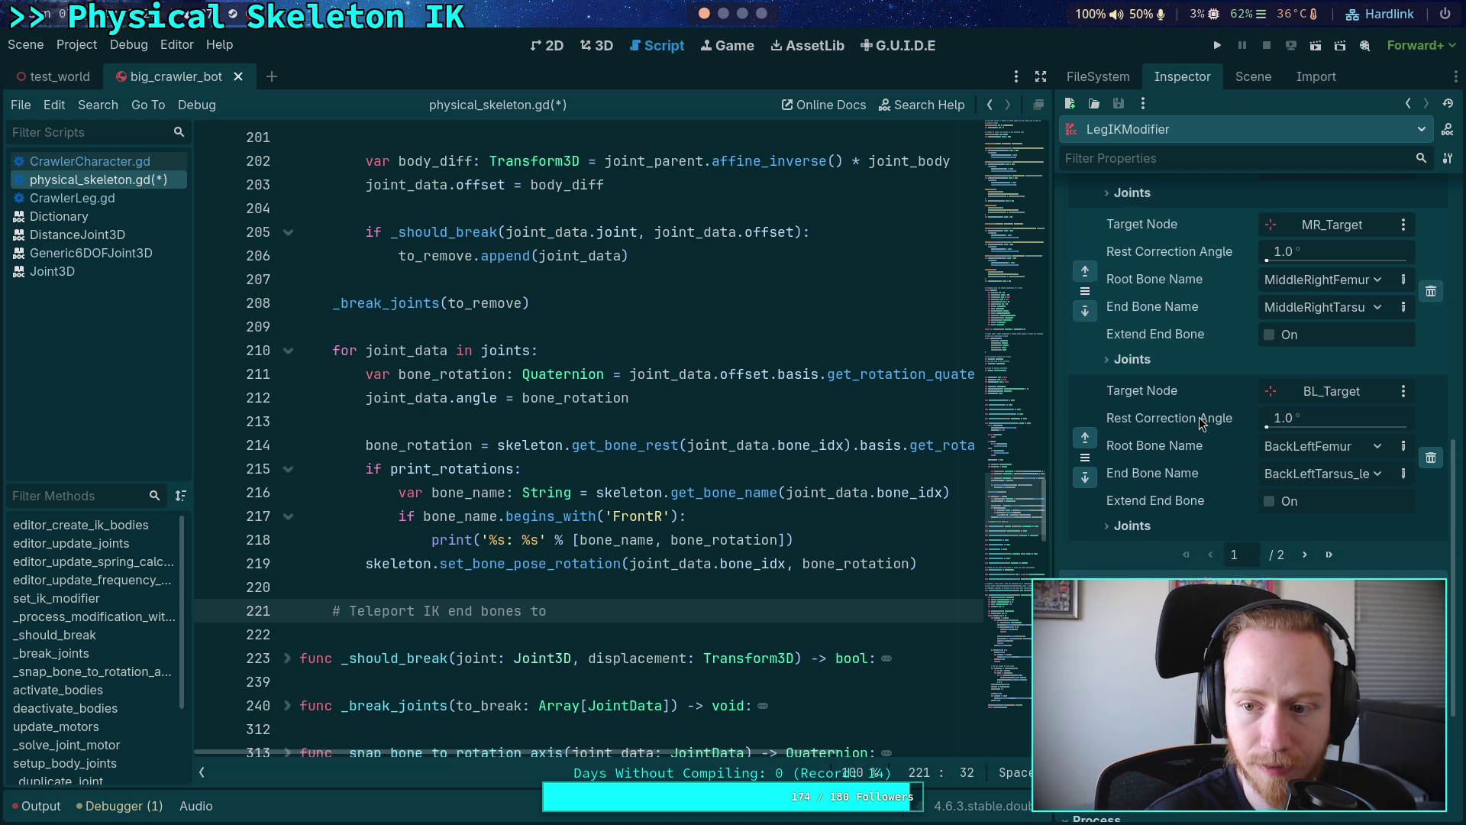
{"action": "scroll", "coordinate": [1202, 420], "scroll_direction": "up", "scroll_amount": 5}
{"action": "scroll", "coordinate": [1198, 428], "scroll_direction": "down", "scroll_amount": 7}
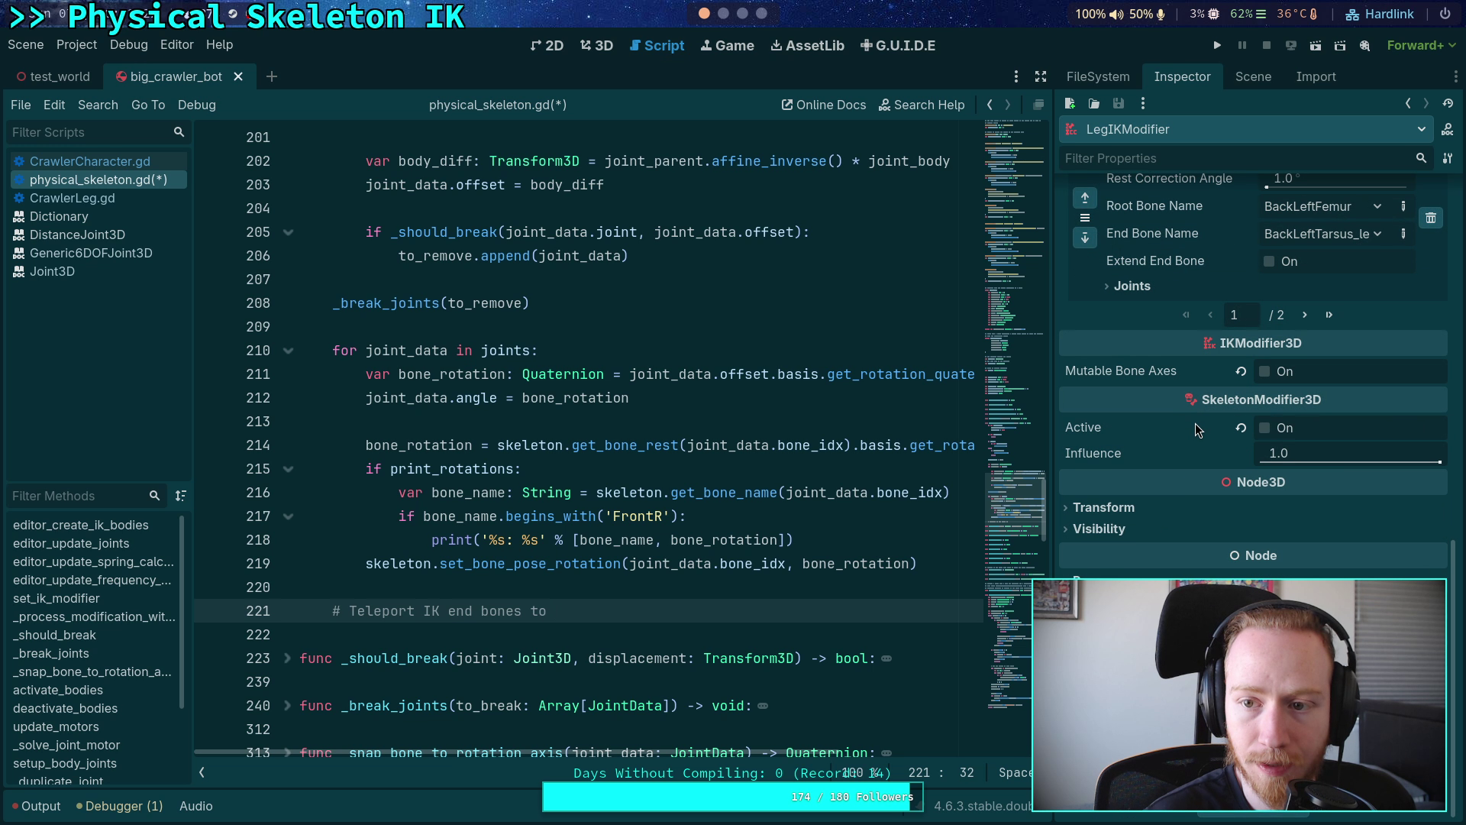
{"action": "scroll", "coordinate": [1196, 430], "scroll_direction": "up", "scroll_amount": 10}
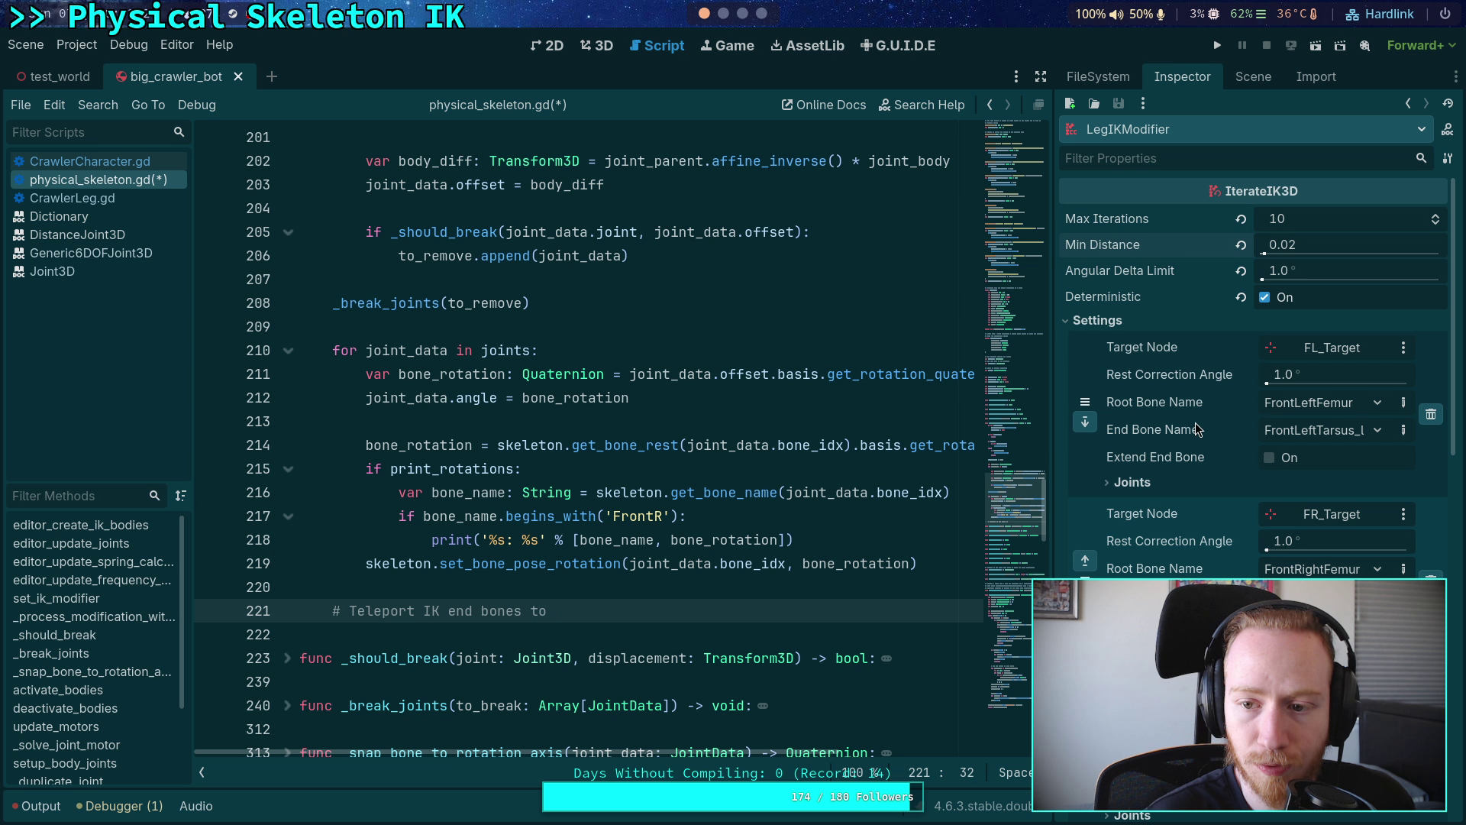
{"action": "left_click", "coordinate": [1115, 320]}
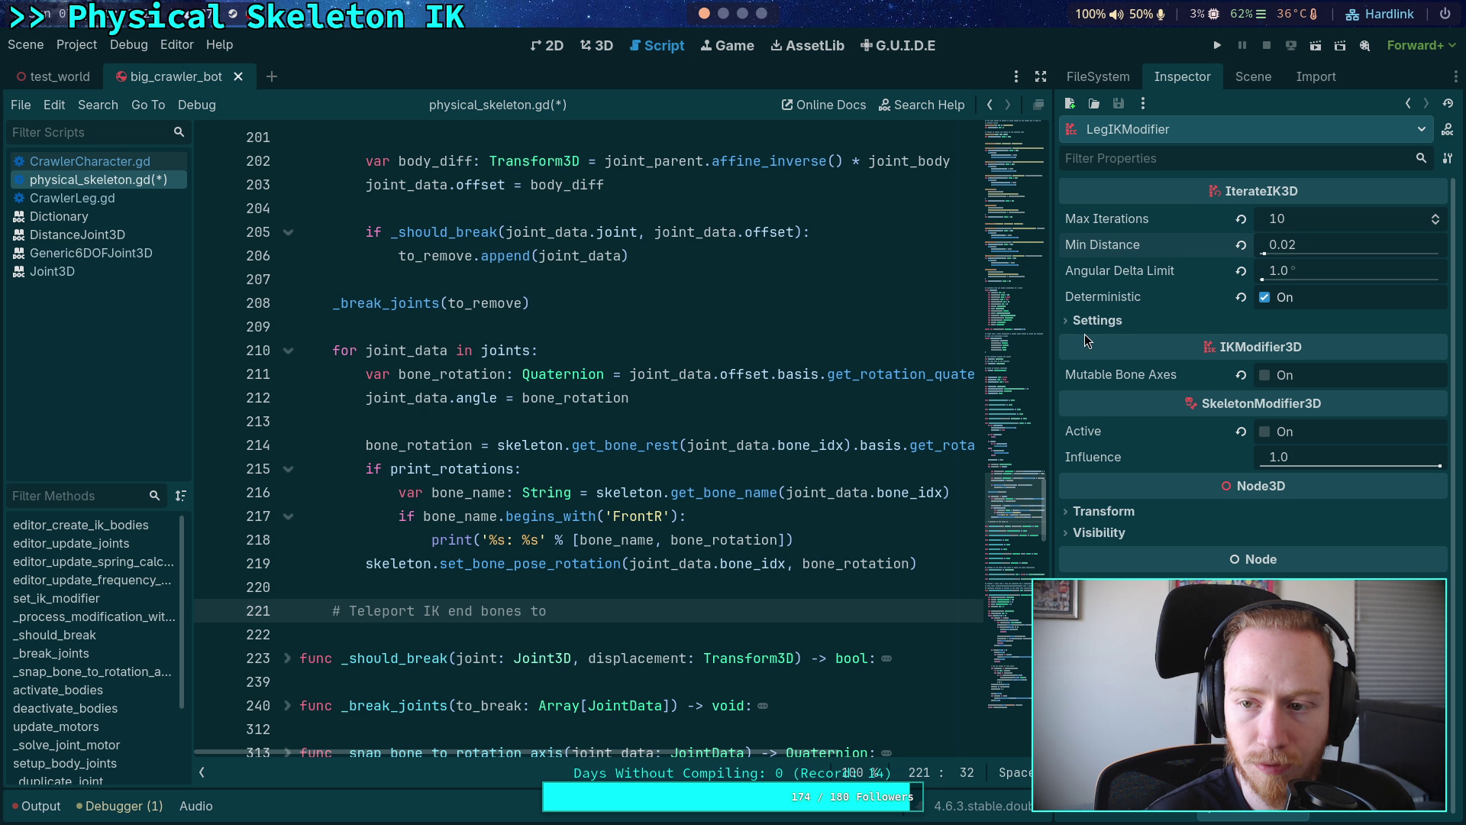
- Glance at the Scene tree, return to the Inspector, then switch to Neovim
{"action": "left_click", "coordinate": [1231, 79]}
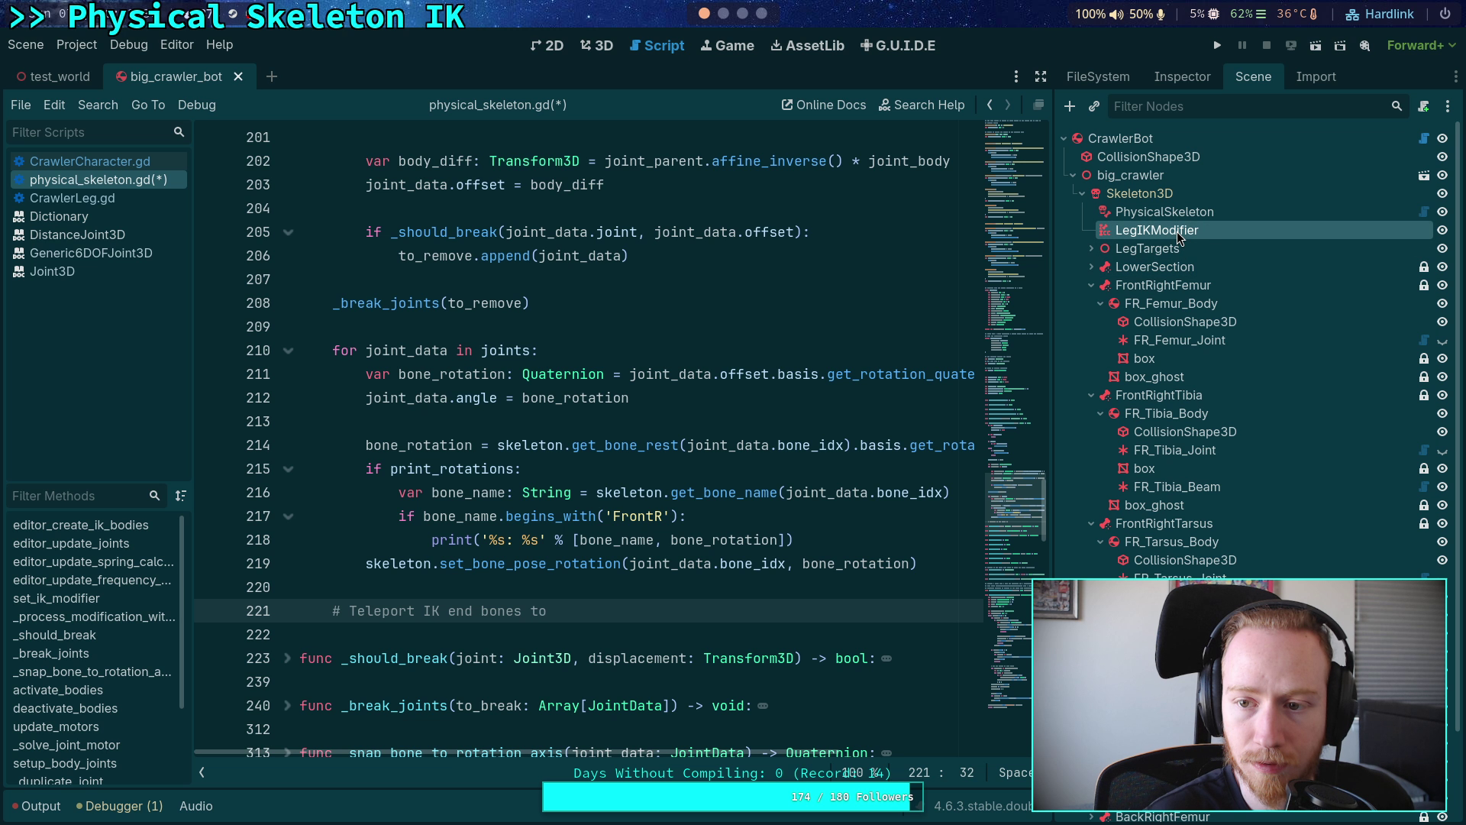
{"action": "left_click", "coordinate": [1190, 78]}
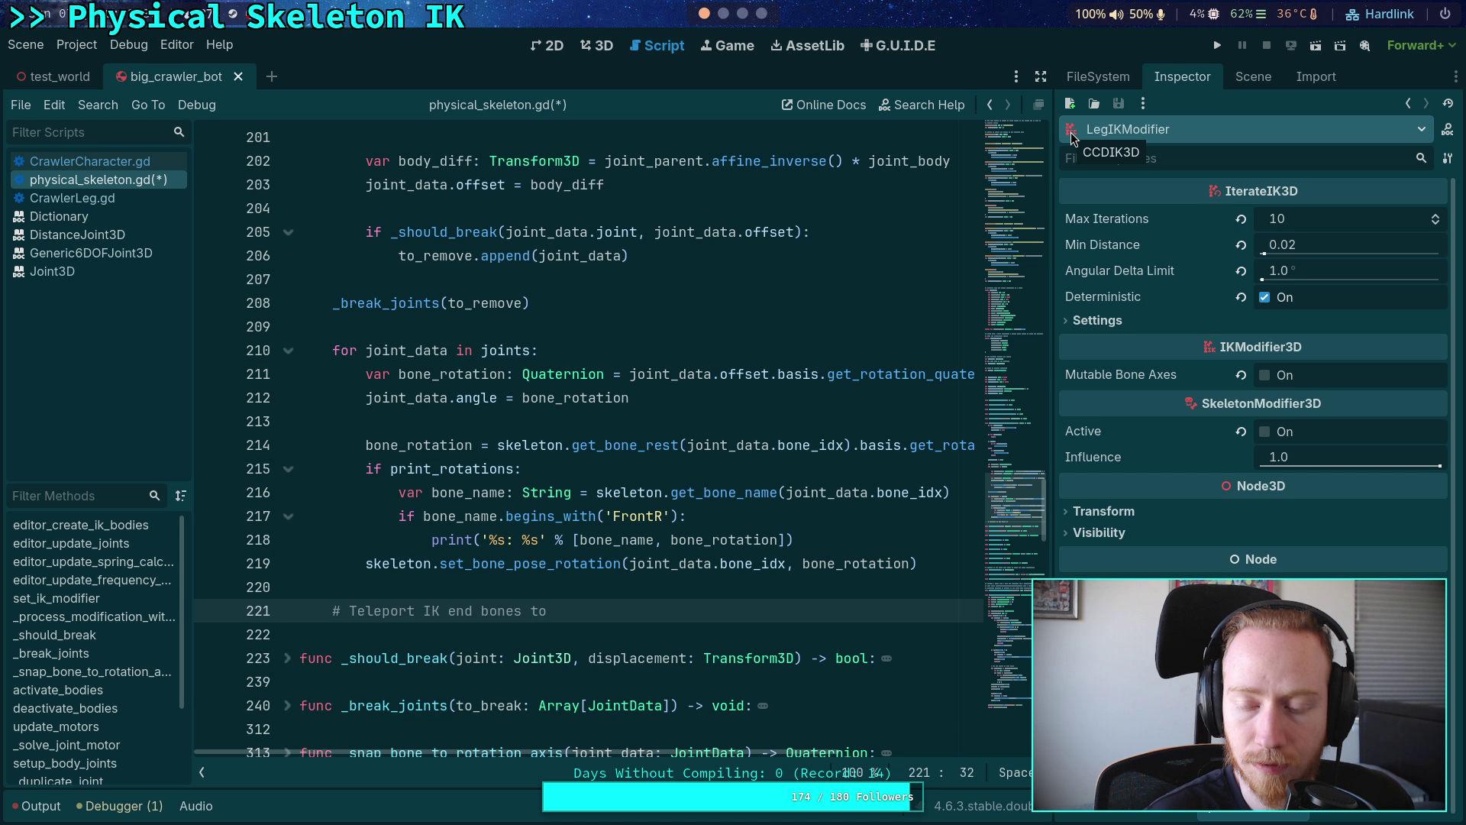
{"action": "mouse_move", "coordinate": [1092, 226]}
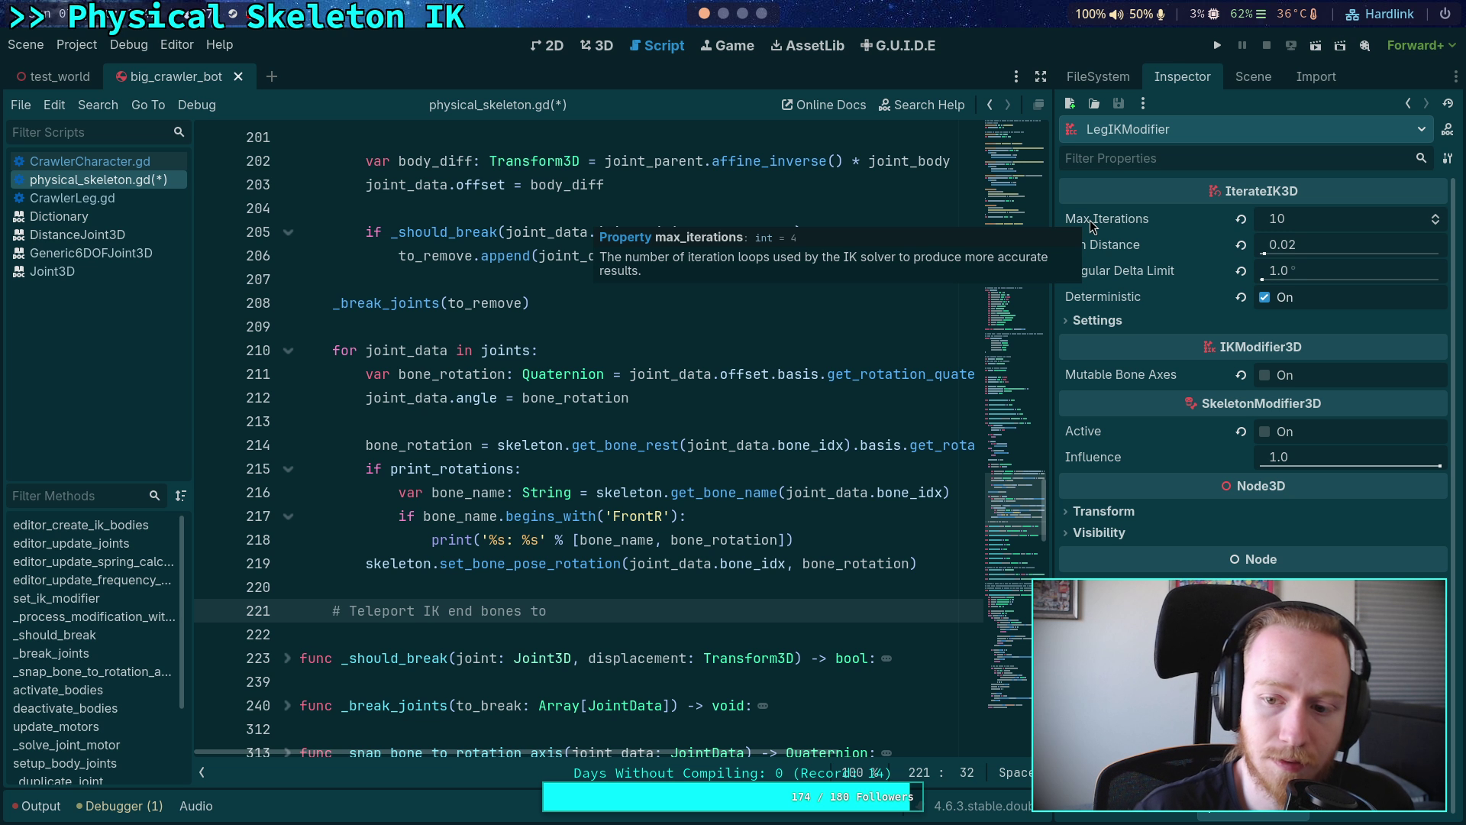
{"action": "key", "text": "super+2"}
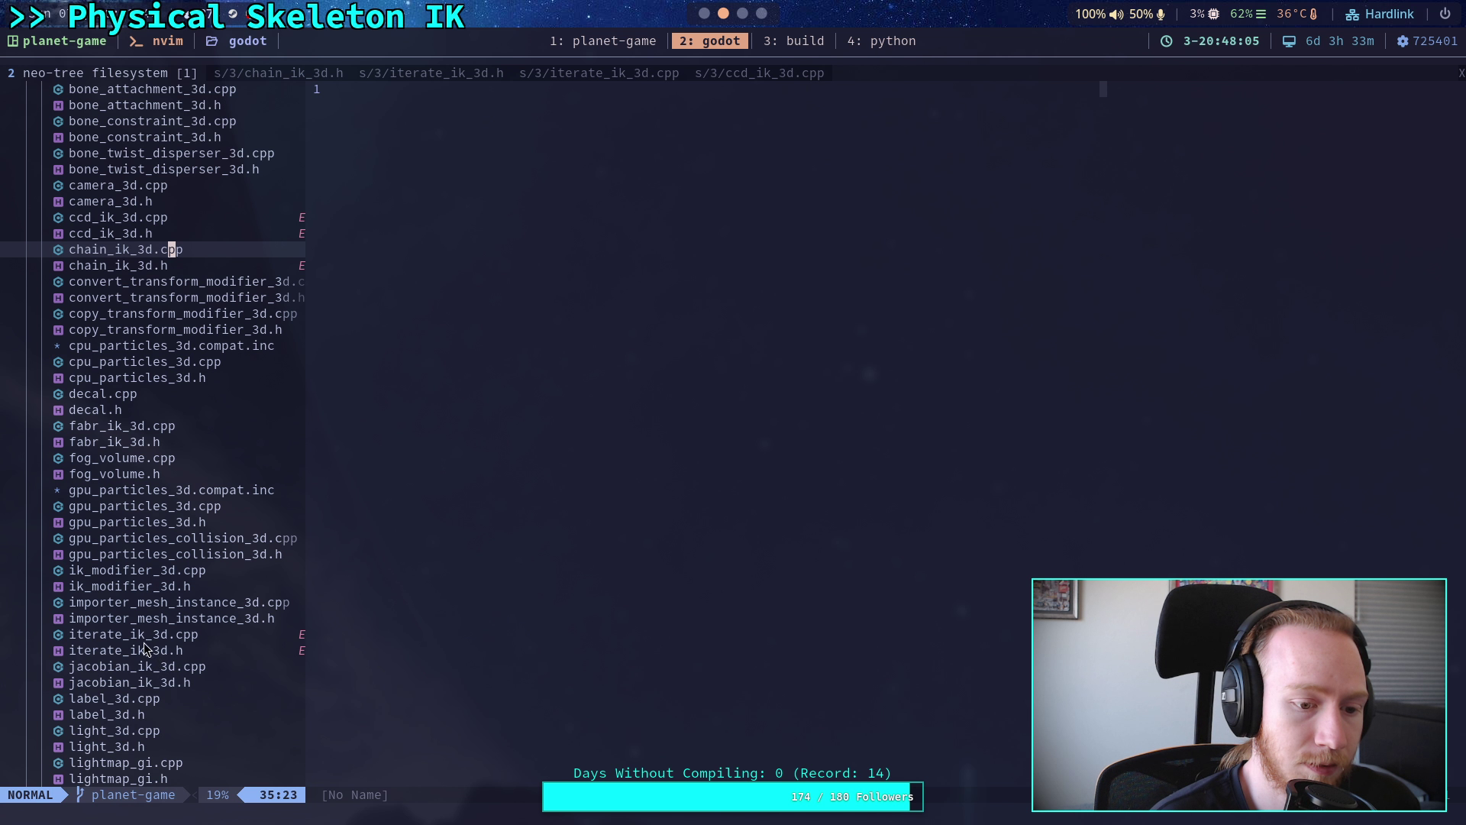
- Open ik_modifier_3d.h, then move via chain_ik_3d.h to iterate_ik_3d.h's init_joints code
{"action": "left_click", "coordinate": [181, 586]}
{"action": "double_click", "coordinate": [182, 586]}
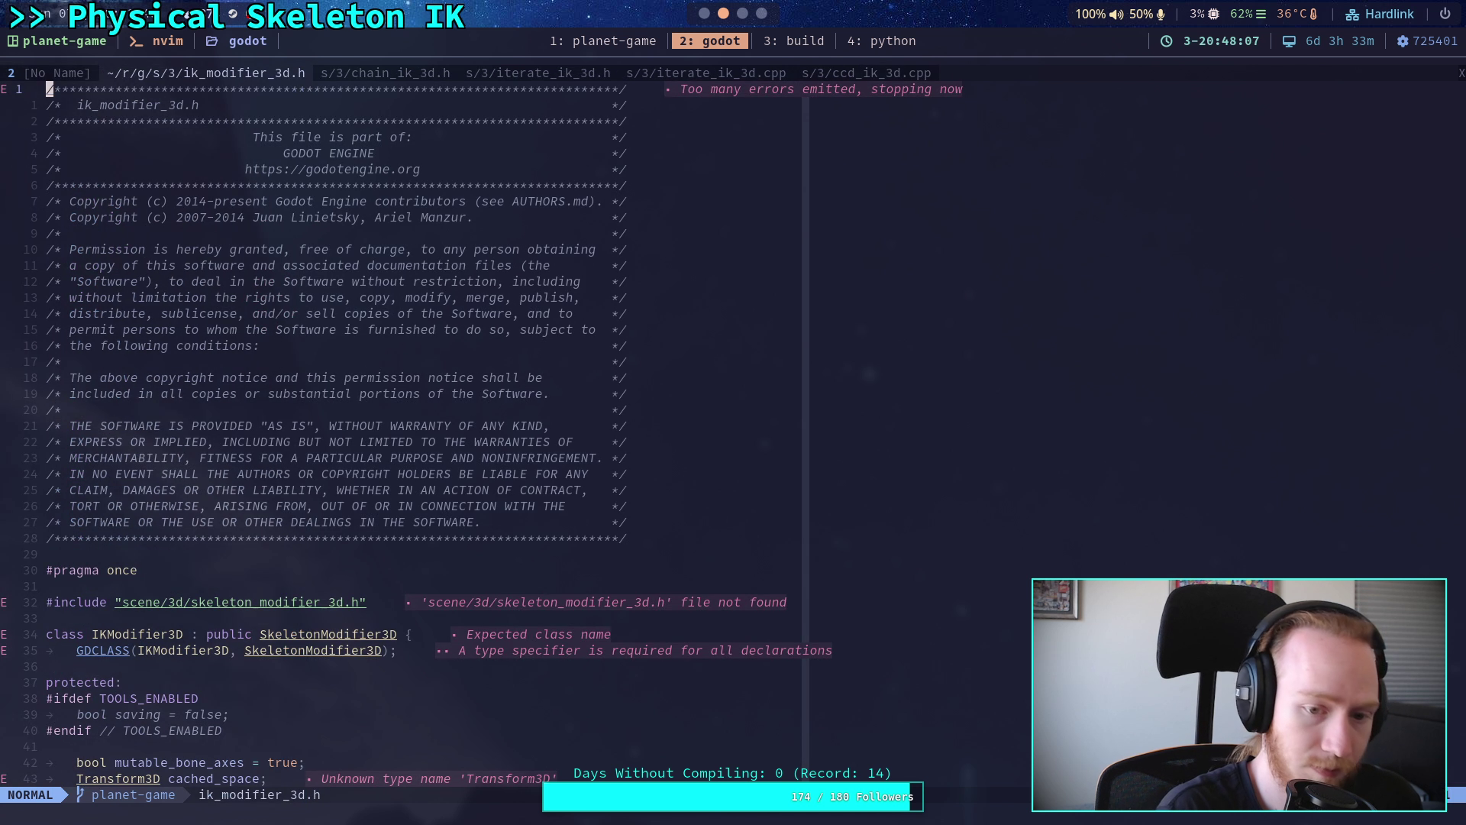
{"action": "scroll", "coordinate": [203, 516], "scroll_direction": "down", "scroll_amount": 10}
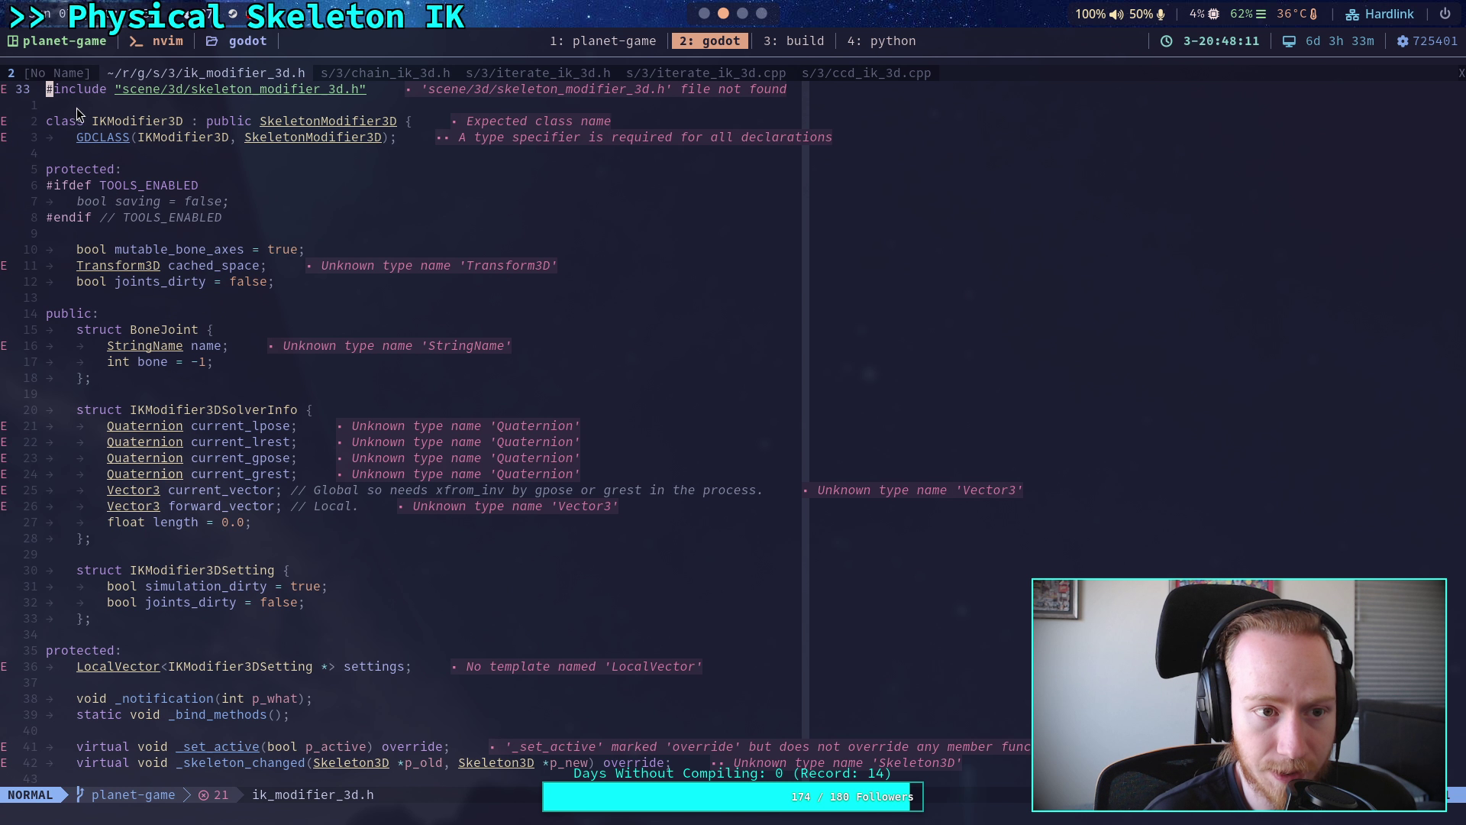
{"action": "left_click", "coordinate": [353, 77]}
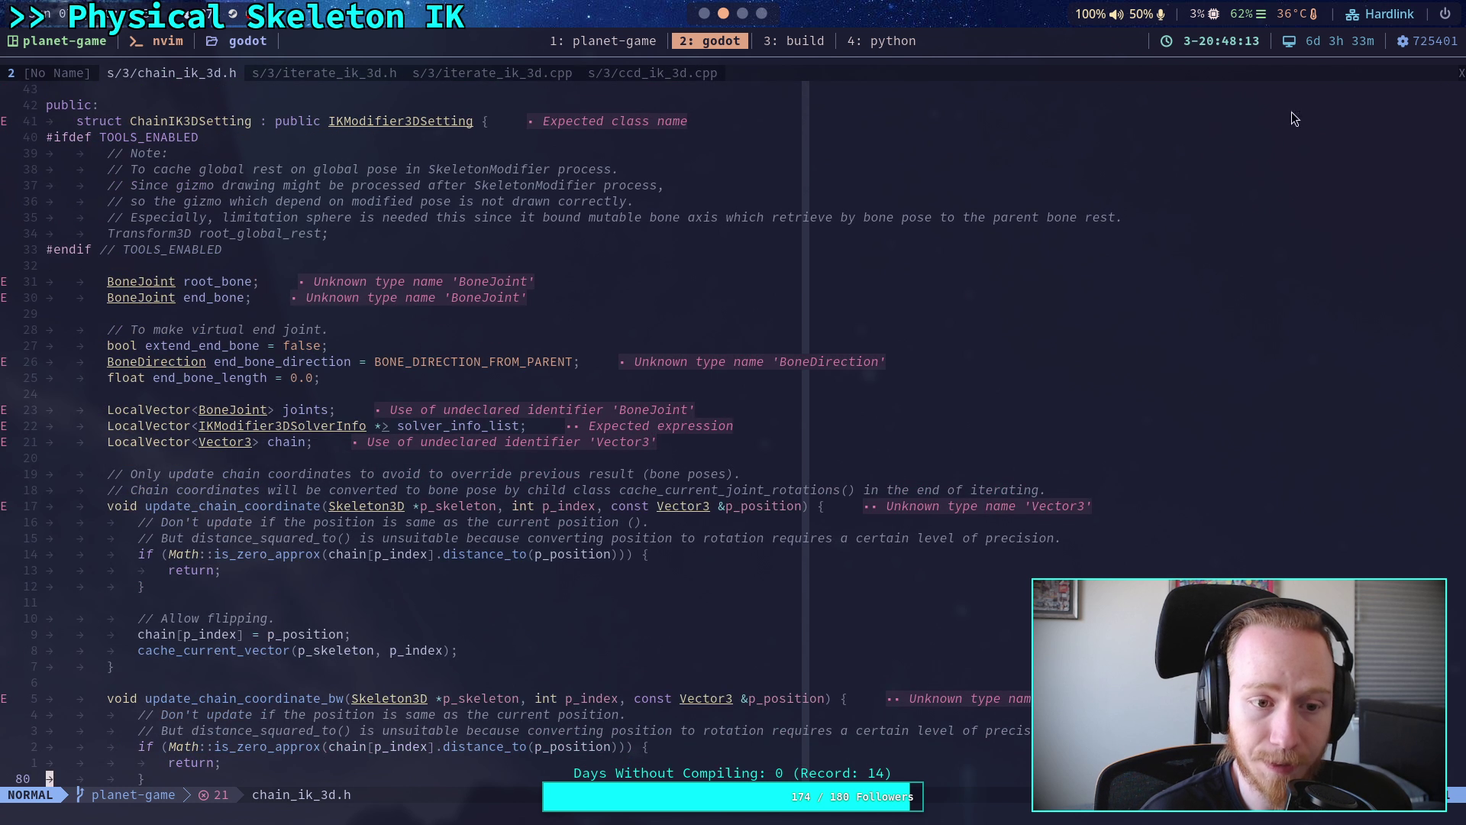
{"action": "left_click", "coordinate": [337, 73]}
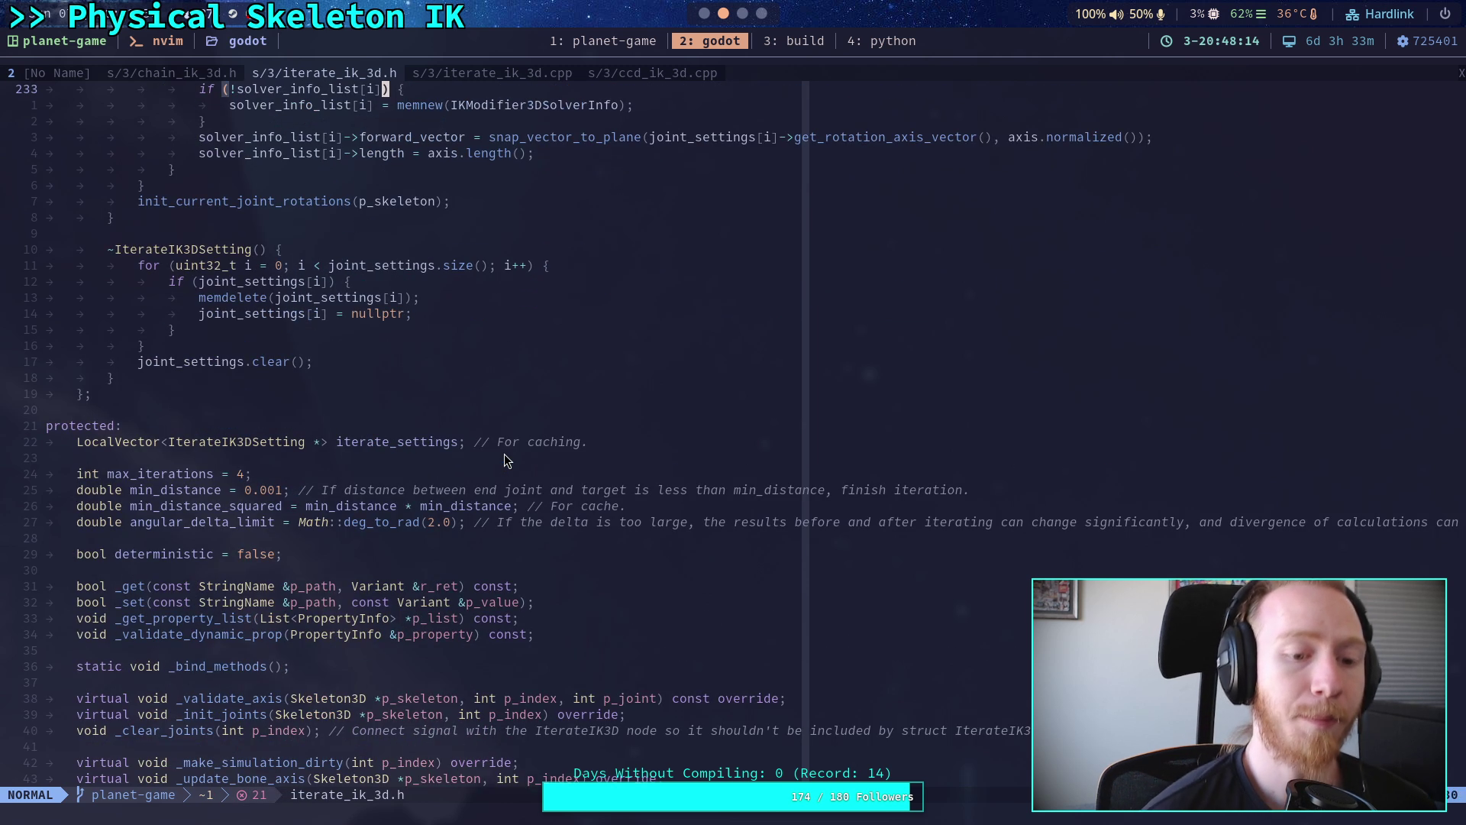
{"action": "scroll", "coordinate": [502, 397], "scroll_direction": "down", "scroll_amount": 6}
{"action": "scroll", "coordinate": [504, 412], "scroll_direction": "up", "scroll_amount": 19}
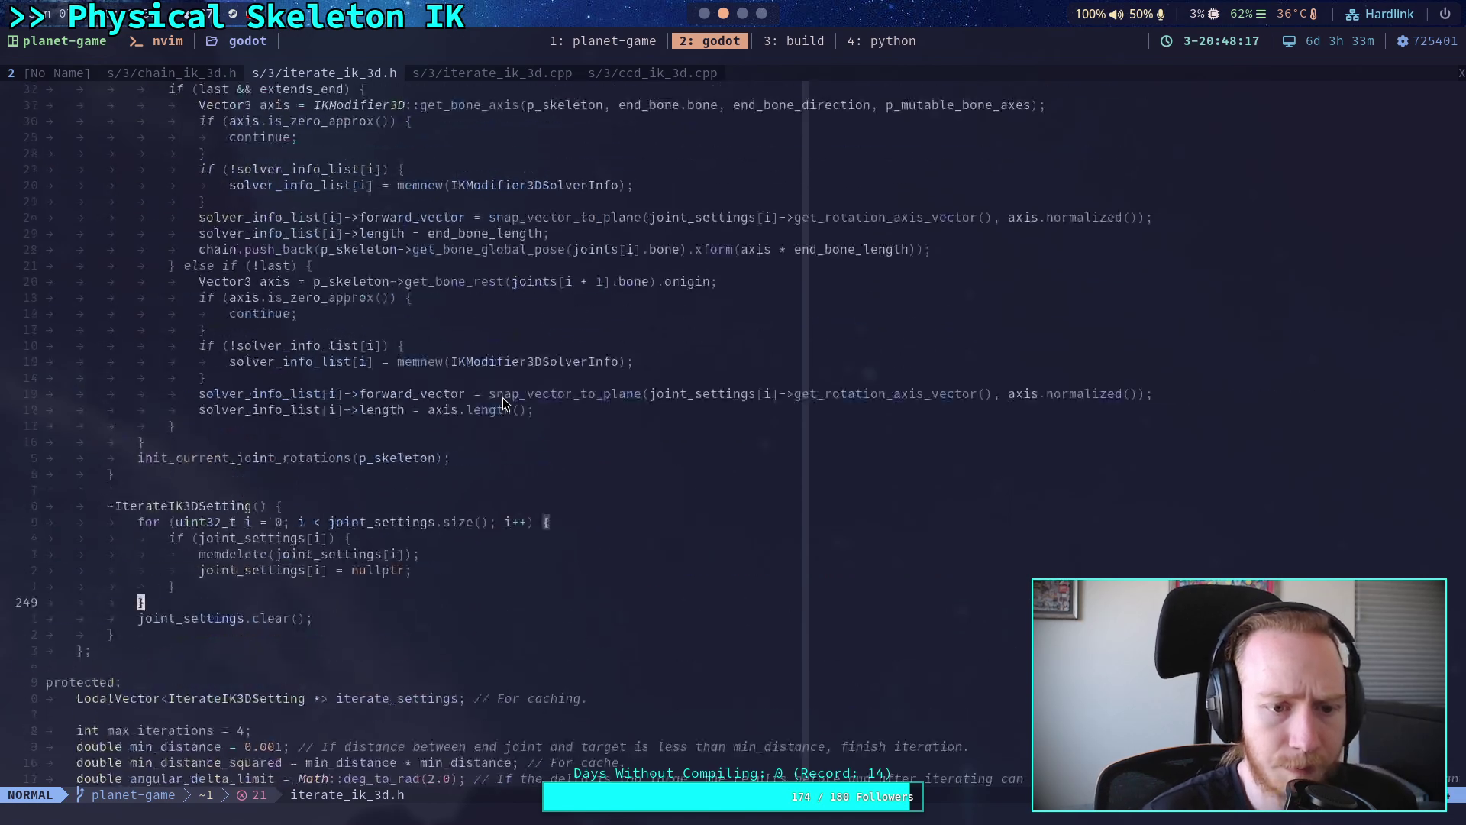
{"action": "scroll", "coordinate": [506, 433], "scroll_direction": "down", "scroll_amount": 3}
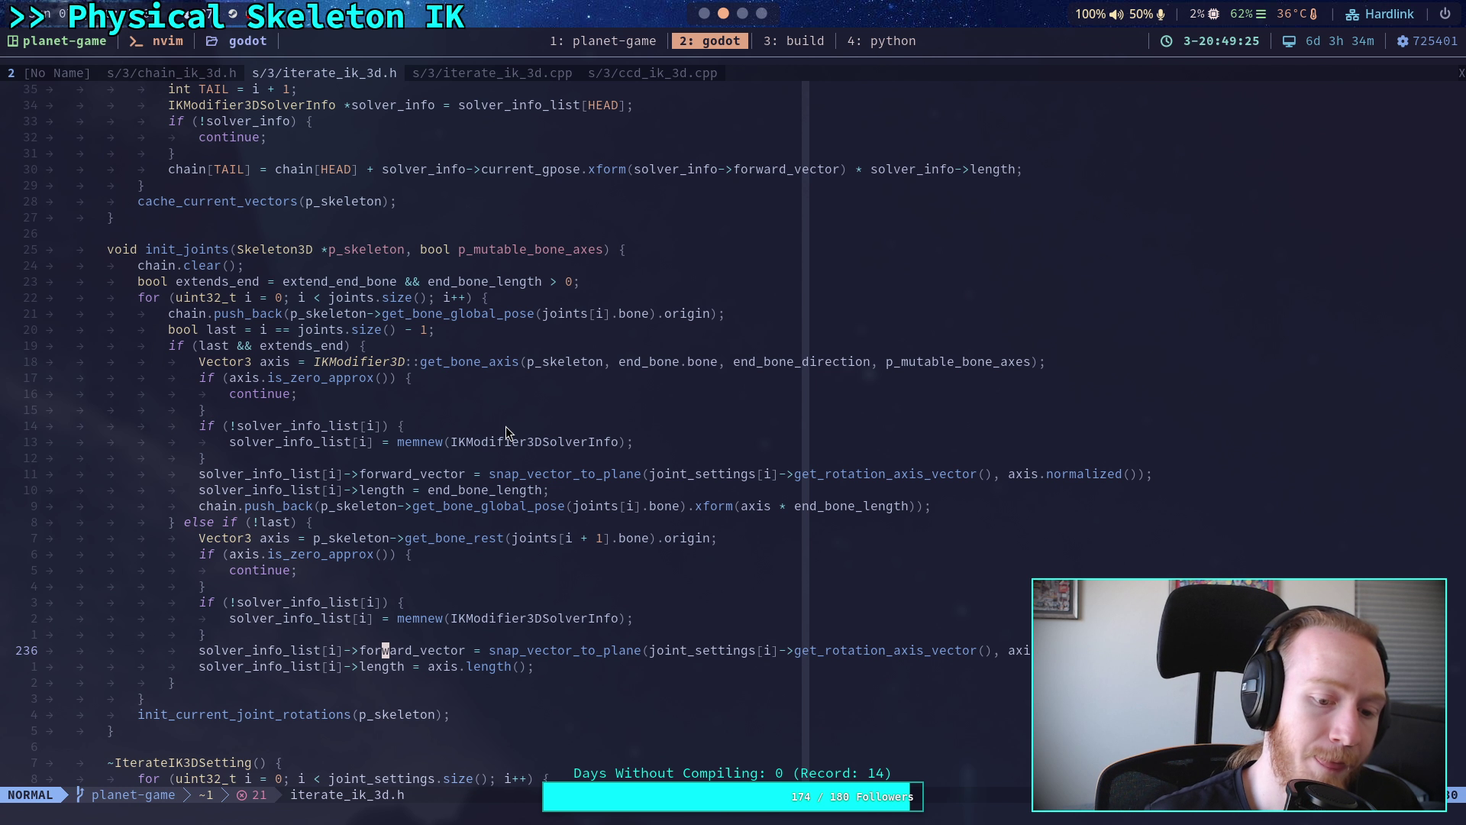
{"action": "scroll", "coordinate": [506, 426], "scroll_direction": "up", "scroll_amount": 7}
- Scroll through the declarations in iterate_ik_3d.h
{"action": "scroll", "coordinate": [506, 426], "scroll_direction": "up", "scroll_amount": 17}
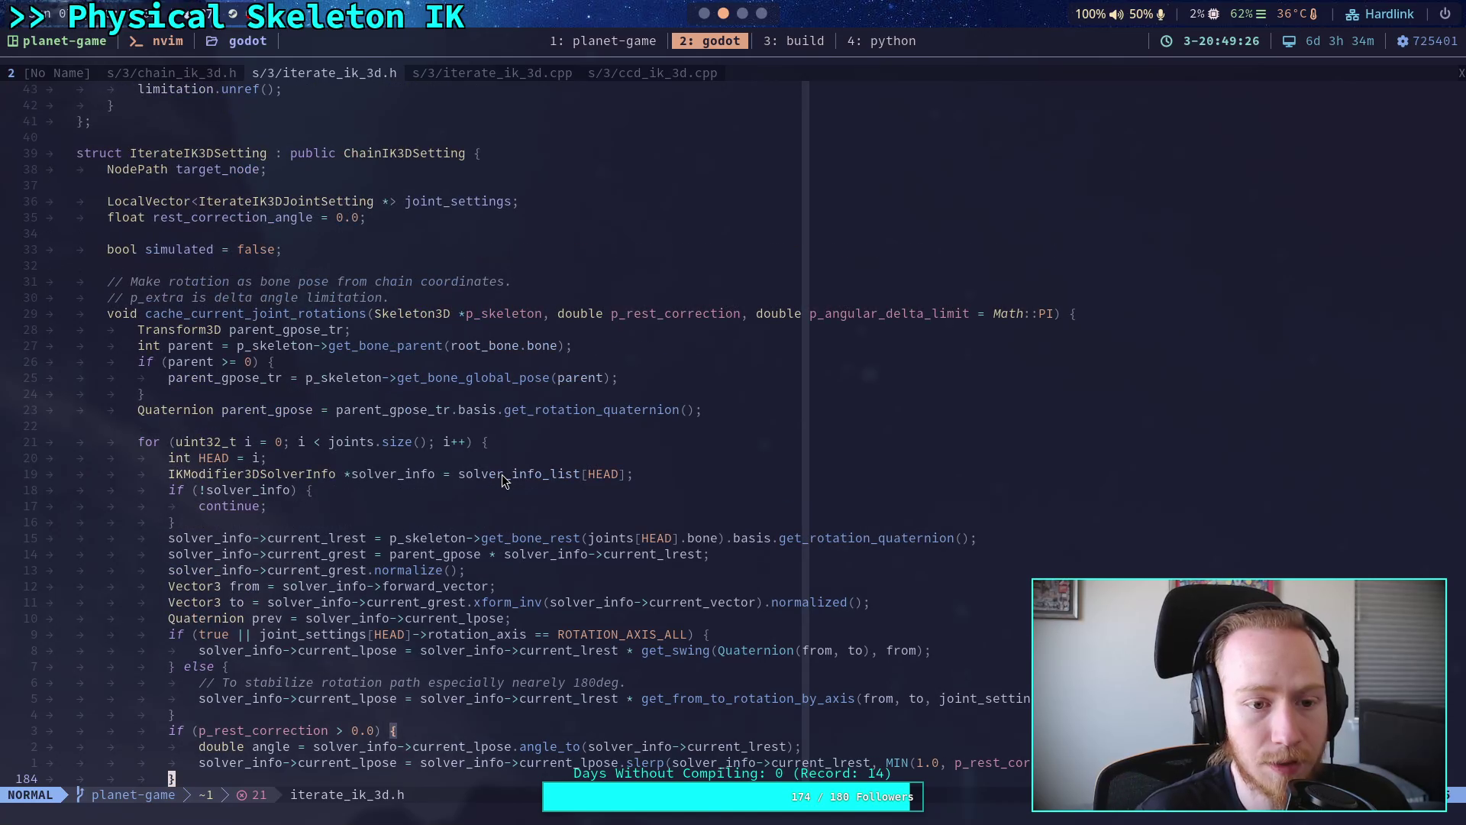
{"action": "scroll", "coordinate": [504, 479], "scroll_direction": "down", "scroll_amount": 20}
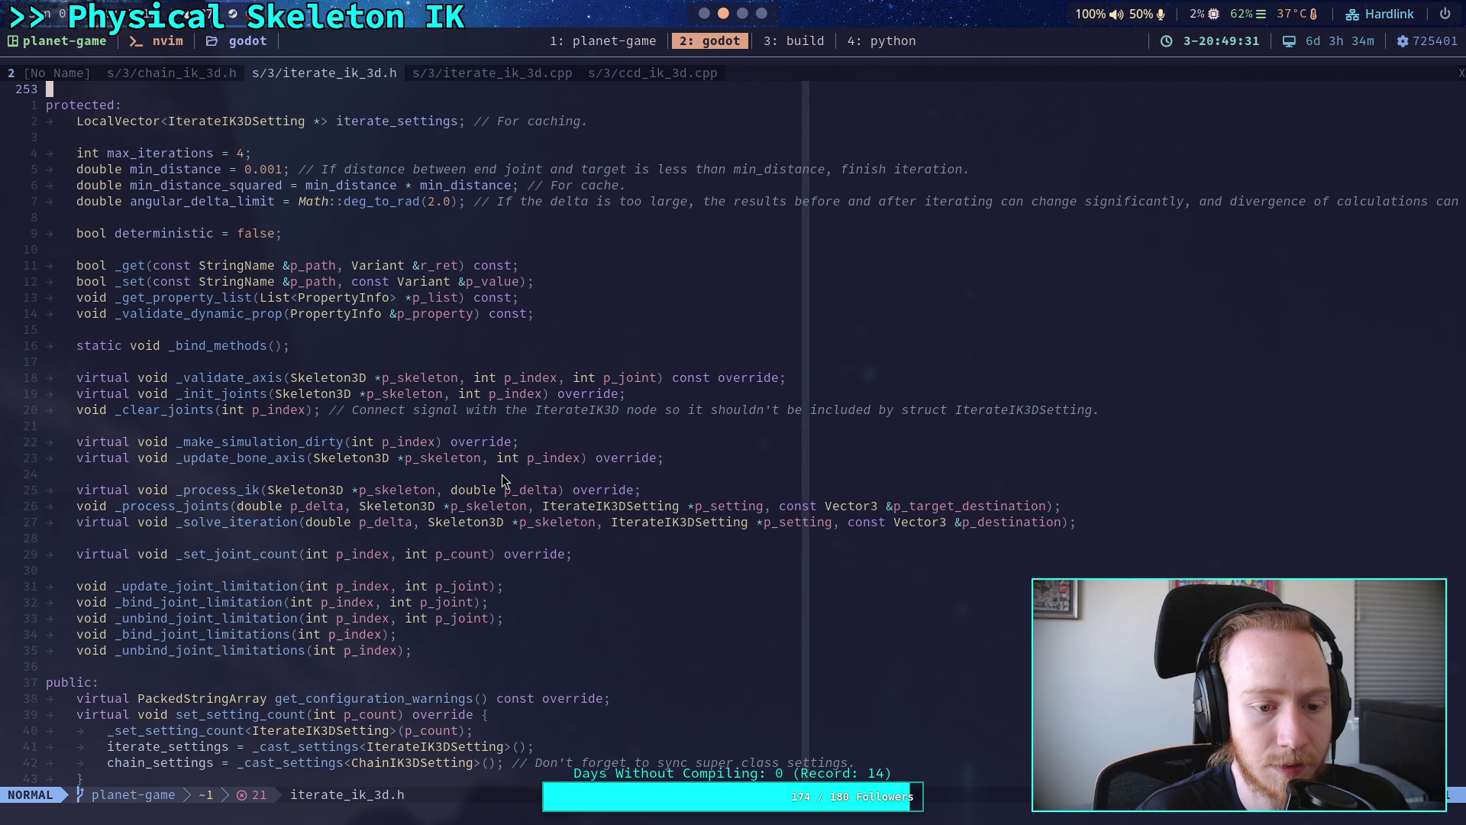
{"action": "scroll", "coordinate": [502, 474], "scroll_direction": "down", "scroll_amount": 7}
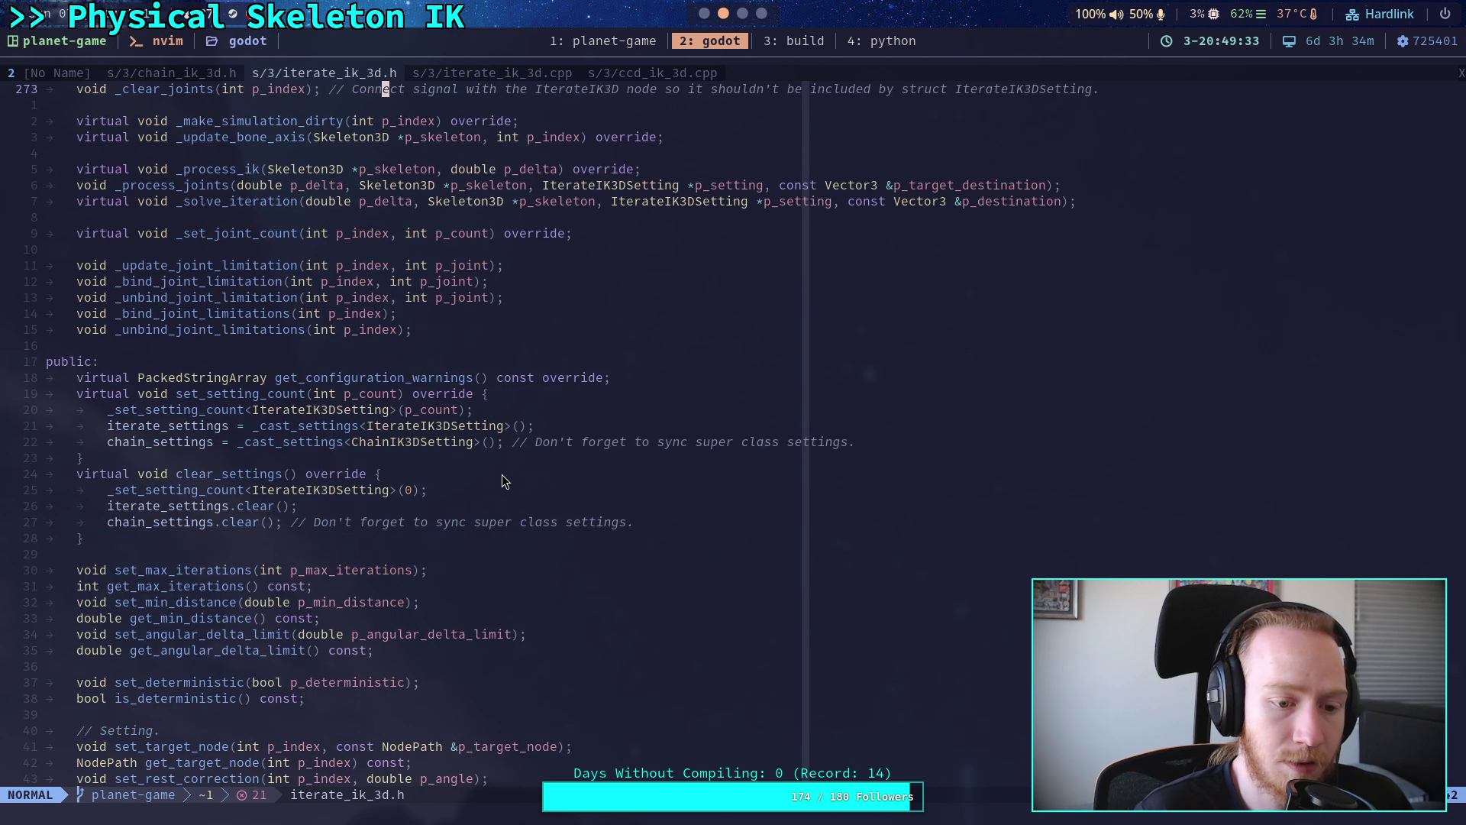
{"action": "scroll", "coordinate": [501, 474], "scroll_direction": "down", "scroll_amount": 8}
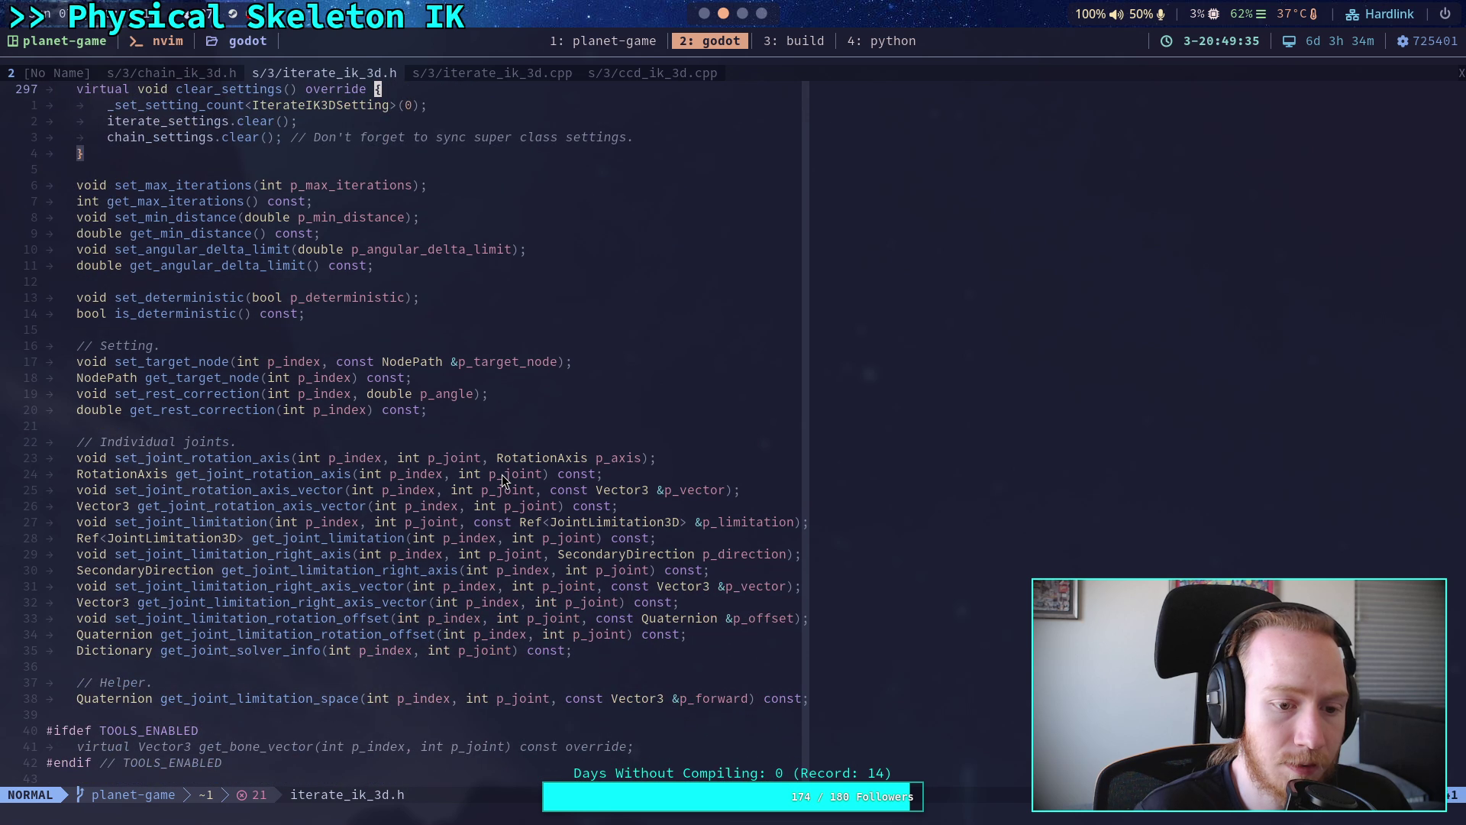
{"action": "scroll", "coordinate": [502, 474], "scroll_direction": "down", "scroll_amount": 4}
{"action": "scroll", "coordinate": [502, 474], "scroll_direction": "up", "scroll_amount": 5}
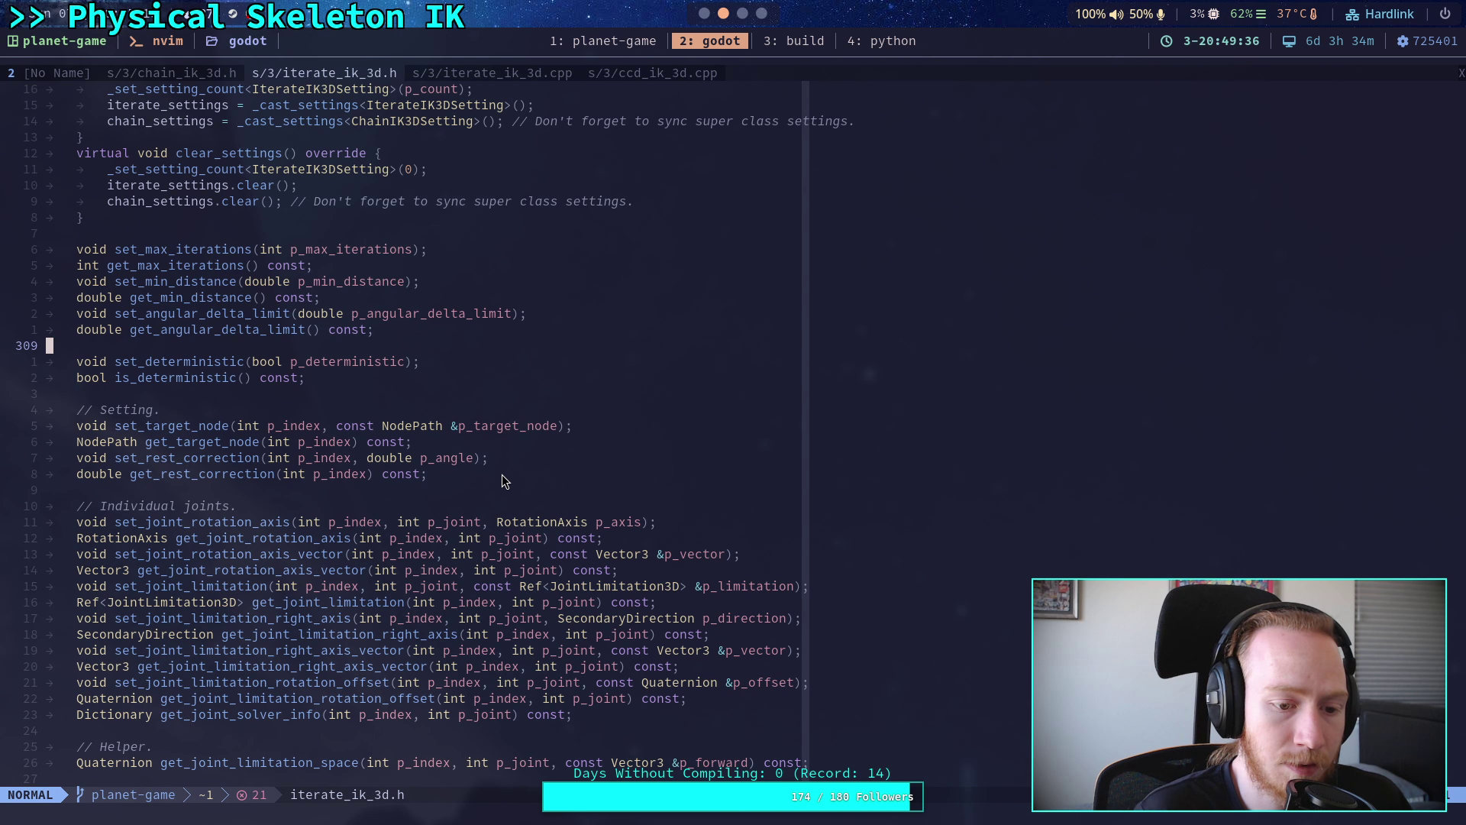
{"action": "scroll", "coordinate": [501, 481], "scroll_direction": "up", "scroll_amount": 12}
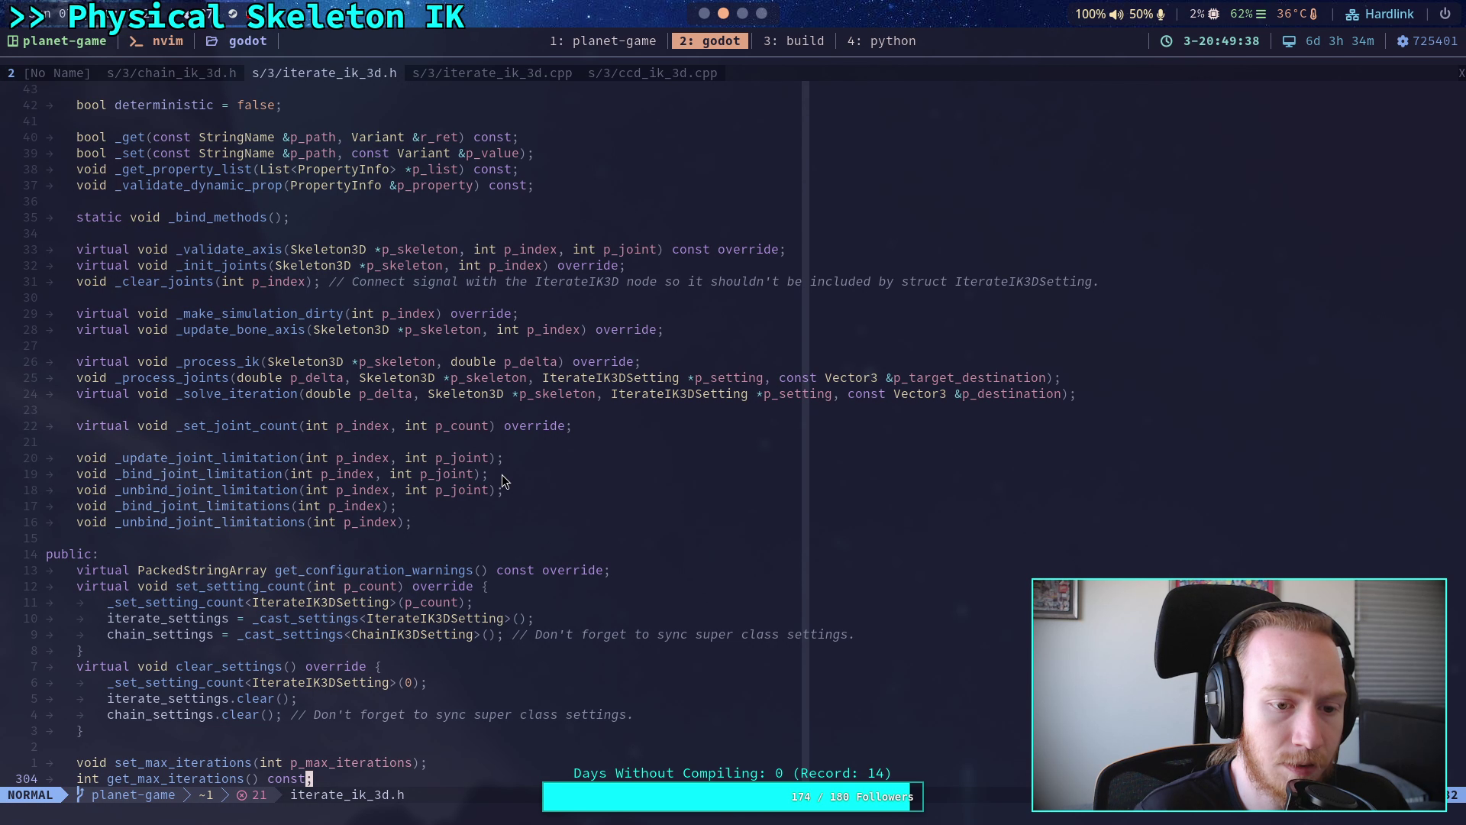
{"action": "scroll", "coordinate": [502, 480], "scroll_direction": "up", "scroll_amount": 4}
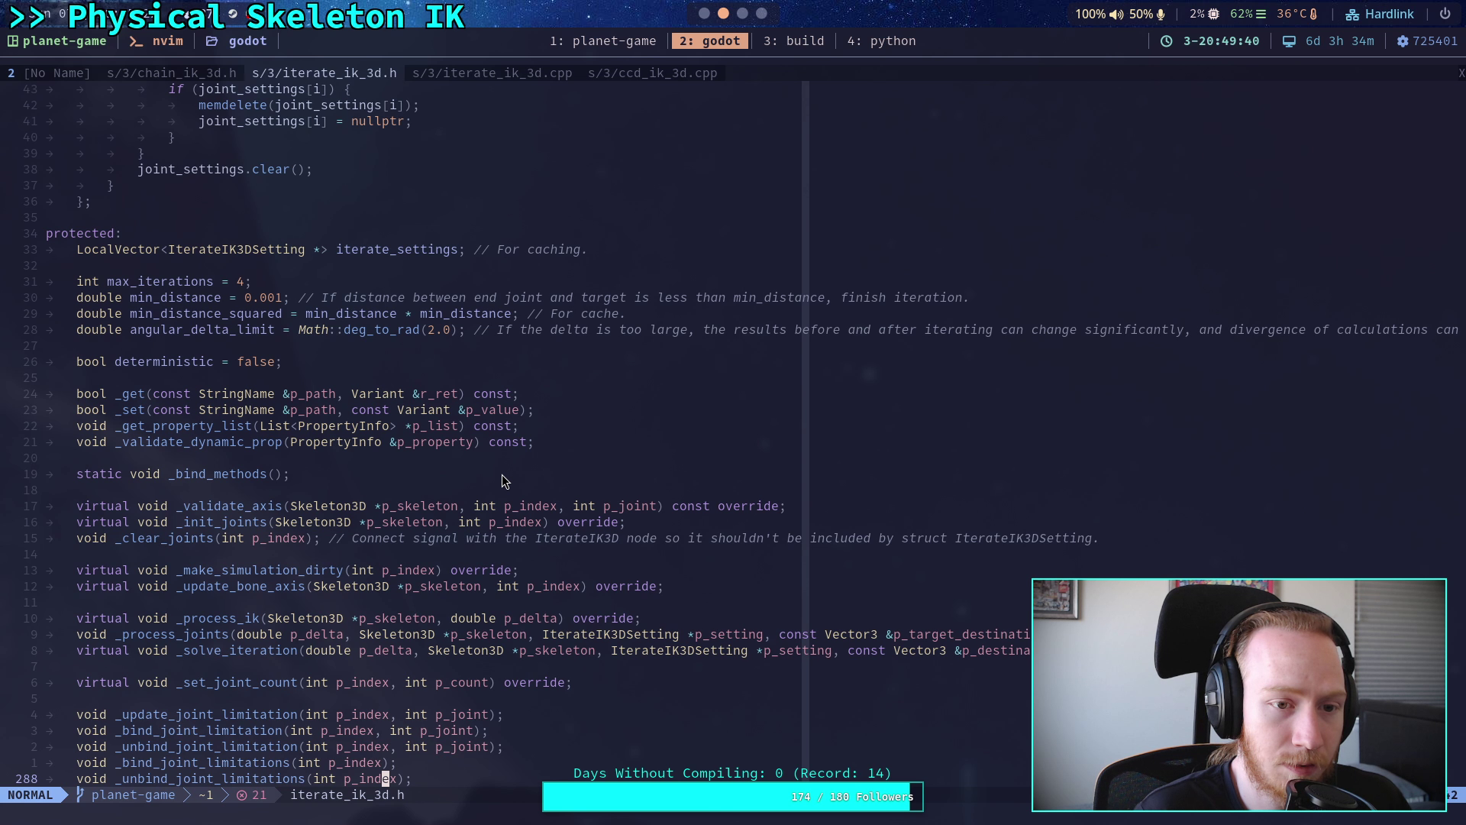
{"action": "scroll", "coordinate": [502, 477], "scroll_direction": "up", "scroll_amount": 15}
- Read init_current_joint_rotations in chain_ik_3d.h, return to iterate_ik_3d.h, then go back to Godot
{"action": "key", "text": "shift+h"}
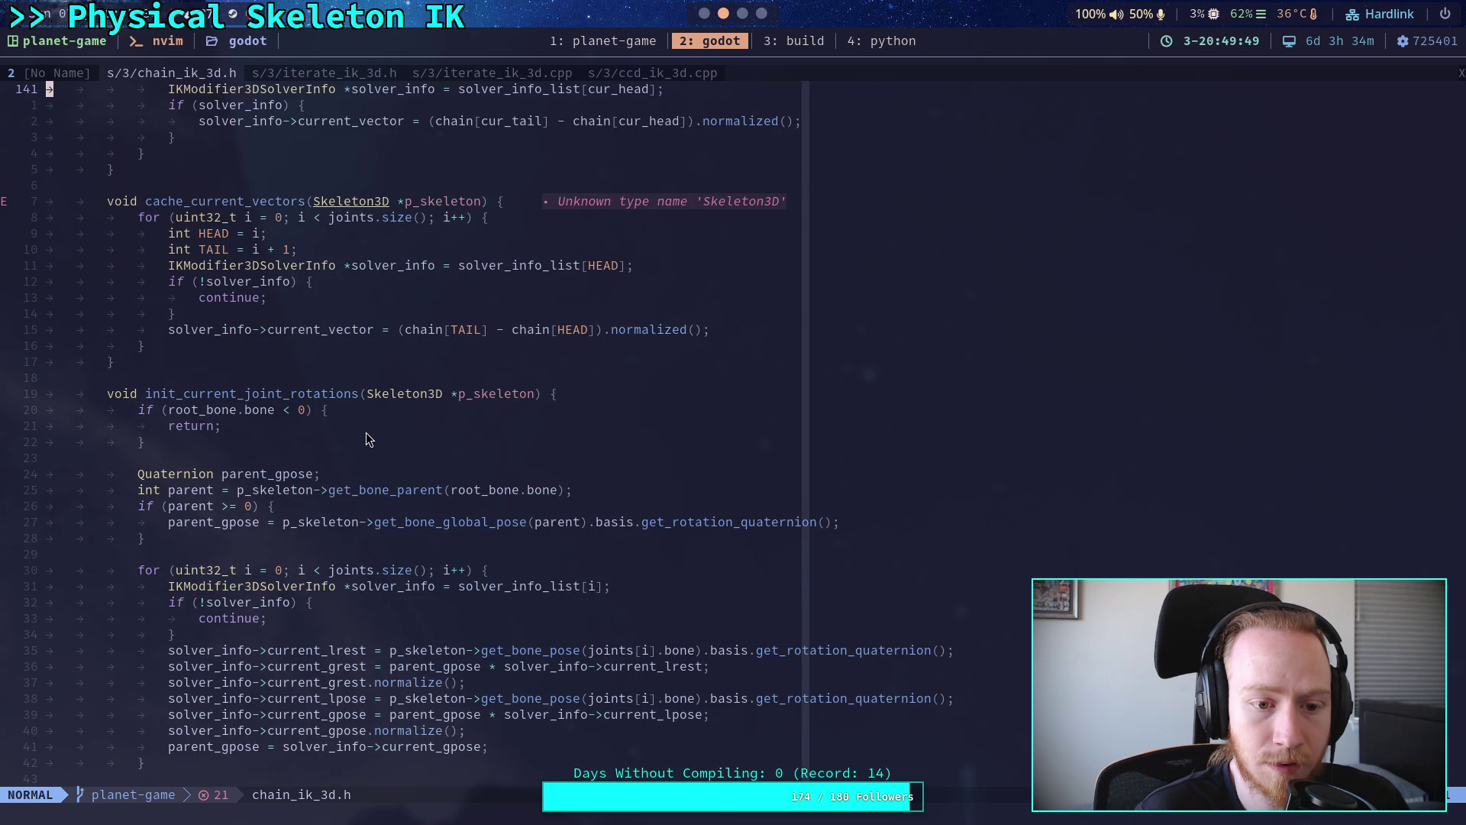
{"action": "scroll", "coordinate": [365, 433], "scroll_direction": "down", "scroll_amount": 4}
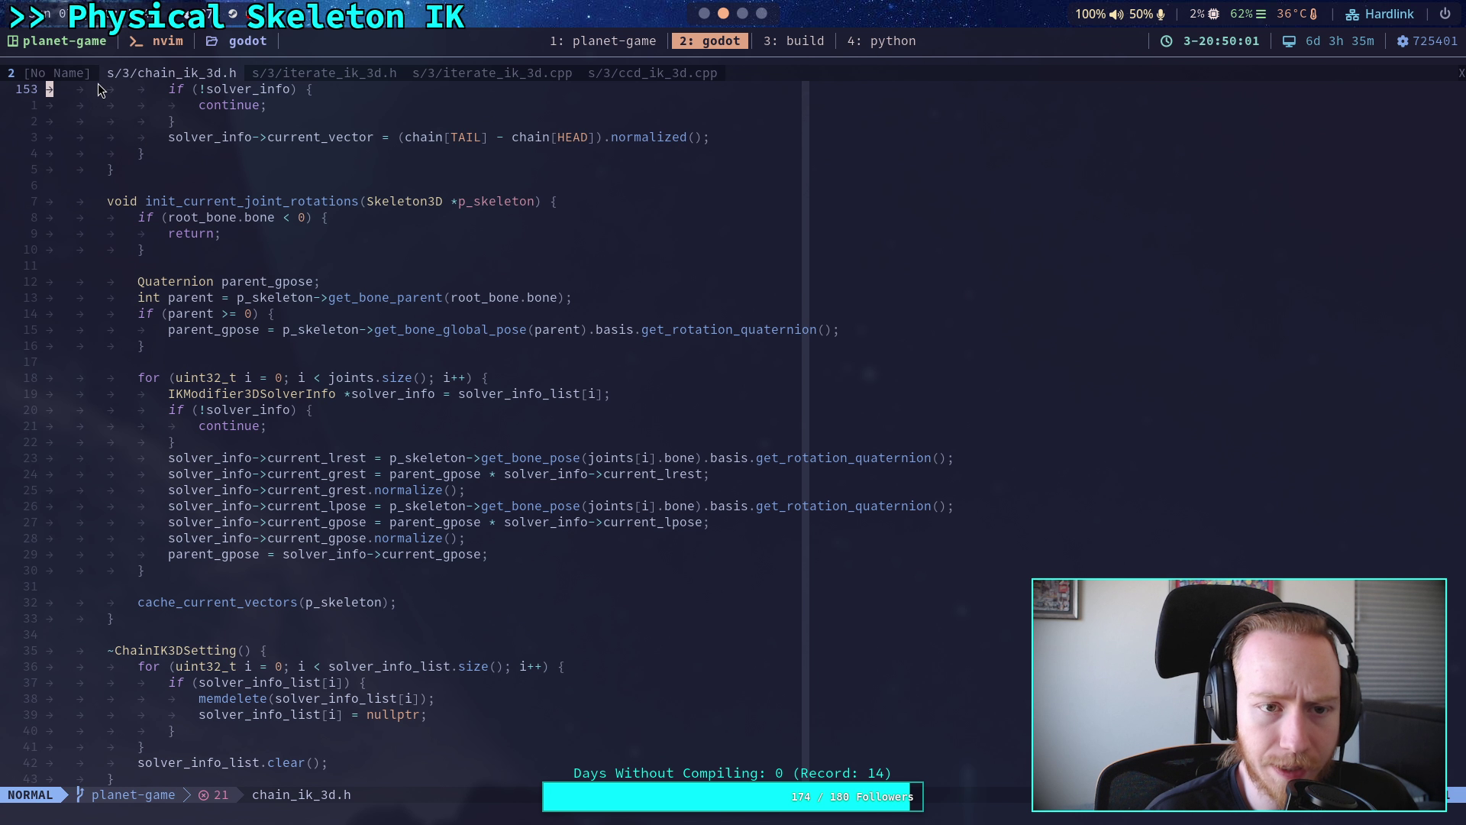
{"action": "left_click", "coordinate": [298, 73]}
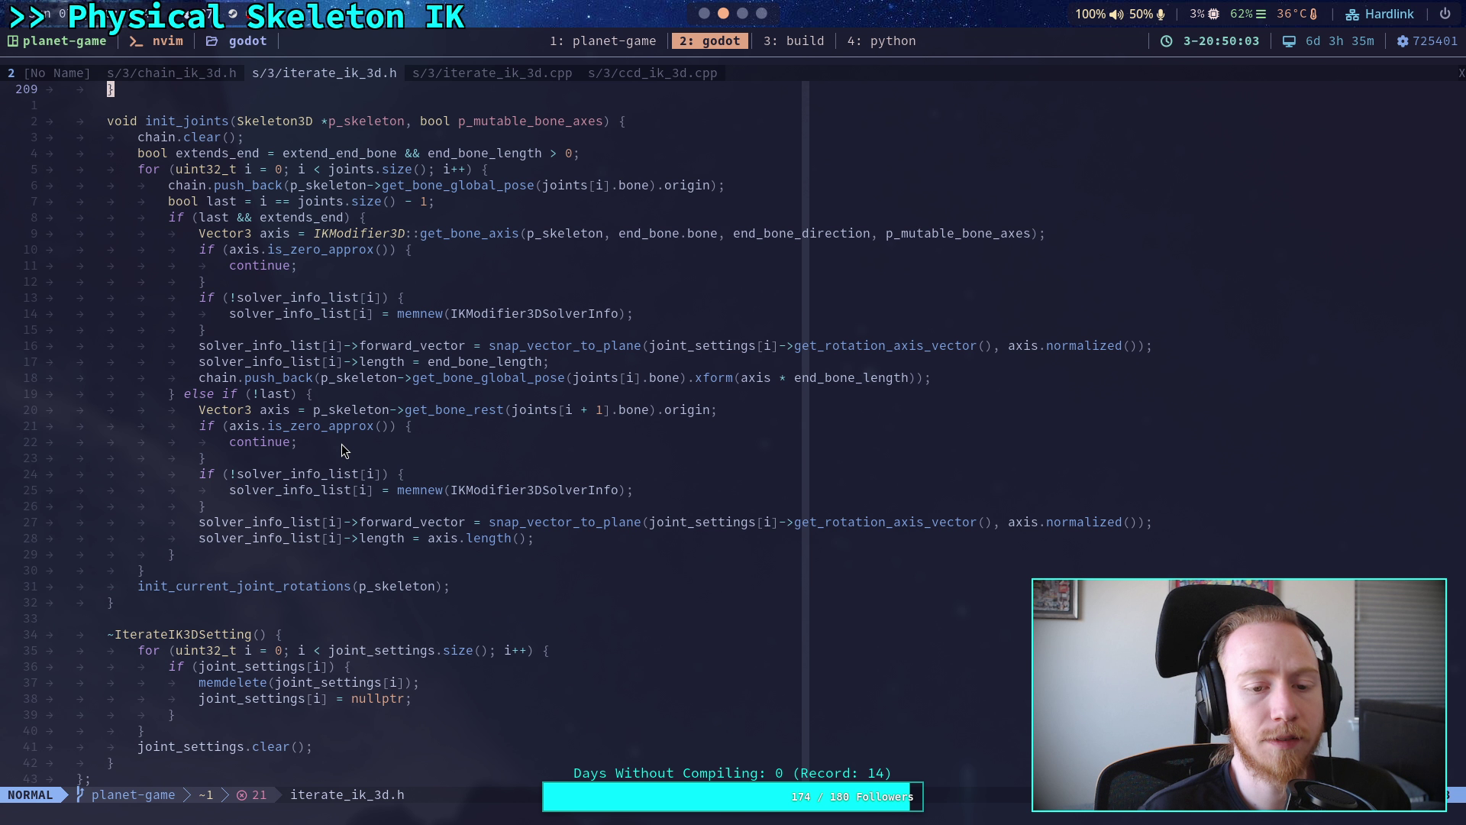
{"action": "left_click", "coordinate": [603, 41]}
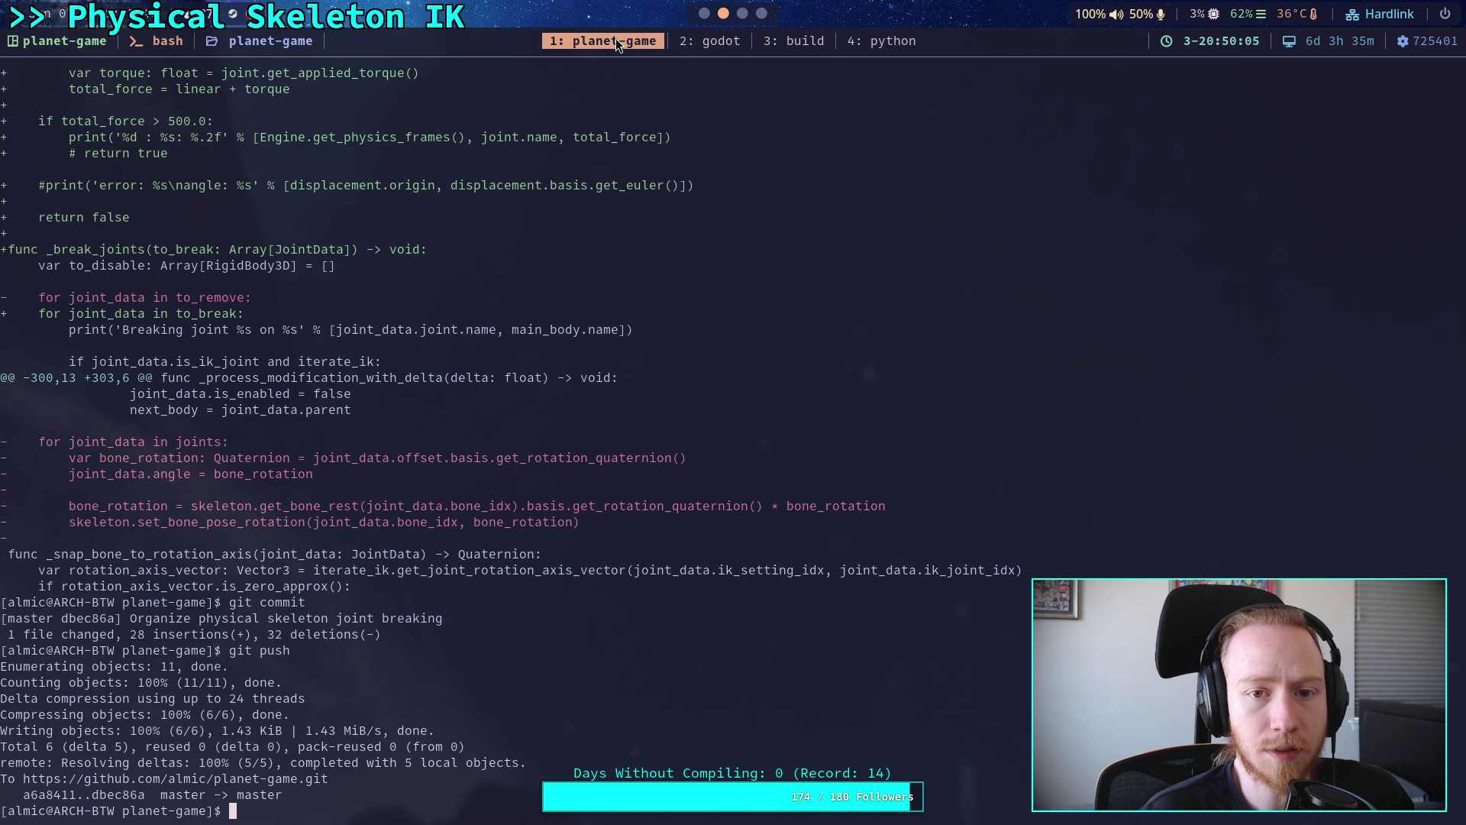
{"action": "left_click", "coordinate": [704, 14]}
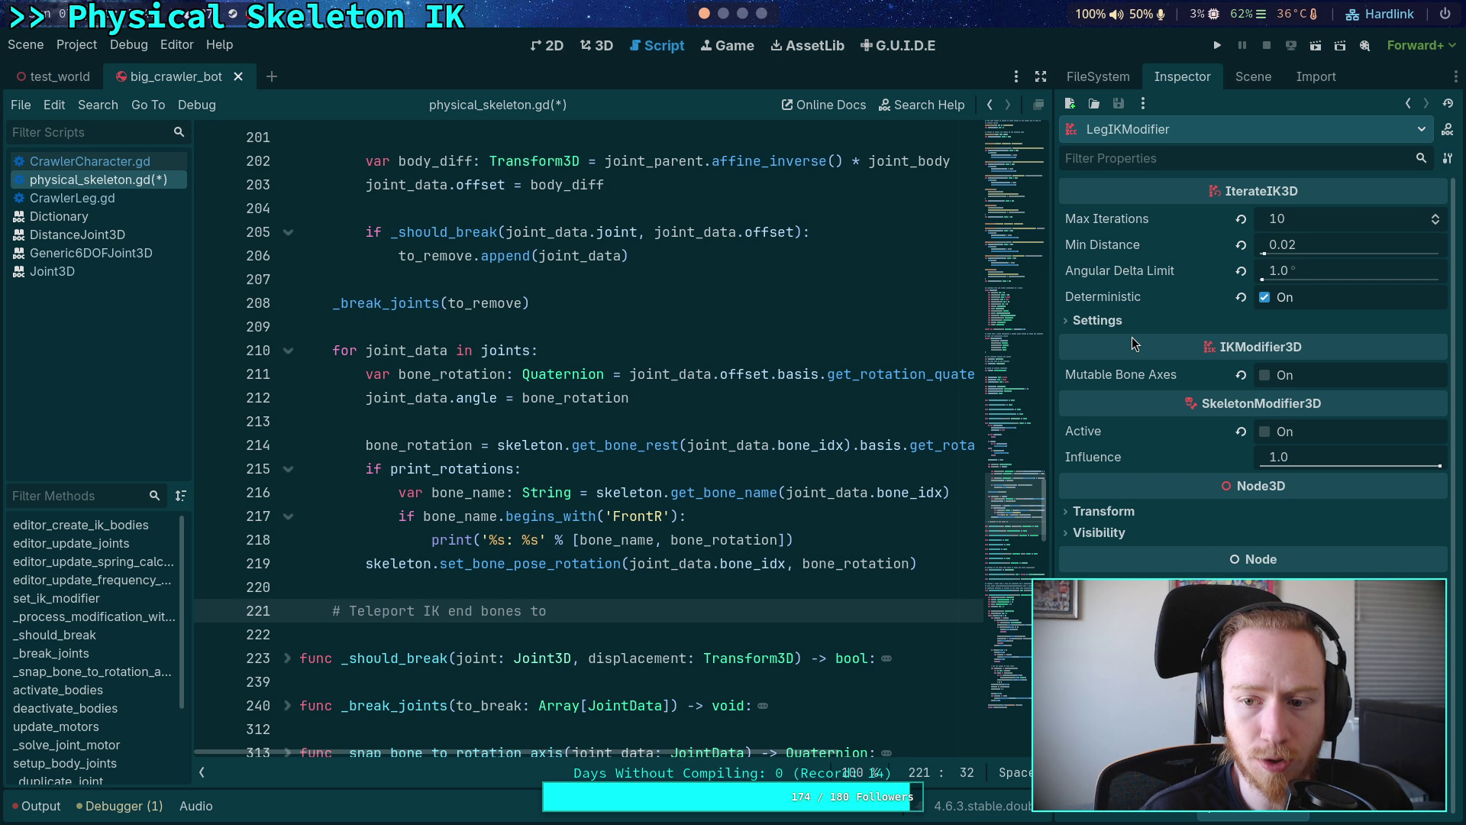
- Expand Settings and FL_Target's Joints to show axes and 60/90/120deg limits, then switch to the terminal
{"action": "left_click", "coordinate": [1104, 321]}
{"action": "left_click", "coordinate": [1152, 485]}
{"action": "scroll", "coordinate": [1151, 481], "scroll_direction": "down", "scroll_amount": 3}
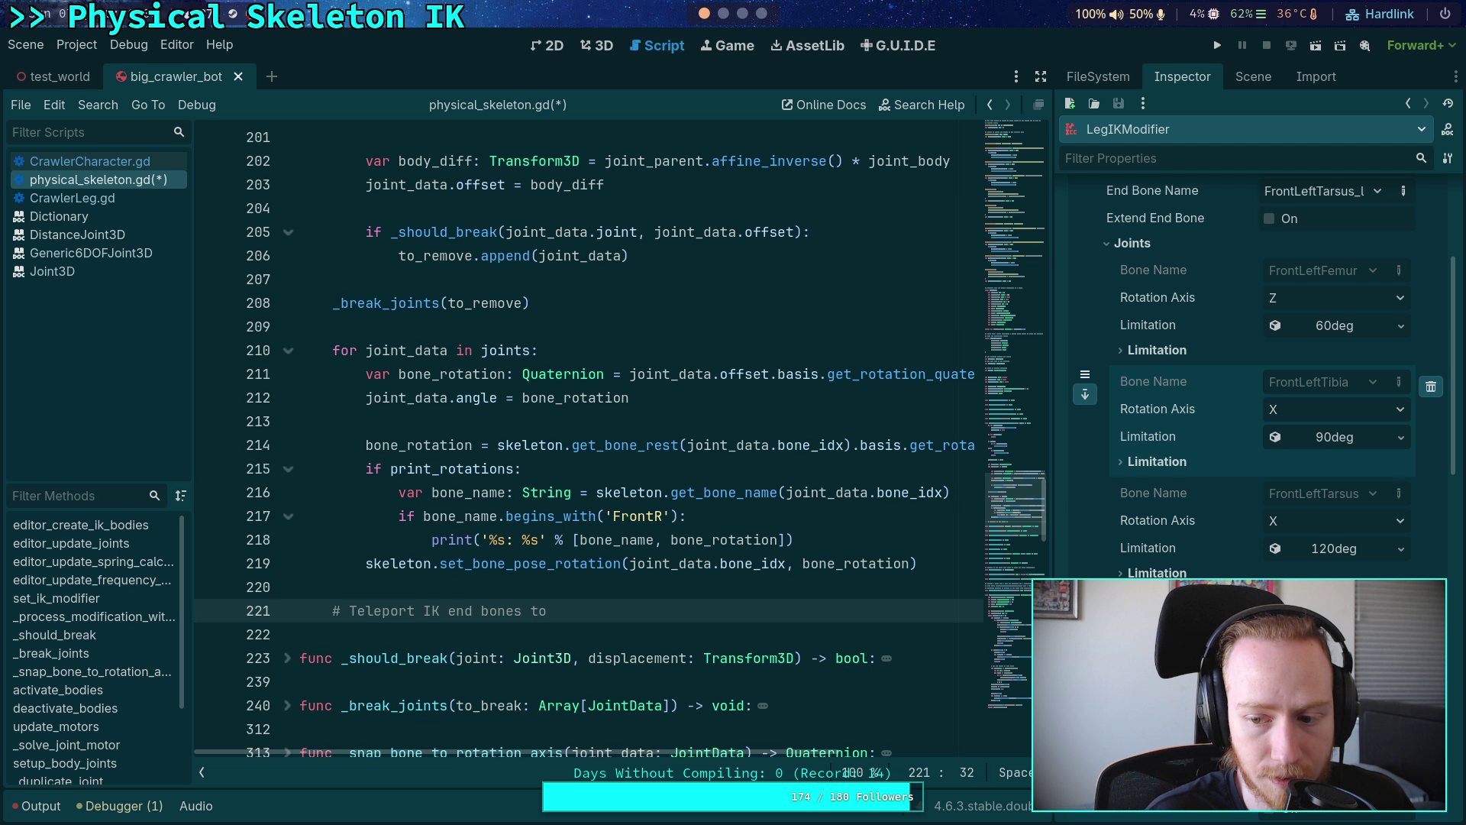
{"action": "left_click", "coordinate": [732, 23]}
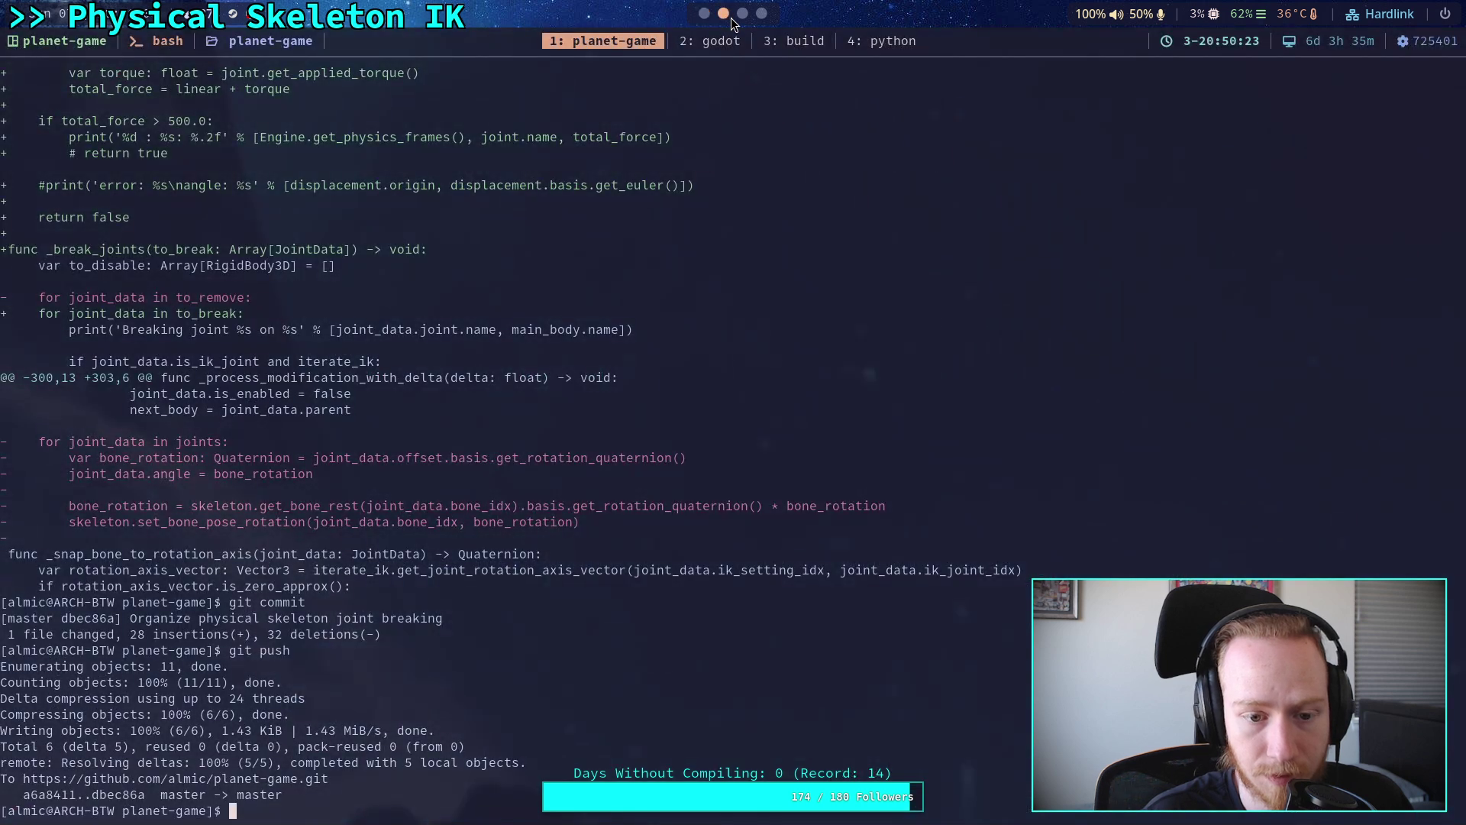
- Switch to Neovim and scroll through chain_ik_3d.h
{"action": "left_click", "coordinate": [708, 49]}
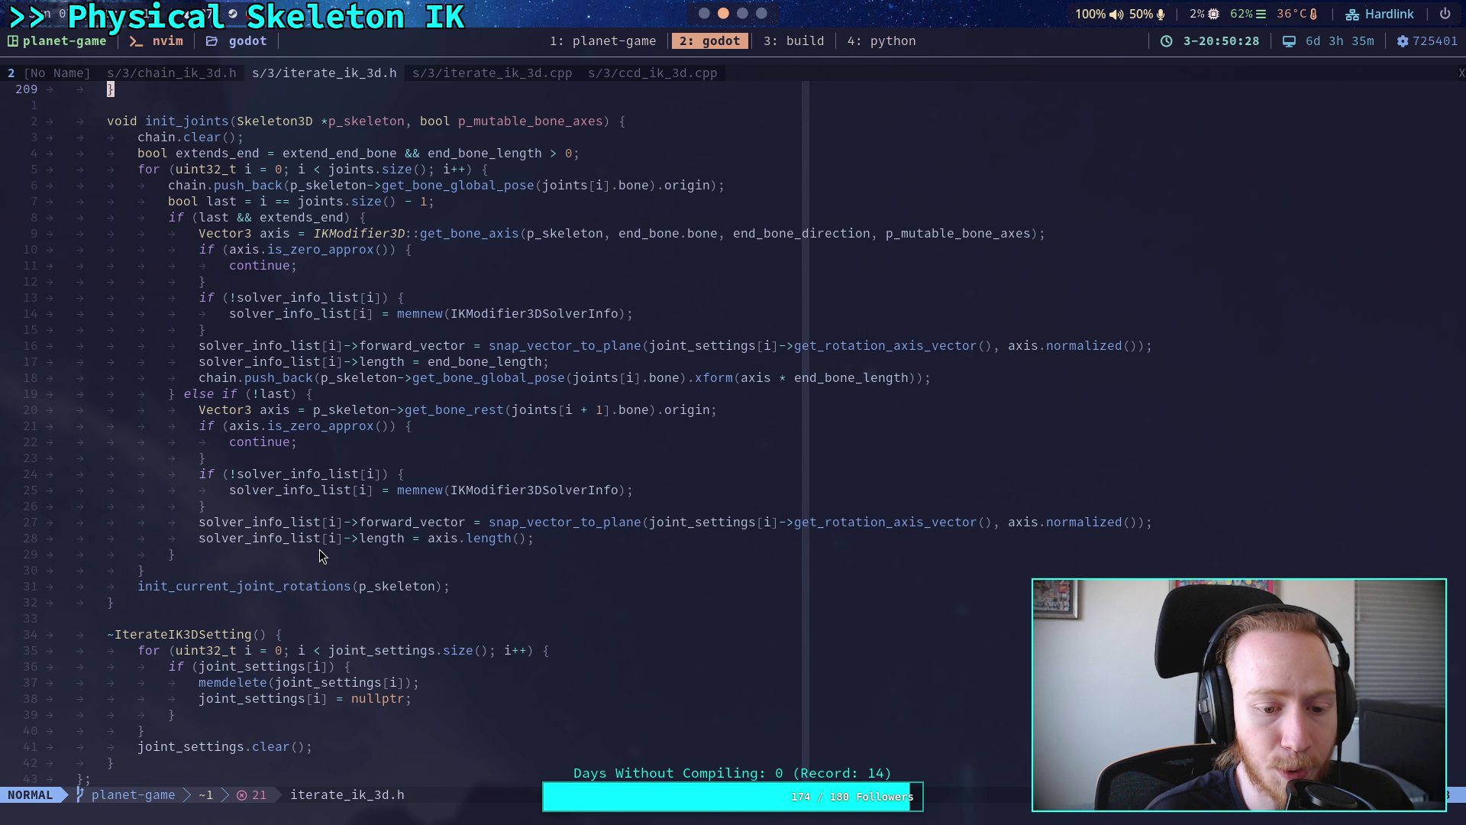
{"action": "scroll", "coordinate": [322, 517], "scroll_direction": "up", "scroll_amount": 4}
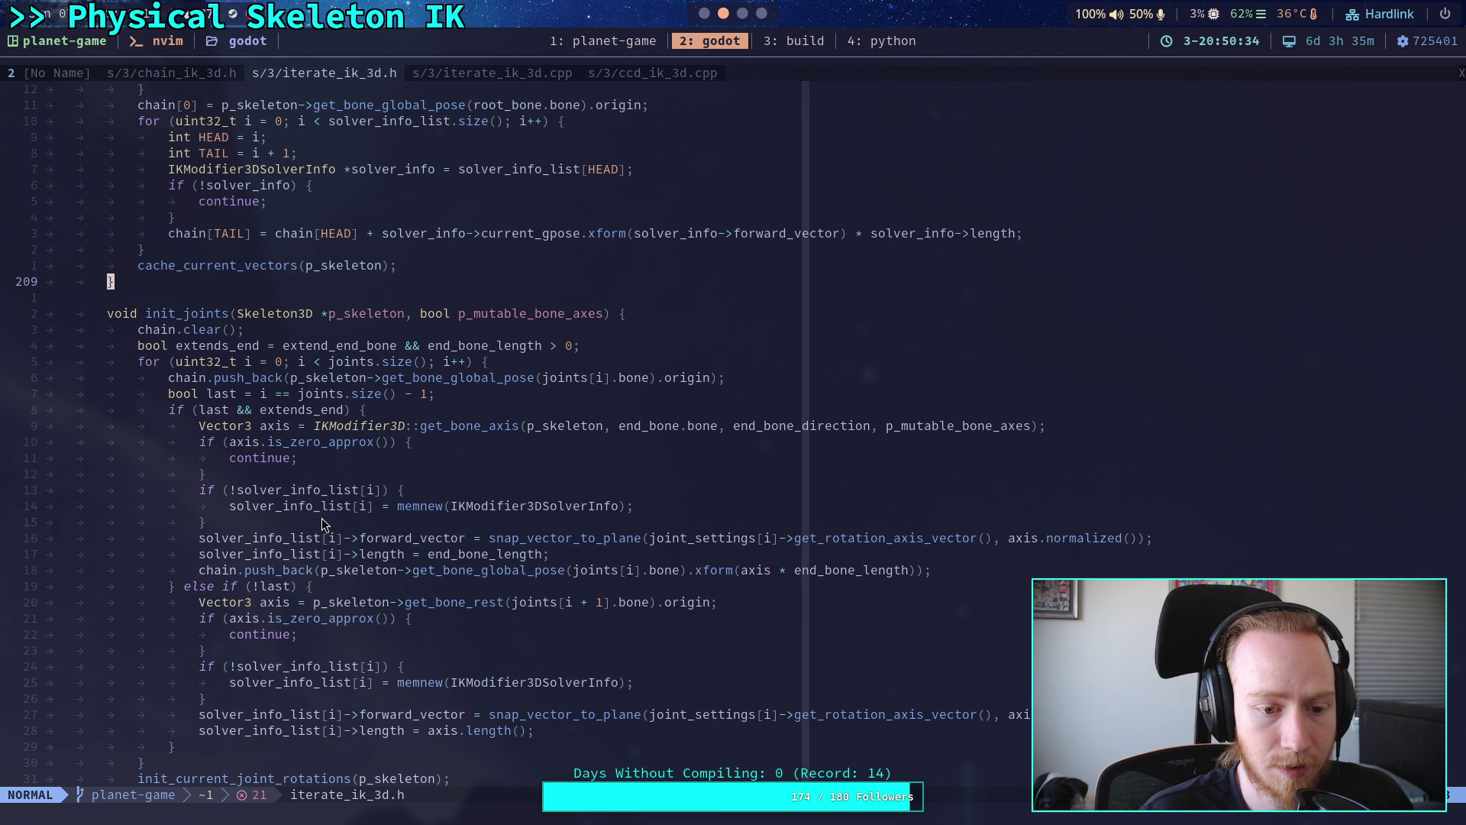
{"action": "scroll", "coordinate": [322, 524], "scroll_direction": "down", "scroll_amount": 1}
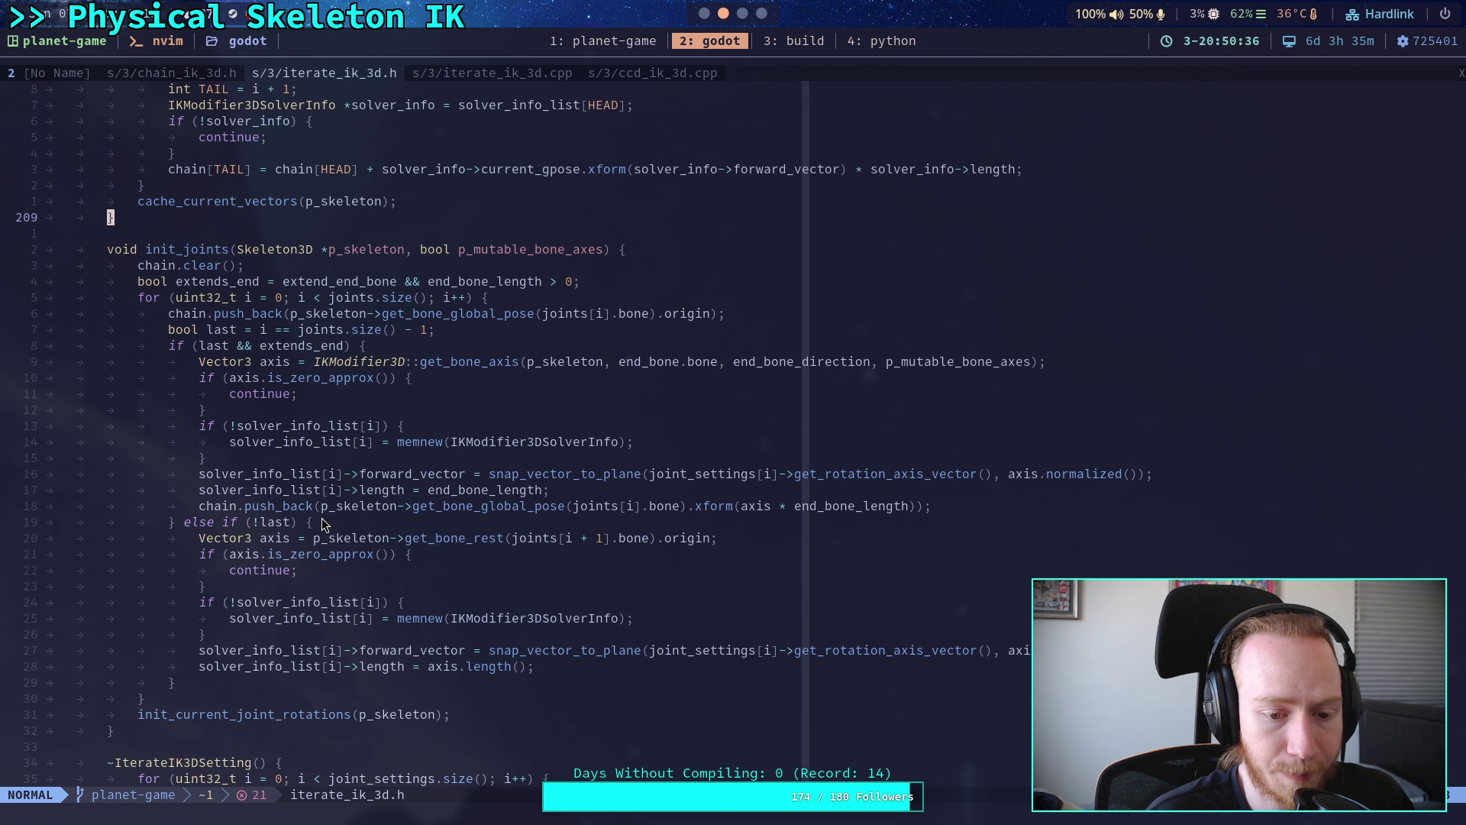
{"action": "left_click", "coordinate": [176, 75]}
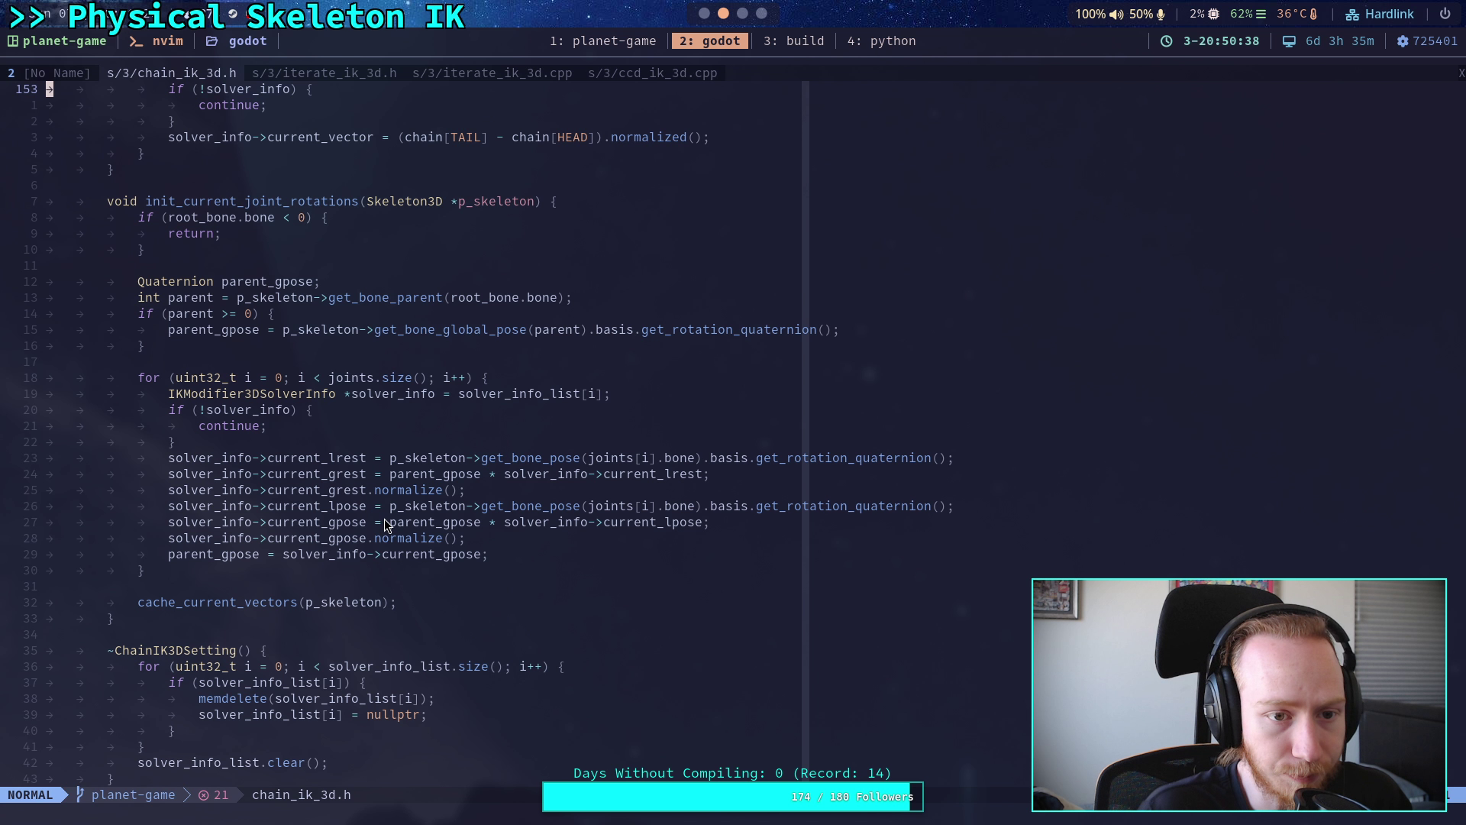
{"action": "scroll", "coordinate": [387, 527], "scroll_direction": "down", "scroll_amount": 15}
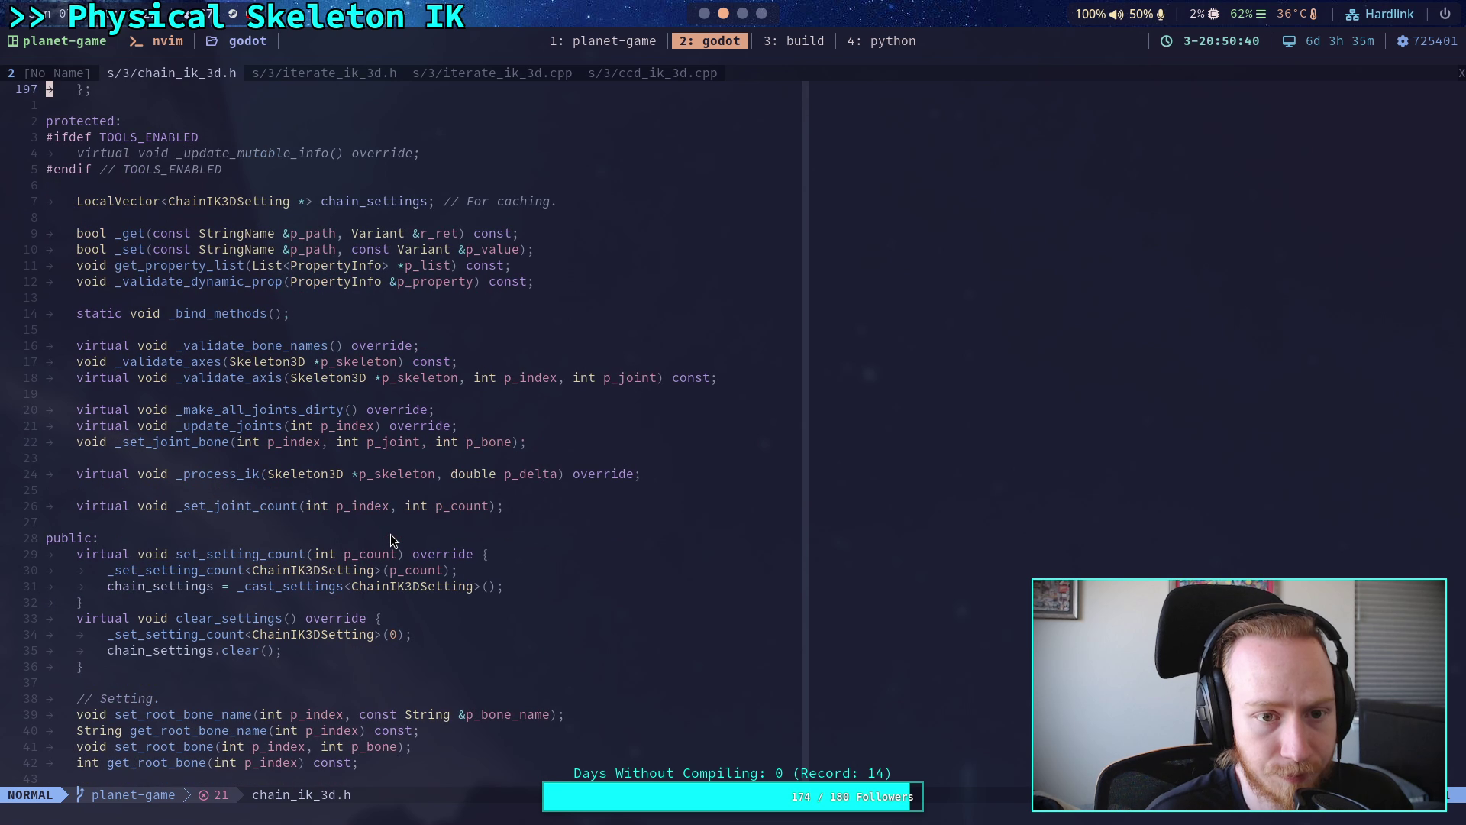
{"action": "scroll", "coordinate": [391, 536], "scroll_direction": "up", "scroll_amount": 20}
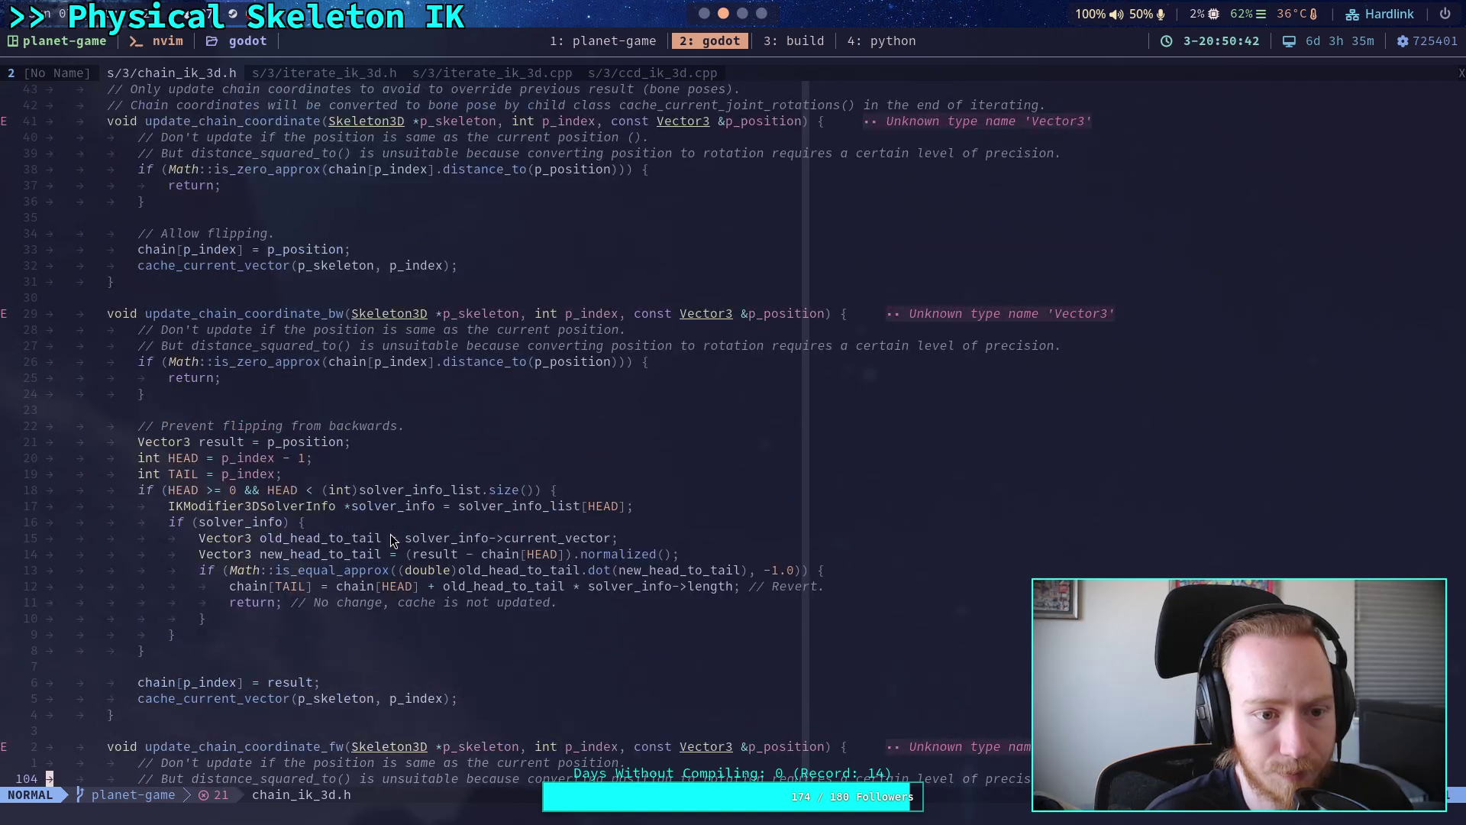
{"action": "scroll", "coordinate": [391, 539], "scroll_direction": "up", "scroll_amount": 8}
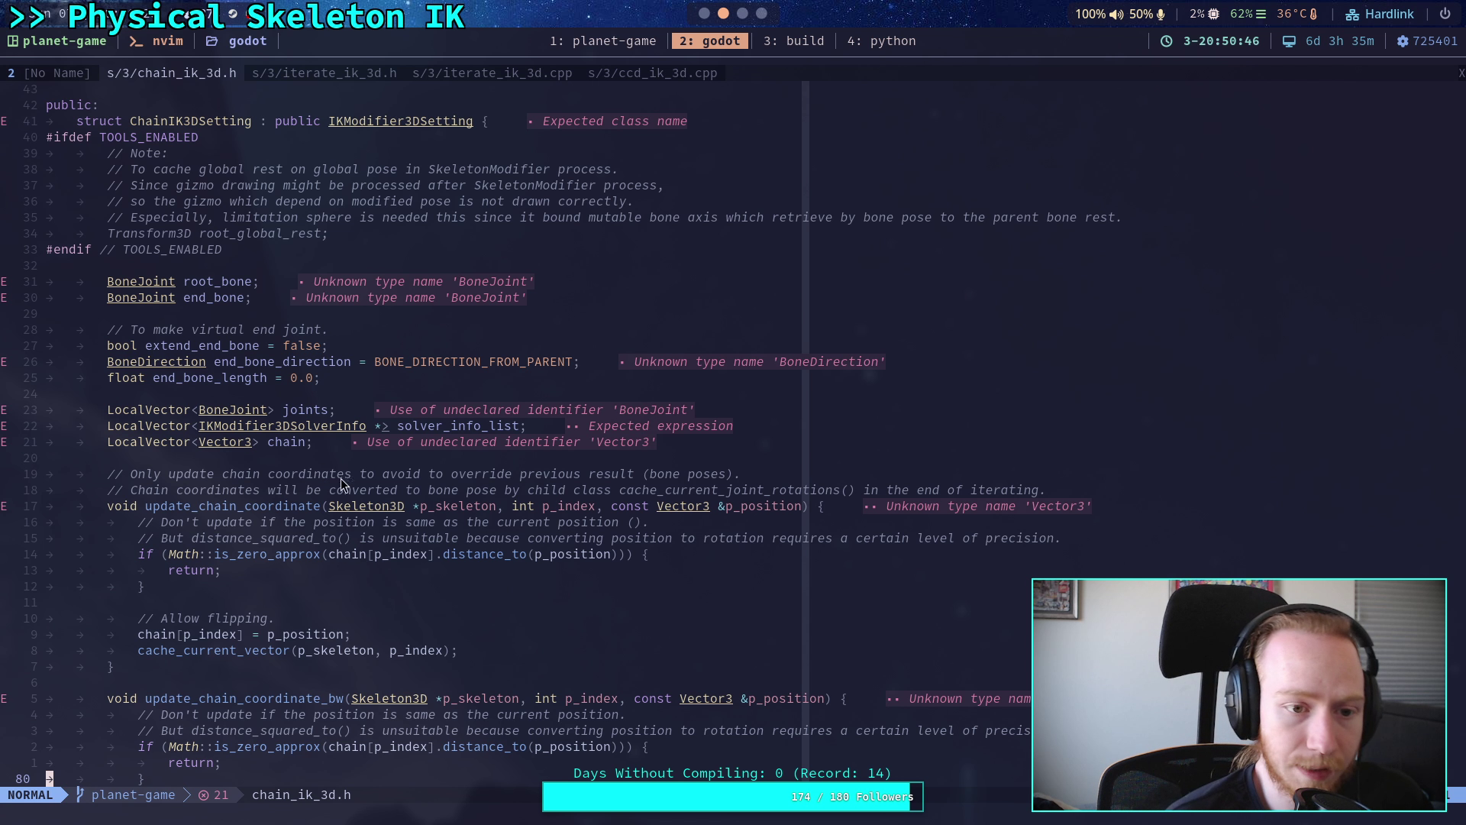
{"action": "scroll", "coordinate": [377, 602], "scroll_direction": "down", "scroll_amount": 10}
{"action": "scroll", "coordinate": [377, 588], "scroll_direction": "up", "scroll_amount": 2}
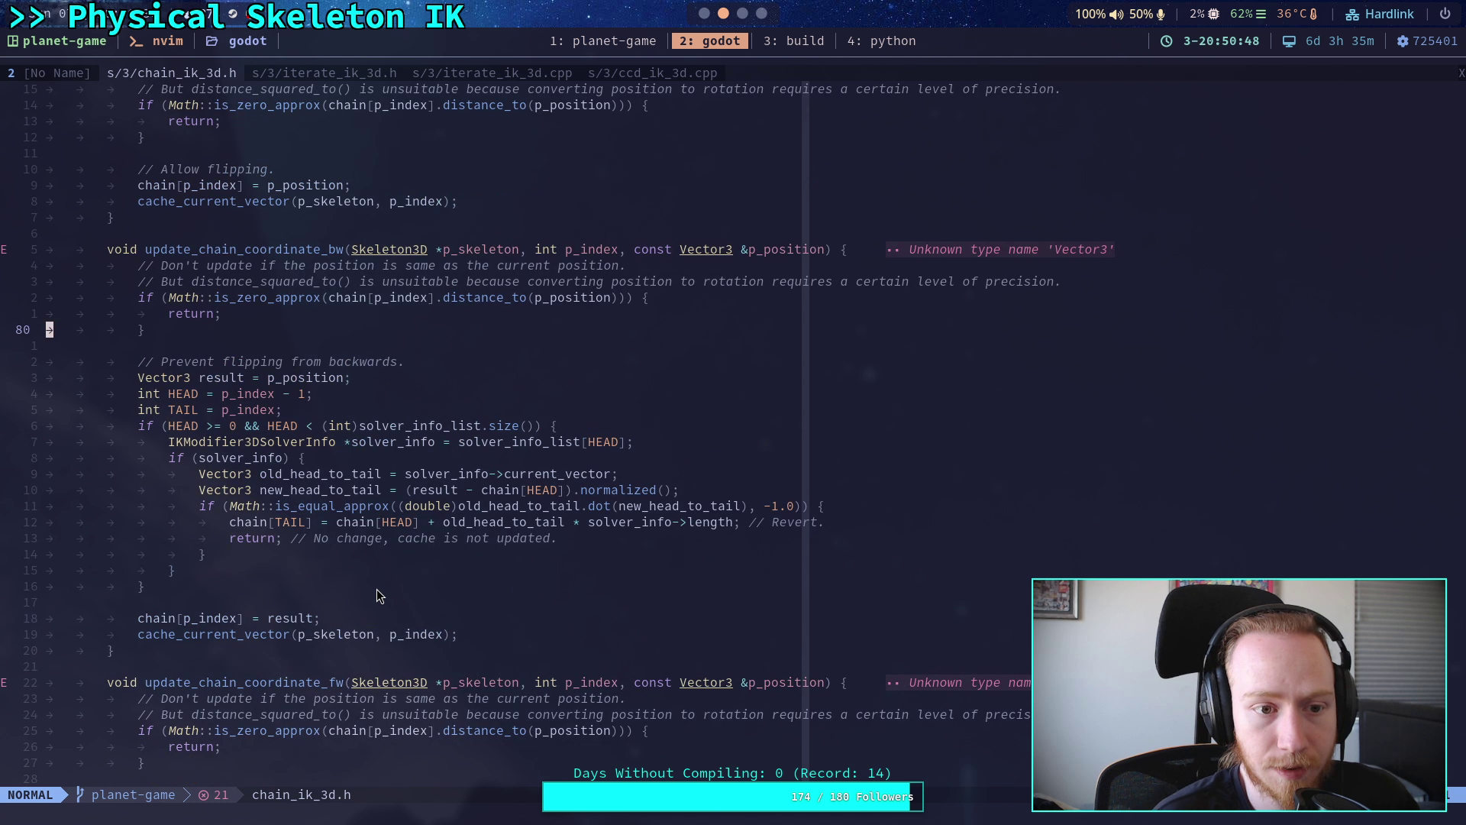
{"action": "scroll", "coordinate": [378, 589], "scroll_direction": "down", "scroll_amount": 10}
{"action": "scroll", "coordinate": [377, 595], "scroll_direction": "down", "scroll_amount": 20}
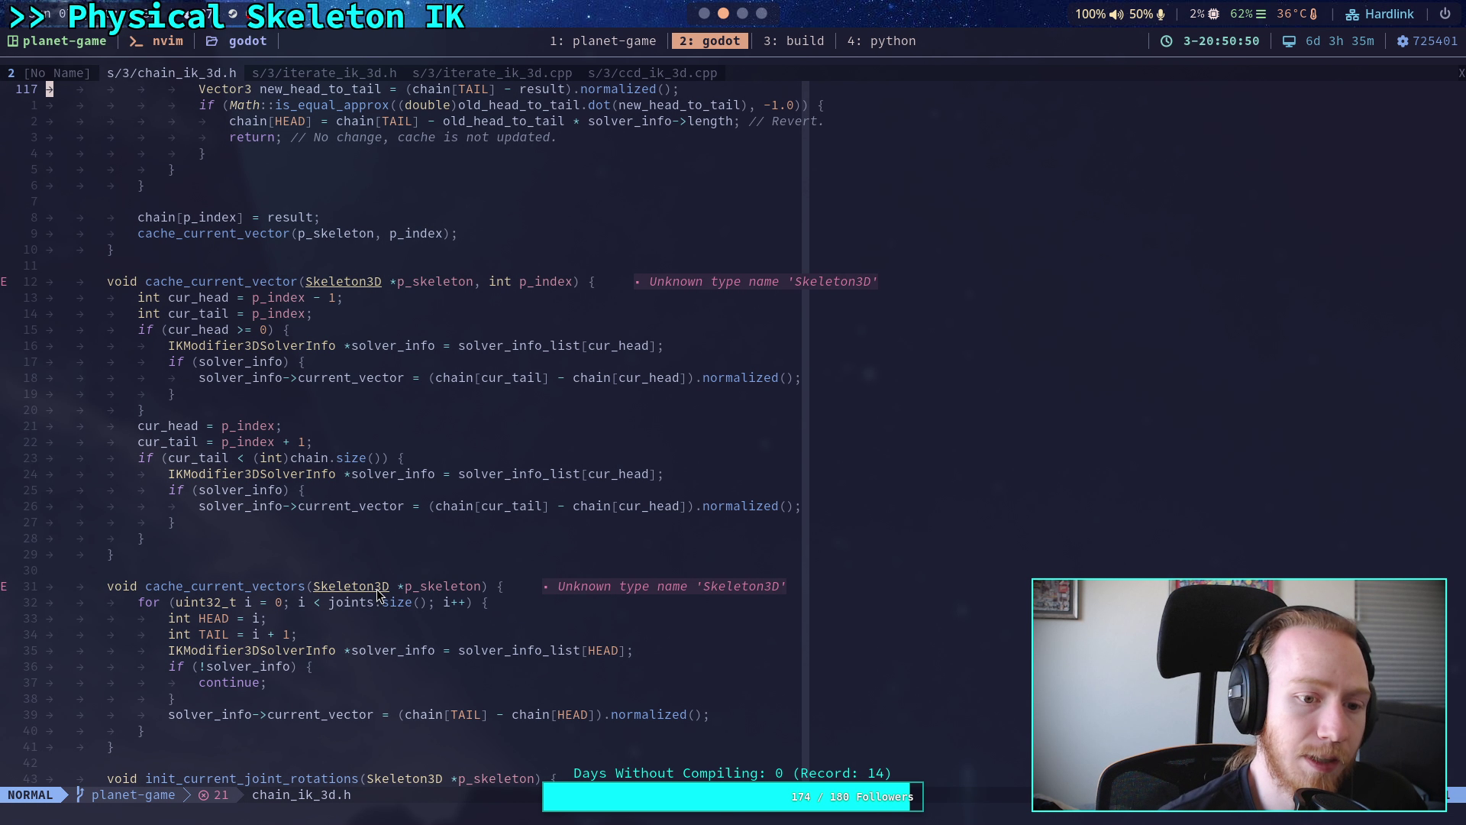
- Scroll iterate_ik_3d.h to the IterateIK3DSetting struct, then move to iterate_ik_3d.cpp
{"action": "left_click", "coordinate": [295, 73]}
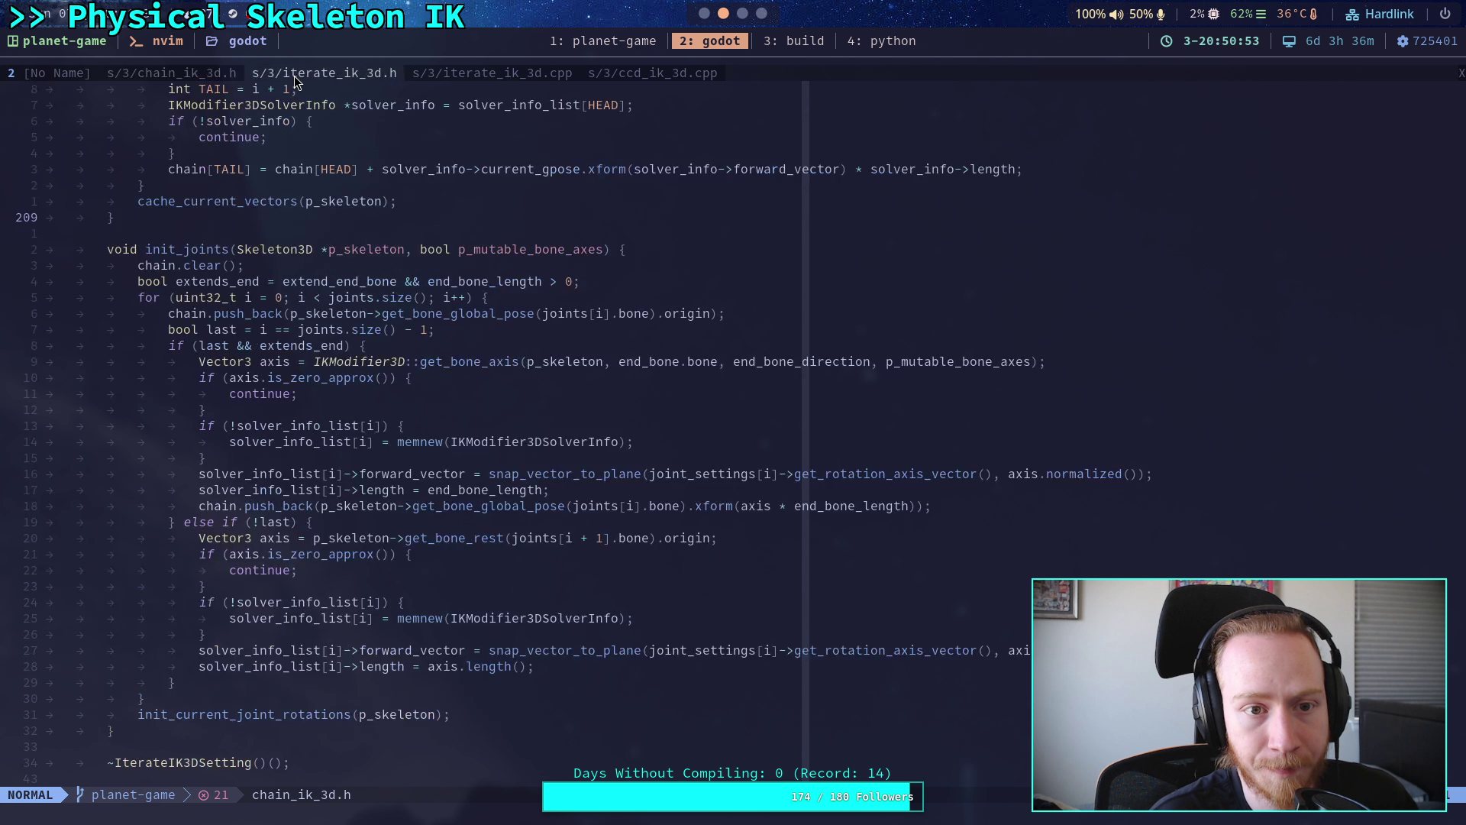
{"action": "scroll", "coordinate": [316, 576], "scroll_direction": "down", "scroll_amount": 8}
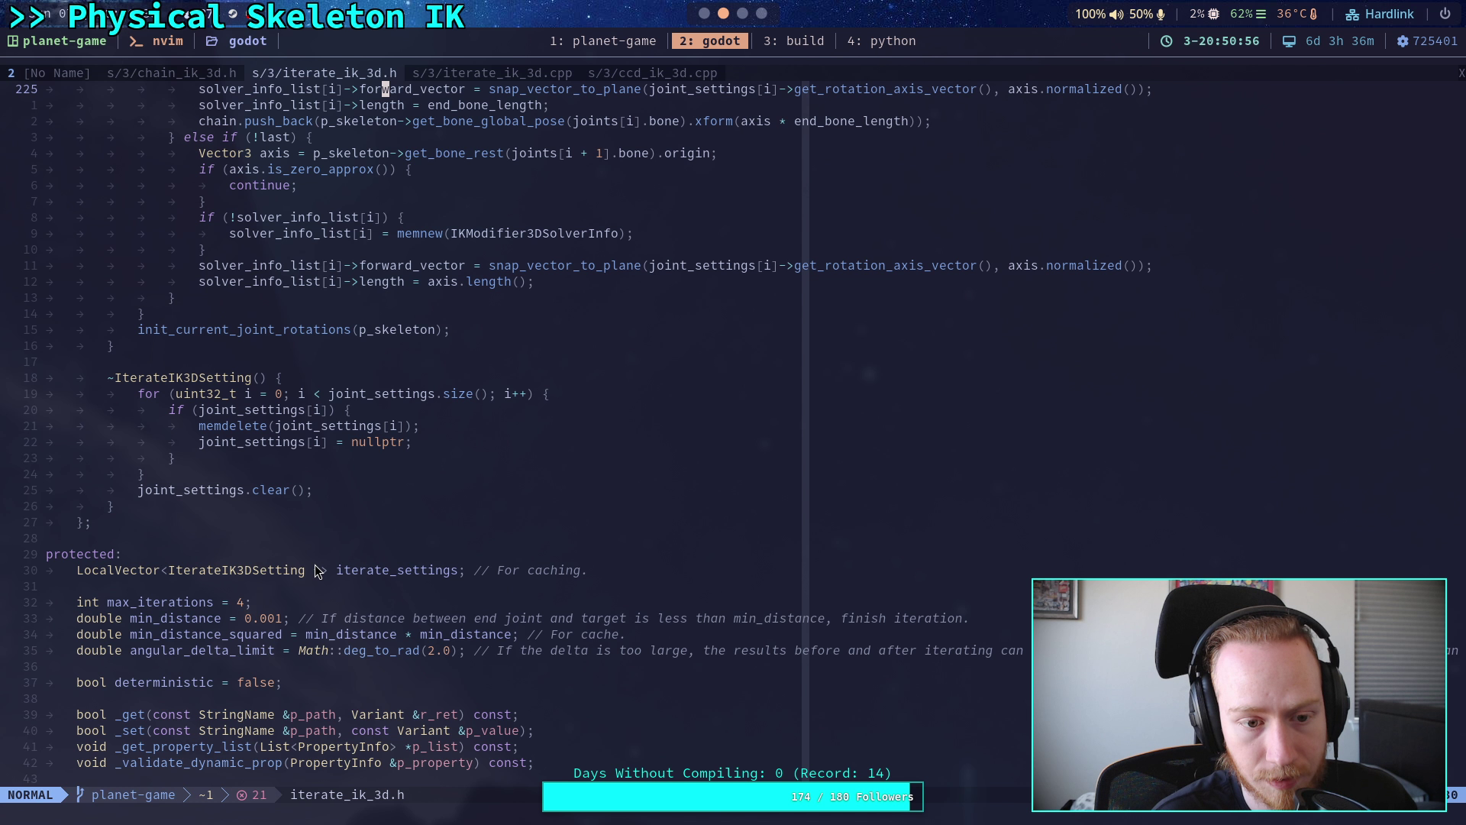
{"action": "scroll", "coordinate": [318, 571], "scroll_direction": "up", "scroll_amount": 20}
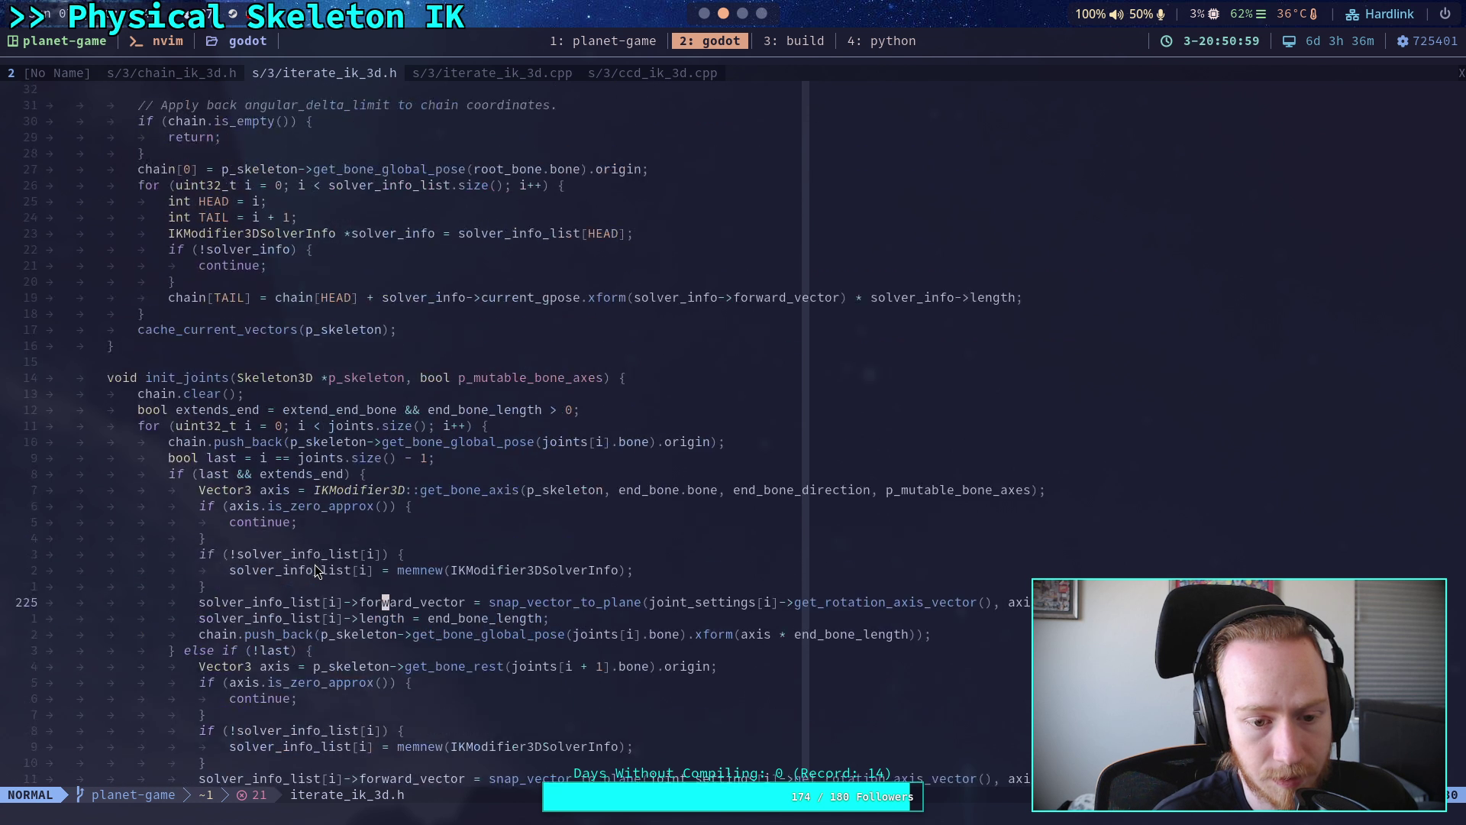
{"action": "scroll", "coordinate": [316, 571], "scroll_direction": "up", "scroll_amount": 8}
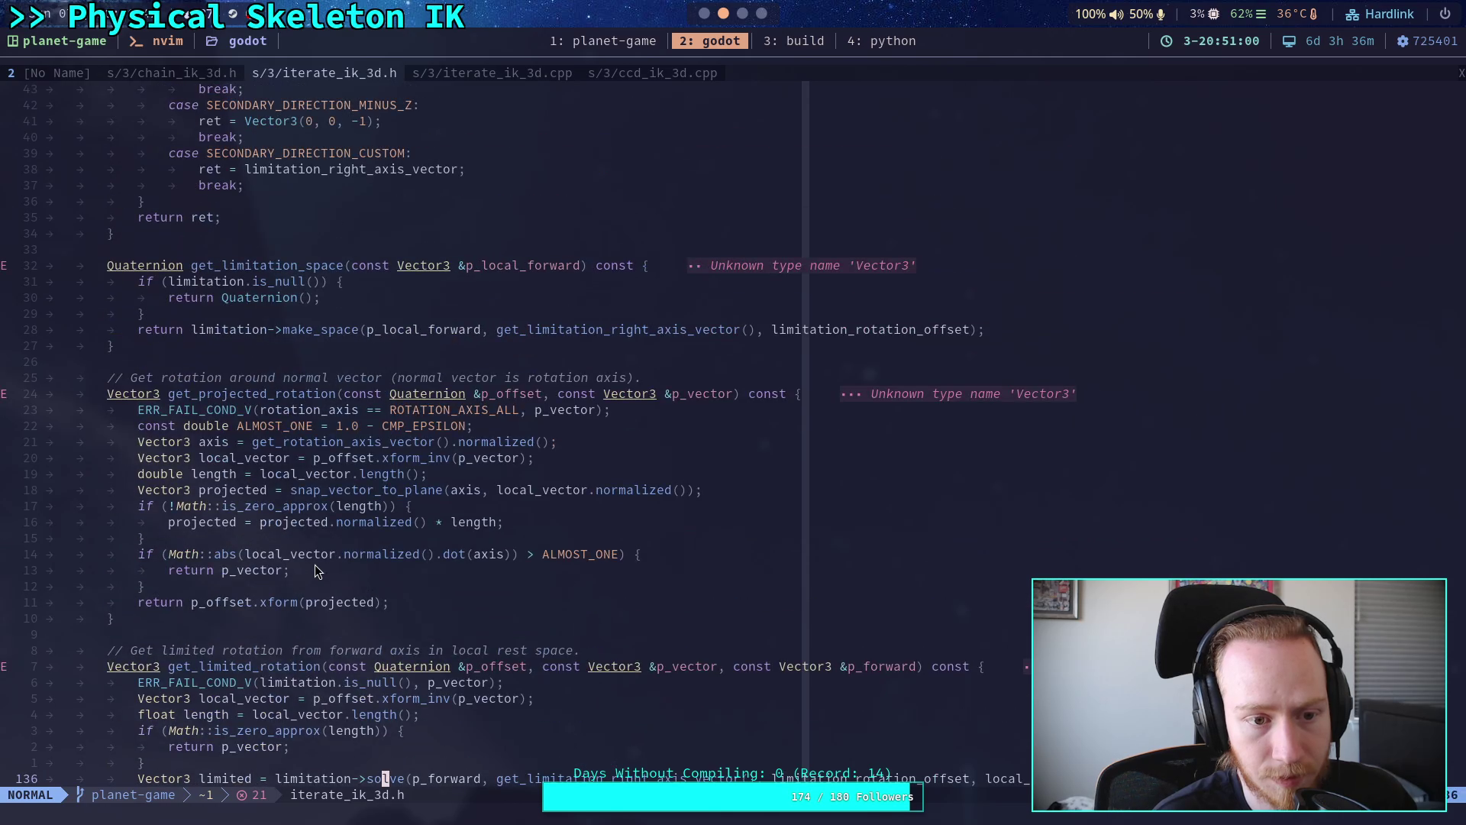
{"action": "scroll", "coordinate": [315, 566], "scroll_direction": "up", "scroll_amount": 20}
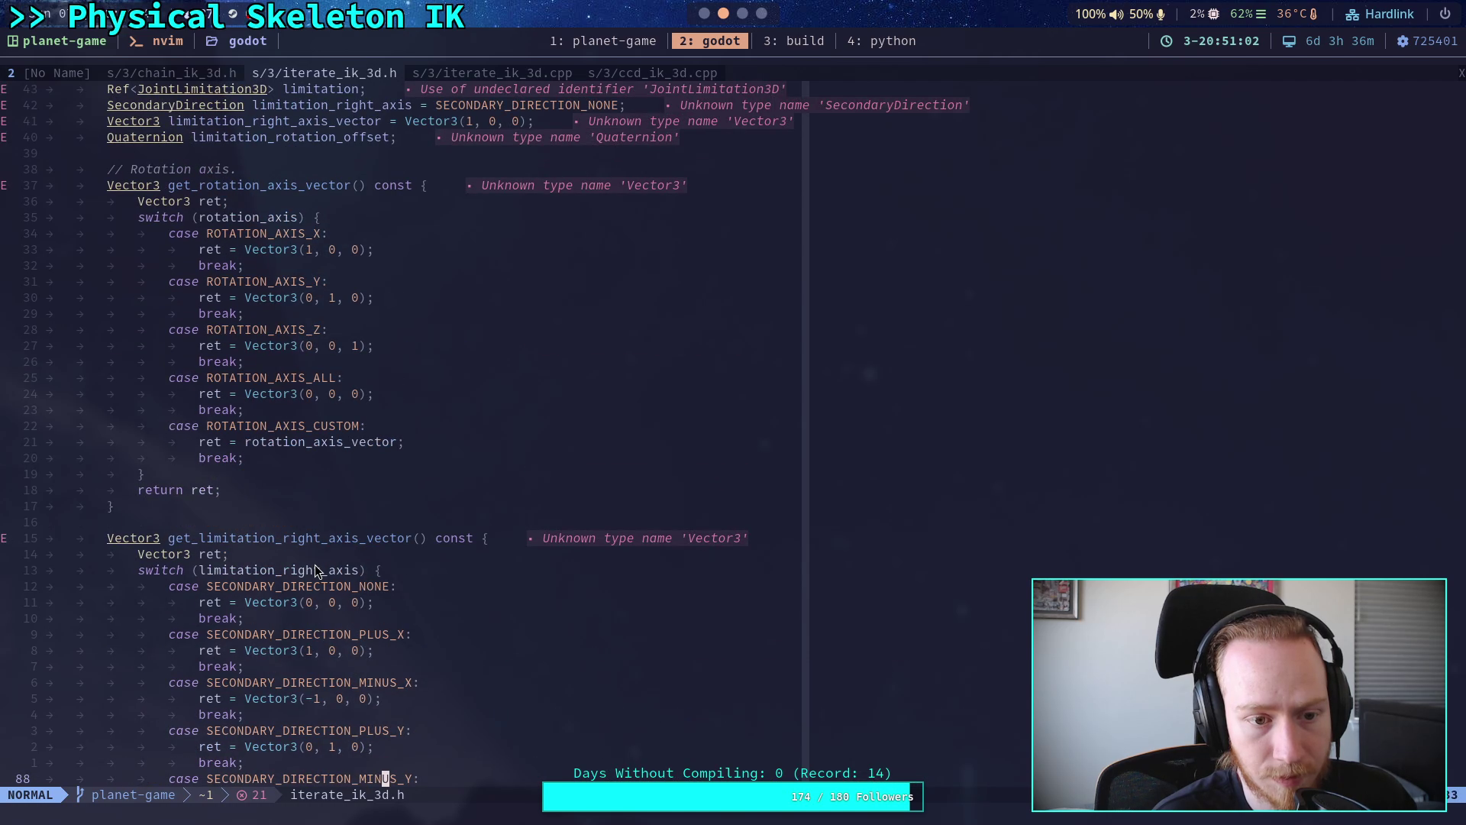
{"action": "scroll", "coordinate": [316, 571], "scroll_direction": "down", "scroll_amount": 20}
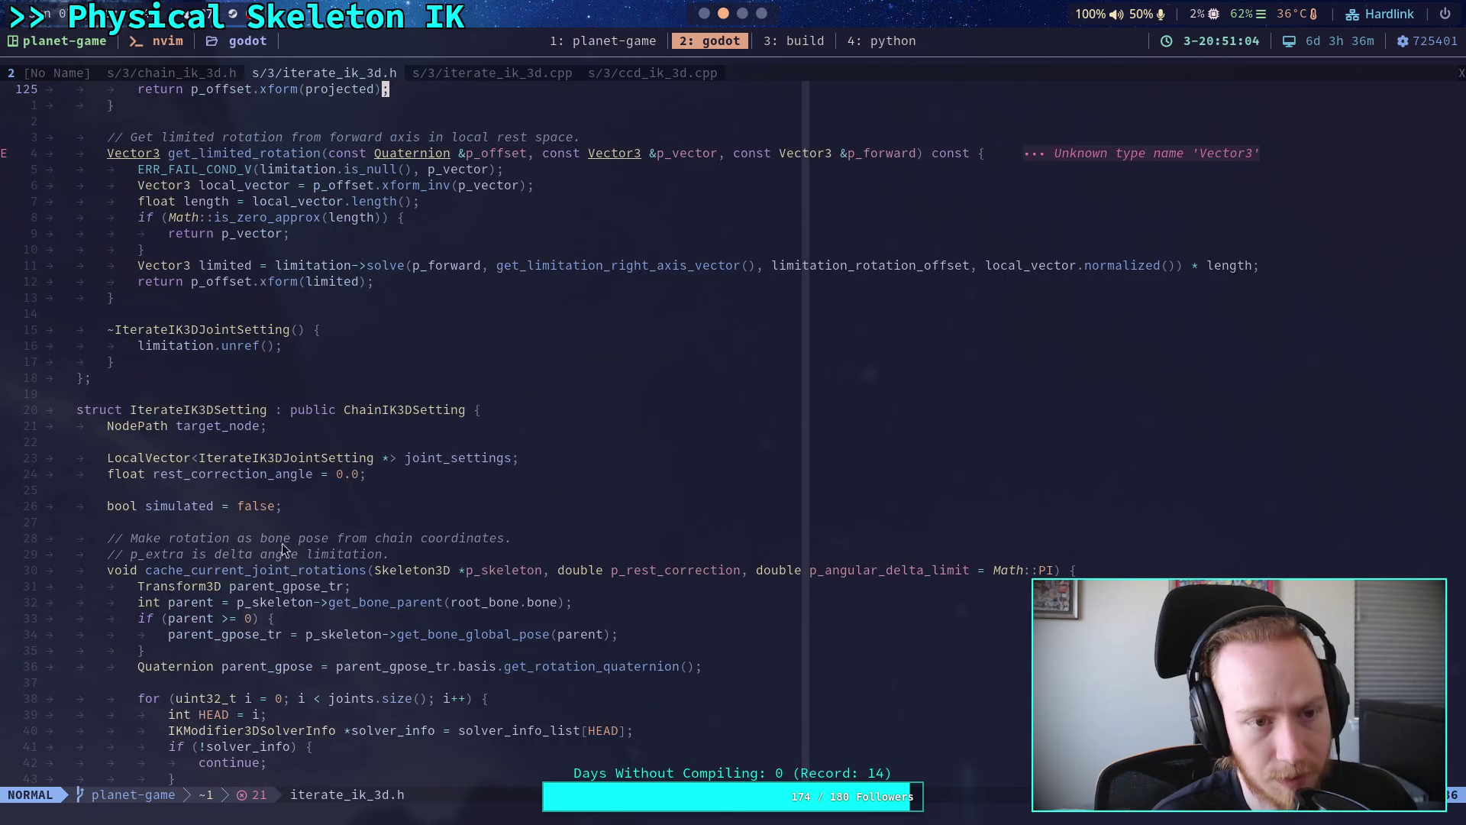
{"action": "key", "text": "shift+l"}
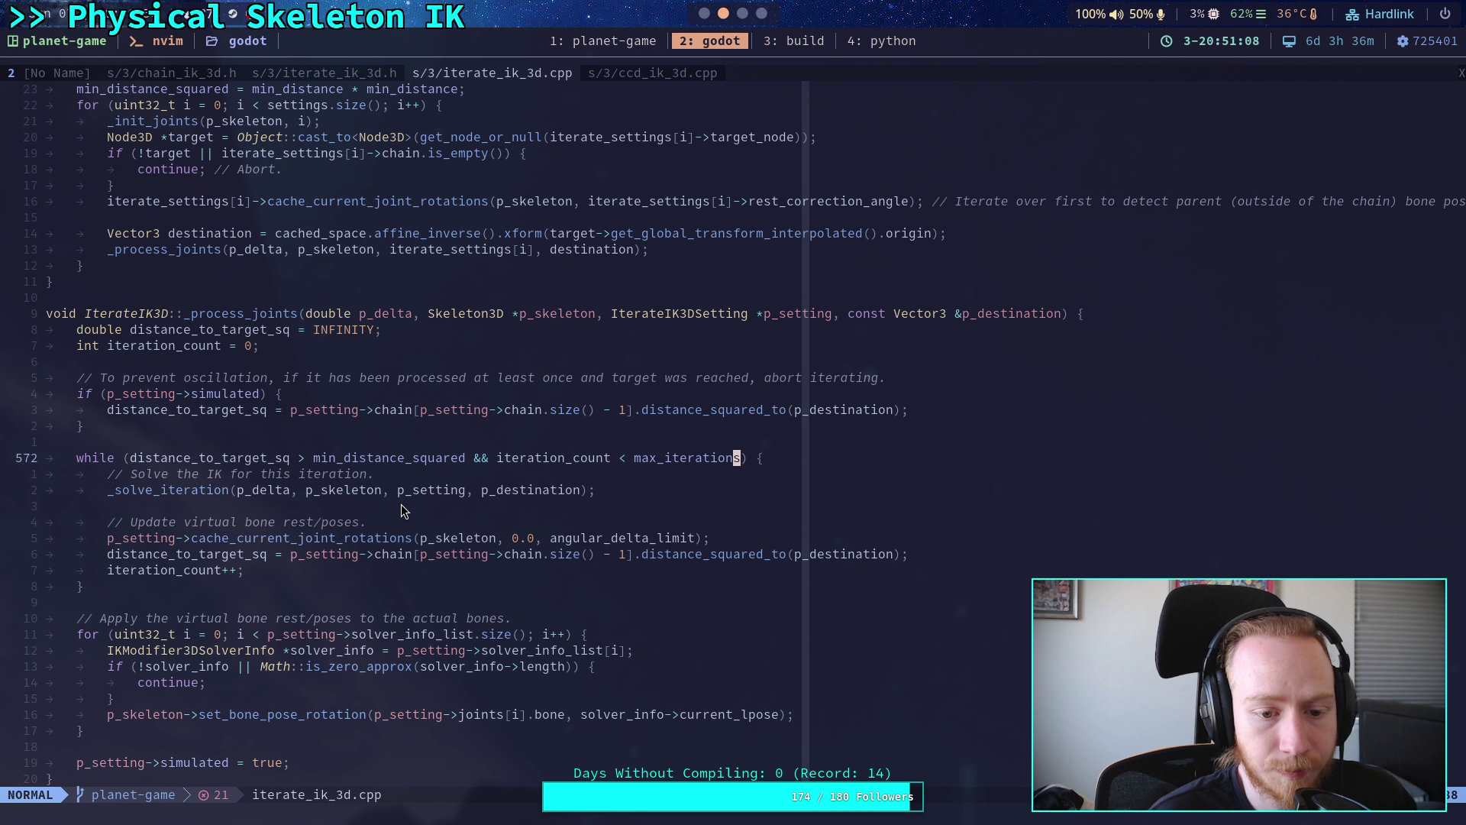
- Scroll through iterate_ik_3d.cpp, then glance back over the iterate_ik_3d.h header
{"action": "scroll", "coordinate": [403, 510], "scroll_direction": "down", "scroll_amount": 1}
{"action": "scroll", "coordinate": [403, 510], "scroll_direction": "up", "scroll_amount": 7}
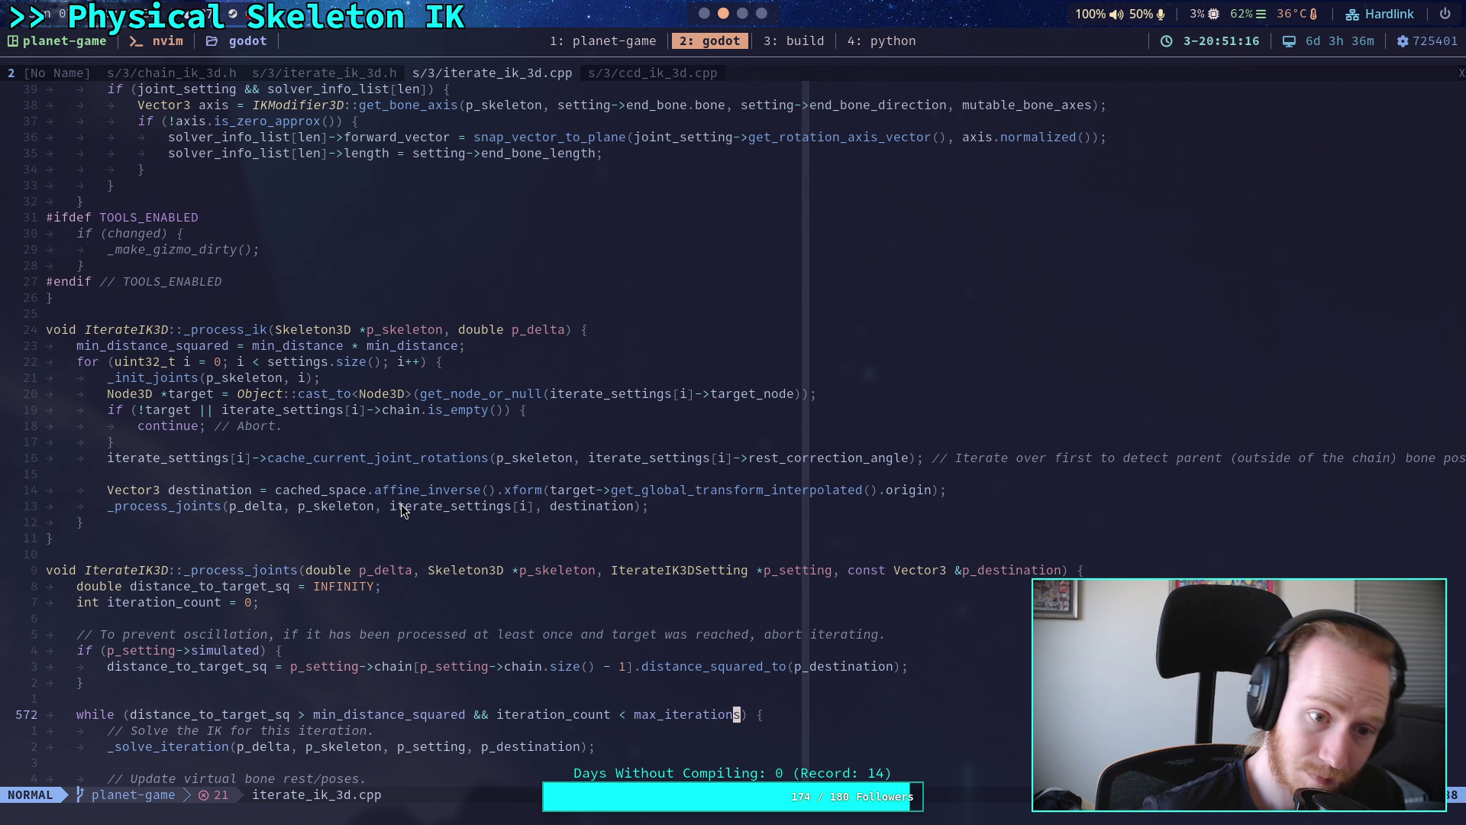
{"action": "scroll", "coordinate": [387, 493], "scroll_direction": "up", "scroll_amount": 7}
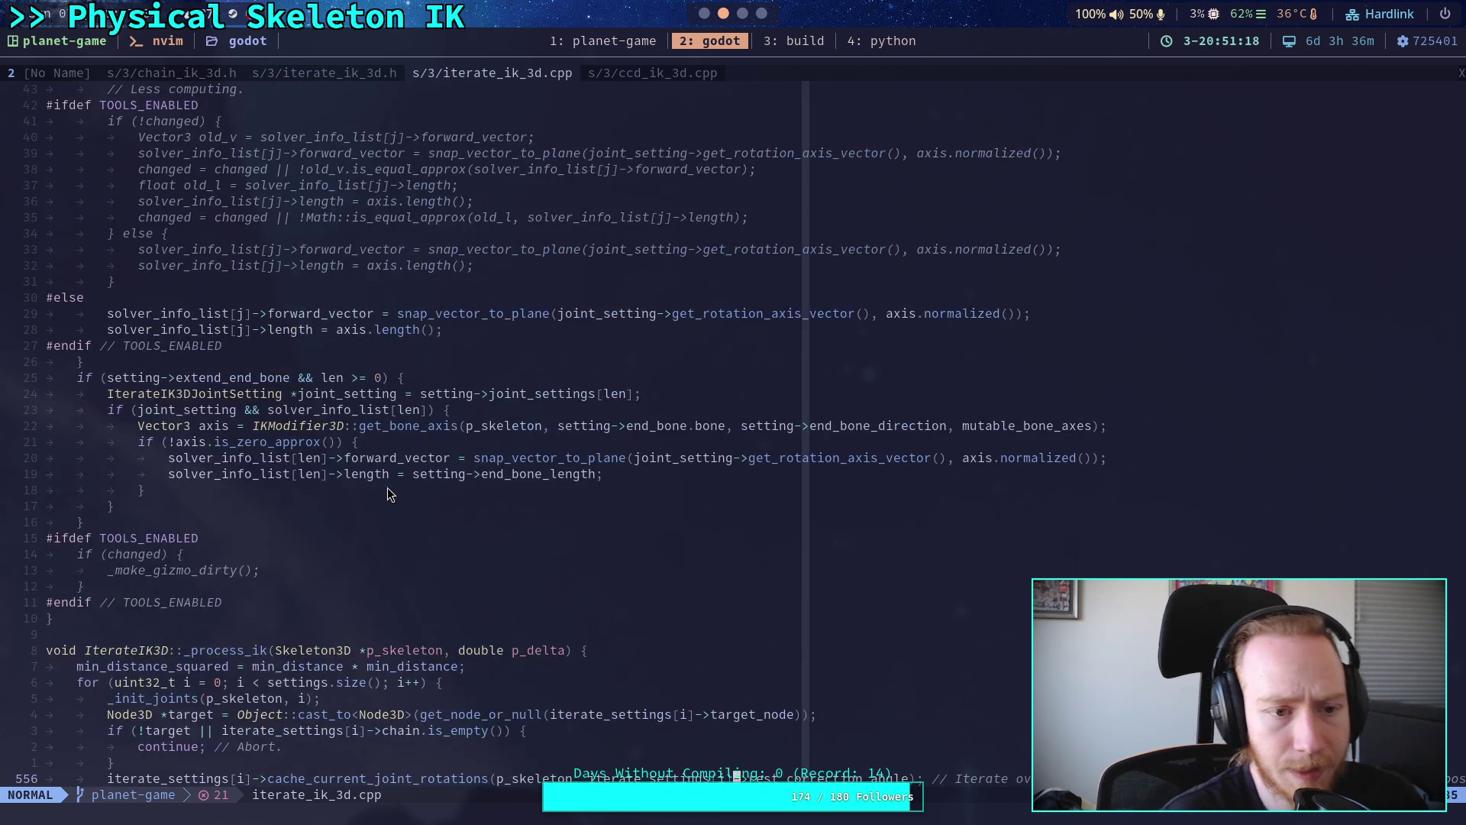
{"action": "left_click", "coordinate": [333, 74]}
{"action": "scroll", "coordinate": [437, 460], "scroll_direction": "up", "scroll_amount": 4}
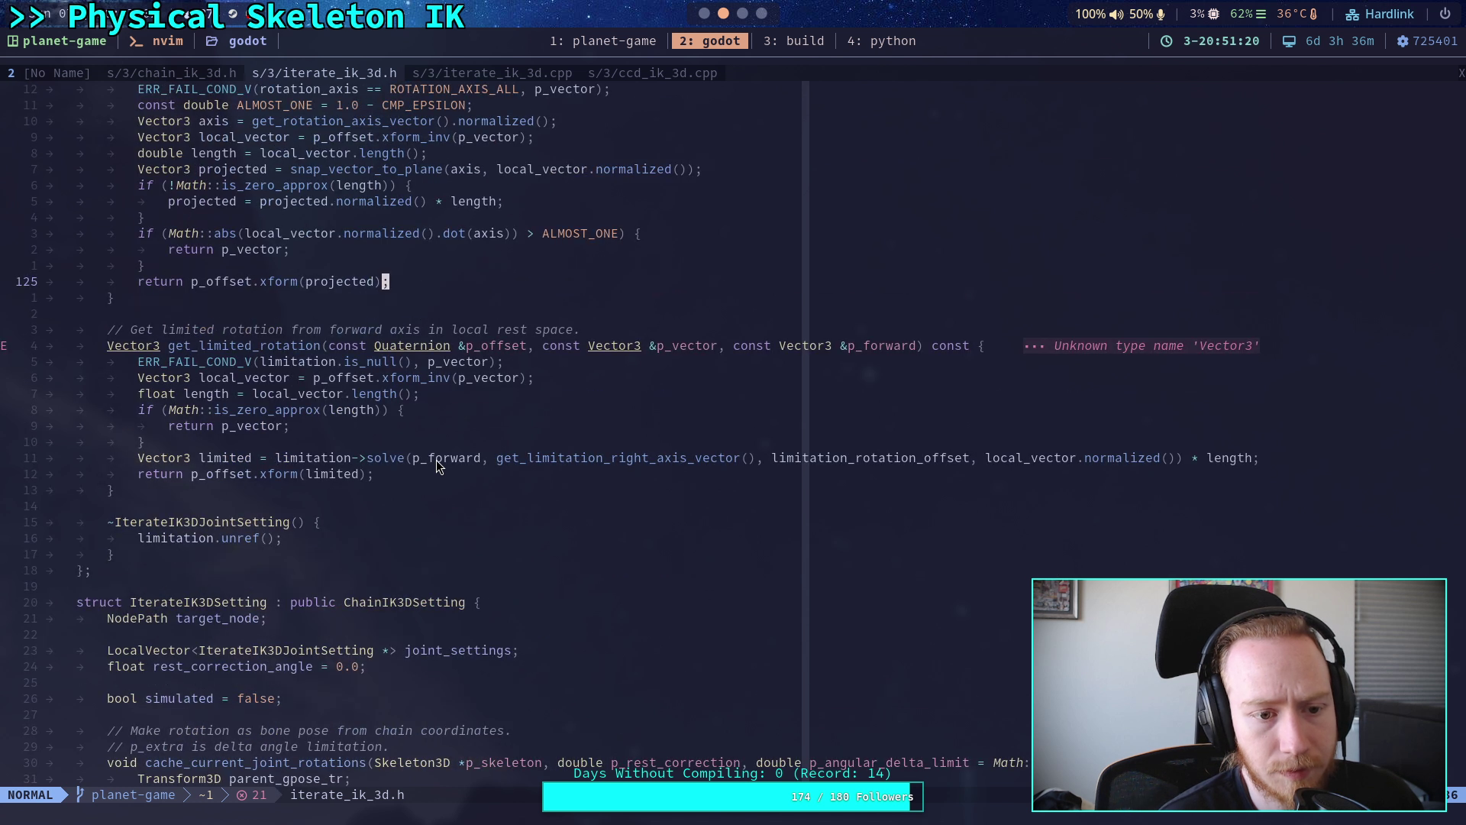
{"action": "scroll", "coordinate": [437, 460], "scroll_direction": "down", "scroll_amount": 10}
{"action": "scroll", "coordinate": [437, 460], "scroll_direction": "down", "scroll_amount": 20}
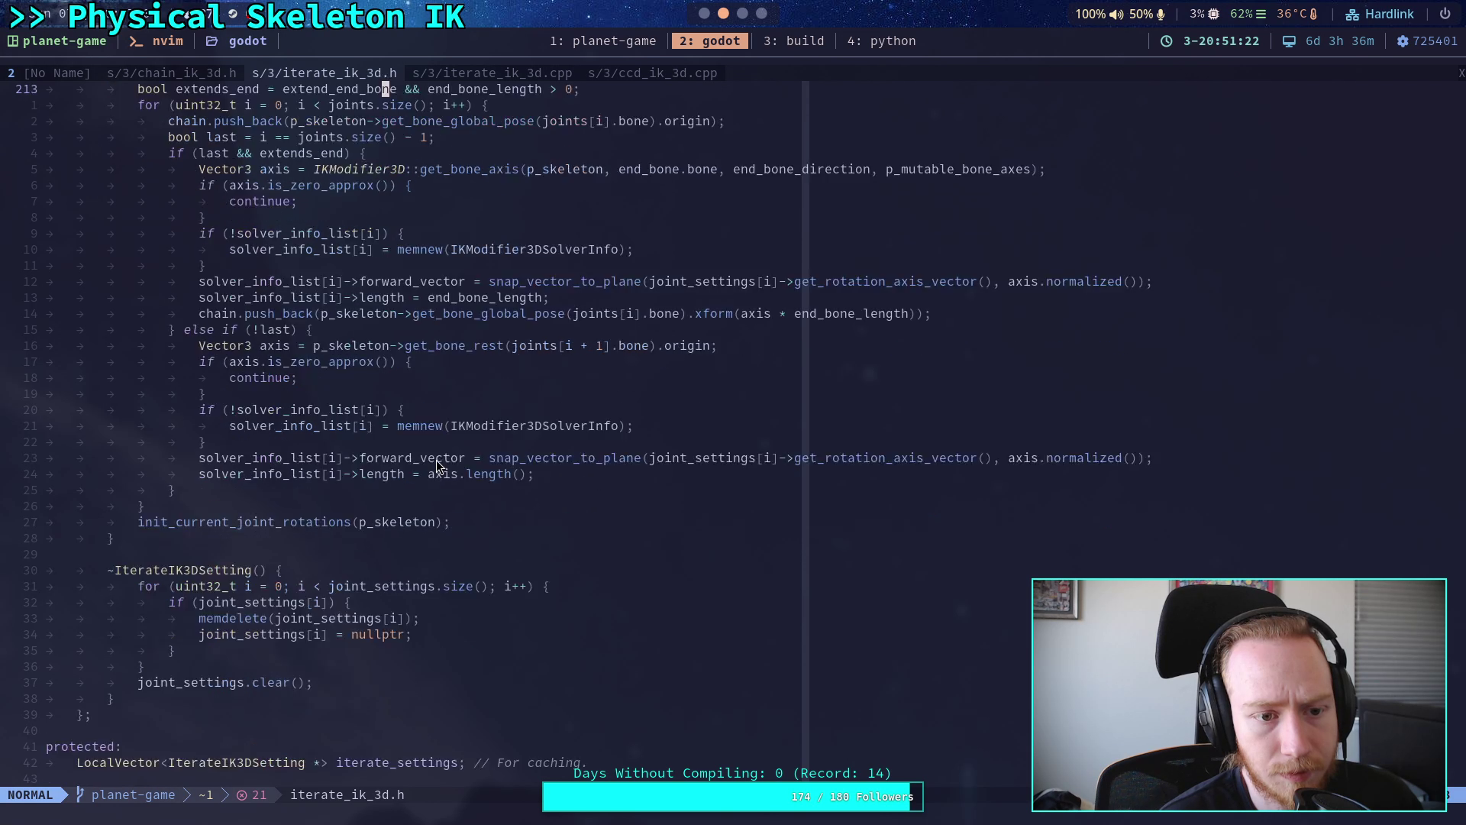
{"action": "scroll", "coordinate": [437, 459], "scroll_direction": "down", "scroll_amount": 5}
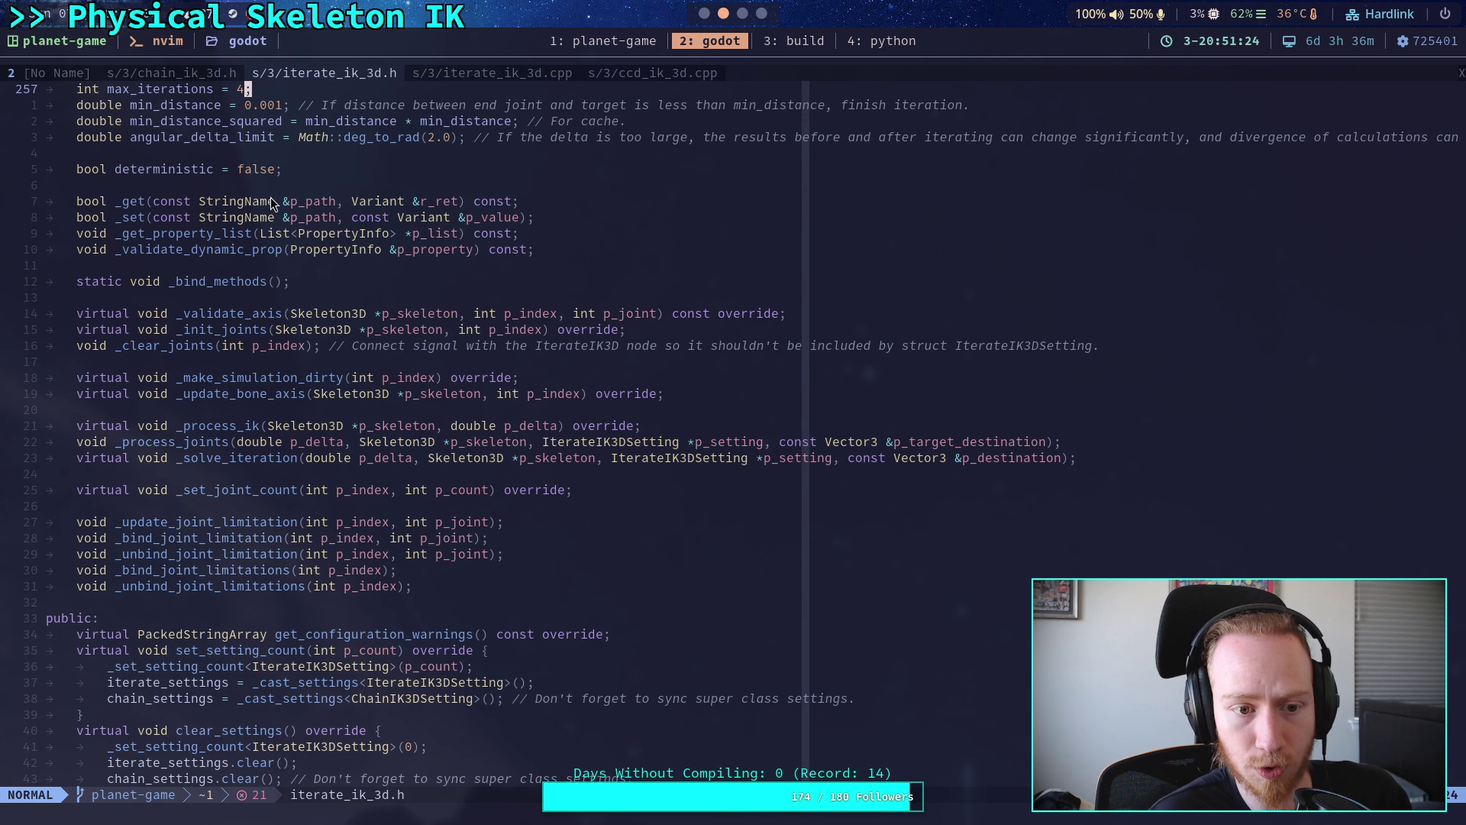
- Return to iterate_ik_3d.cpp and review the _clear_joints and _init_joints implementations
{"action": "left_click", "coordinate": [478, 73]}
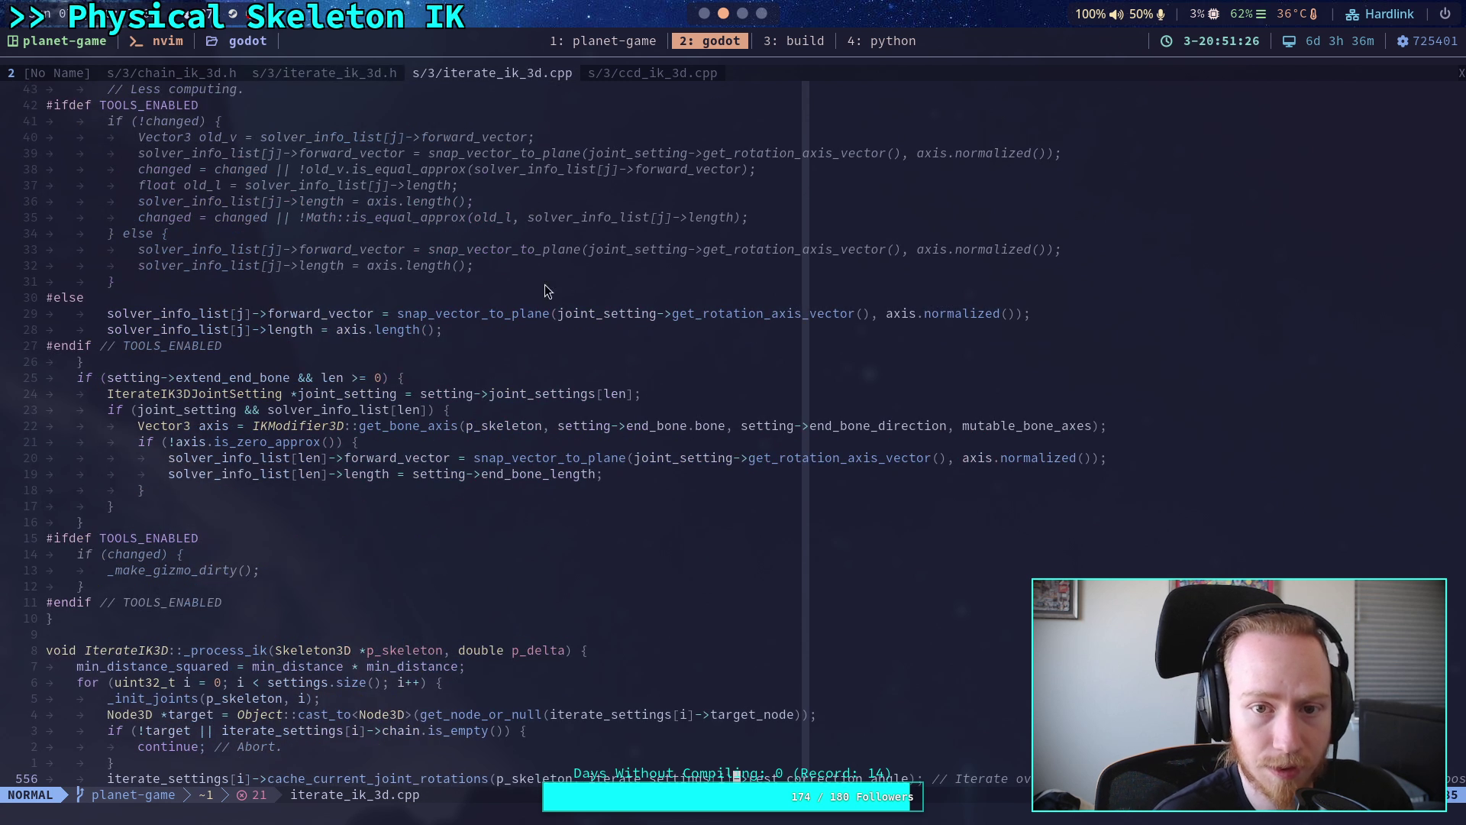
{"action": "scroll", "coordinate": [532, 456], "scroll_direction": "up", "scroll_amount": 9}
{"action": "scroll", "coordinate": [532, 456], "scroll_direction": "up", "scroll_amount": 17}
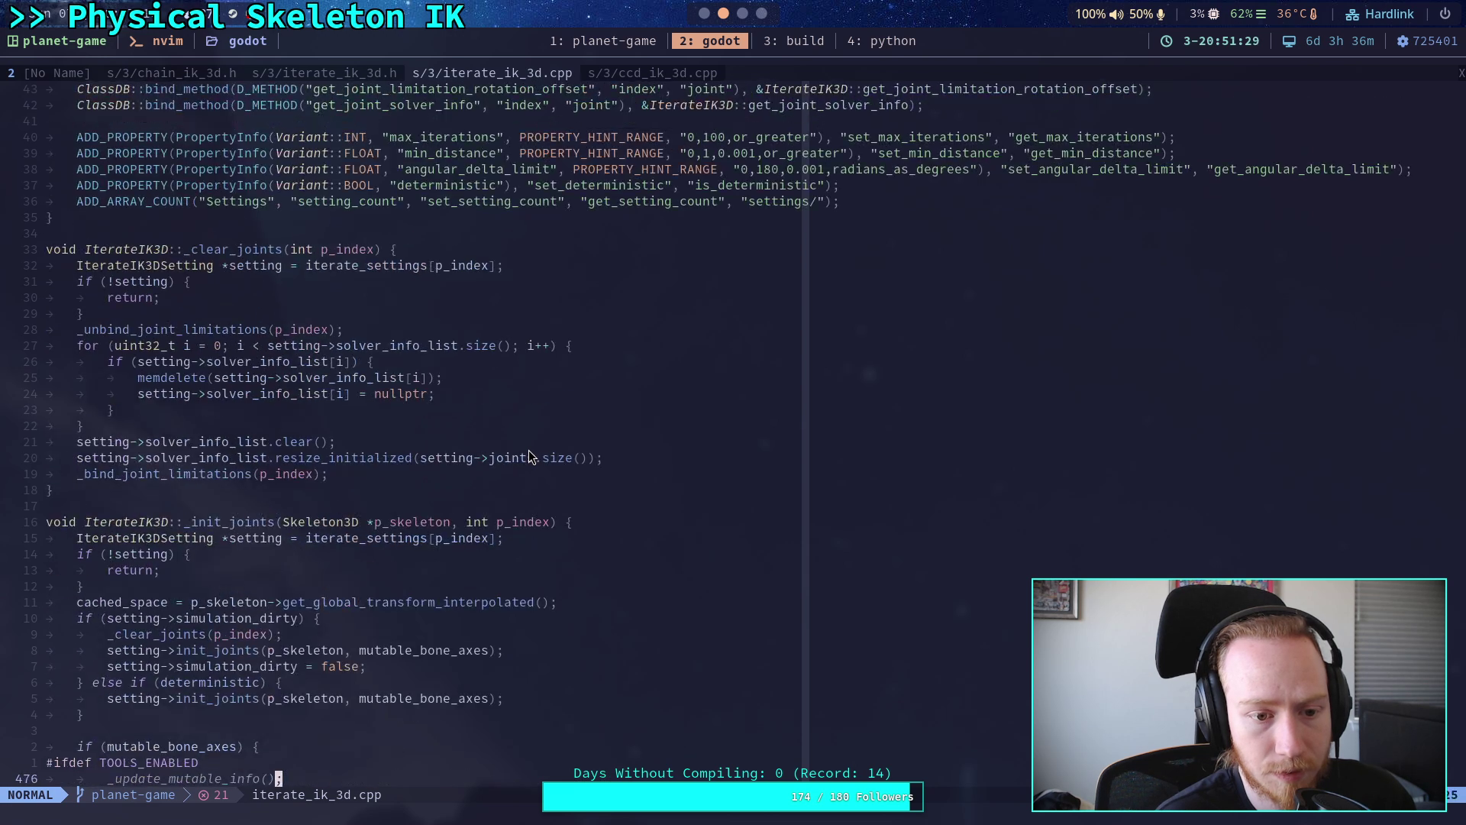
{"action": "scroll", "coordinate": [532, 457], "scroll_direction": "down", "scroll_amount": 4}
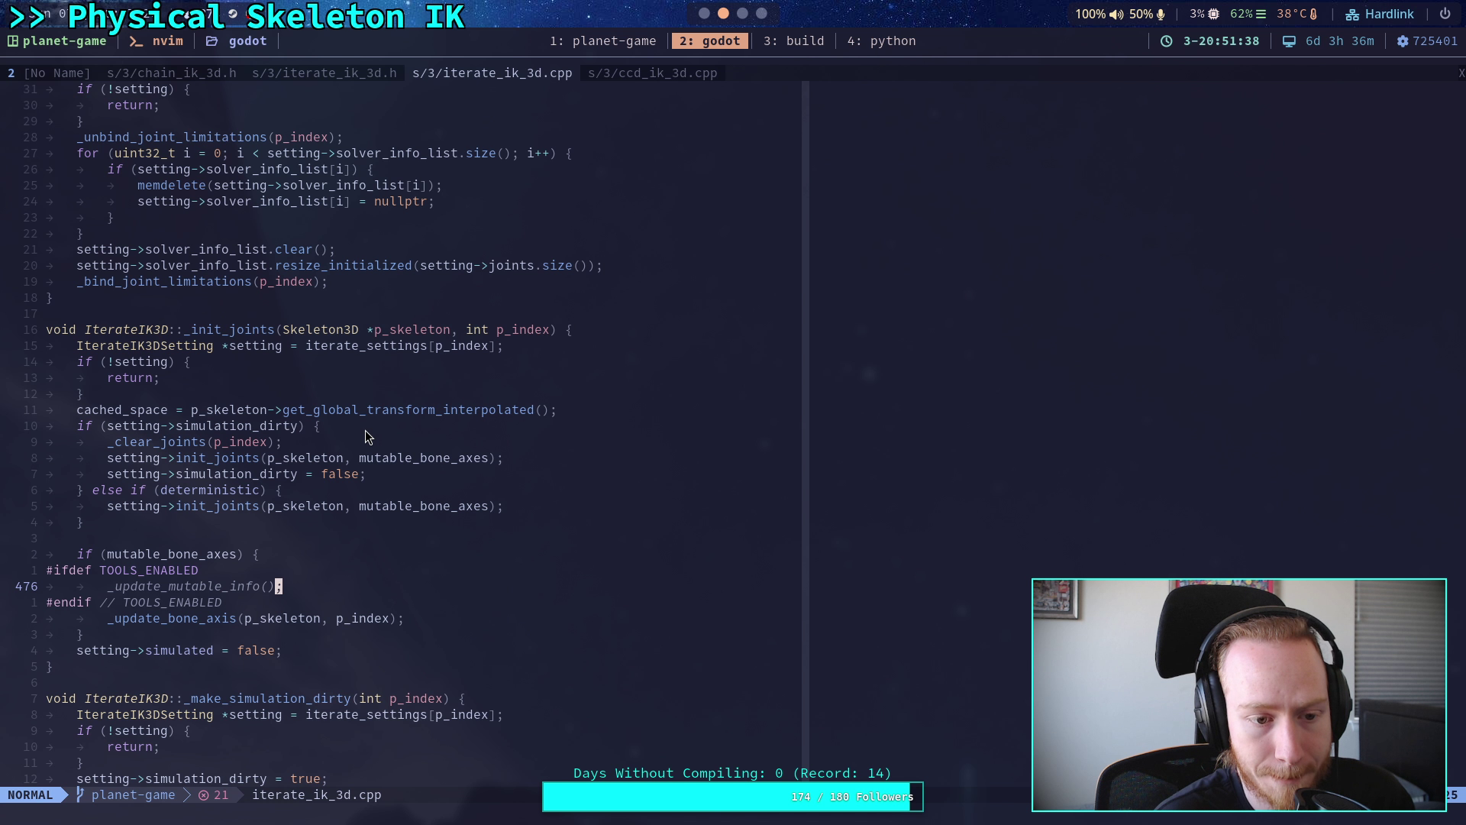
{"action": "scroll", "coordinate": [365, 429], "scroll_direction": "up", "scroll_amount": 5}
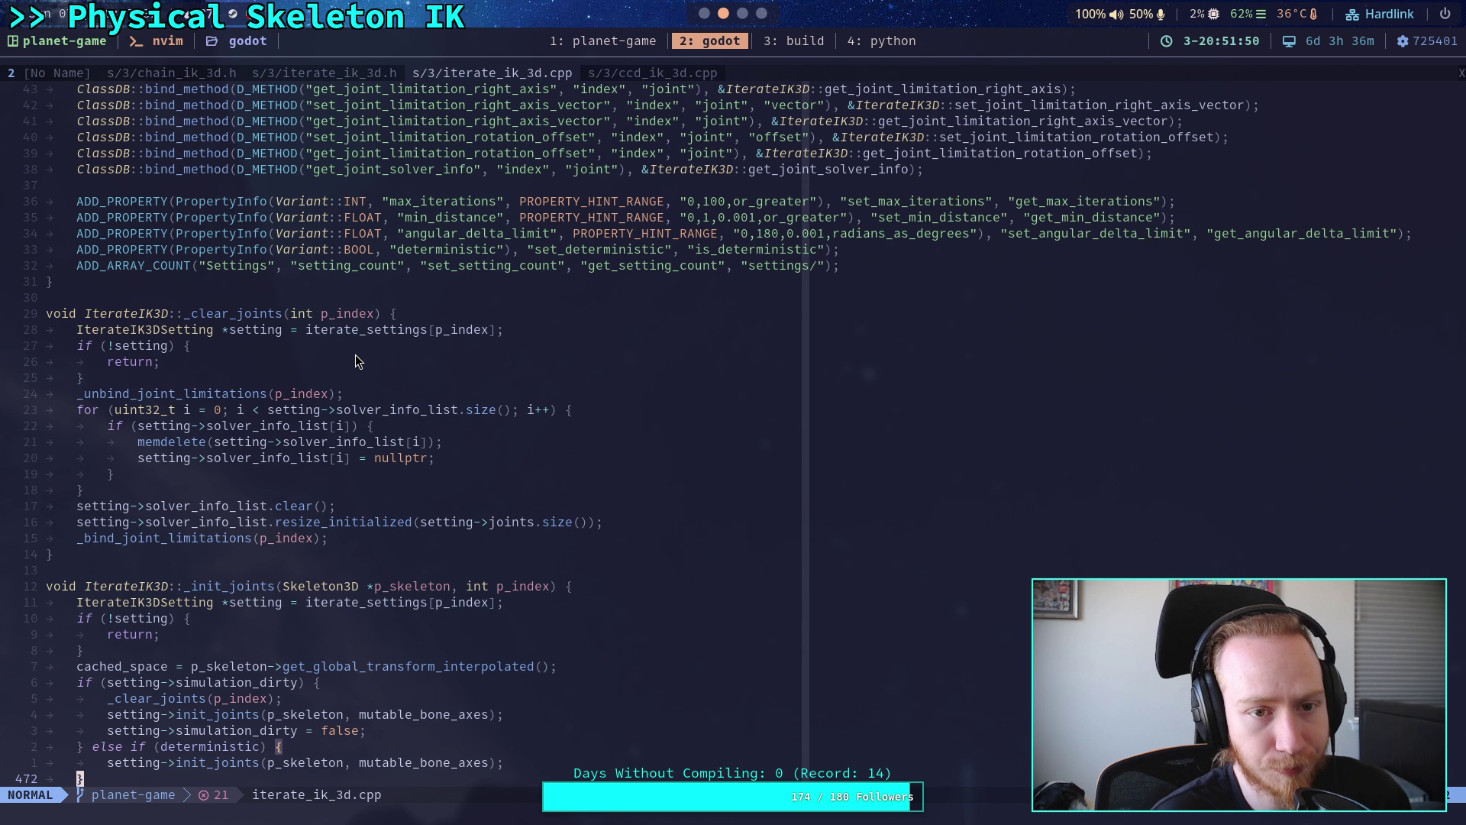
{"action": "key", "text": "slash"}
- Search iterate_ik_3d.cpp for 'joints.' and step through the early matches up to line 654
{"action": "type", "text": "joints."}
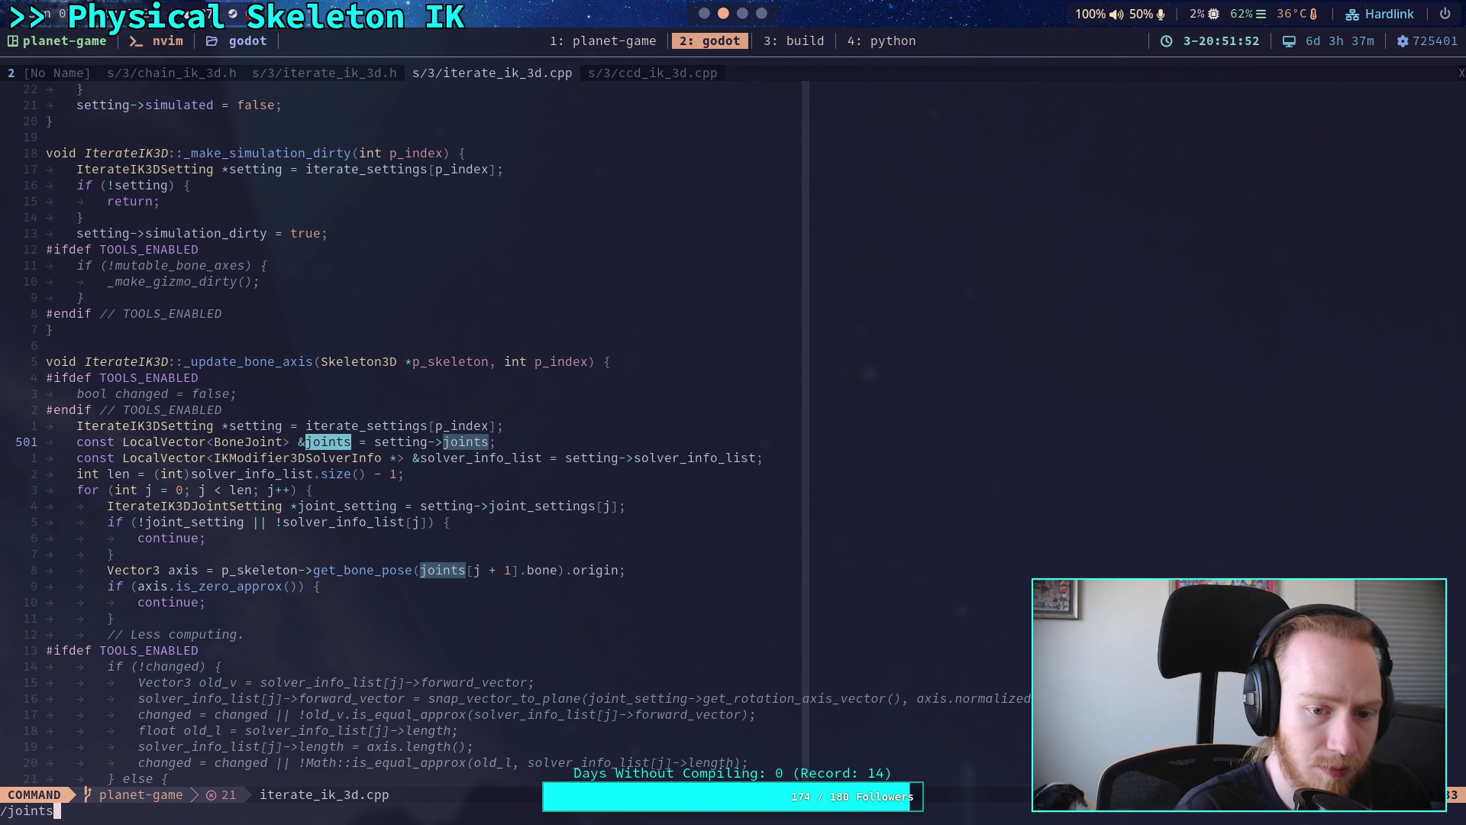
{"action": "key", "text": "Return"}
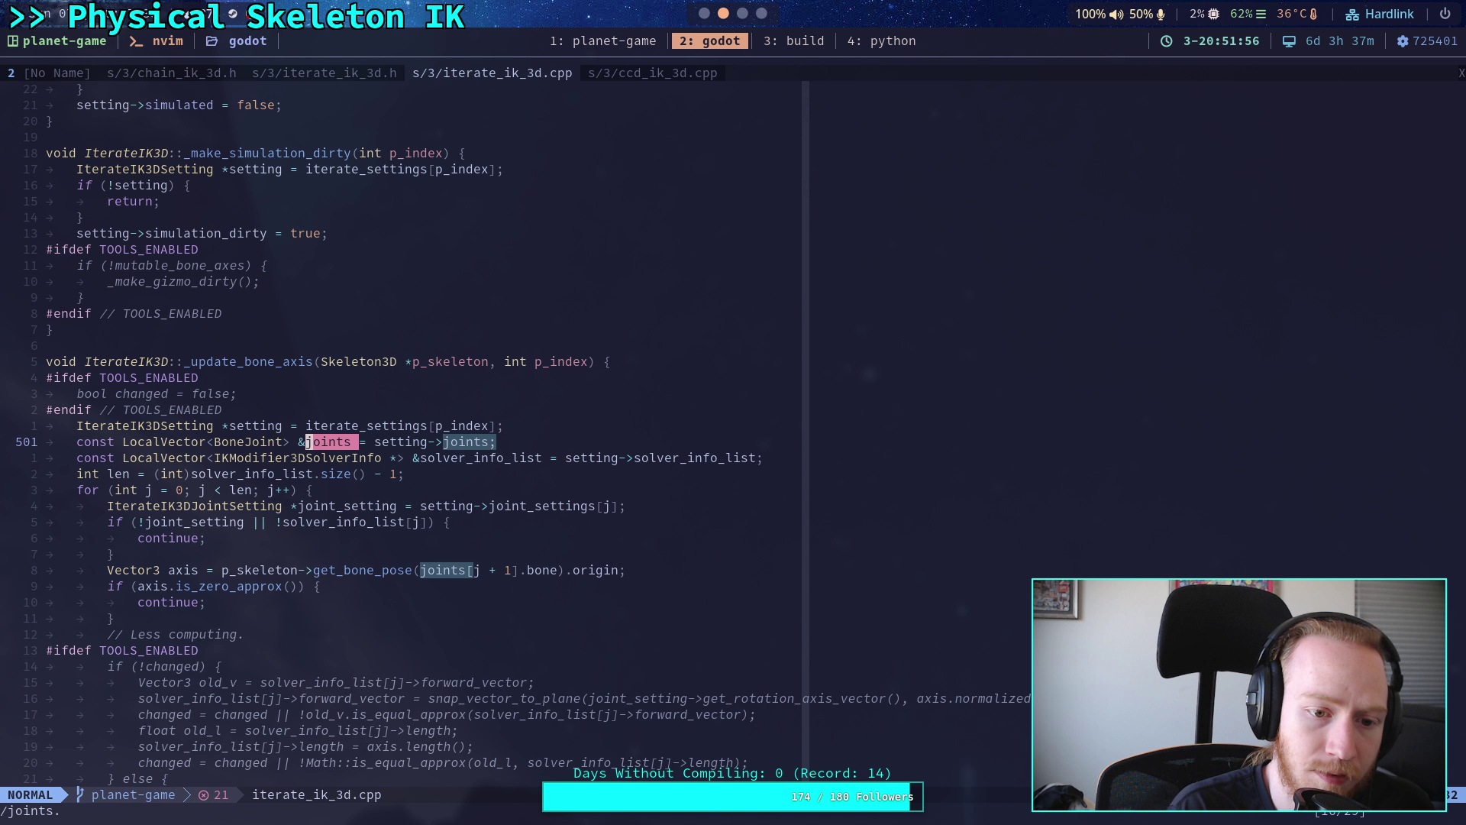
{"action": "key", "text": "n"}
{"action": "key", "text": "n"}
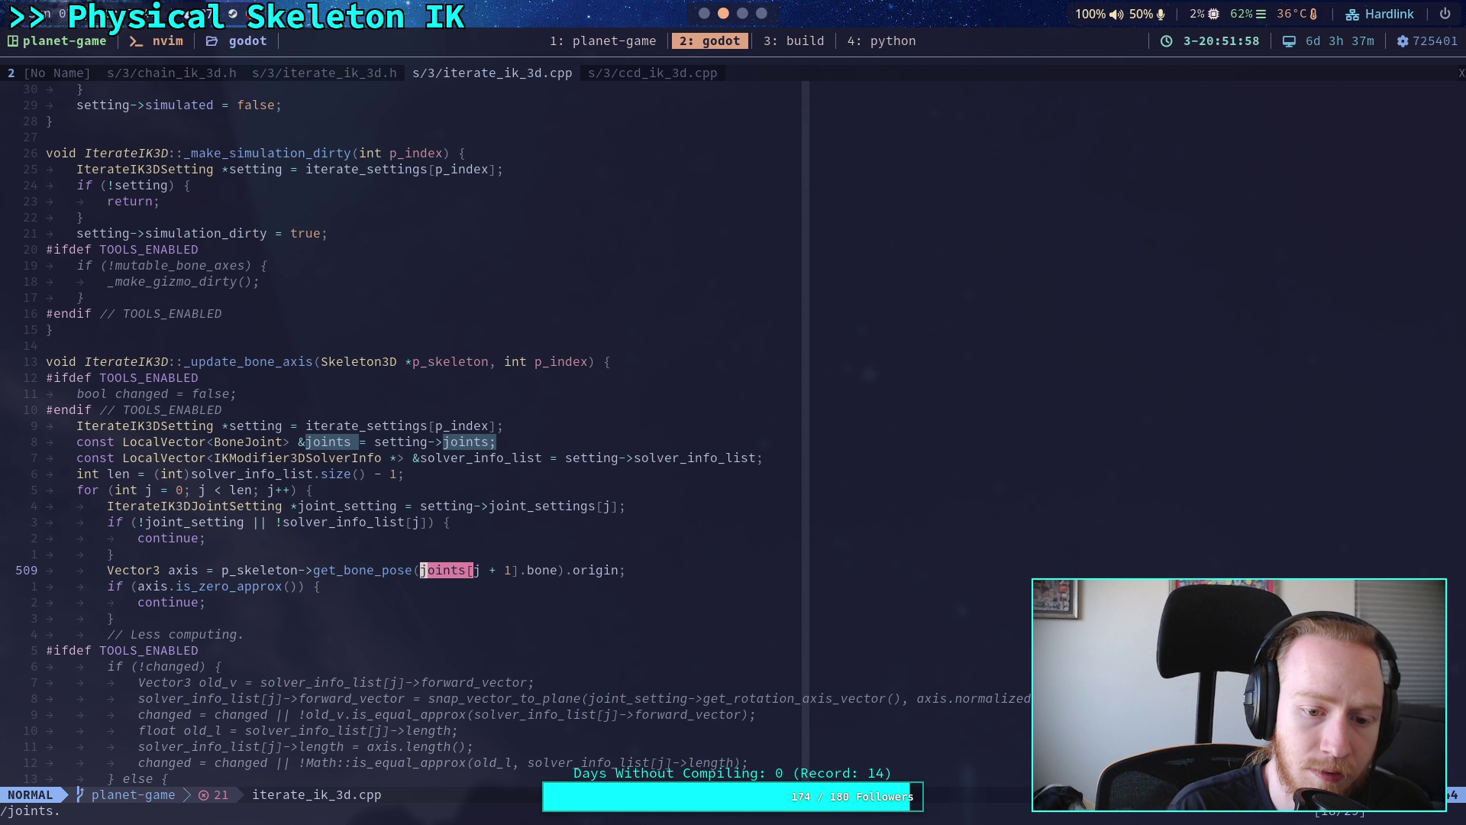
{"action": "key", "text": "n"}
{"action": "key", "text": "n"}
{"action": "key", "text": "n"}
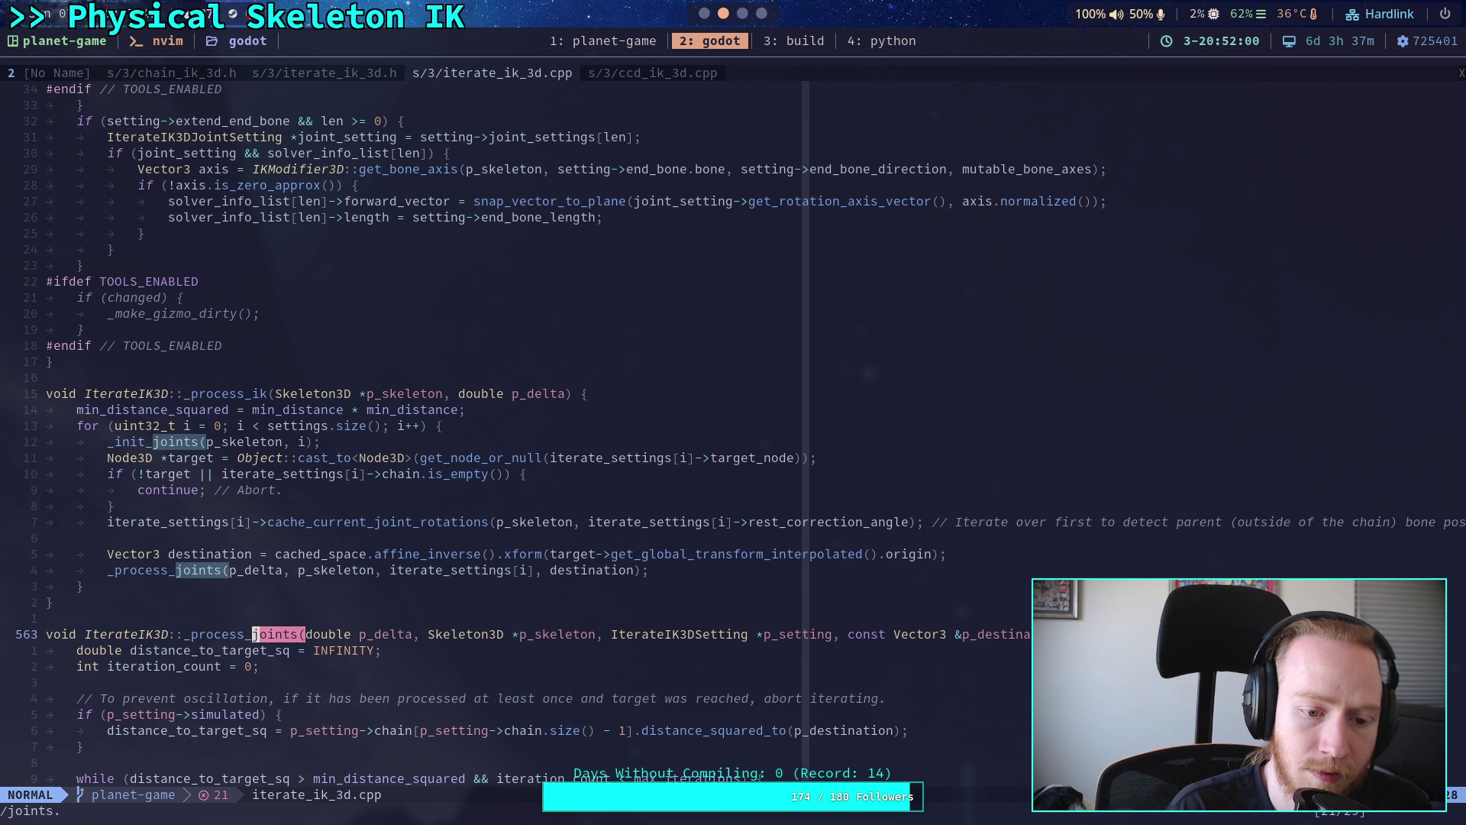
{"action": "key", "text": "n"}
{"action": "key", "text": "slash"}
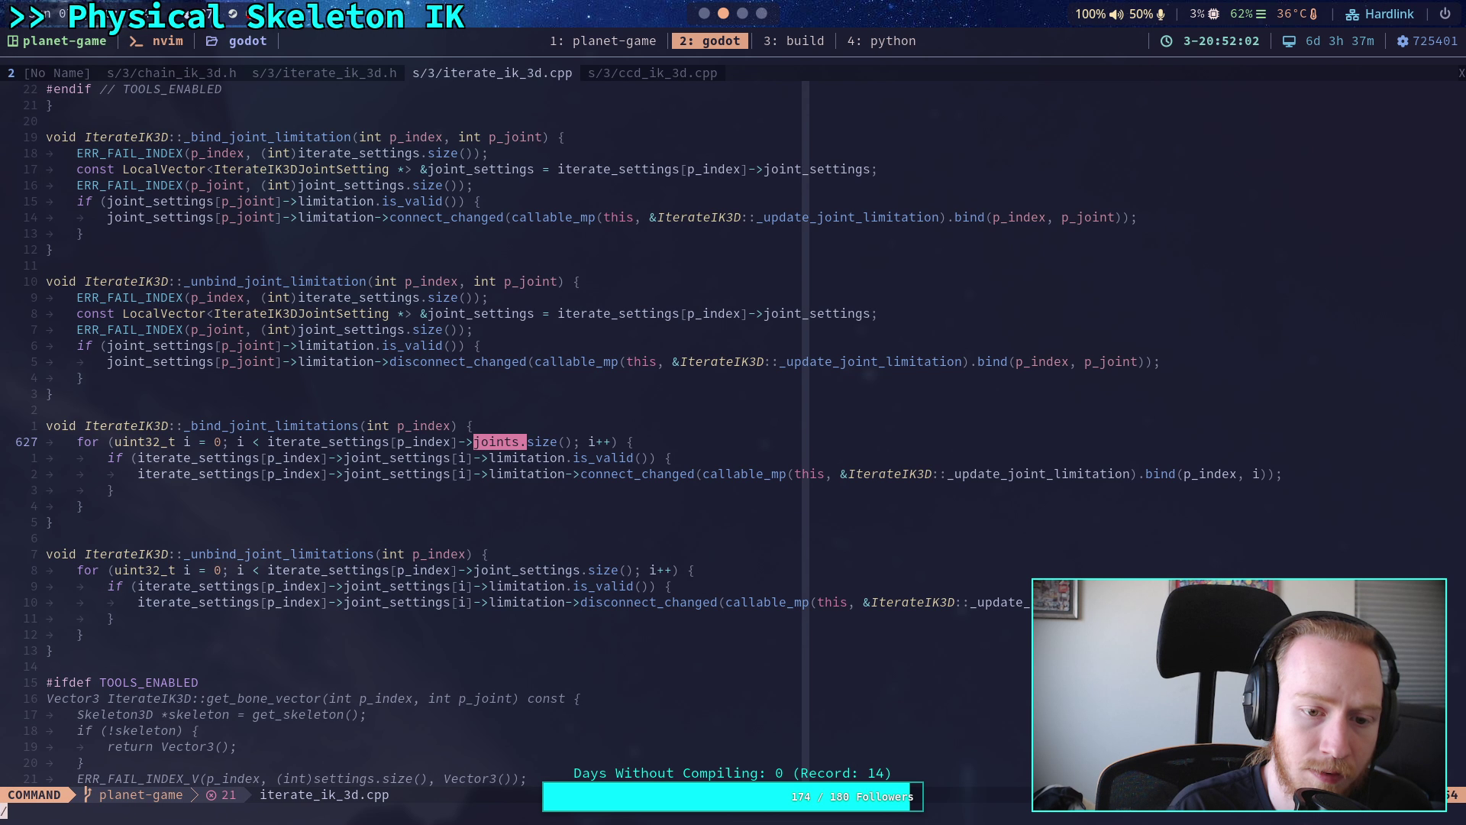
{"action": "key", "text": "Up"}
{"action": "key", "text": "Return"}
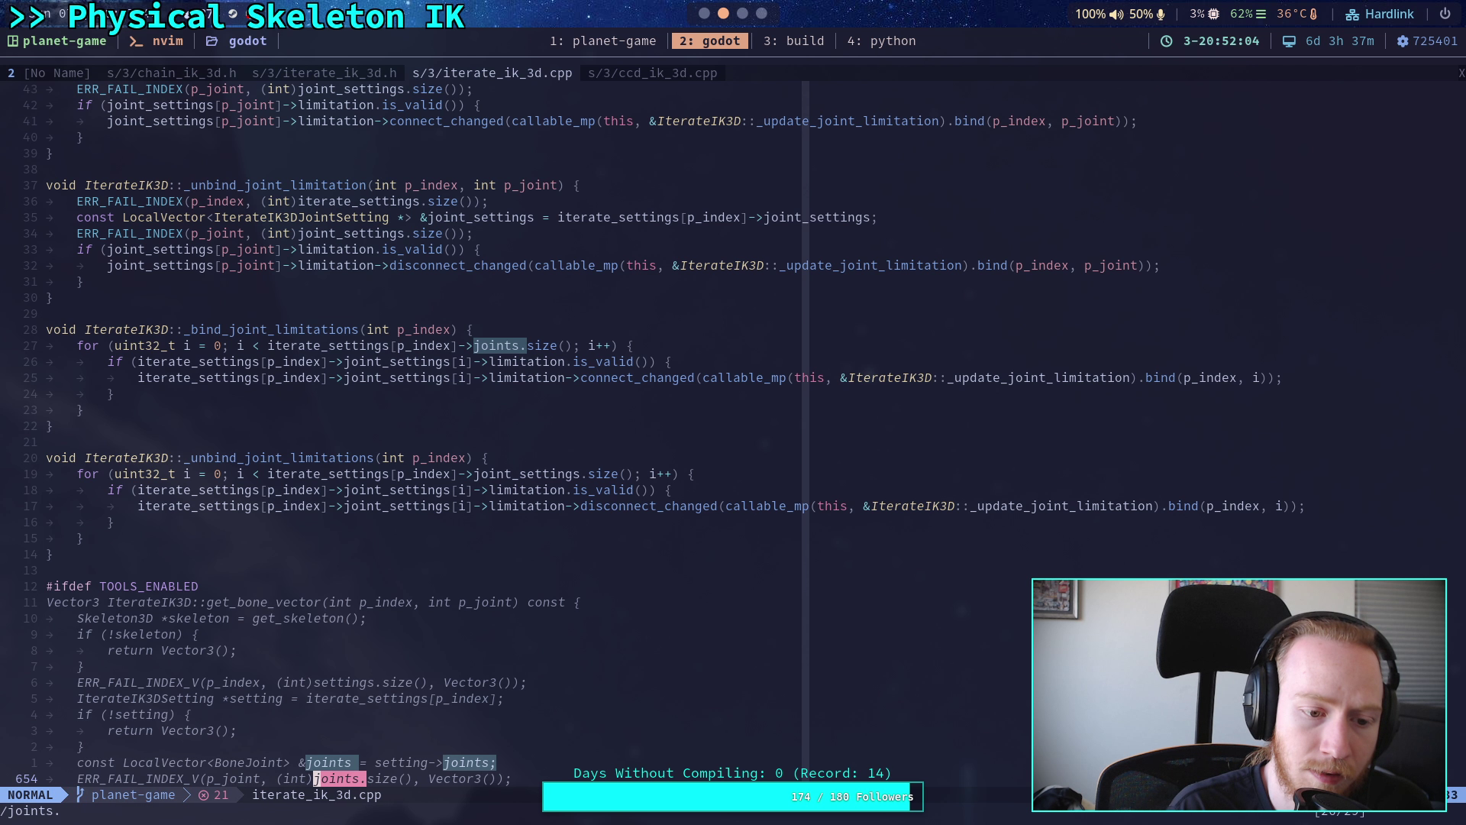
- Keep stepping through the joints matches down to the use in _init_joints
{"action": "key", "text": "n"}
{"action": "key", "text": "n"}
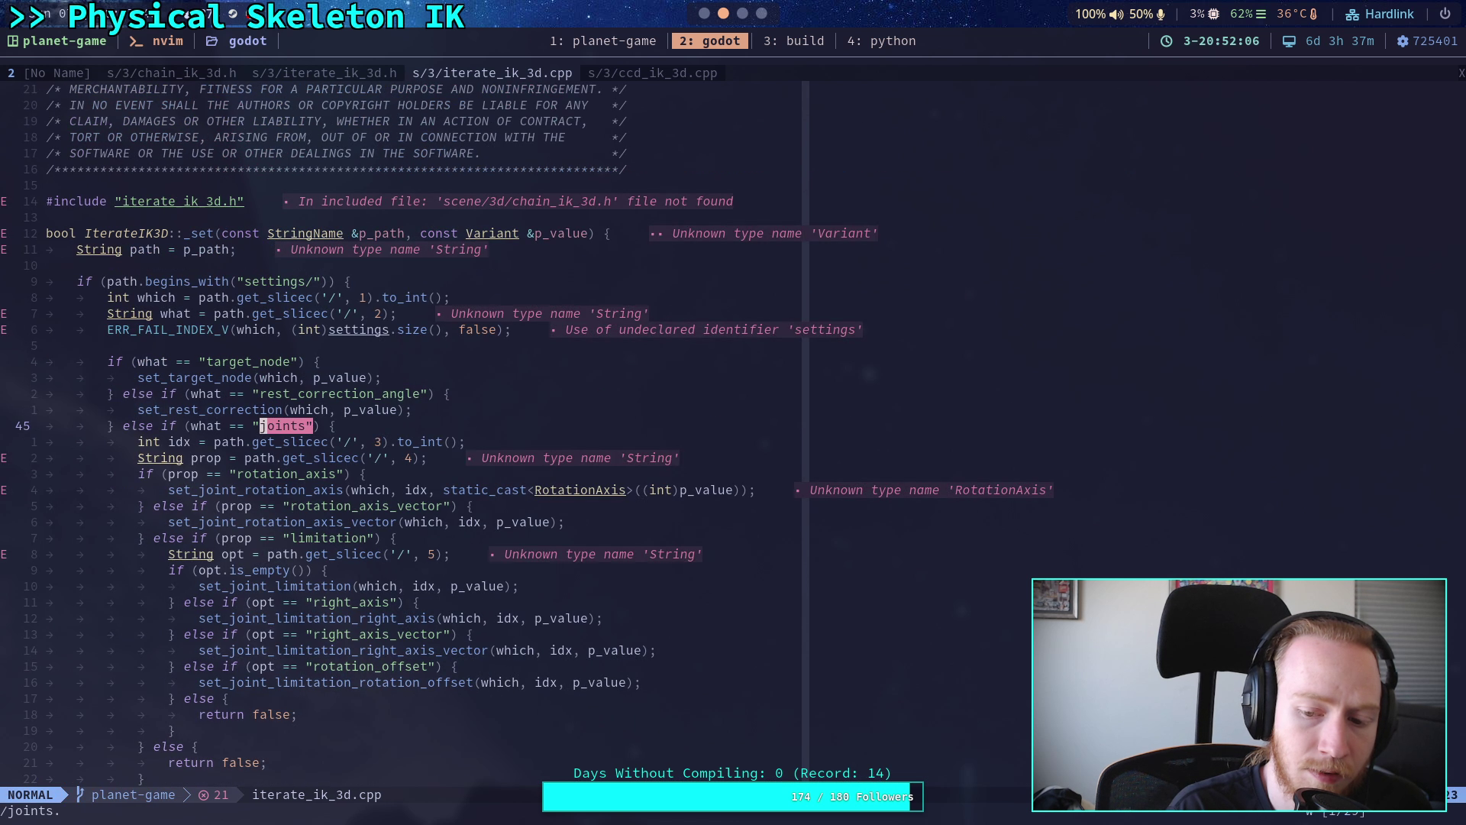
{"action": "key", "text": "n"}
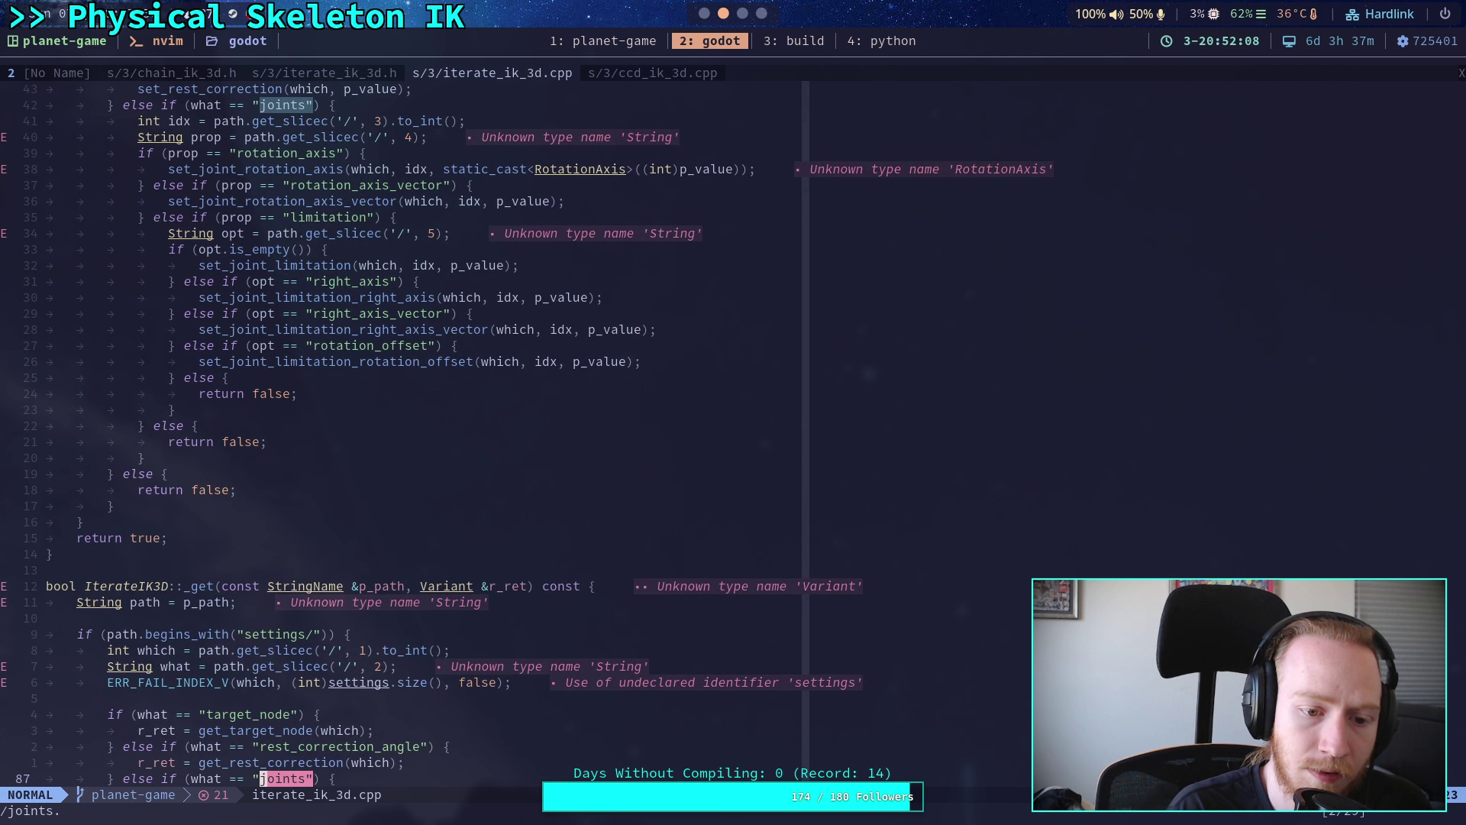
{"action": "key", "text": "n"}
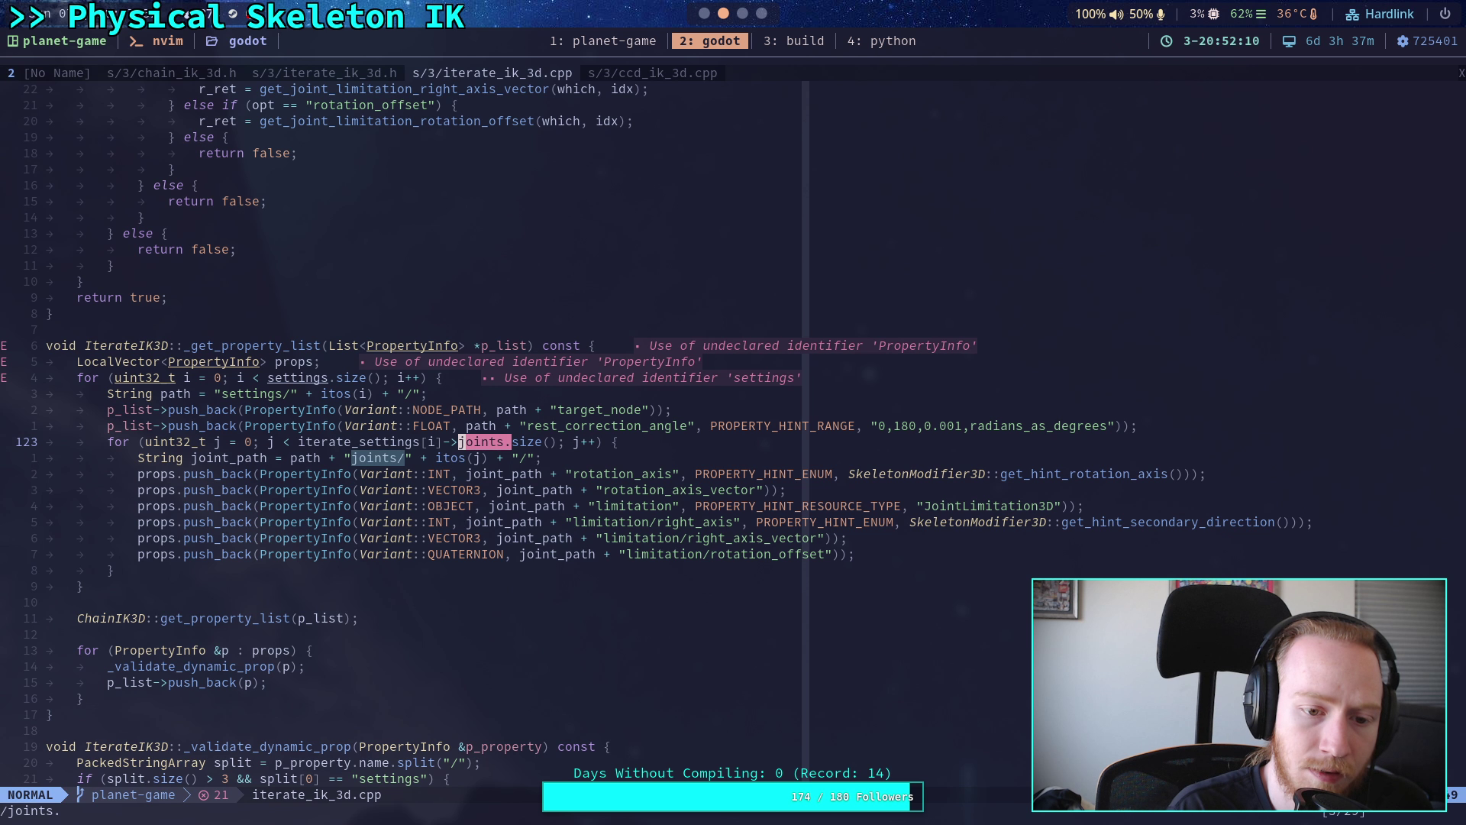
{"action": "key", "text": "n"}
{"action": "key", "text": "n"}
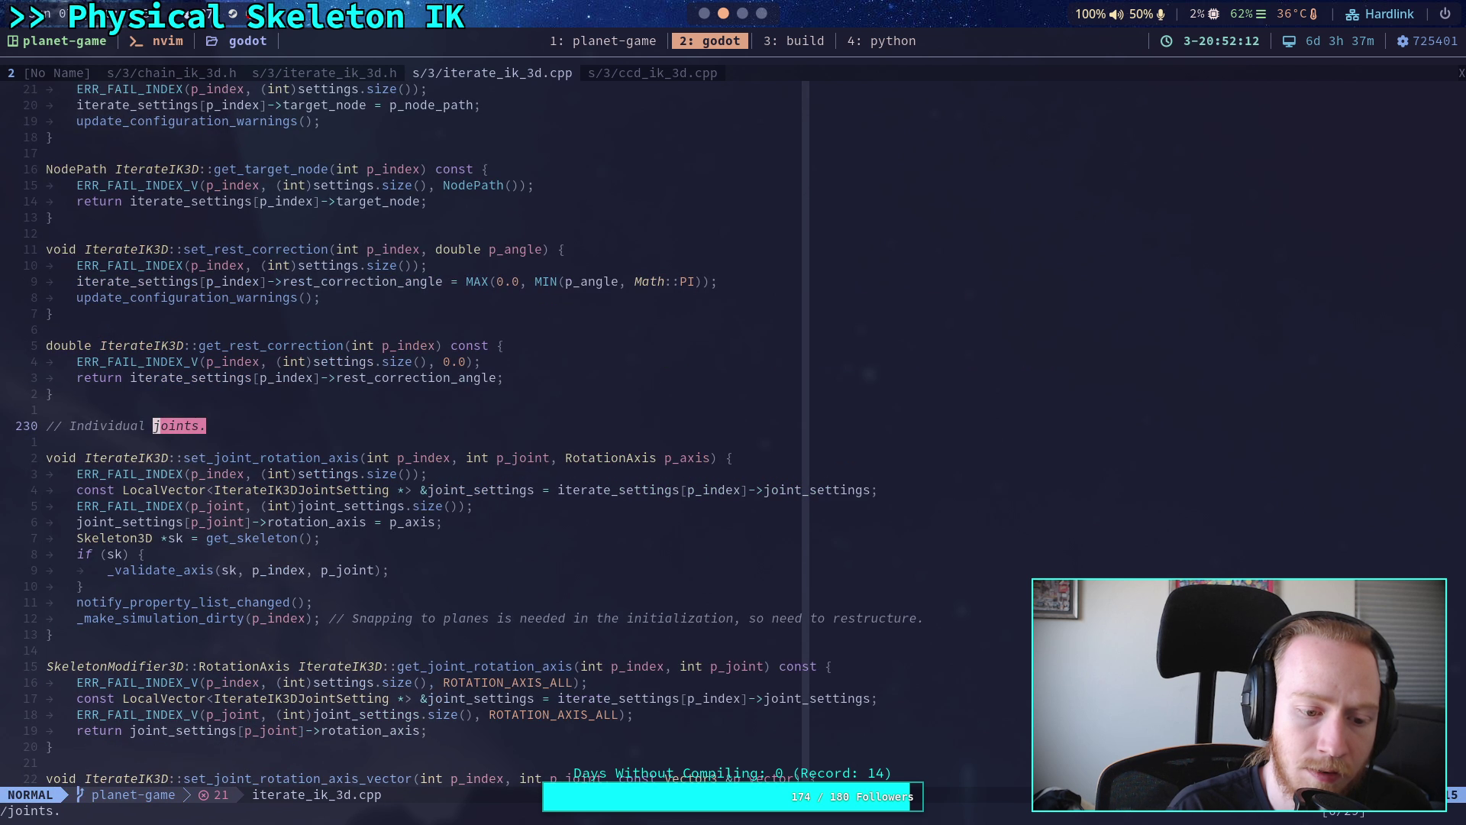
{"action": "key", "text": "n"}
{"action": "key", "text": "n"}
{"action": "key", "text": "n"}
{"action": "key", "text": "n"}
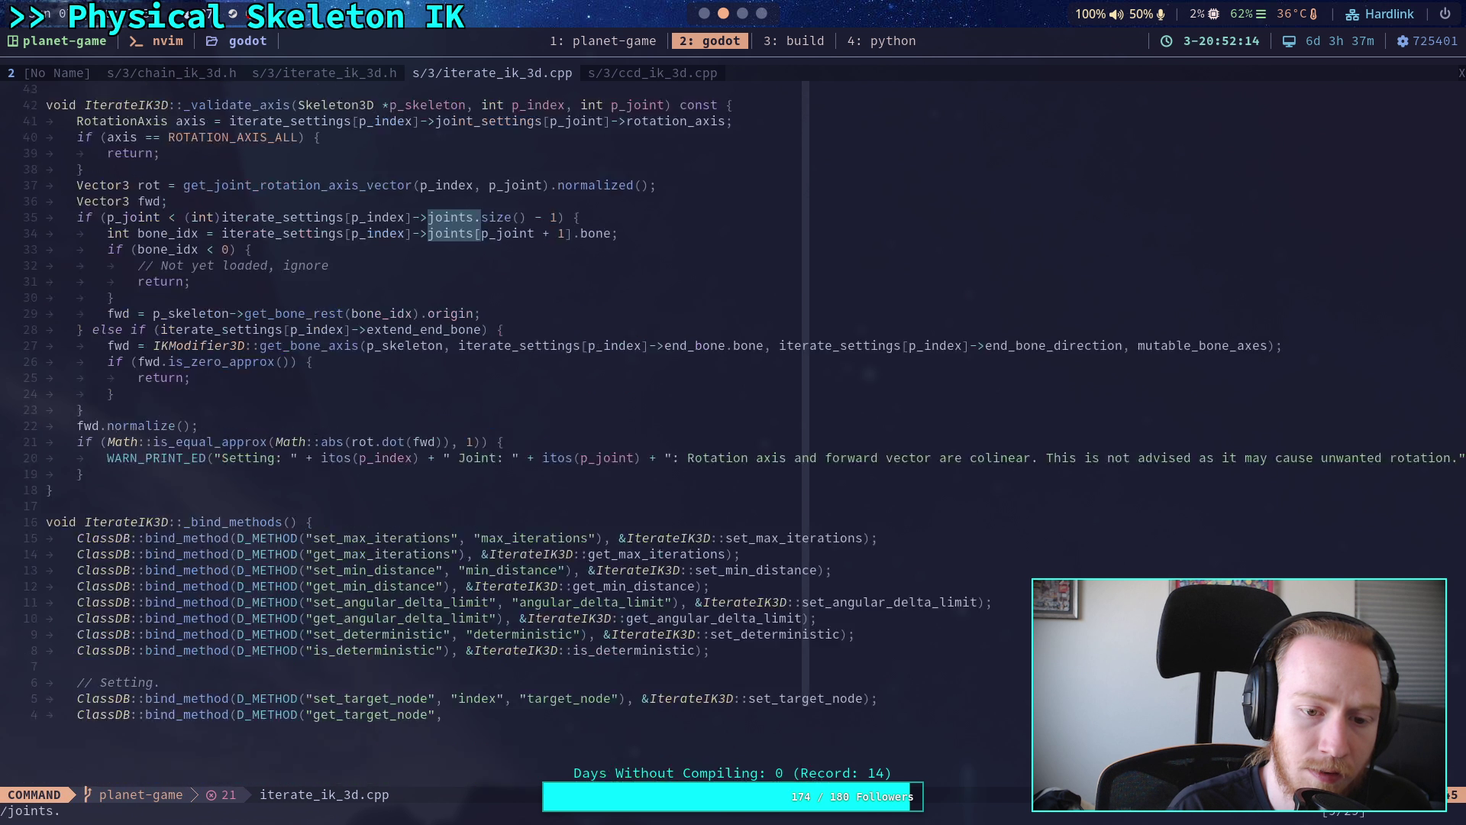
{"action": "key", "text": "n"}
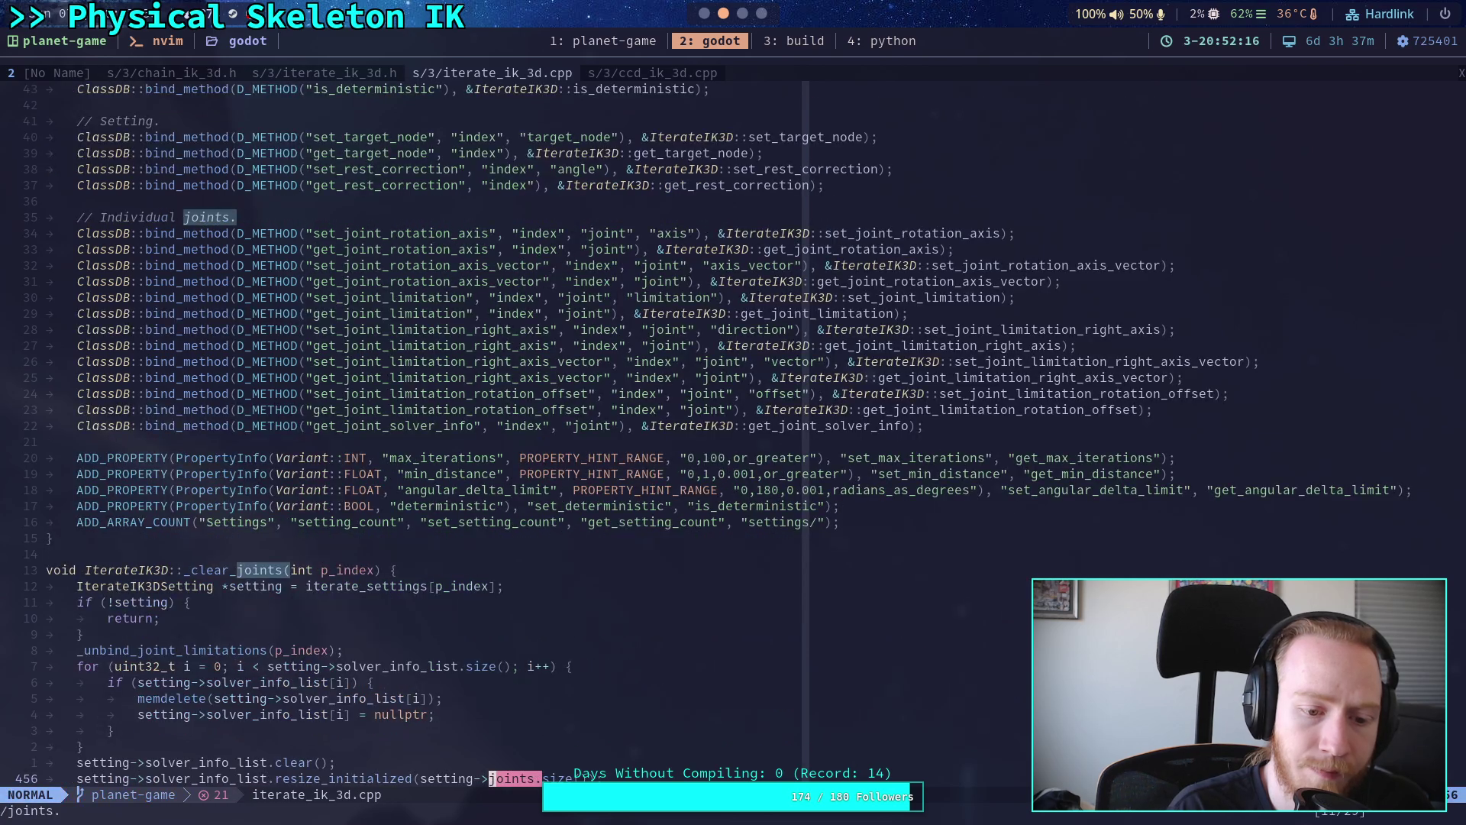
{"action": "key", "text": "n"}
{"action": "key", "text": "n"}
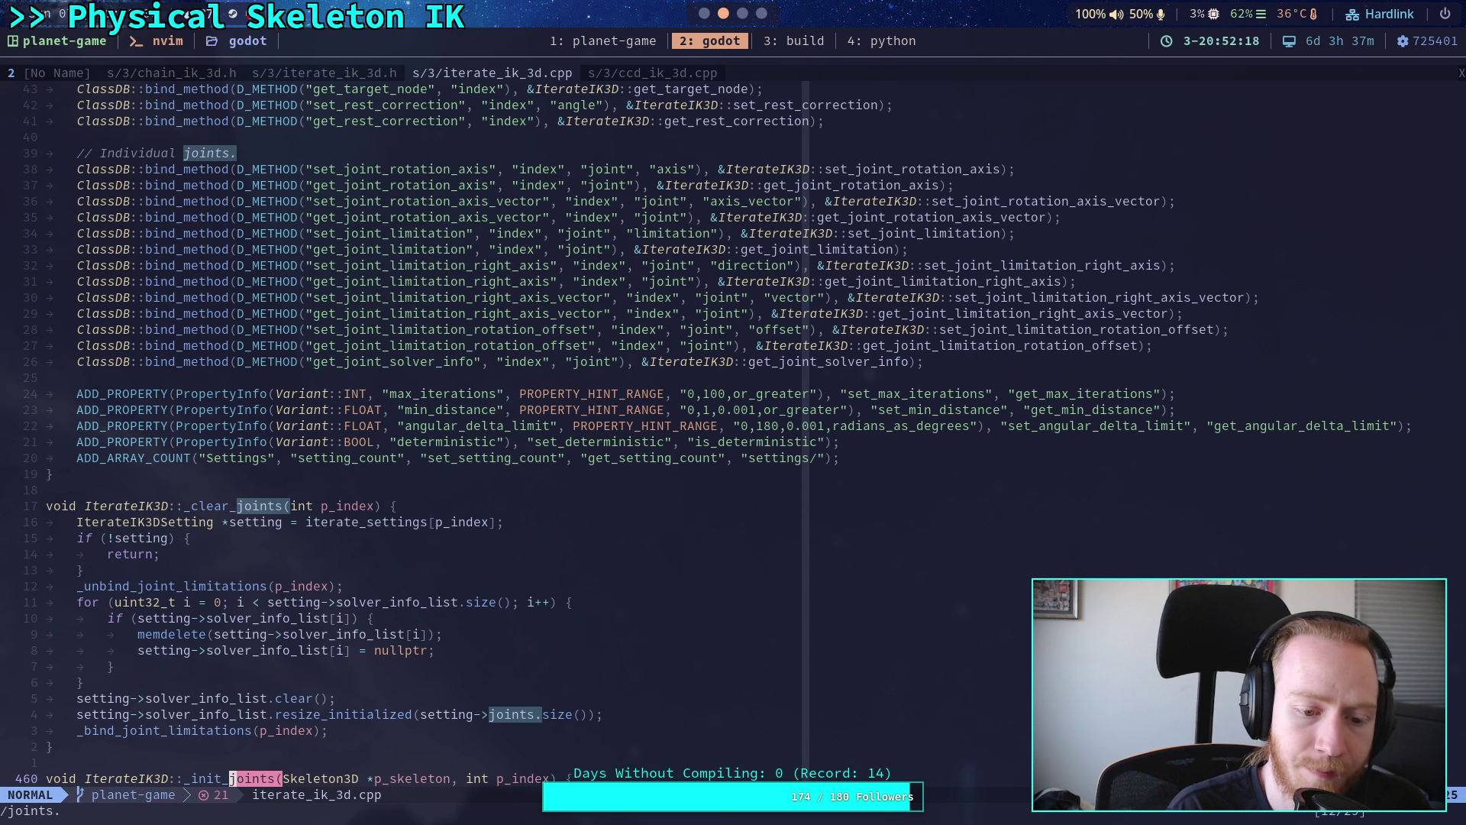
{"action": "key", "text": "n"}
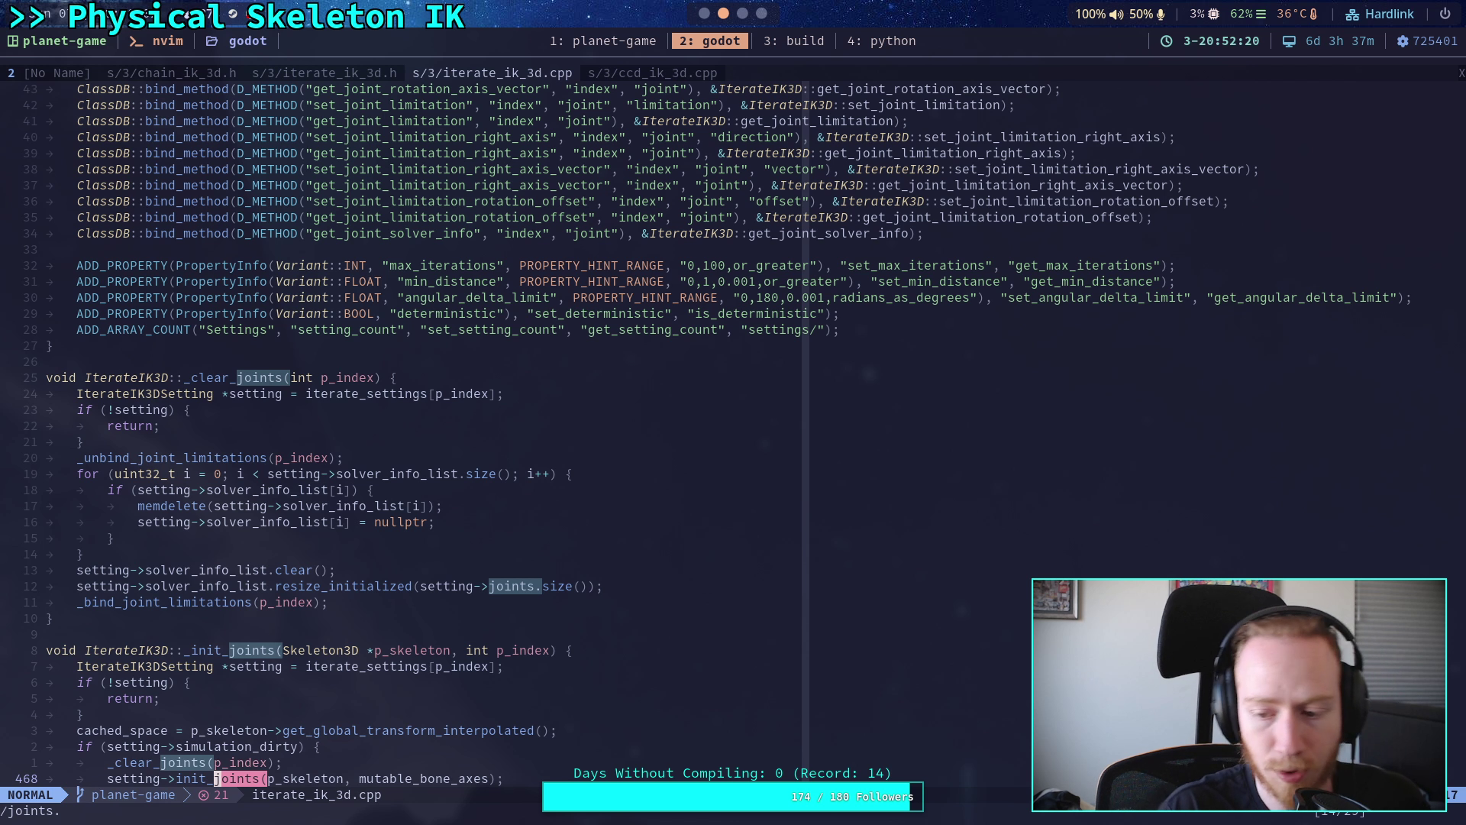
- Check the 'joints =' assignments in iterate_ik_3d.h and .cpp, then bring up chain_ik_3d.h
{"action": "left_click", "coordinate": [342, 70]}
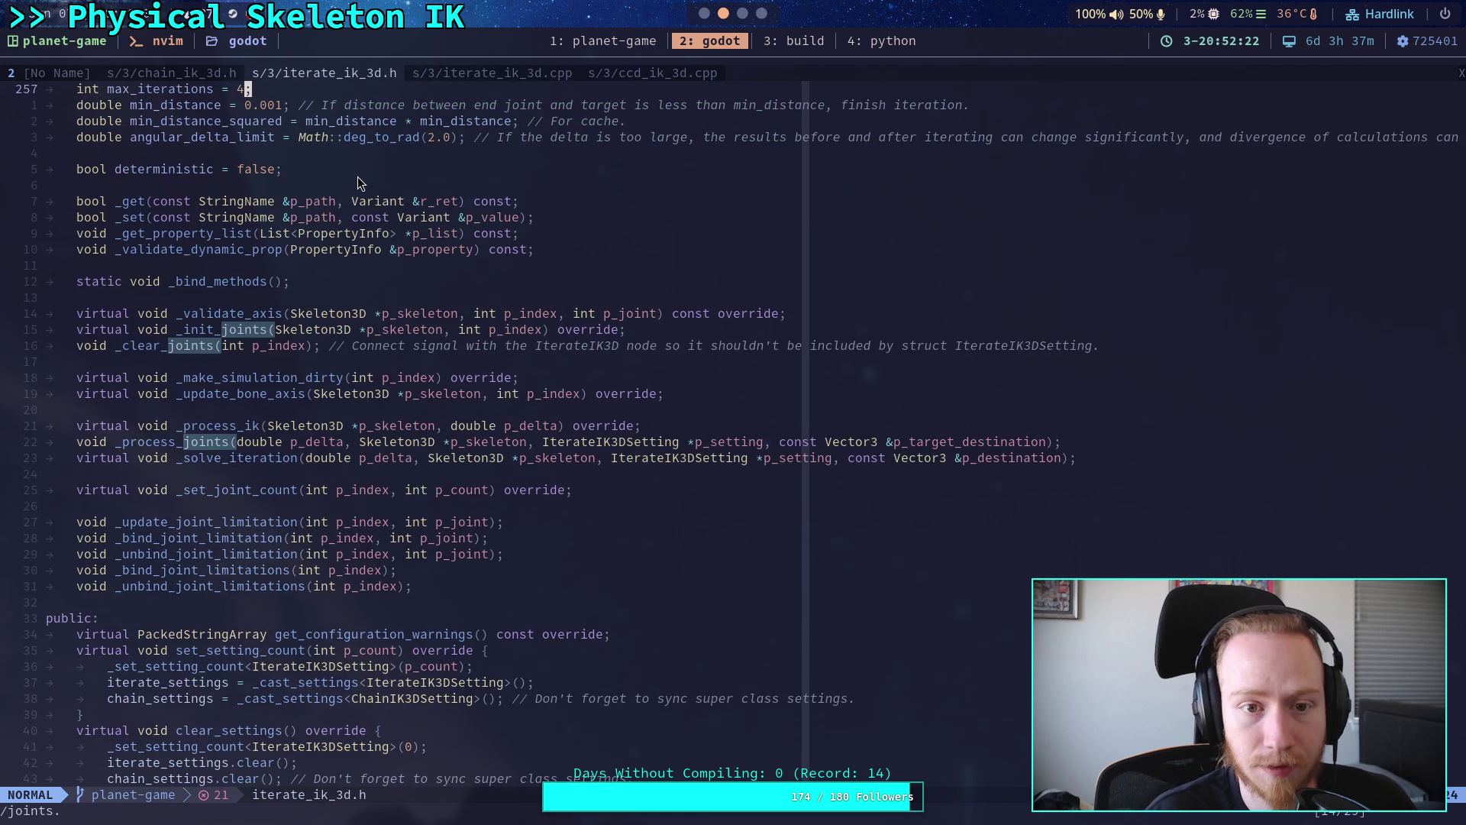
{"action": "key", "text": "n"}
{"action": "key", "text": "n"}
{"action": "key", "text": "n"}
{"action": "key", "text": "n"}
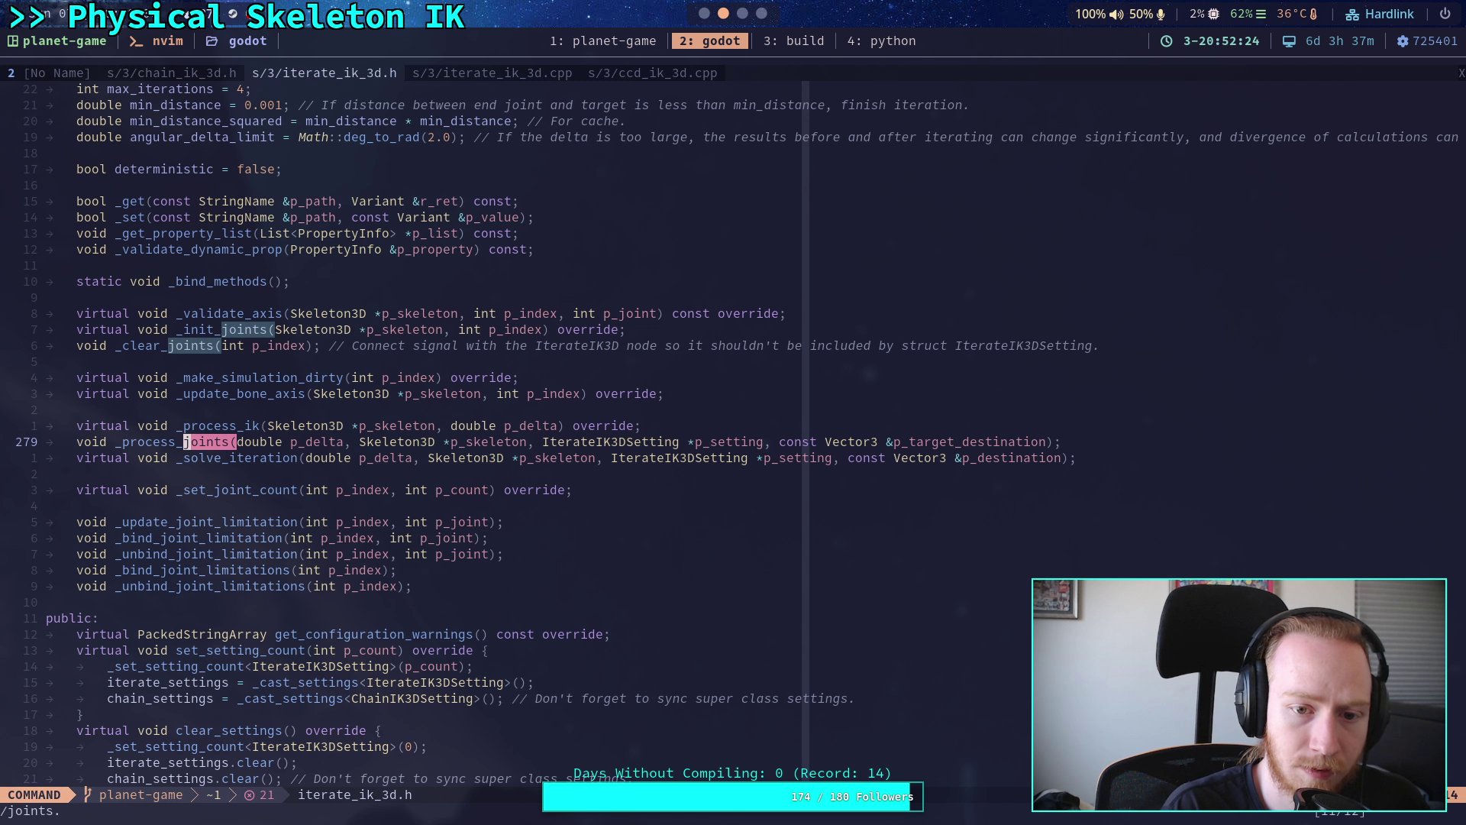
{"action": "type", "text": "/"}
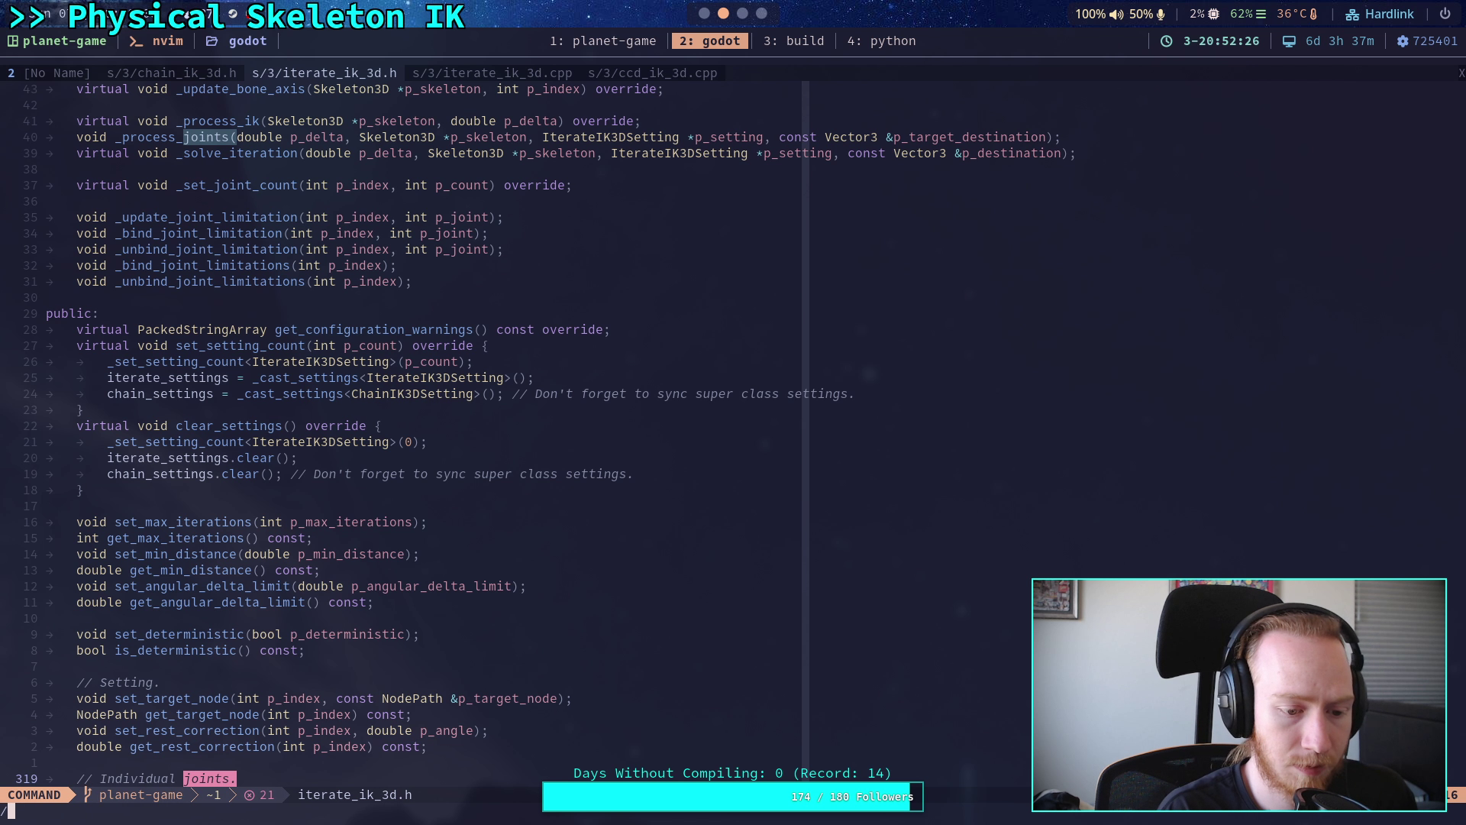
{"action": "type", "text": "joint s"}
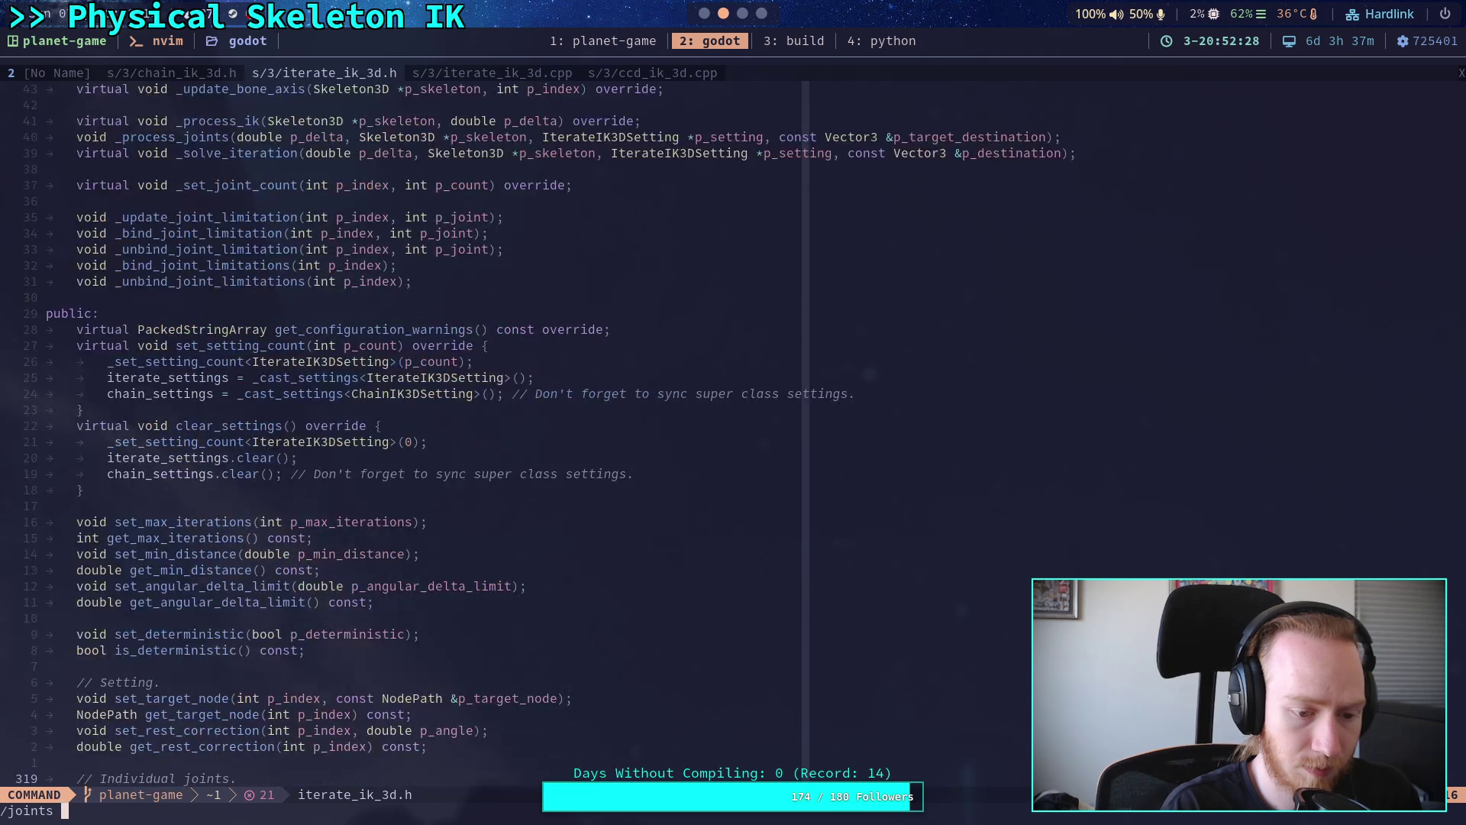
{"action": "type", "text": "="}
{"action": "key", "text": "Return"}
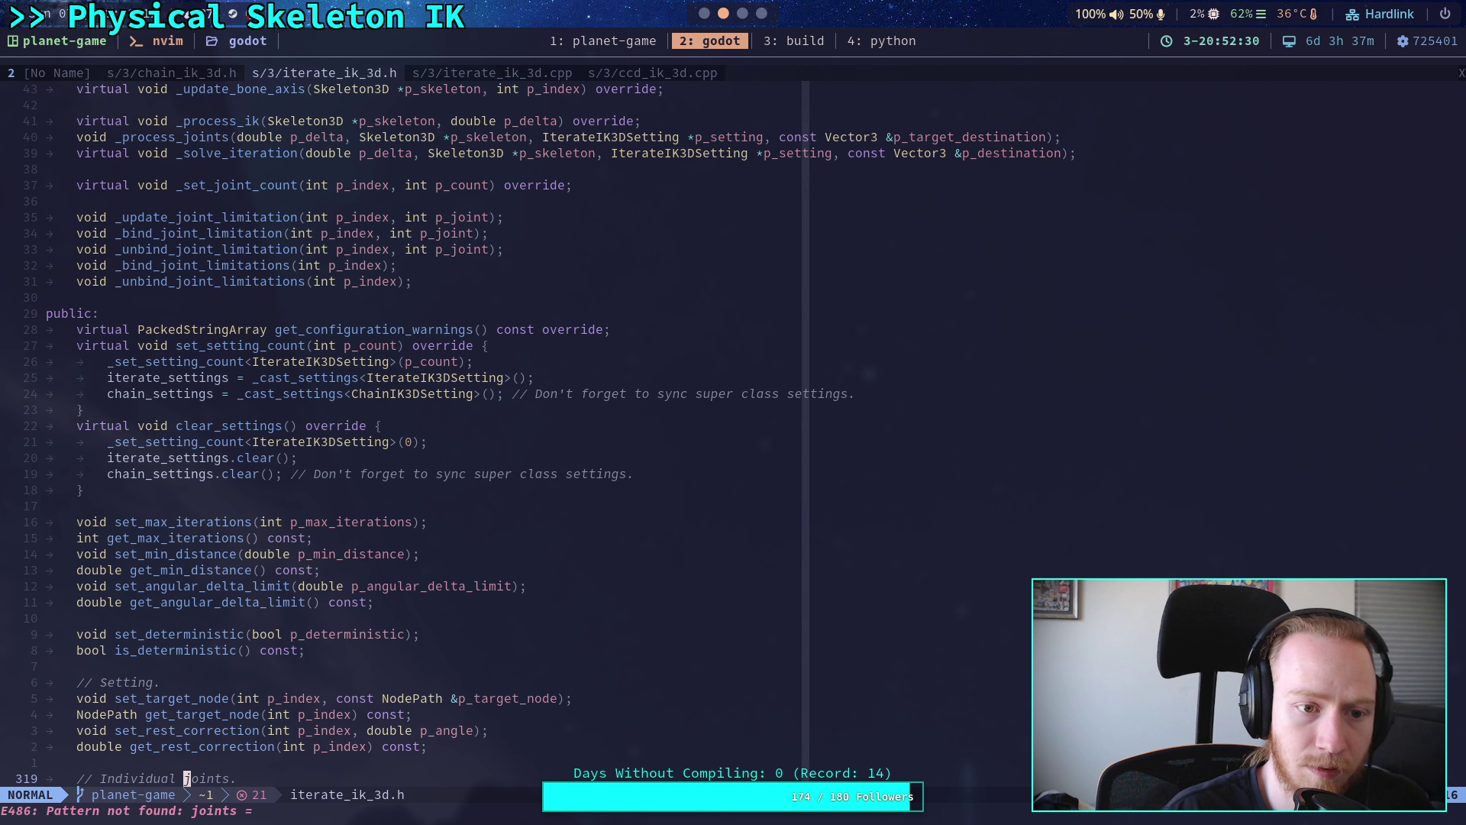
{"action": "left_click", "coordinate": [469, 76]}
{"action": "key", "text": "n"}
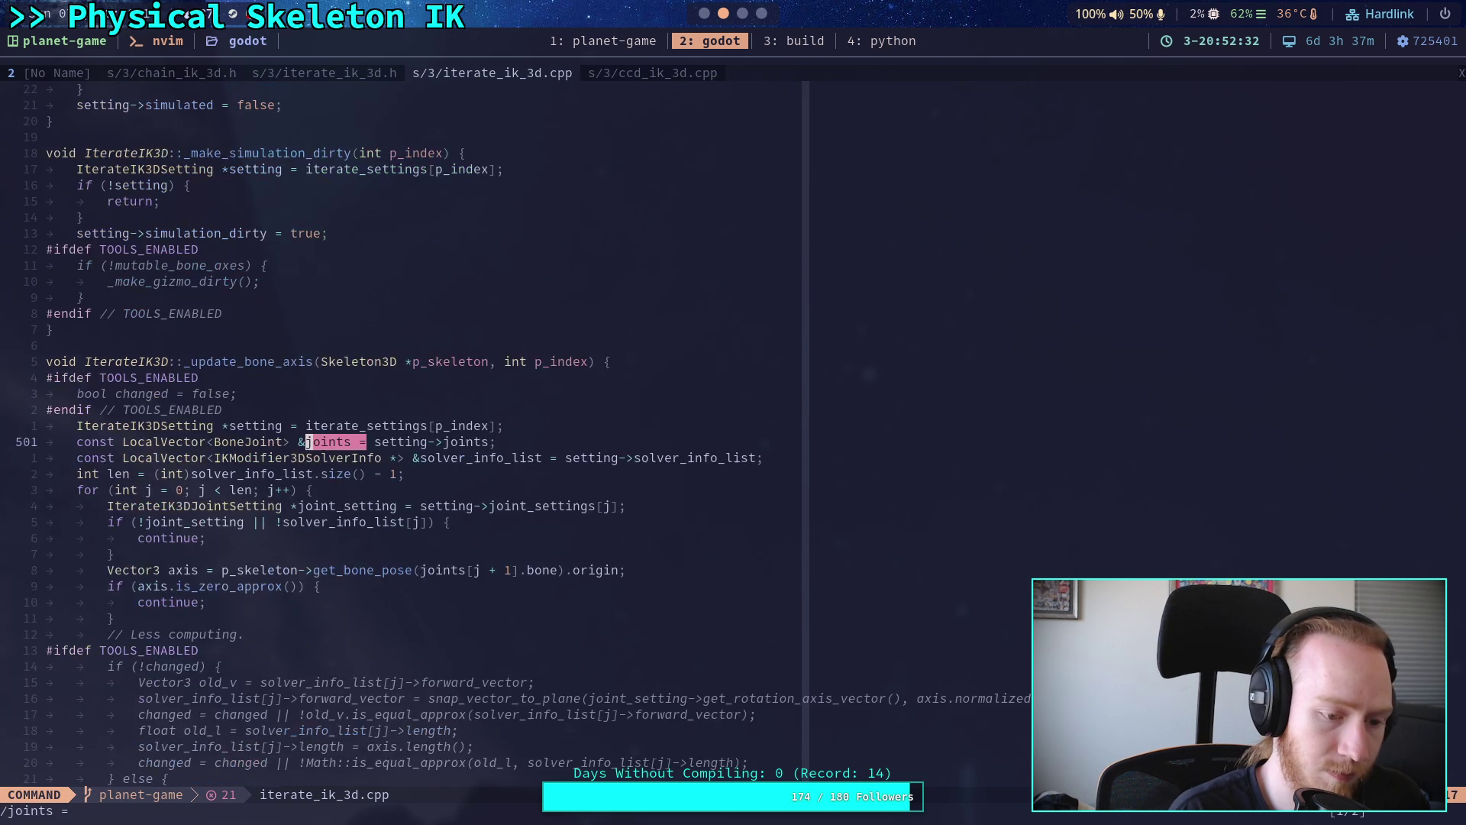
{"action": "key", "text": "n"}
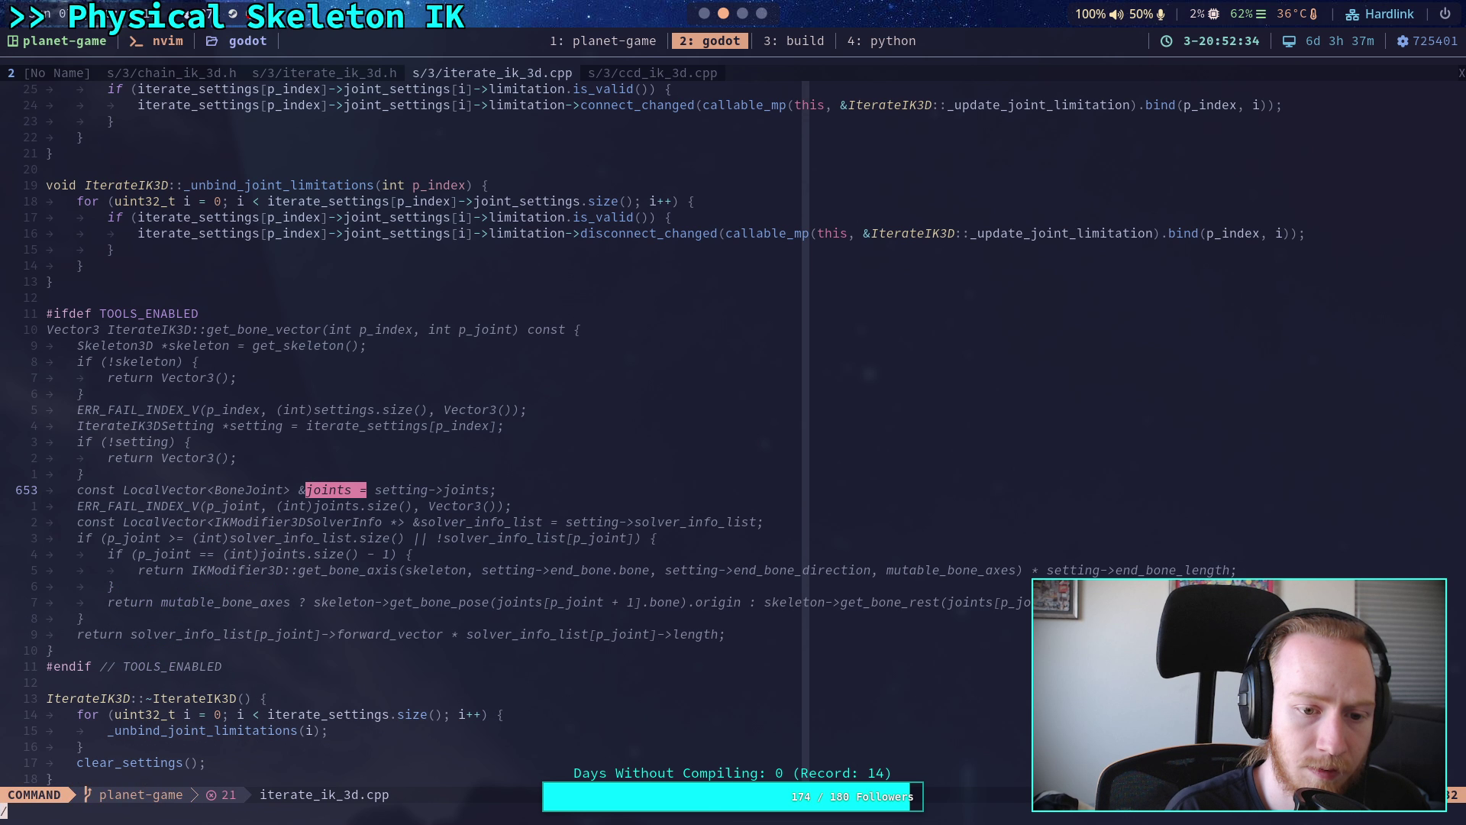
{"action": "key", "text": "n"}
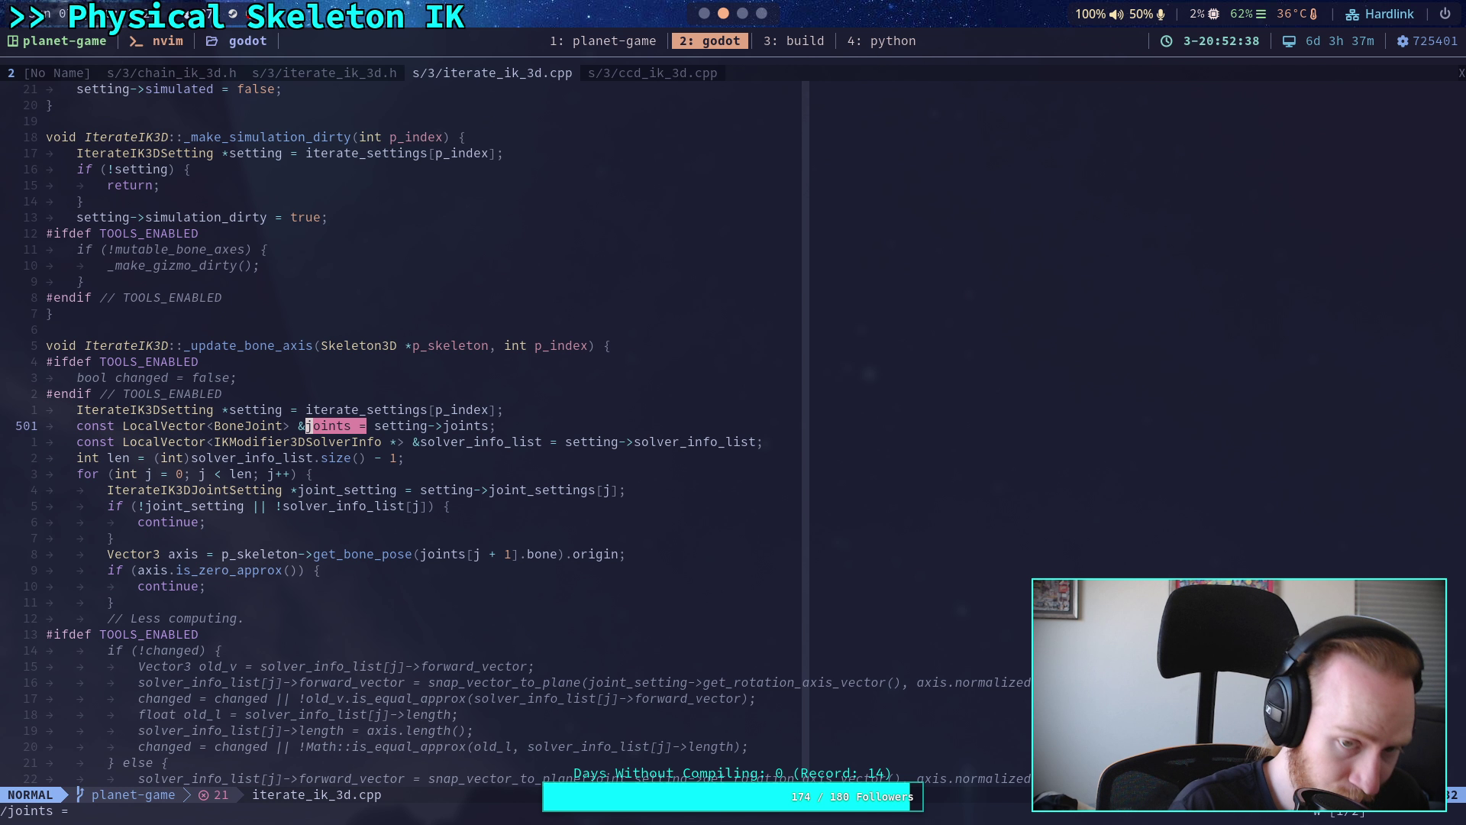
{"action": "left_click", "coordinate": [217, 72]}
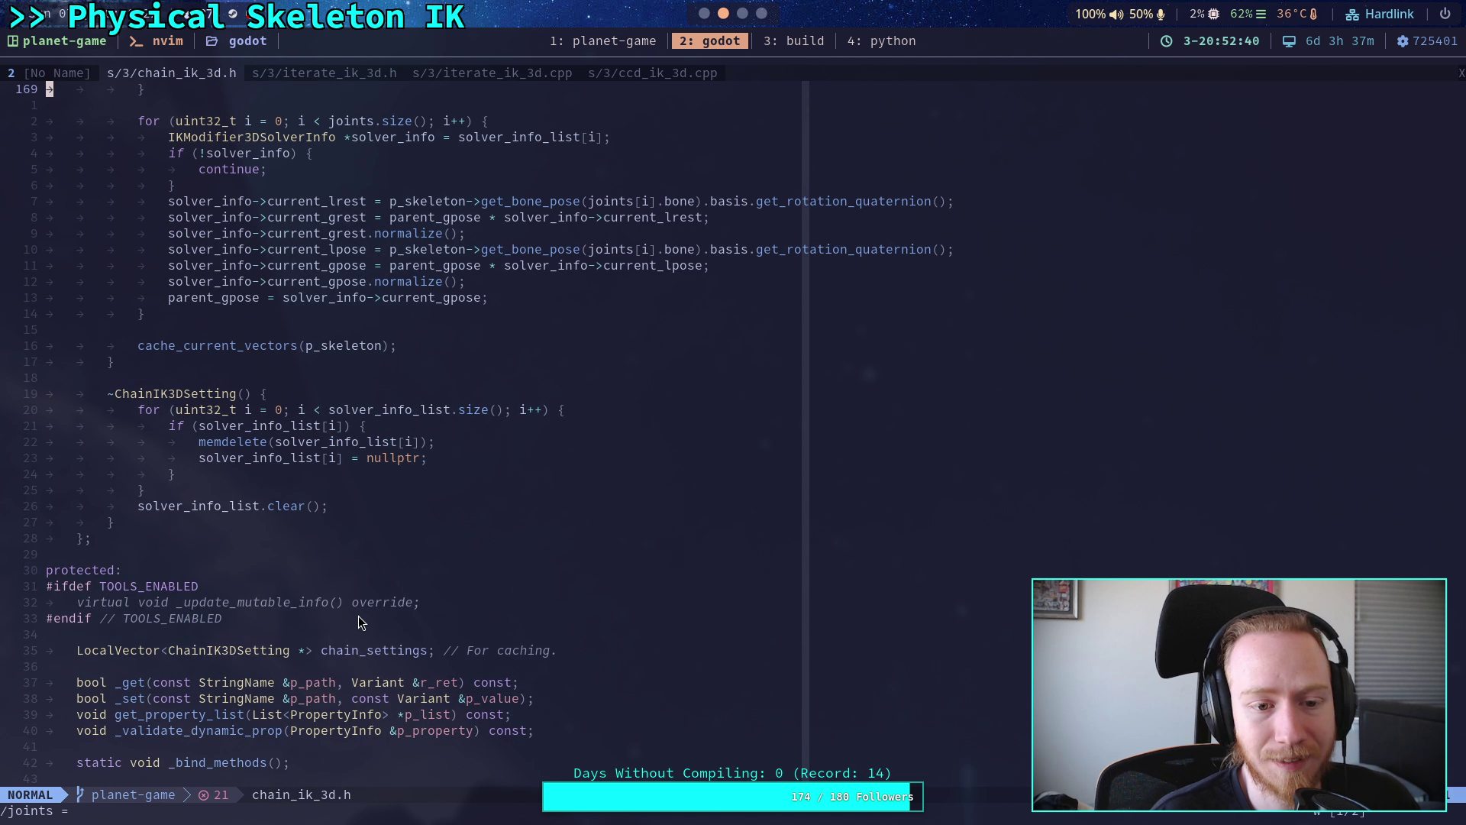
- Locate and select ChainIK3DSetting's joints member declaration in chain_ik_3d.h
{"action": "scroll", "coordinate": [384, 627], "scroll_direction": "down", "scroll_amount": 8}
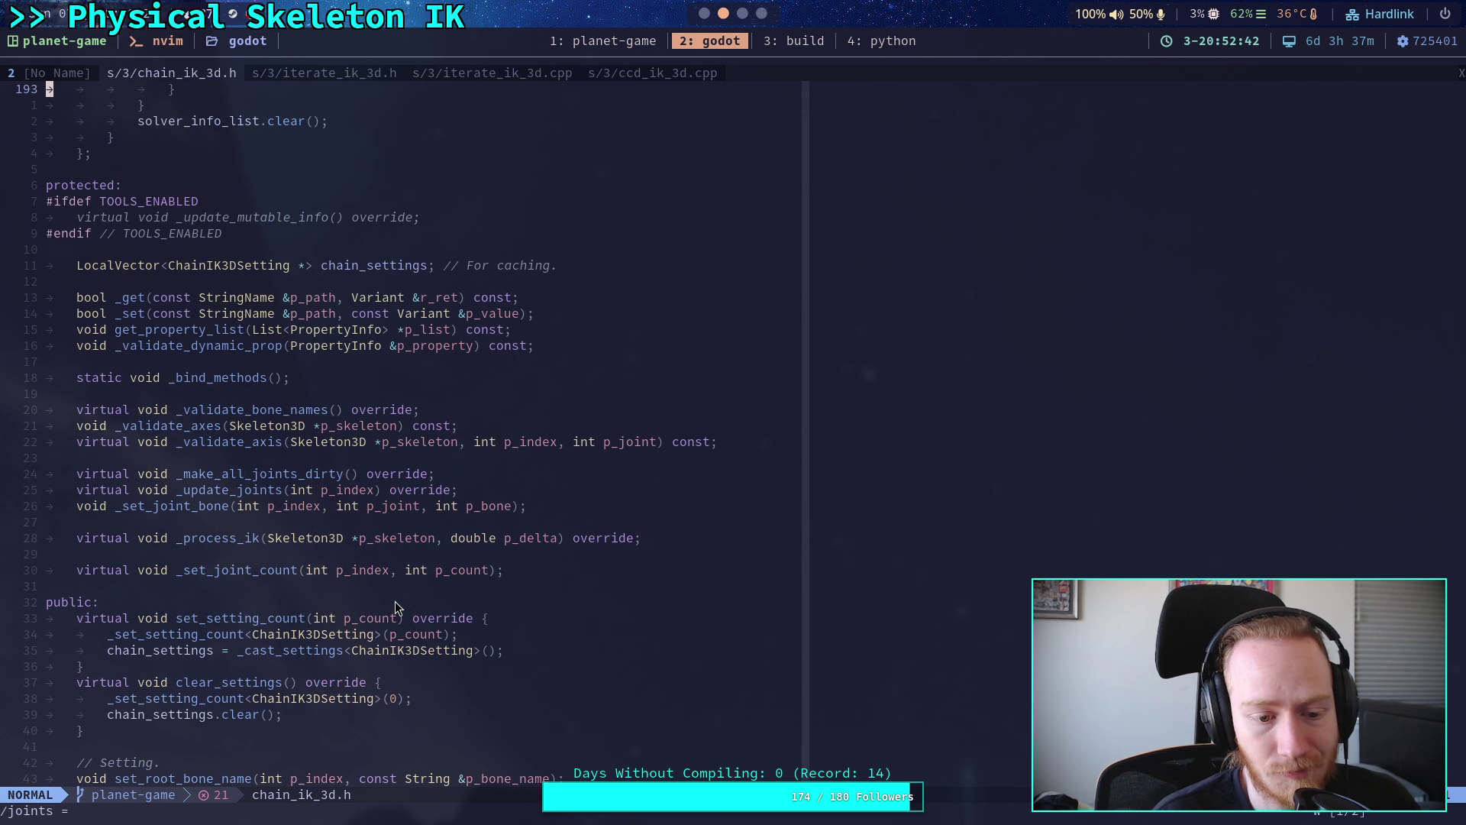
{"action": "scroll", "coordinate": [395, 590], "scroll_direction": "down", "scroll_amount": 4}
{"action": "scroll", "coordinate": [394, 590], "scroll_direction": "down", "scroll_amount": 11}
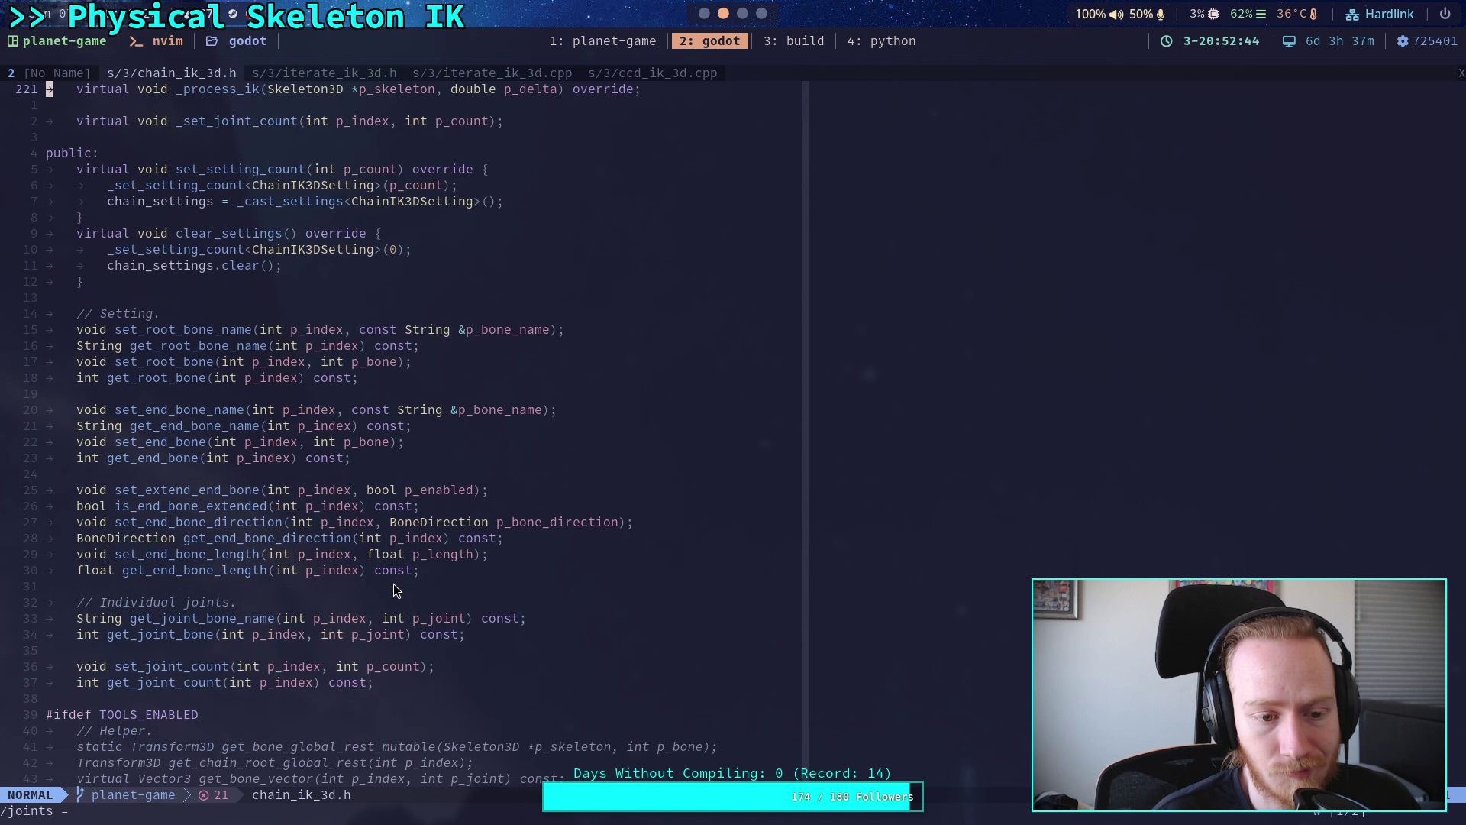
{"action": "scroll", "coordinate": [395, 591], "scroll_direction": "up", "scroll_amount": 20}
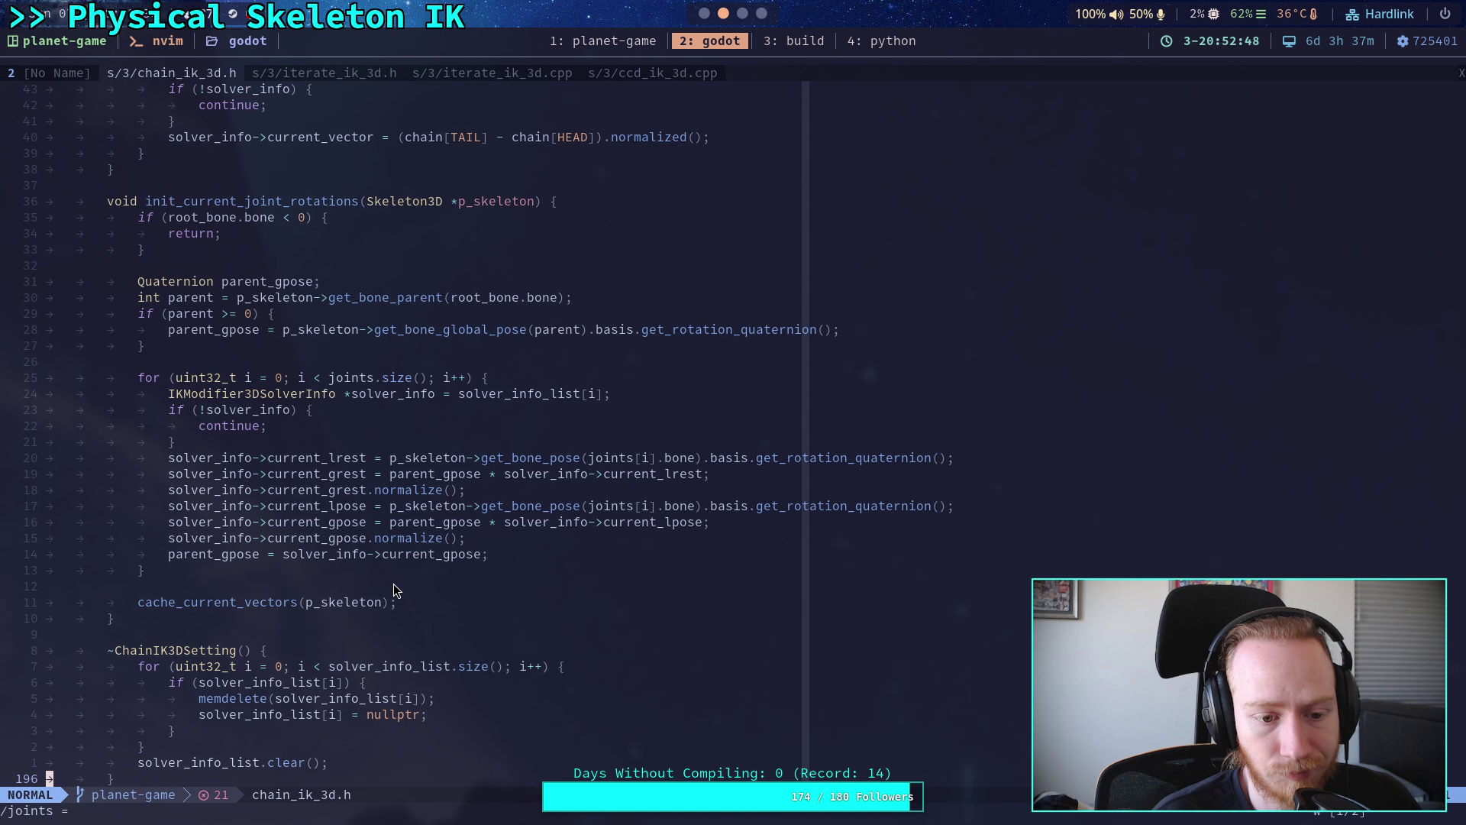
{"action": "scroll", "coordinate": [395, 588], "scroll_direction": "up", "scroll_amount": 20}
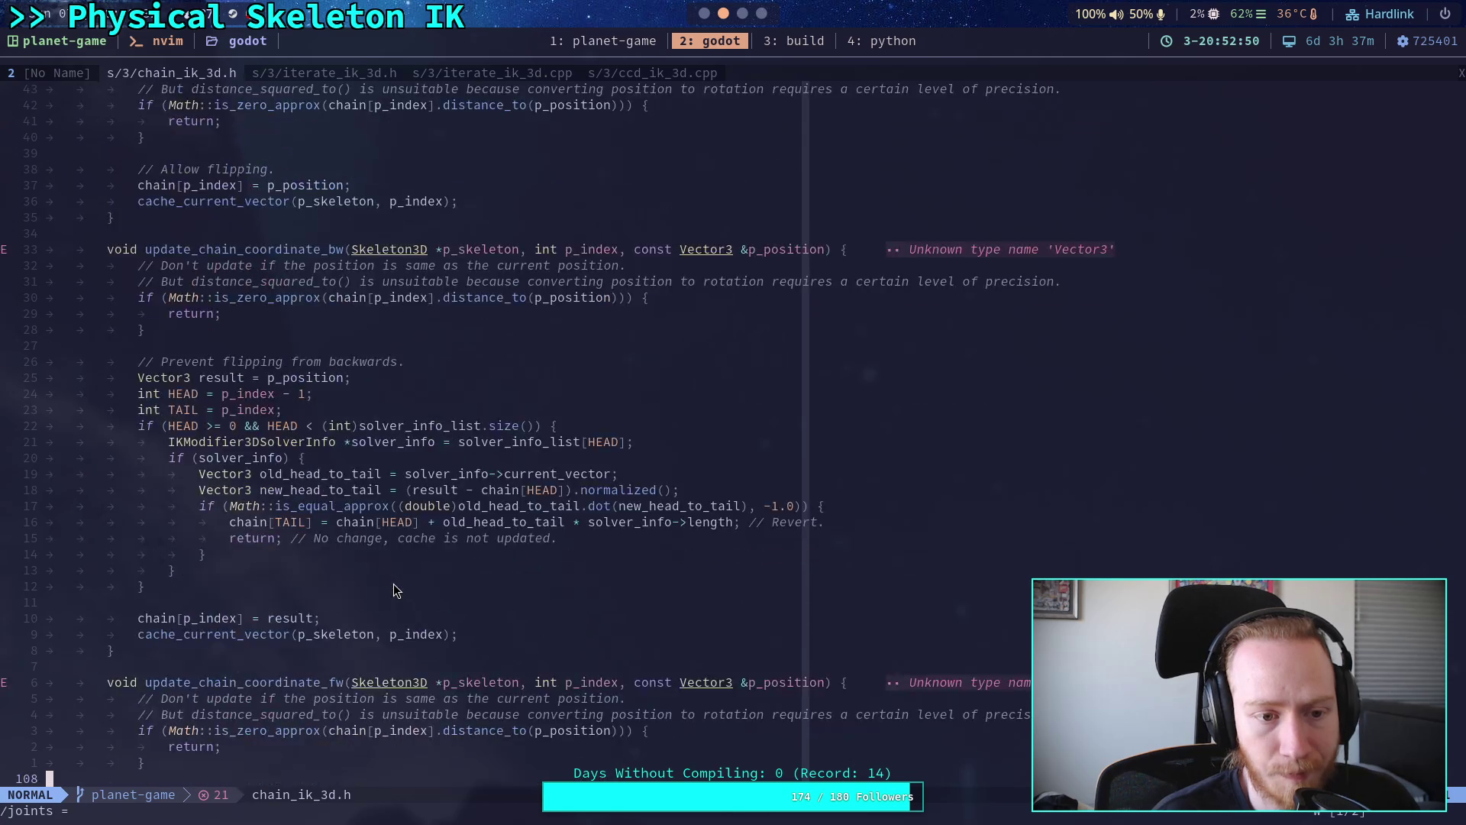
{"action": "scroll", "coordinate": [392, 583], "scroll_direction": "up", "scroll_amount": 12}
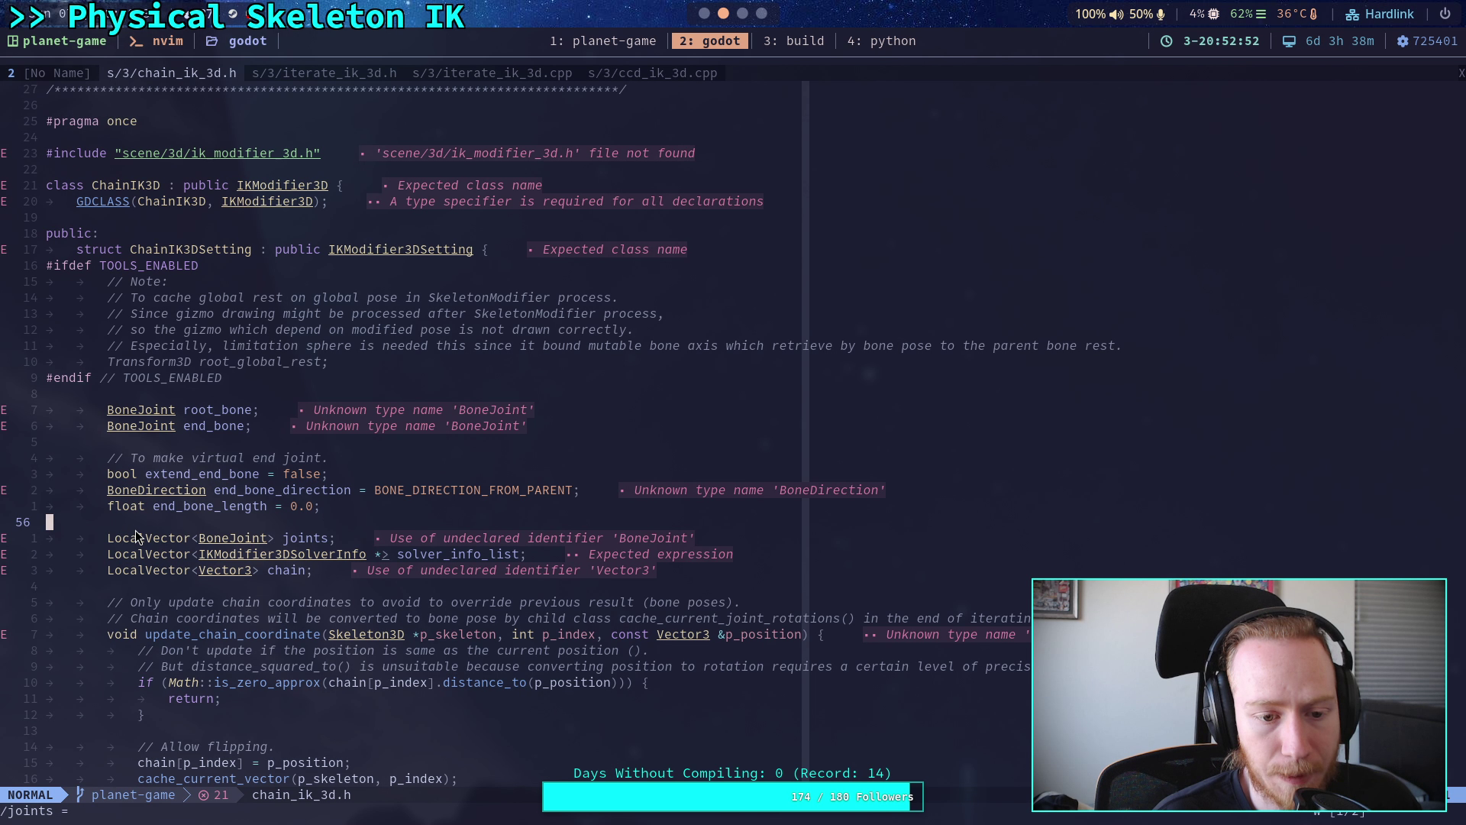
{"action": "left_click_drag", "start_coordinate": [109, 539], "coordinate": [407, 539]}
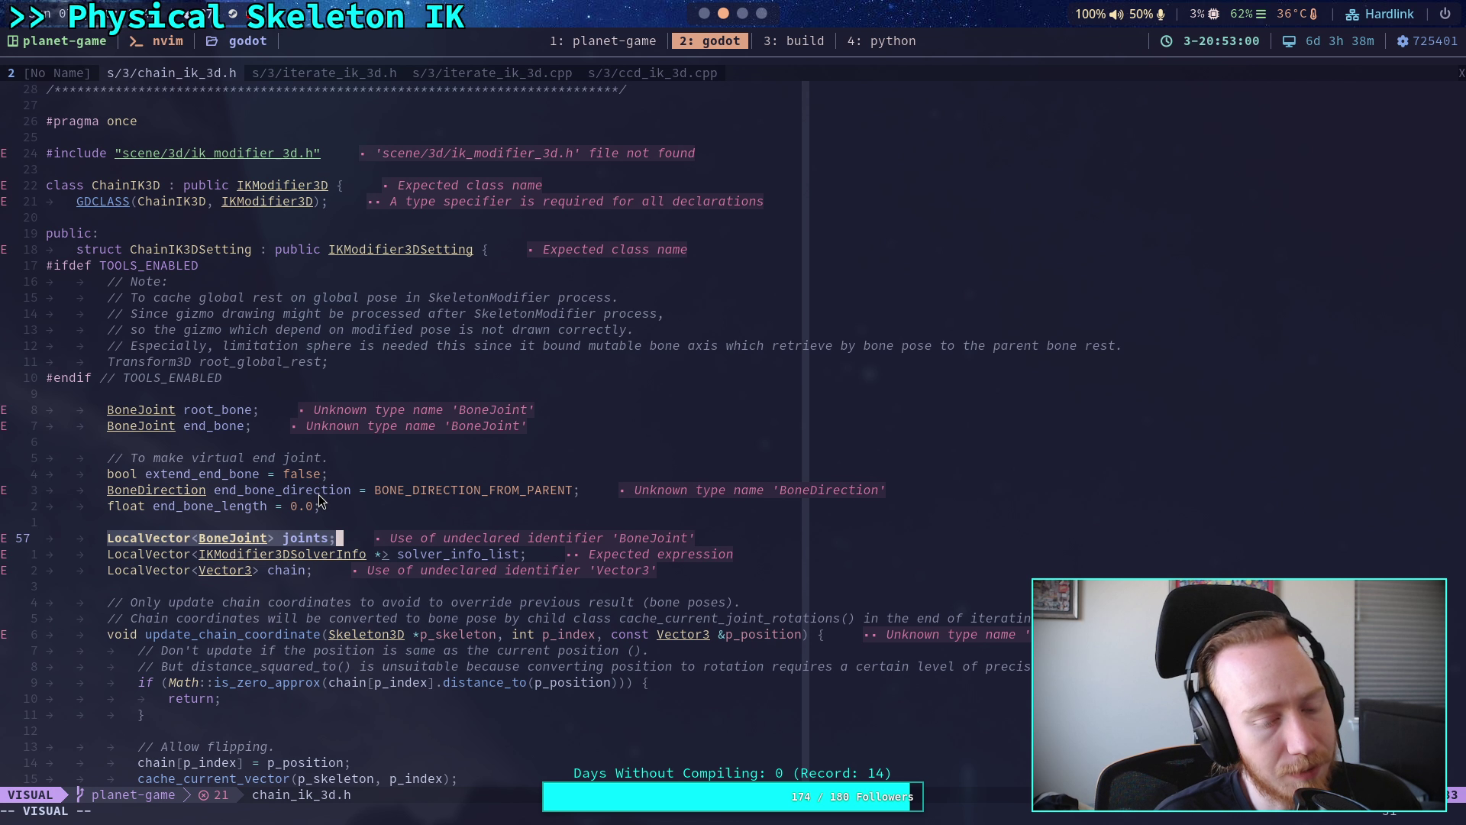
- Compare against ccd_ik_3d.cpp, then pick chain_ik_3d.cpp from the neo-tree file tree
{"action": "left_click", "coordinate": [658, 74]}
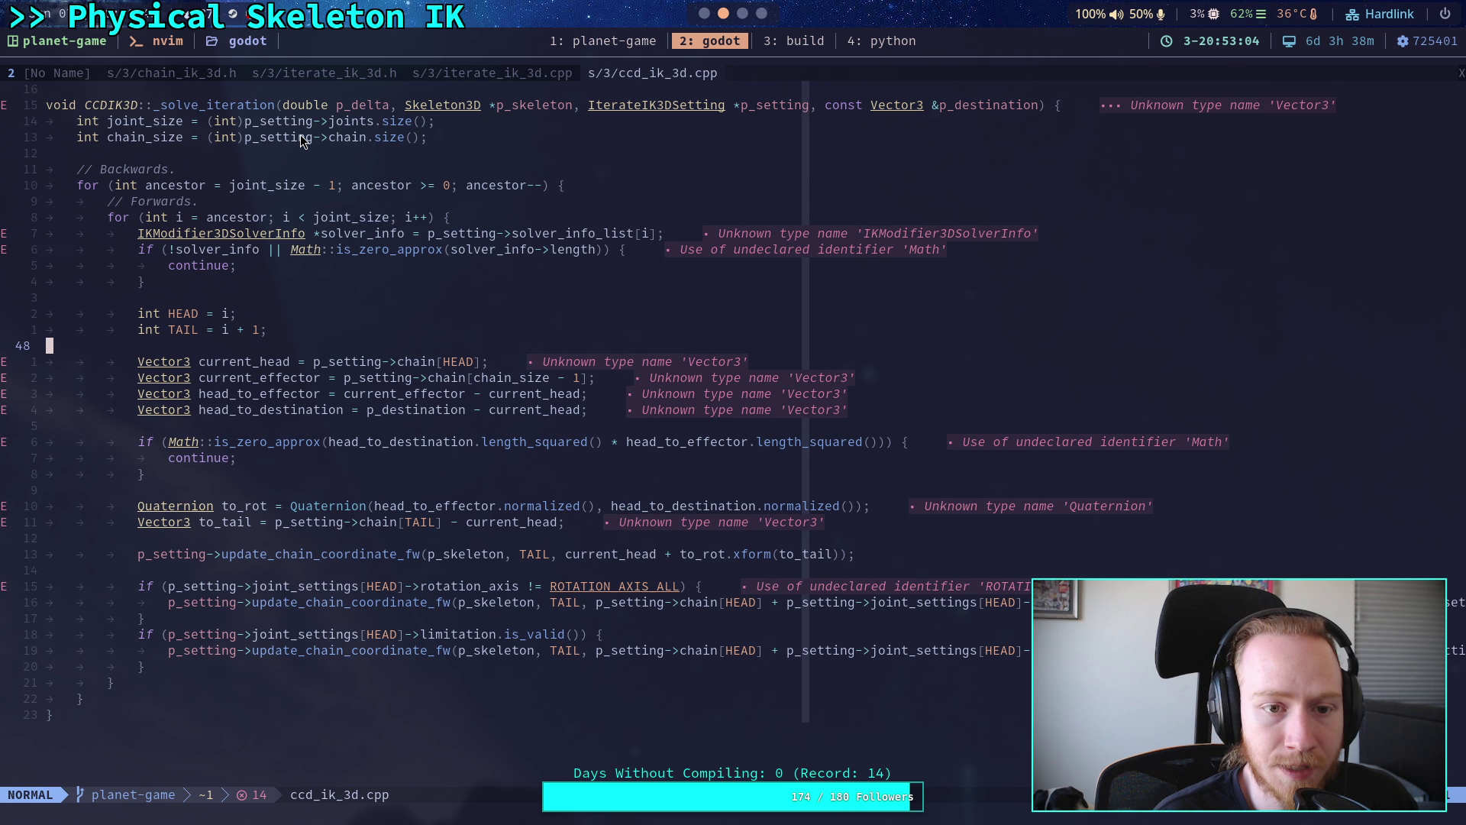
{"action": "left_click", "coordinate": [155, 75]}
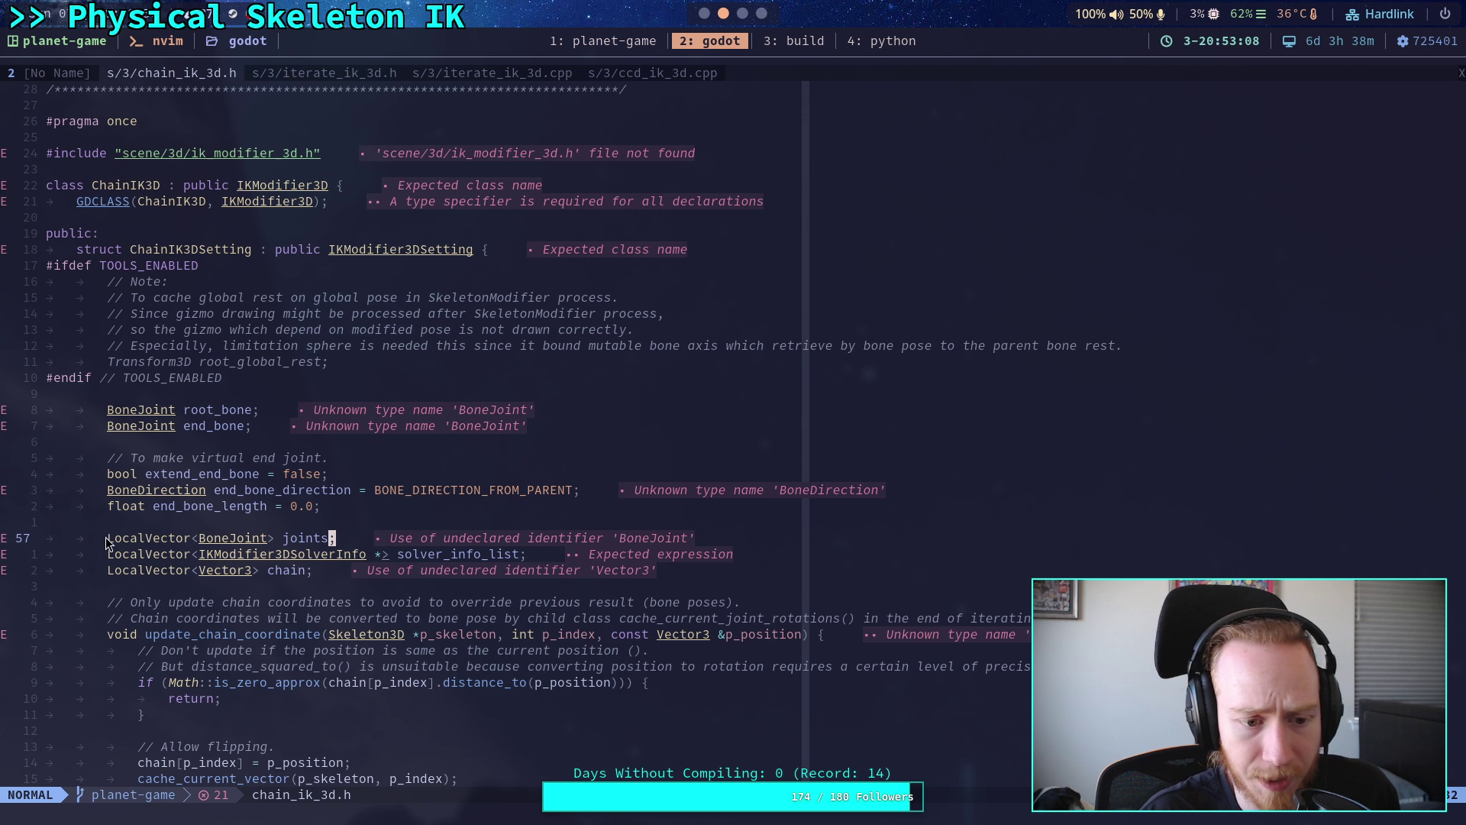
{"action": "left_click_drag", "start_coordinate": [107, 542], "coordinate": [355, 555]}
{"action": "left_click", "coordinate": [59, 74]}
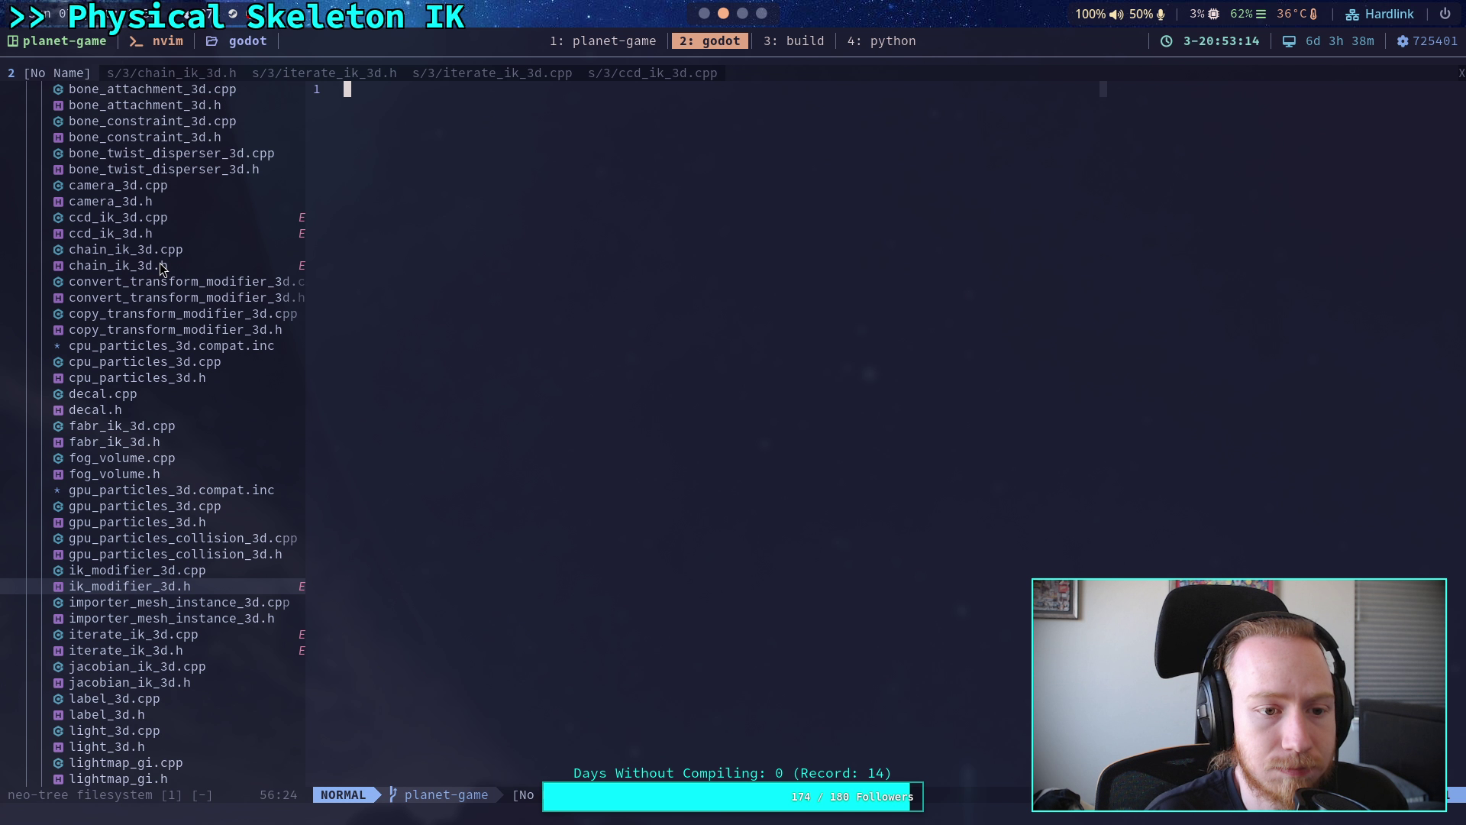
{"action": "left_click", "coordinate": [203, 249]}
- Open chain_ik_3d.cpp, cycle through its 'joints =' assignments from chain_settings, then return to chain_ik_3d.h
{"action": "key", "text": "Return"}
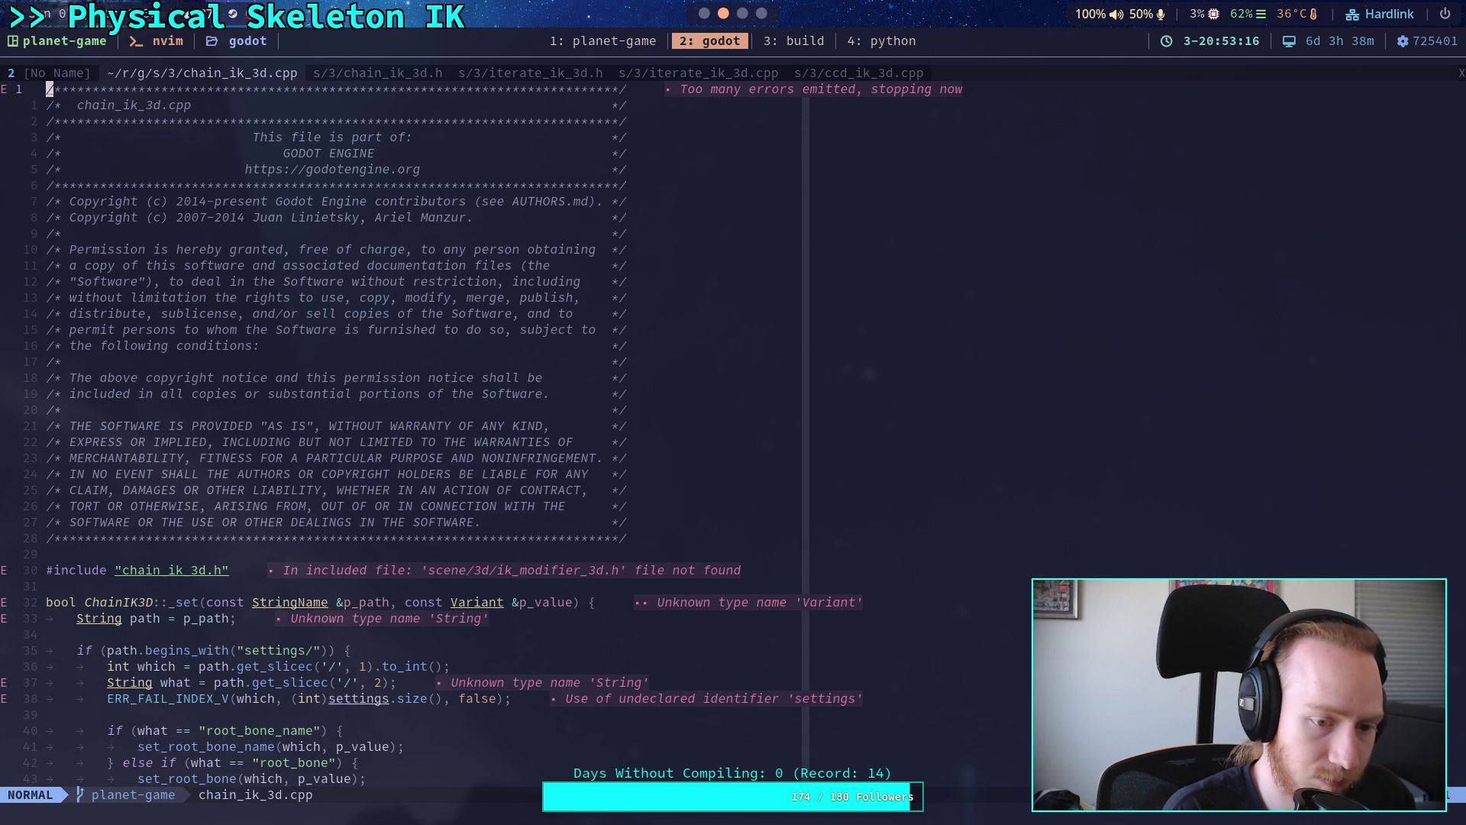
{"action": "type", "text": "/joints ="}
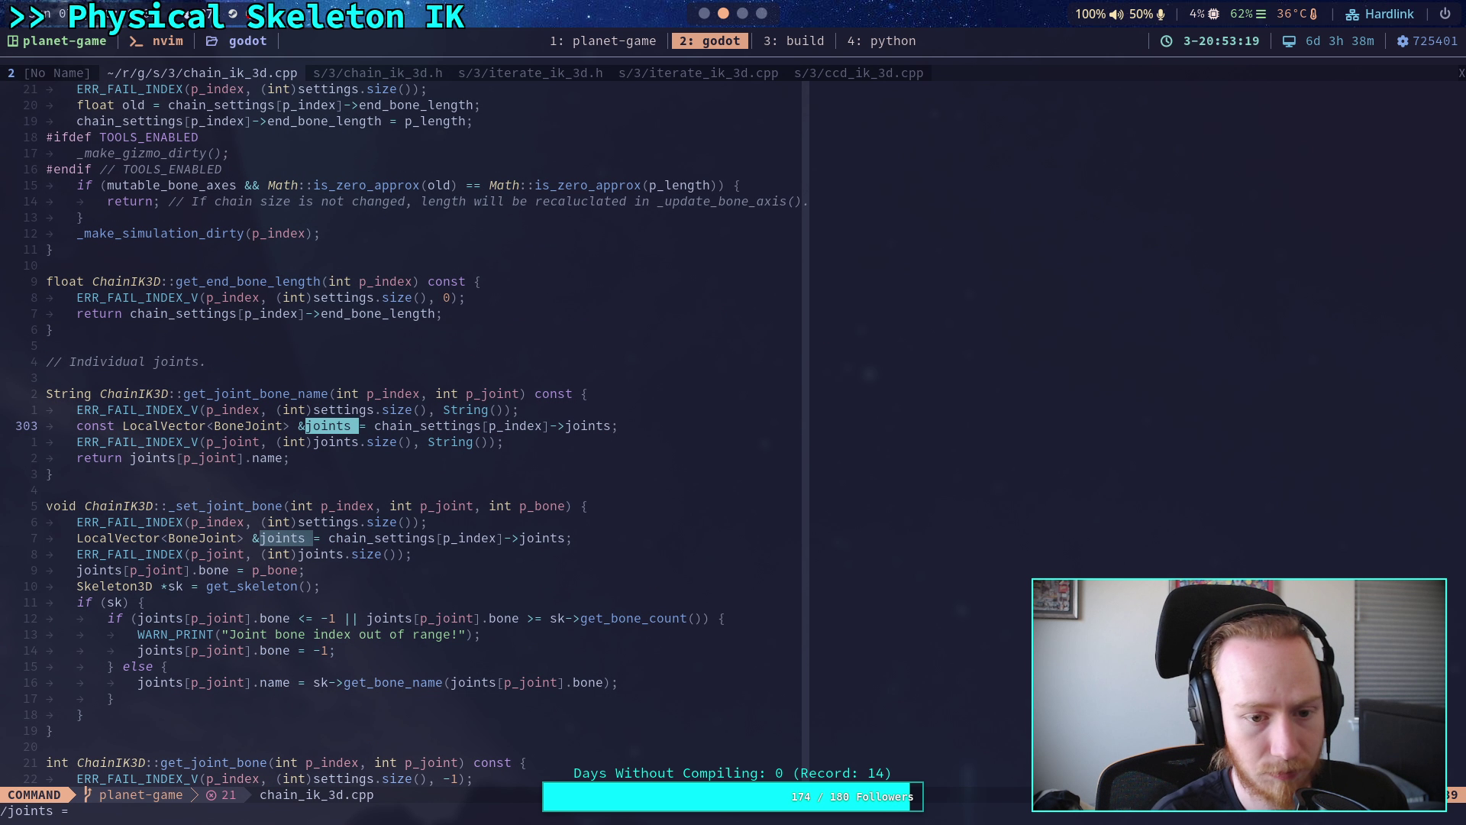
{"action": "key", "text": "Return"}
{"action": "key", "text": "slash"}
{"action": "key", "text": "Return"}
{"action": "key", "text": "slash"}
{"action": "key", "text": "Return"}
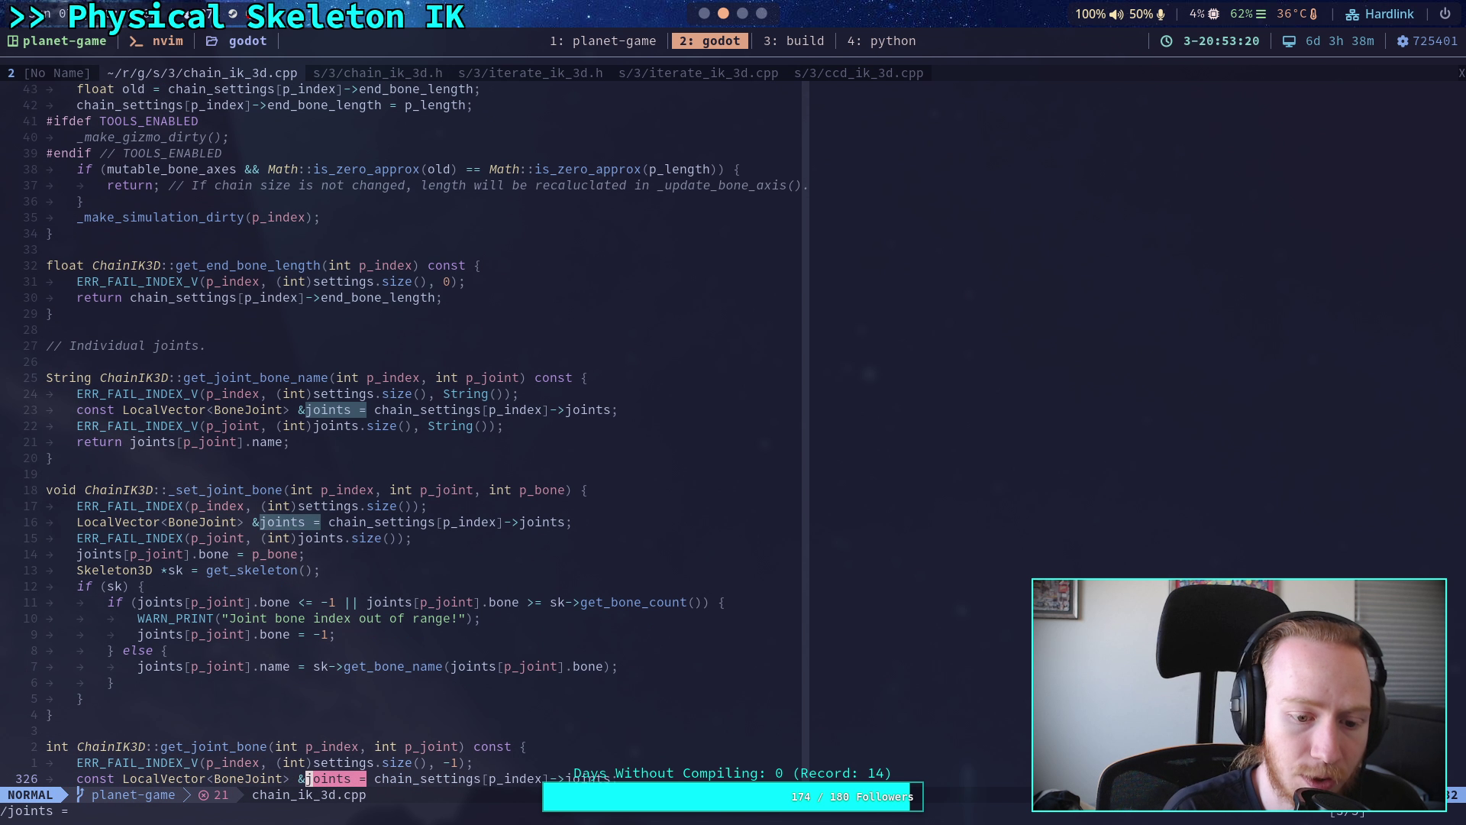
{"action": "key", "text": "slash"}
{"action": "key", "text": "Return"}
{"action": "key", "text": "n"}
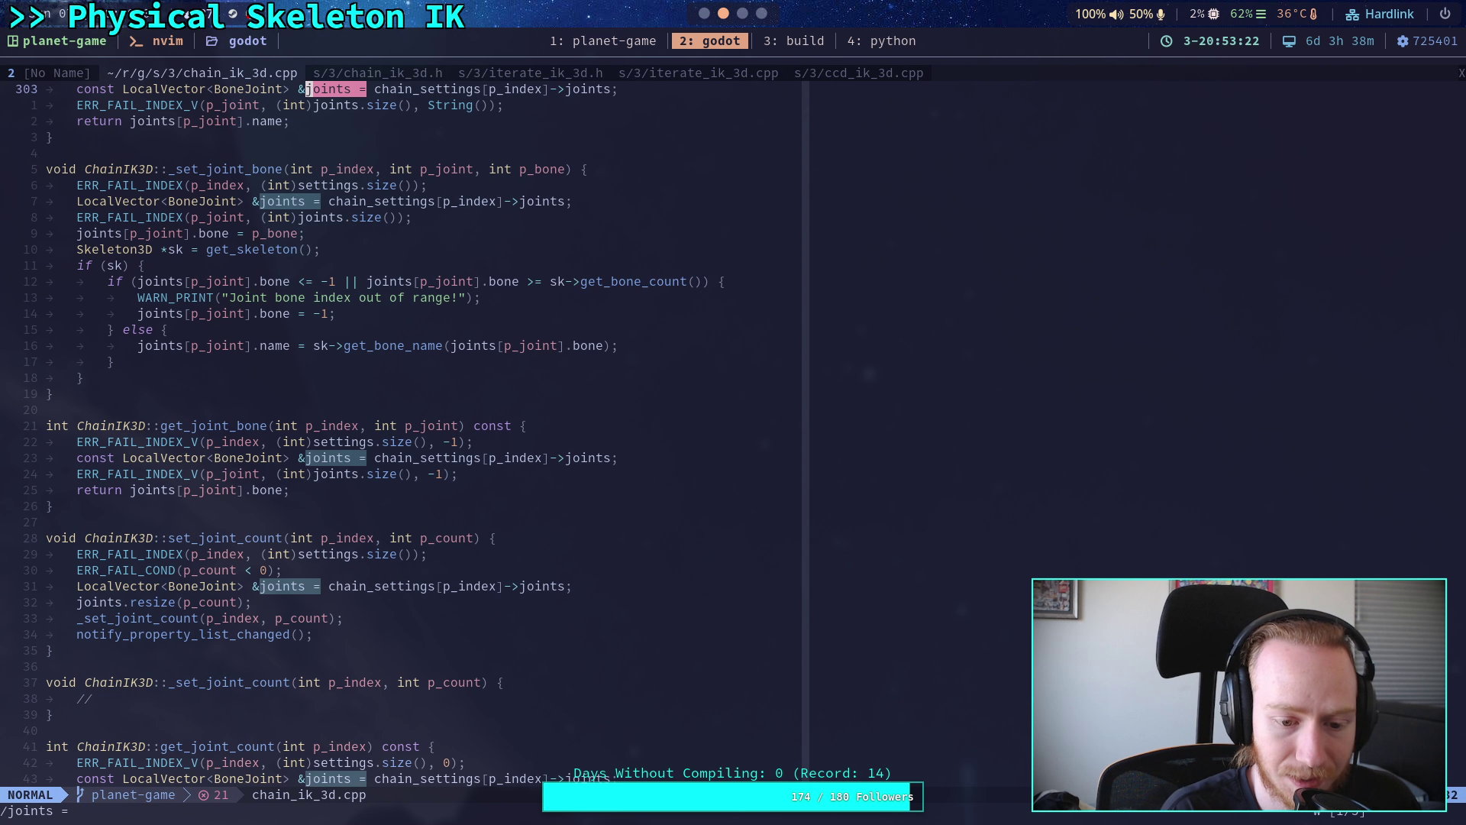
{"action": "key", "text": "n"}
{"action": "key", "text": "n"}
{"action": "key", "text": "n"}
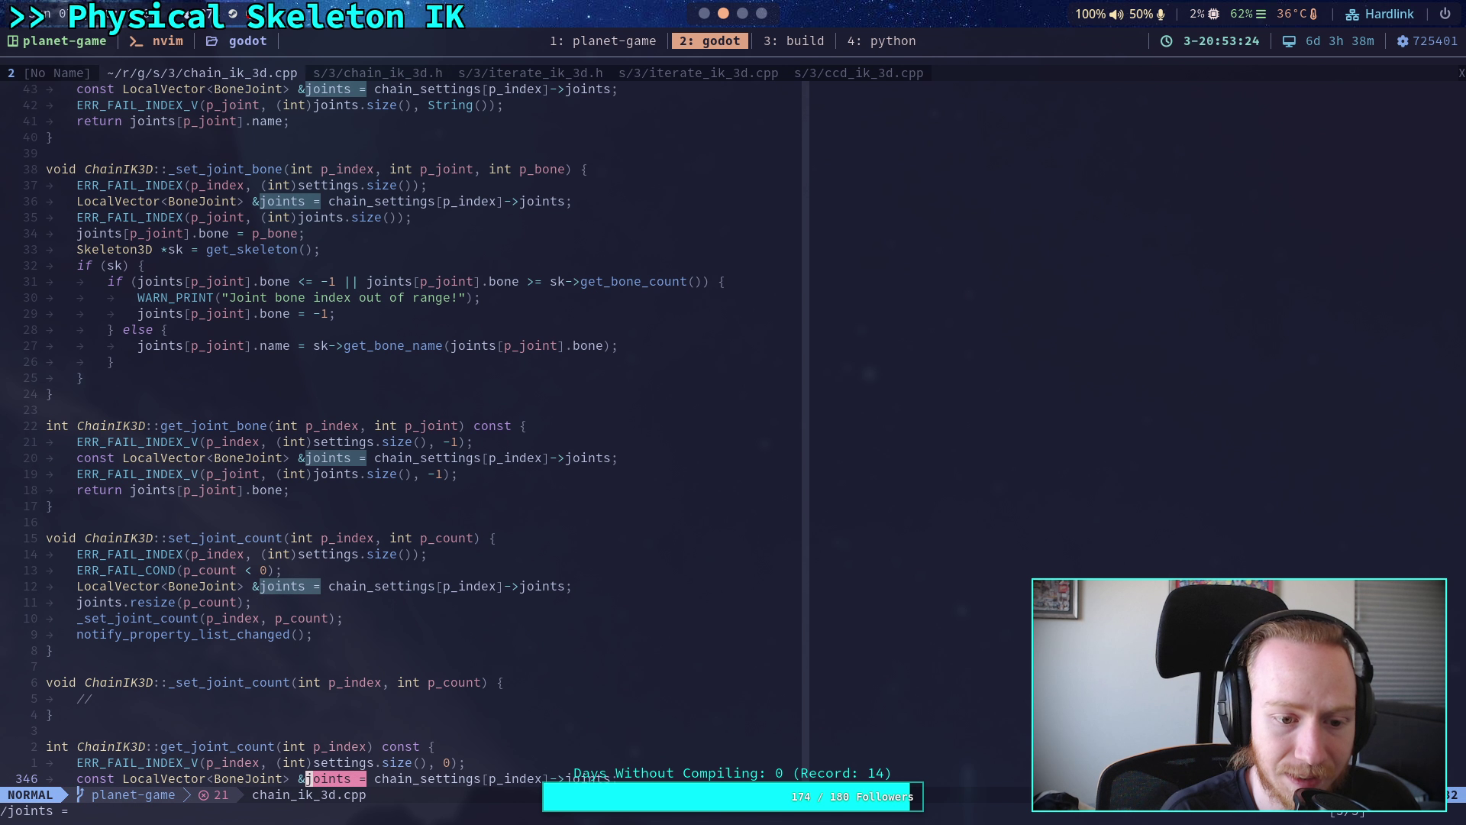
{"action": "left_click", "coordinate": [351, 75]}
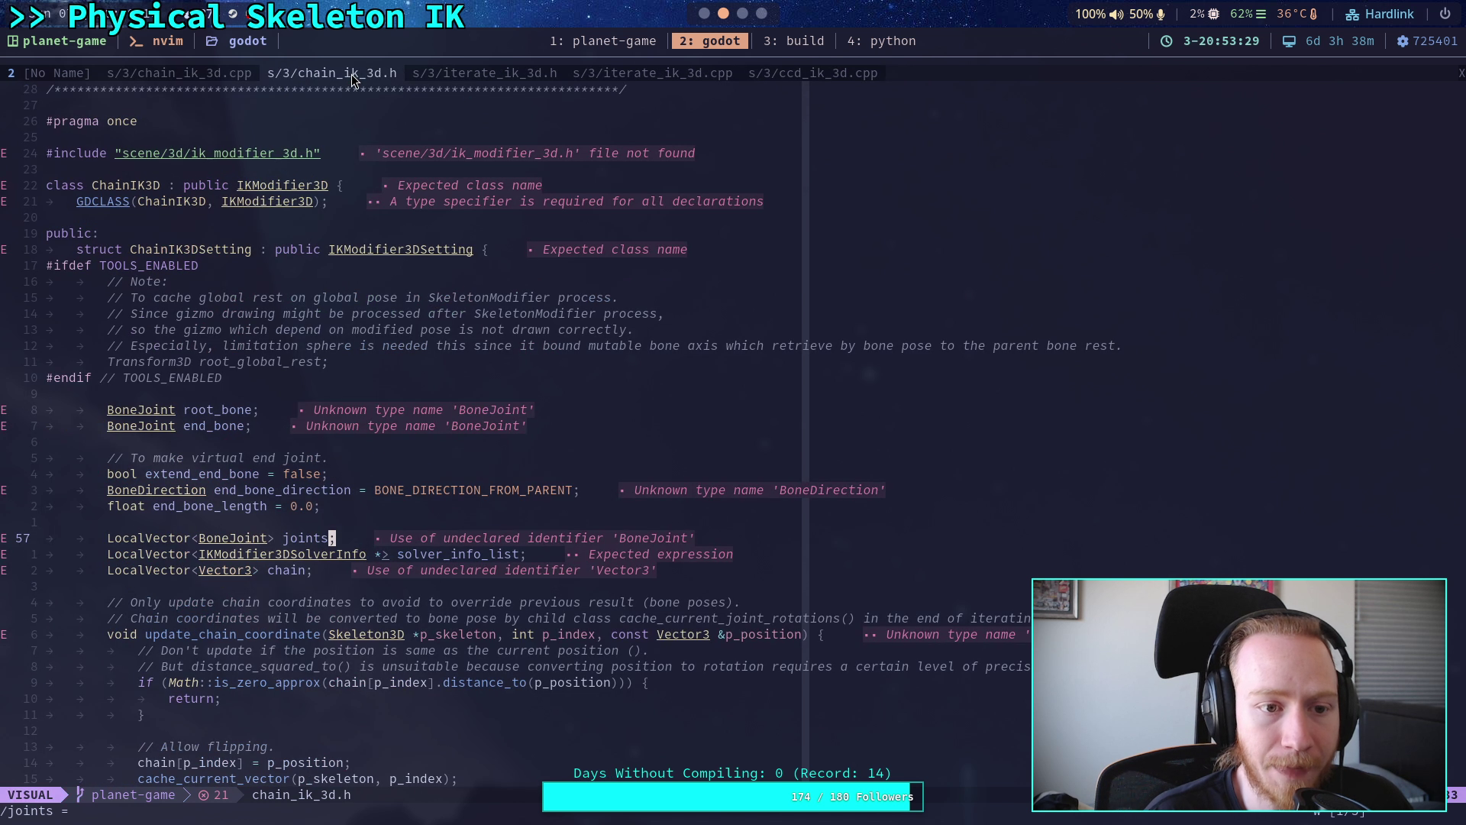
- Recheck the 'joints =' matches in iterate_ik_3d.h and .cpp, browse the file tree, and return to chain_ik_3d.h
{"action": "key", "text": "n"}
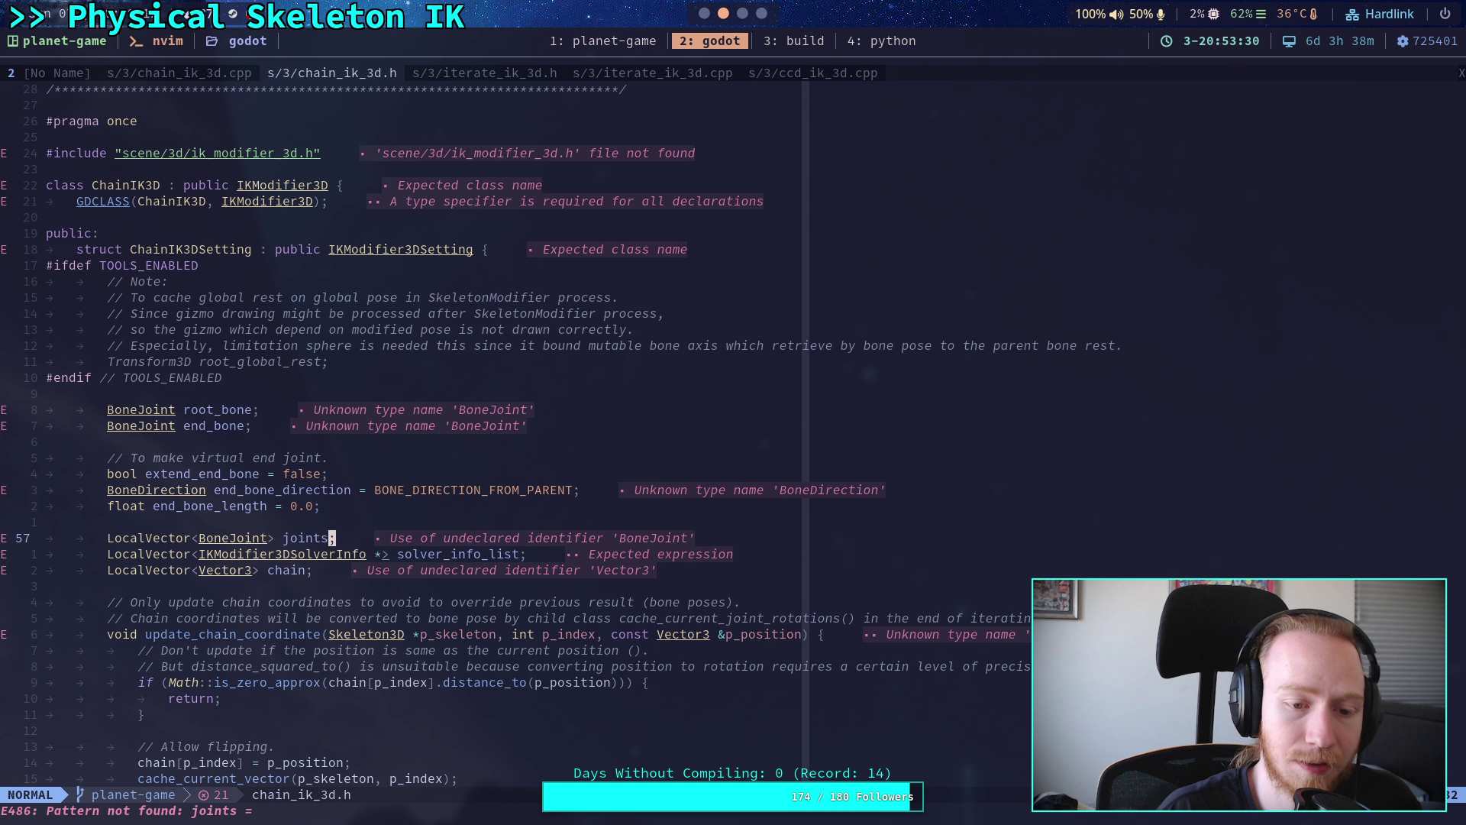
{"action": "left_click", "coordinate": [497, 74]}
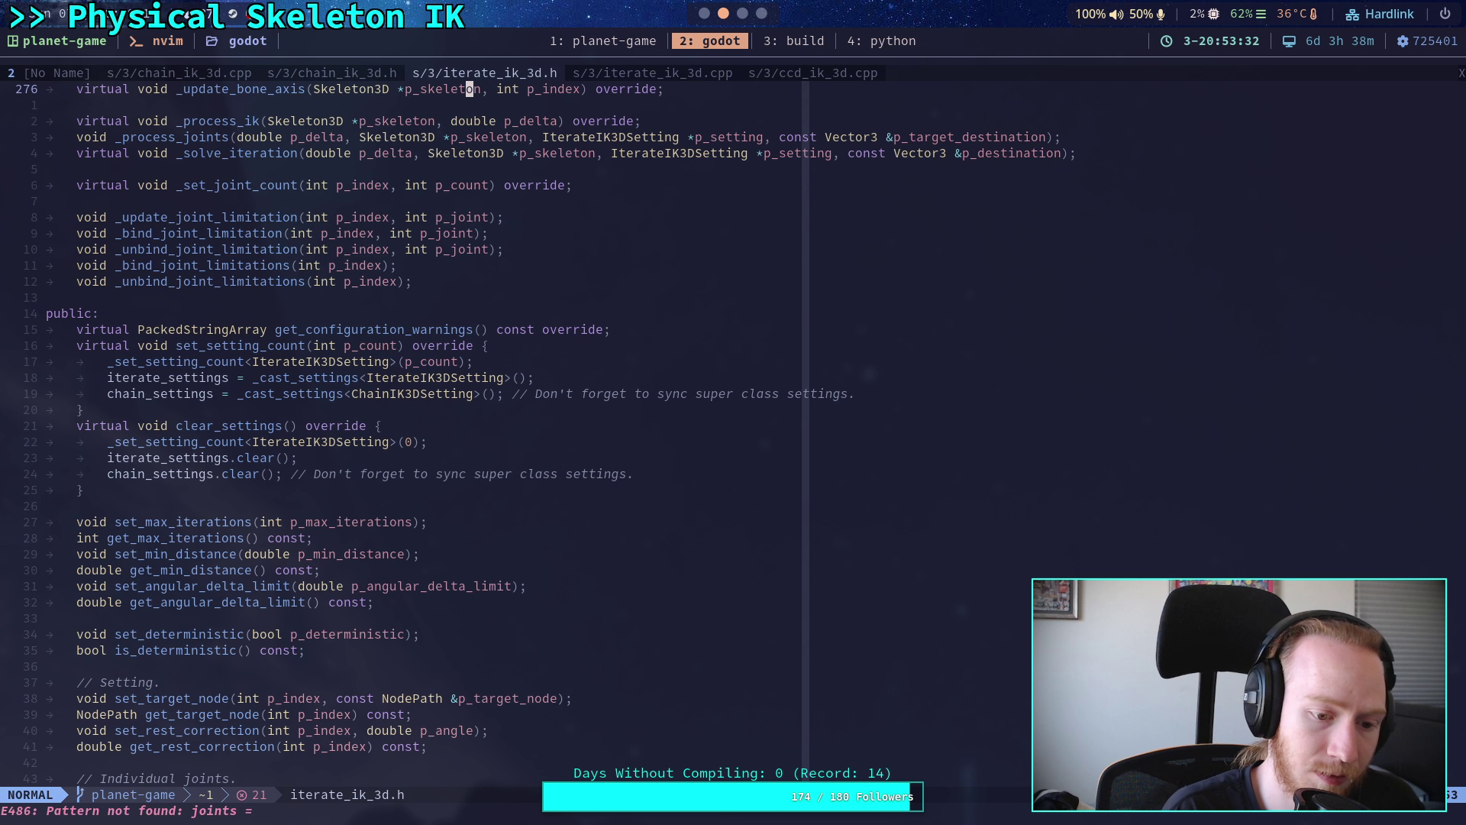
{"action": "left_click", "coordinate": [634, 74]}
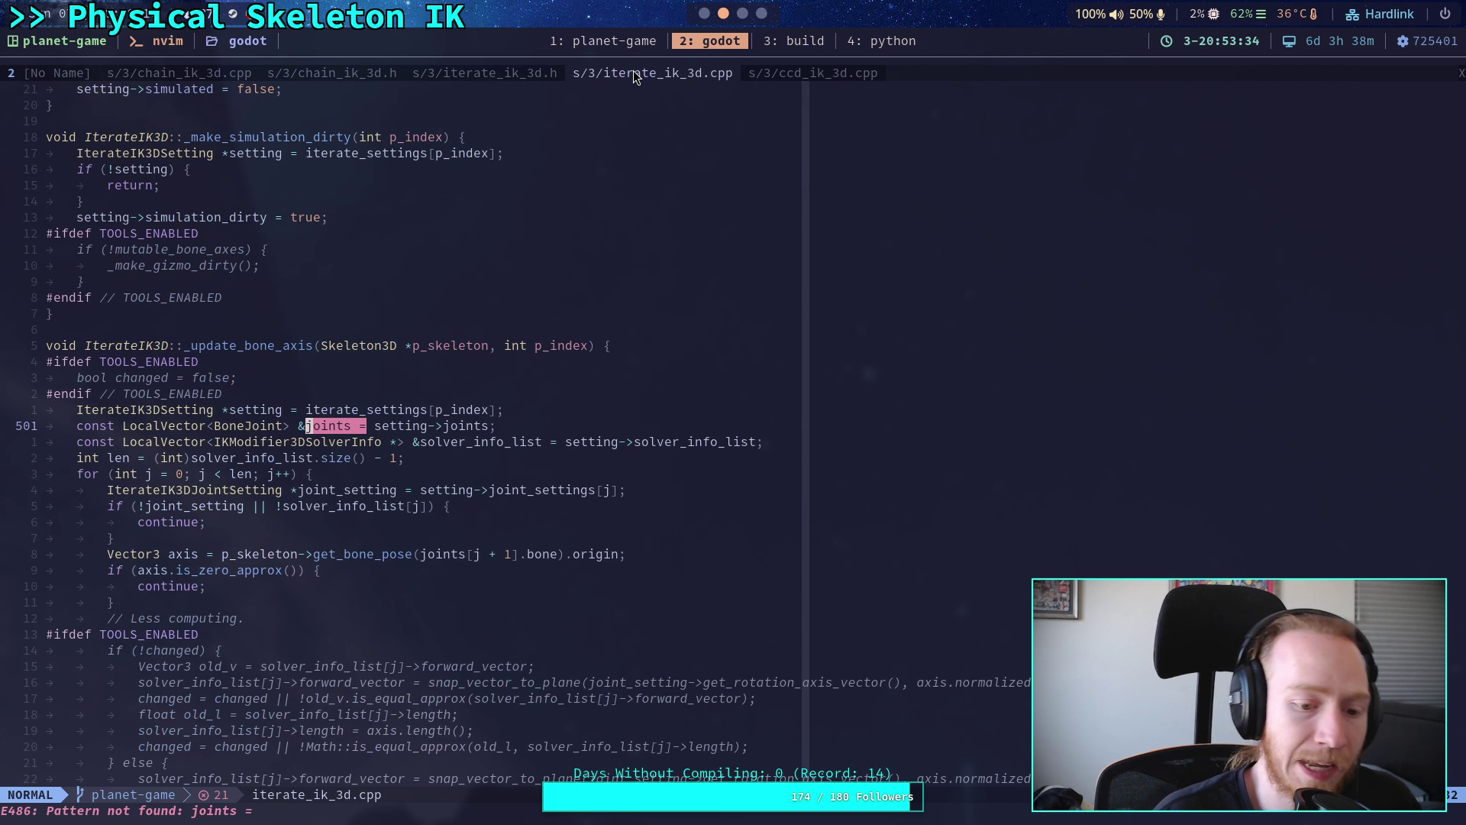
{"action": "key", "text": "n"}
{"action": "key", "text": "n"}
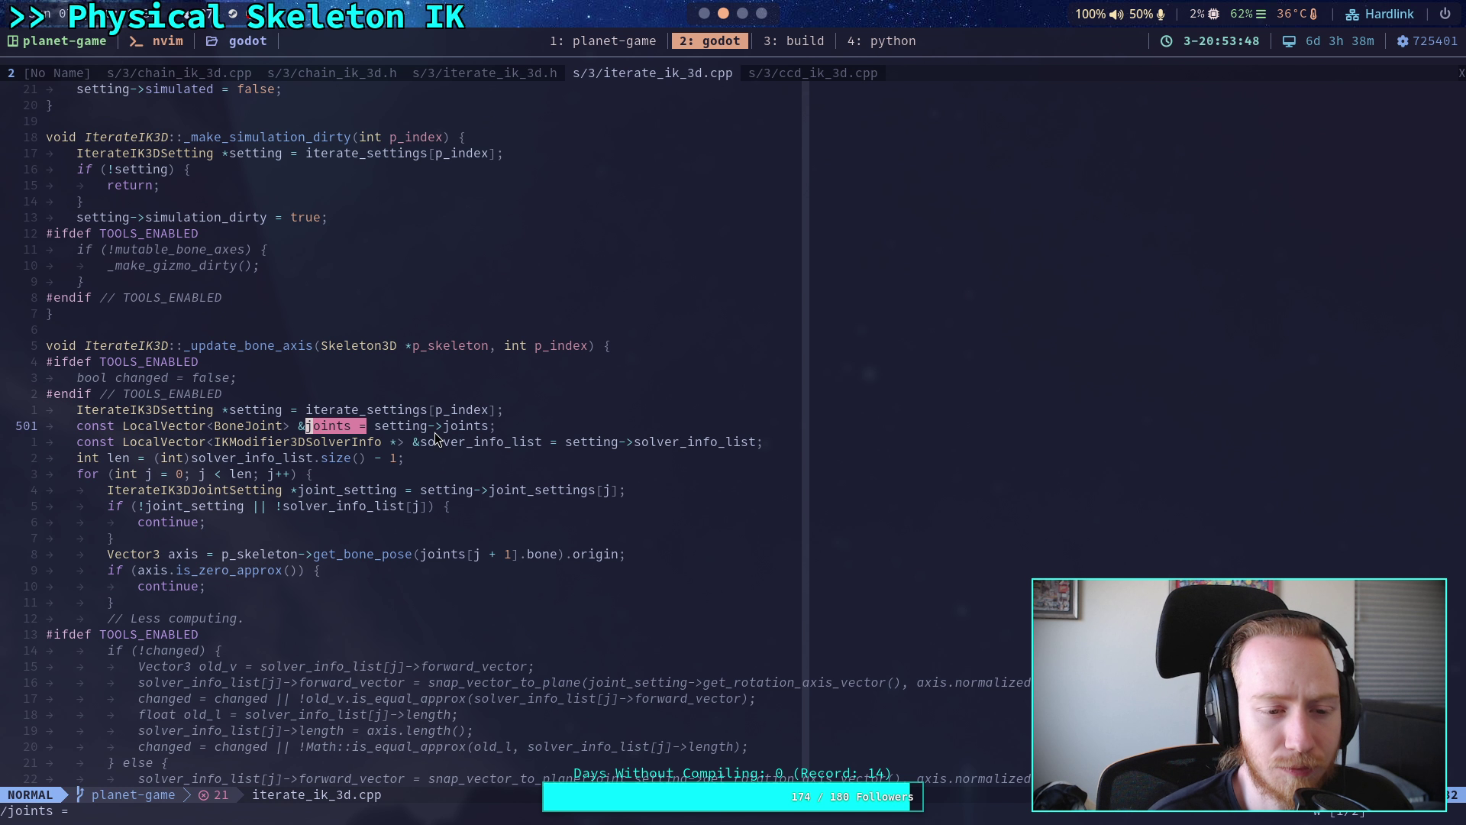
{"action": "key", "text": "n"}
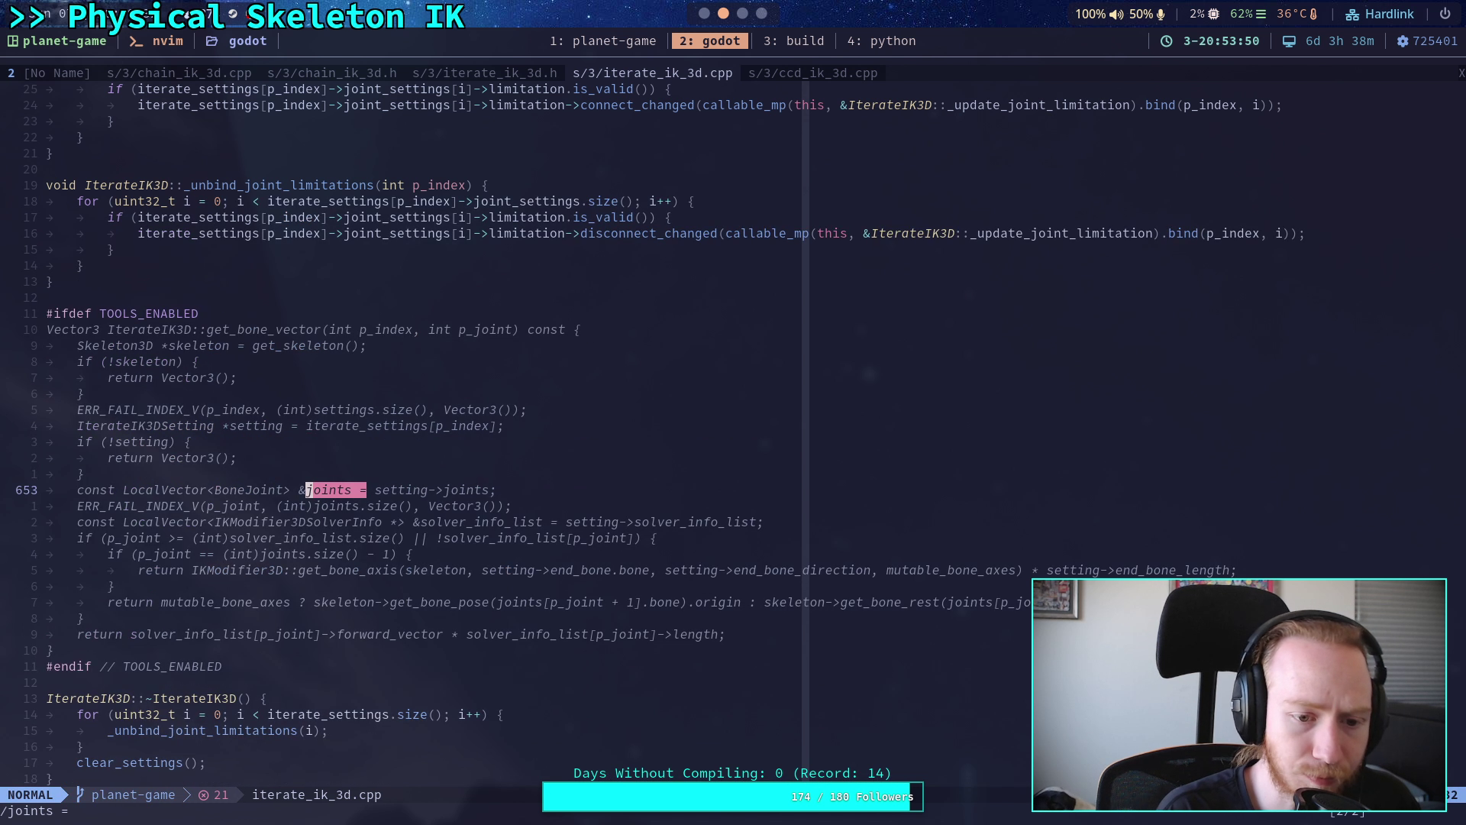
{"action": "key", "text": "n"}
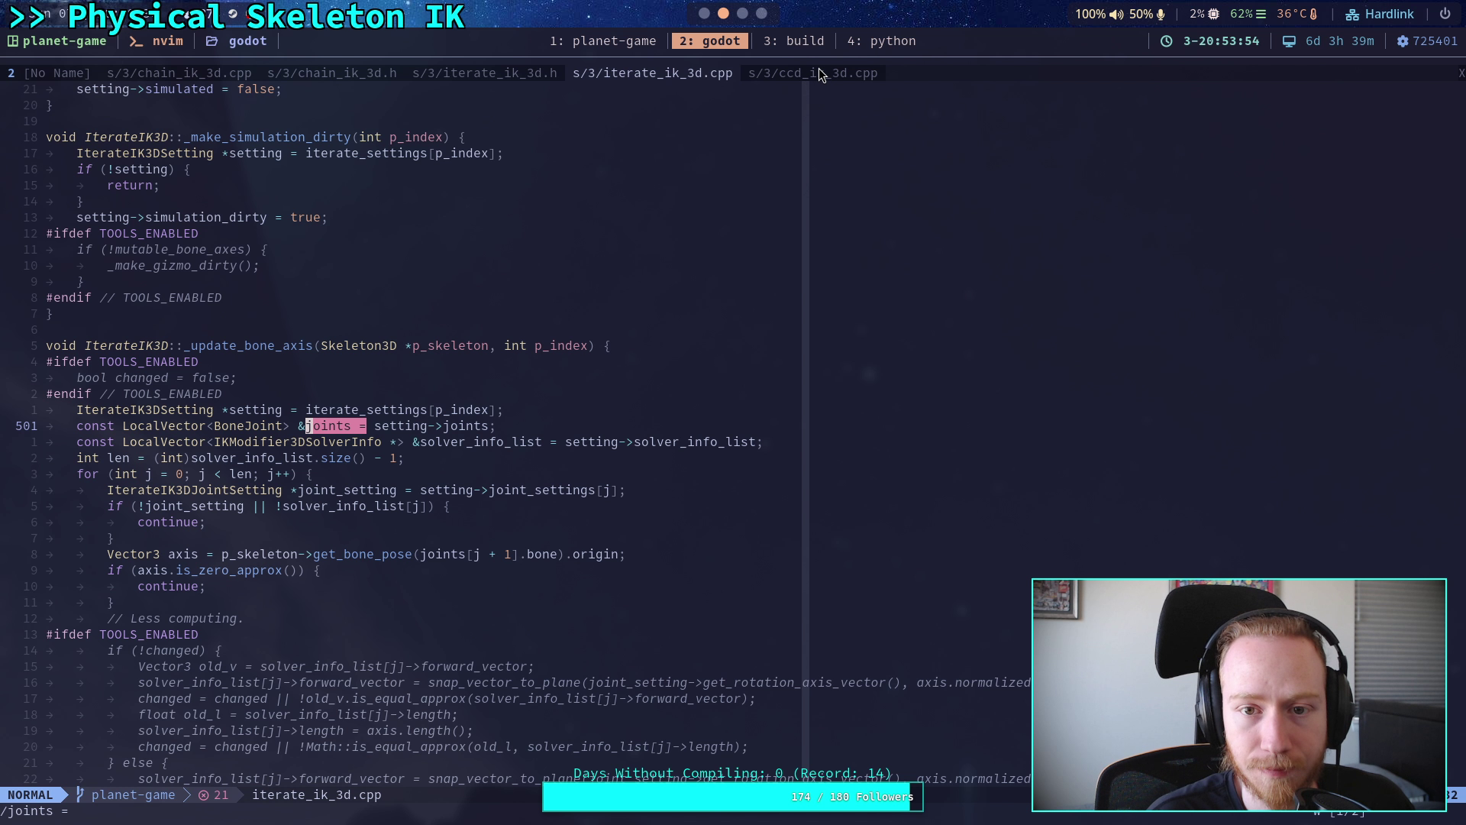
{"action": "left_click", "coordinate": [63, 70]}
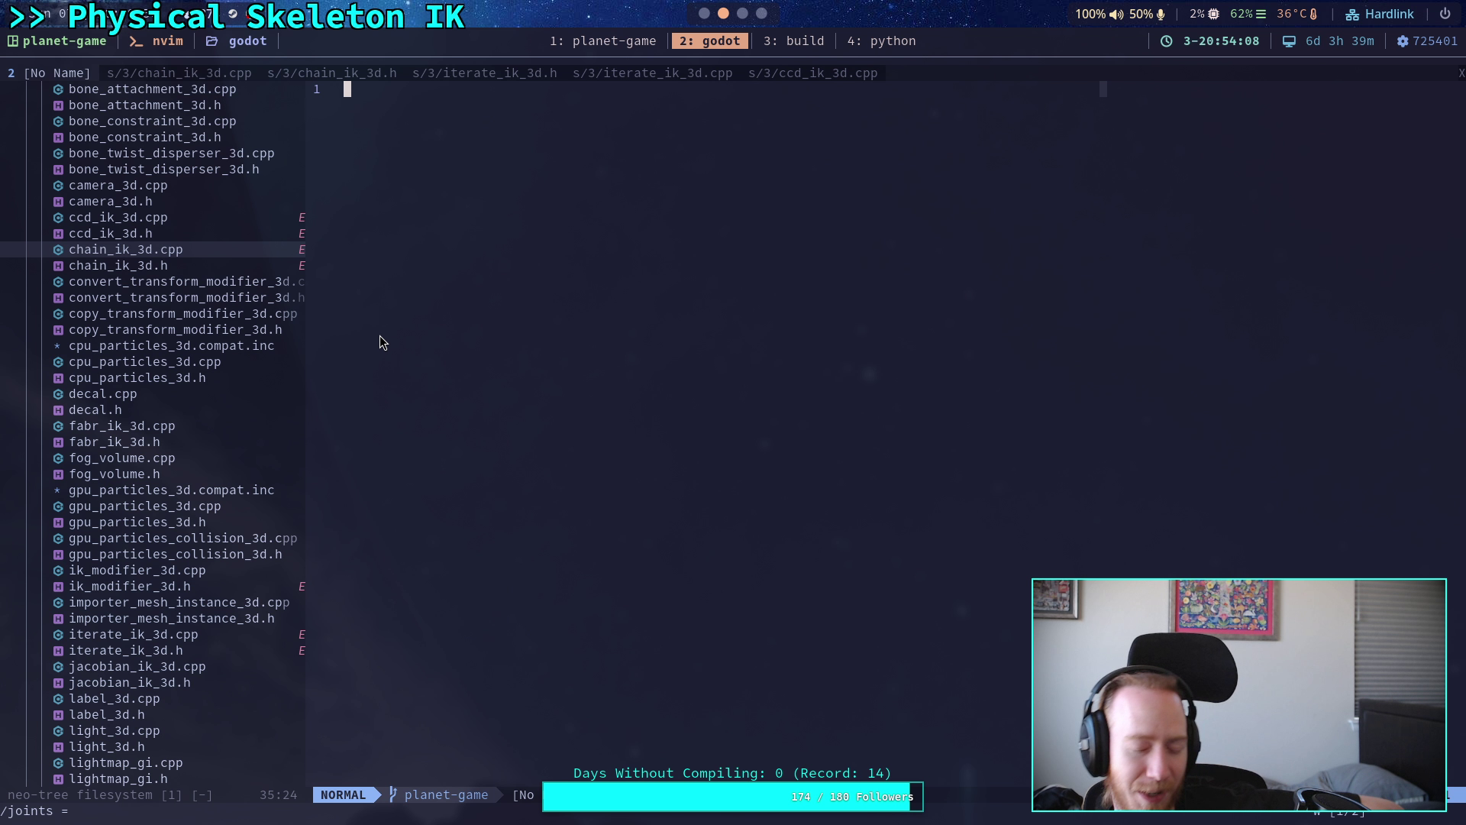
{"action": "left_click", "coordinate": [309, 74]}
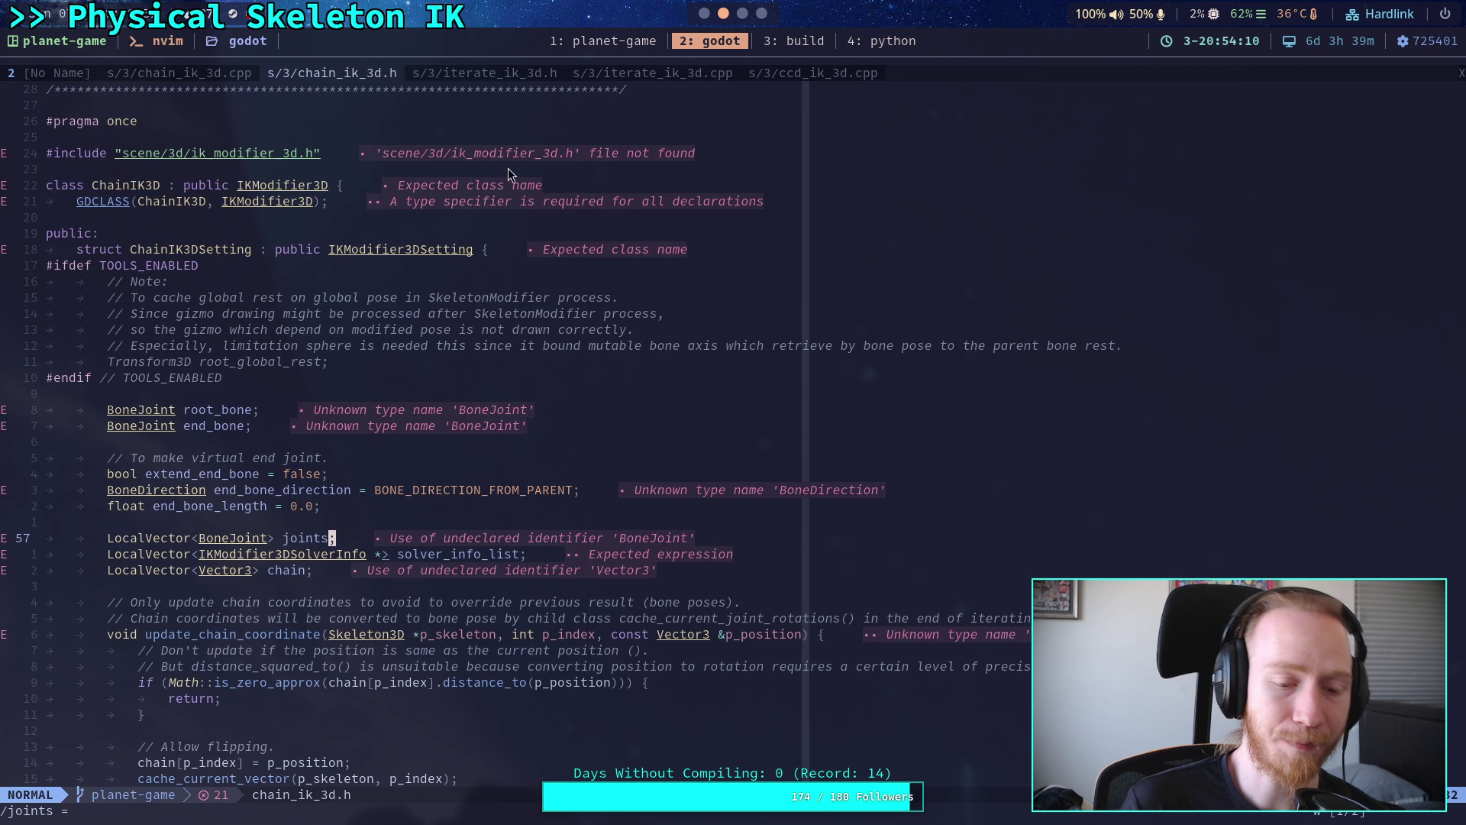
- Search chain_ik_3d.h for 'joints.' and step through each of its uses
{"action": "scroll", "coordinate": [522, 302], "scroll_direction": "down", "scroll_amount": 5}
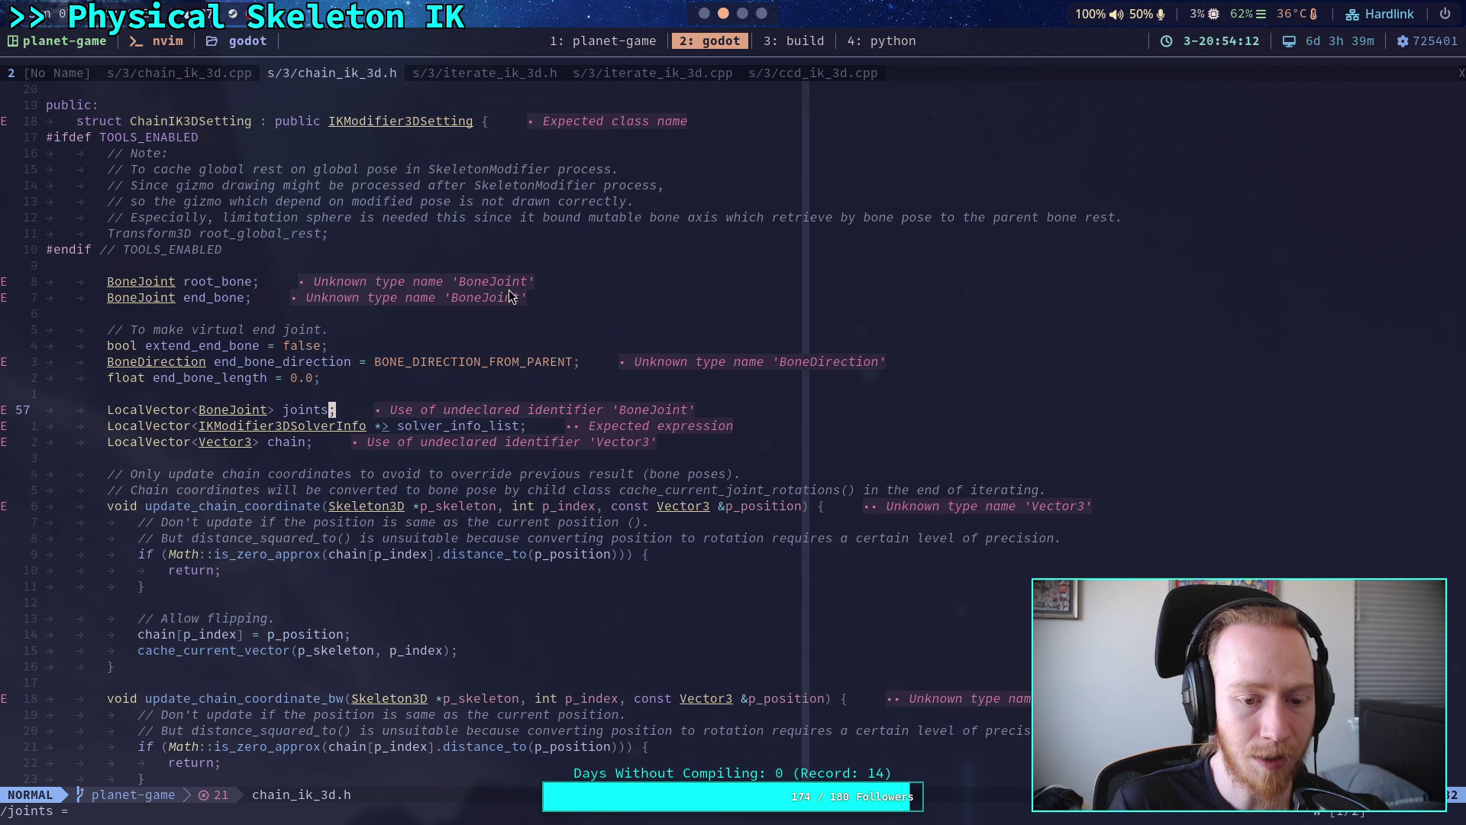
{"action": "type", "text": "/joints."}
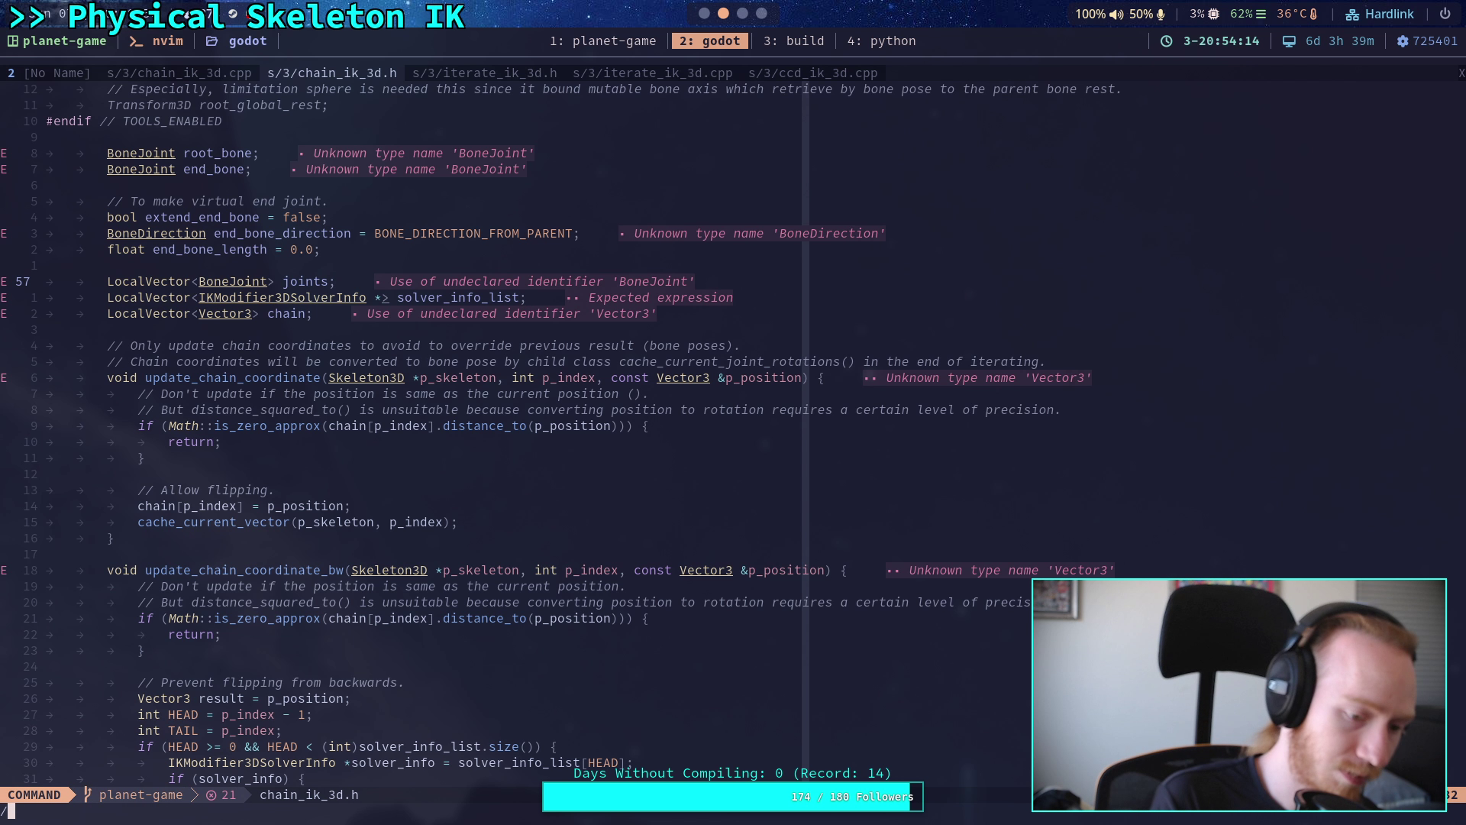
{"action": "key", "text": "Return"}
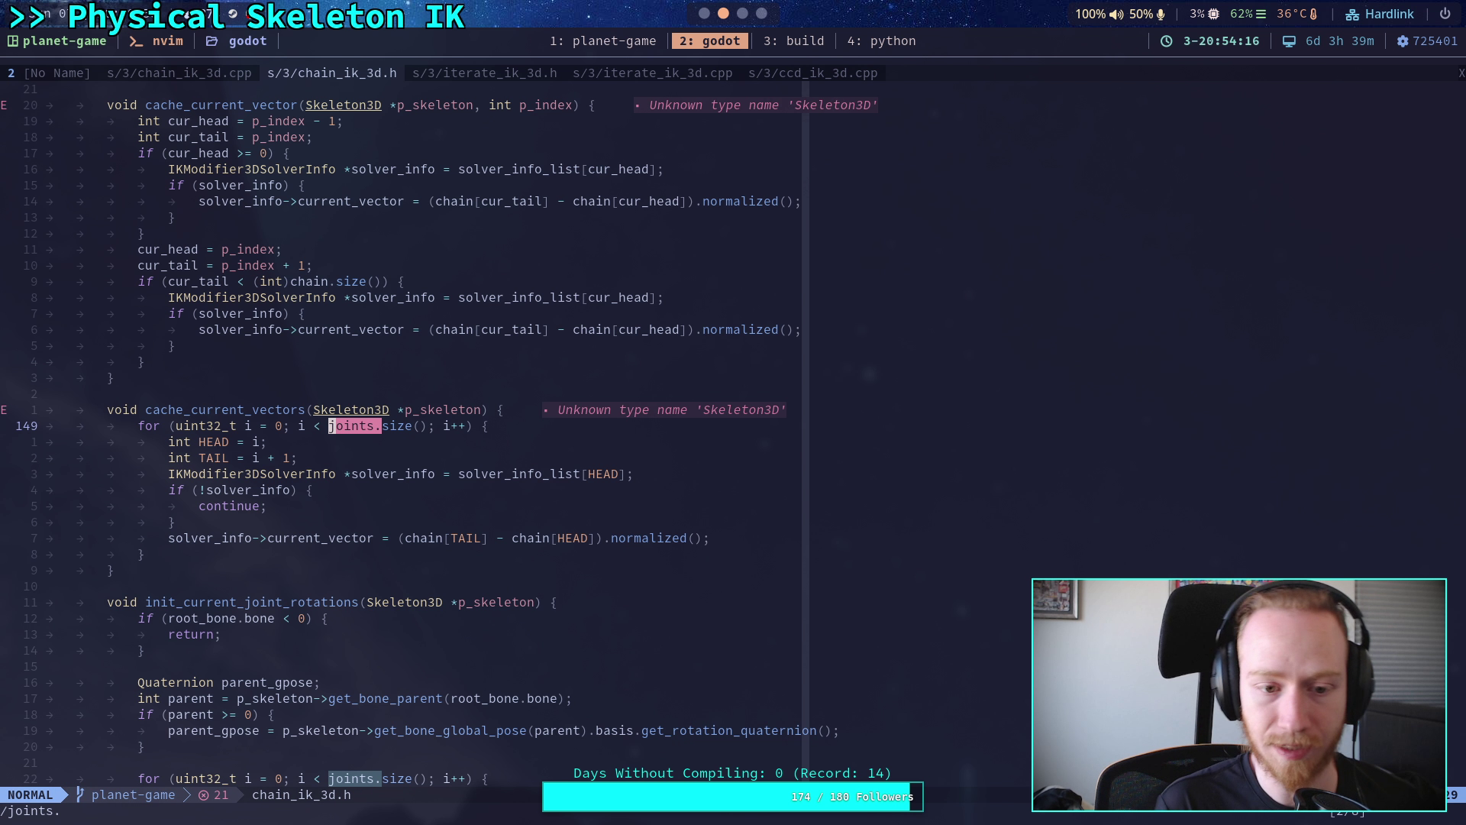
{"action": "key", "text": "n"}
{"action": "key", "text": "n"}
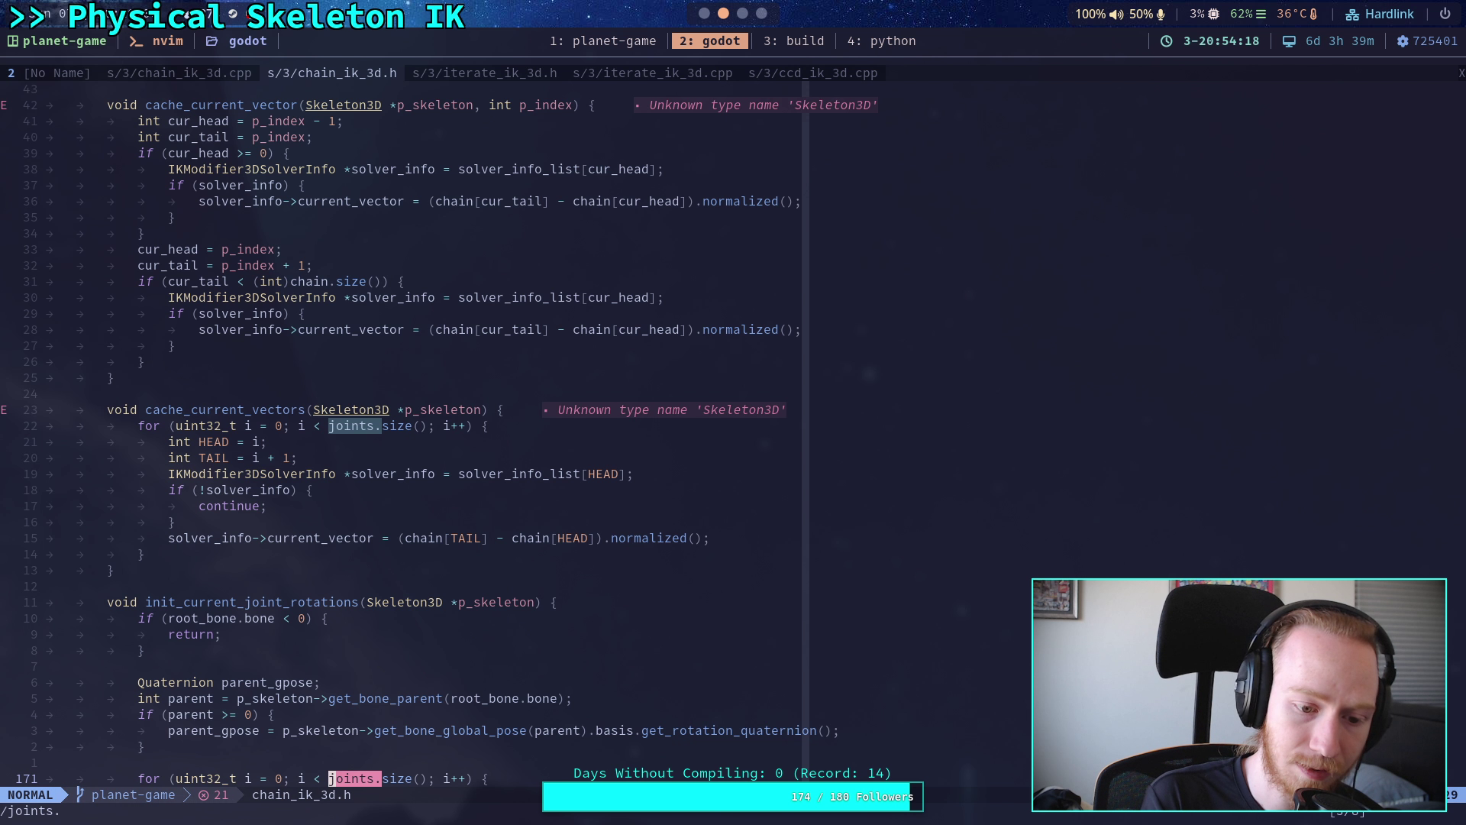
{"action": "key", "text": "n"}
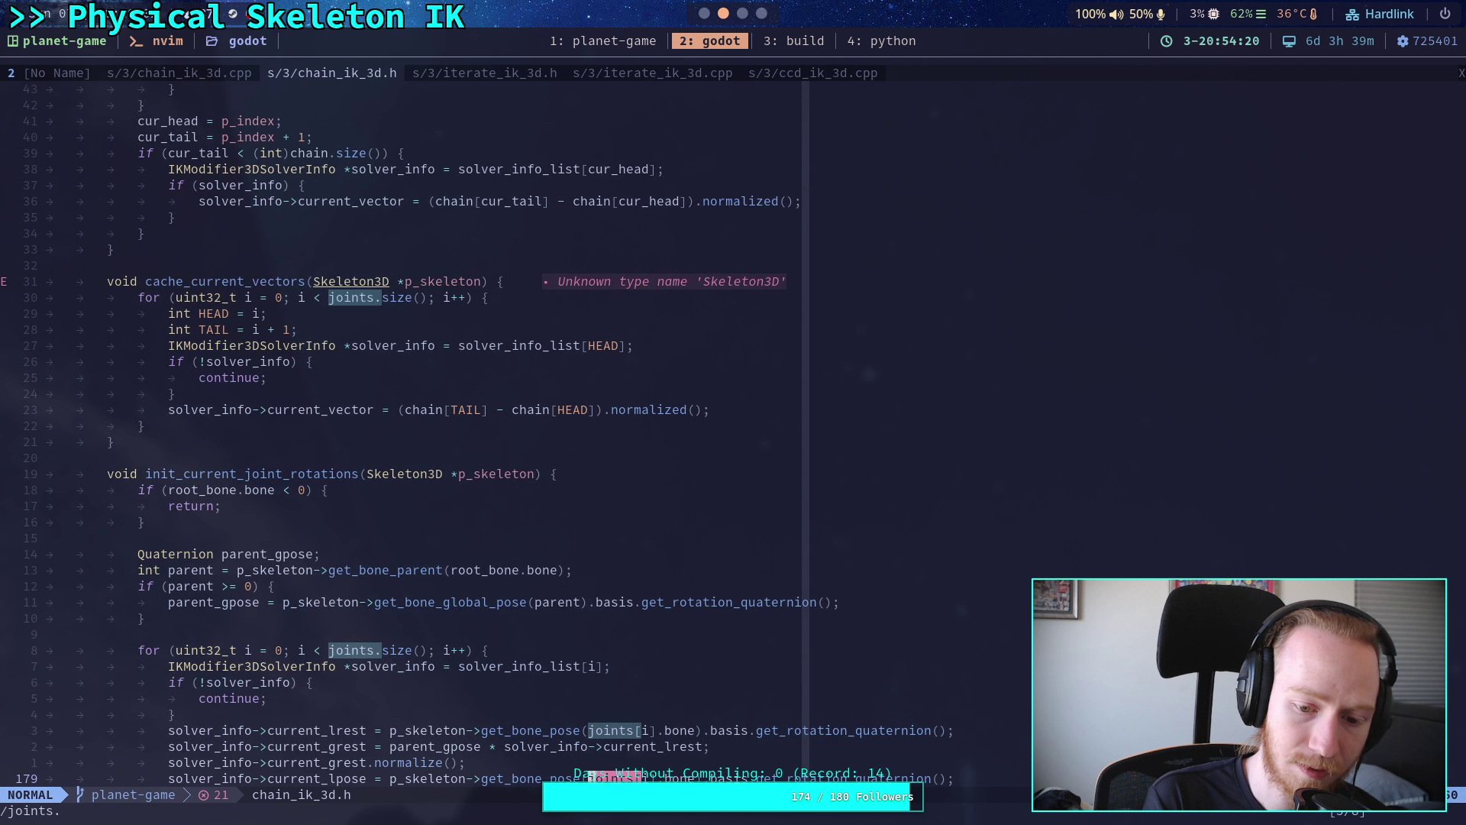
{"action": "key", "text": "n"}
{"action": "key", "text": "n"}
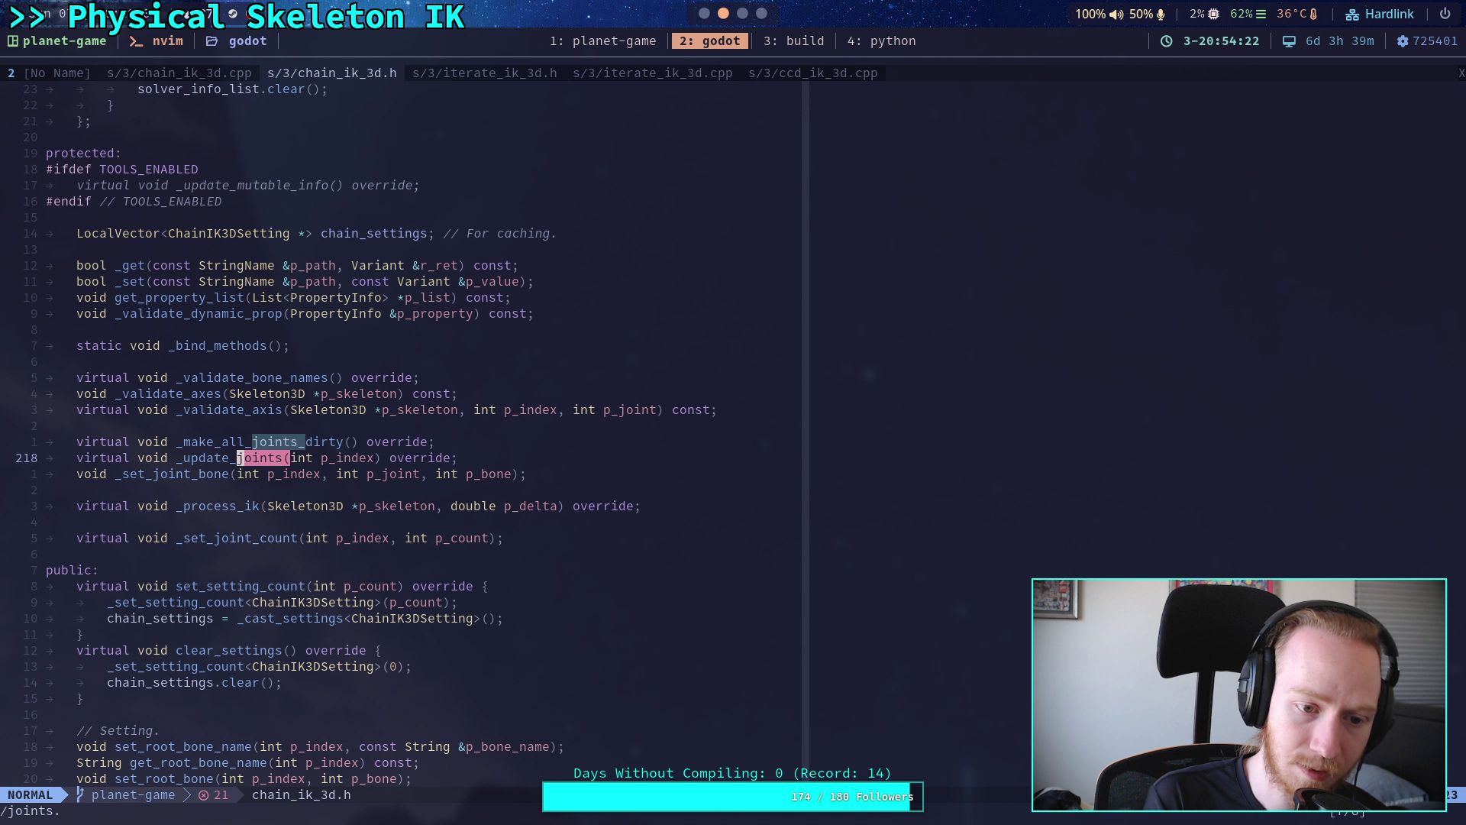
{"action": "key", "text": "n"}
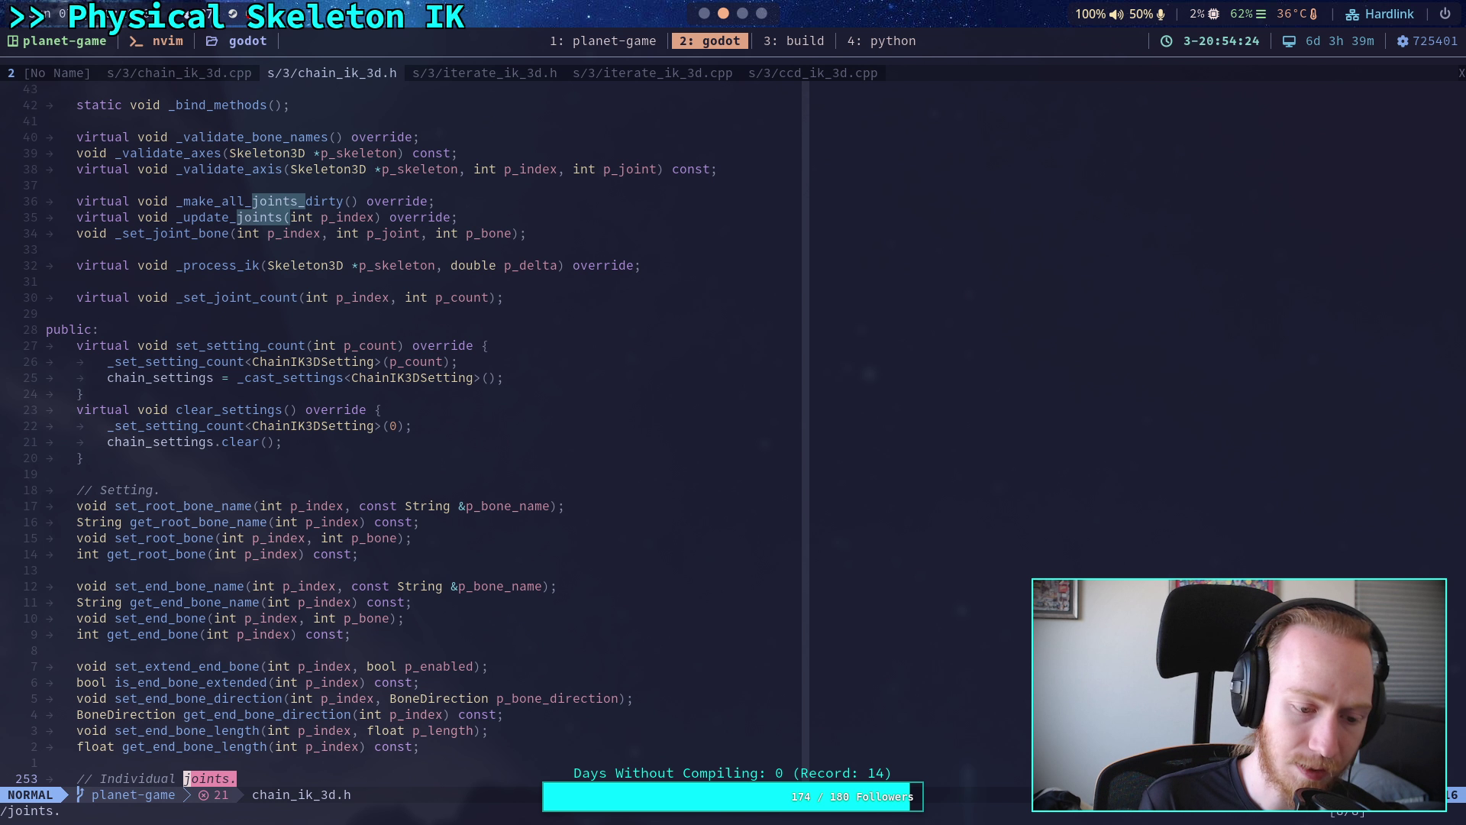
- Repeat it as the literal 'joints\.' search, then switch to chain_ik_3d.cpp
{"action": "key", "text": "slash"}
{"action": "type", "text": "joints\\."}
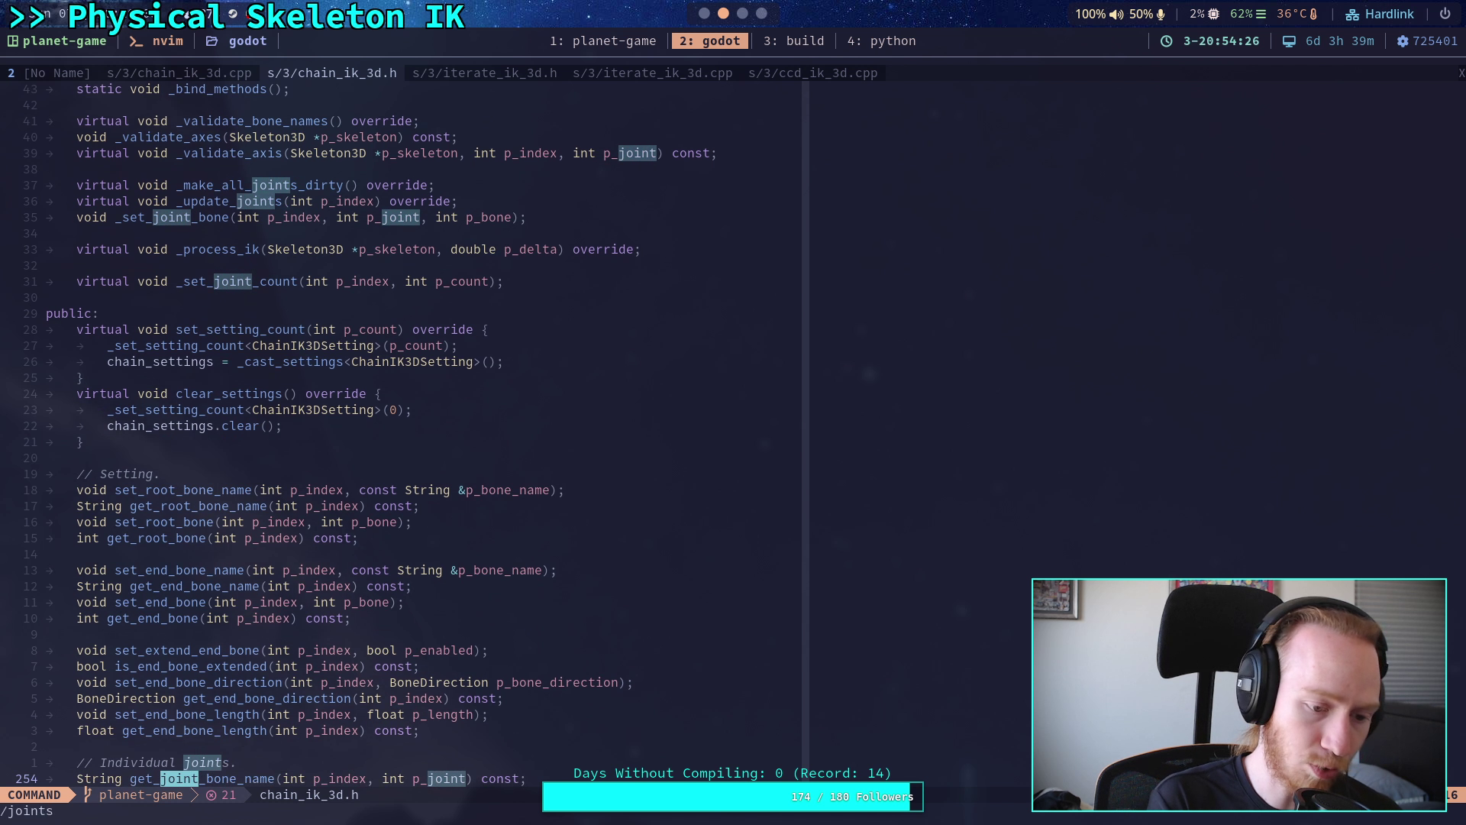
{"action": "key", "text": "Return"}
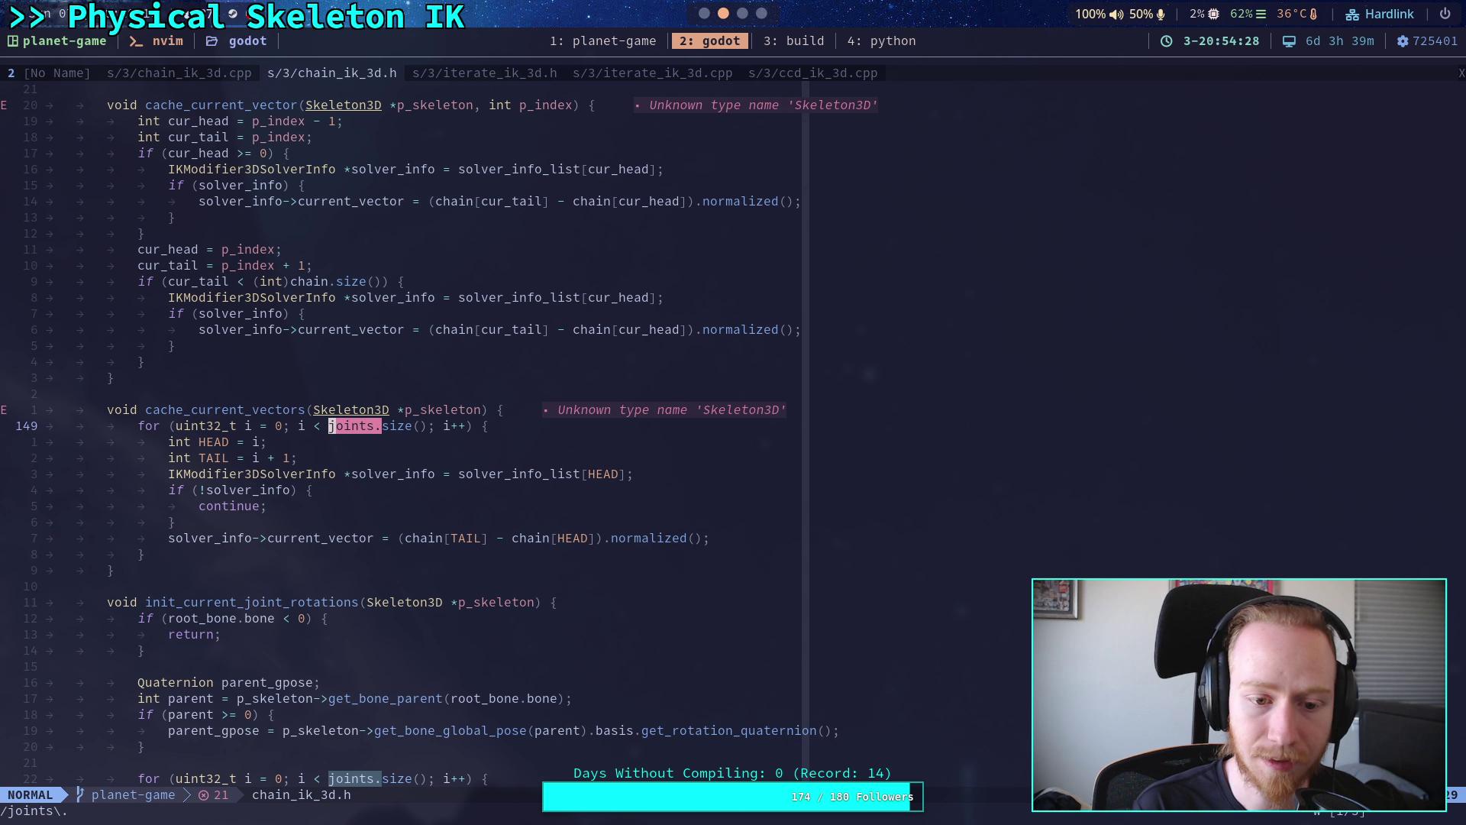
{"action": "key", "text": "n"}
{"action": "key", "text": "n"}
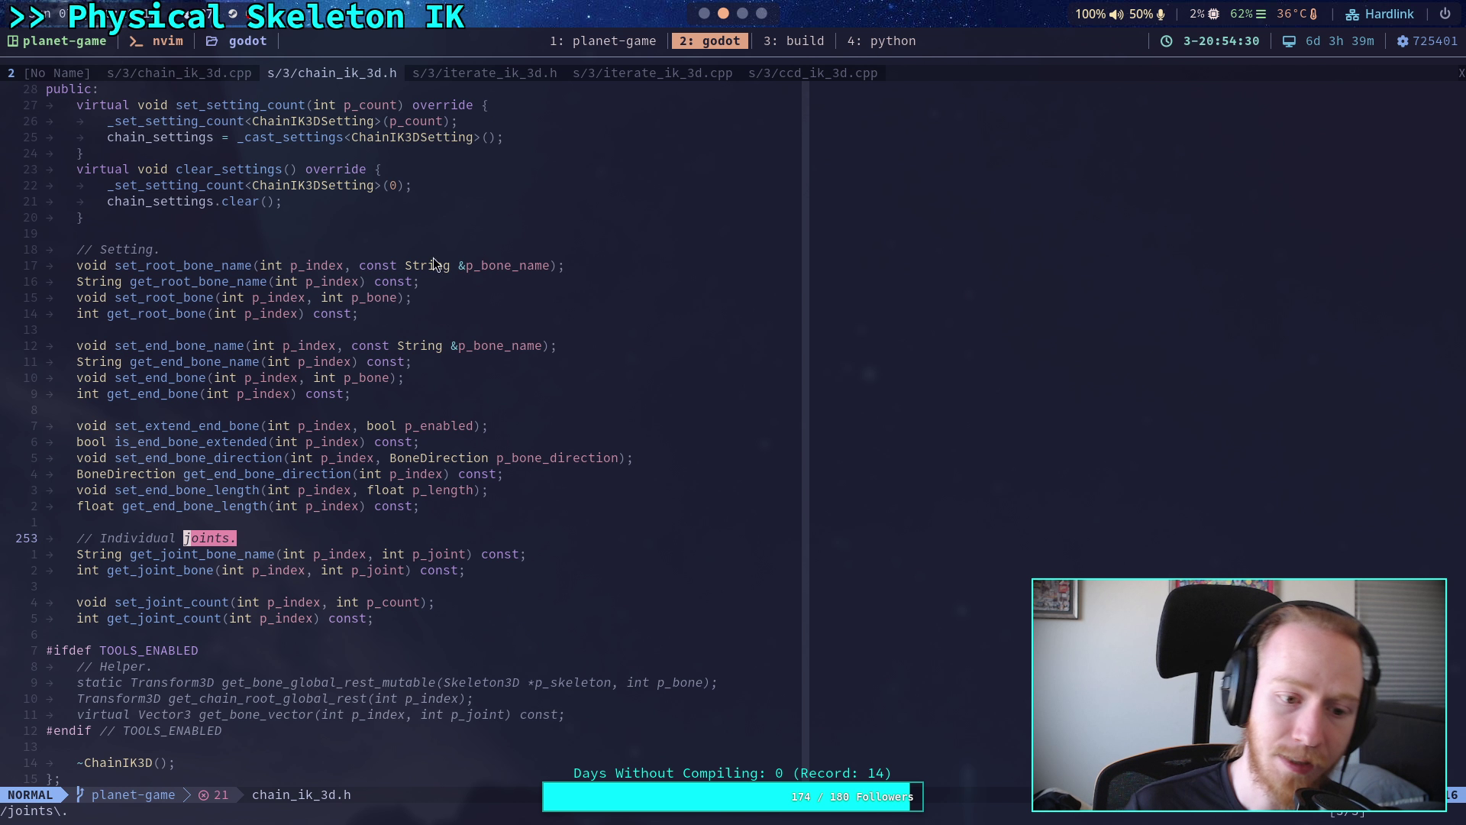
{"action": "left_click", "coordinate": [213, 79]}
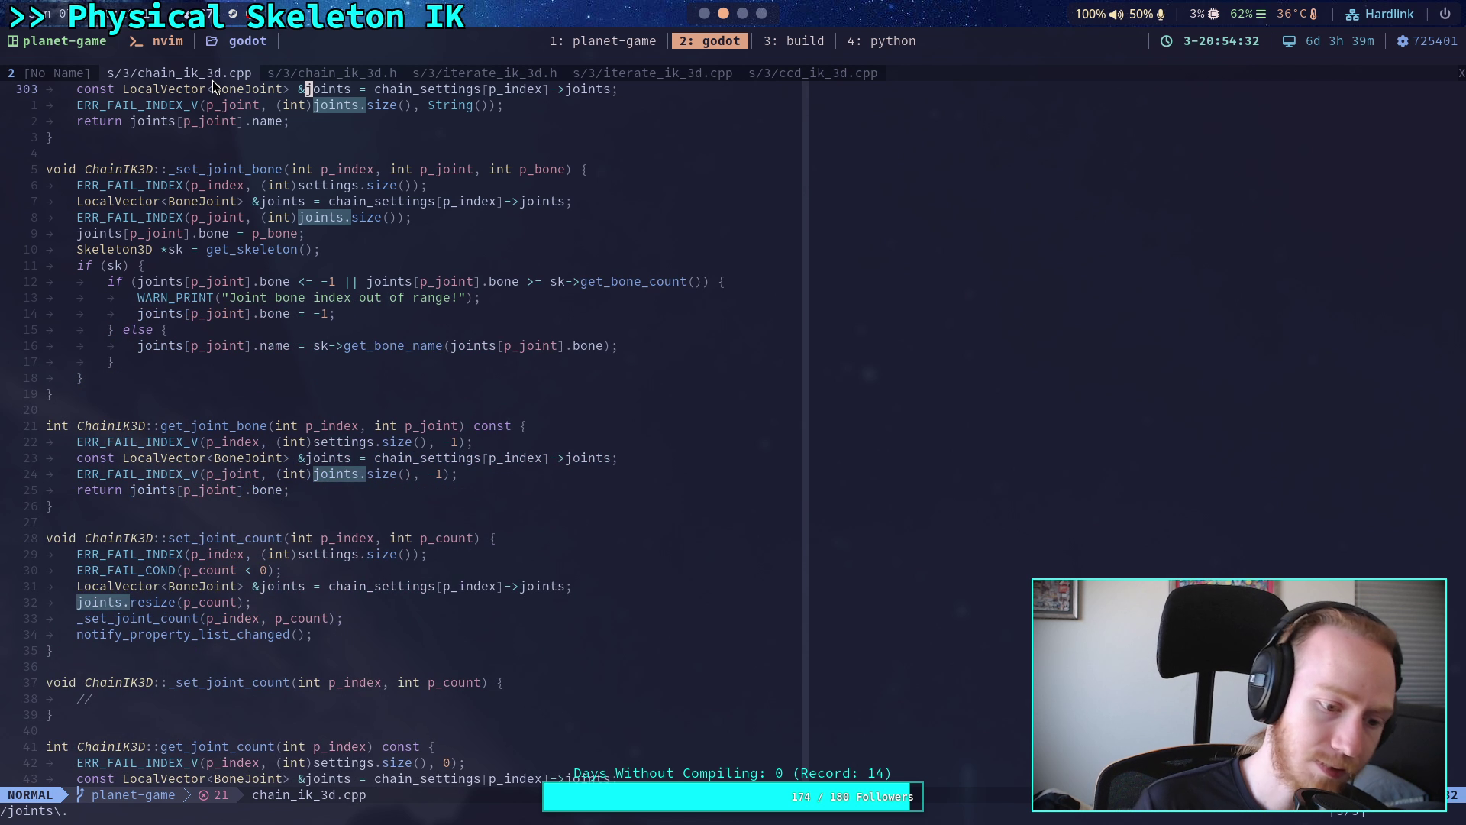
{"action": "key", "text": "N"}
{"action": "key", "text": "n"}
{"action": "key", "text": "n"}
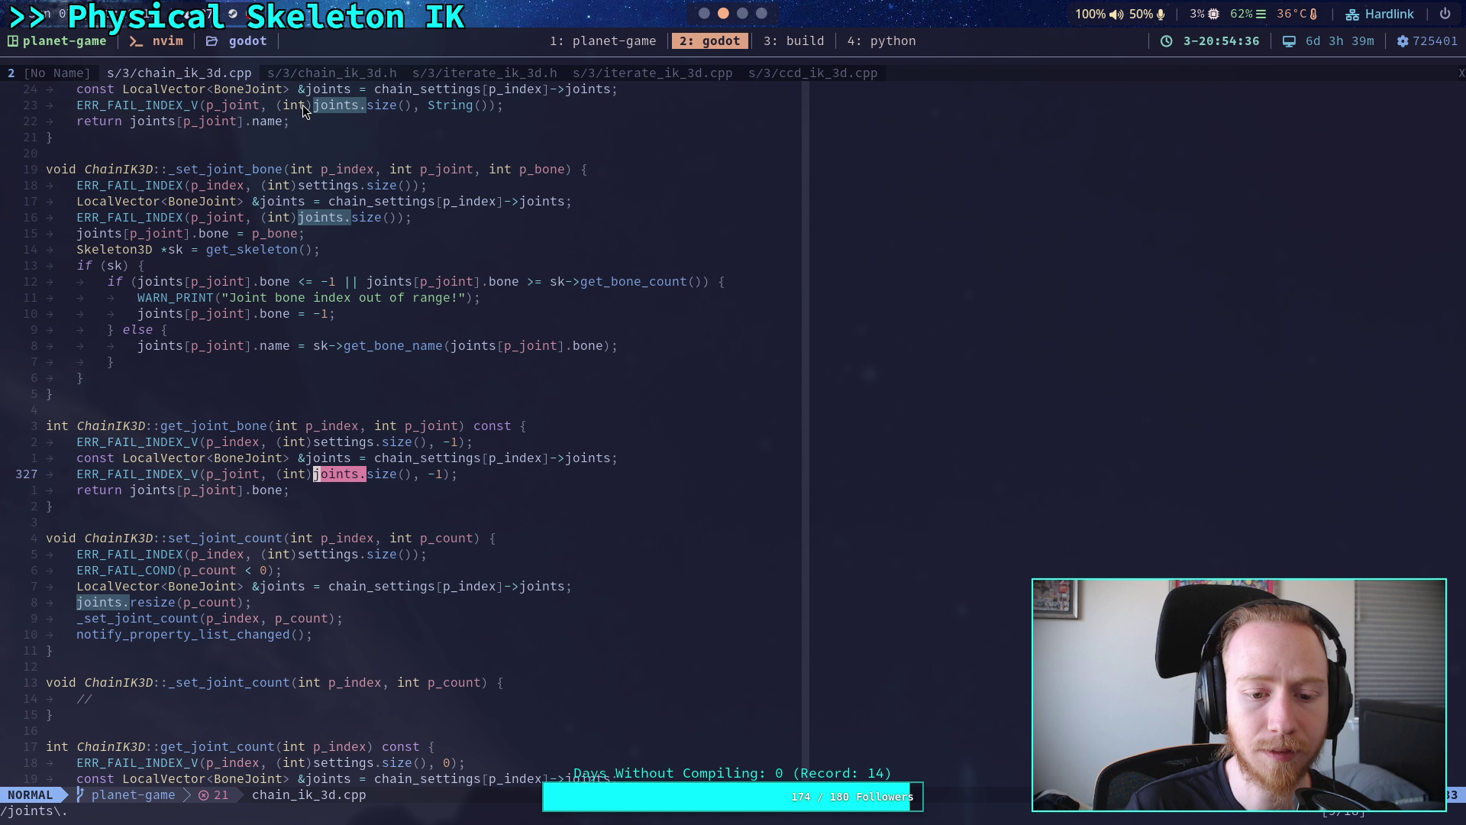
{"action": "left_click", "coordinate": [149, 586]}
{"action": "left_click", "coordinate": [126, 611]}
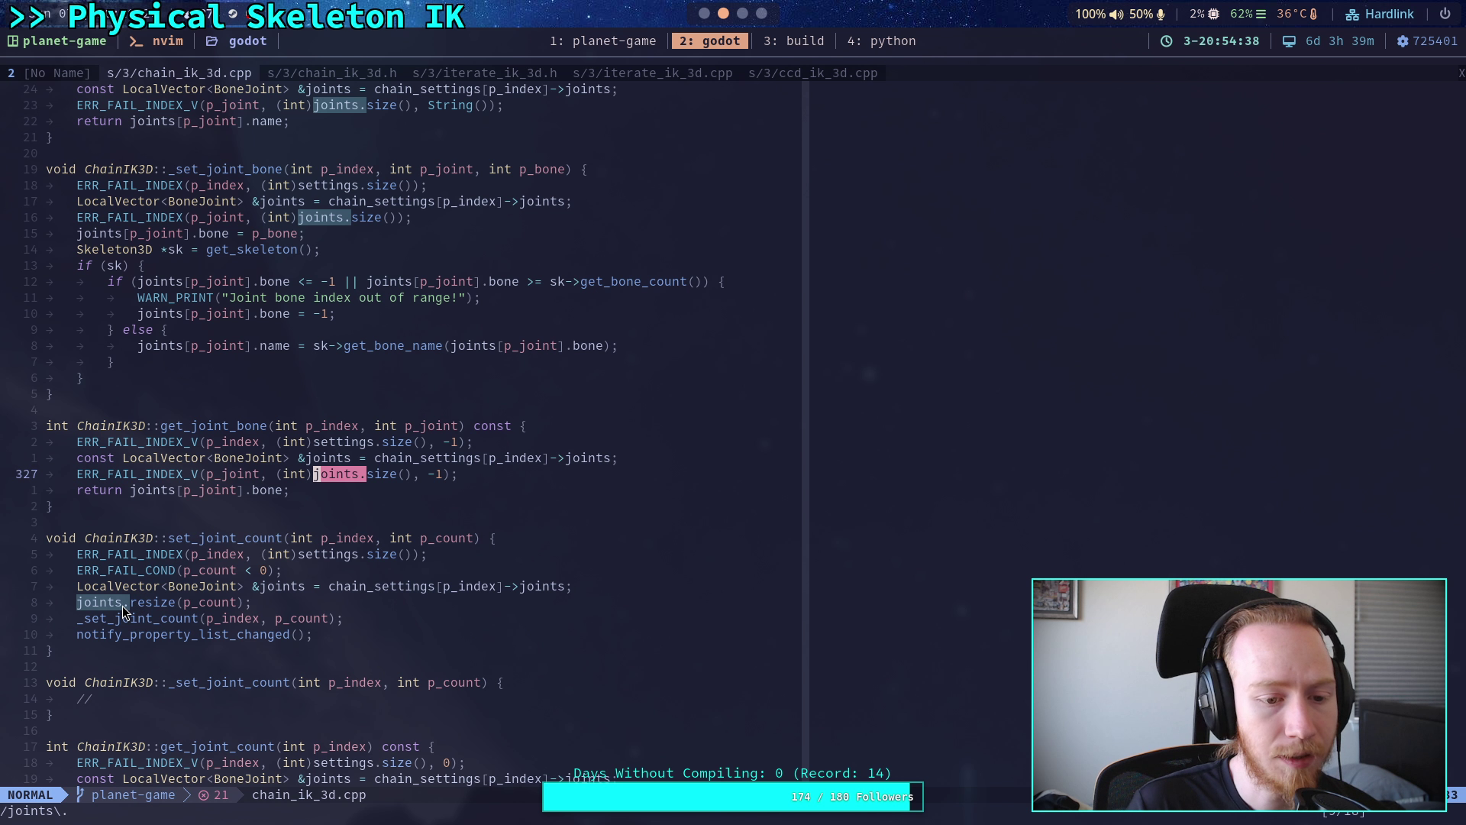
{"action": "left_click_drag", "start_coordinate": [103, 586], "coordinate": [324, 618]}
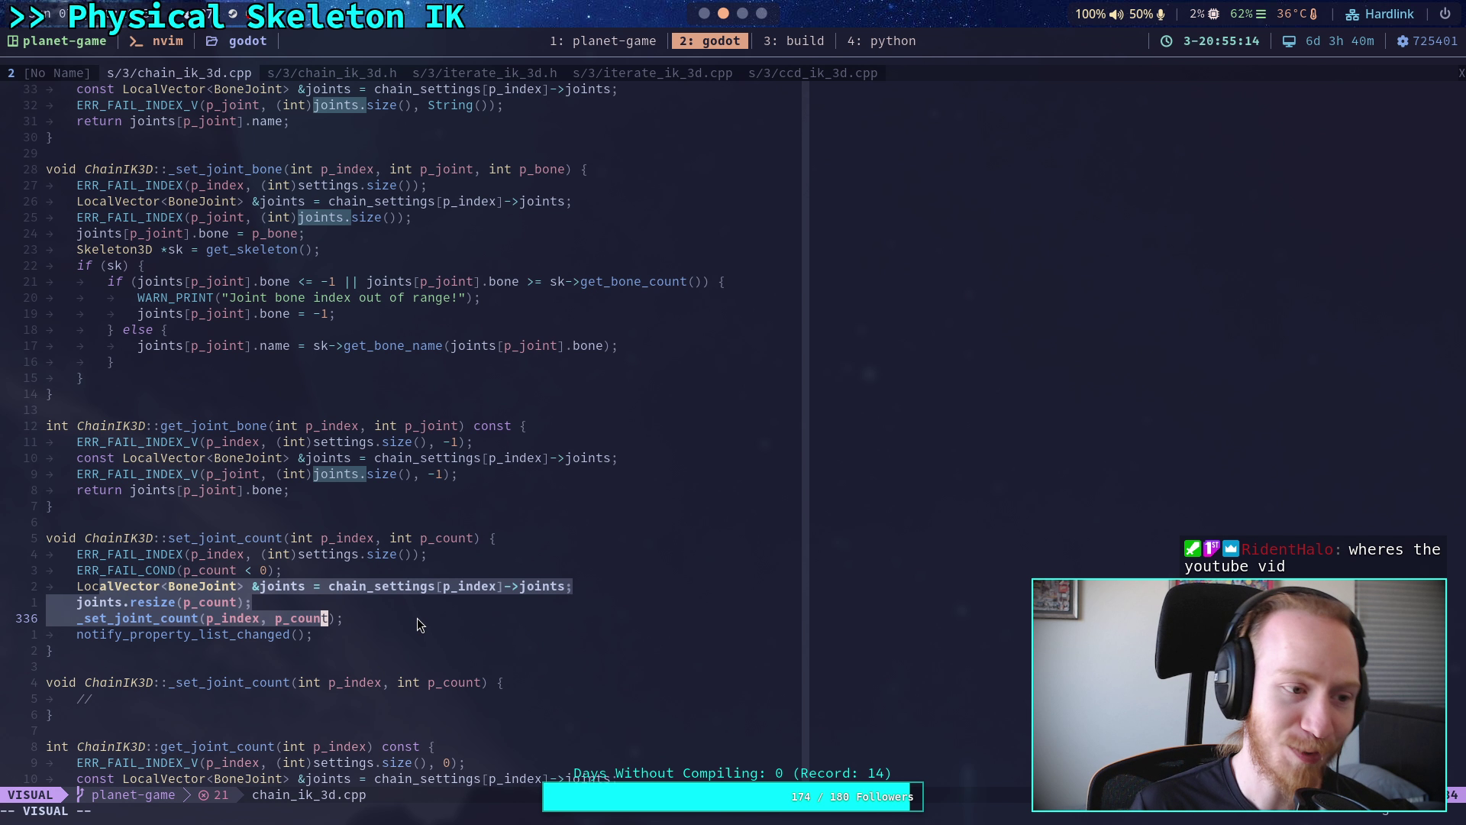
{"action": "left_click", "coordinate": [362, 668]}
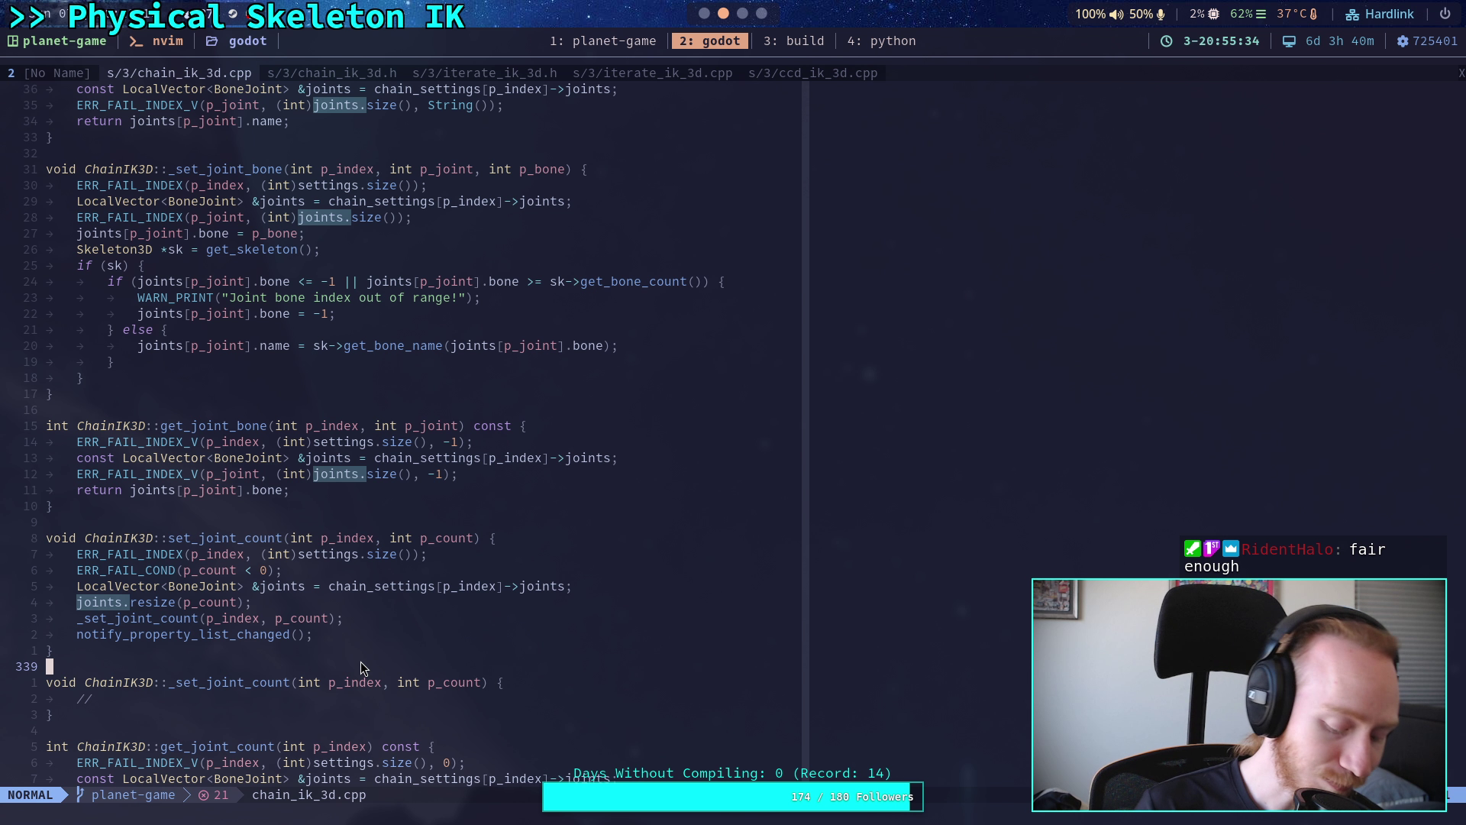
{"action": "left_click", "coordinate": [363, 297]}
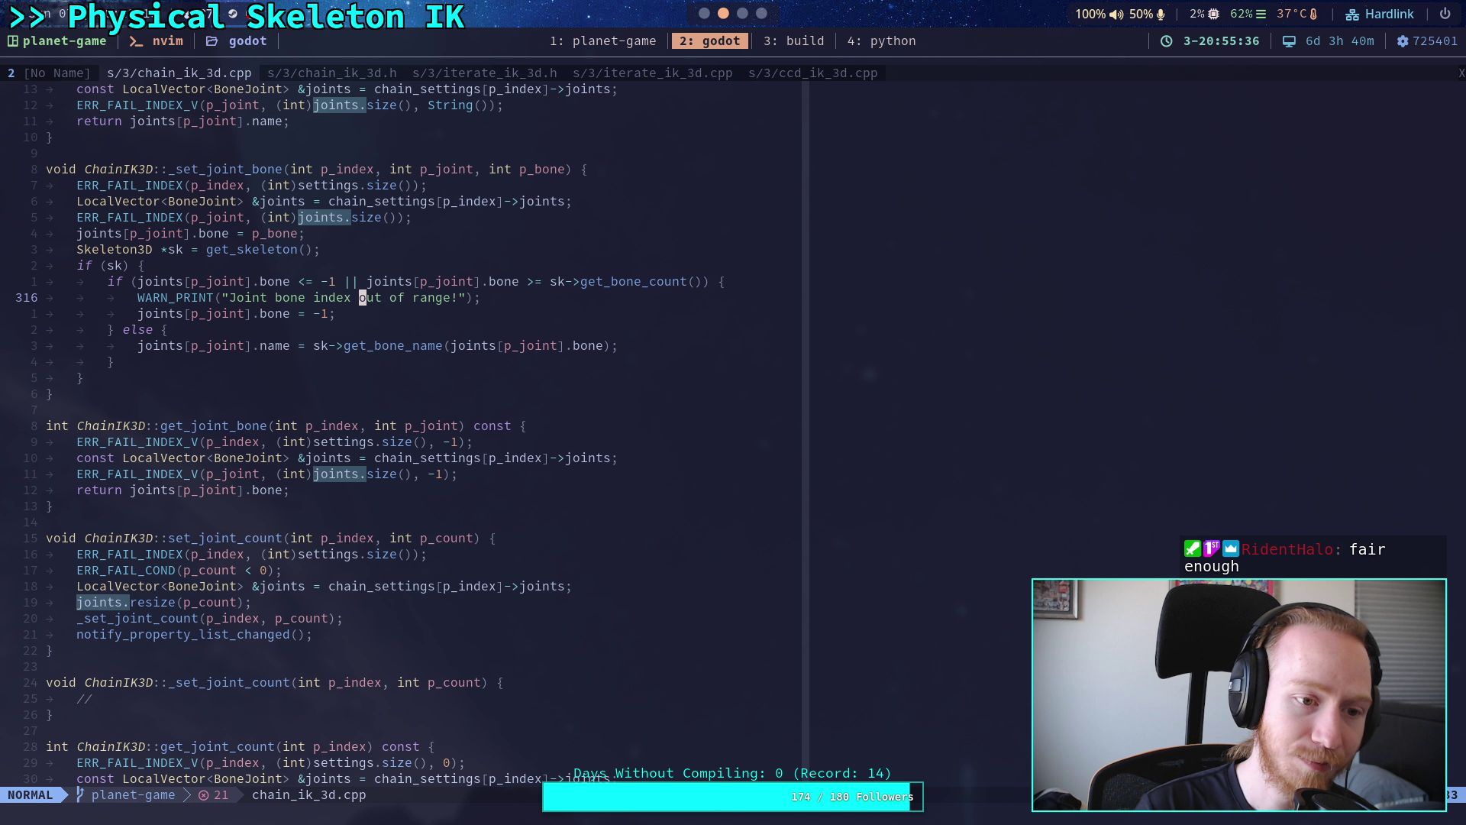
{"action": "left_click", "coordinate": [48, 393]}
{"action": "key", "text": "j"}
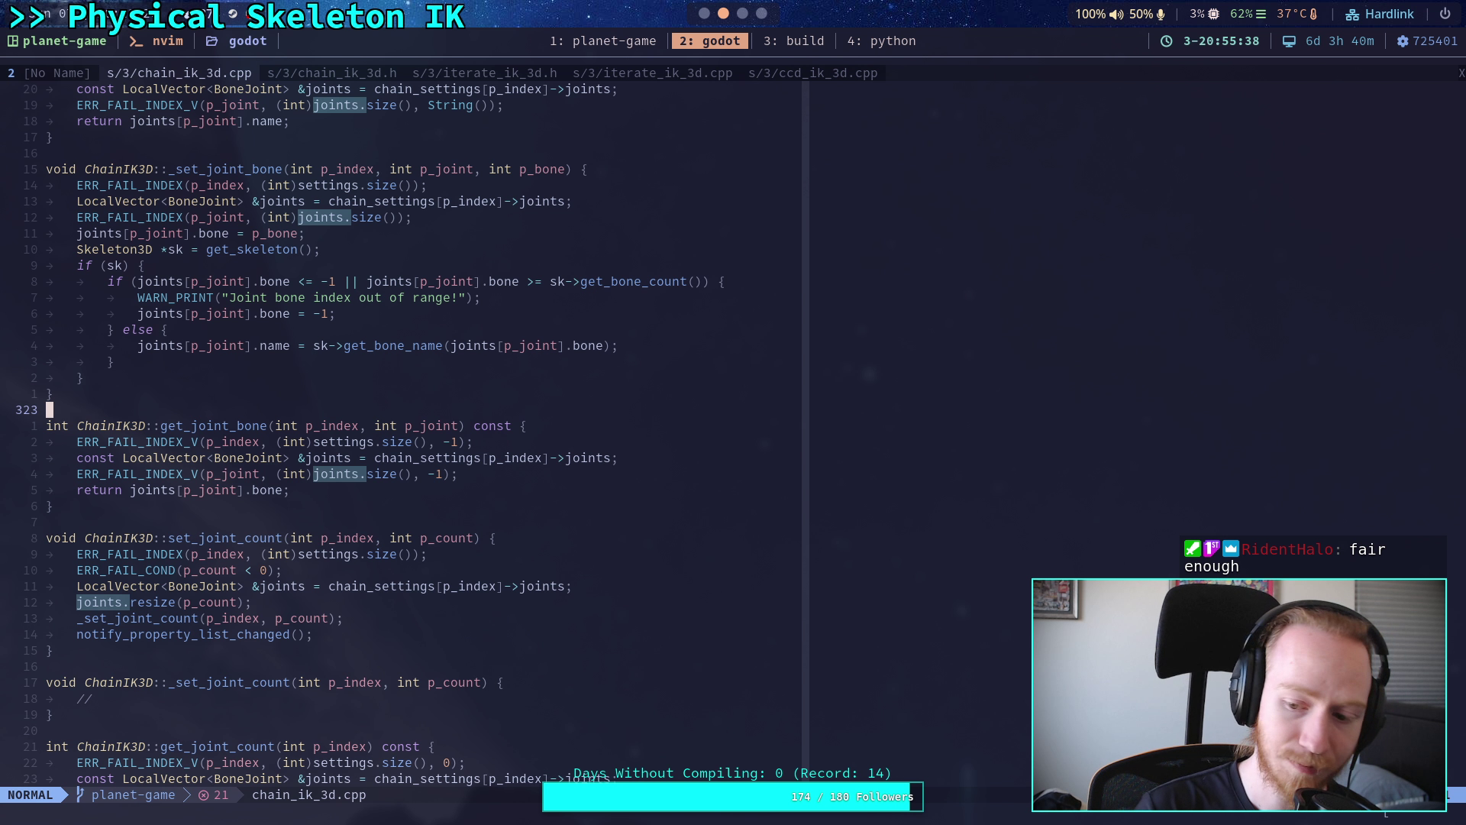
{"action": "left_click", "coordinate": [362, 425]}
{"action": "key", "text": "0"}
{"action": "key", "text": "j"}
{"action": "key", "text": "j"}
{"action": "key", "text": "j"}
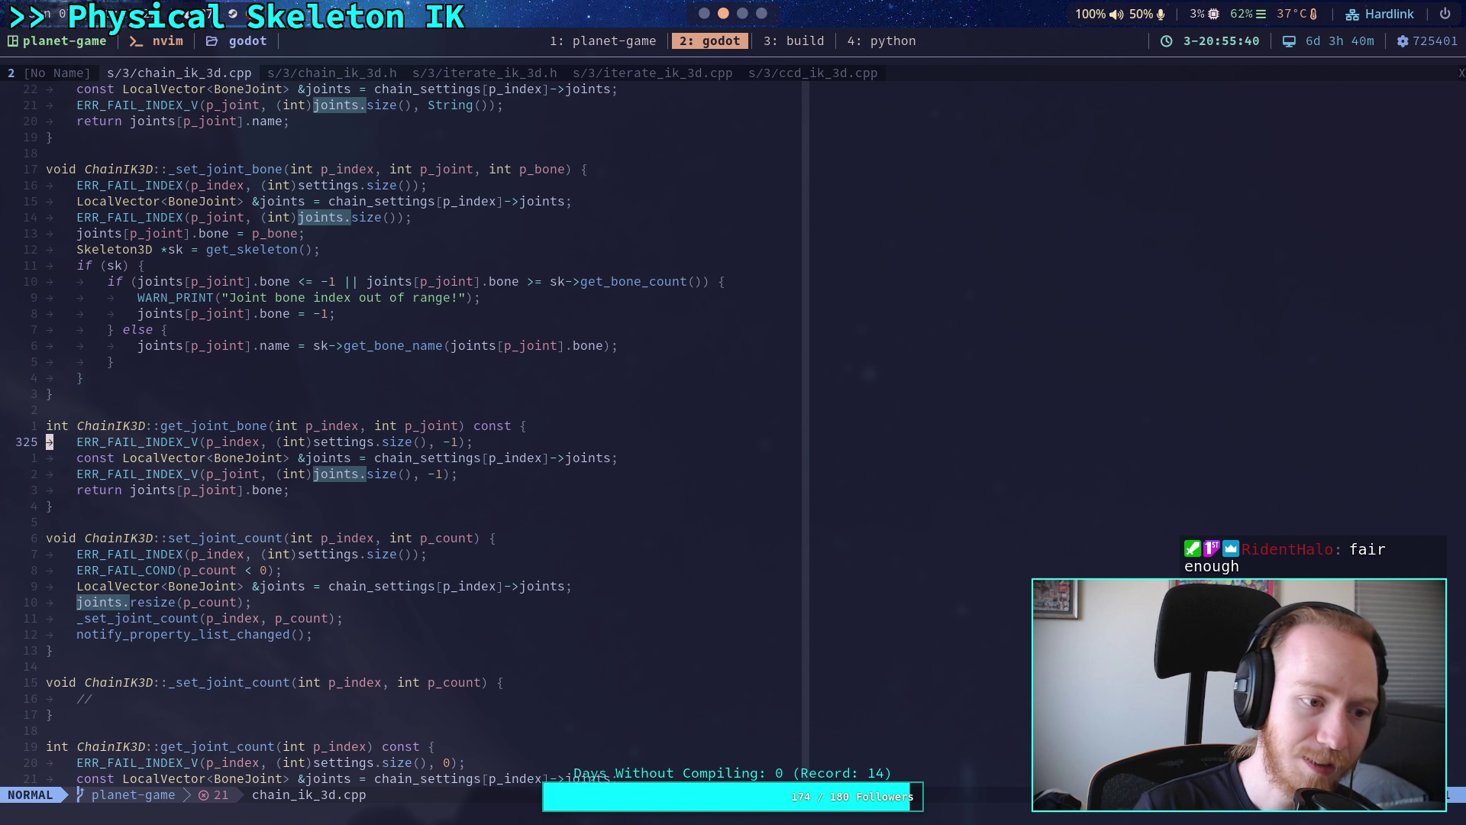
{"action": "key", "text": "k"}
{"action": "key", "text": "k"}
{"action": "key", "text": "k"}
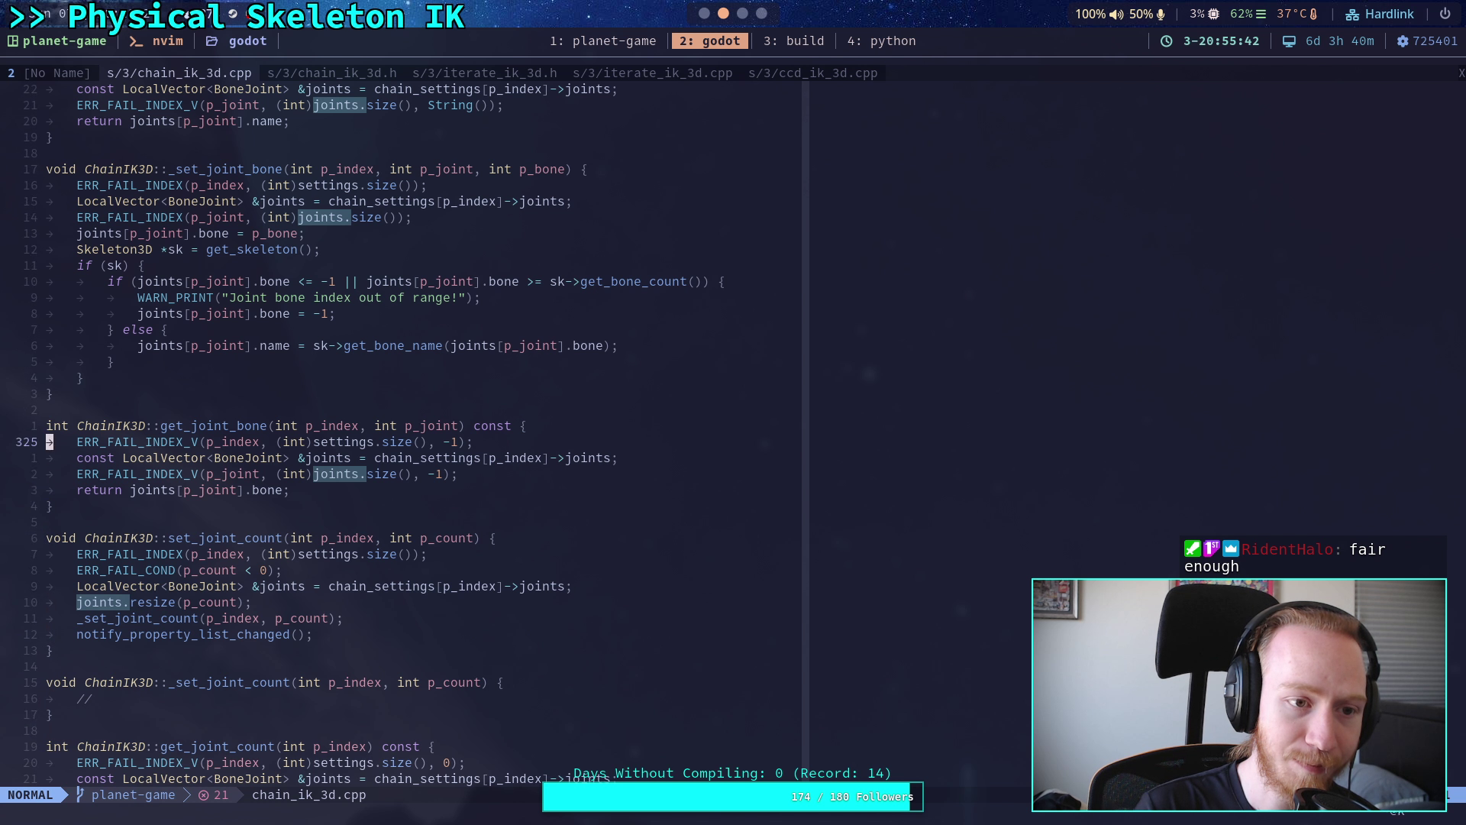
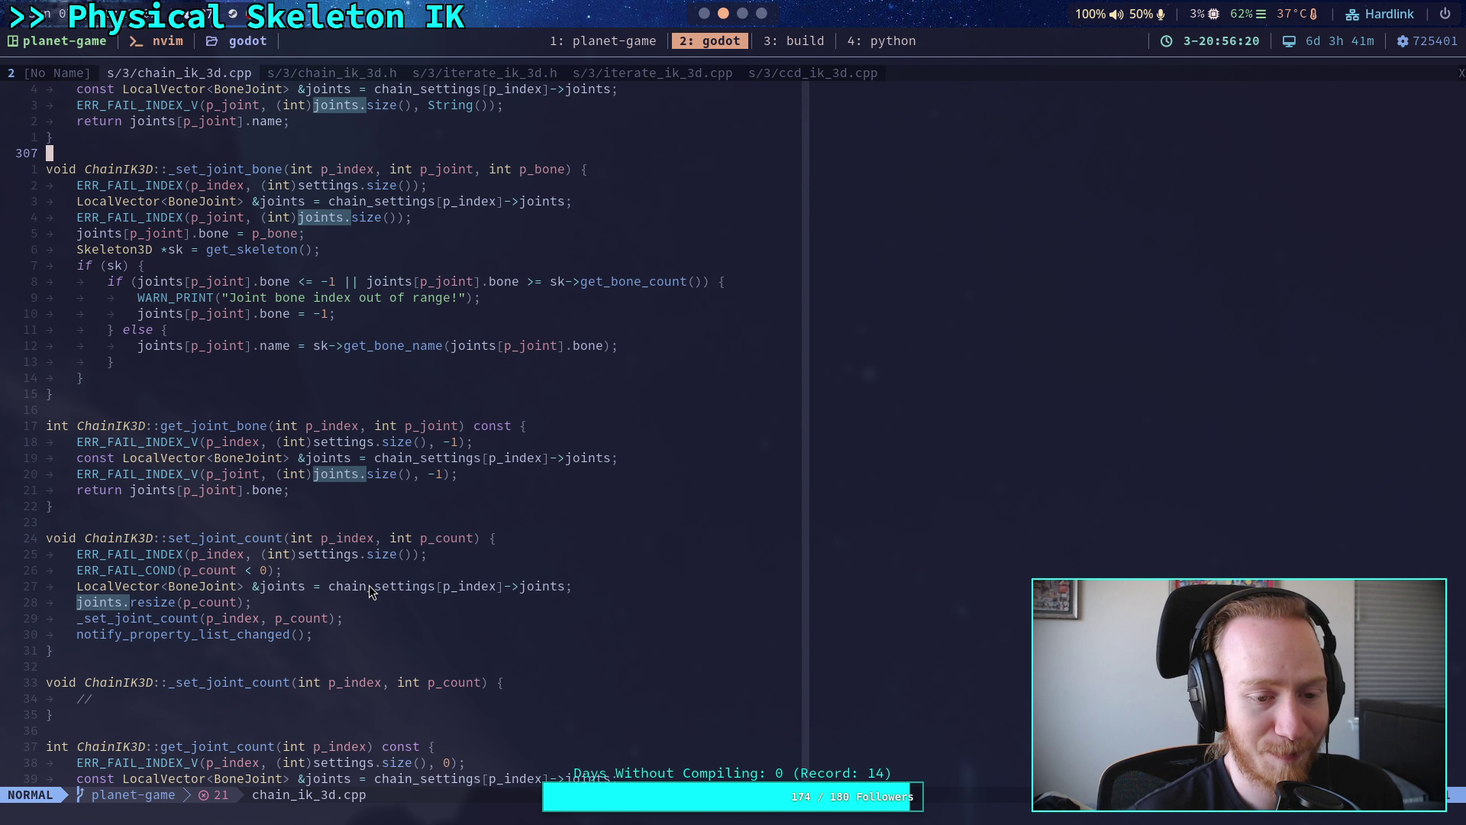
- Read through _set_joint_bone, the end bone length functions, get_joint_count and _bind_methods in chain_ik_3d.cpp
{"action": "scroll", "coordinate": [515, 523], "scroll_direction": "up", "scroll_amount": 8}
{"action": "scroll", "coordinate": [571, 547], "scroll_direction": "down", "scroll_amount": 13}
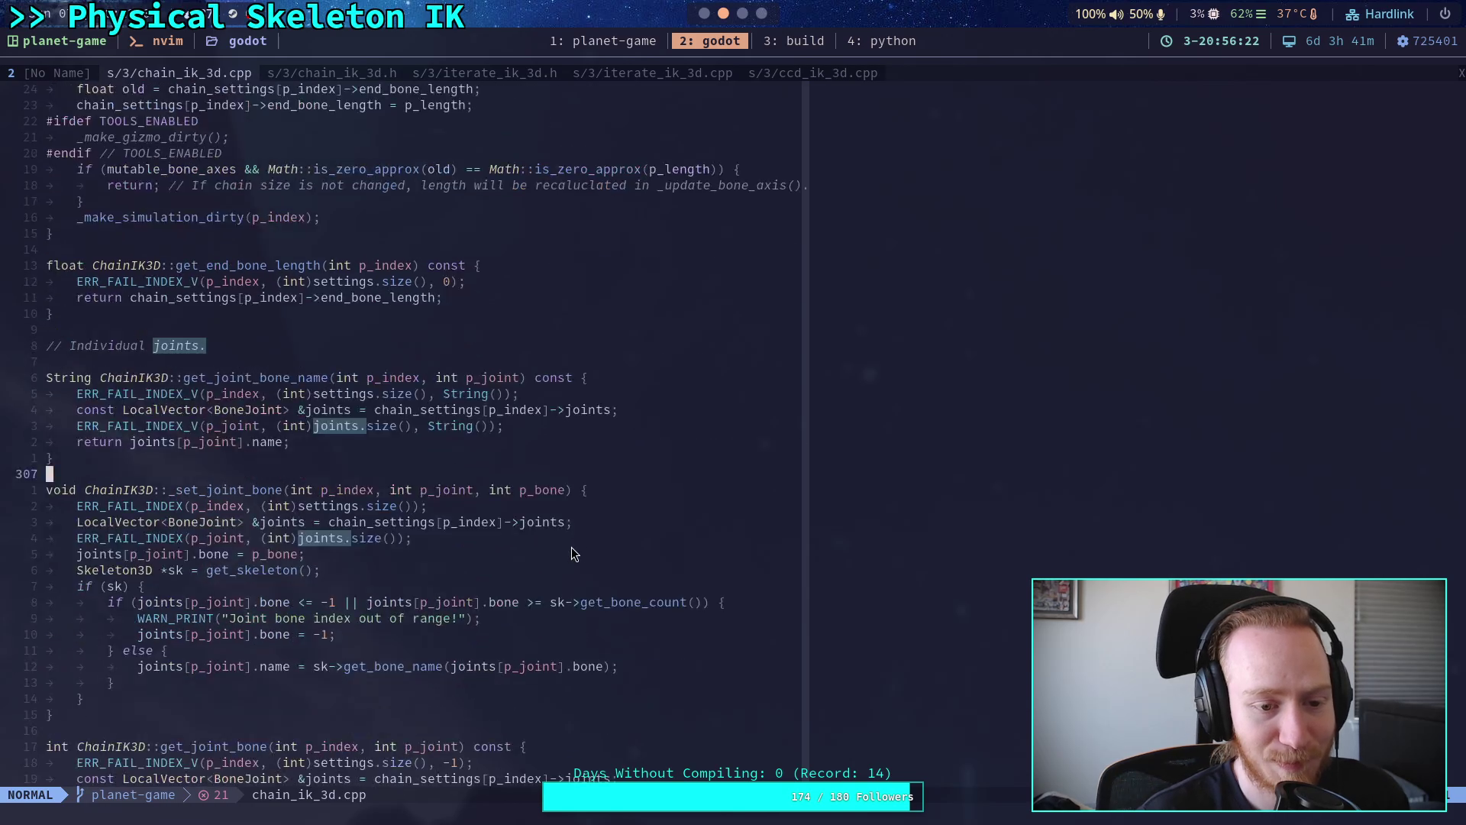
{"action": "left_click", "coordinate": [497, 472]}
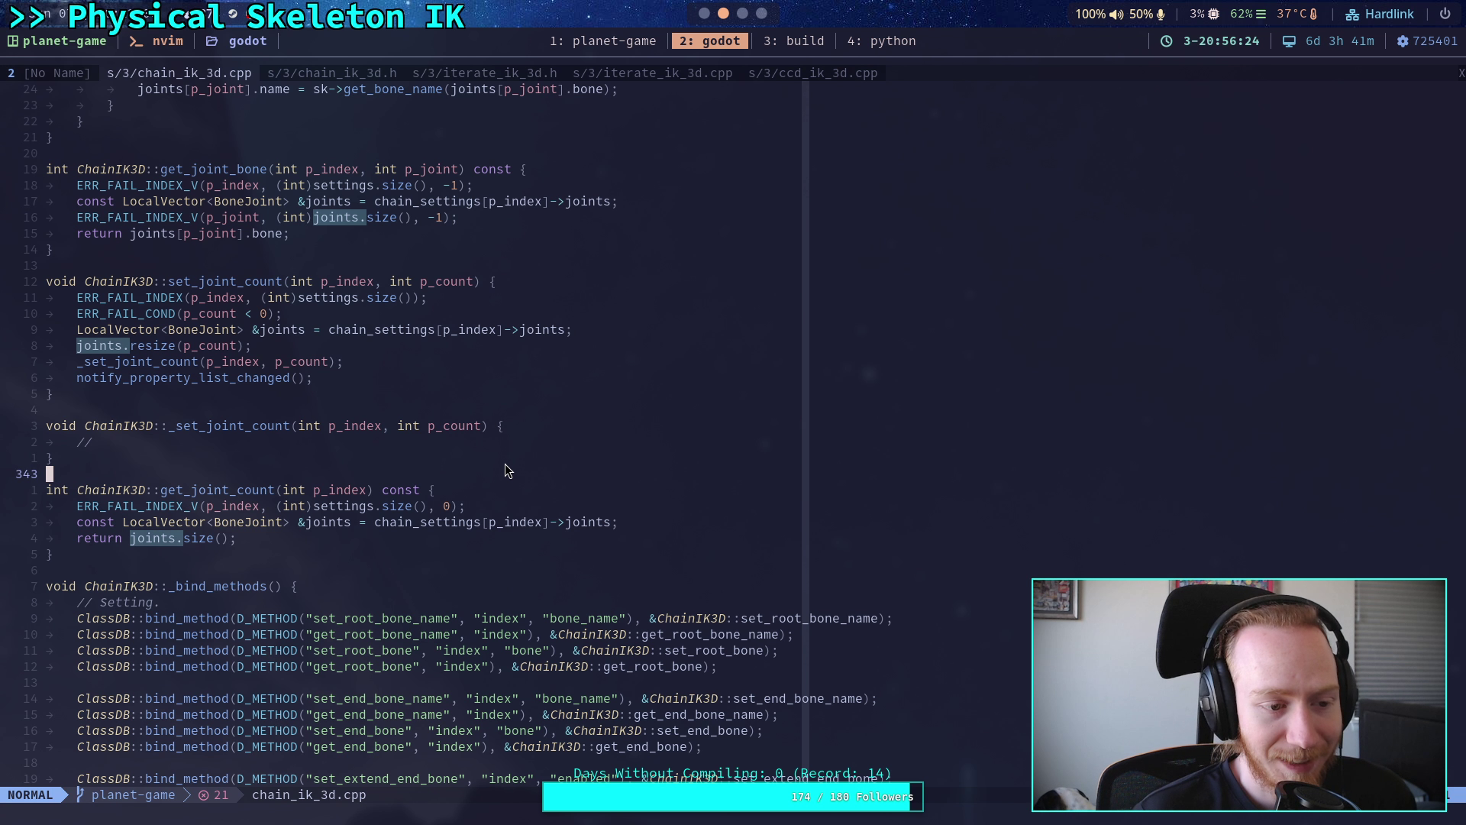
{"action": "key", "text": "k"}
{"action": "key", "text": "k"}
{"action": "key", "text": "k"}
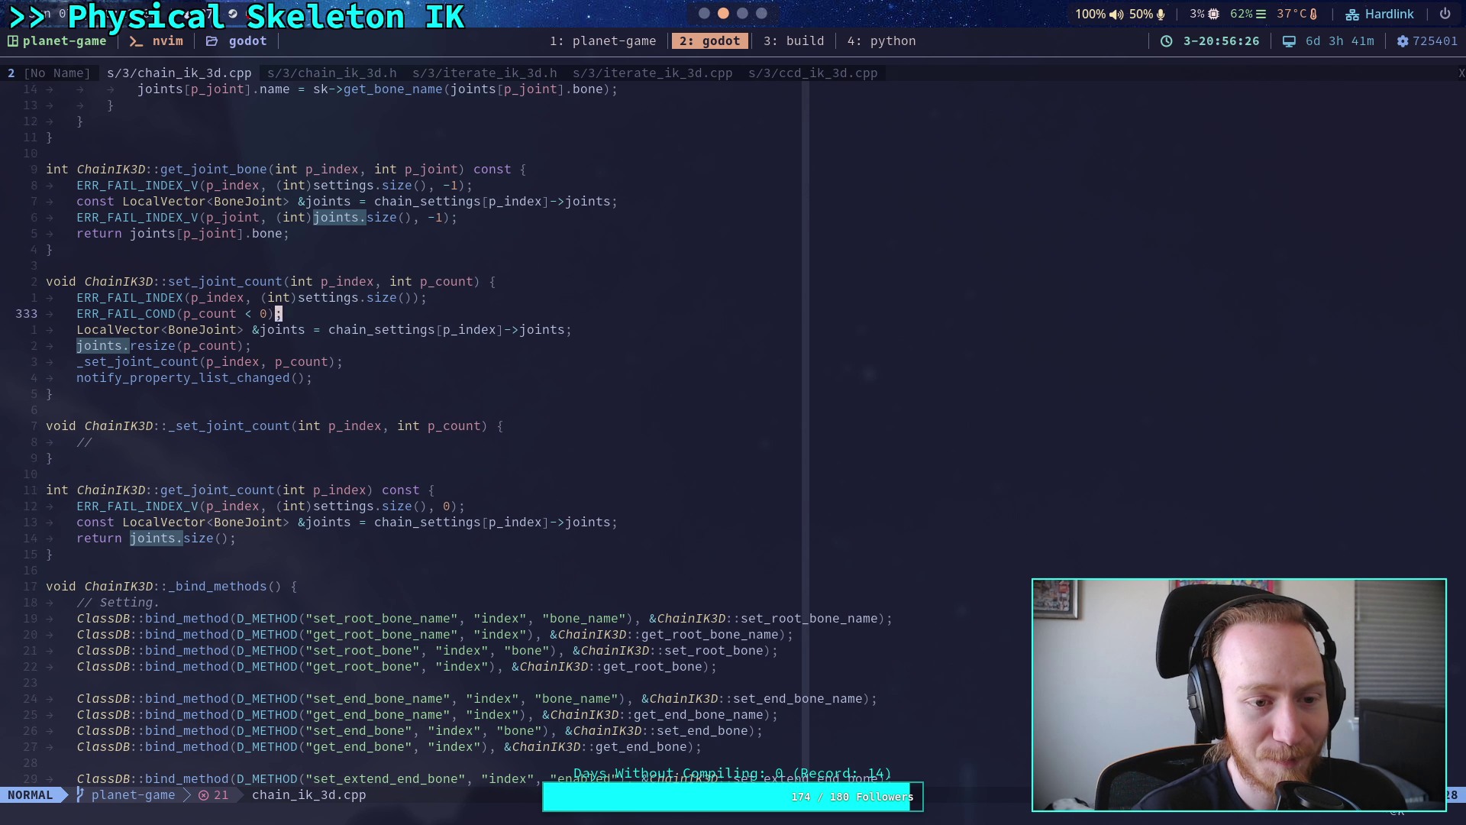
{"action": "key", "text": "j"}
{"action": "key", "text": "j"}
{"action": "key", "text": "j"}
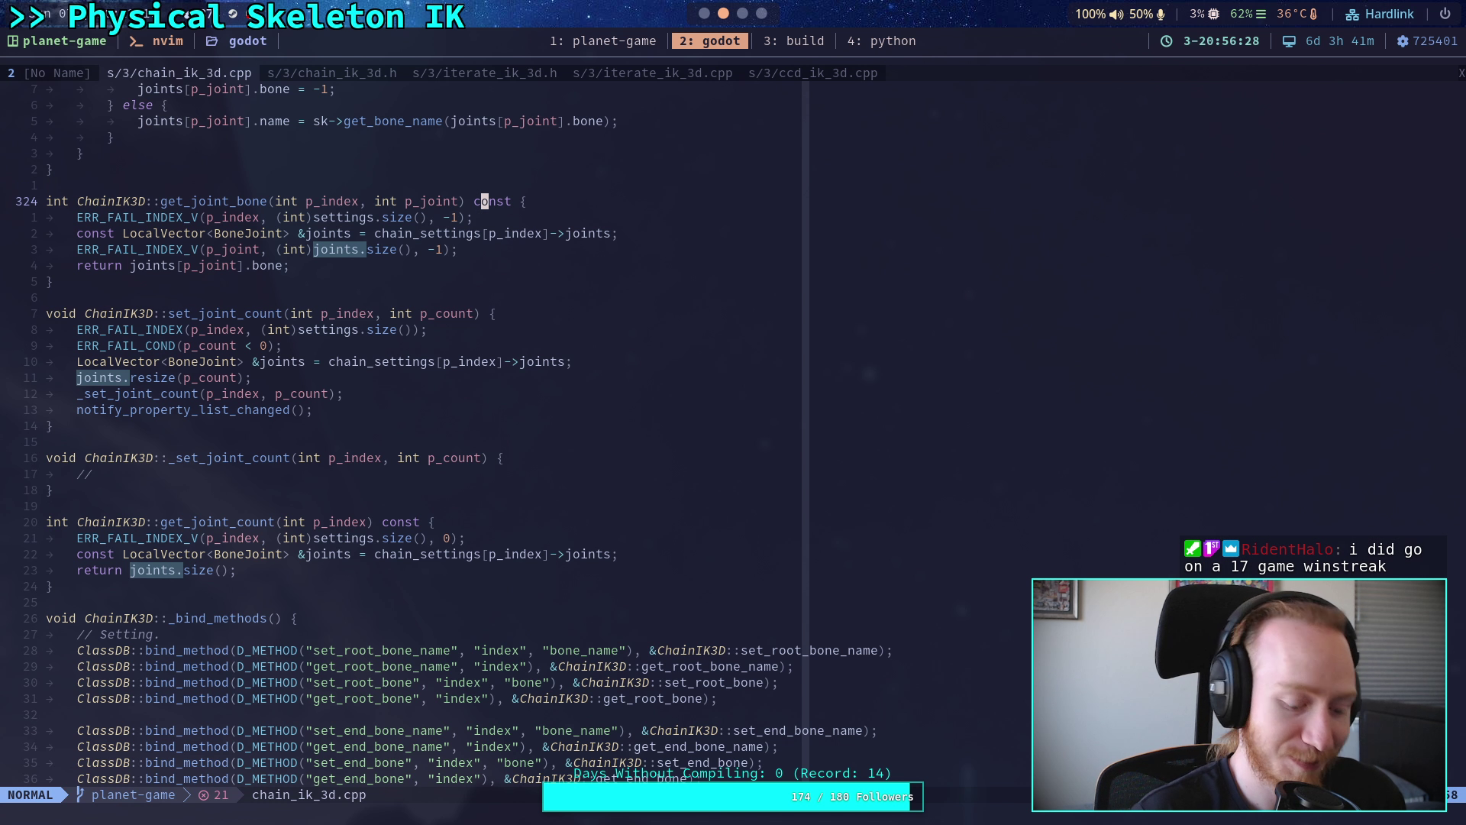
{"action": "key", "text": "0"}
{"action": "key", "text": "j"}
{"action": "key", "text": "j"}
{"action": "key", "text": "j"}
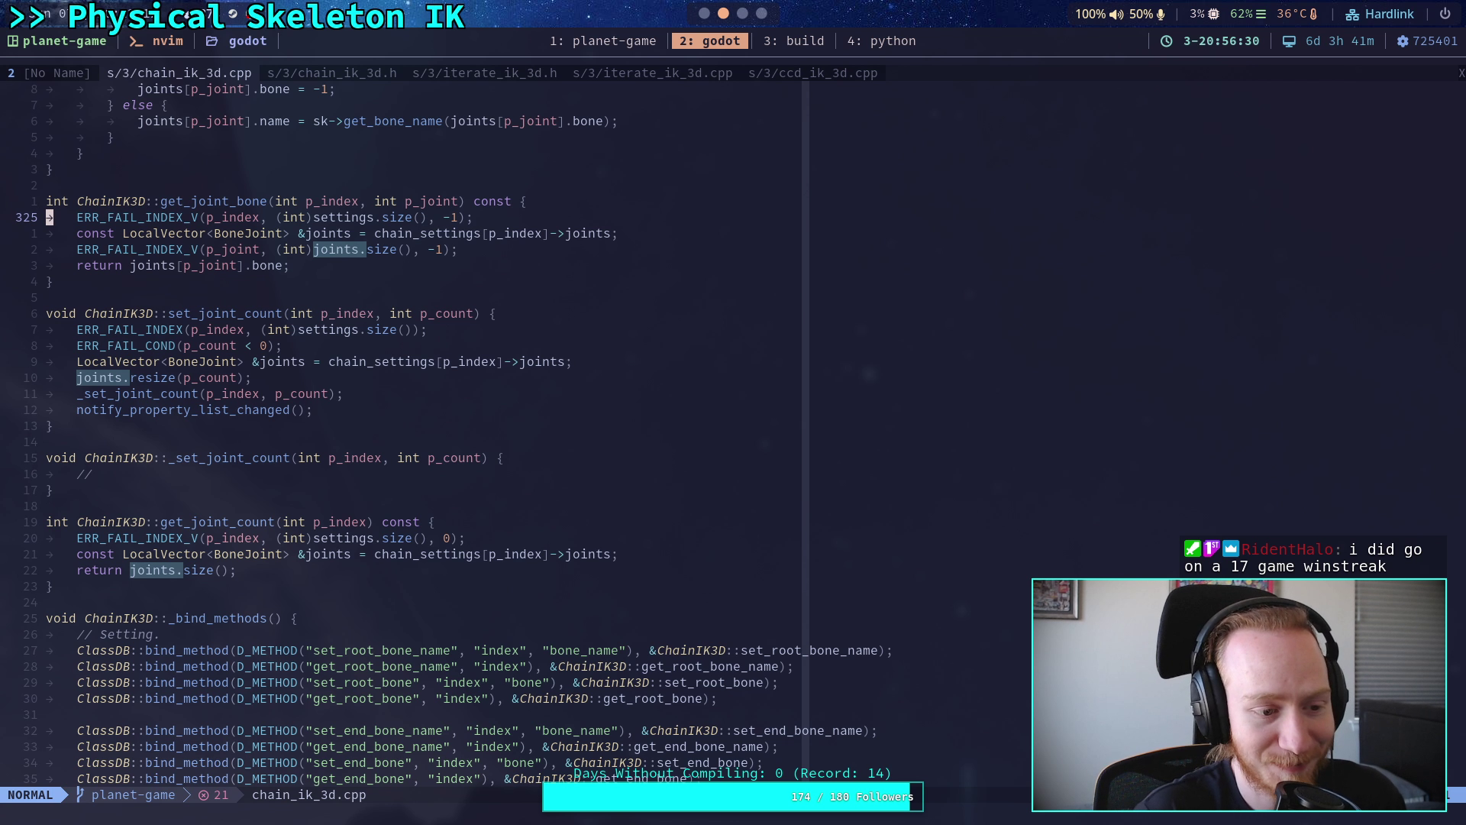
{"action": "key", "text": "j"}
{"action": "key", "text": "j"}
{"action": "key", "text": "j"}
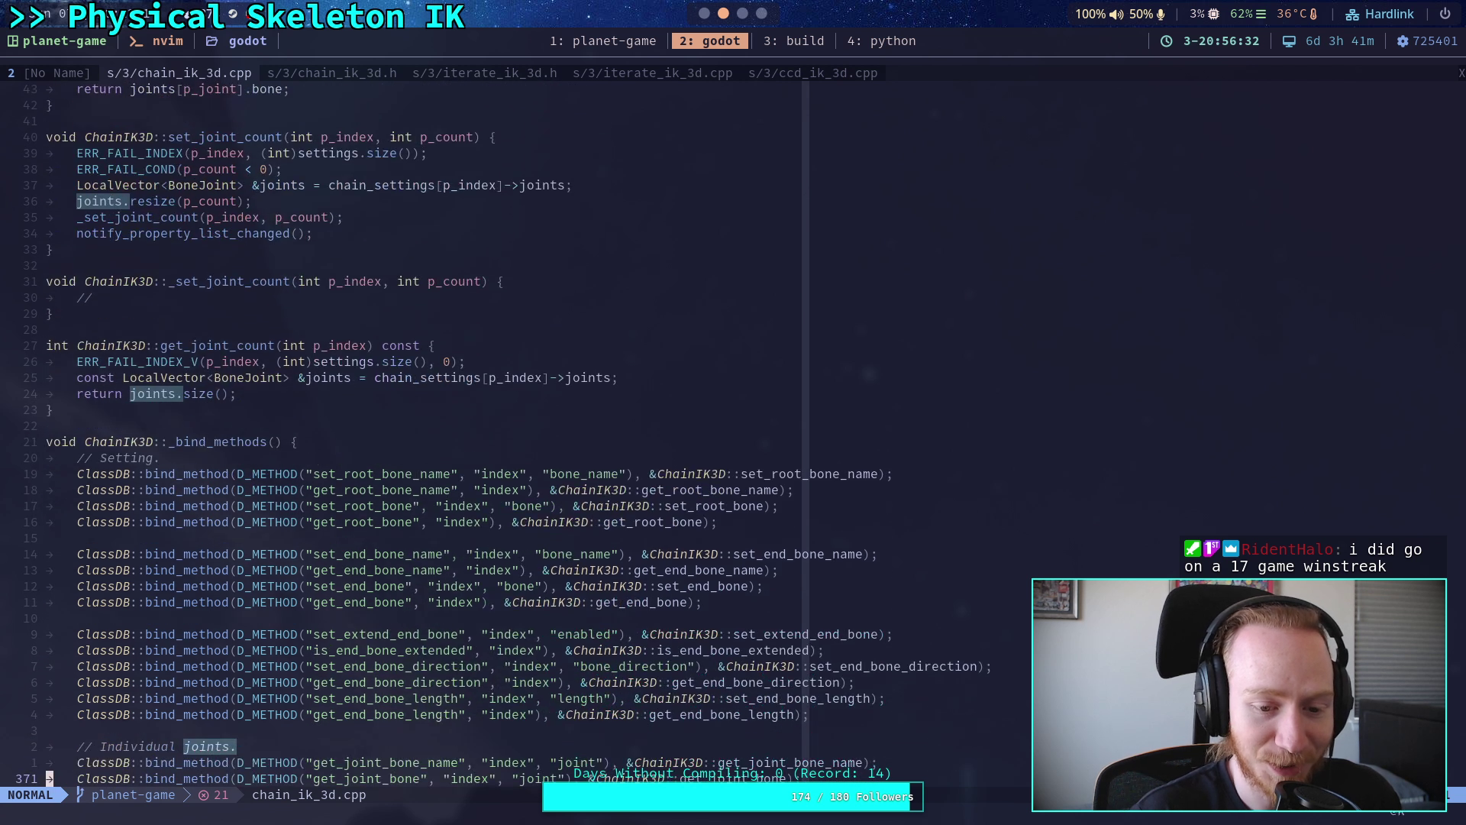
{"action": "key", "text": "k"}
{"action": "key", "text": "k"}
{"action": "key", "text": "k"}
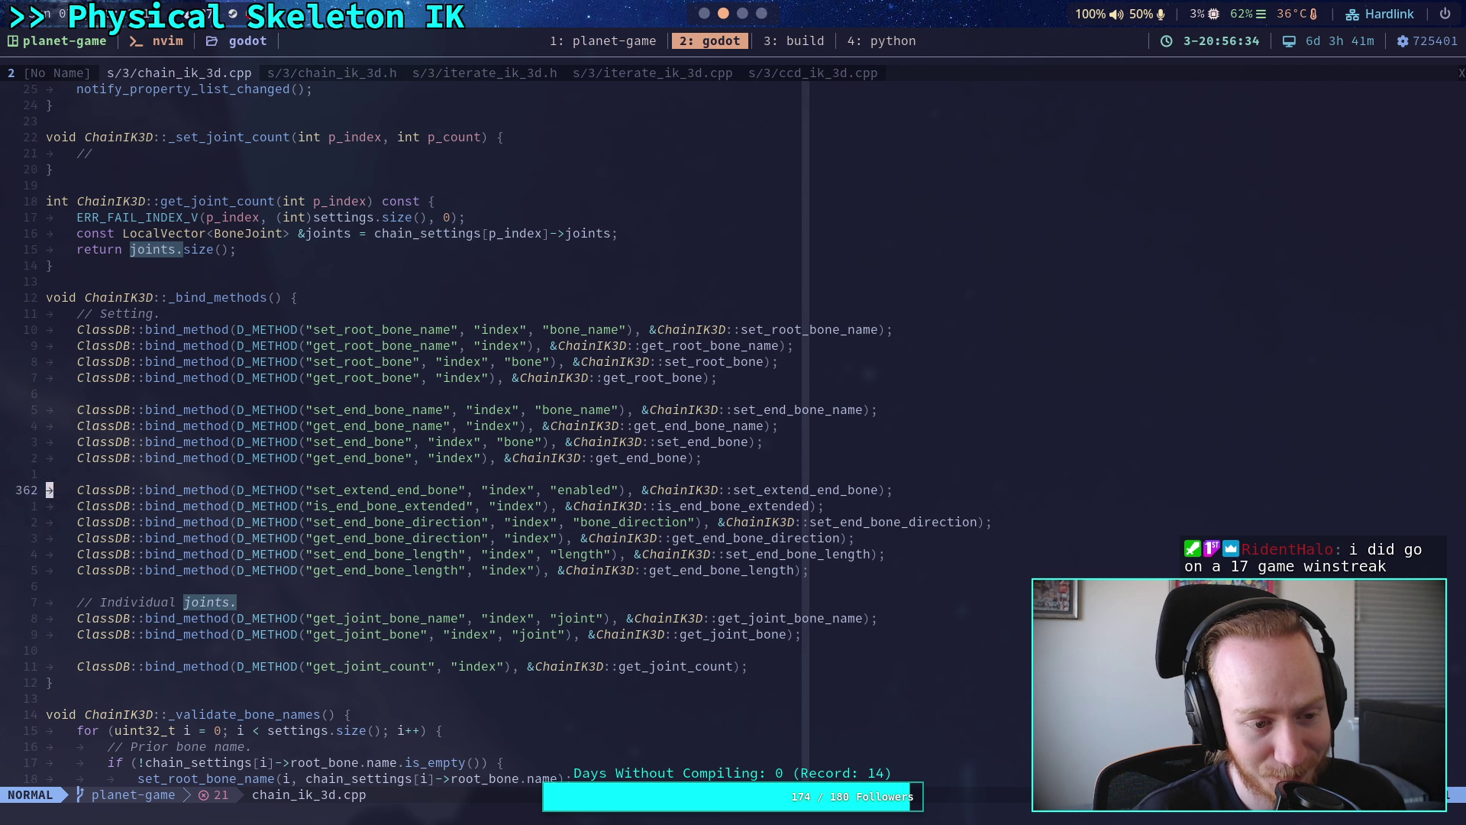
{"action": "key", "text": "k"}
{"action": "key", "text": "k"}
{"action": "key", "text": "k"}
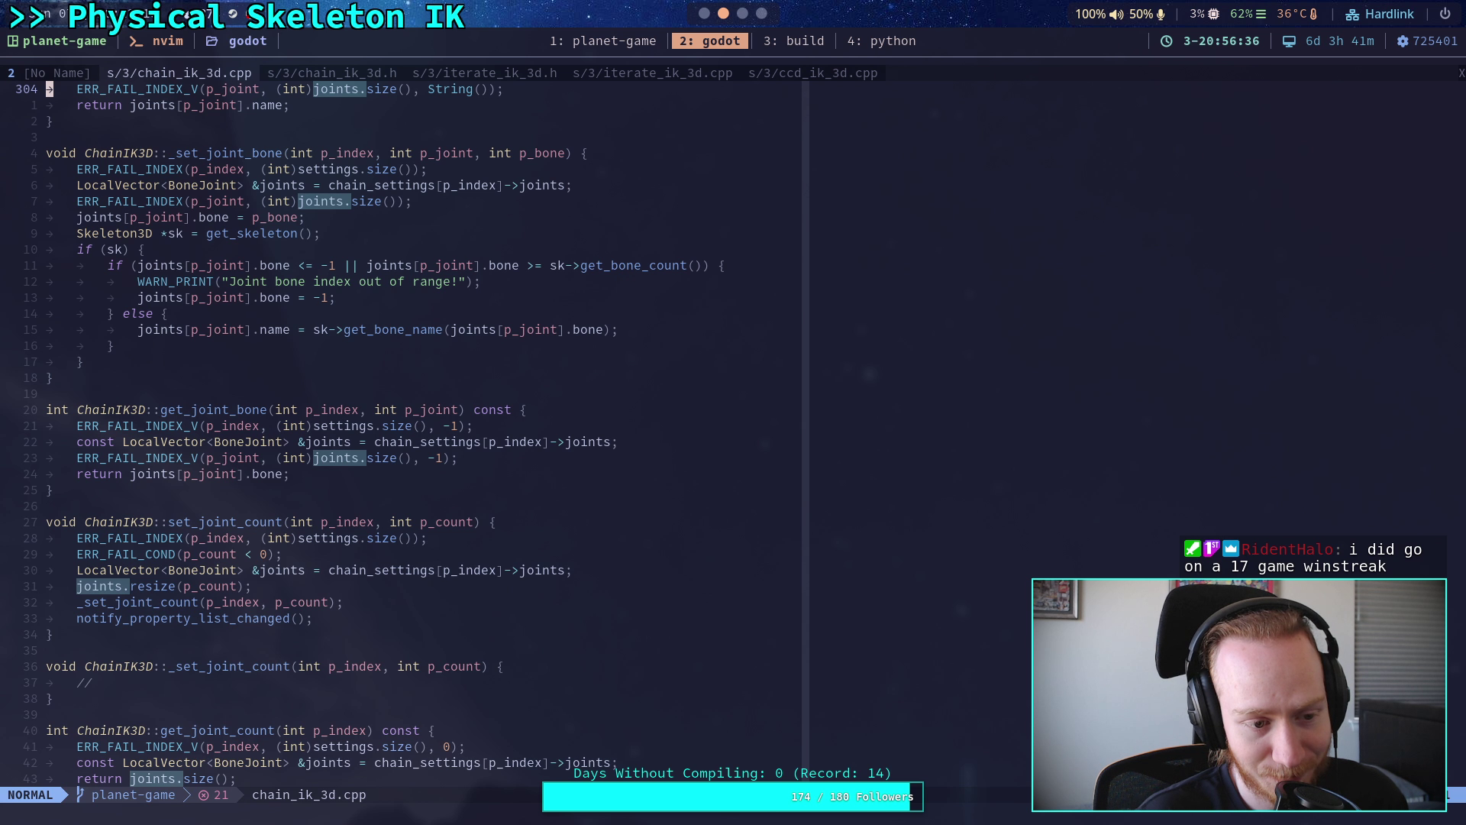
{"action": "key", "text": "j"}
{"action": "key", "text": "j"}
{"action": "key", "text": "j"}
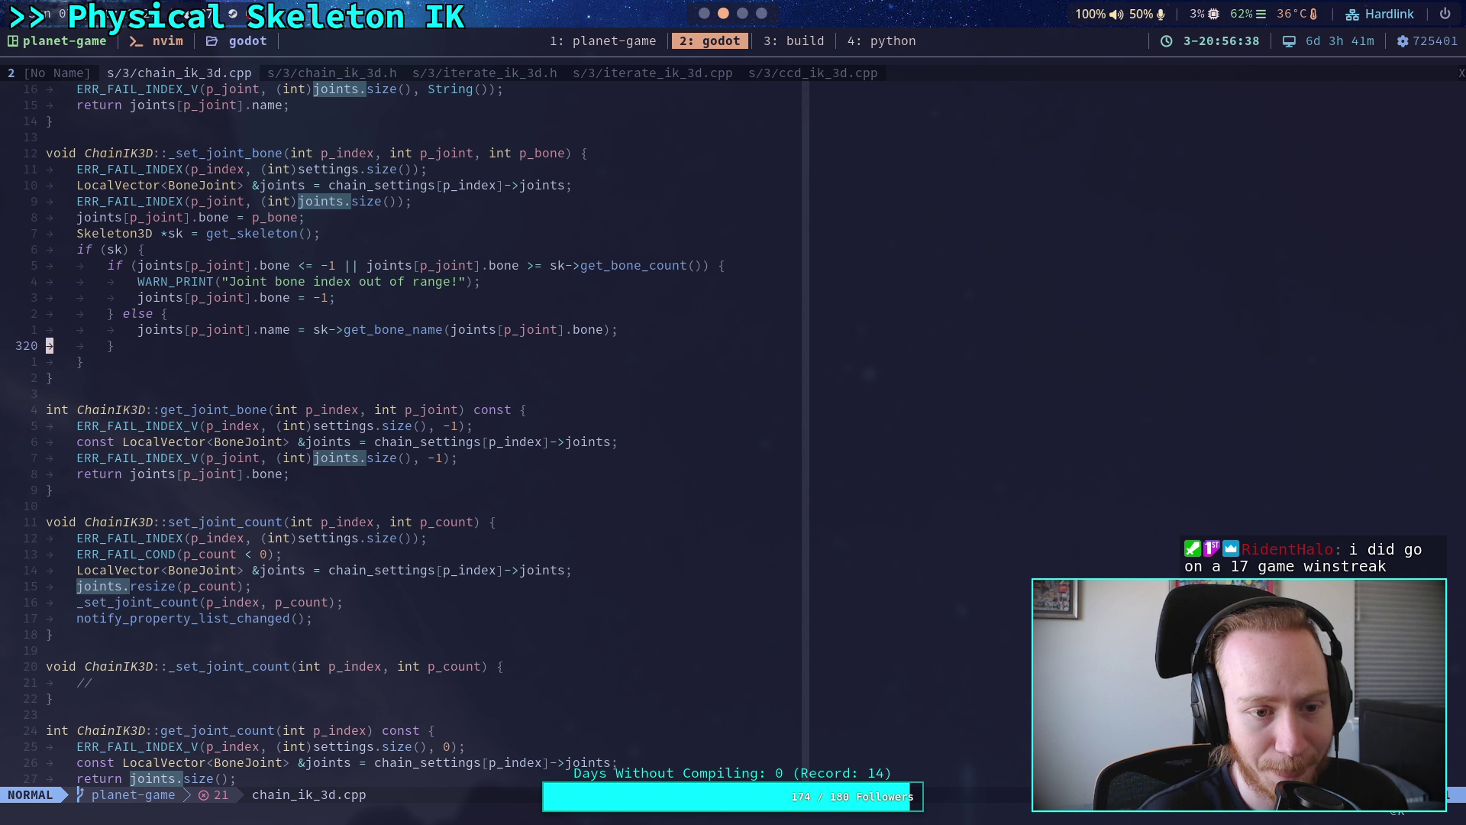
{"action": "key", "text": "k"}
{"action": "key", "text": "k"}
{"action": "key", "text": "k"}
{"action": "key", "text": "k"}
{"action": "key", "text": "k"}
{"action": "key", "text": "k"}
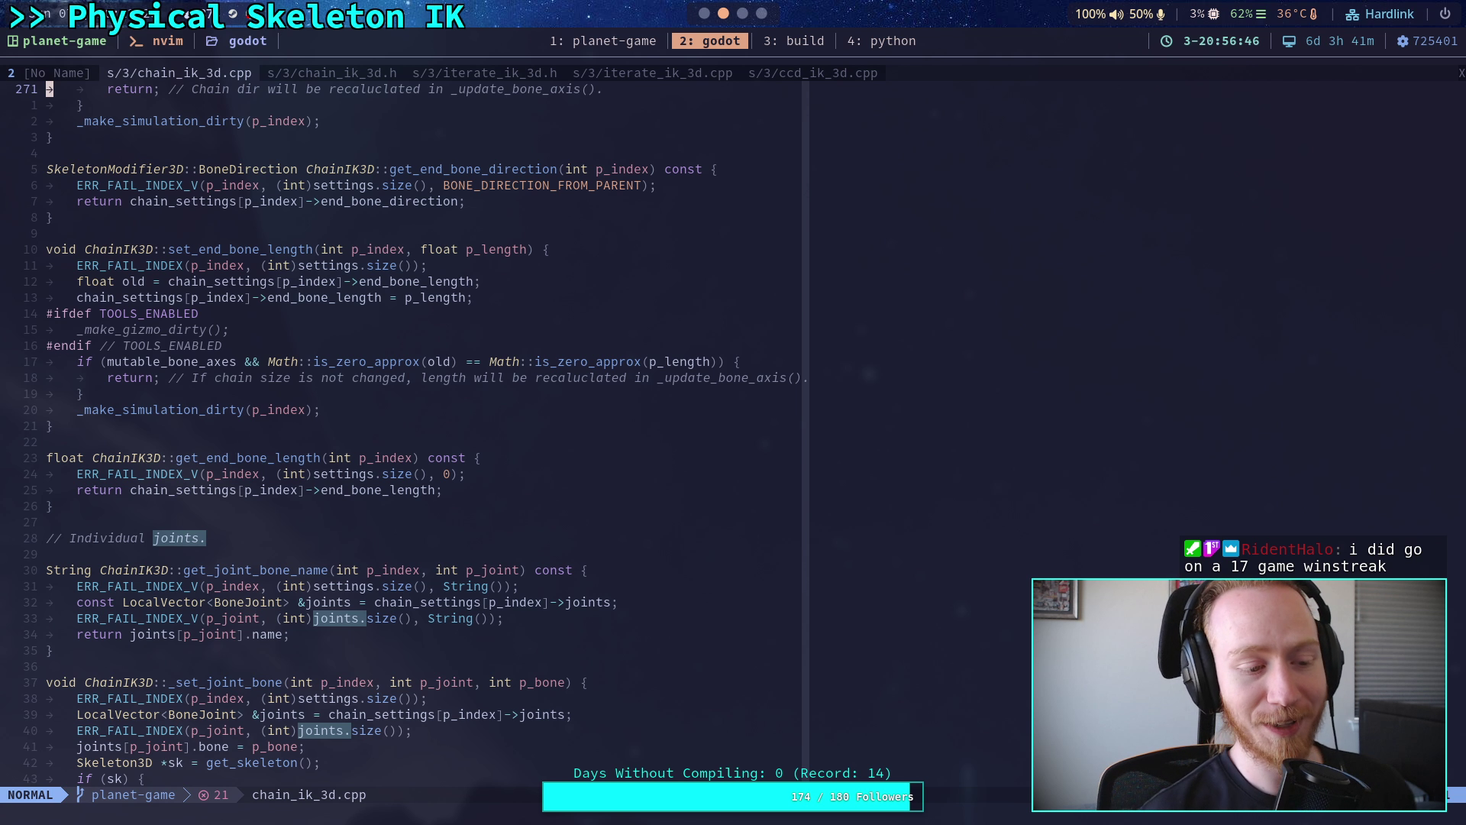
{"action": "key", "text": "j"}
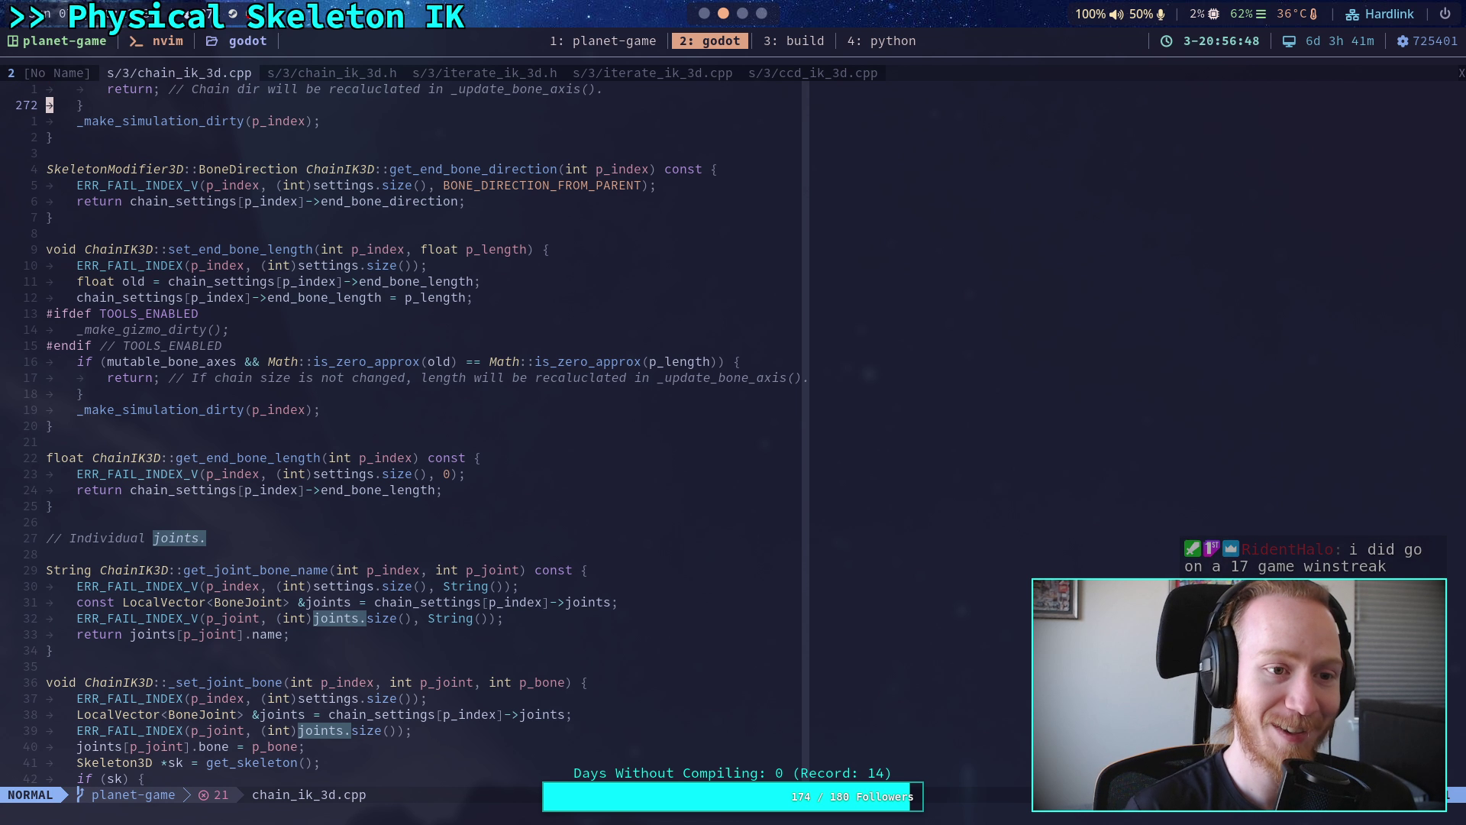
{"action": "key", "text": "j"}
{"action": "key", "text": "j"}
{"action": "key", "text": "j"}
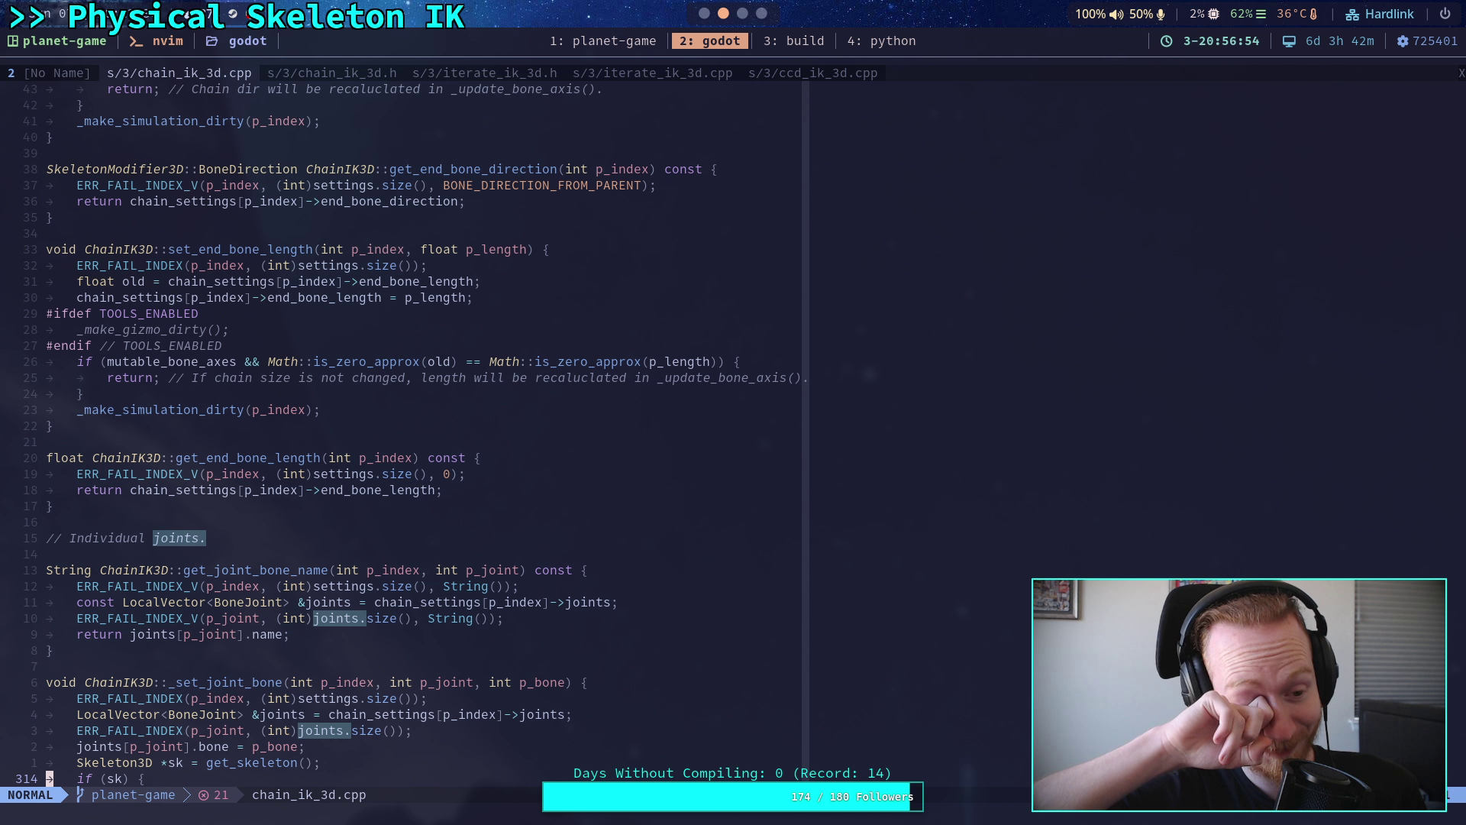
{"action": "key", "text": "j"}
{"action": "key", "text": "j"}
{"action": "key", "text": "j"}
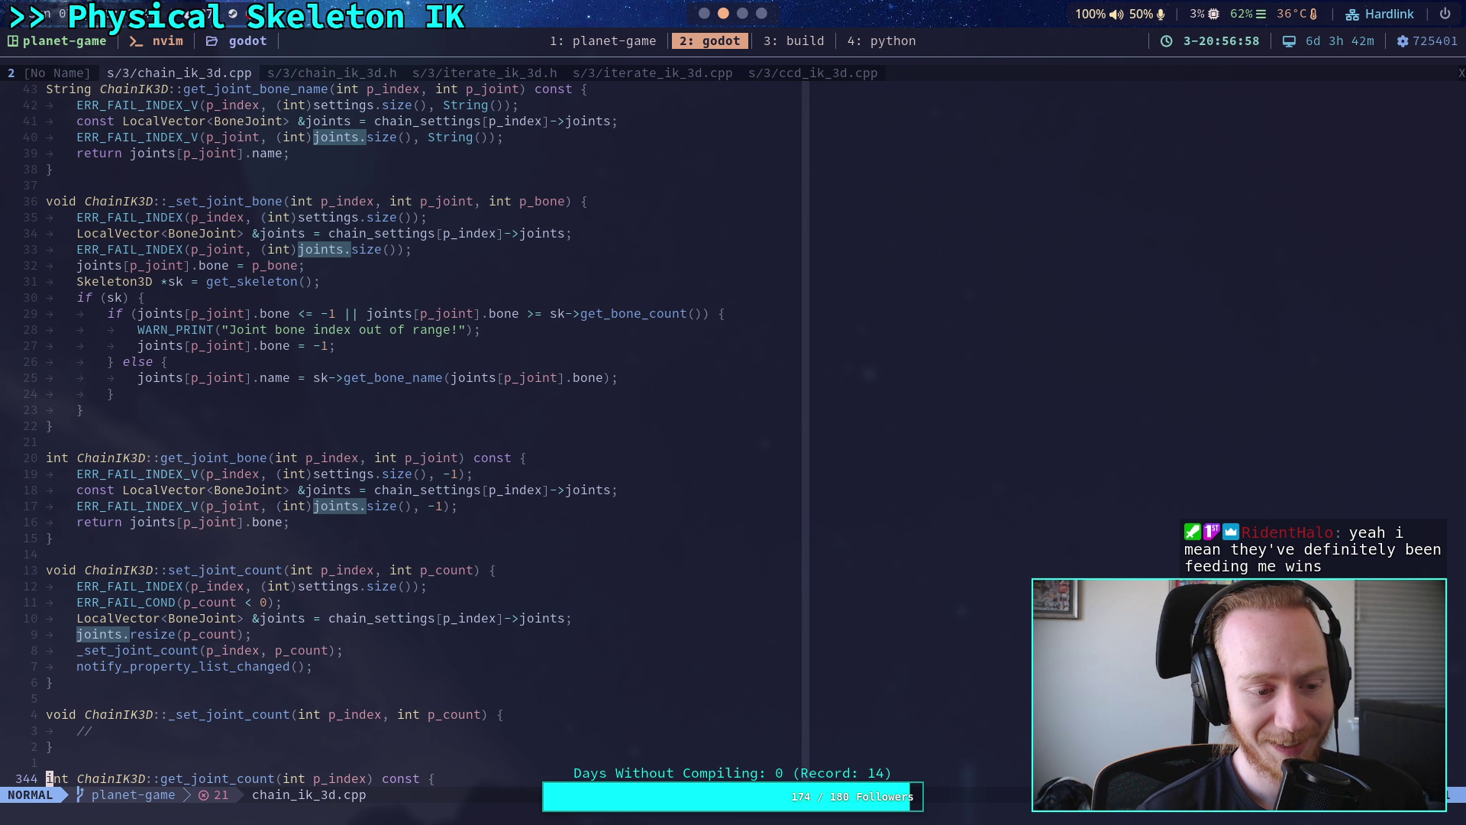
{"action": "key", "text": "j"}
{"action": "key", "text": "j"}
{"action": "key", "text": "j"}
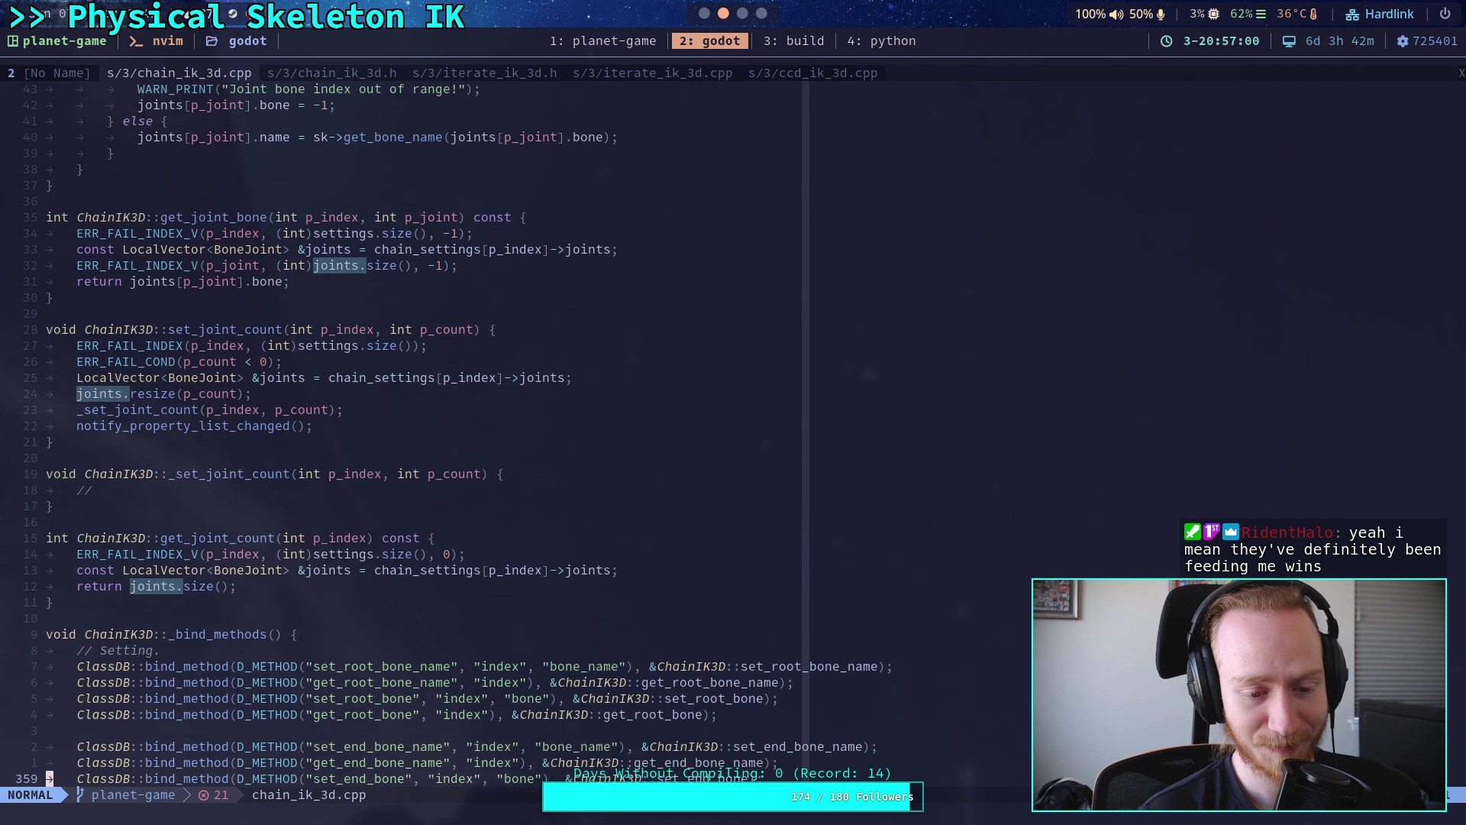
{"action": "key", "text": "j"}
{"action": "key", "text": "j"}
{"action": "key", "text": "j"}
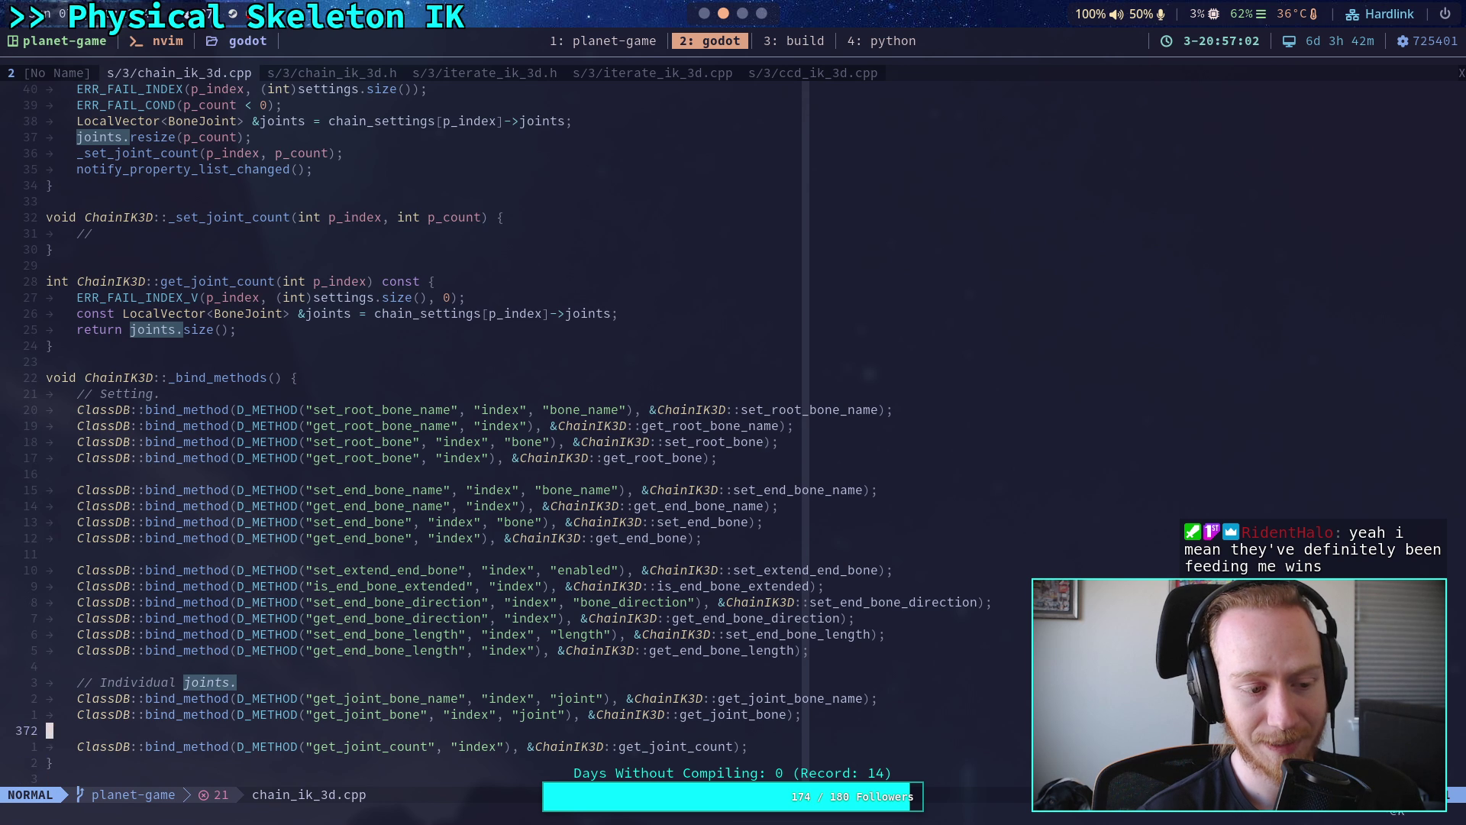
{"action": "key", "text": "k"}
{"action": "key", "text": "k"}
{"action": "key", "text": "k"}
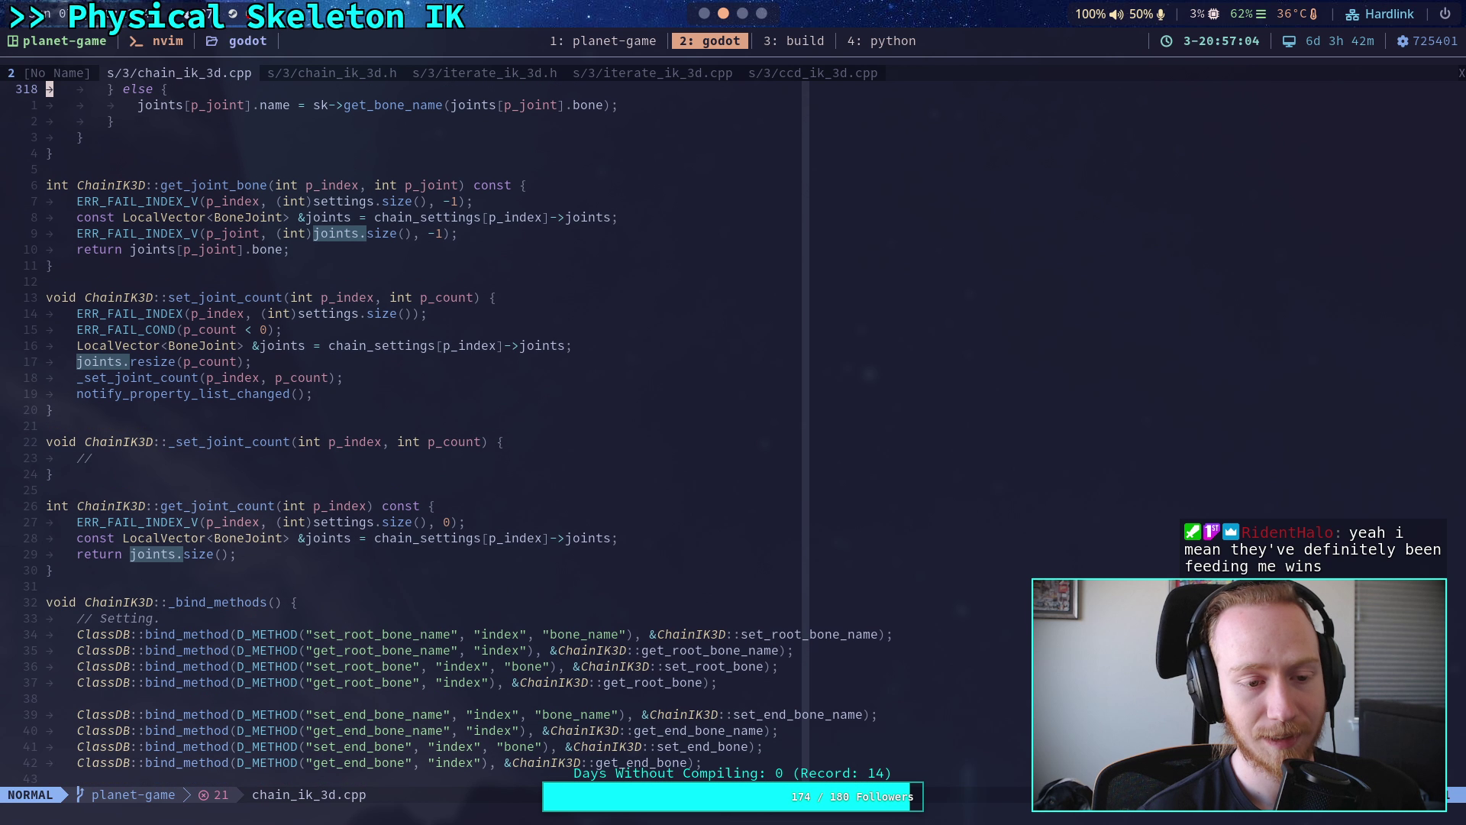
{"action": "key", "text": "k"}
{"action": "key", "text": "k"}
{"action": "key", "text": "k"}
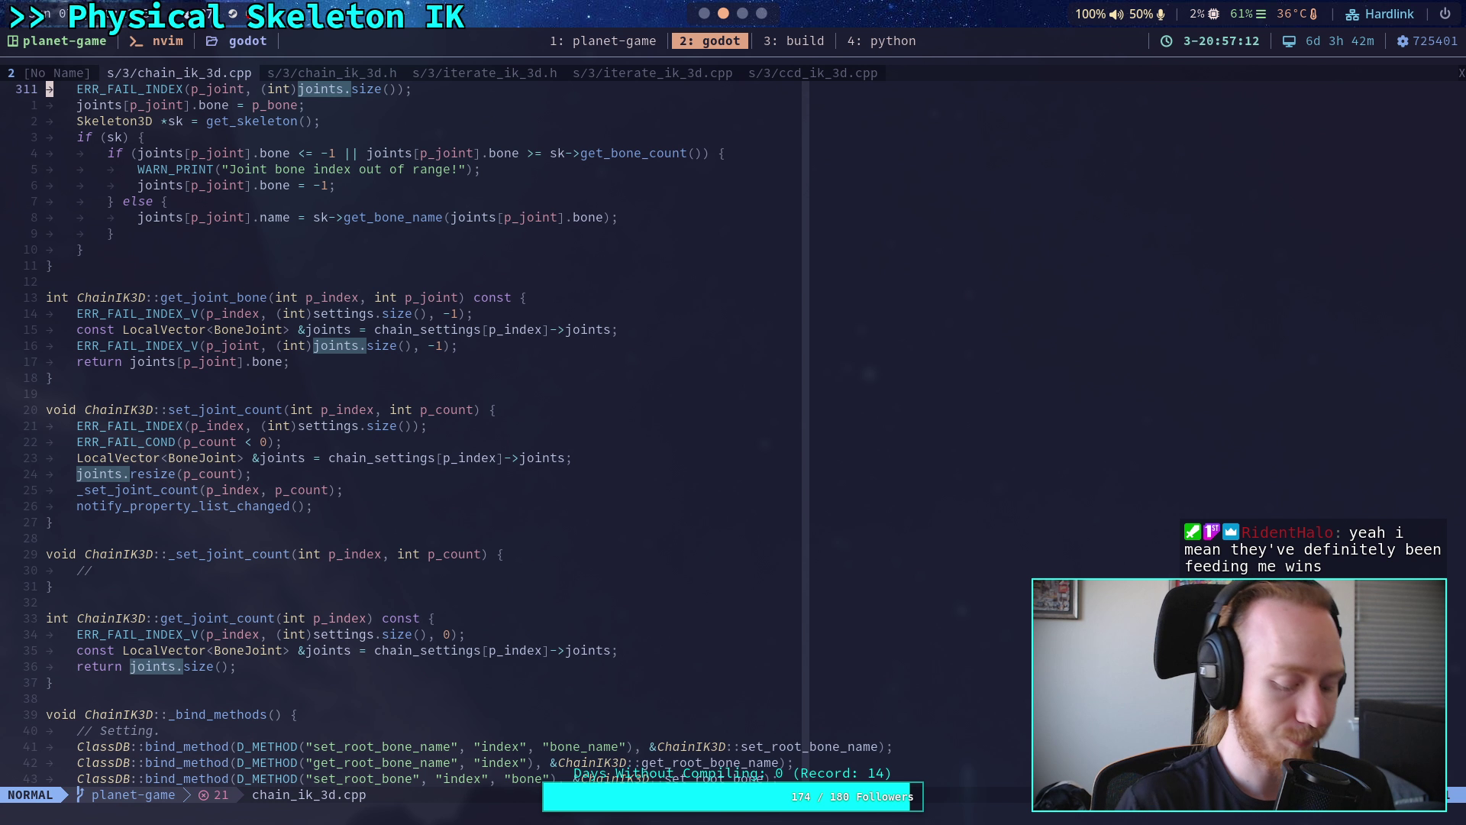
- Search for set_joint_count and step to its call in _update_joints at line 450
{"action": "type", "text": "/set_joint"}
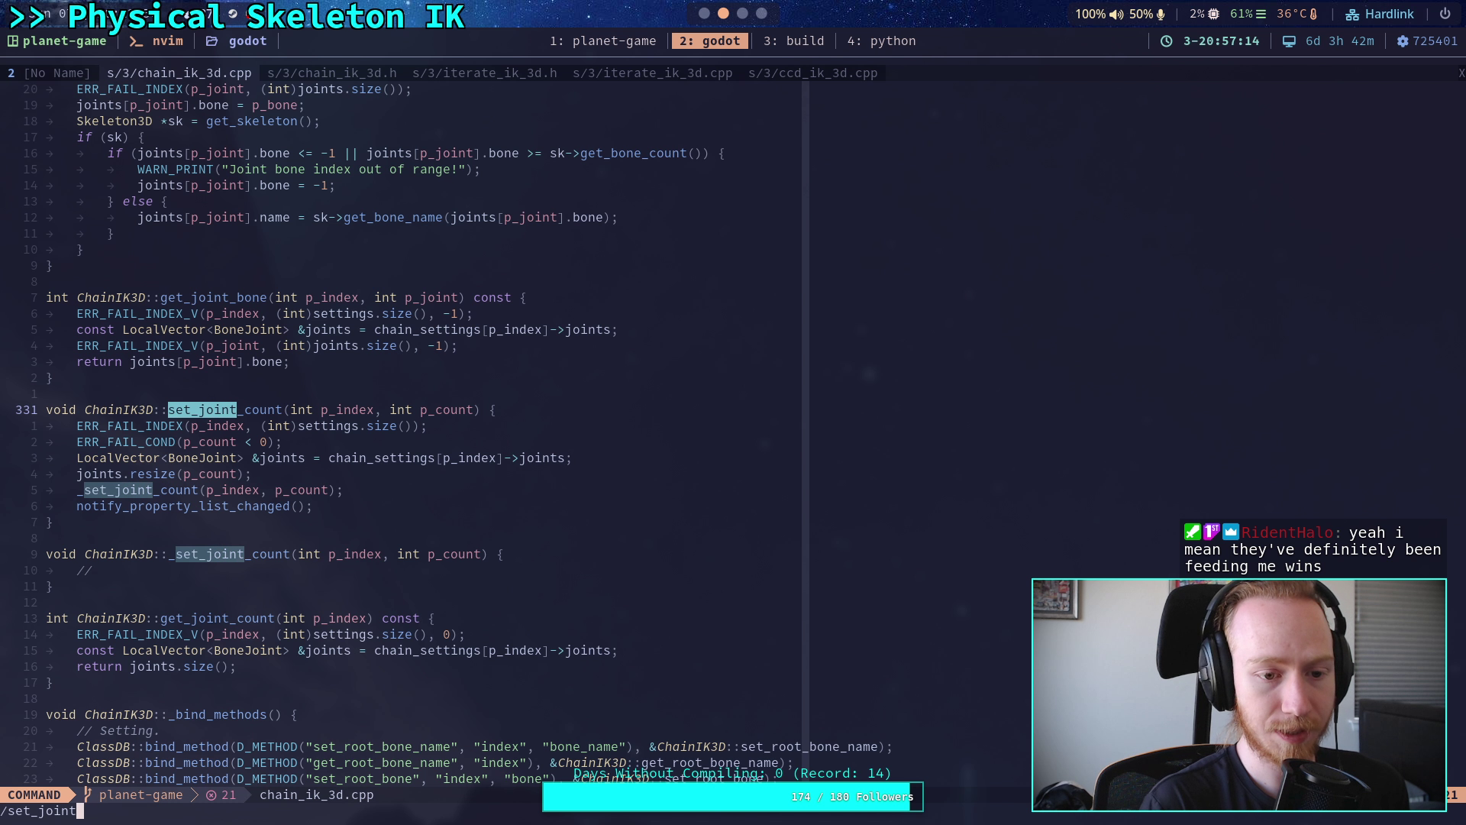
{"action": "type", "text": "_joi"}
{"action": "key", "text": "BackSpace"}
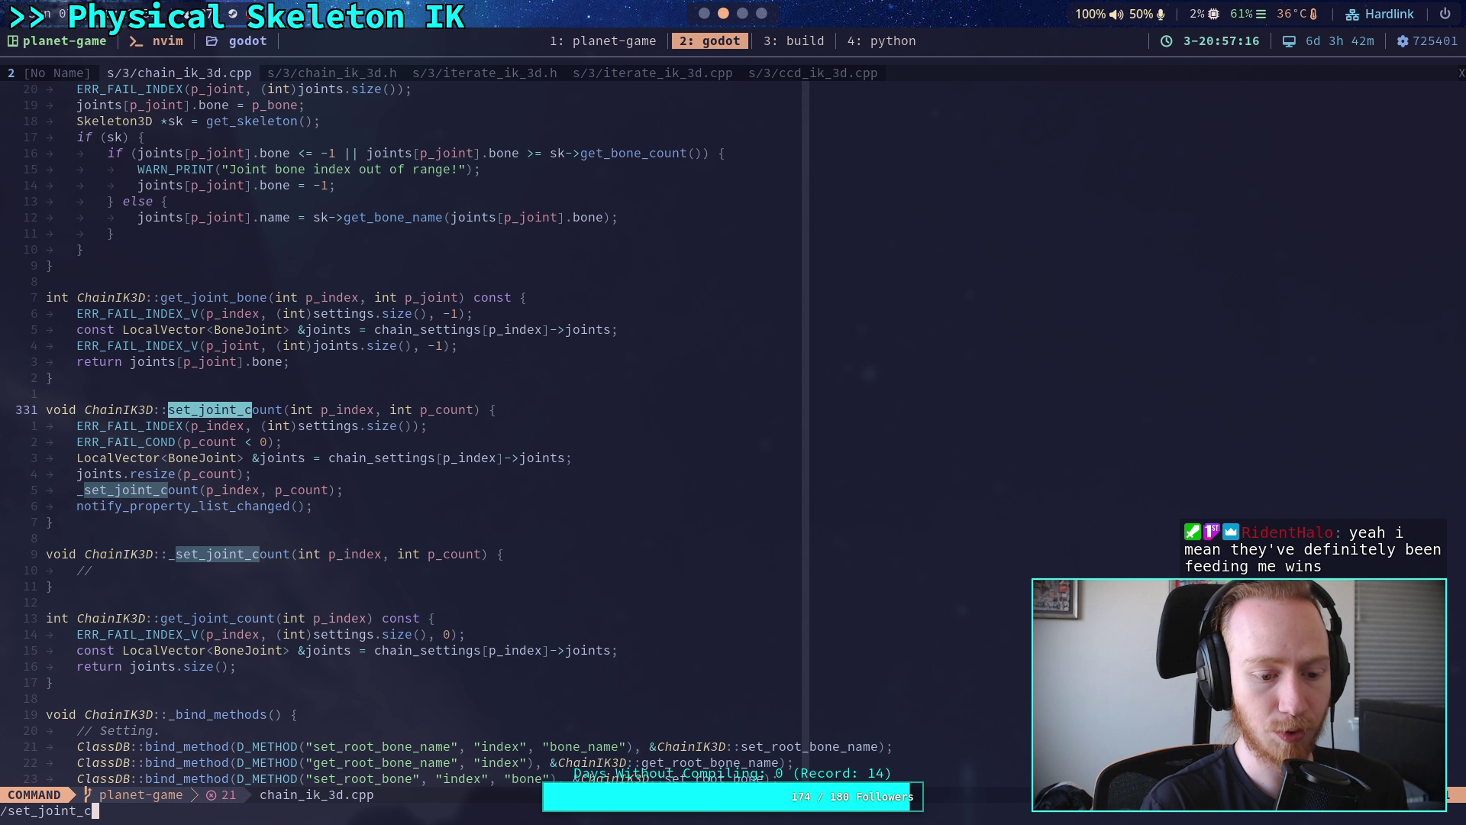
{"action": "type", "text": "count"}
{"action": "key", "text": "Return"}
{"action": "key", "text": "n"}
{"action": "key", "text": "n"}
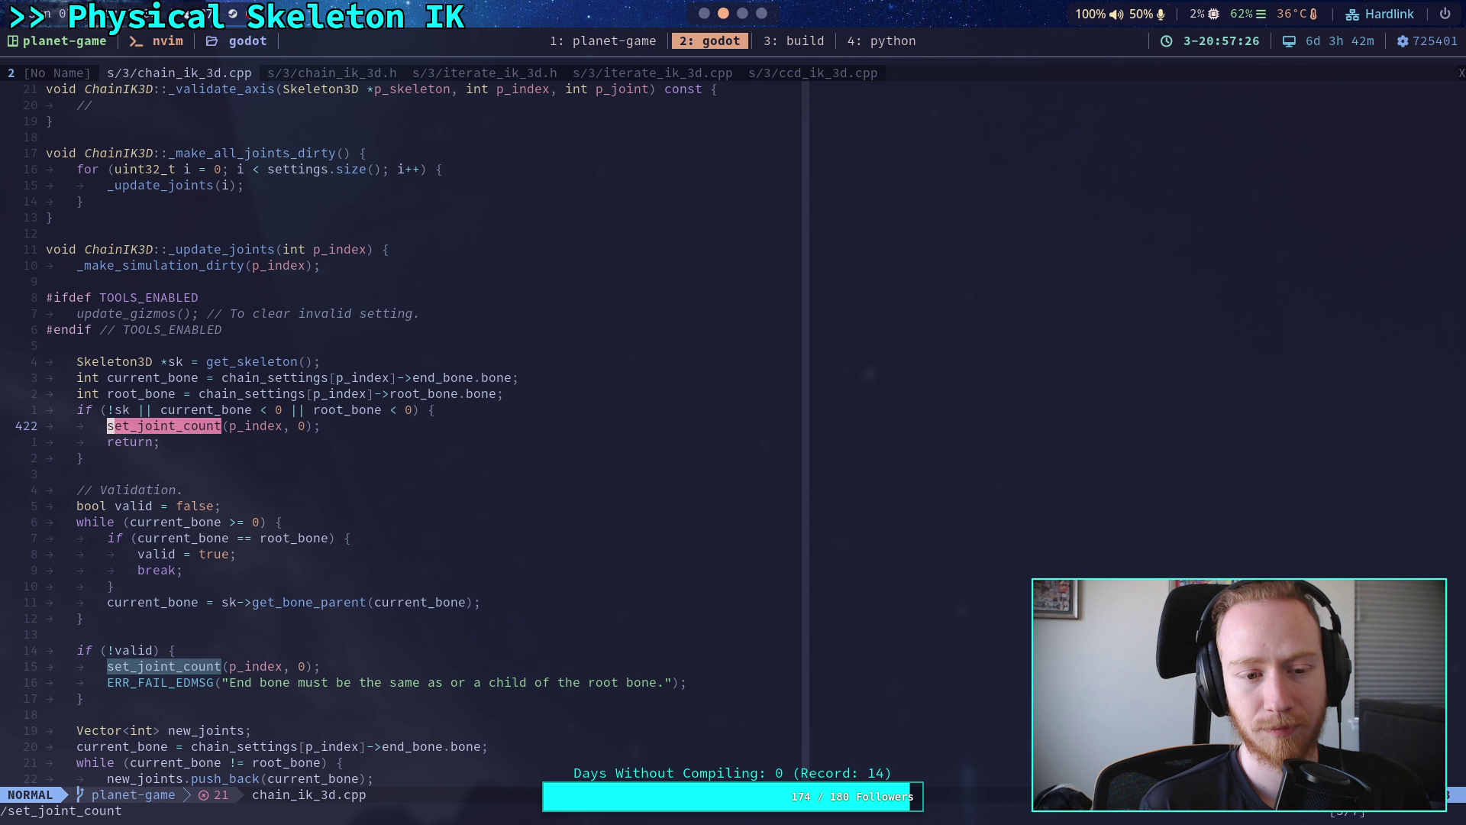
{"action": "key", "text": "n"}
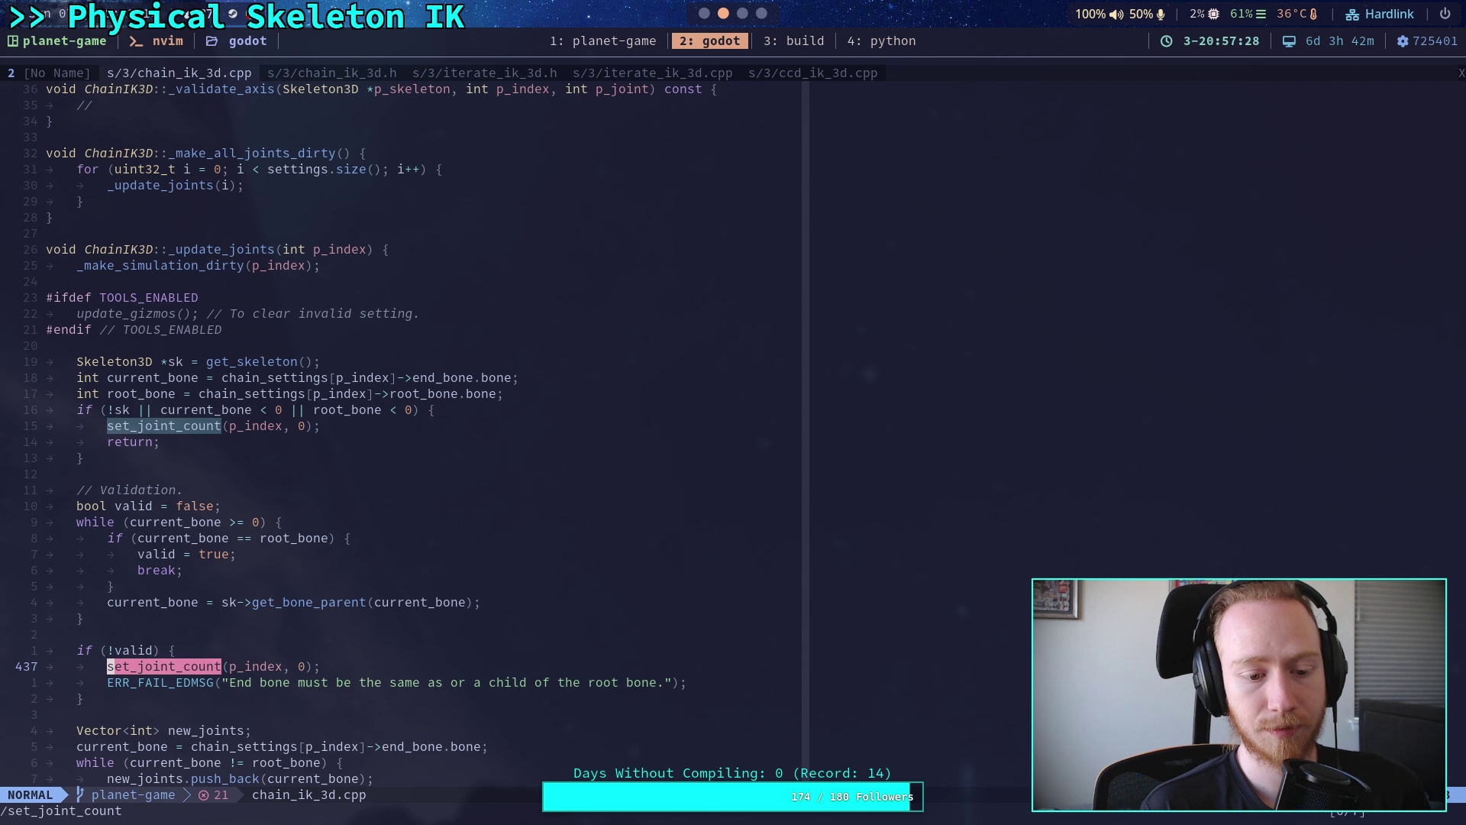
{"action": "key", "text": "n"}
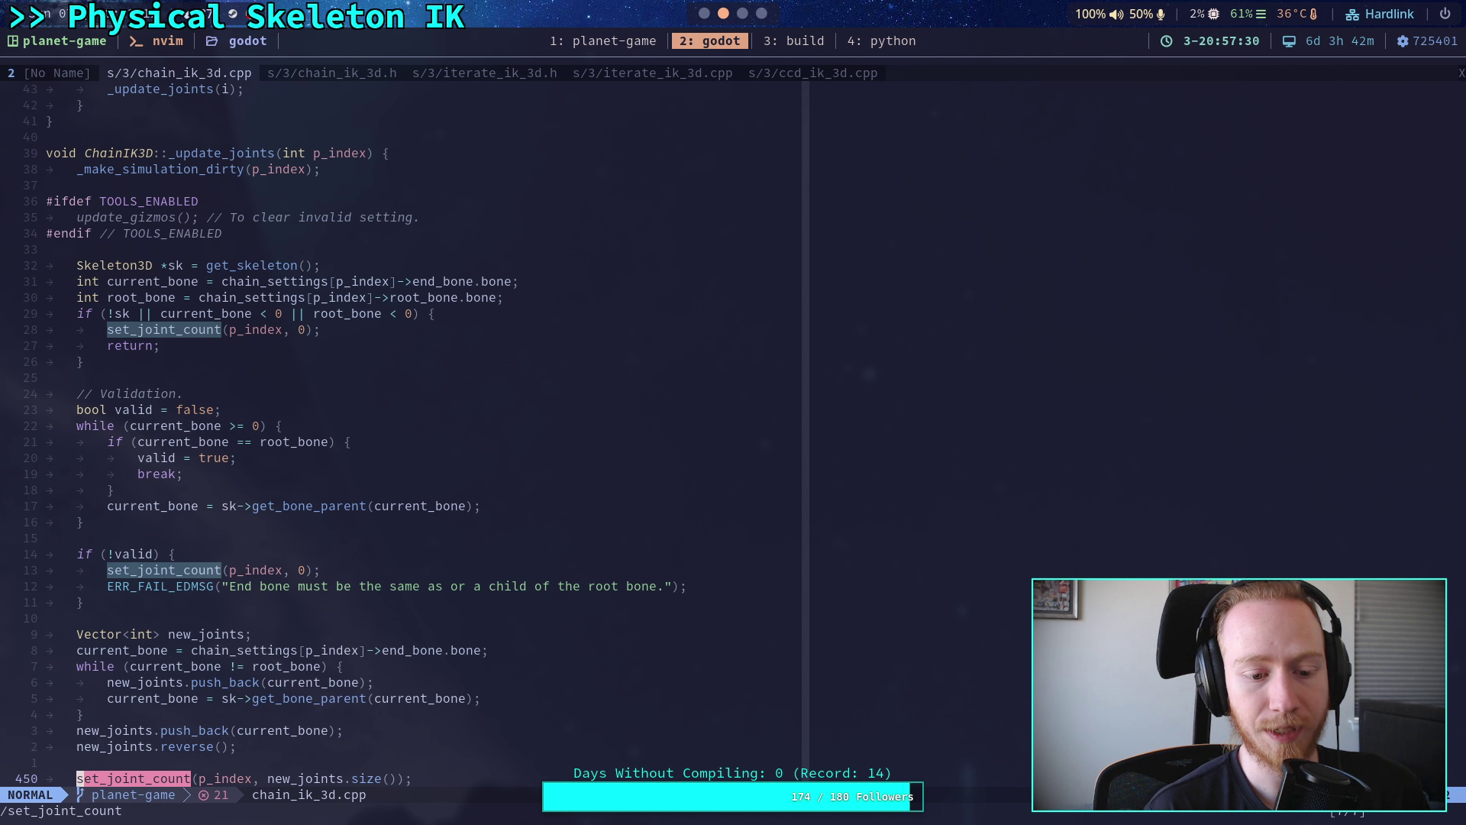
{"action": "scroll", "coordinate": [545, 544], "scroll_direction": "down", "scroll_amount": 4}
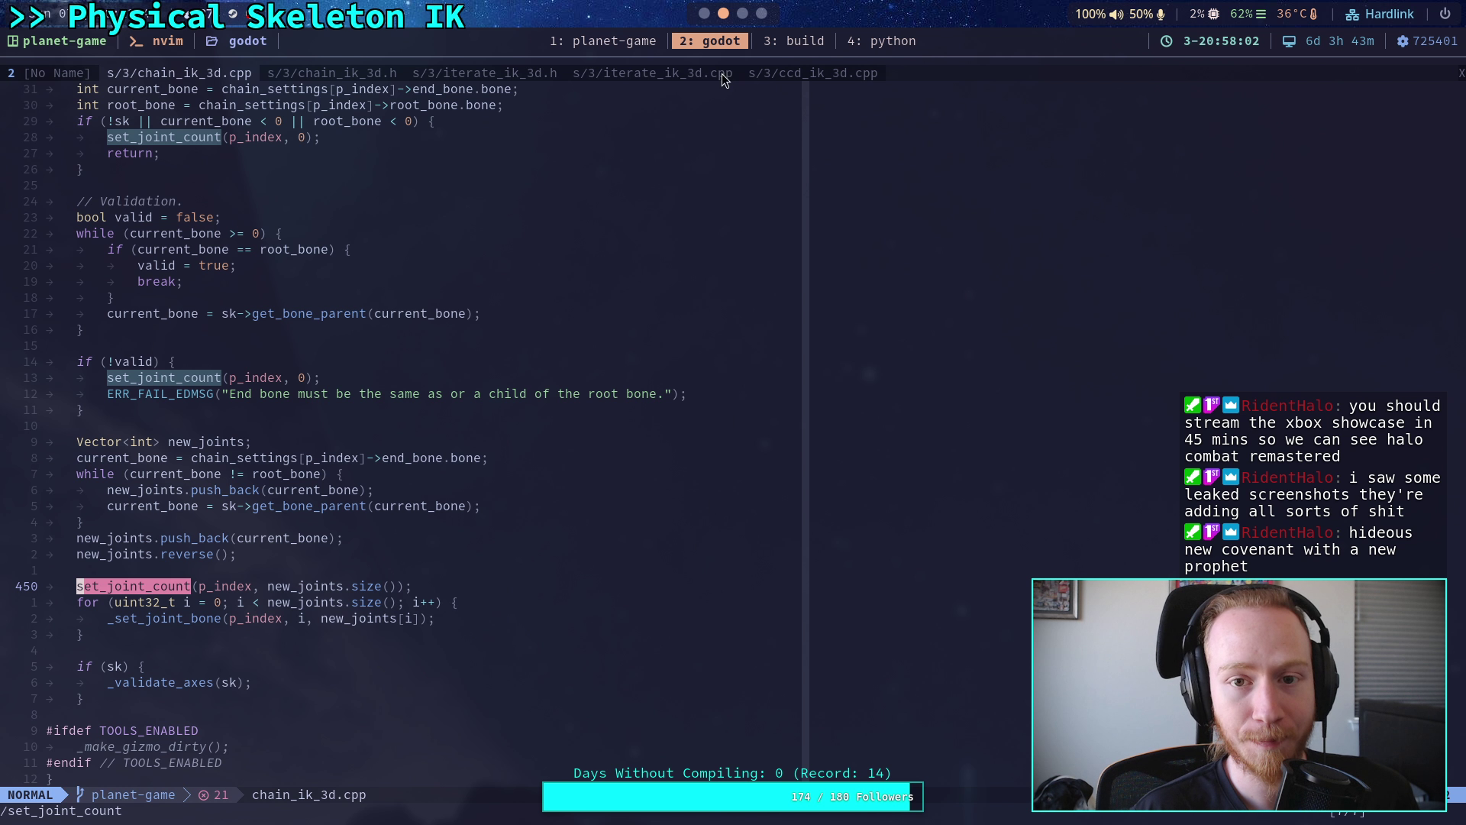
{"action": "left_click", "coordinate": [704, 15]}
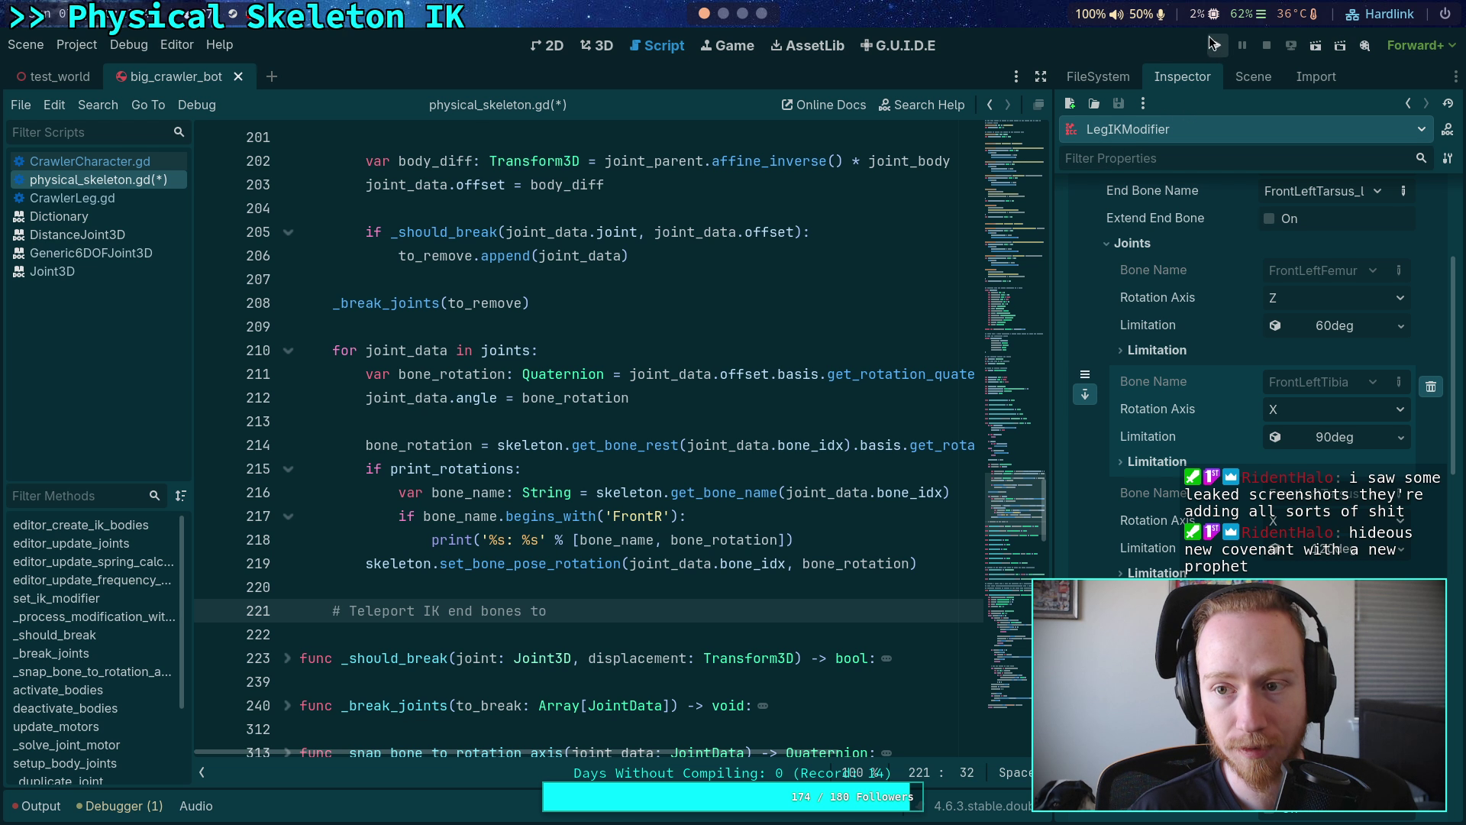
- Run the crawler scene, stop it with F8, and show the CrawlerBot node hierarchy
{"action": "left_click", "coordinate": [1217, 47]}
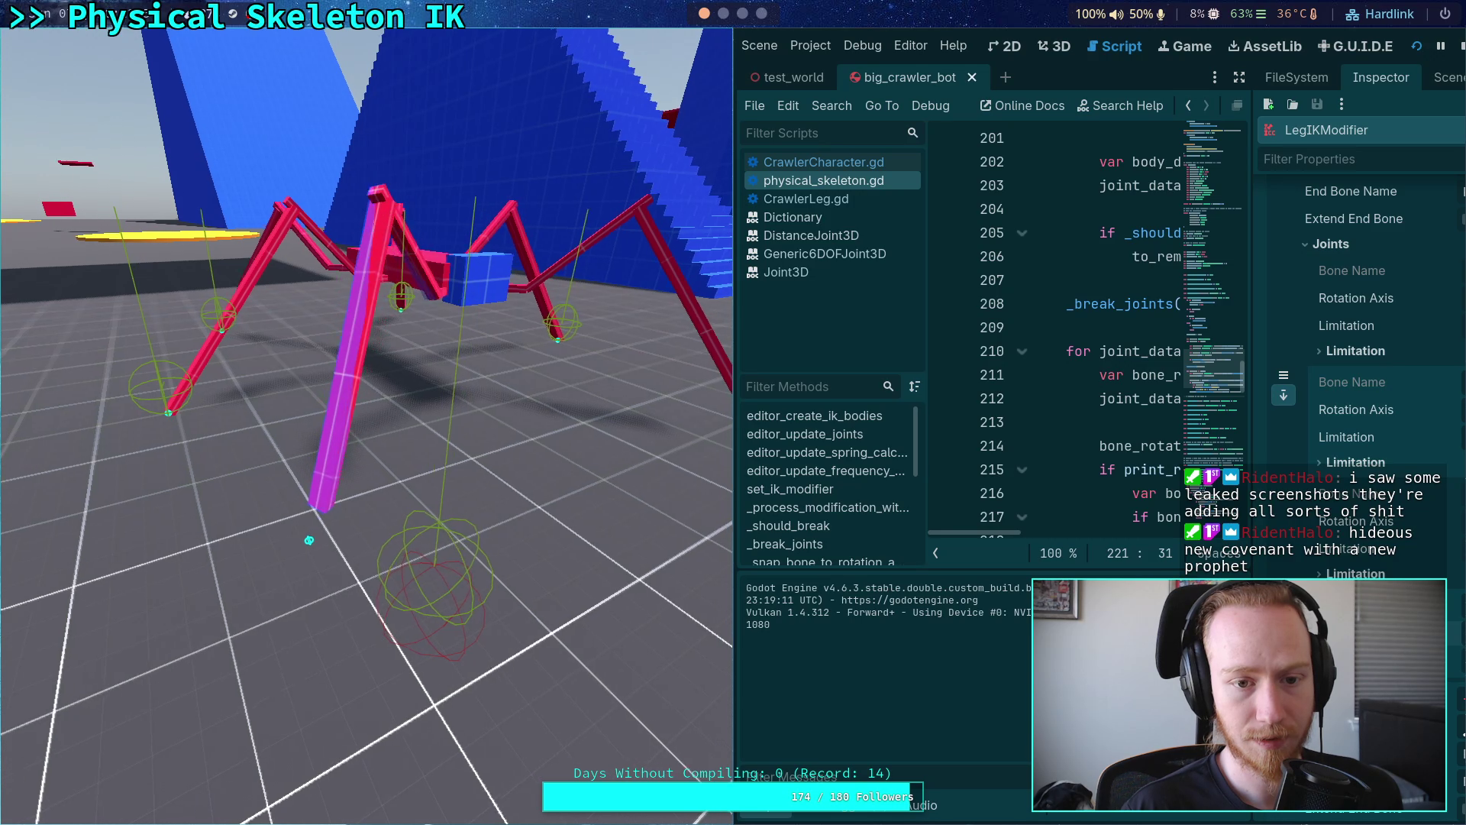
{"action": "key", "text": "F8"}
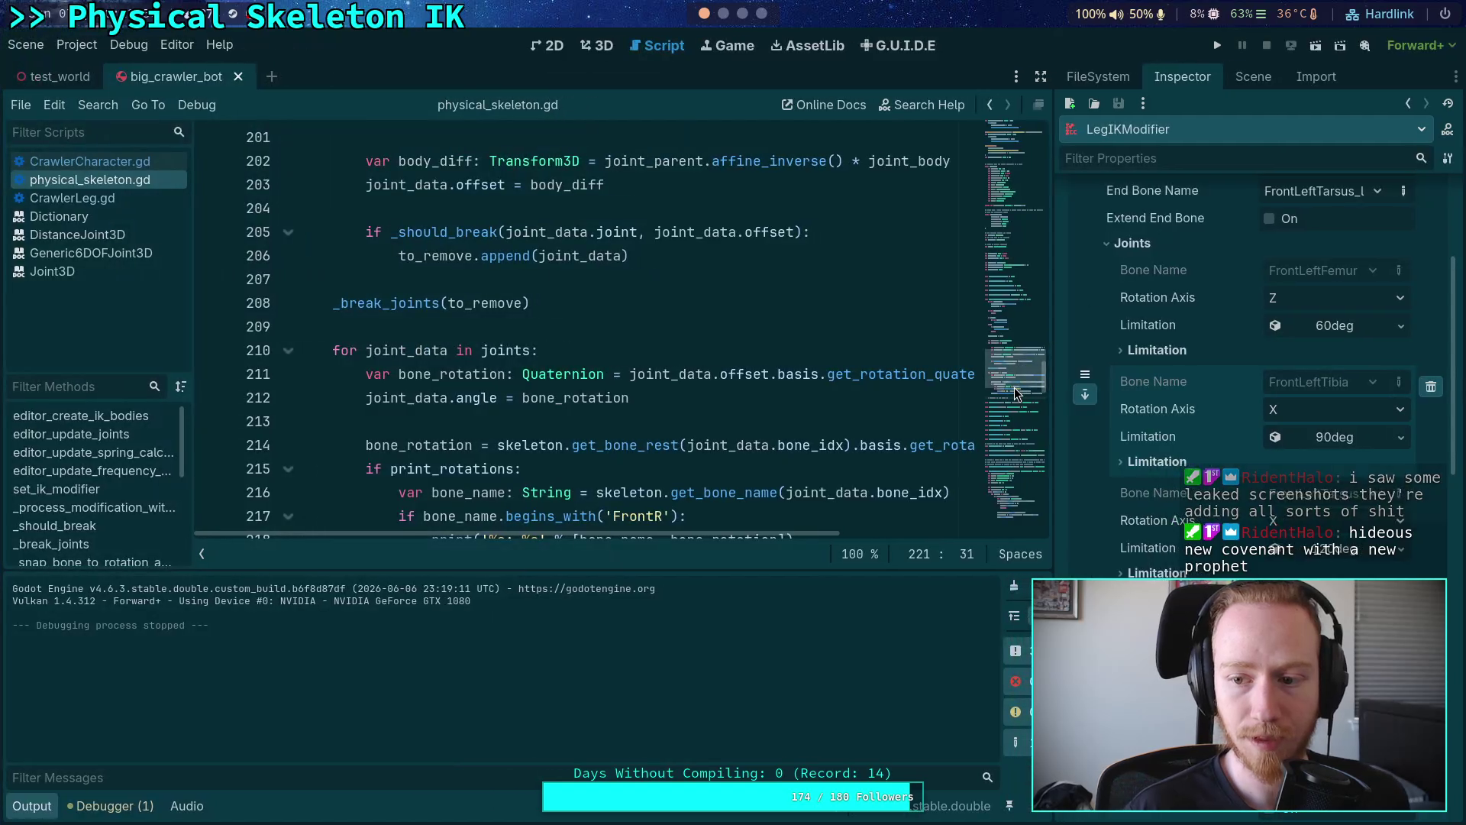
{"action": "left_click", "coordinate": [1253, 77]}
{"action": "left_click", "coordinate": [1180, 329]}
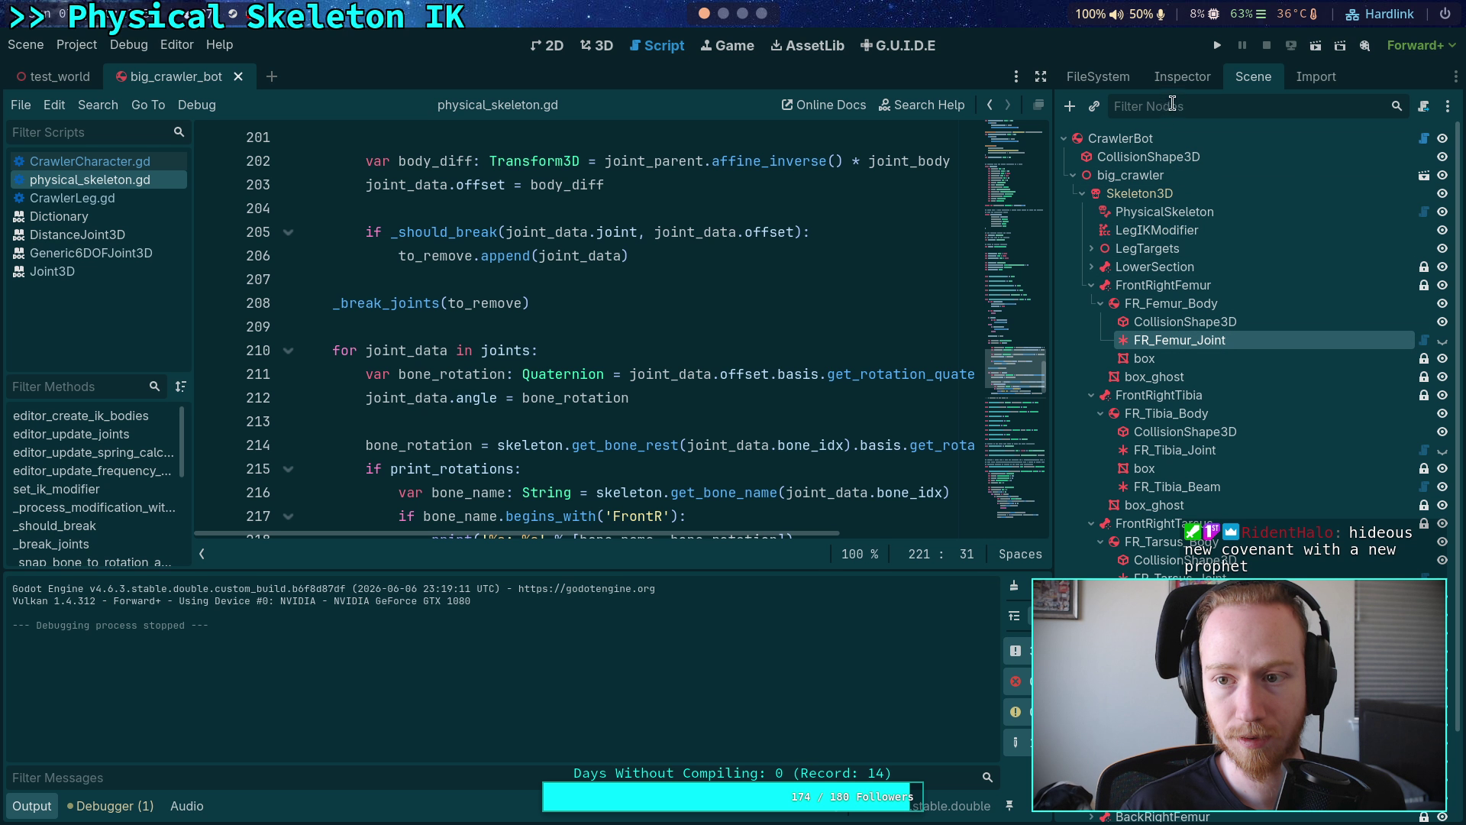
- Review the FR femur, tibia and tarsus joints and disable FR_Tarsus_Joint's Angular Motor X
{"action": "left_click", "coordinate": [1182, 77]}
{"action": "left_click", "coordinate": [1270, 494]}
{"action": "left_click", "coordinate": [1254, 78]}
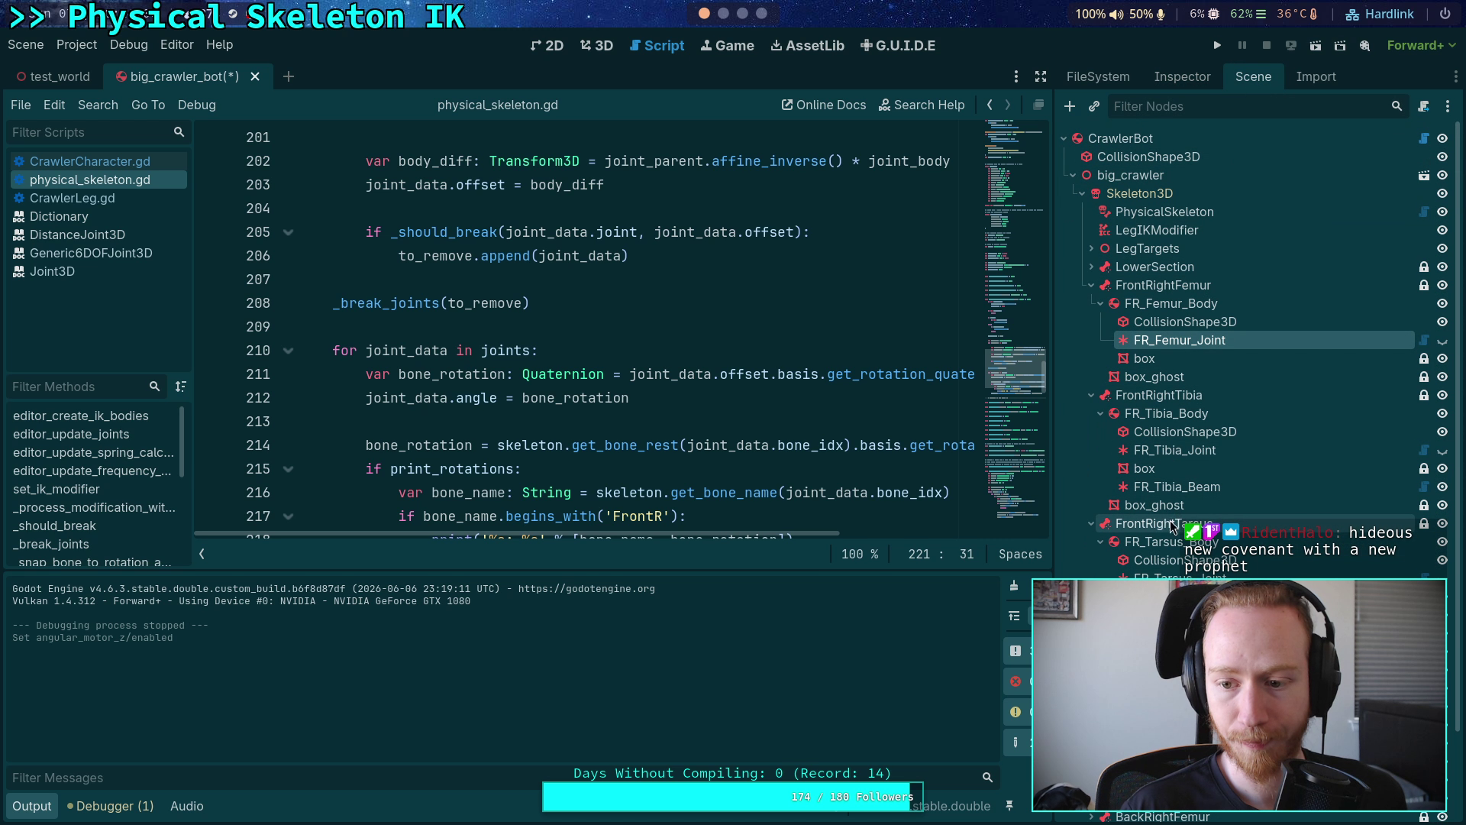
{"action": "left_click", "coordinate": [1174, 450]}
{"action": "left_click", "coordinate": [1182, 76]}
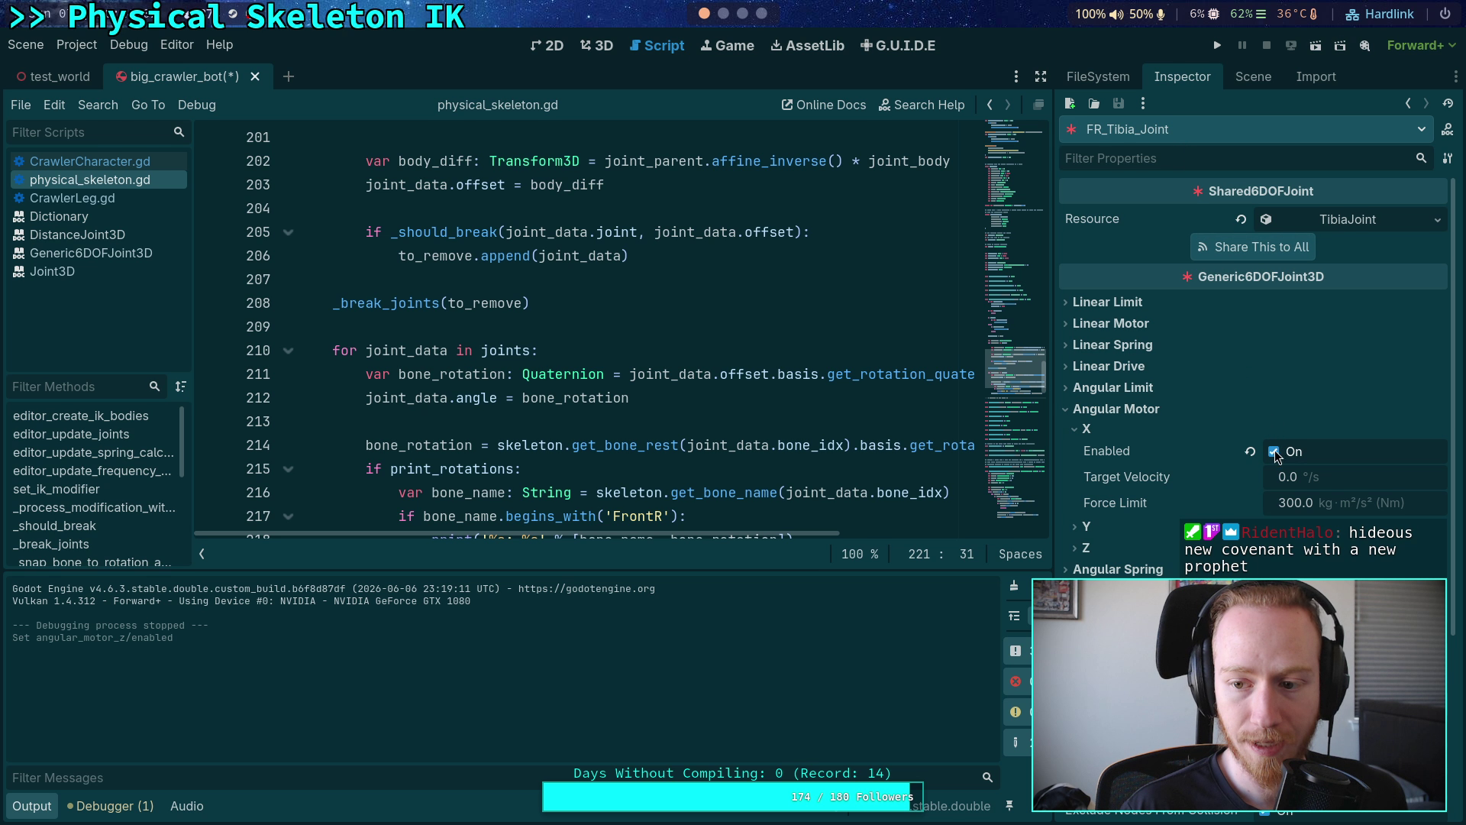
{"action": "left_click", "coordinate": [1254, 76]}
{"action": "left_click", "coordinate": [1182, 441]}
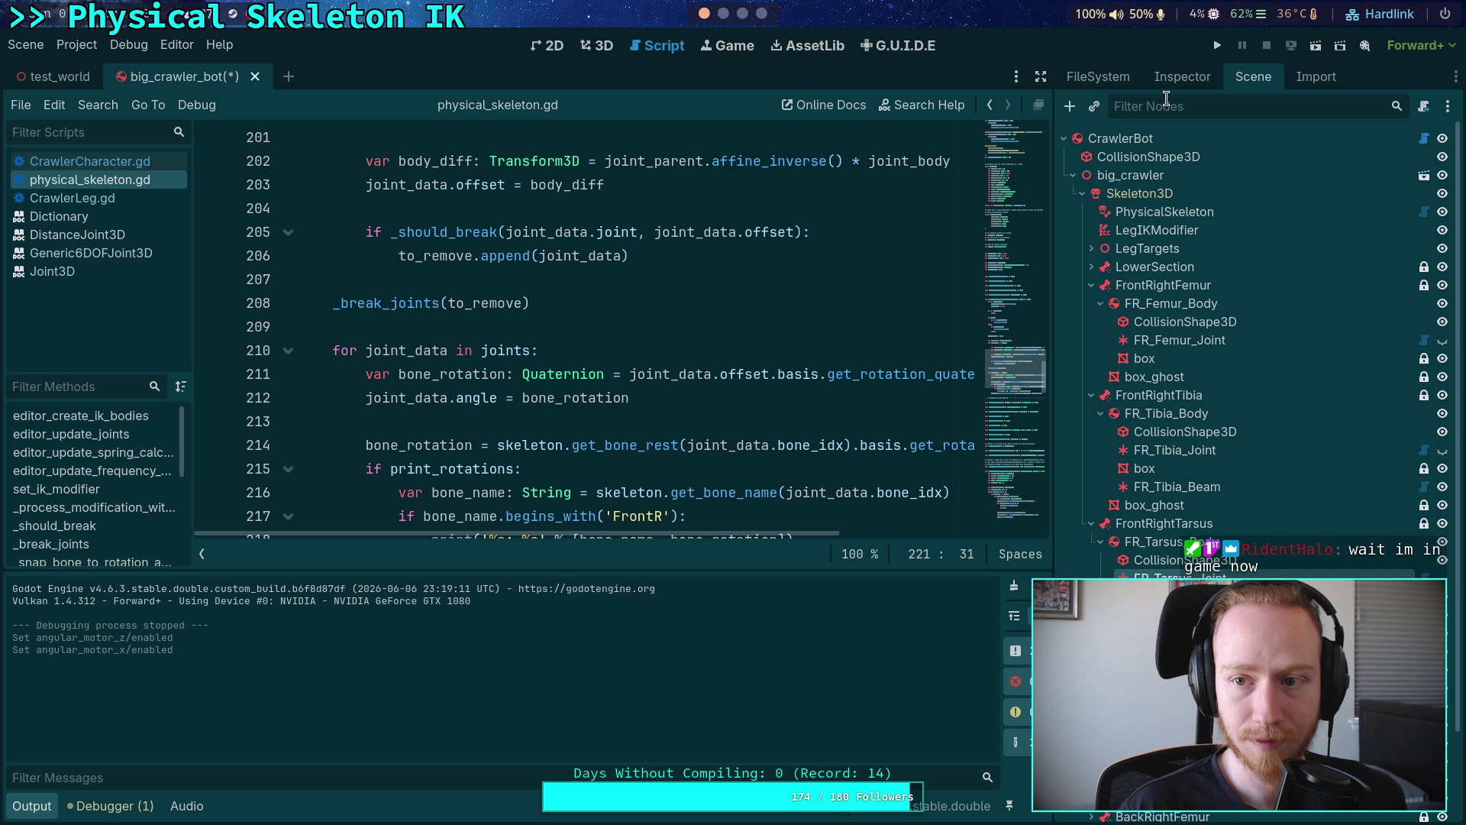
{"action": "left_click", "coordinate": [1182, 76]}
{"action": "left_click", "coordinate": [1274, 452]}
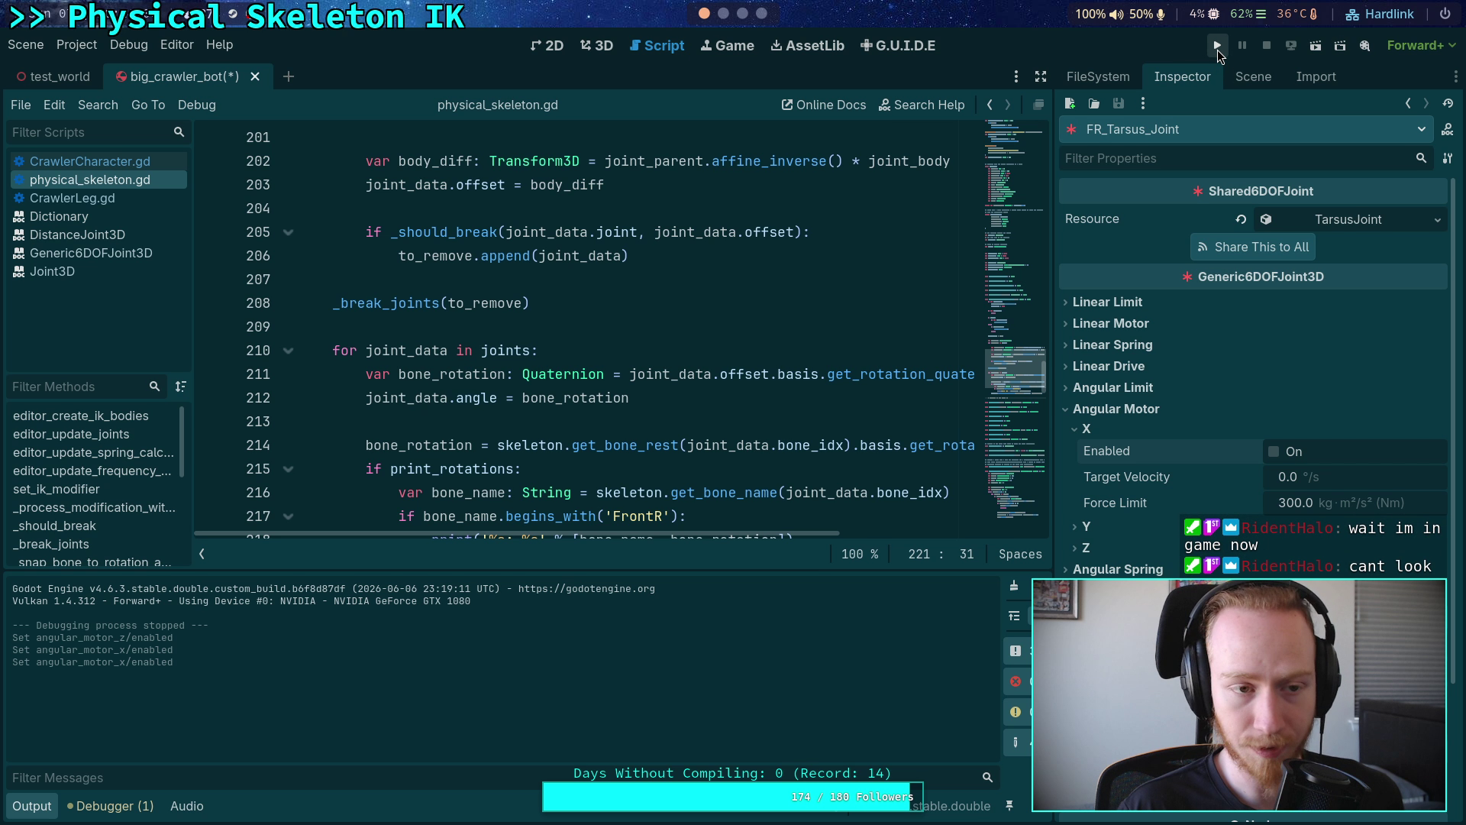
- Lock angular X, Y and Z on all 15 _Bod leg bodies and save big_crawler_bot
{"action": "left_click", "coordinate": [1253, 76]}
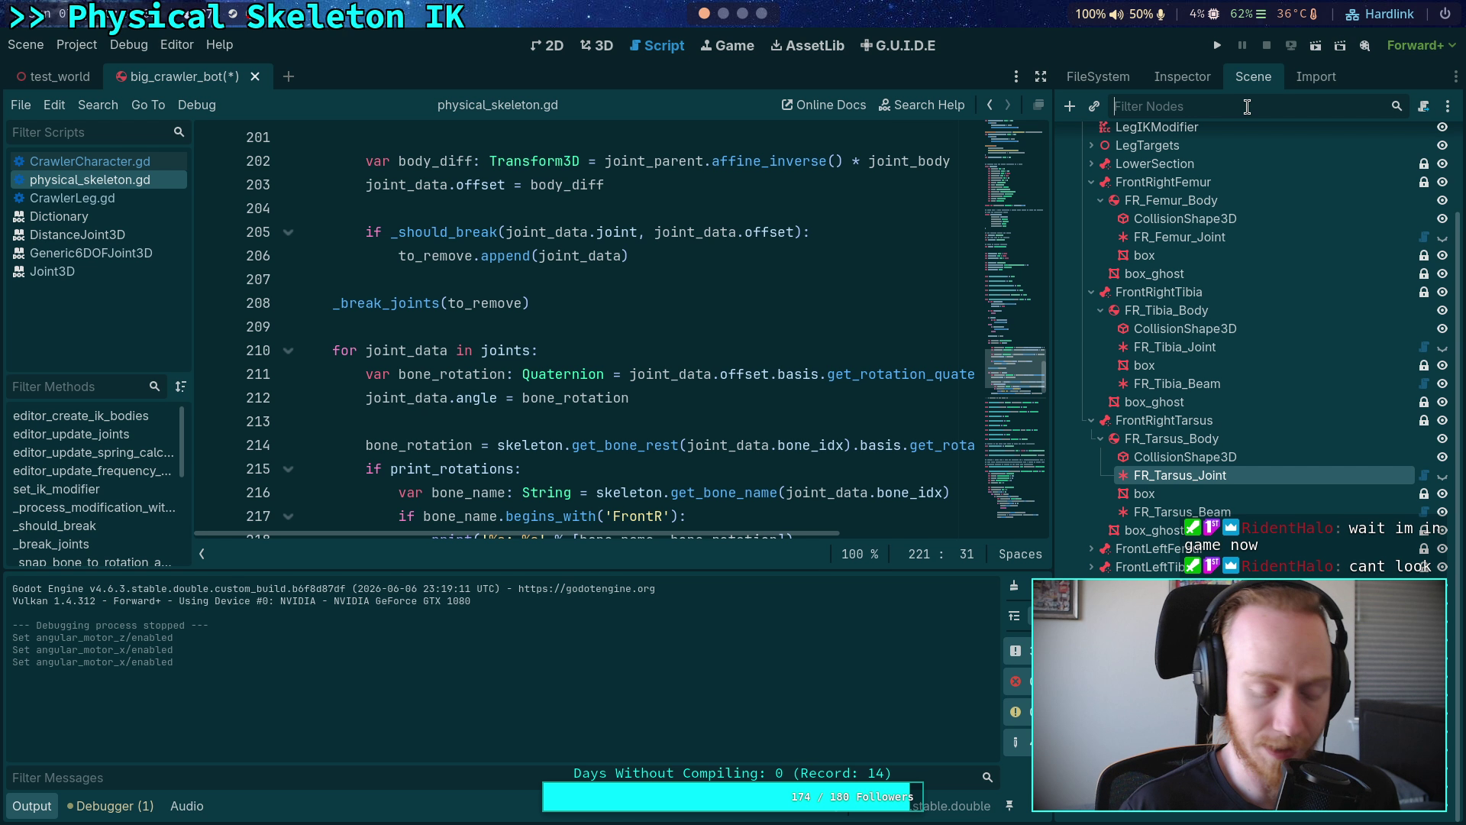
{"action": "type", "text": "_Bod"}
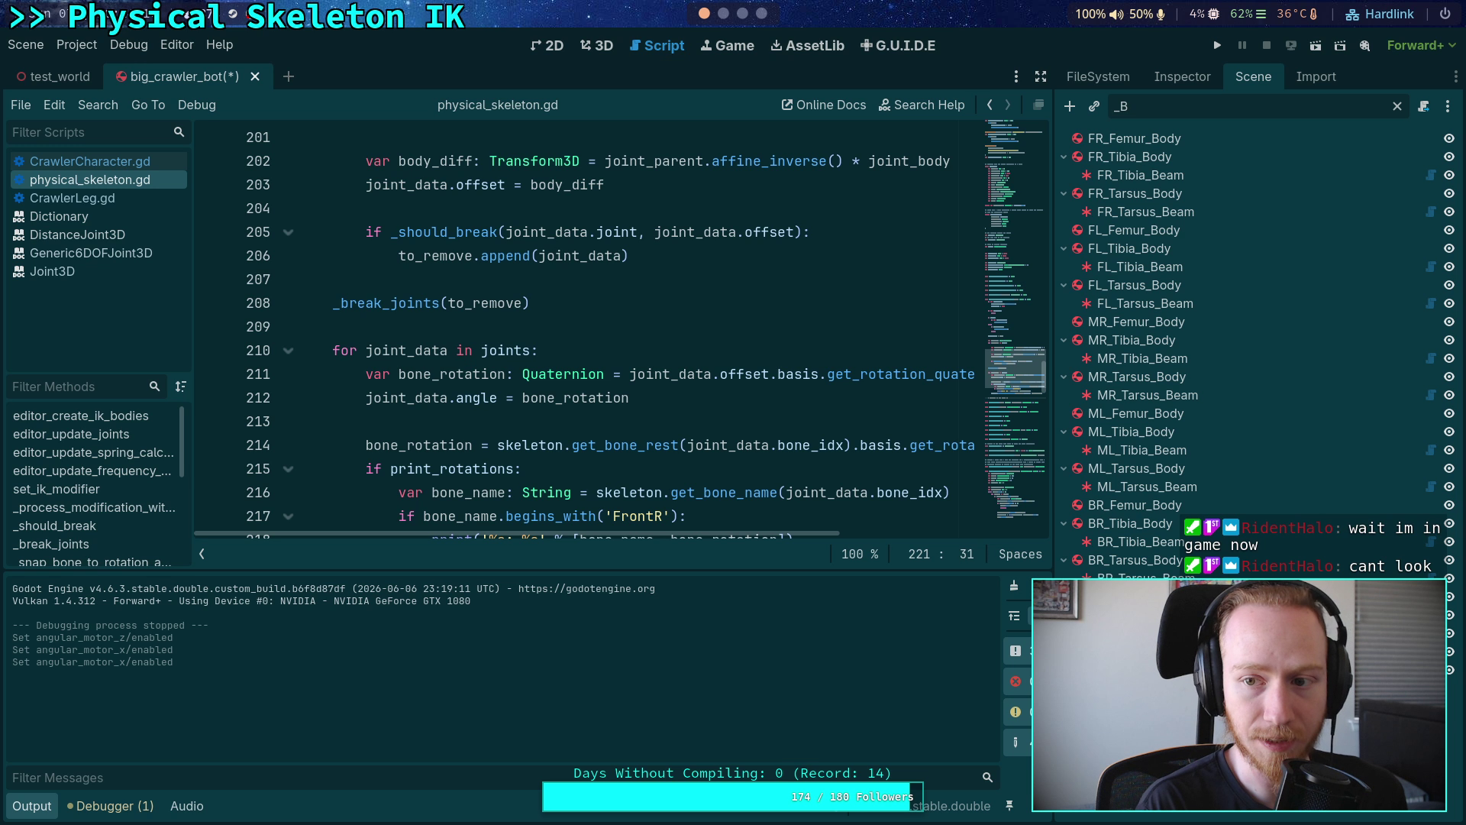
{"action": "left_click", "coordinate": [1191, 193]}
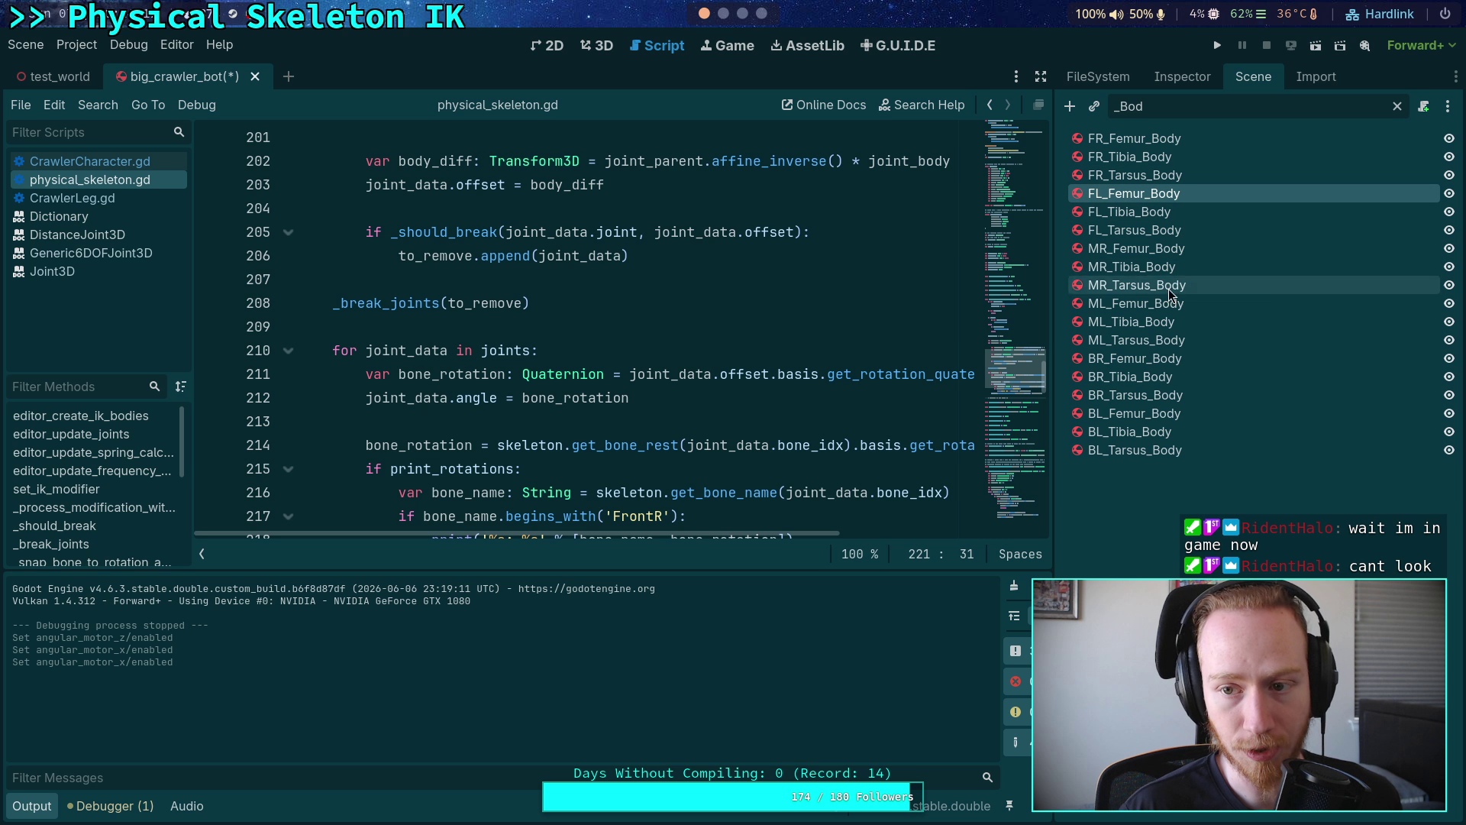
{"action": "left_click", "coordinate": [1140, 451], "text": "shift"}
{"action": "left_click", "coordinate": [1182, 76]}
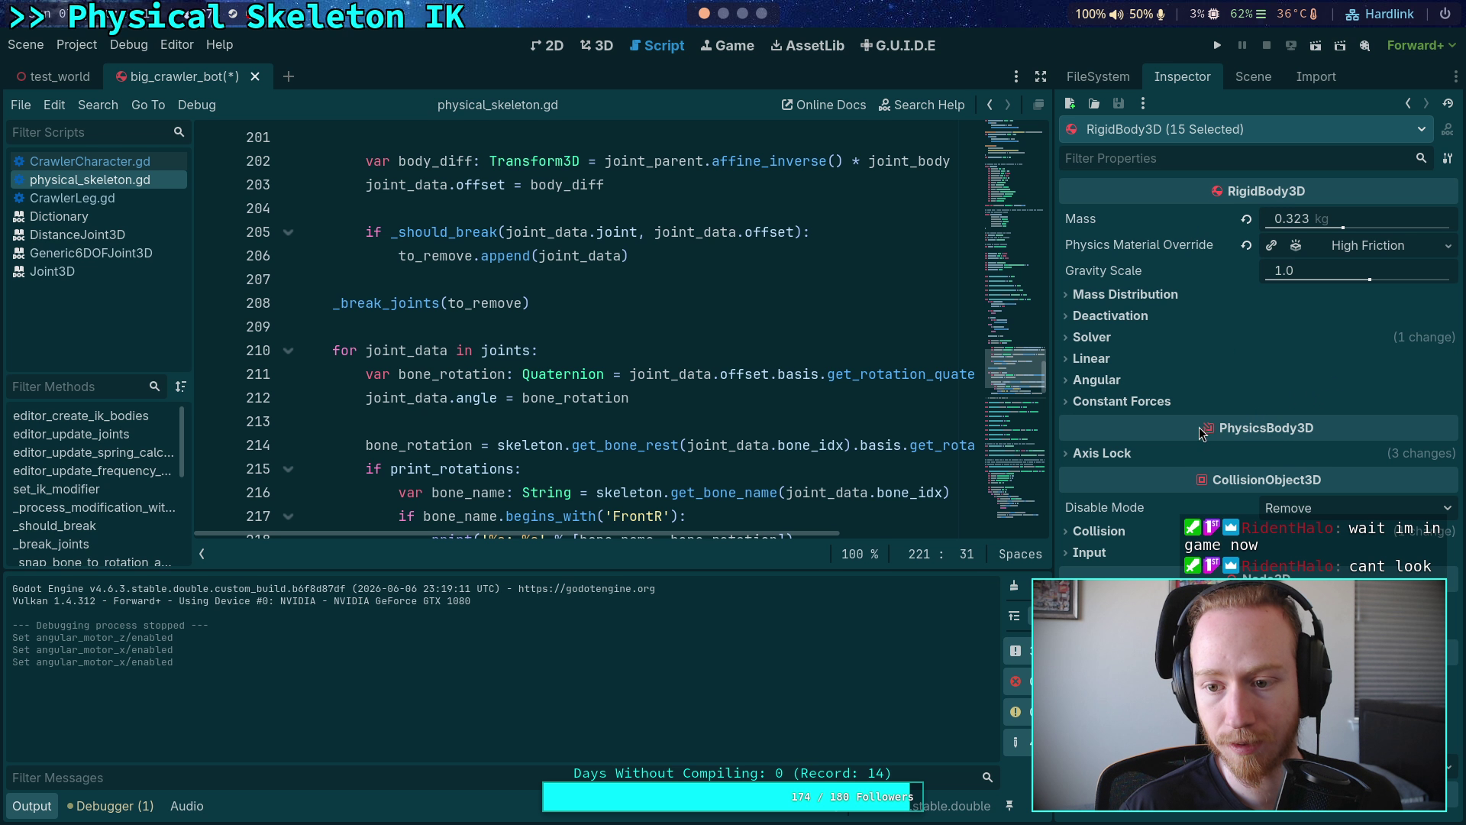
{"action": "left_click", "coordinate": [1102, 453]}
{"action": "left_click", "coordinate": [1268, 555]}
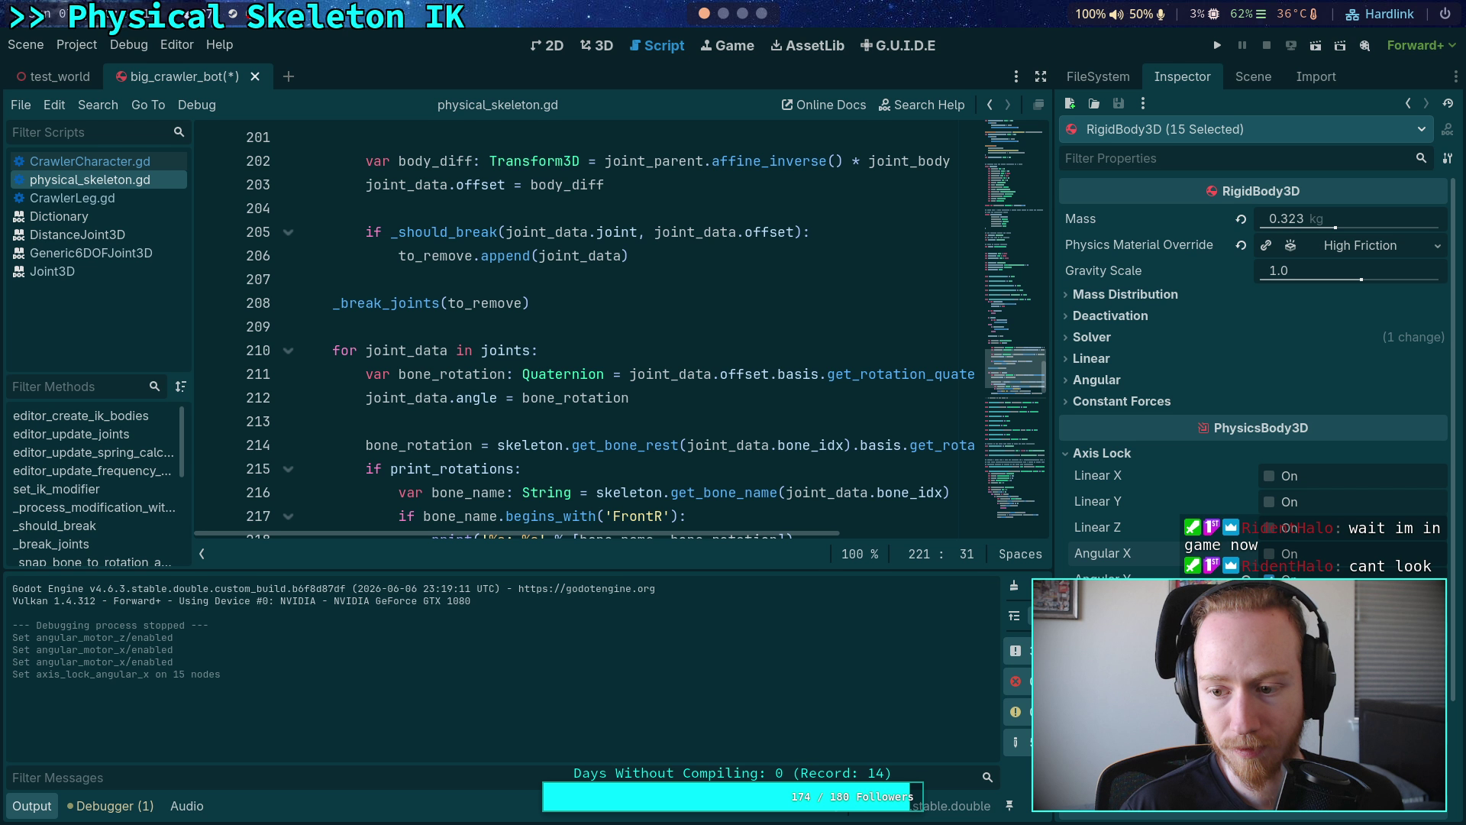
{"action": "left_click", "coordinate": [1267, 579]}
{"action": "left_click", "coordinate": [1268, 605]}
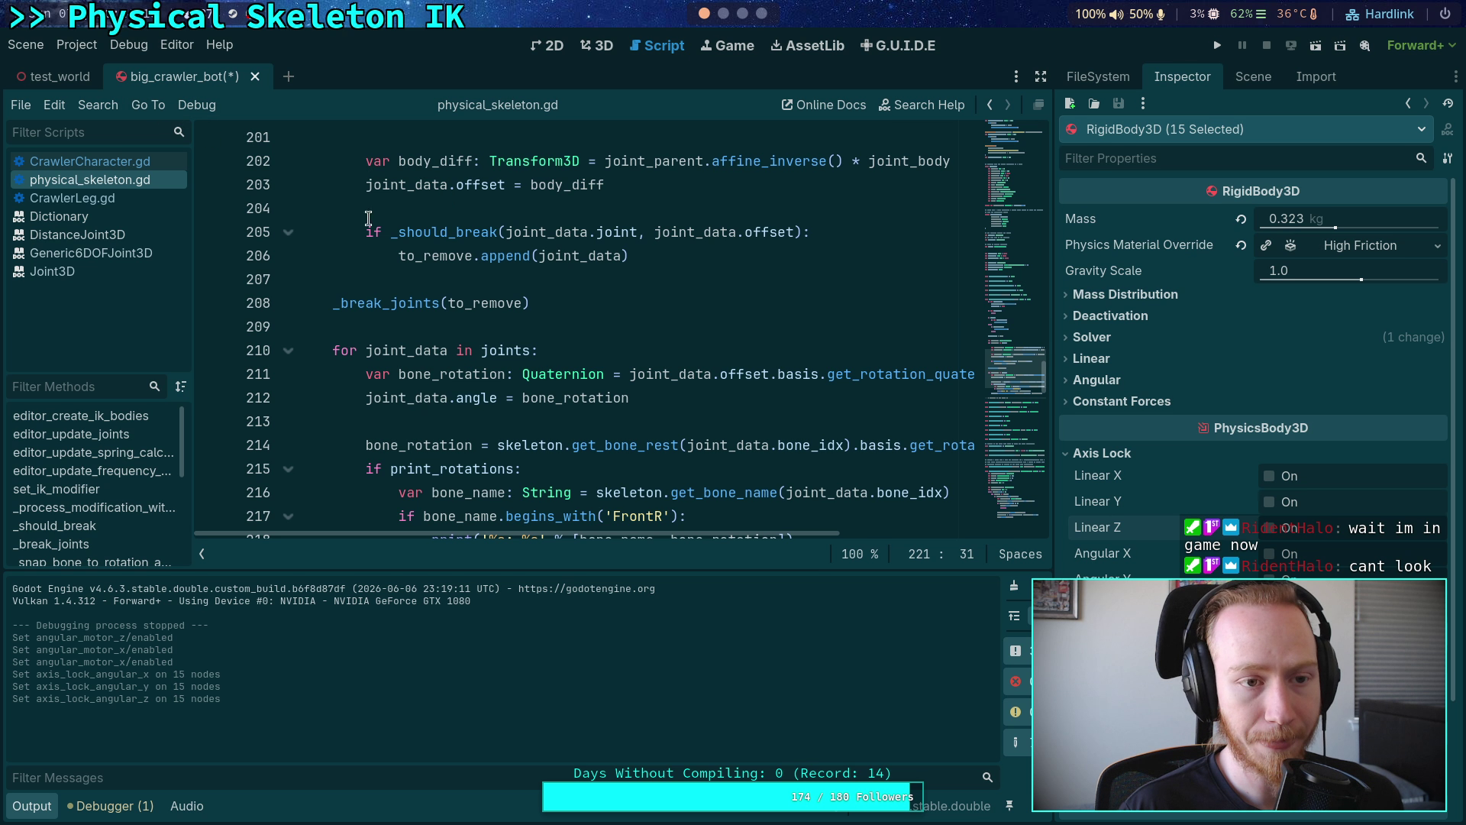
{"action": "key", "text": "ctrl+s"}
- Unlock CrawlerBot's linear X, Y and Z axes and run the game
{"action": "left_click", "coordinate": [63, 78]}
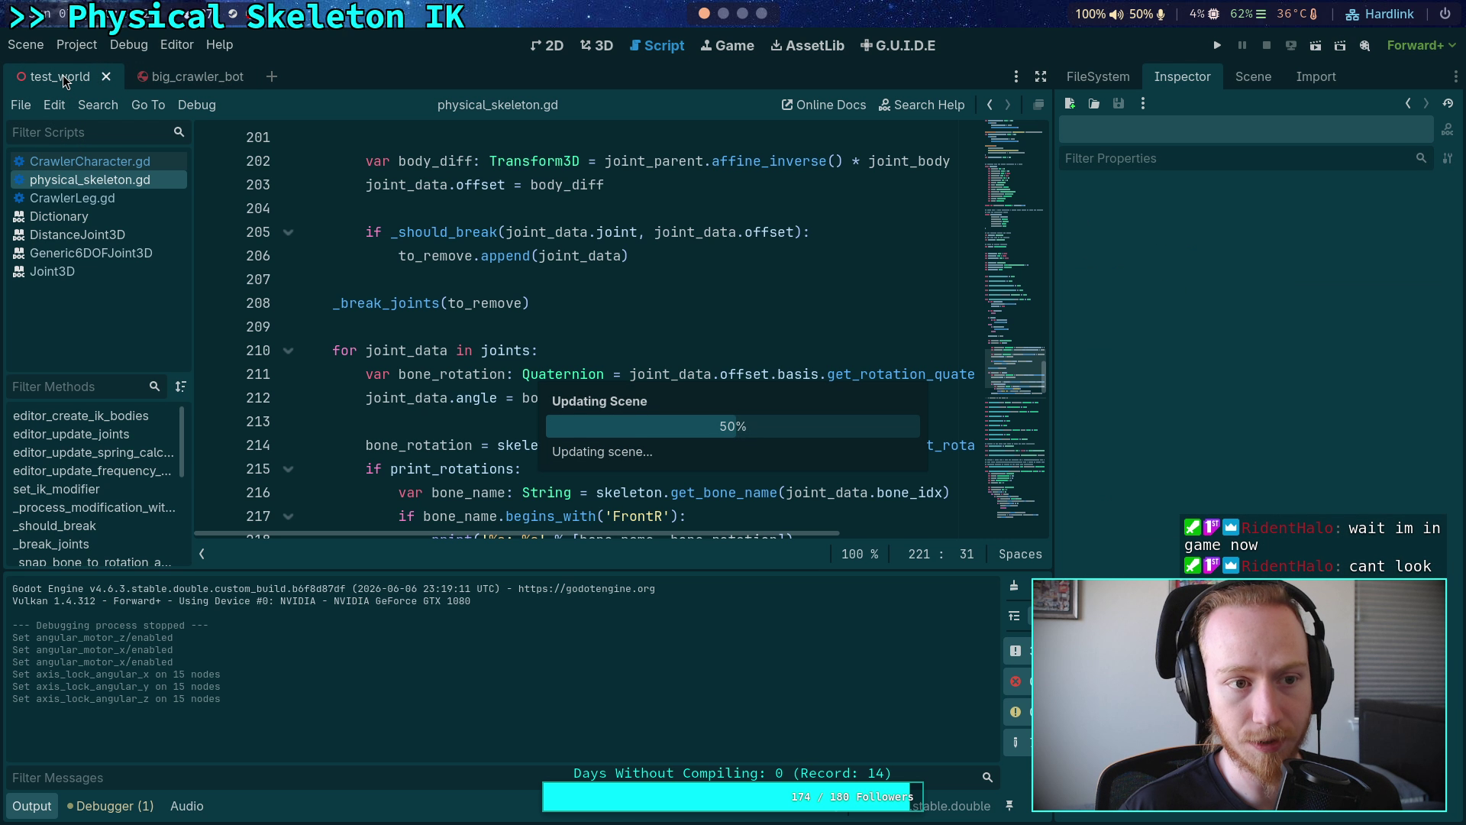
{"action": "key", "text": "ctrl+Tab"}
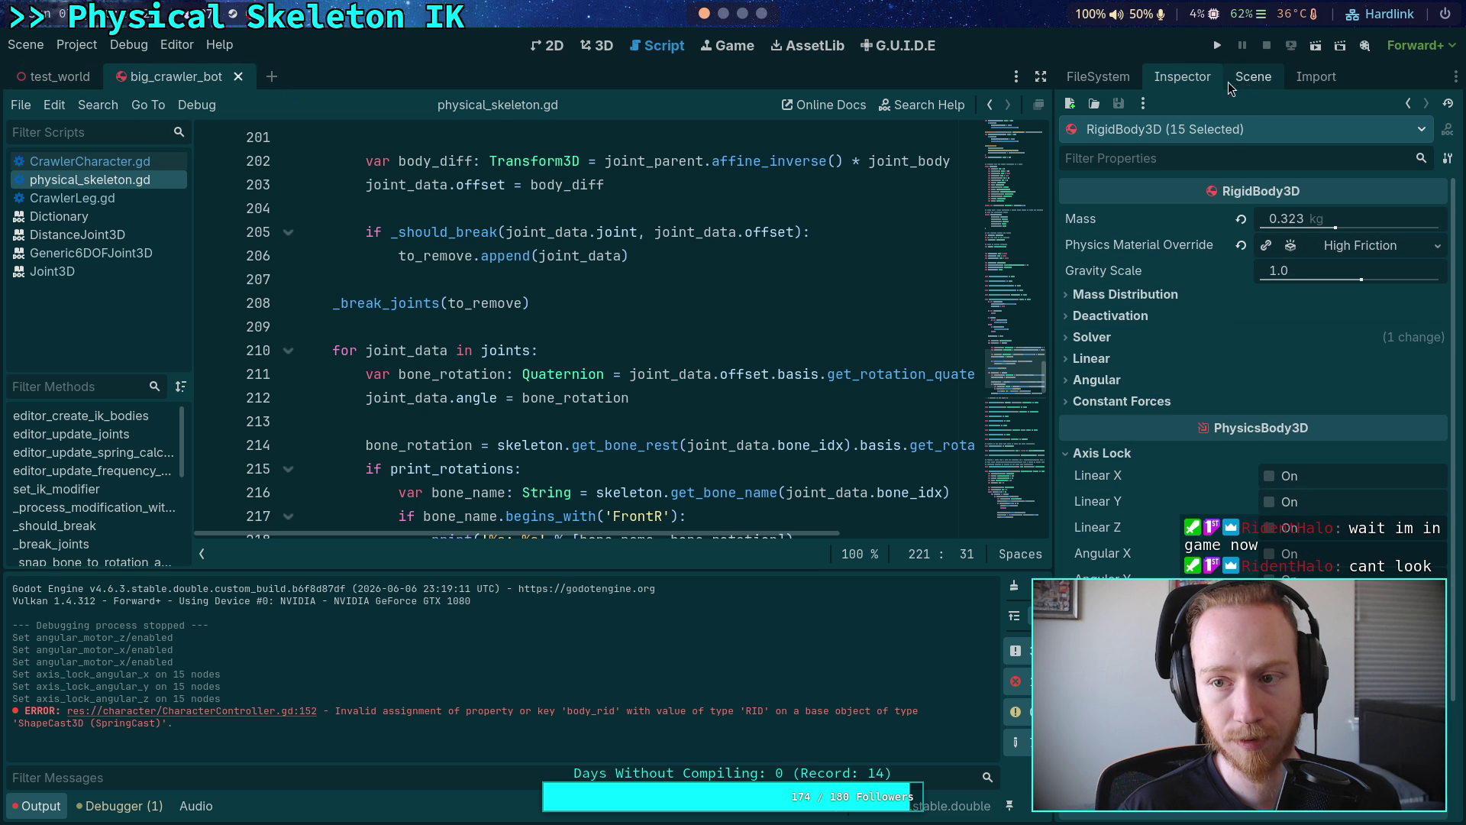
{"action": "left_click", "coordinate": [1248, 77]}
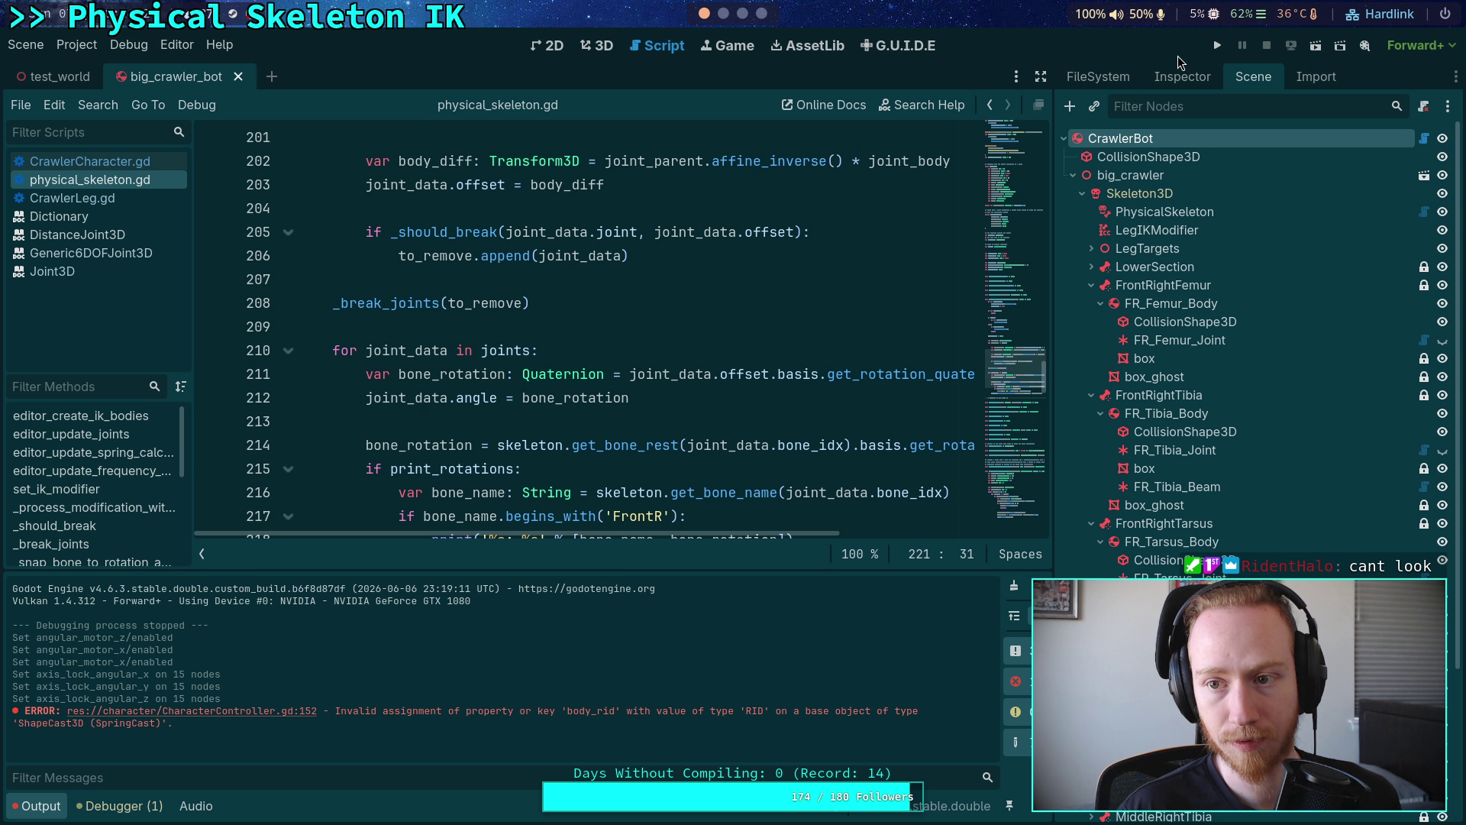
{"action": "left_click", "coordinate": [1182, 77]}
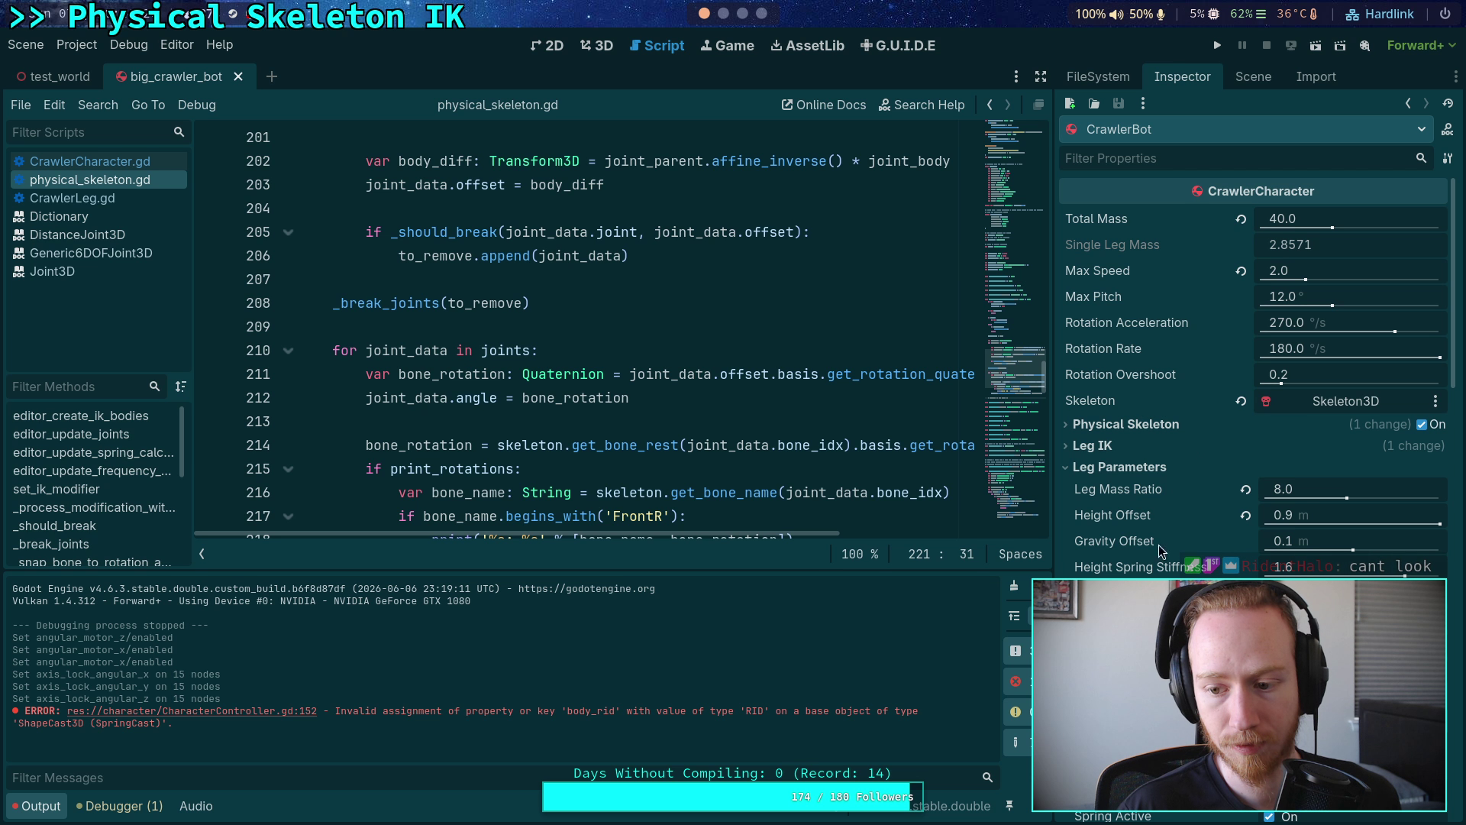
{"action": "scroll", "coordinate": [1159, 550], "scroll_direction": "down", "scroll_amount": 15}
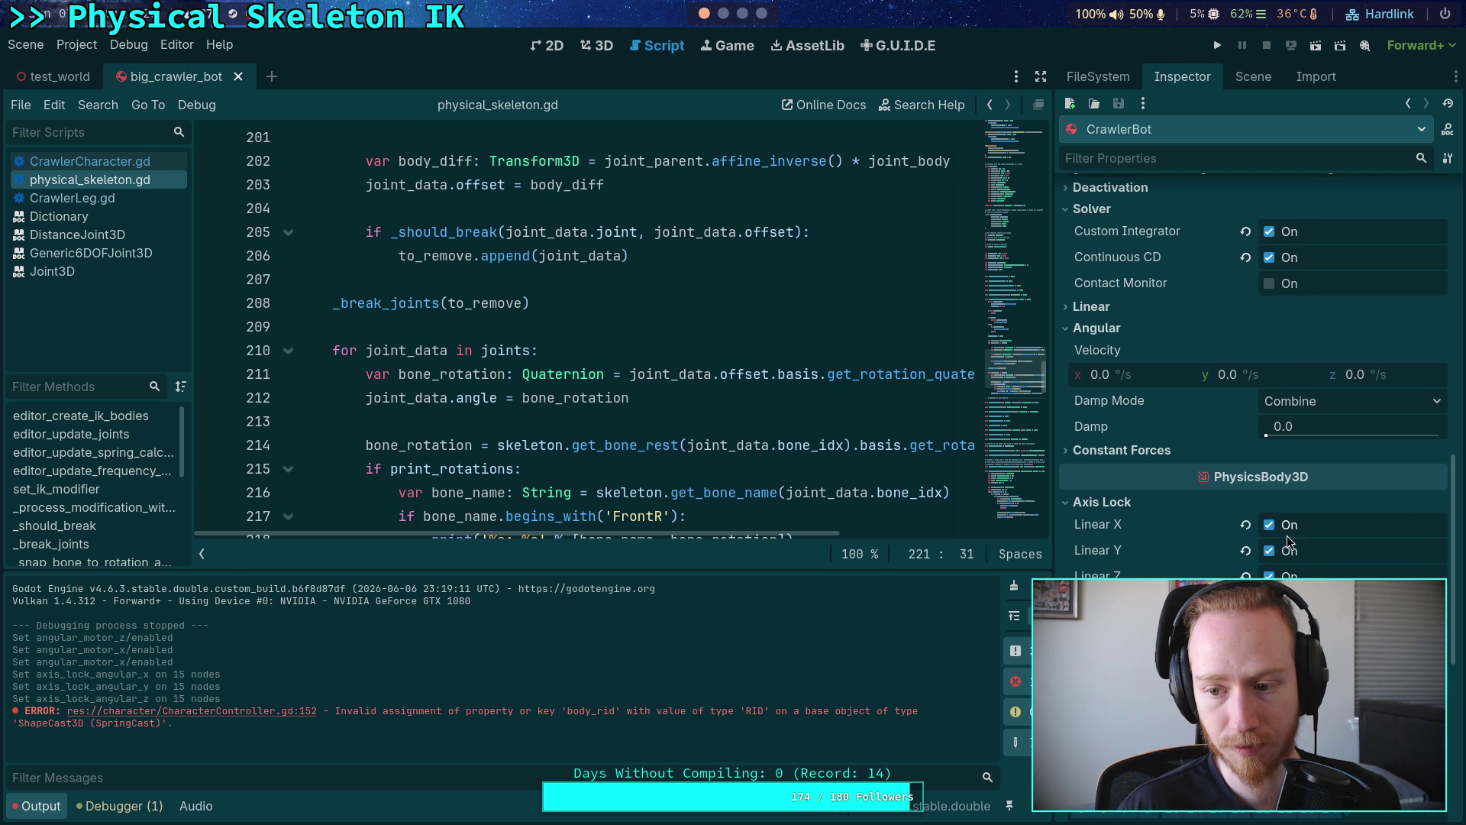
{"action": "left_click", "coordinate": [1283, 525]}
{"action": "left_click", "coordinate": [1283, 551]}
{"action": "left_click", "coordinate": [1283, 575]}
{"action": "left_click", "coordinate": [1217, 46]}
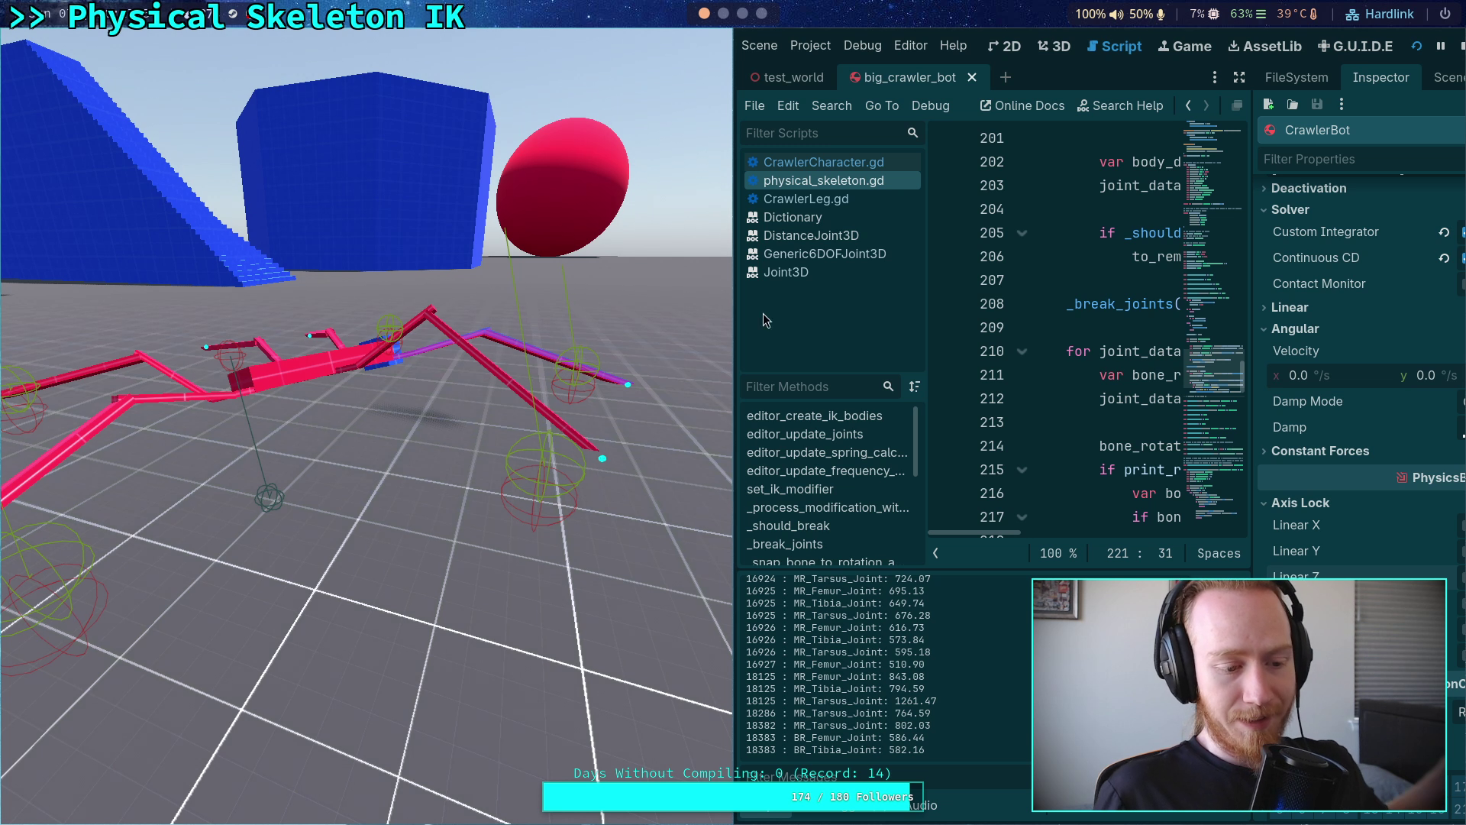
- Switch to the code workspace showing chain_ik_3d.cpp in Neovim
{"action": "left_click", "coordinate": [723, 13]}
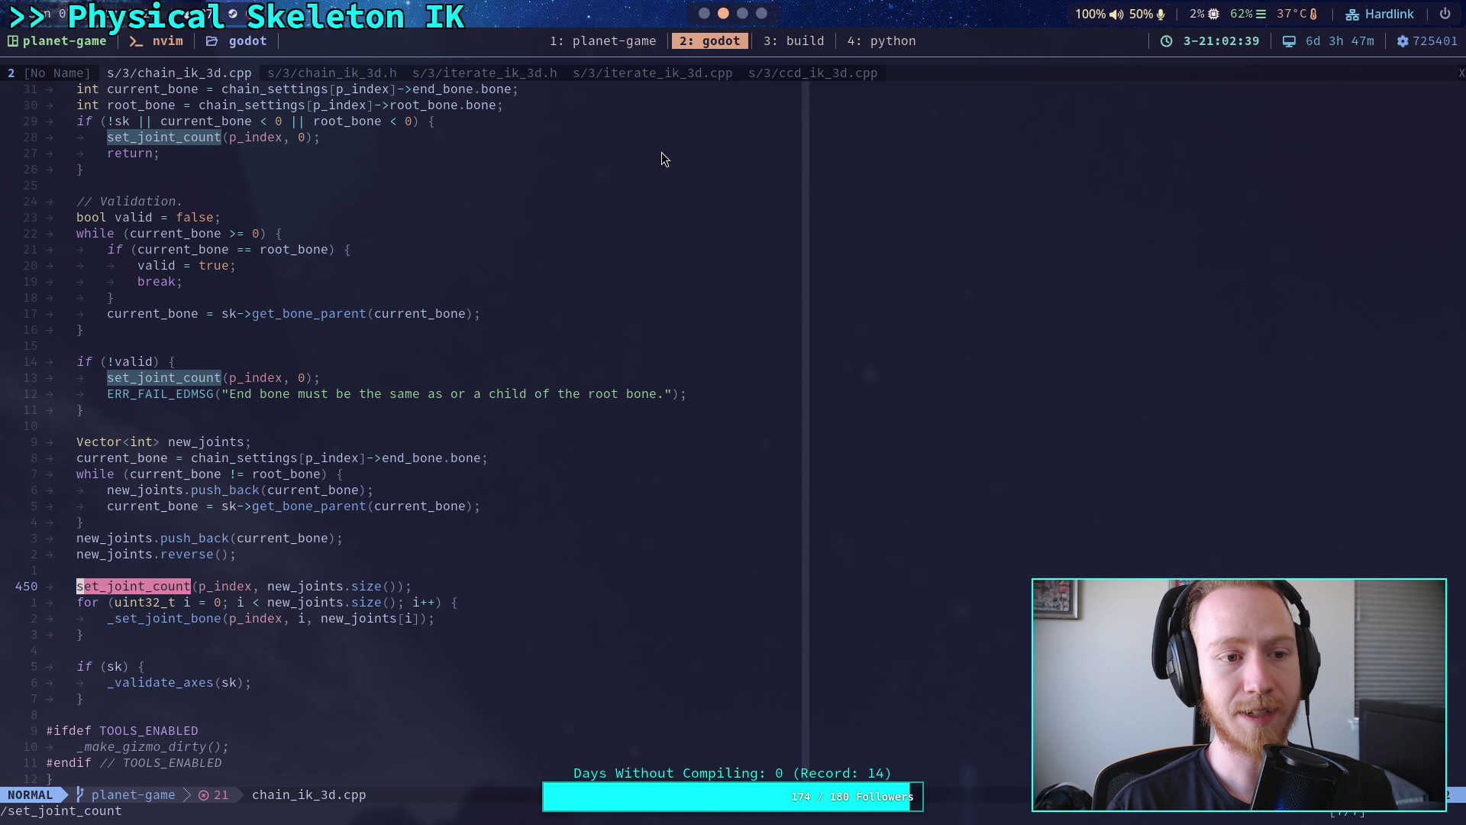
- Review ccd_ik_3d.cpp and iterate_ik_3d.cpp's _set_joint_count, ending on iterate_ik_3d.h's joint initialisation
{"action": "left_click", "coordinate": [808, 71]}
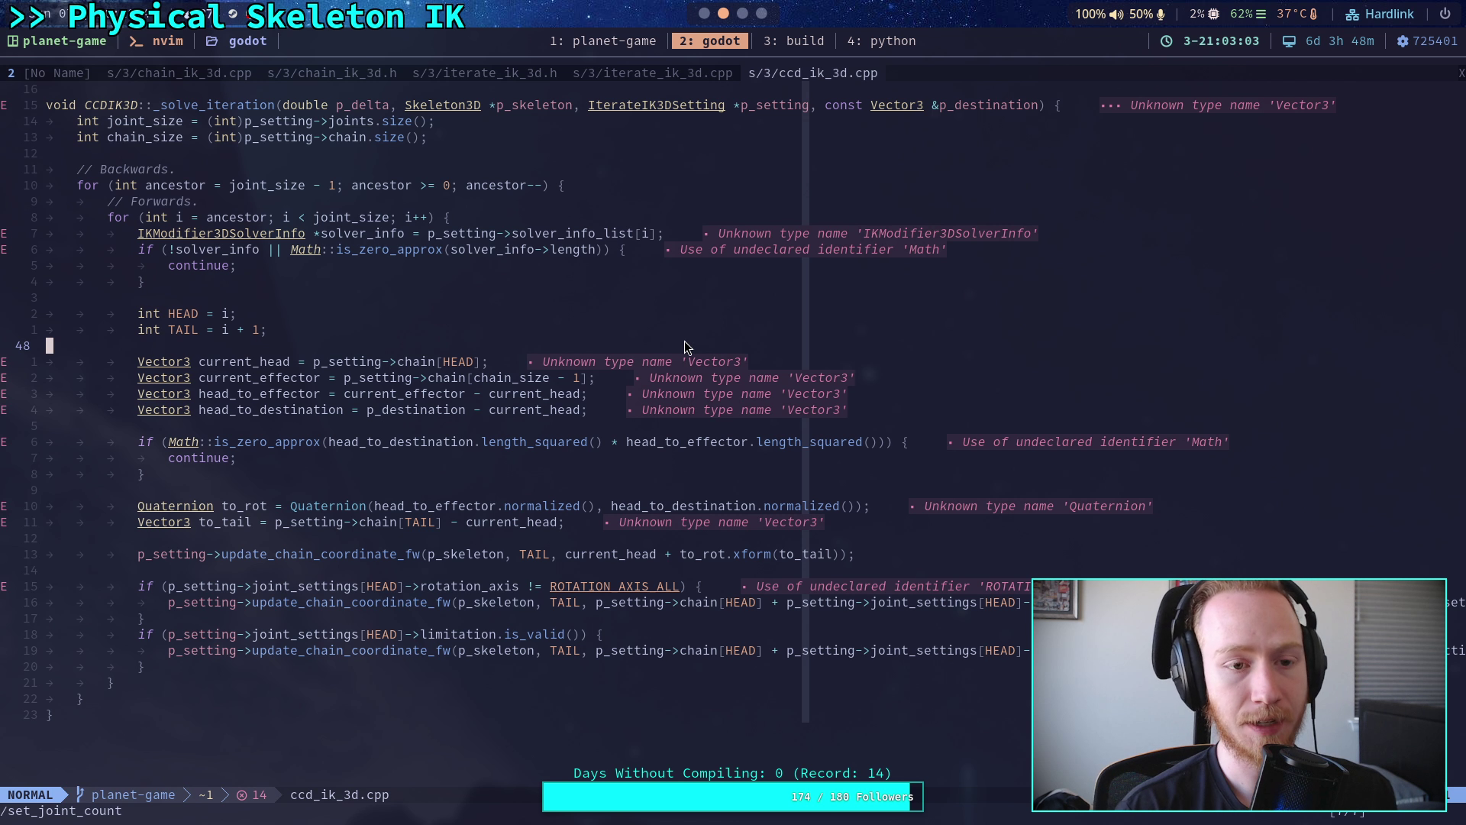
{"action": "left_click", "coordinate": [628, 76]}
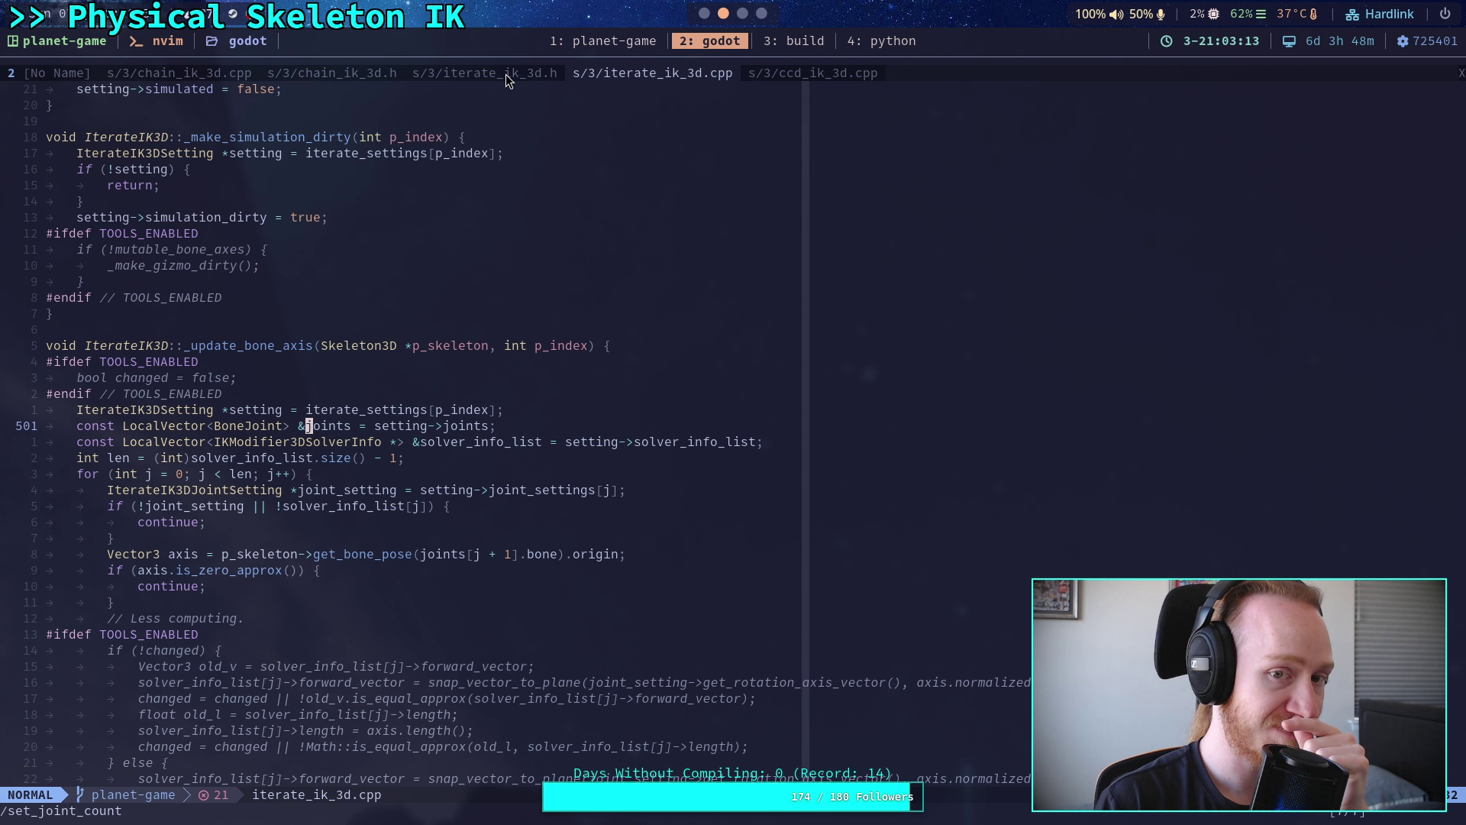
{"action": "left_click", "coordinate": [507, 76]}
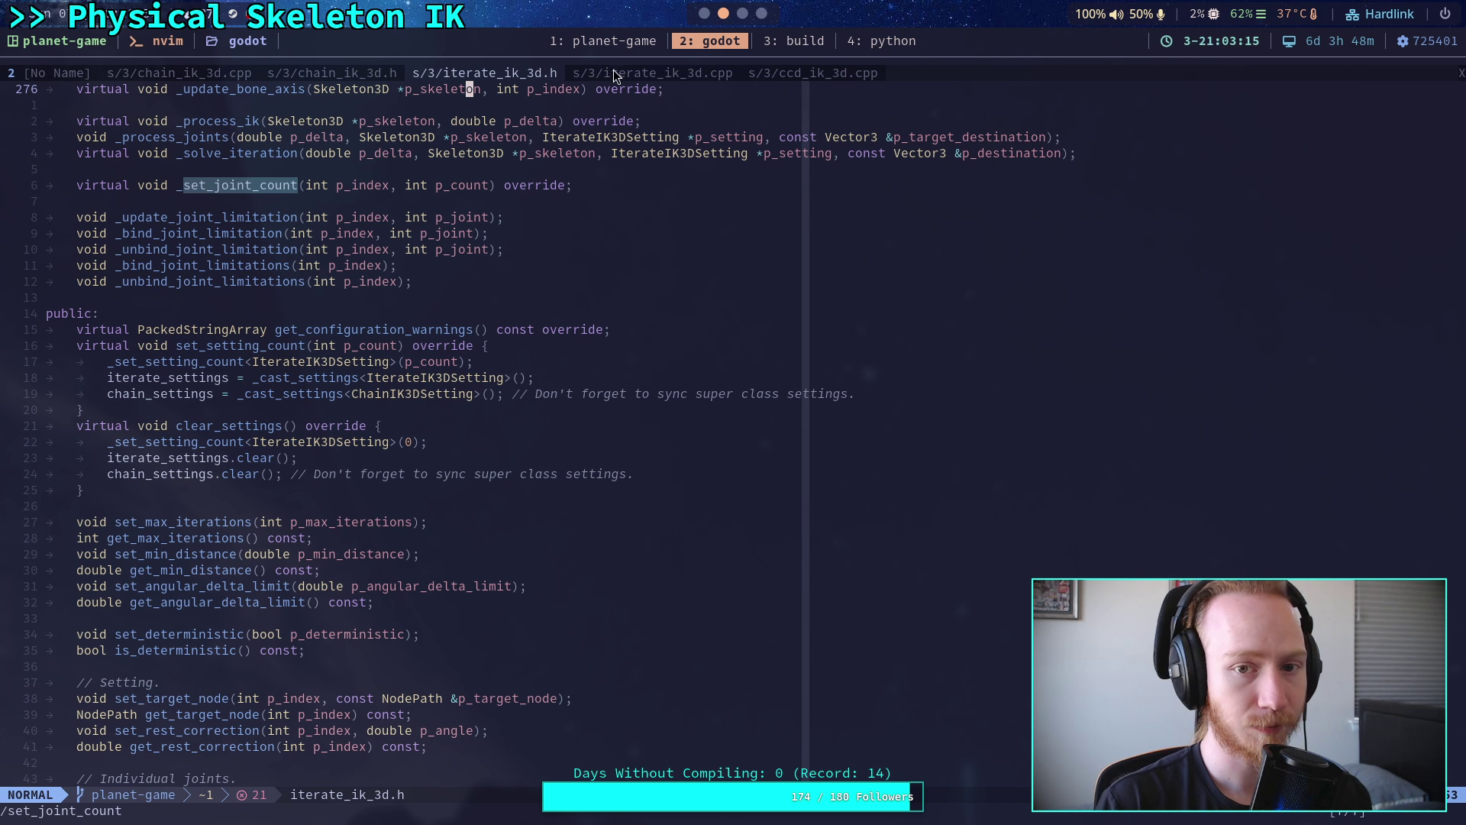
{"action": "left_click", "coordinate": [618, 77]}
{"action": "scroll", "coordinate": [565, 333], "scroll_direction": "up", "scroll_amount": 15}
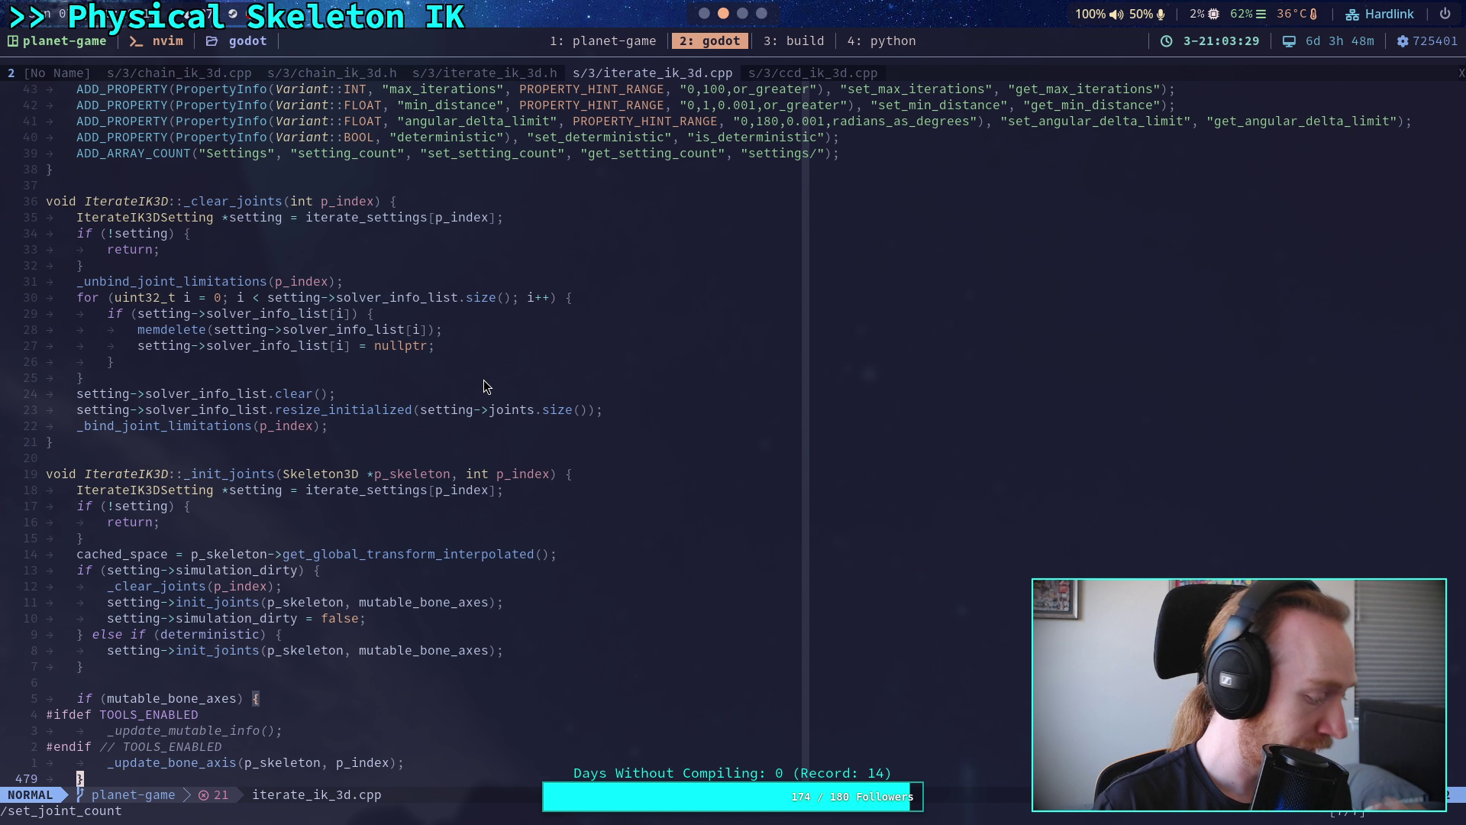
{"action": "scroll", "coordinate": [510, 416], "scroll_direction": "up", "scroll_amount": 10}
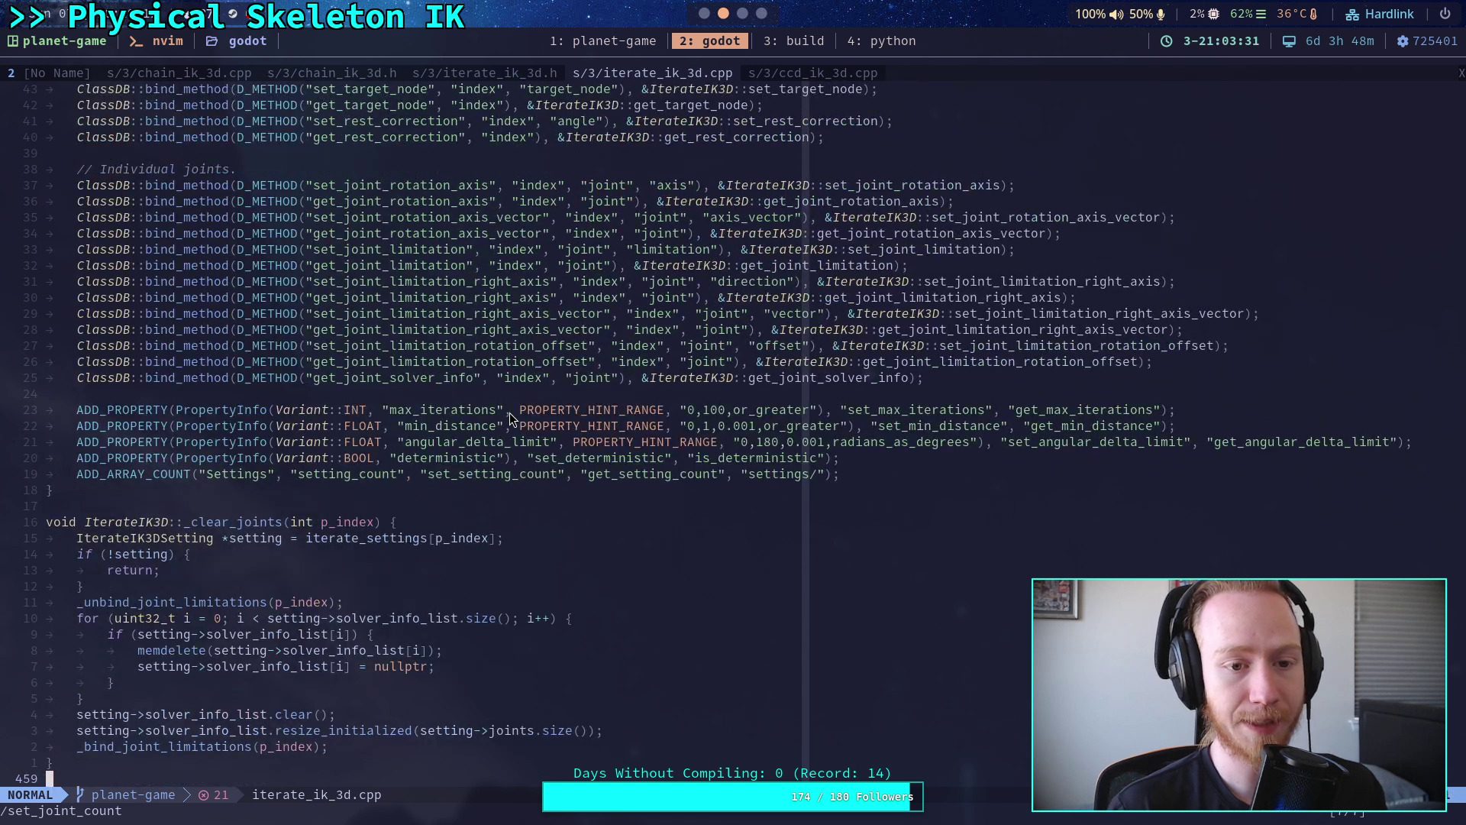
{"action": "scroll", "coordinate": [510, 416], "scroll_direction": "up", "scroll_amount": 5}
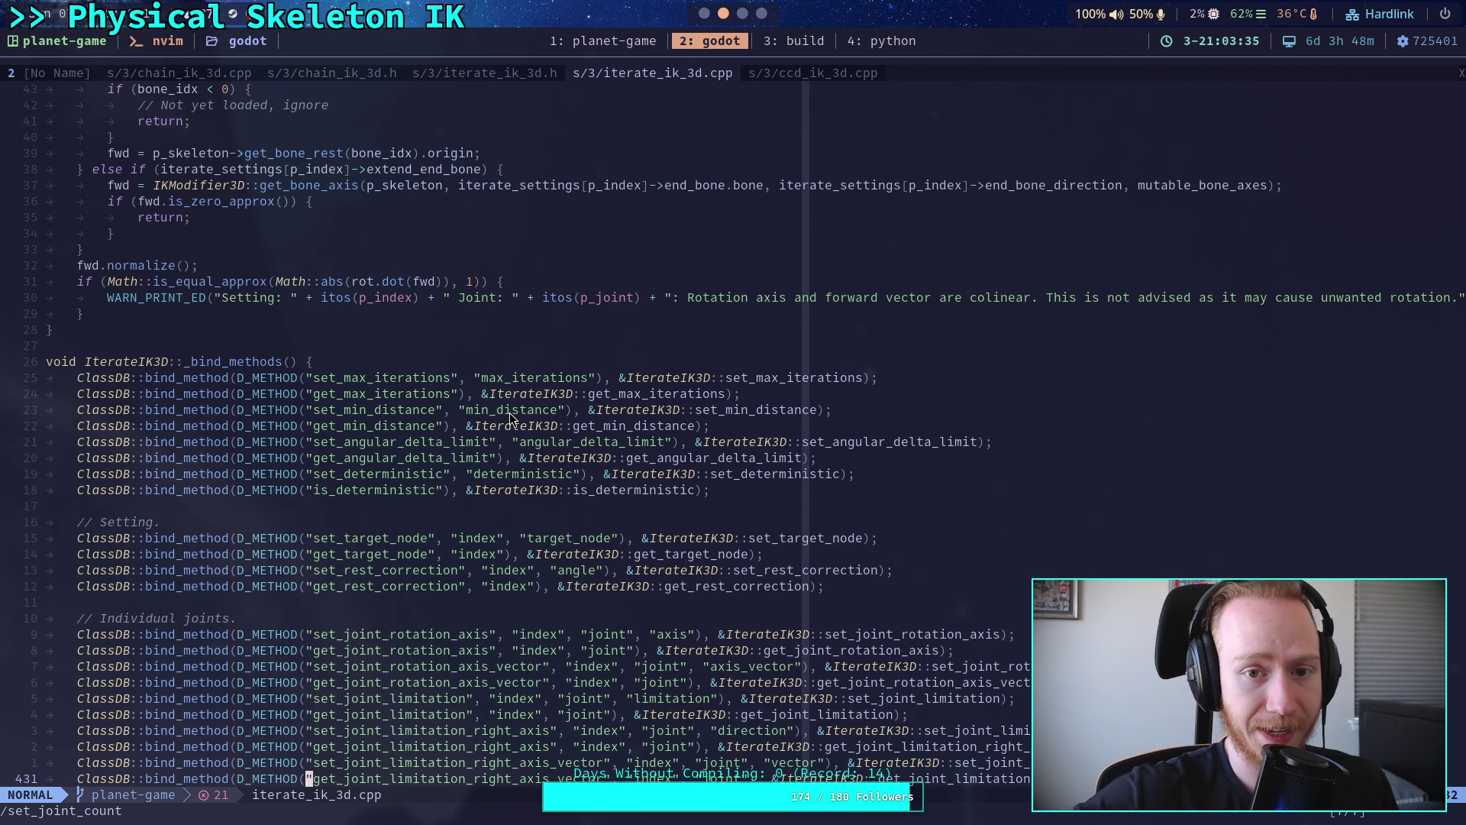
{"action": "scroll", "coordinate": [465, 461], "scroll_direction": "up", "scroll_amount": 9}
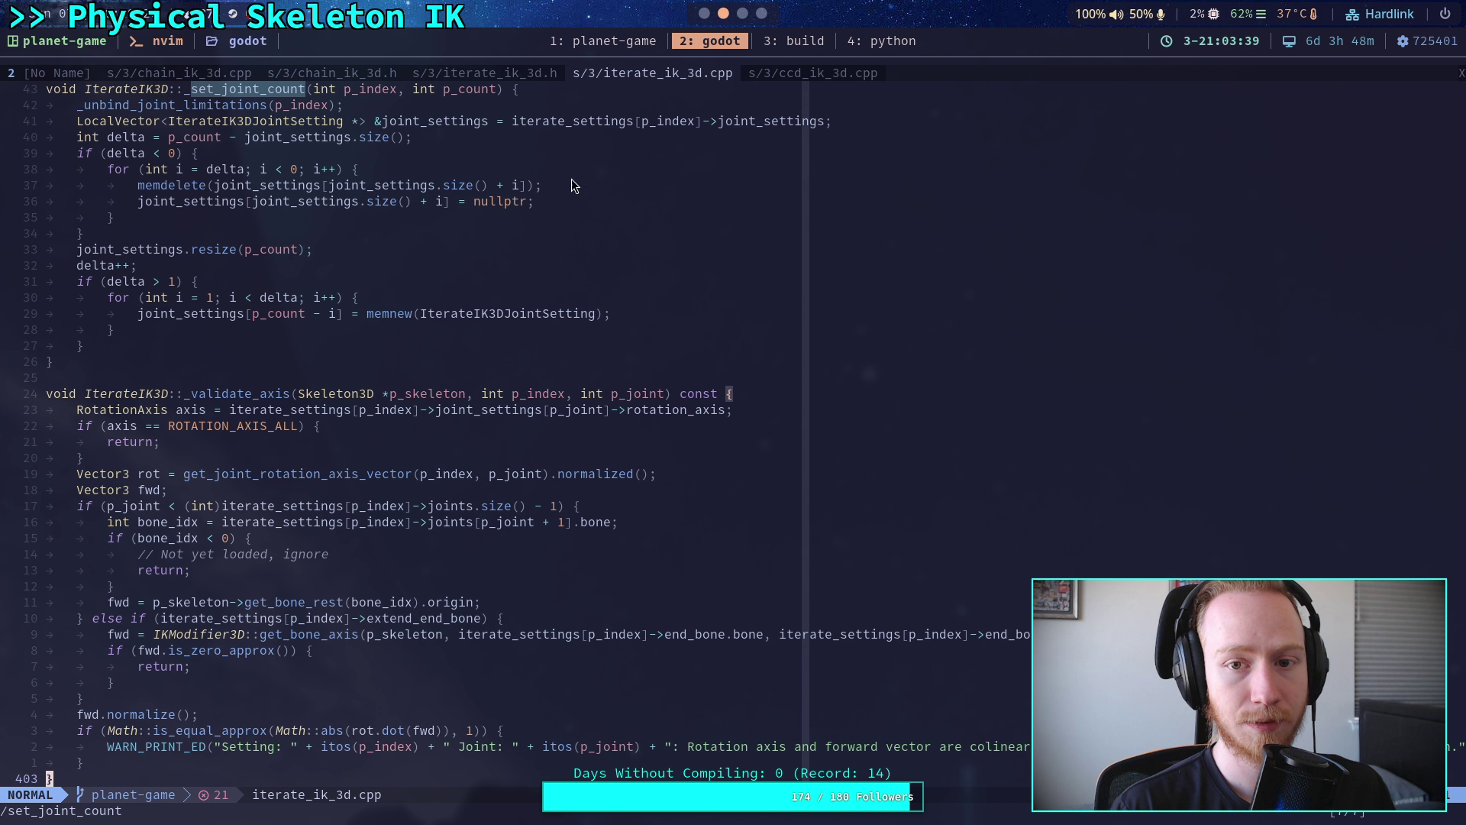
{"action": "left_click", "coordinate": [511, 74]}
{"action": "scroll", "coordinate": [538, 449], "scroll_direction": "up", "scroll_amount": 20}
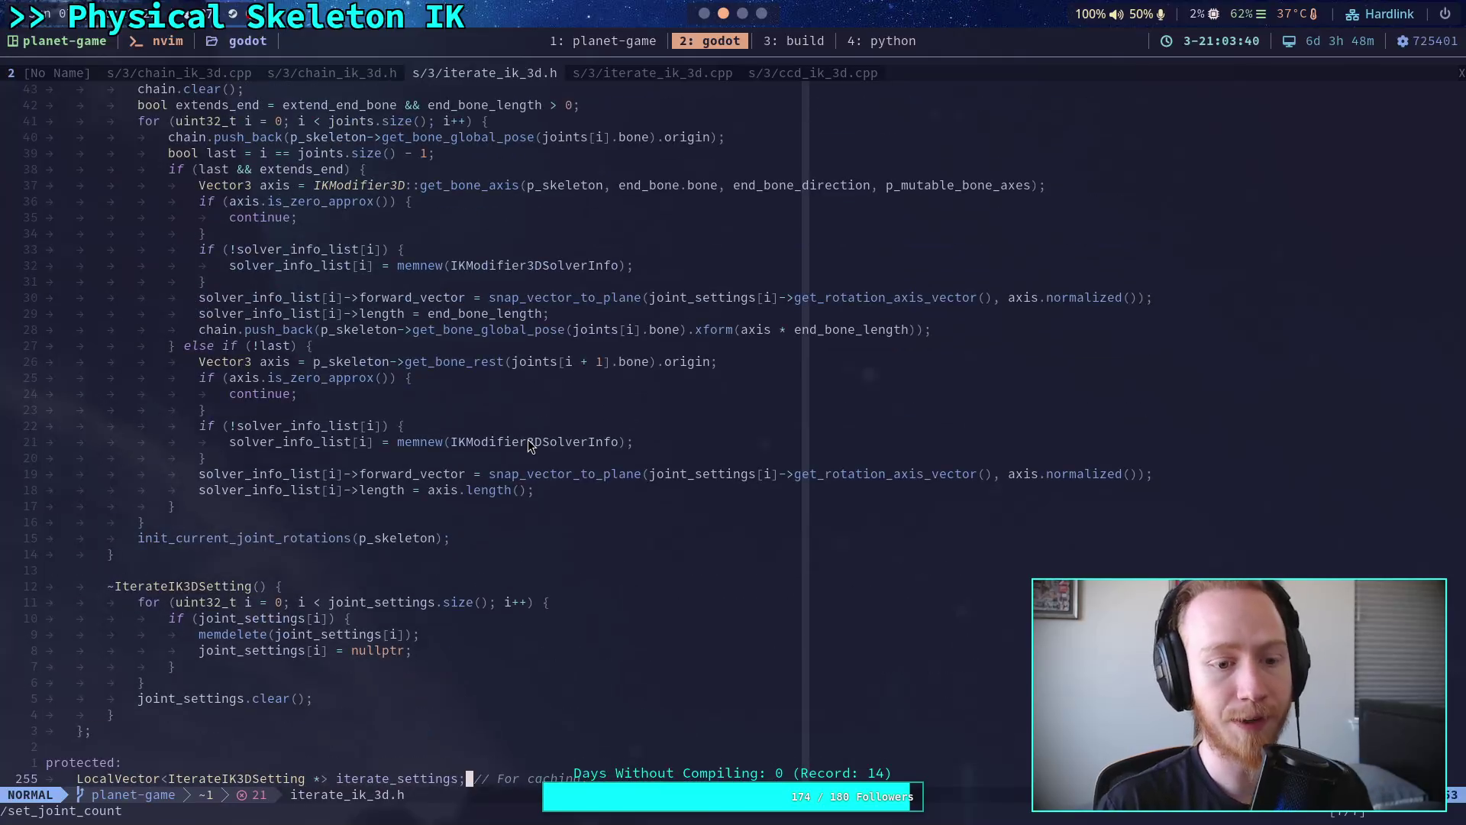
- Highlight the length assignments on lines 237 and 226 of init_joints
{"action": "double_click", "coordinate": [441, 489]}
{"action": "scroll", "coordinate": [446, 504], "scroll_direction": "up", "scroll_amount": 3}
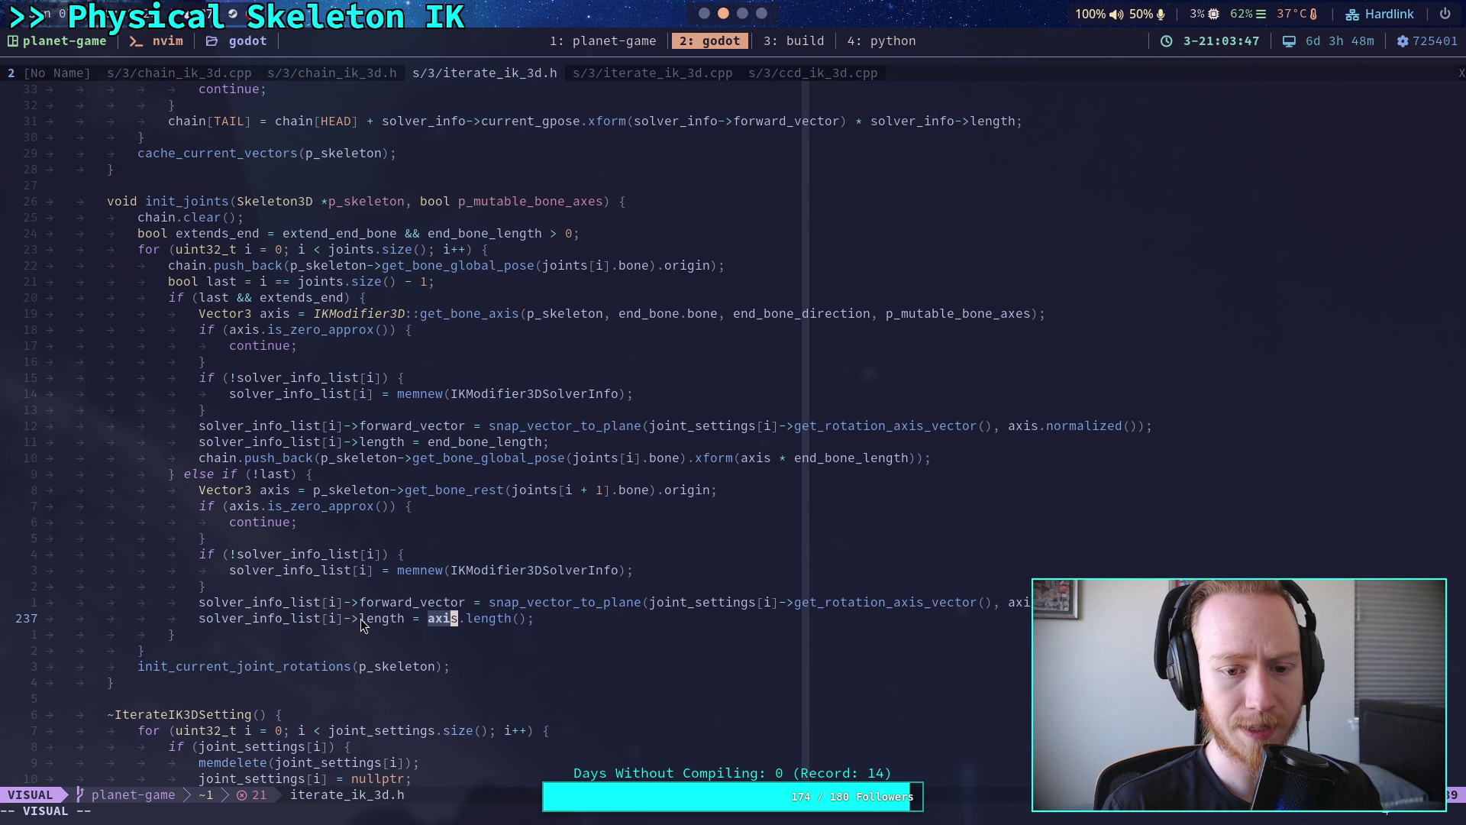
{"action": "left_click_drag", "start_coordinate": [356, 620], "coordinate": [564, 618]}
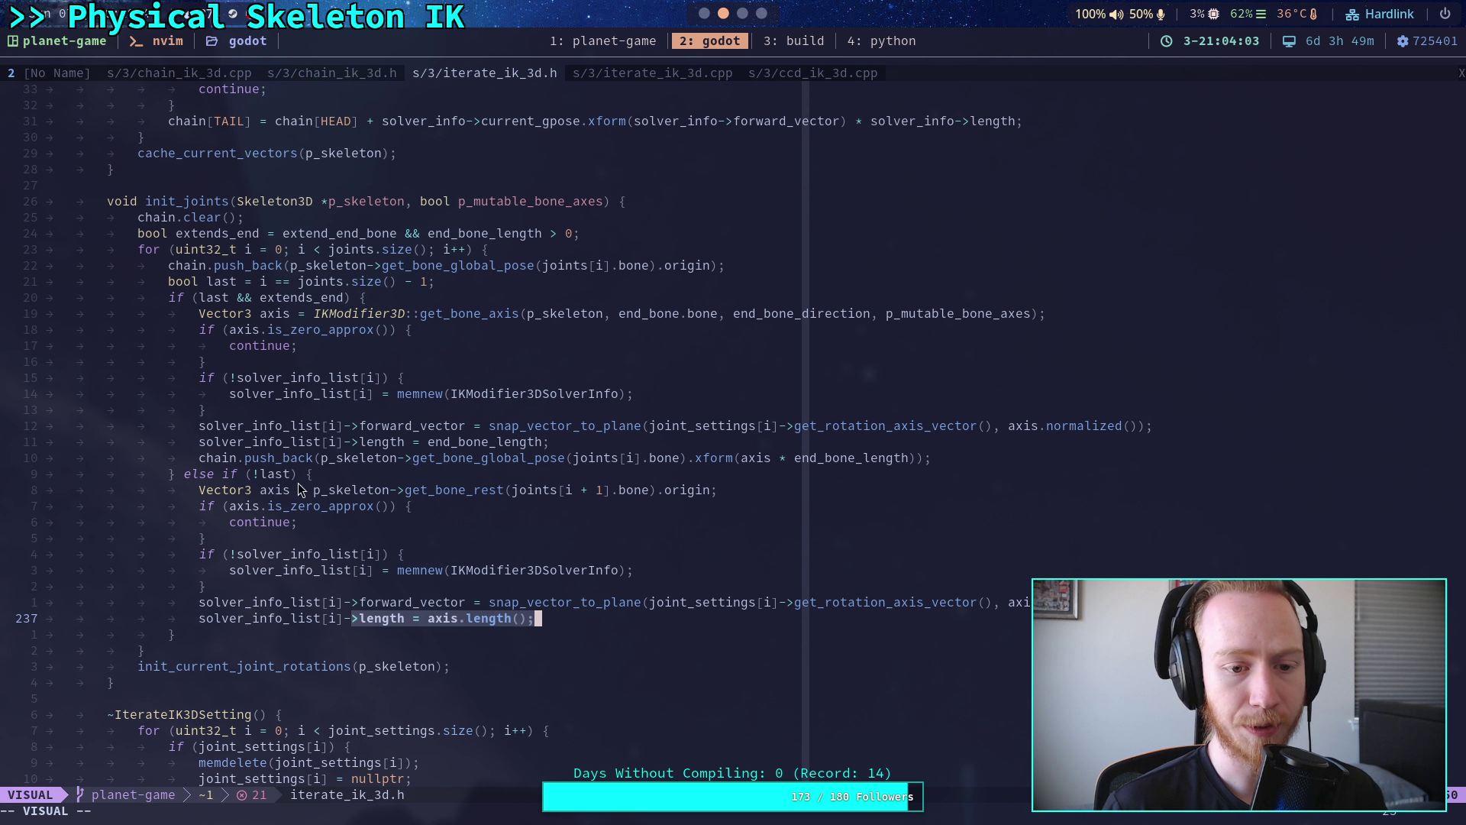
{"action": "left_click_drag", "start_coordinate": [353, 443], "coordinate": [533, 452]}
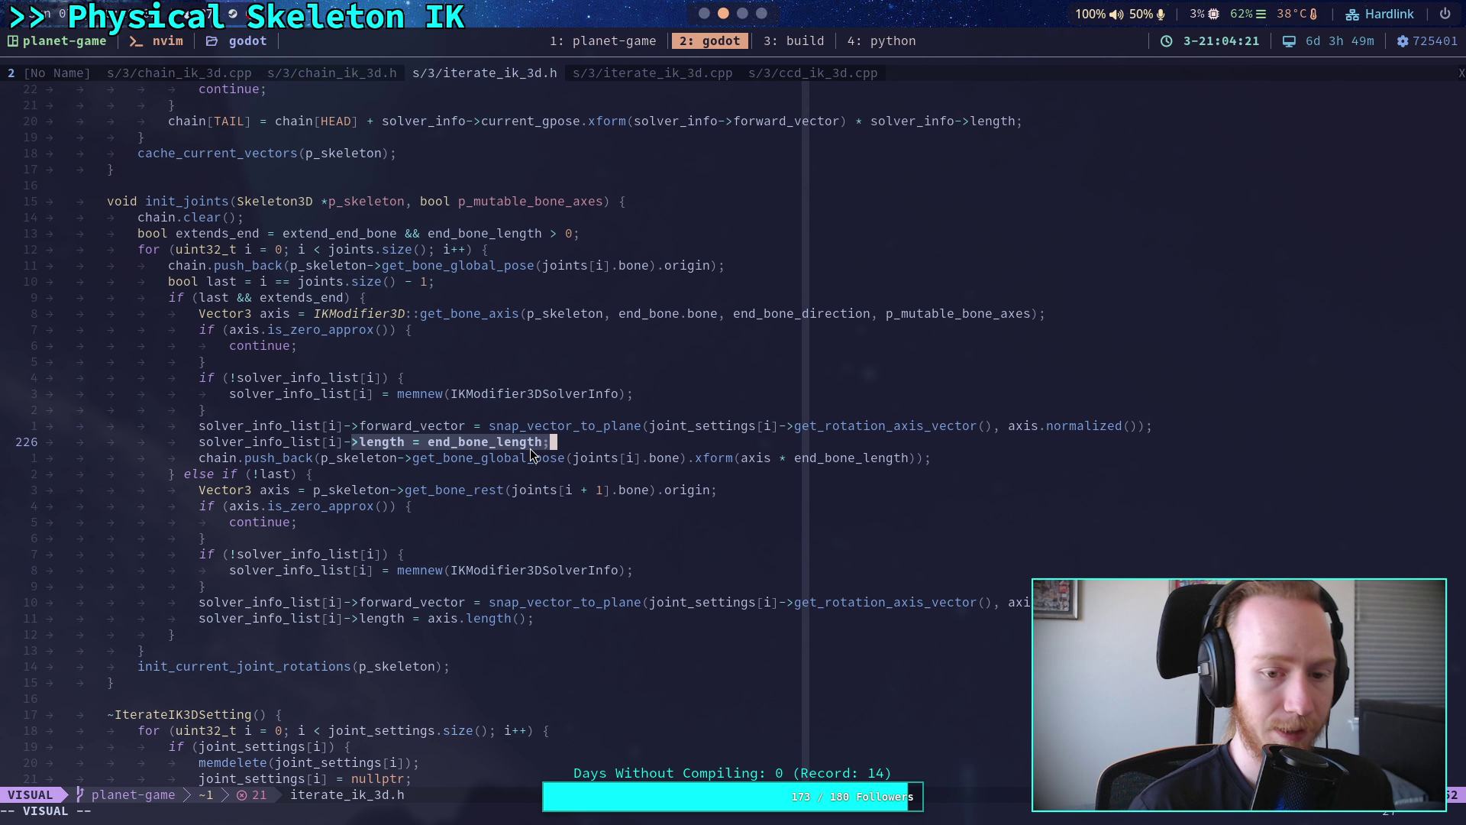
{"action": "key", "text": "Escape"}
- Search /end_bone_length and jump to its next occurrence
{"action": "type", "text": "/"}
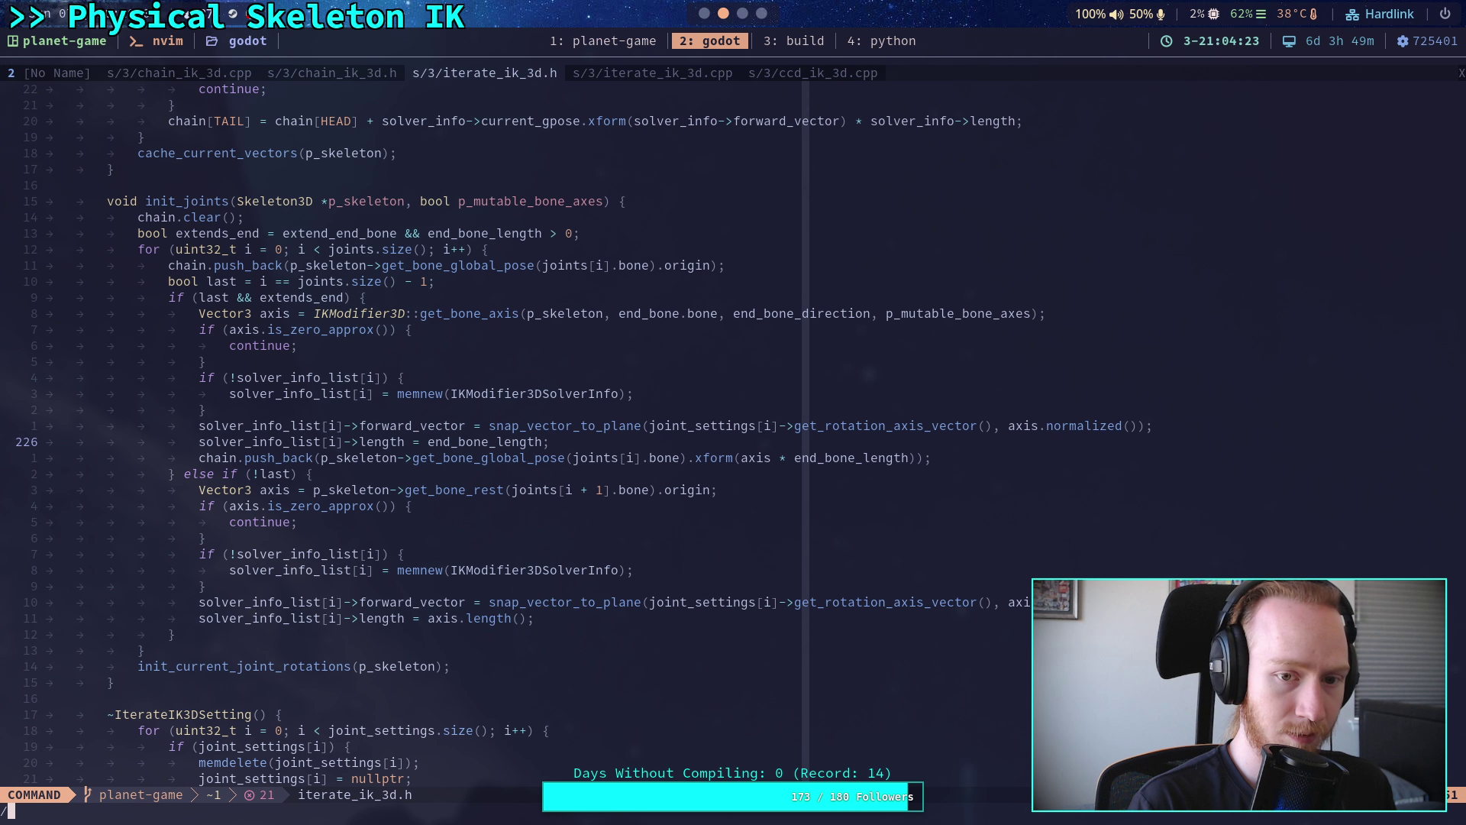
{"action": "type", "text": "end_bone_ling"}
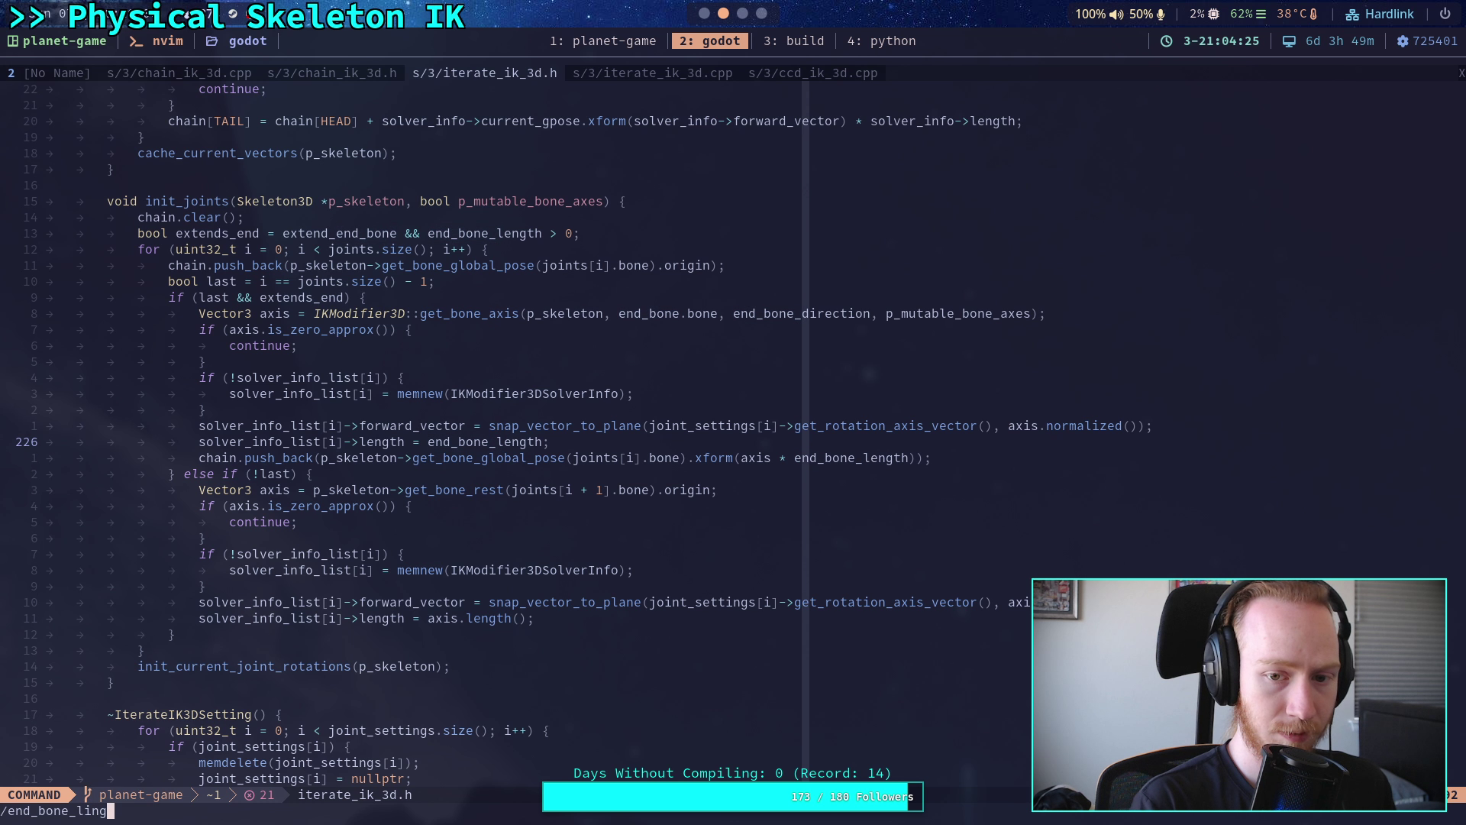
{"action": "key", "text": "BackSpace"}
{"action": "key", "text": "BackSpace"}
{"action": "key", "text": "BackSpace"}
{"action": "type", "text": "ength"}
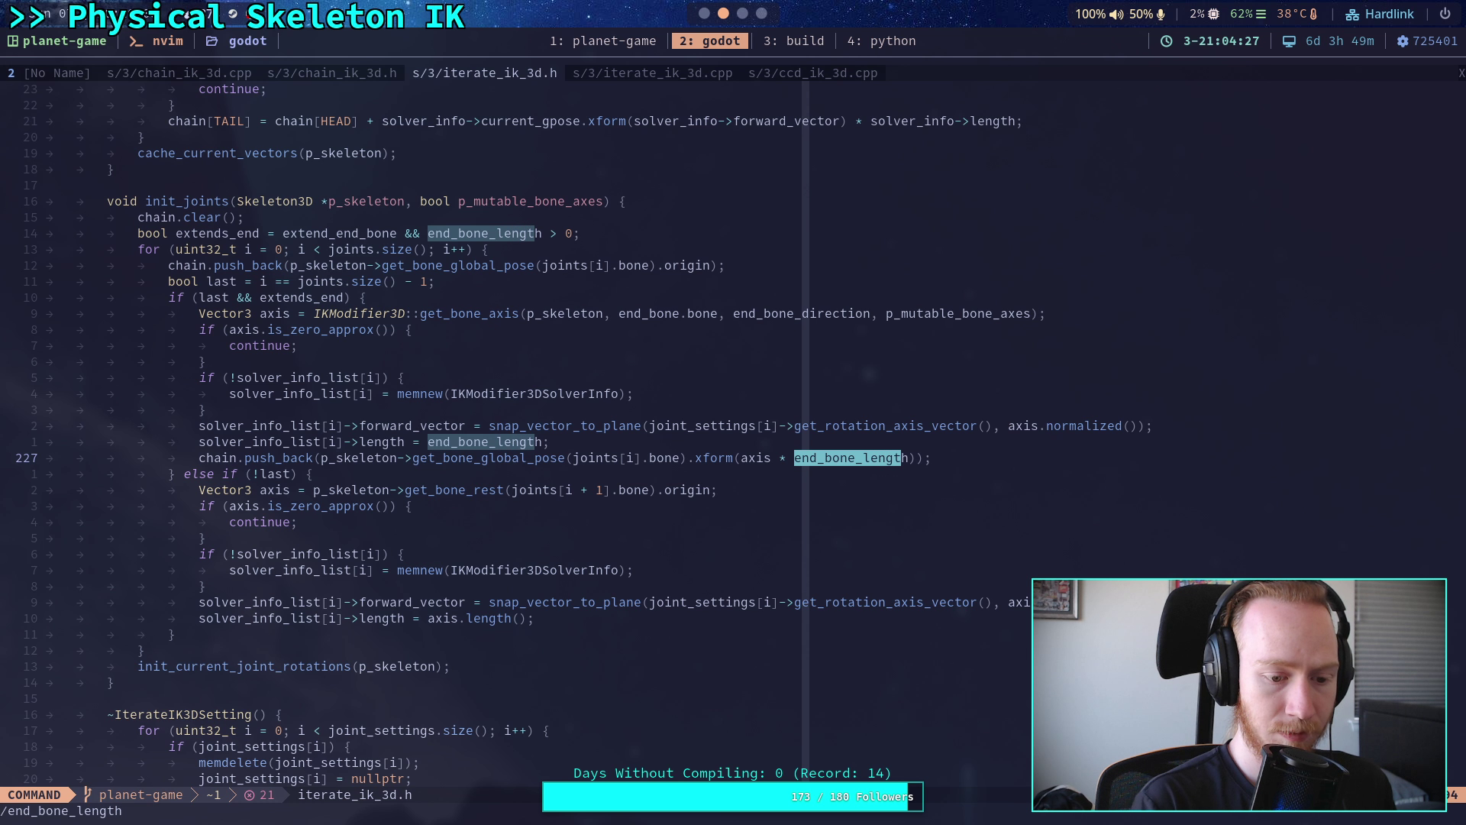
{"action": "key", "text": "Return"}
{"action": "key", "text": "n"}
{"action": "key", "text": "n"}
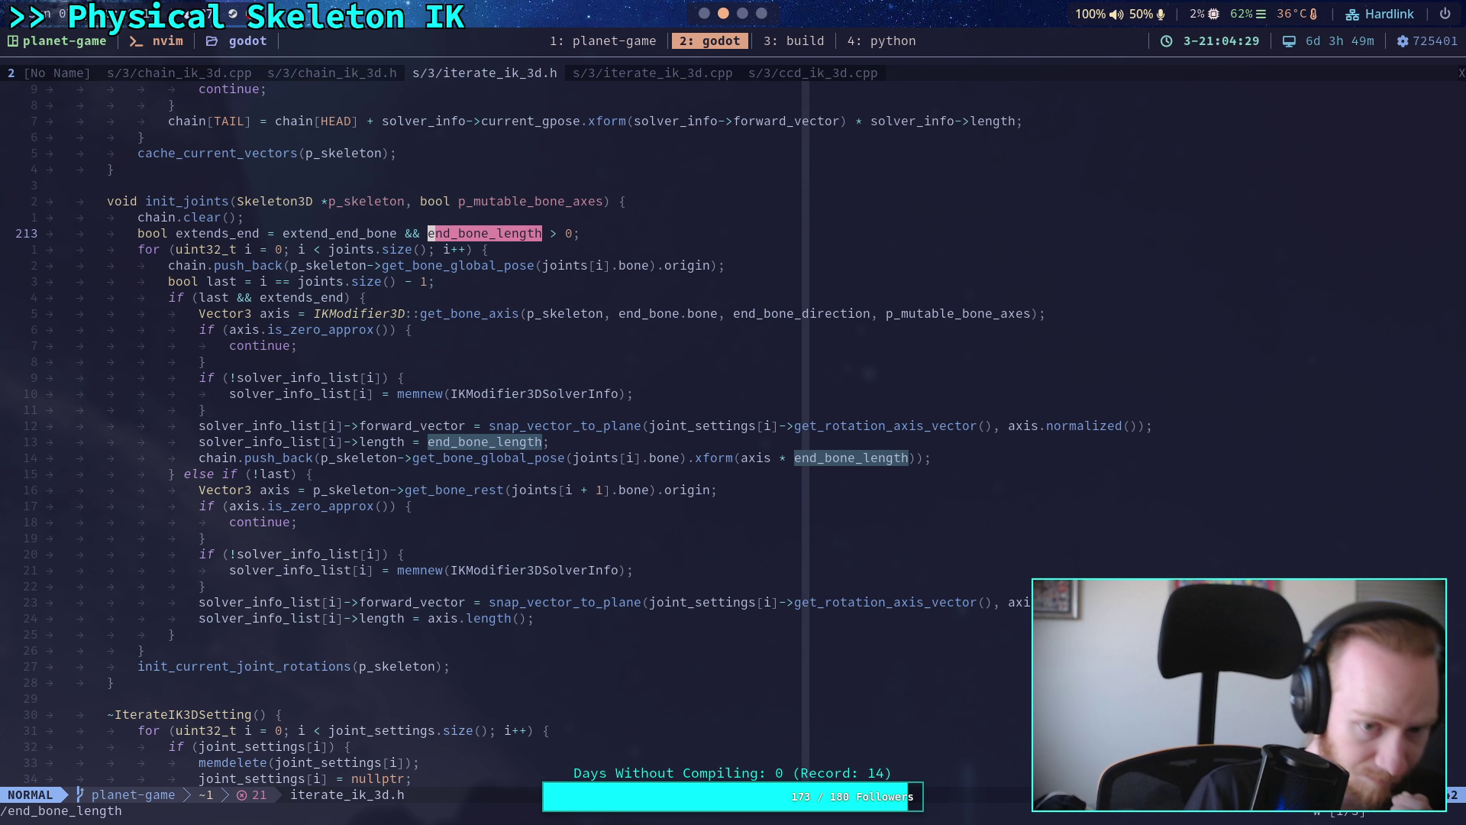
{"action": "left_click", "coordinate": [650, 76]}
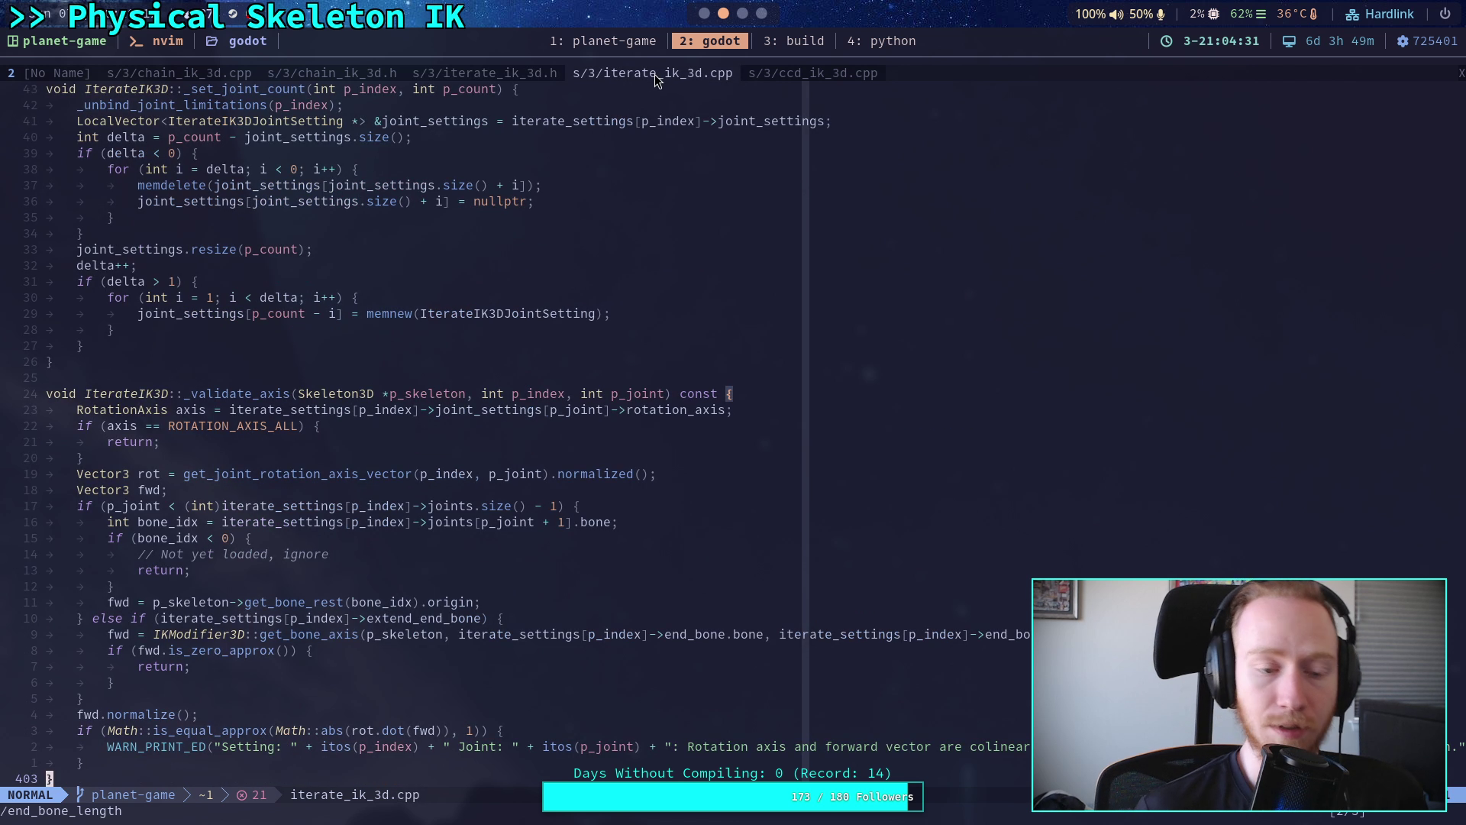
{"action": "left_click", "coordinate": [115, 809]}
{"action": "type", "text": "/"}
- Cycle through end_bone_length matches in iterate_ik_3d.cpp and the chain_ik_3d.h declarations
{"action": "key", "text": "n"}
{"action": "key", "text": "n"}
{"action": "key", "text": "n"}
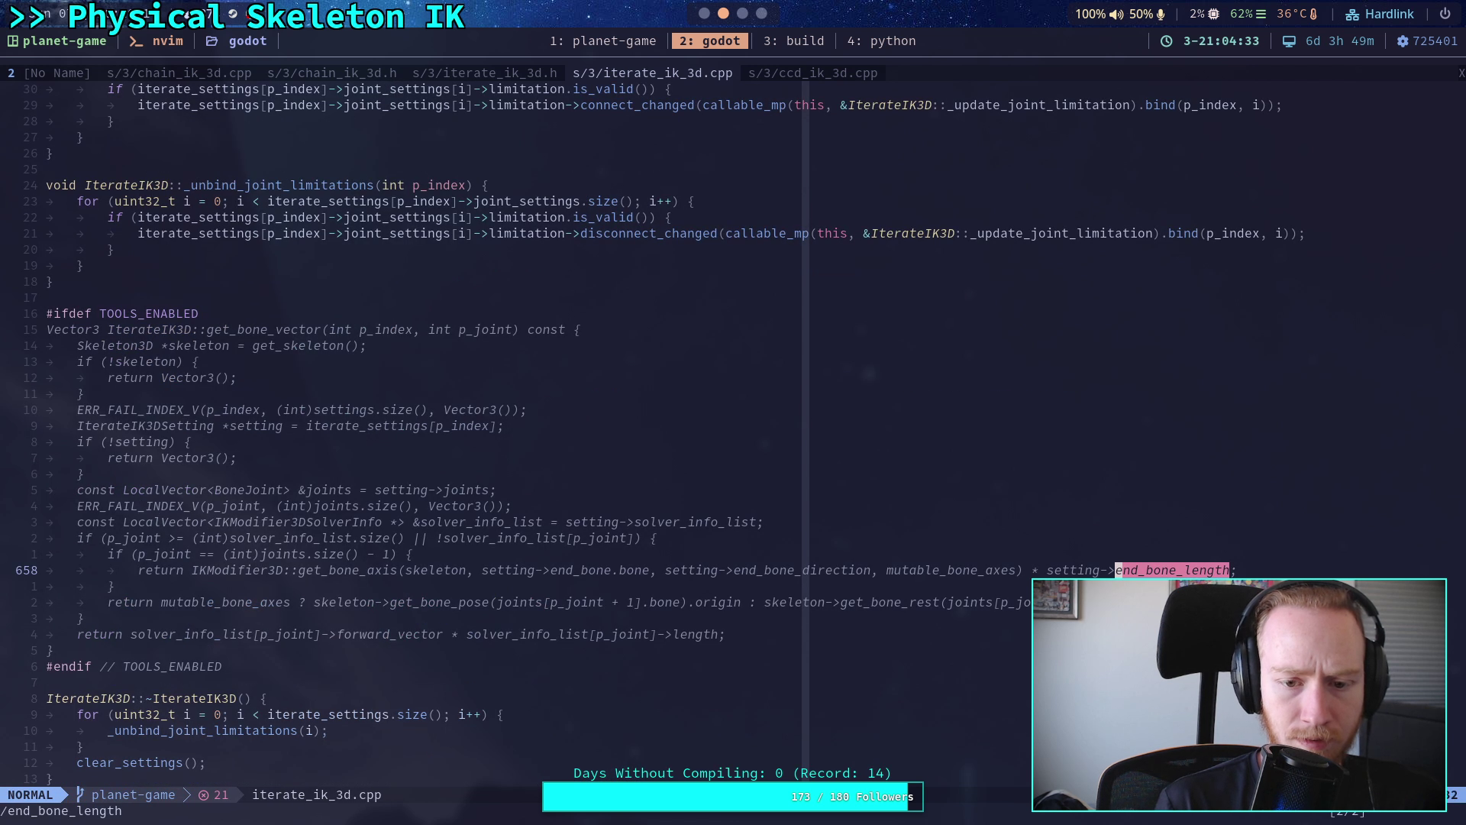
{"action": "key", "text": "slash"}
{"action": "key", "text": "Return"}
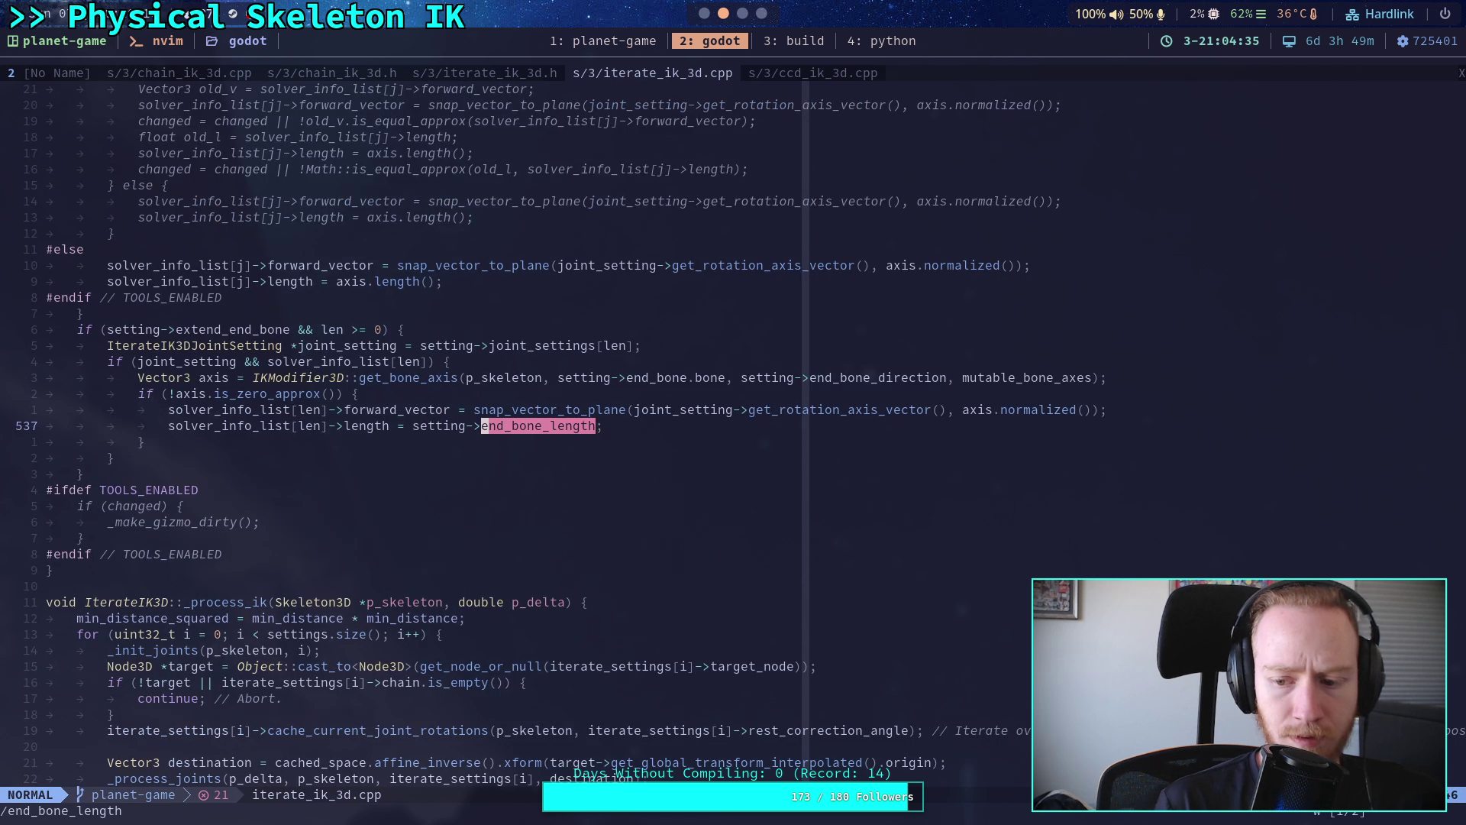
{"action": "left_click", "coordinate": [340, 71]}
{"action": "key", "text": "n"}
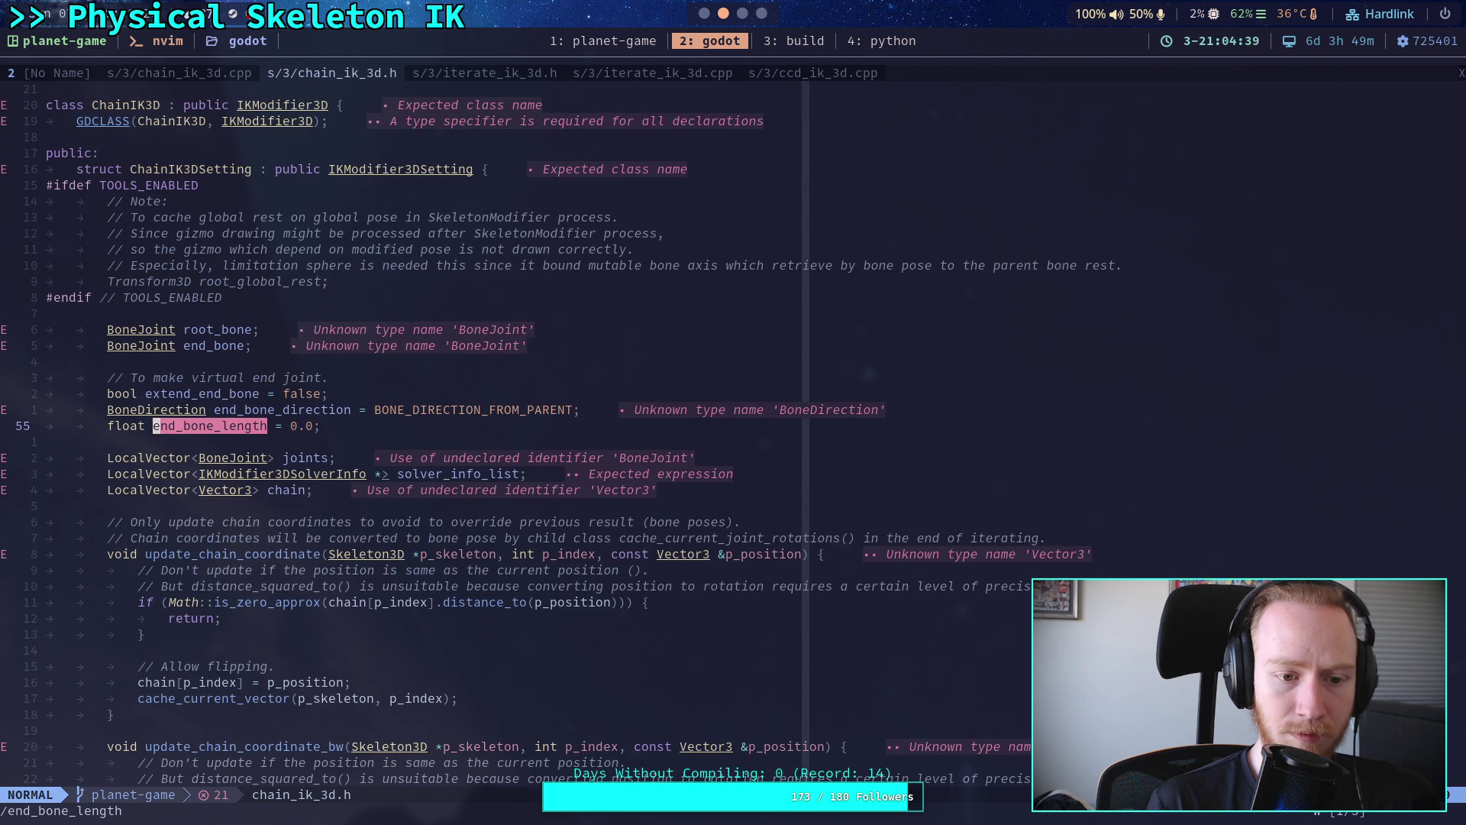
{"action": "key", "text": "n"}
{"action": "key", "text": "Return"}
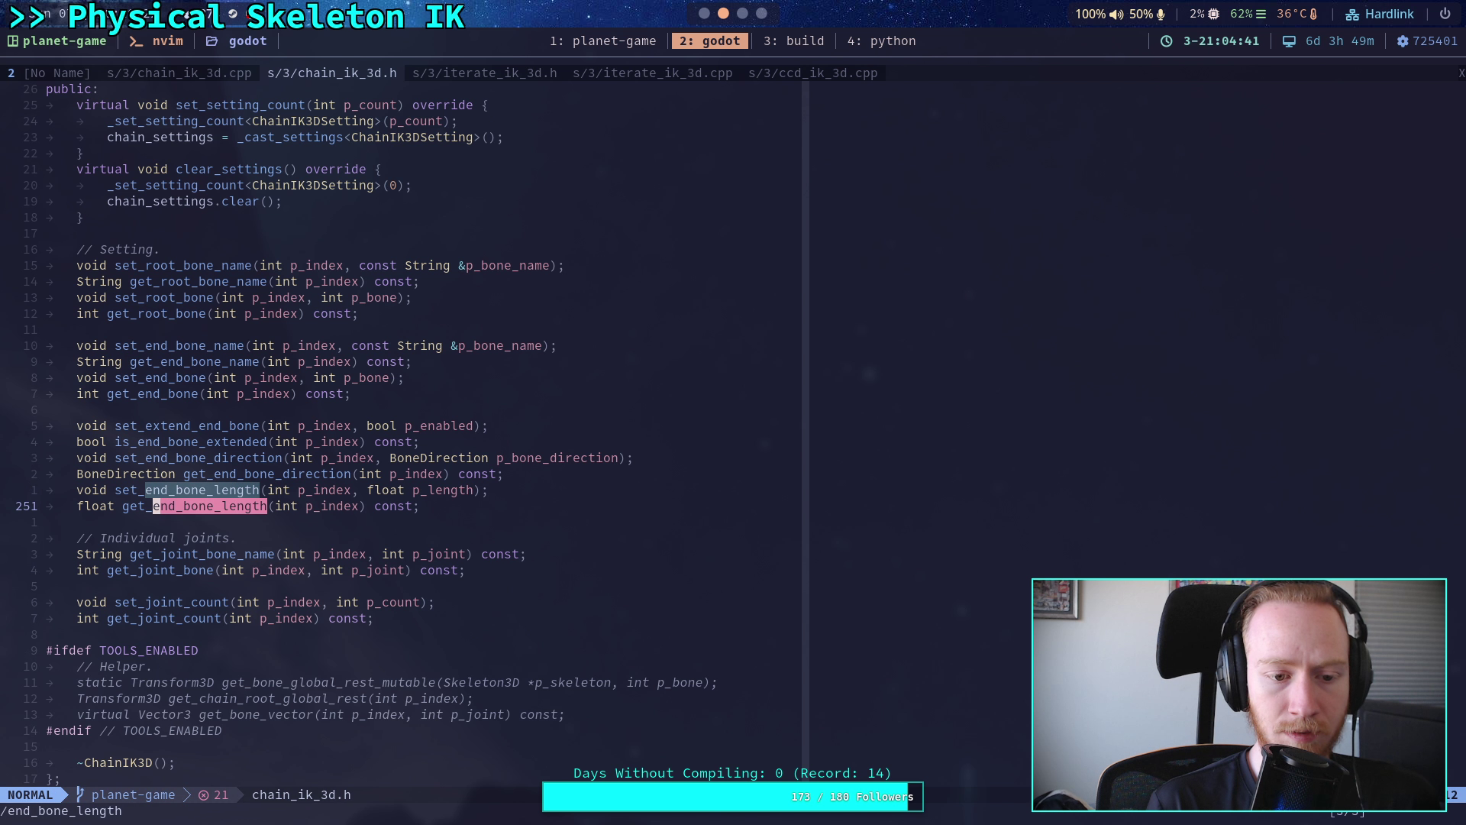
{"action": "key", "text": "n"}
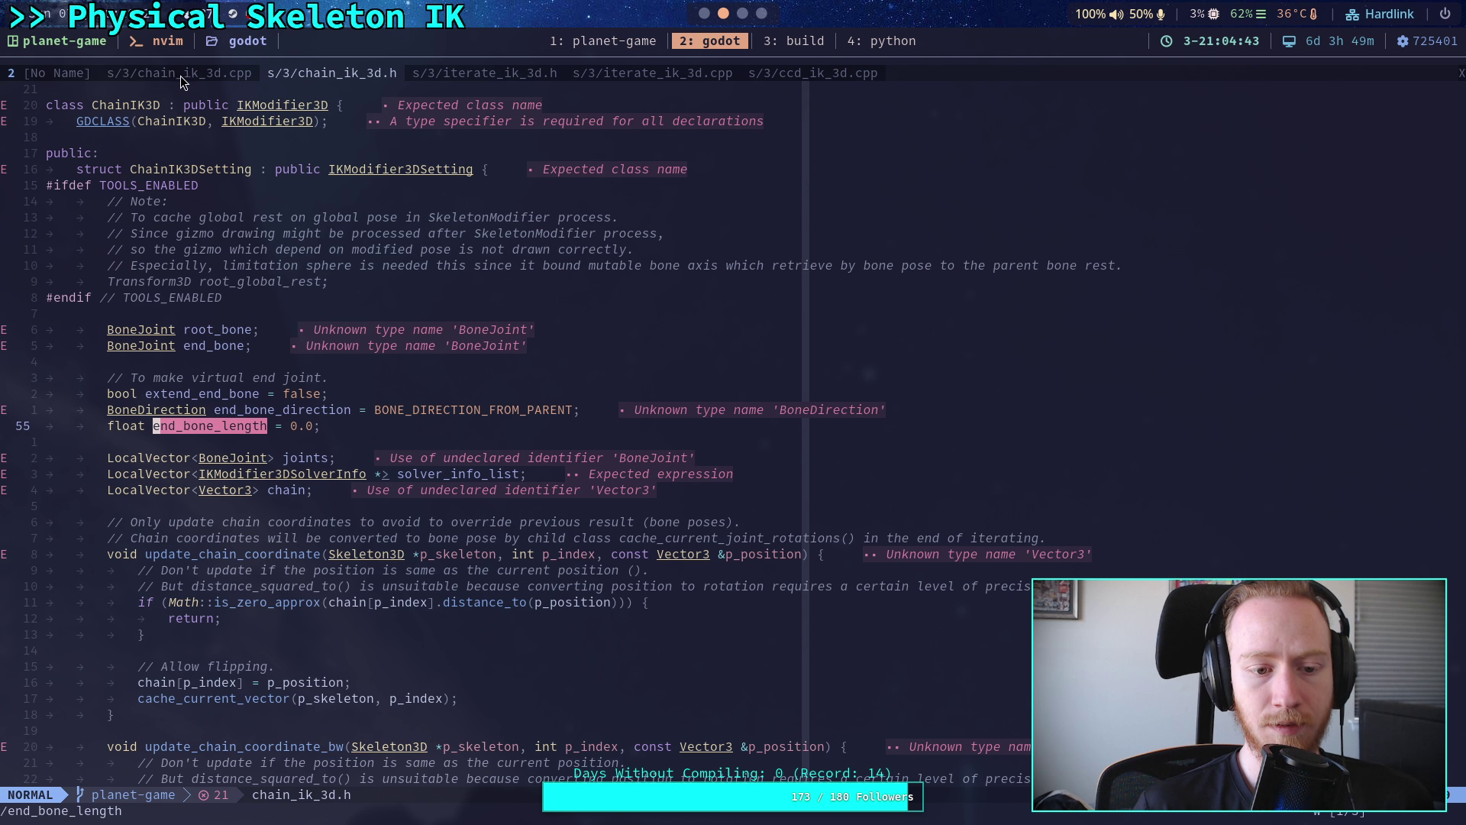
{"action": "key", "text": "slash"}
{"action": "key", "text": "Up"}
{"action": "key", "text": "Return"}
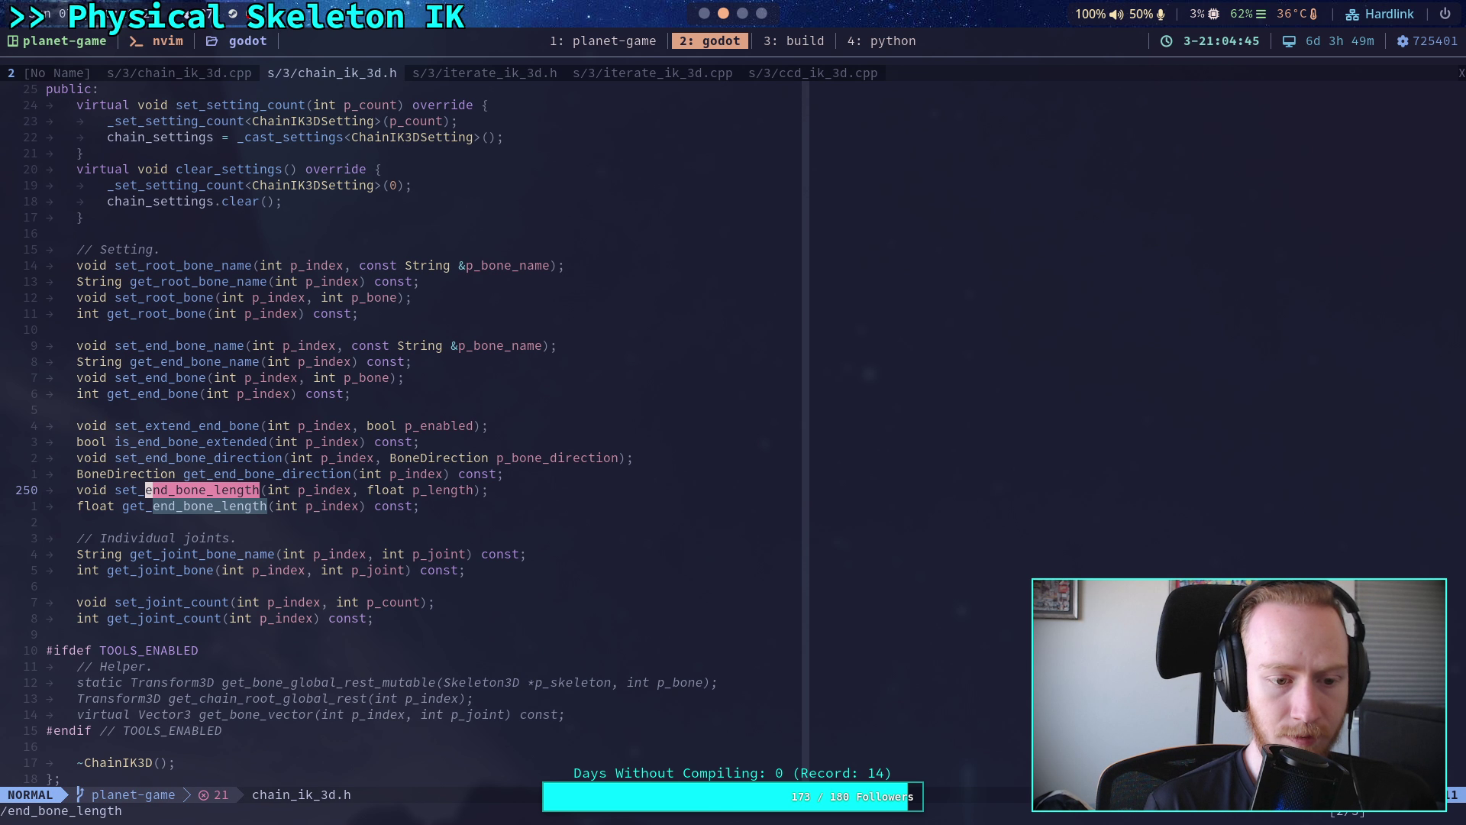
- Find end_bone_length in chain_ik_3d.cpp before returning to Godot
{"action": "left_click", "coordinate": [168, 75]}
{"action": "key", "text": "n"}
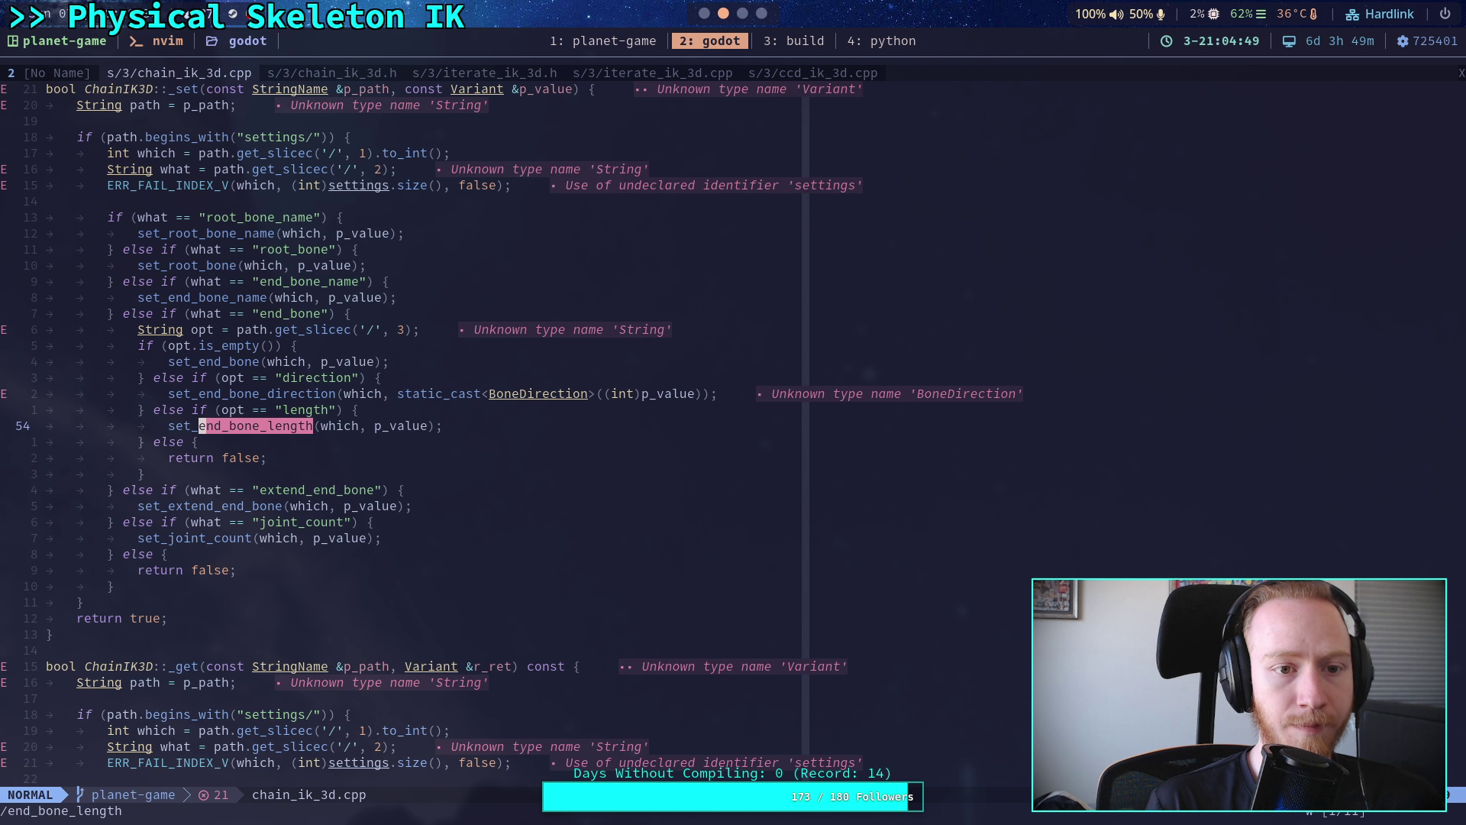
{"action": "scroll", "coordinate": [496, 414], "scroll_direction": "up", "scroll_amount": 2}
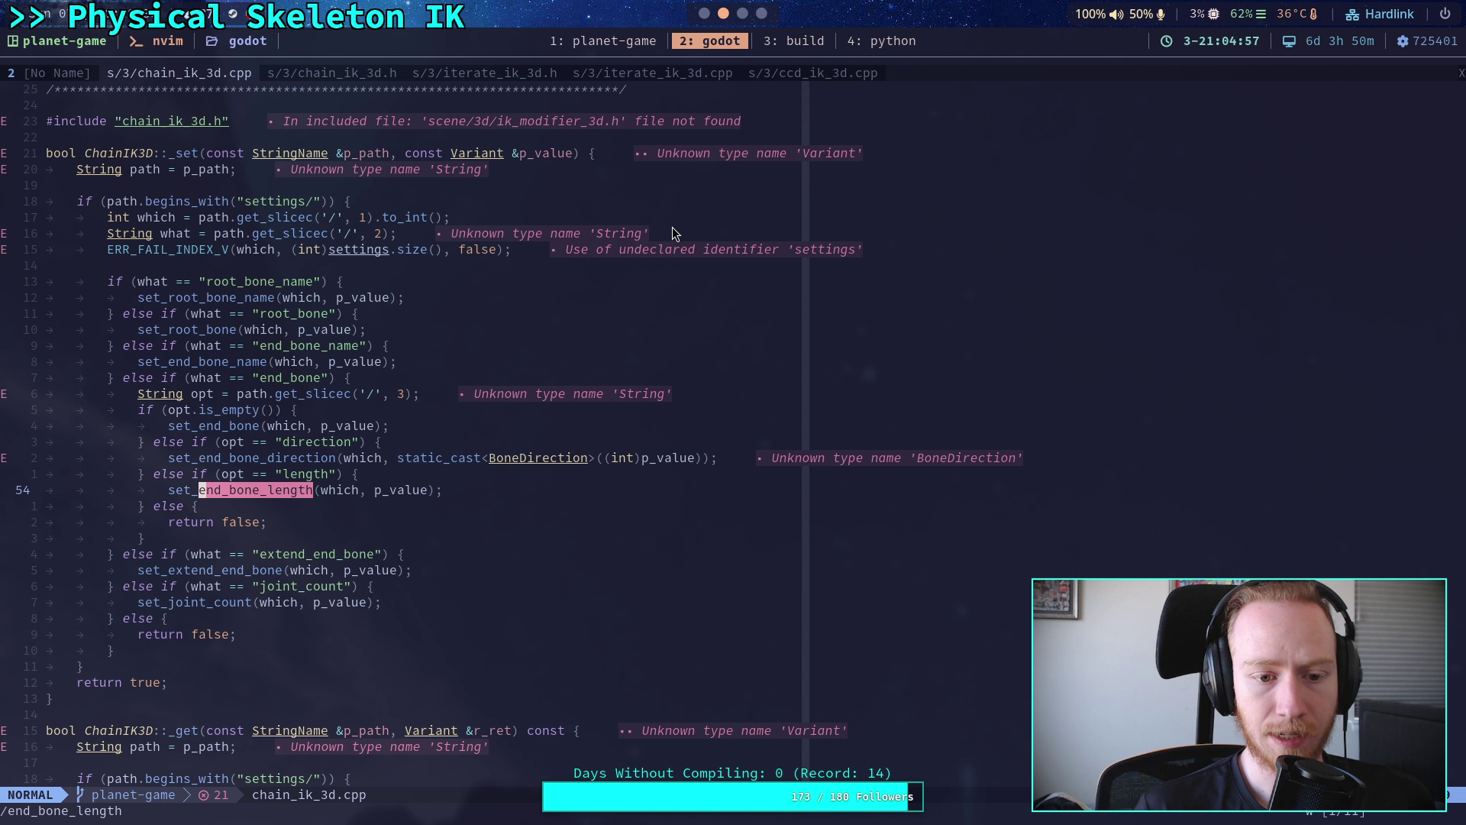
{"action": "key", "text": "super+Right"}
{"action": "key", "text": "super+Right"}
{"action": "key", "text": "super+Right"}
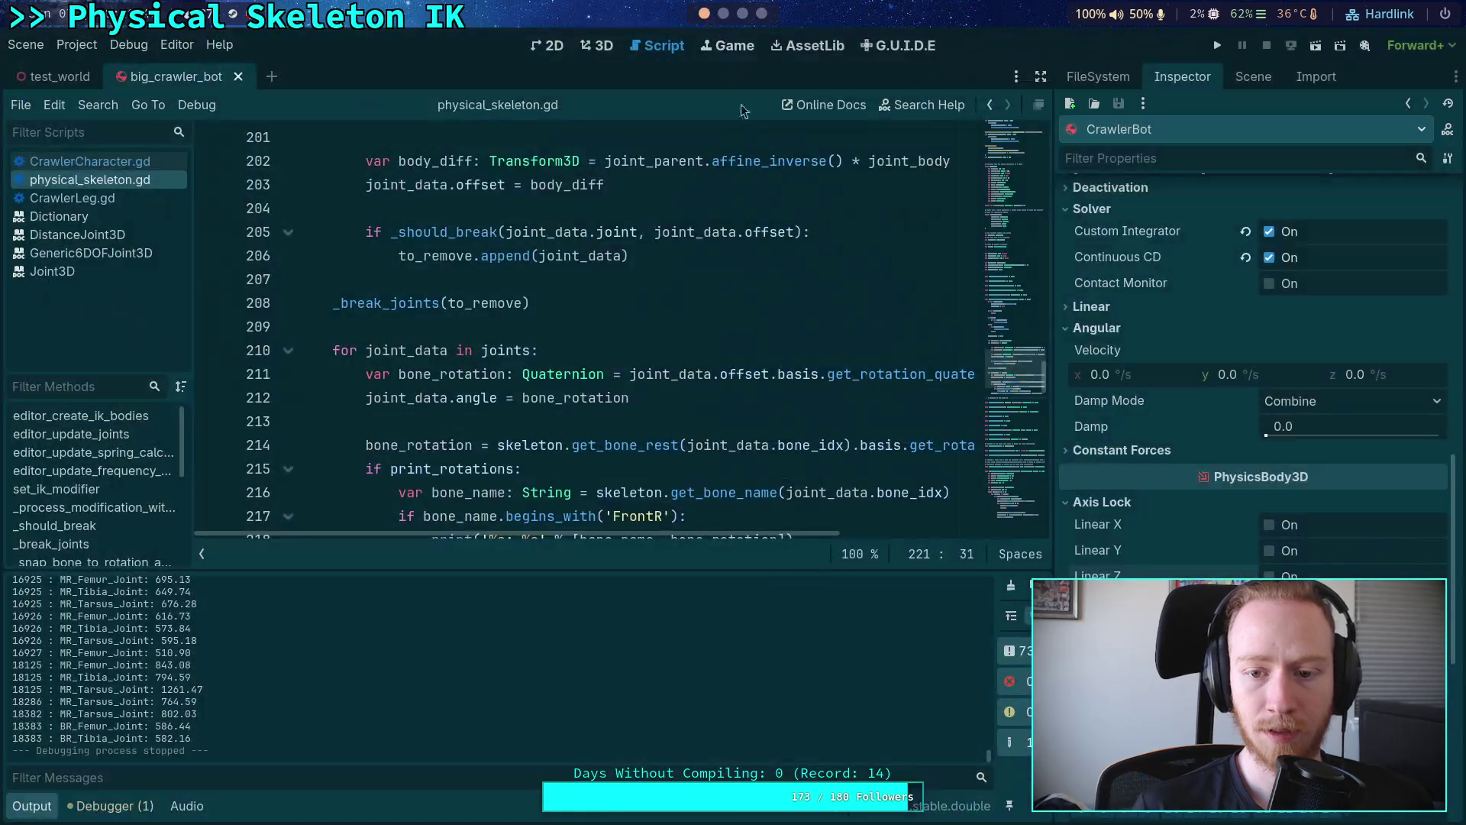
- On LegIKModifier, tick Extend End Bone, collapse End Bone, then untick Extend End Bone
{"action": "left_click", "coordinate": [1253, 76]}
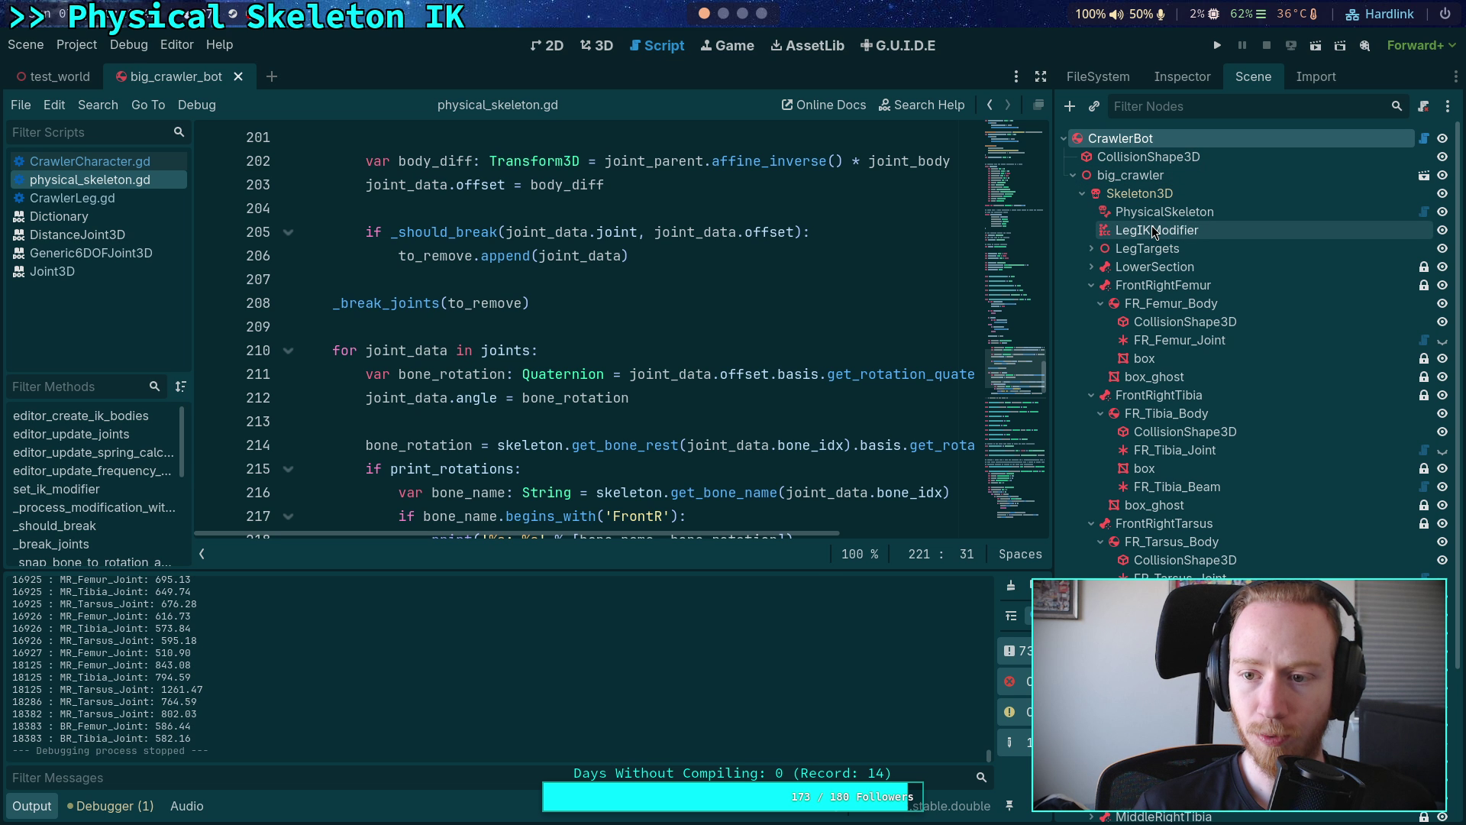
{"action": "left_click", "coordinate": [1154, 231]}
{"action": "left_click", "coordinate": [1182, 77]}
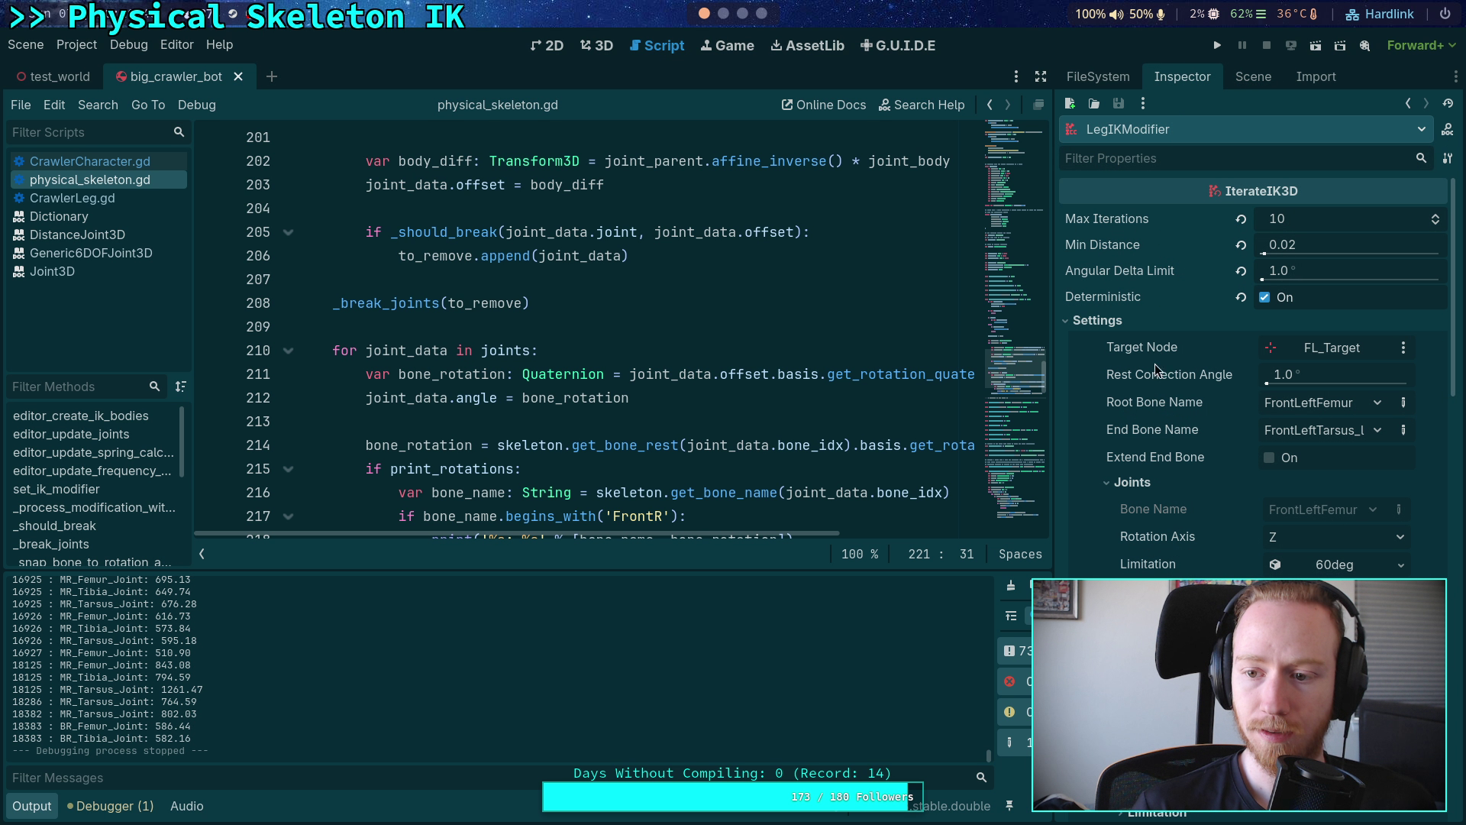
{"action": "left_click", "coordinate": [1266, 458]}
{"action": "scroll", "coordinate": [1197, 495], "scroll_direction": "down", "scroll_amount": 2}
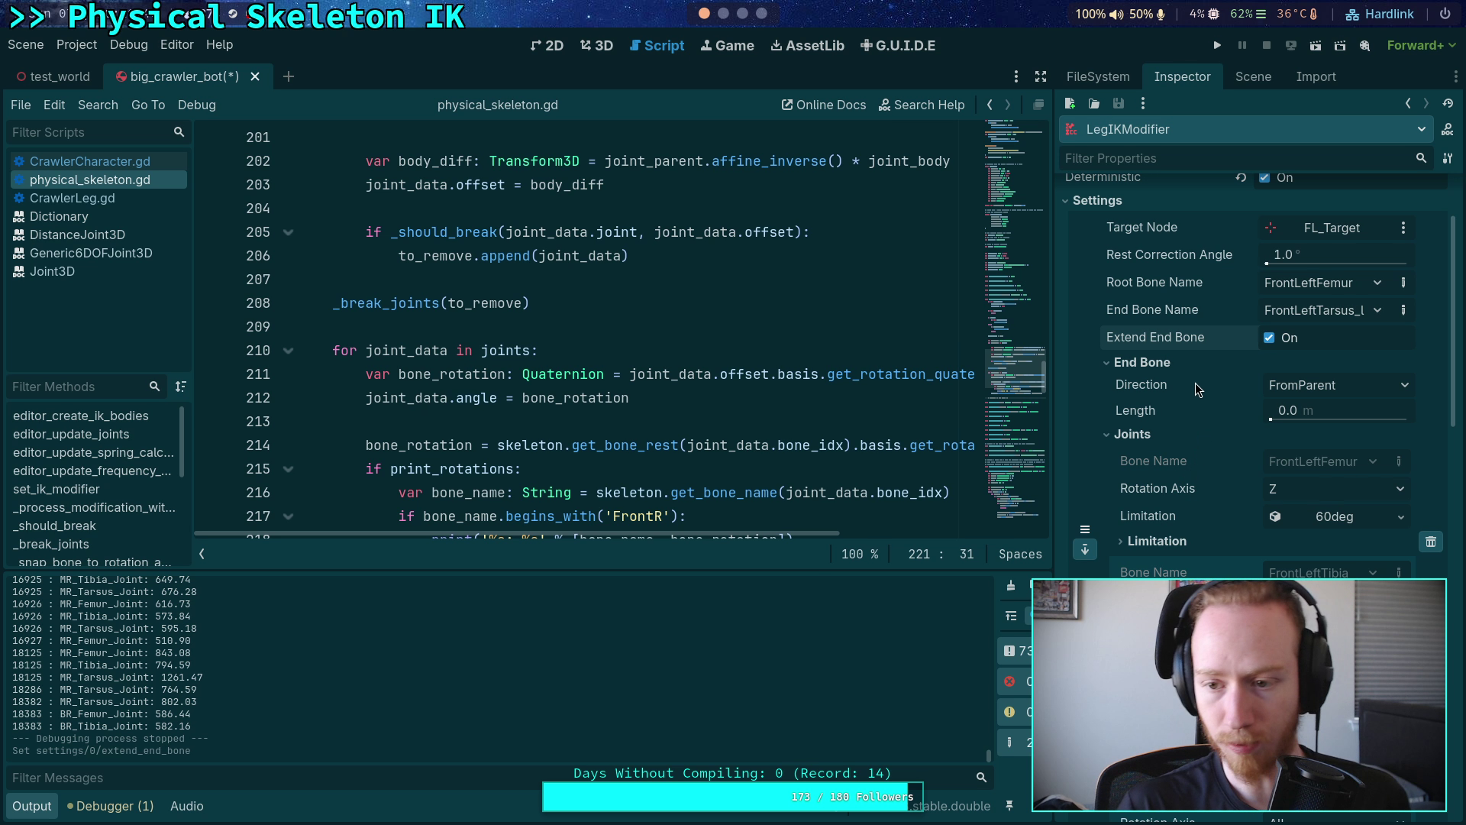
{"action": "left_click", "coordinate": [1216, 361]}
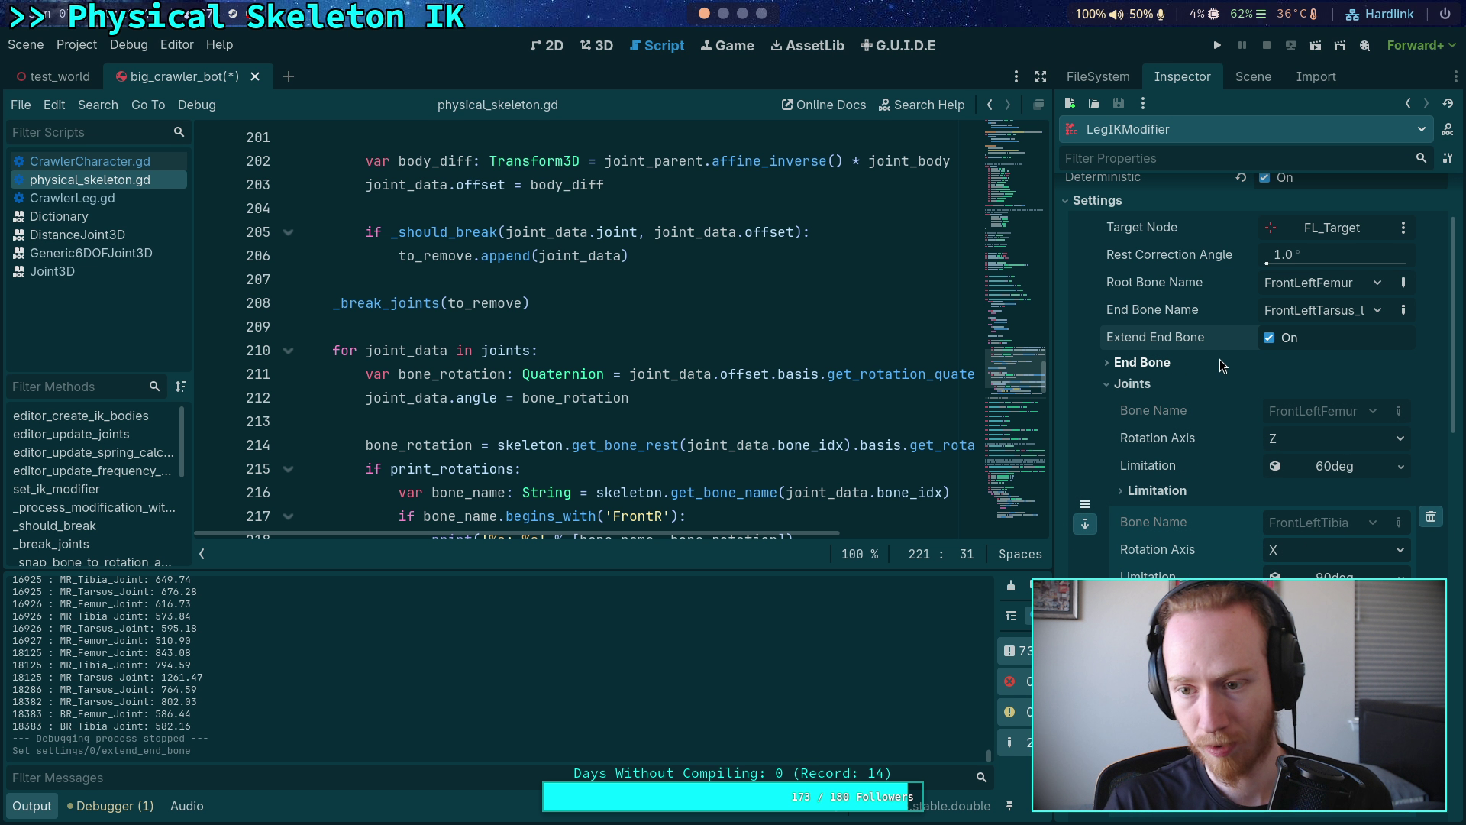
{"action": "left_click", "coordinate": [1281, 345]}
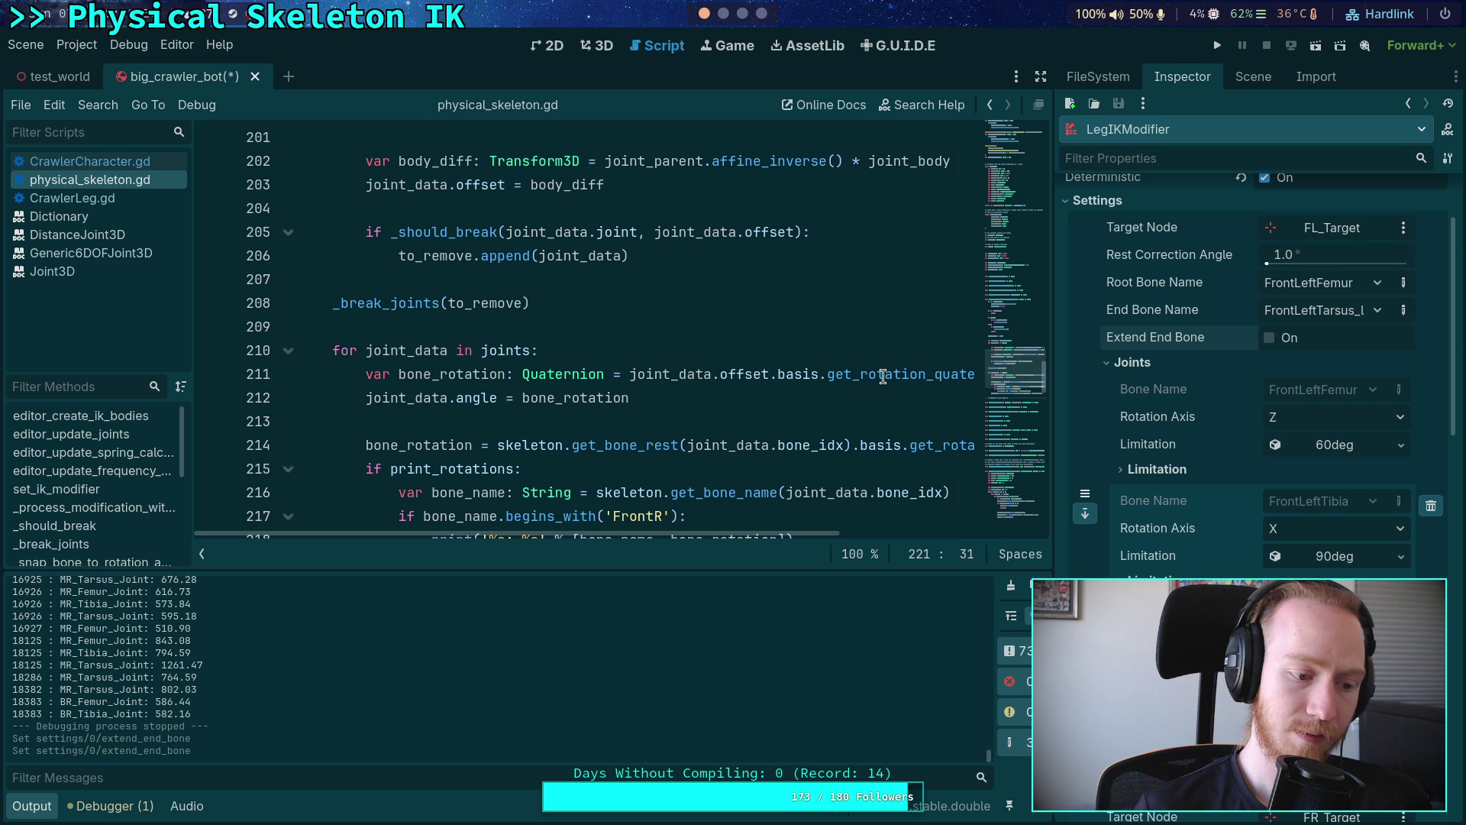
{"action": "mouse_move", "coordinate": [884, 376]}
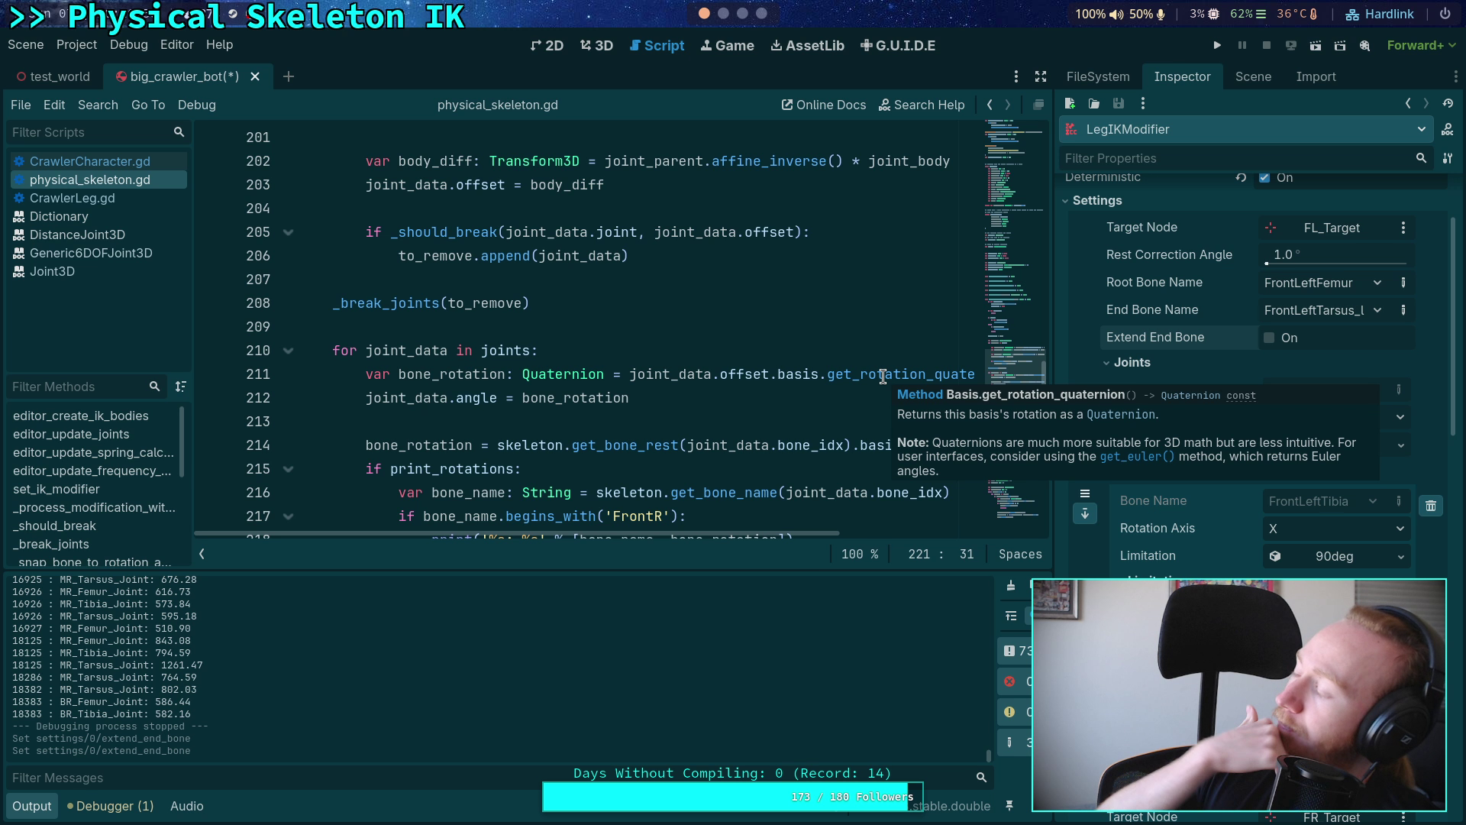
{"action": "left_click", "coordinate": [488, 398]}
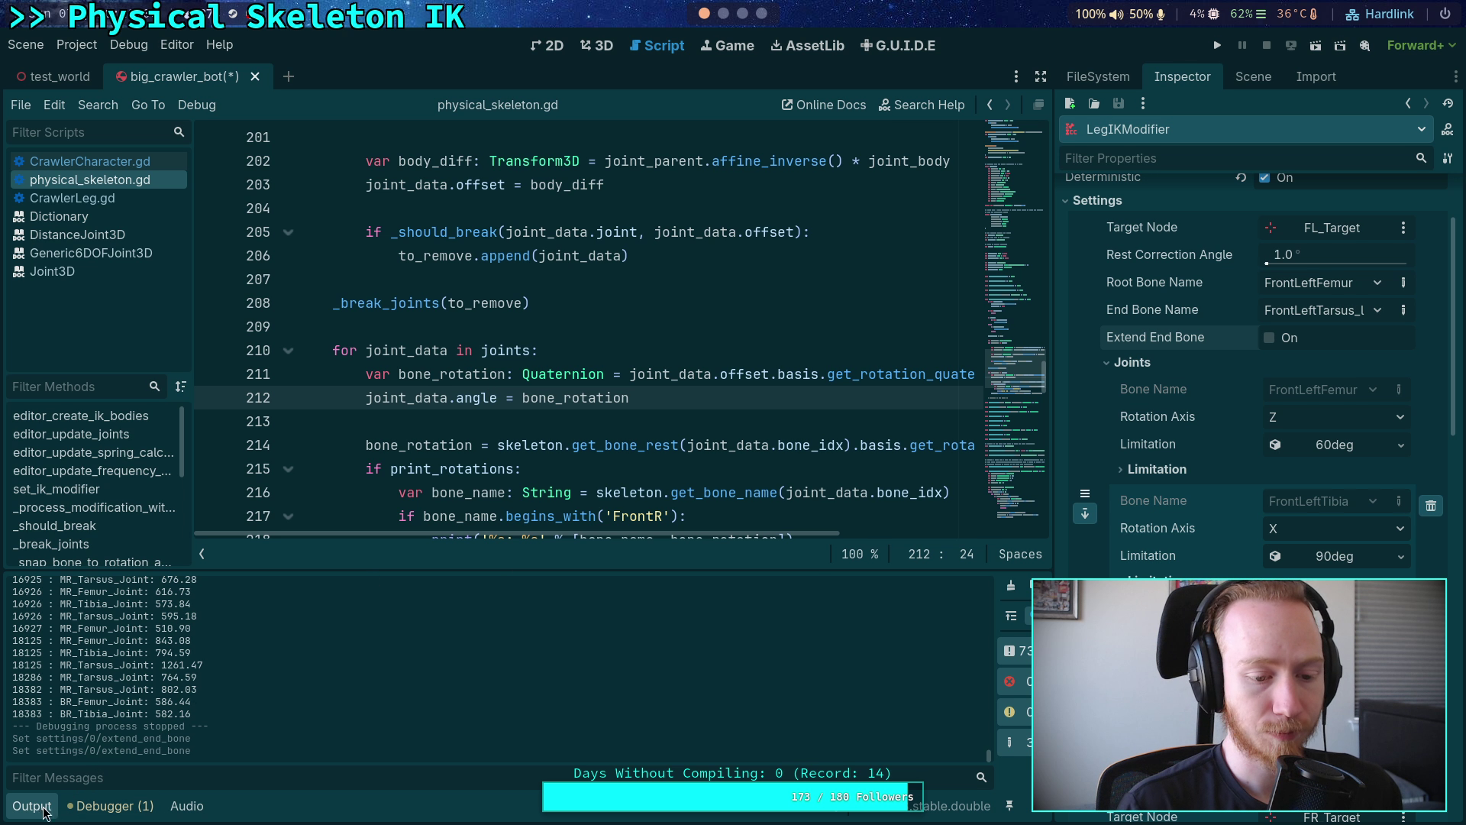
- Hide the Output panel and delete the unfinished '# Teleport IK end bones' comment
{"action": "left_click", "coordinate": [35, 806]}
{"action": "left_click", "coordinate": [504, 423]}
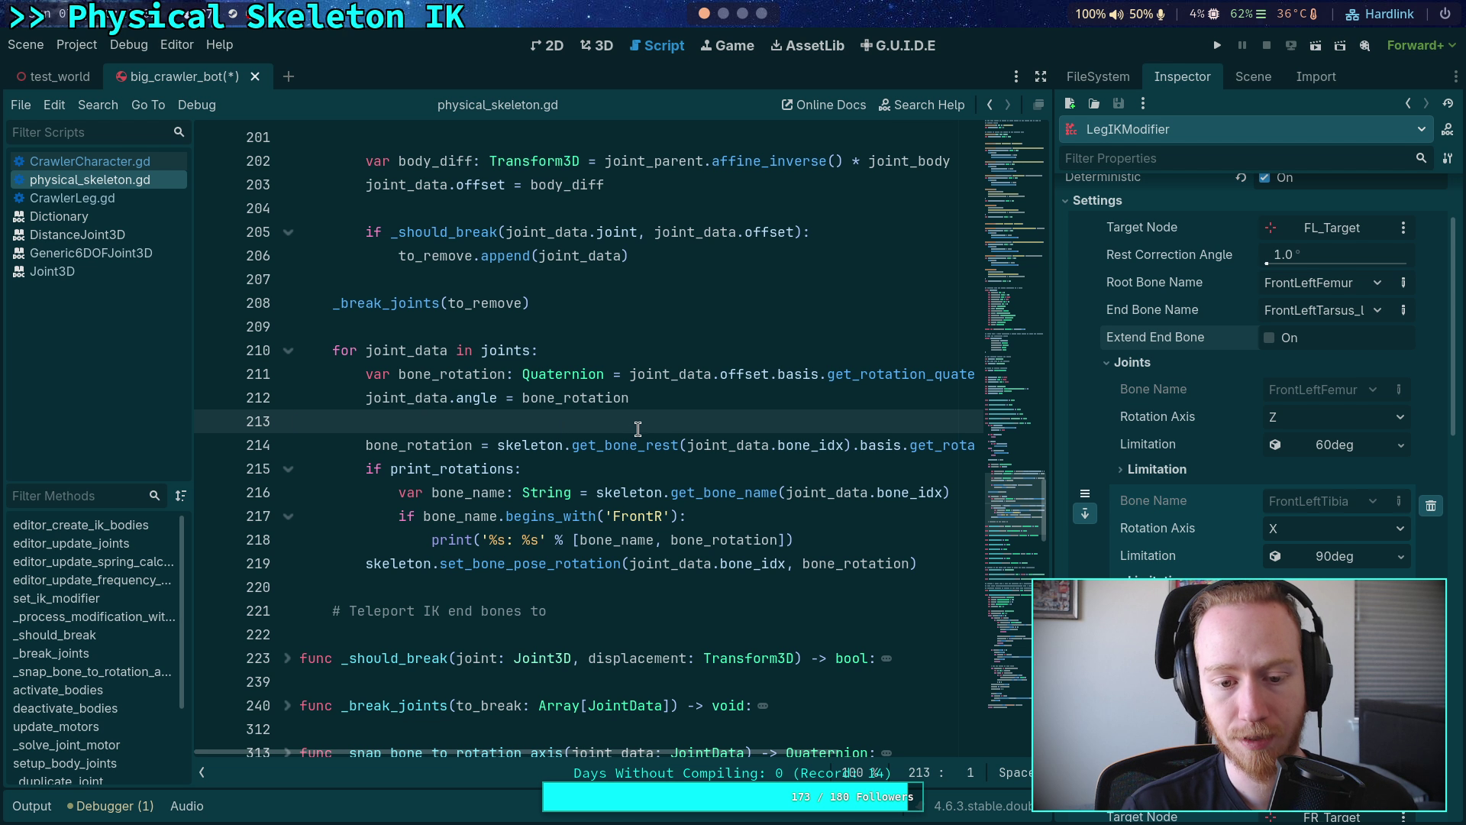
{"action": "left_click", "coordinate": [777, 603]}
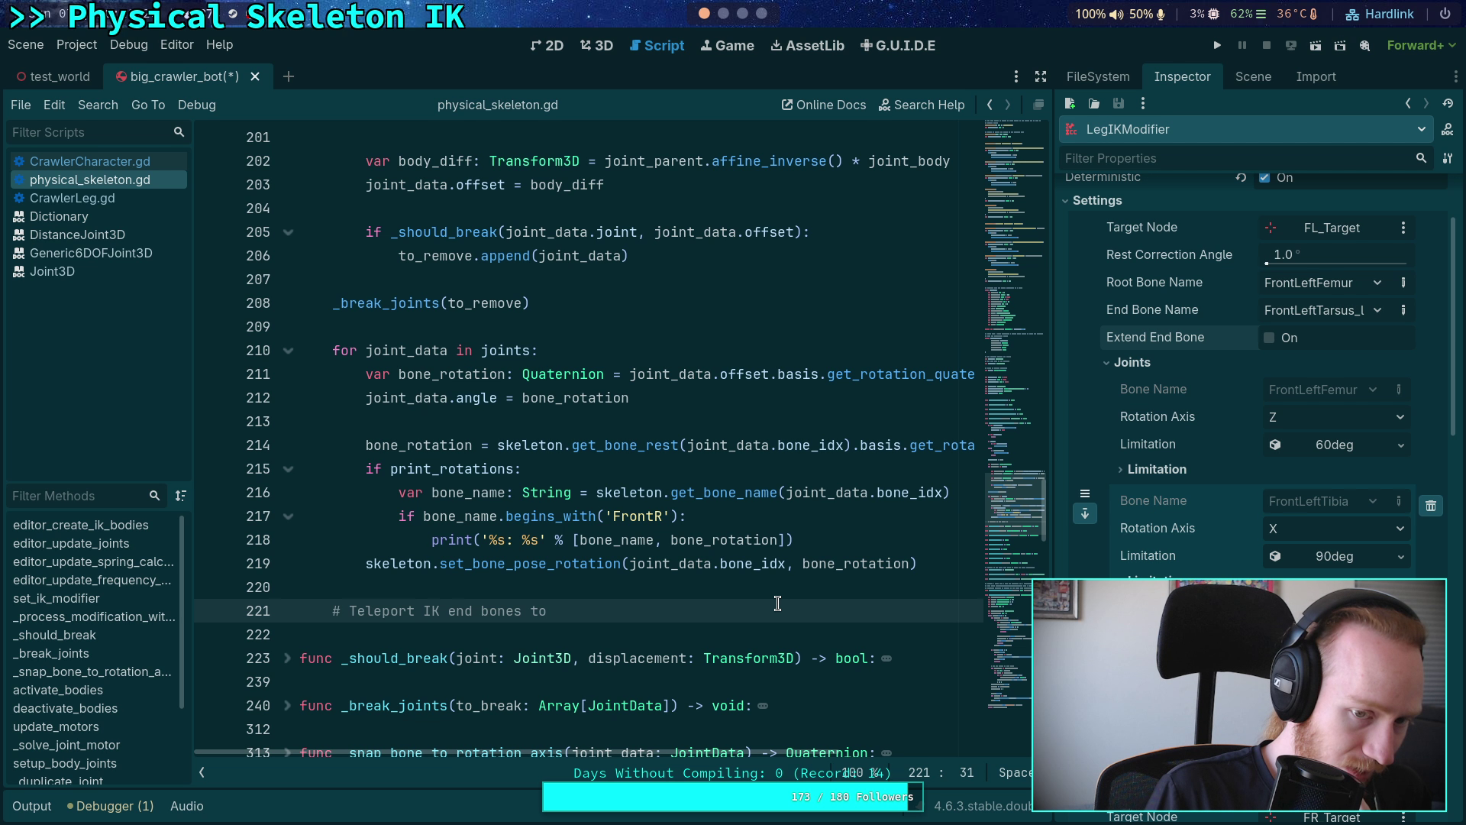
{"action": "type", "text": "correc"}
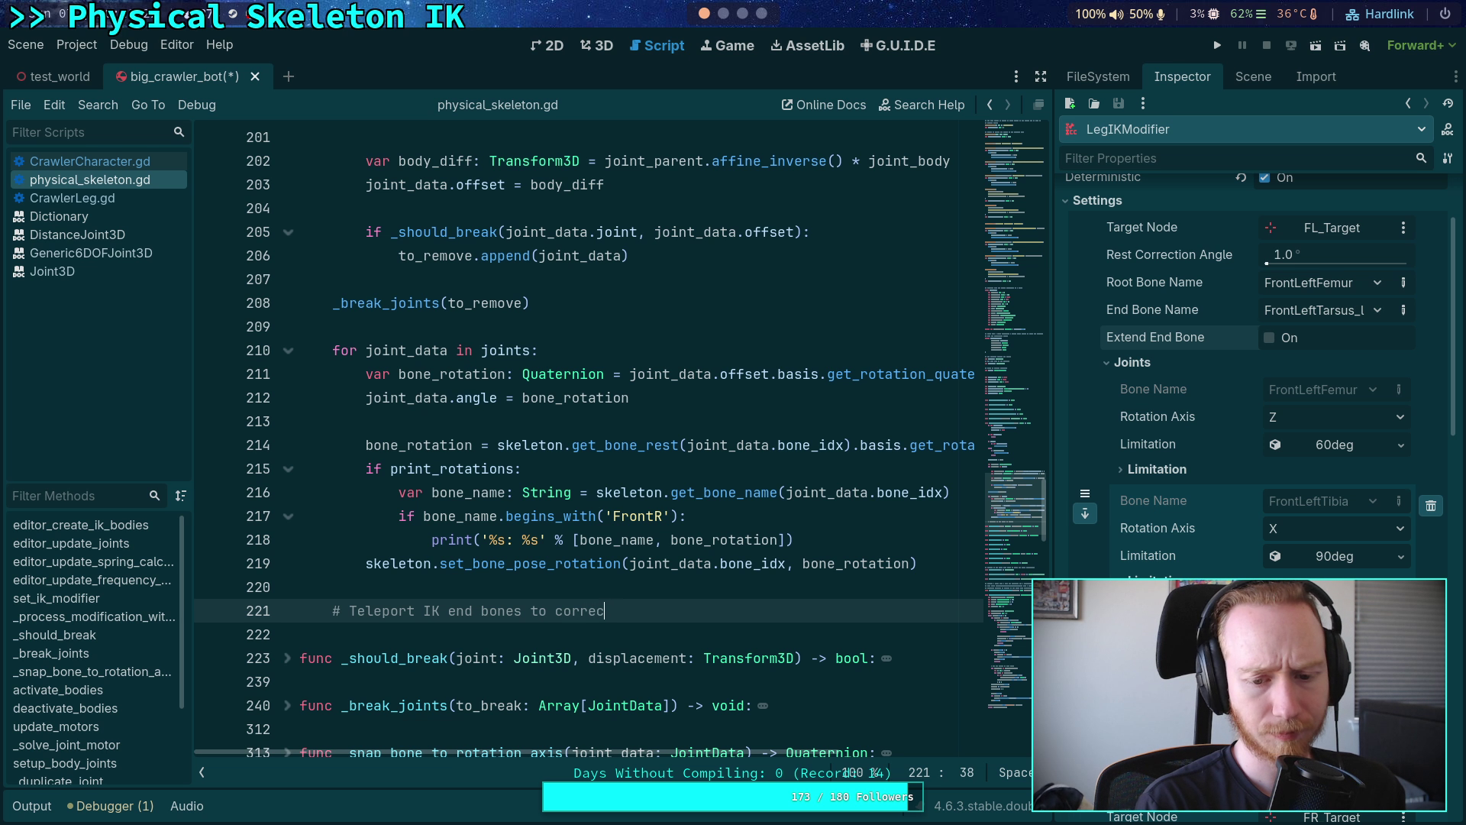
{"action": "type", "text": "t location"}
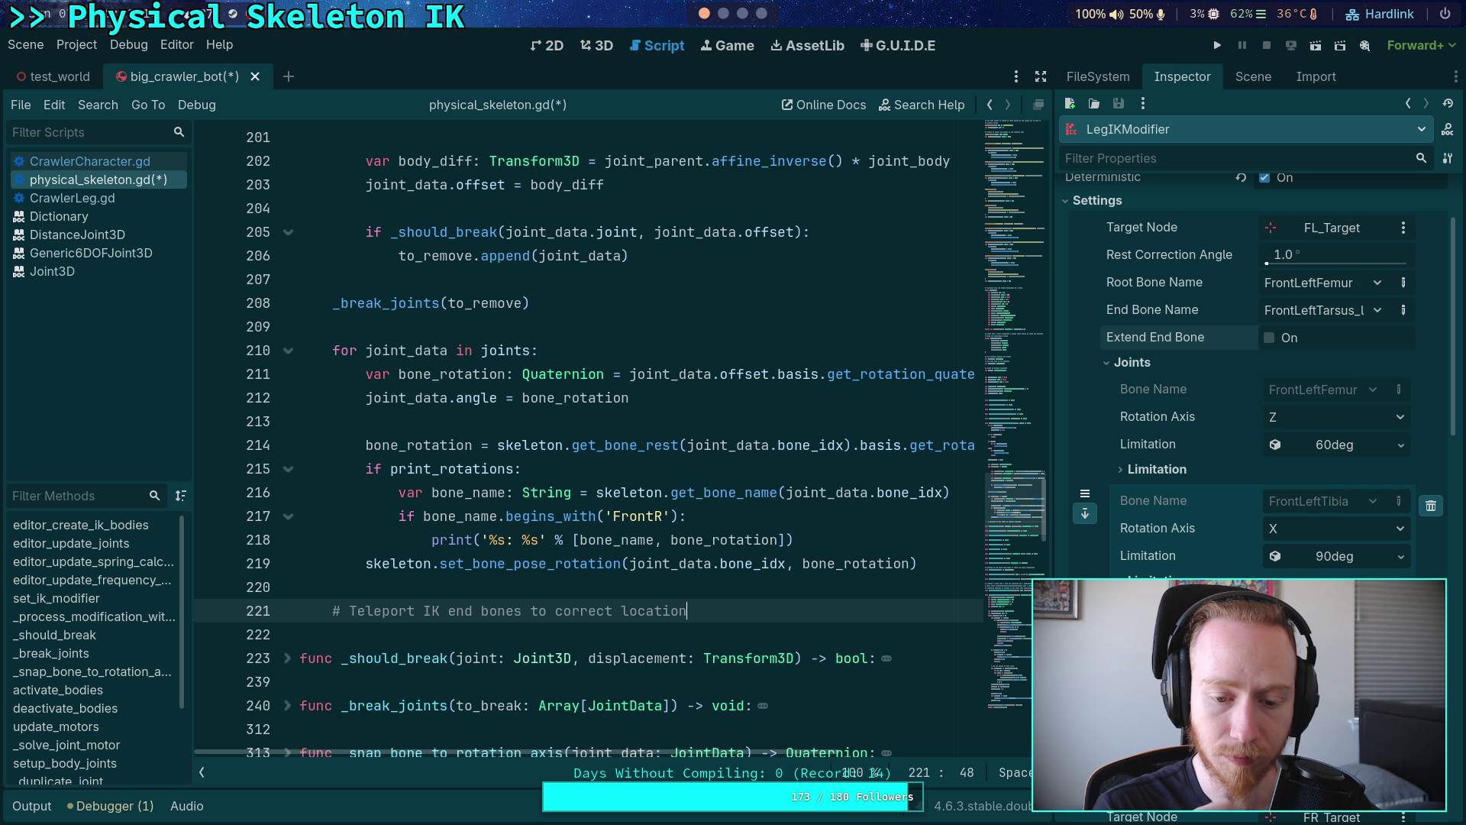
{"action": "left_click_drag", "start_coordinate": [729, 615], "coordinate": [743, 587]}
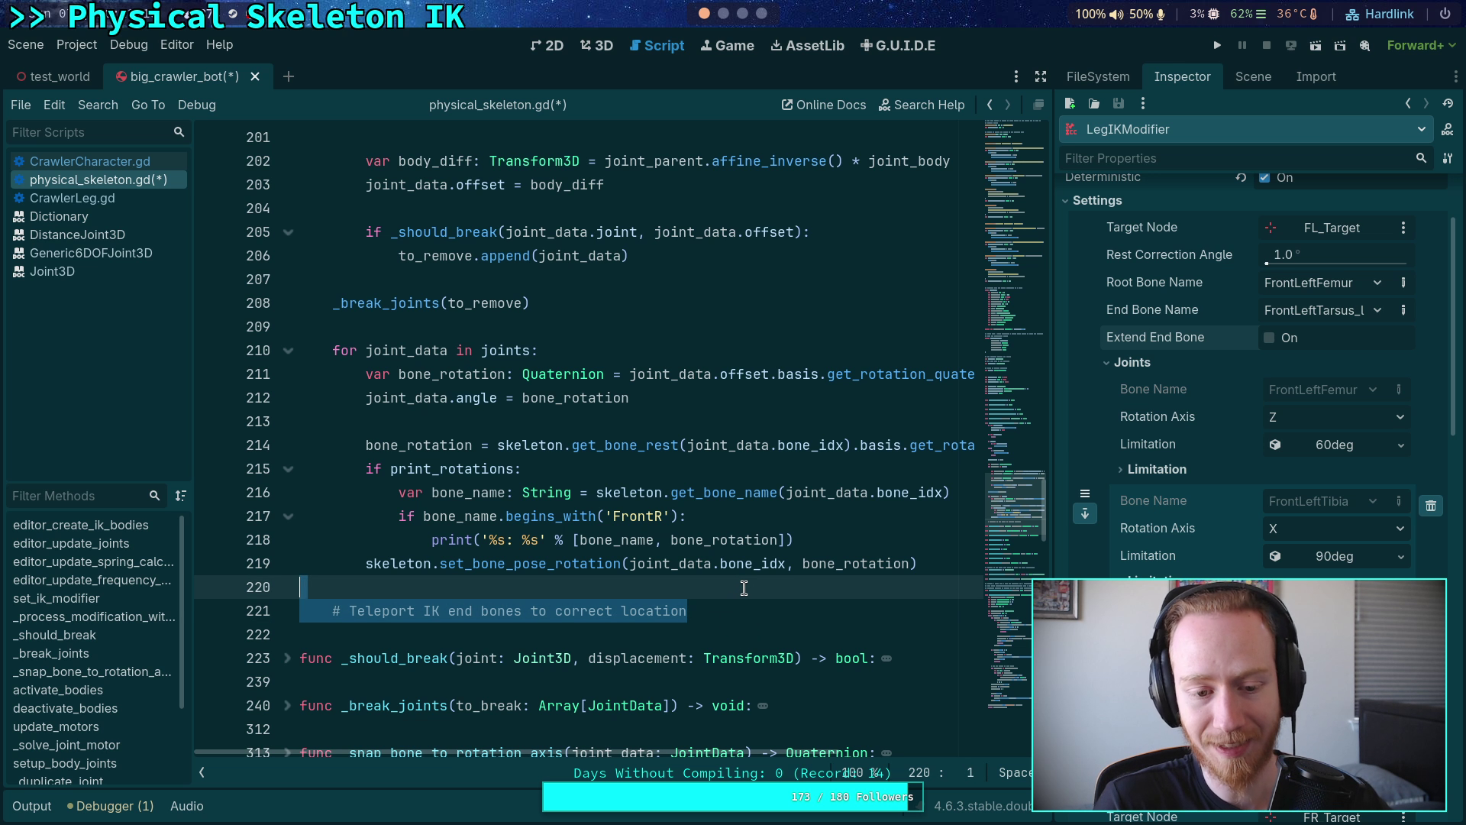
{"action": "key", "text": "BackSpace"}
{"action": "key", "text": "BackSpace"}
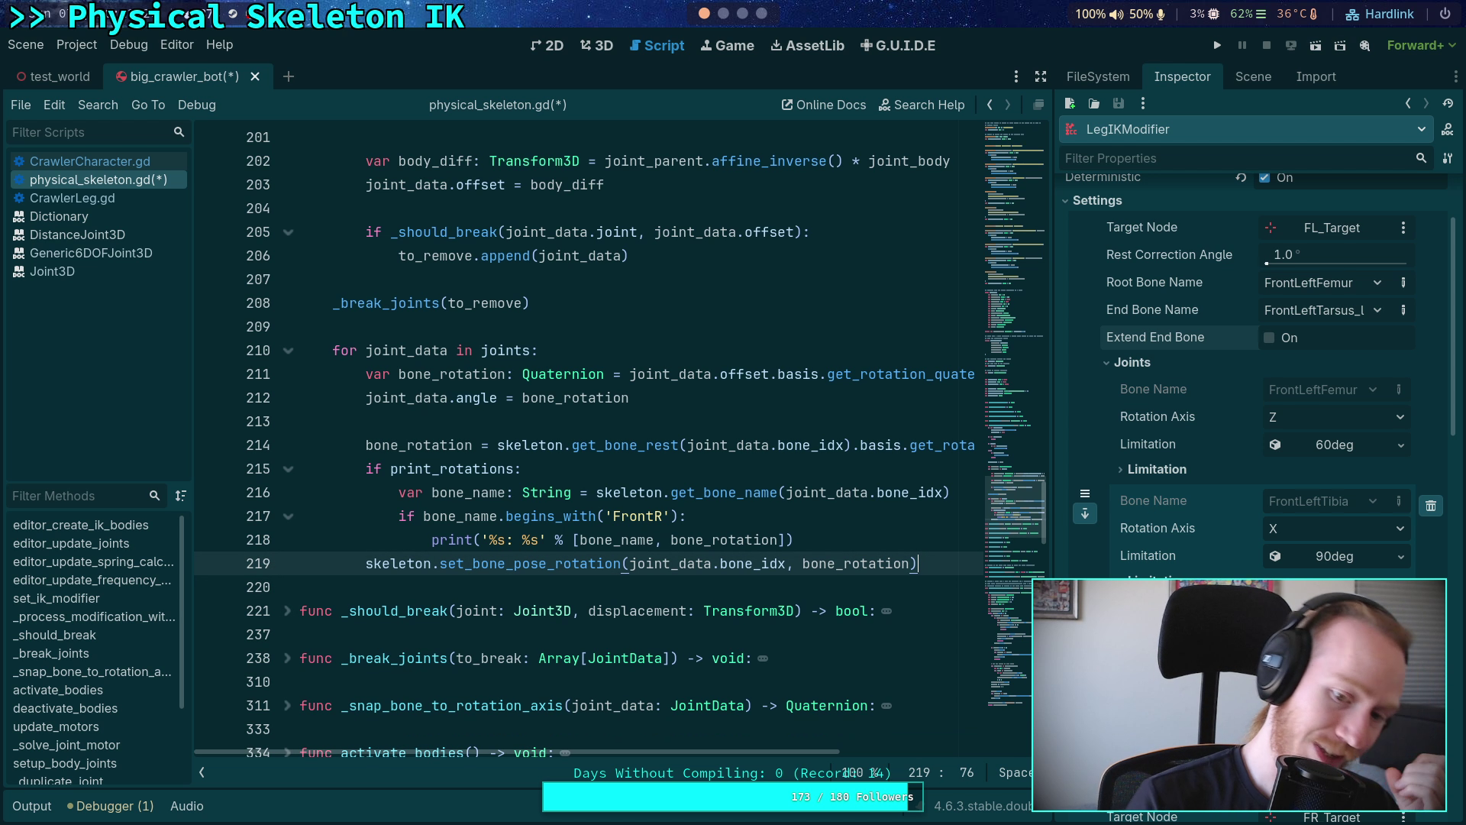
- Add a blank line after print and comment out the set_bone_pose_rotation line with Ctrl+K
{"action": "left_click", "coordinate": [840, 539]}
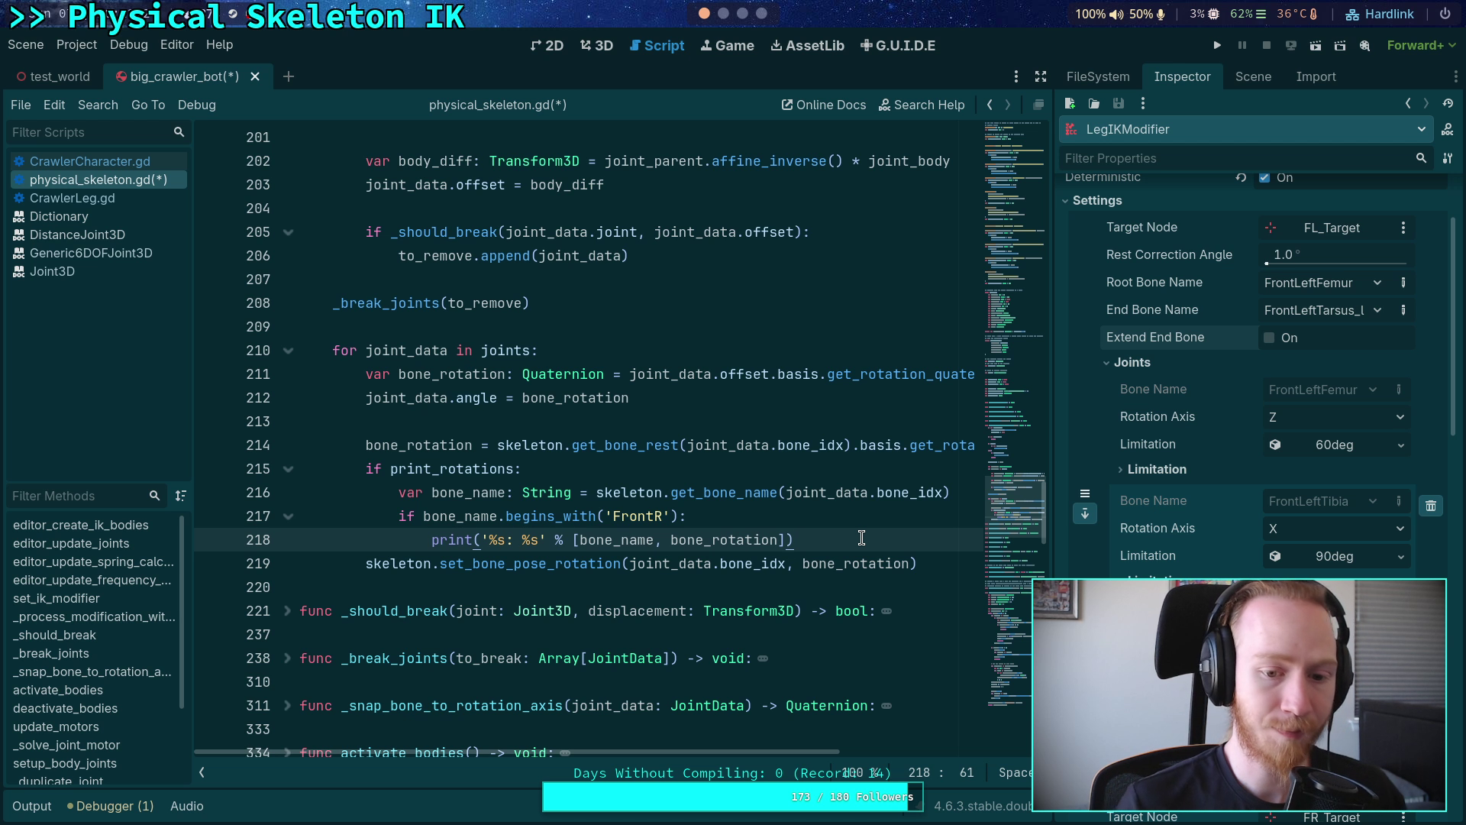
{"action": "key", "text": "Return"}
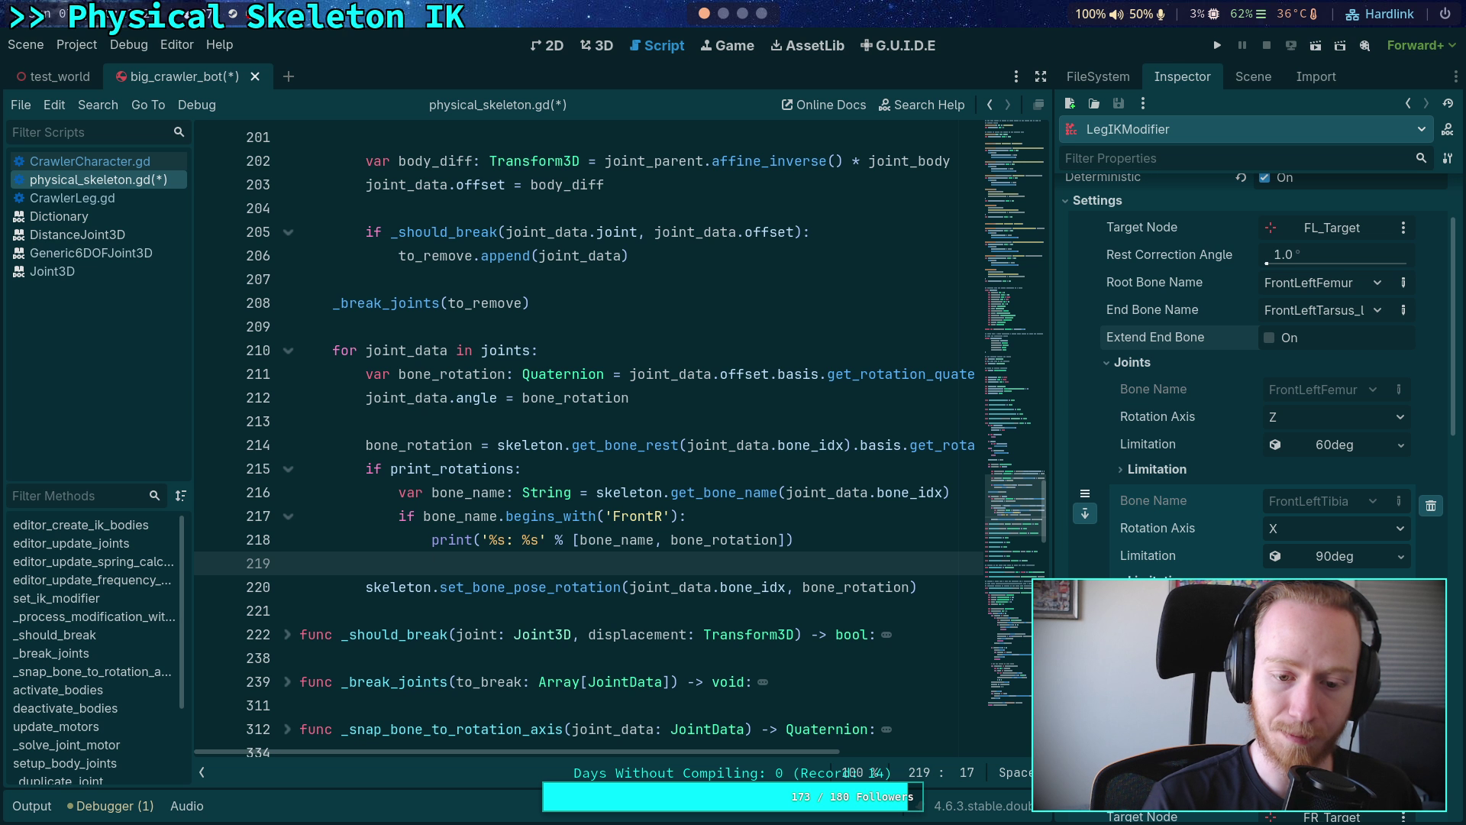
{"action": "key", "text": "Down"}
{"action": "key", "text": "Home"}
{"action": "key", "text": "ctrl+k"}
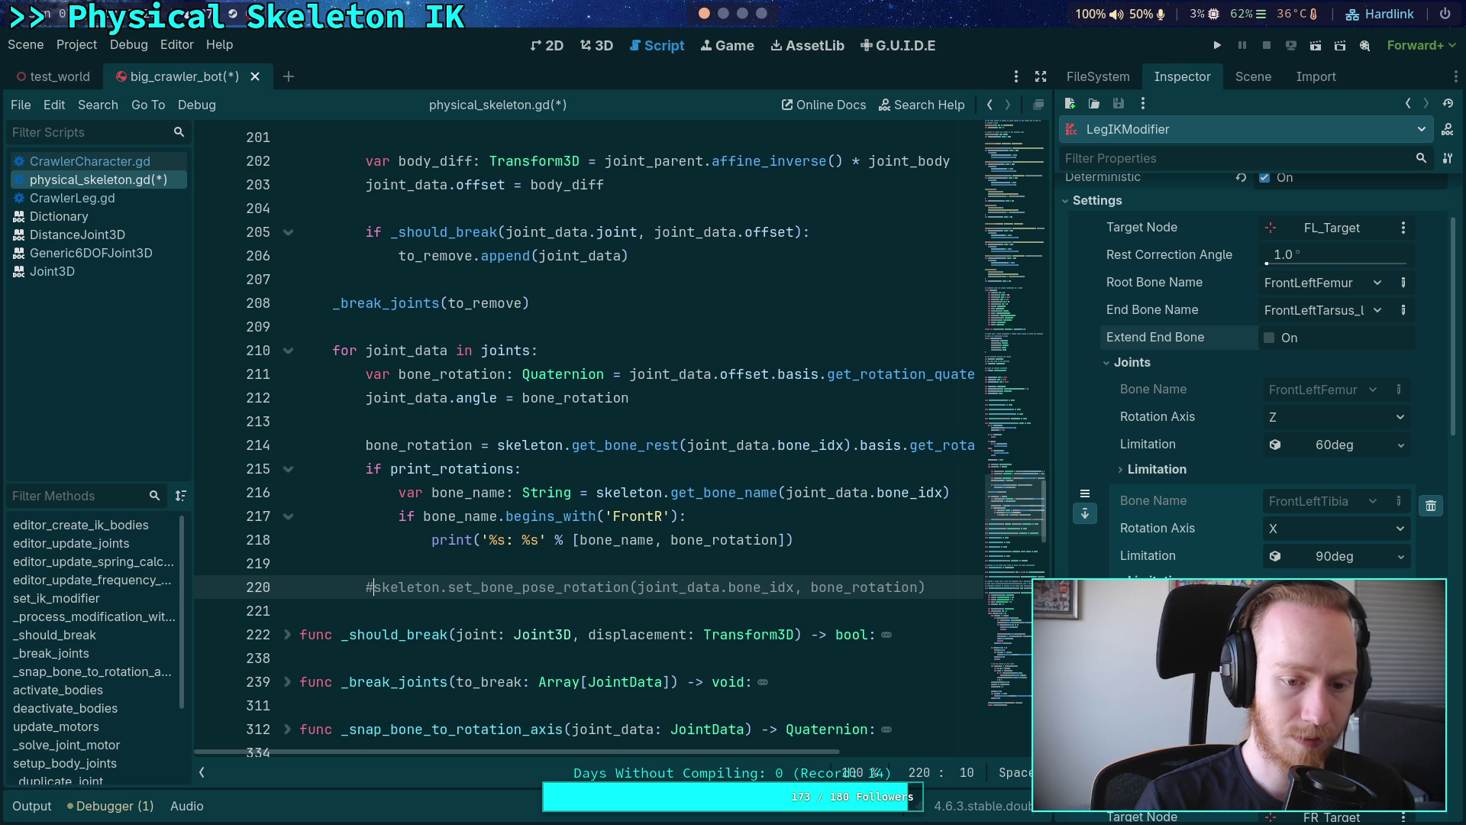
{"action": "key", "text": "super+4"}
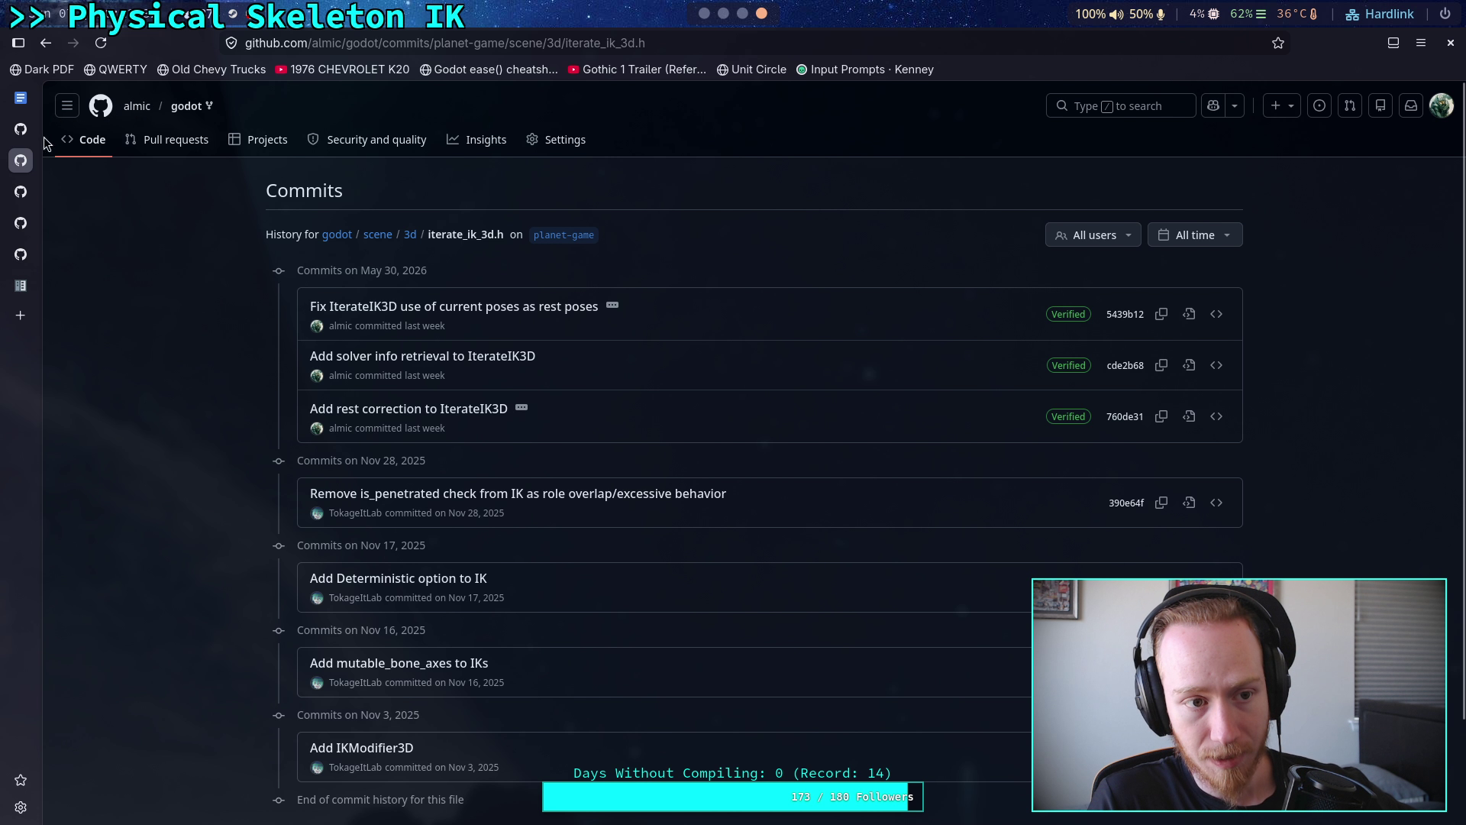
- Leave the iterate_ik_3d.h commit history for the repository owner's GitHub profile
{"action": "left_click", "coordinate": [20, 128]}
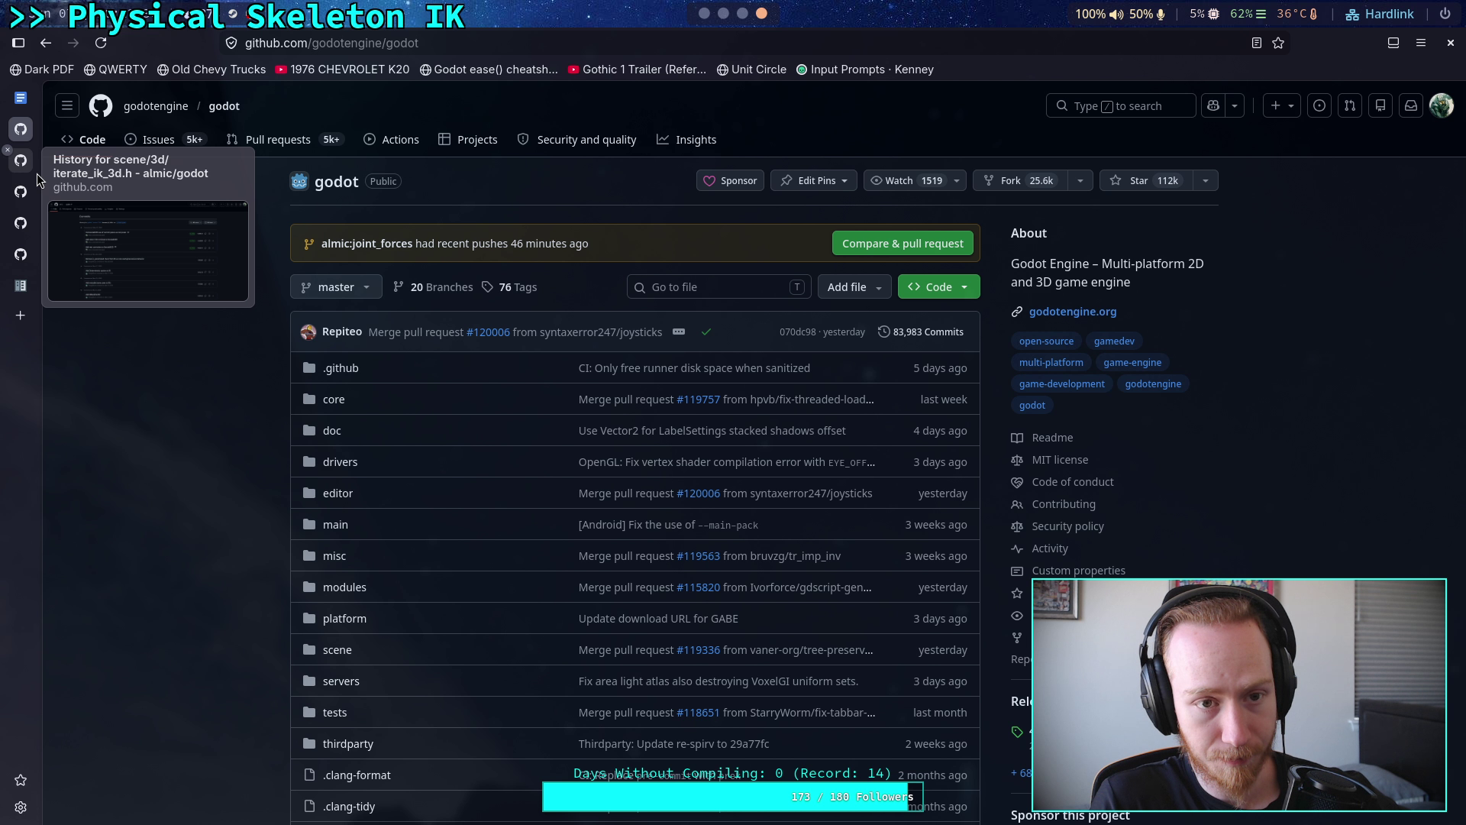
{"action": "left_click", "coordinate": [37, 173]}
{"action": "left_click", "coordinate": [32, 165]}
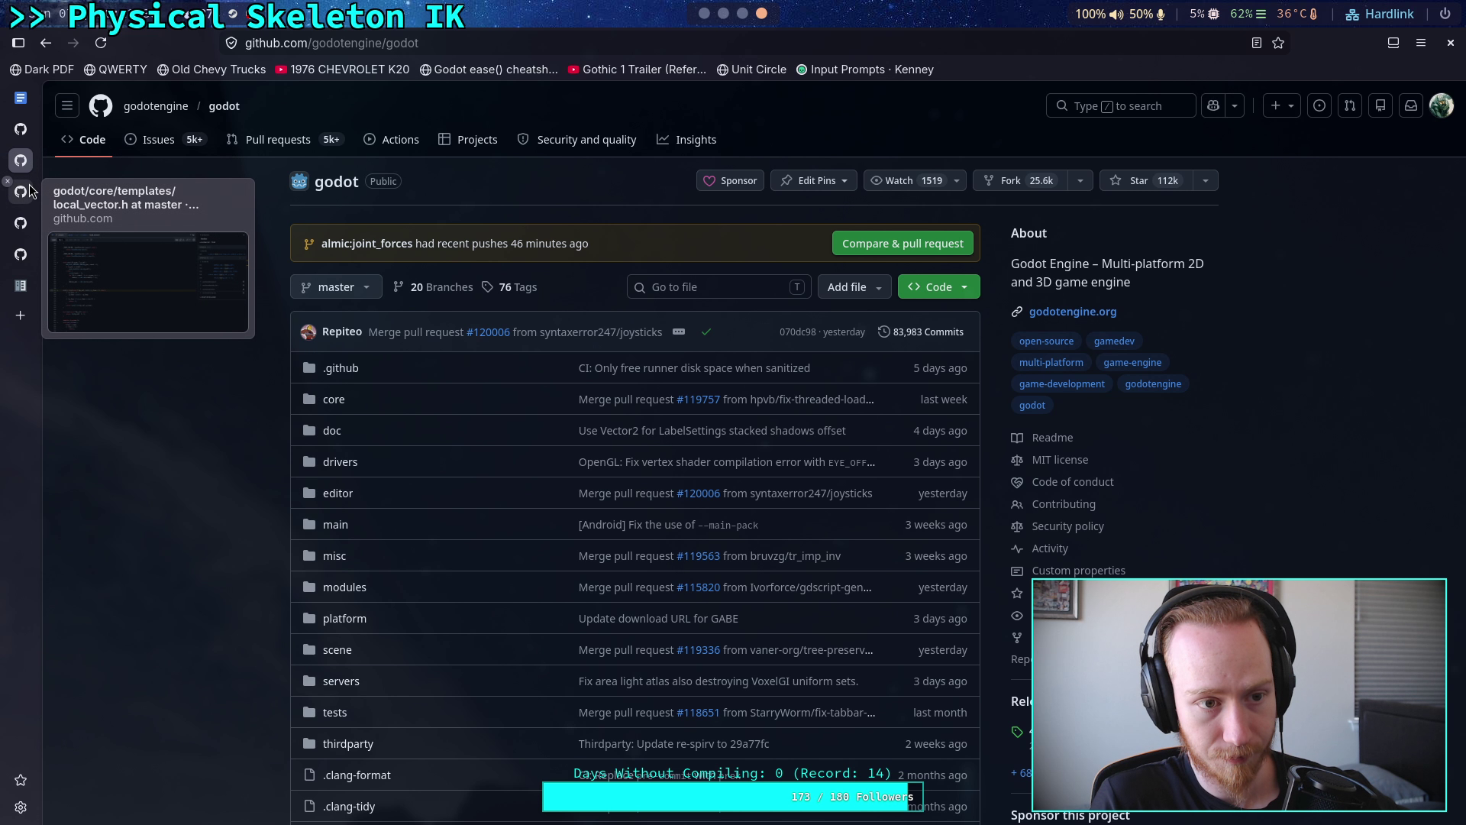
{"action": "left_click", "coordinate": [21, 191]}
{"action": "left_click", "coordinate": [21, 129]}
{"action": "right_click", "coordinate": [127, 109]}
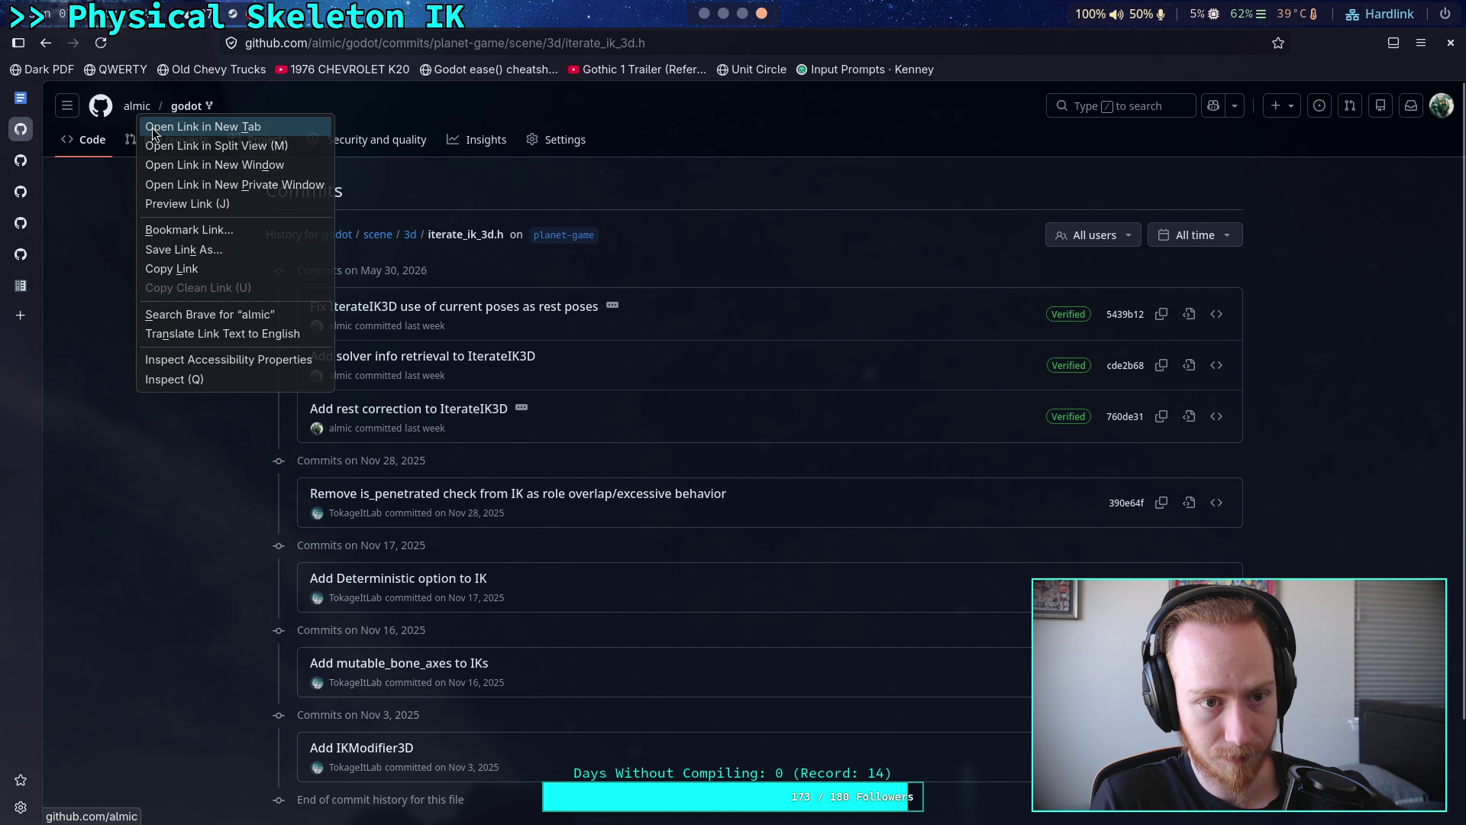
{"action": "key", "text": "Escape"}
{"action": "left_click", "coordinate": [126, 109]}
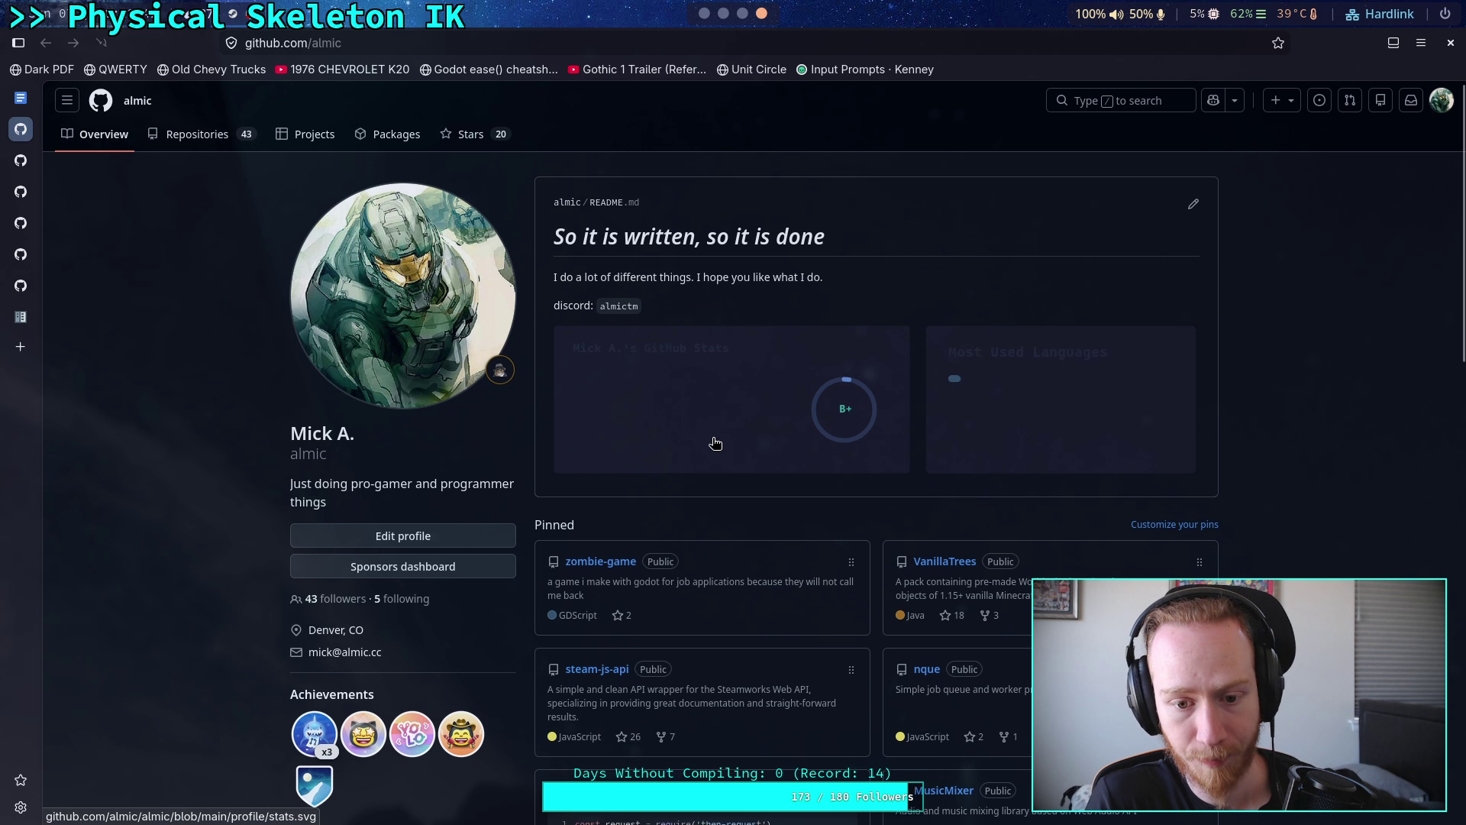
- Open the planet-game repository and browse into godot-game > addons
{"action": "scroll", "coordinate": [782, 576], "scroll_direction": "down", "scroll_amount": 10}
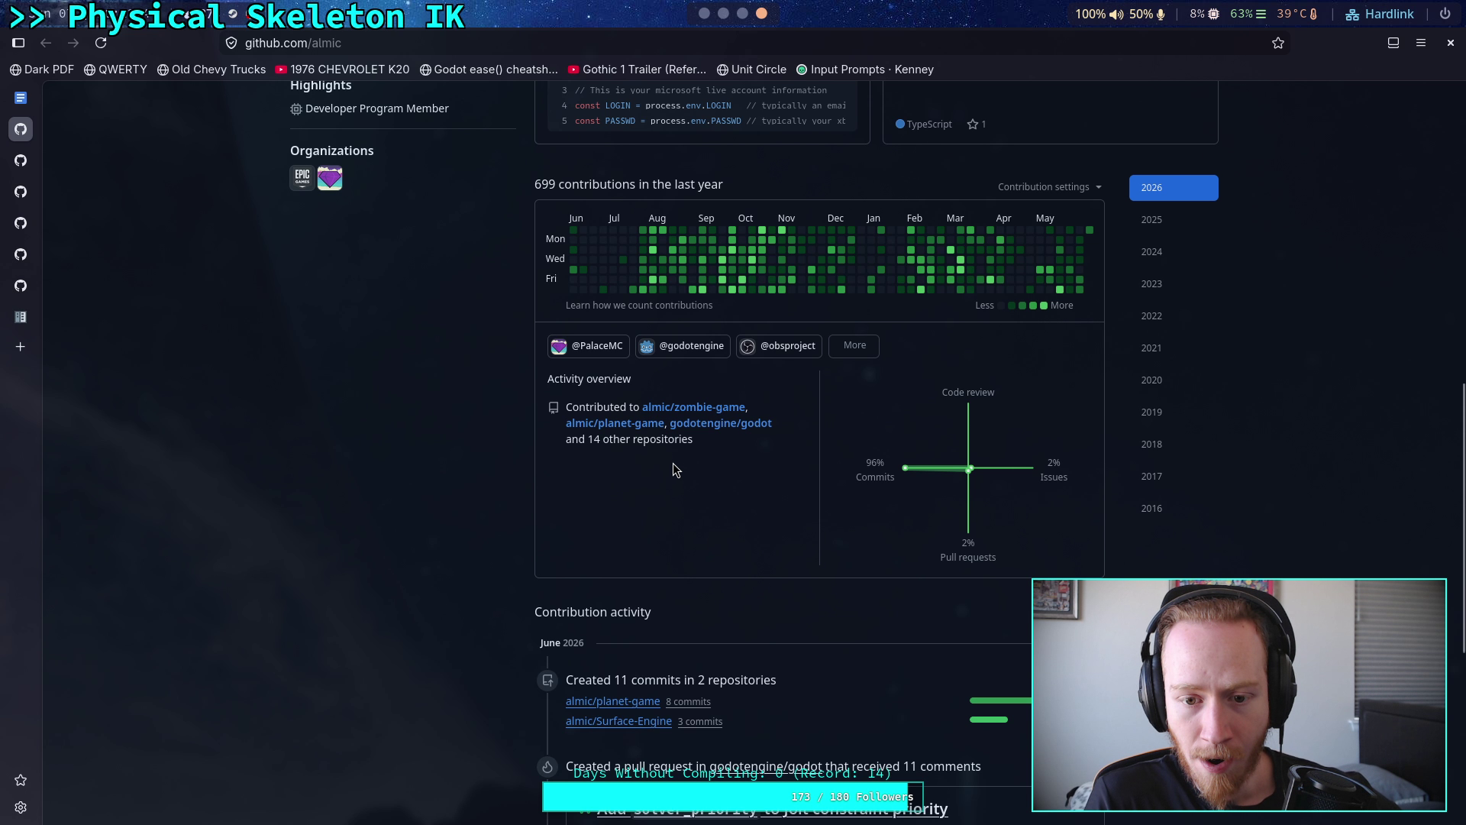
{"action": "left_click", "coordinate": [645, 424]}
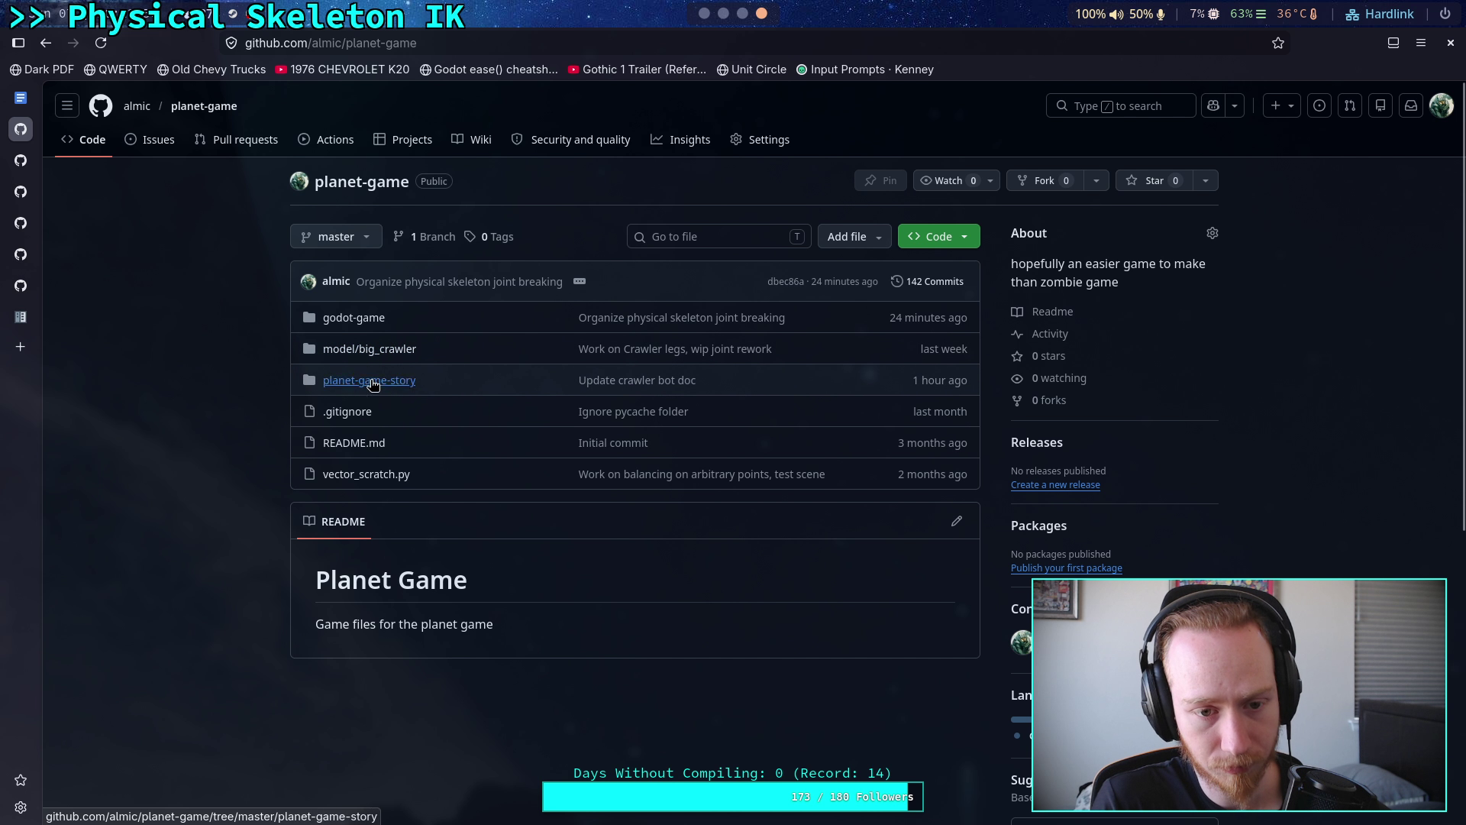
{"action": "left_click", "coordinate": [355, 318]}
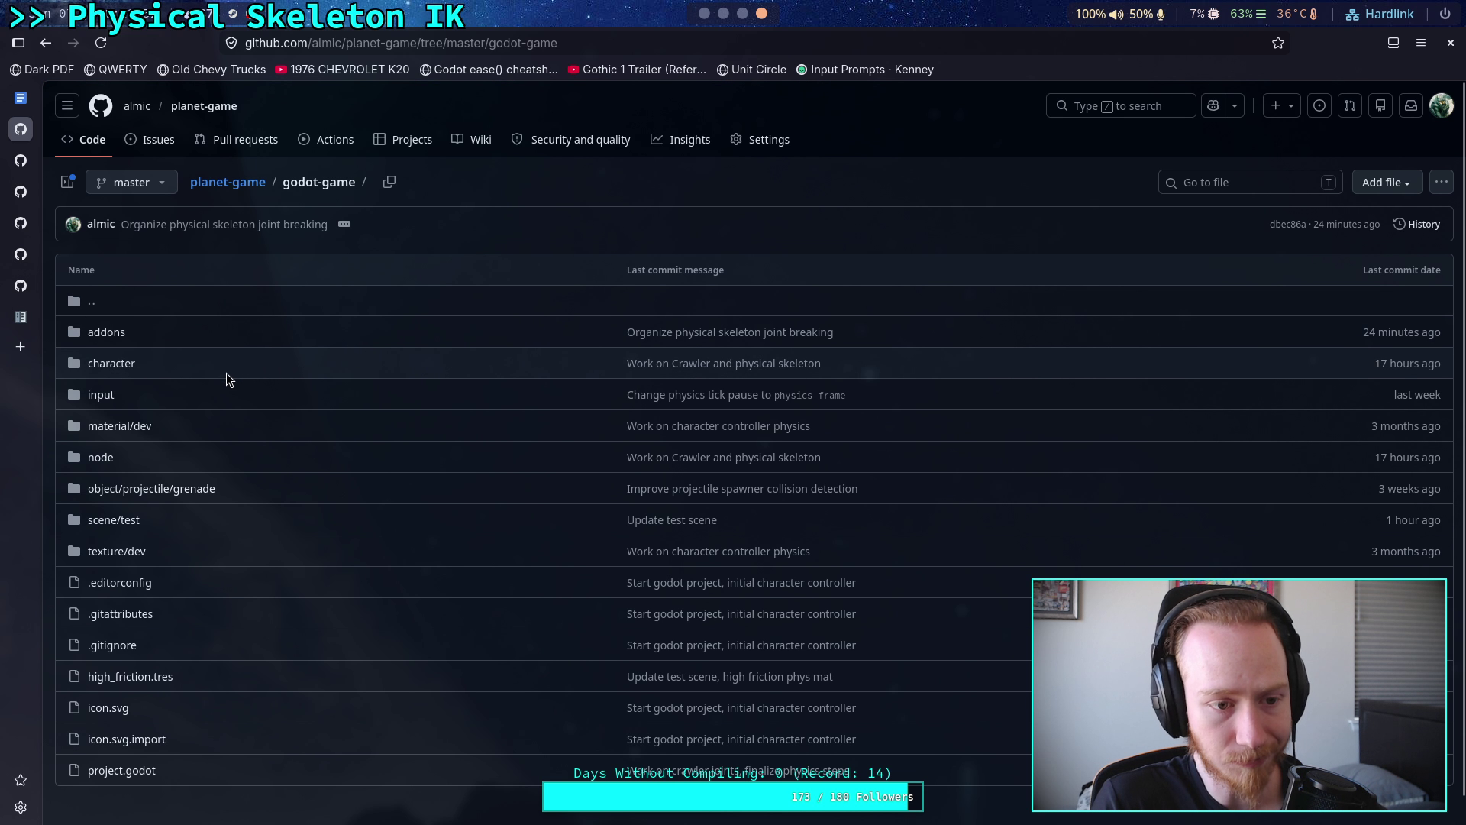
{"action": "left_click", "coordinate": [107, 365]}
{"action": "key", "text": "alt+Left"}
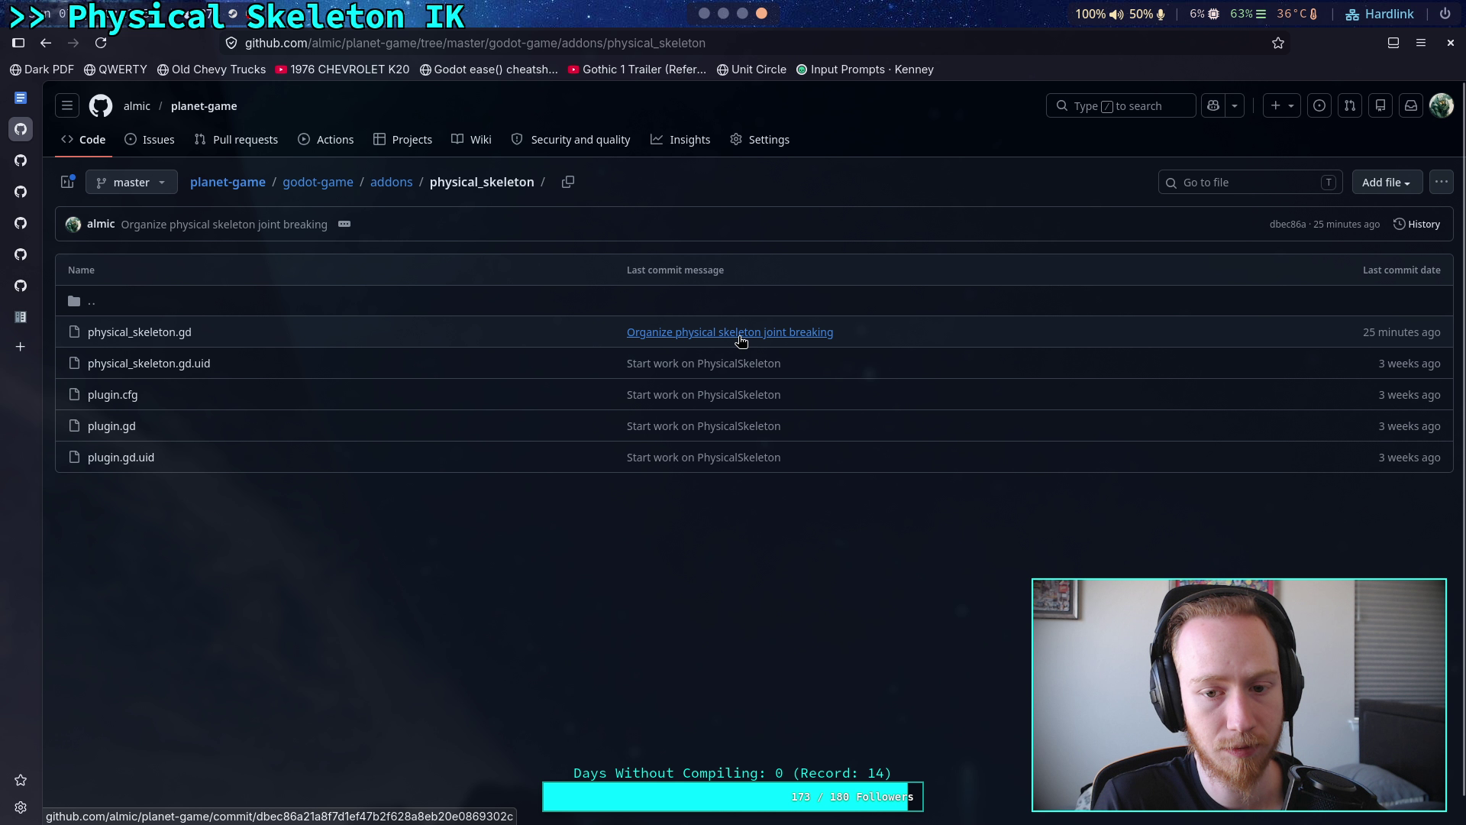
- Read the physical_skeleton.gd diff of commit dbec86a, 'Organize physical skeleton joint breaking'
{"action": "left_click", "coordinate": [739, 336]}
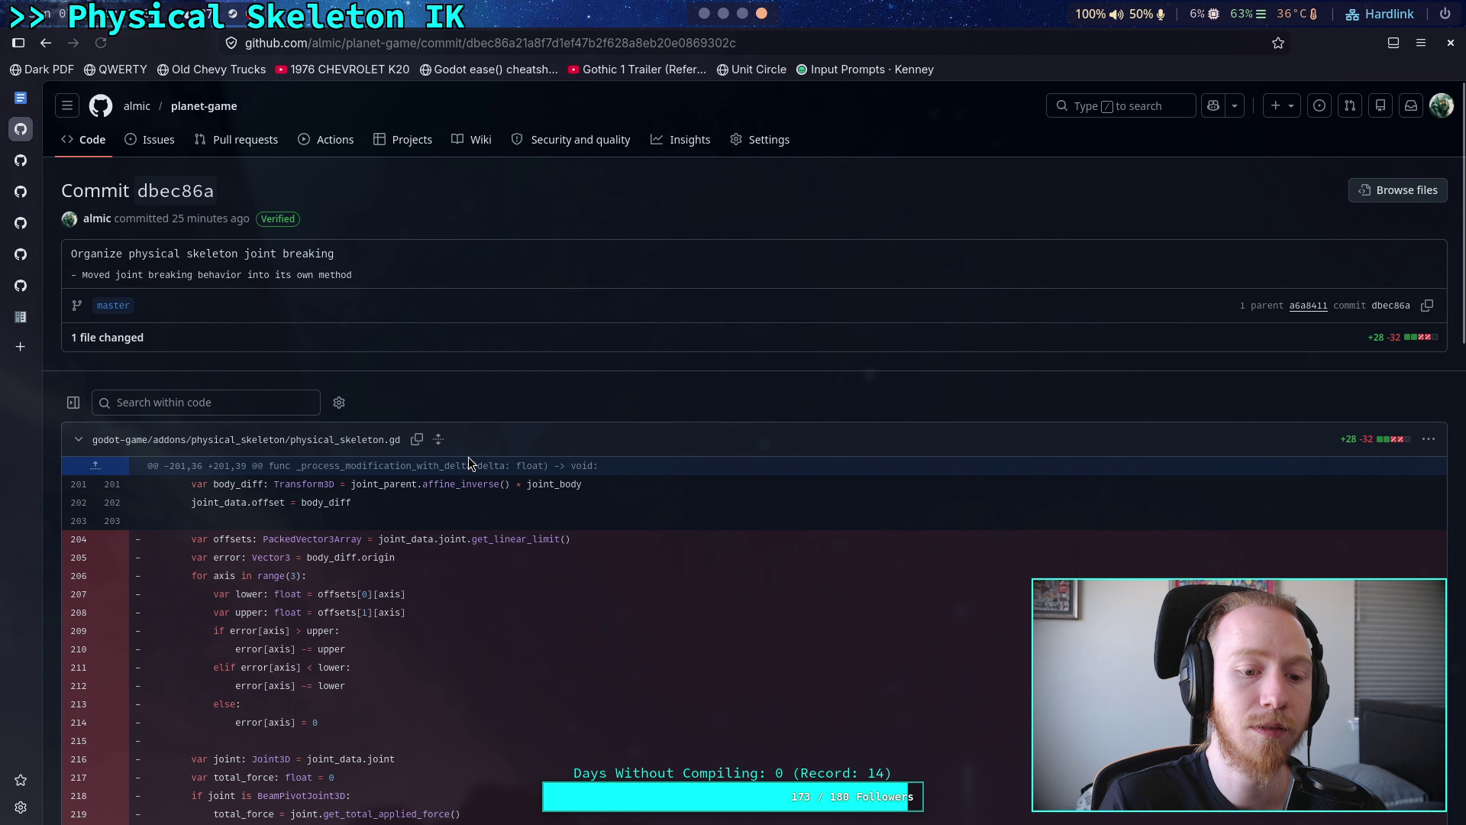
{"action": "scroll", "coordinate": [473, 458], "scroll_direction": "down", "scroll_amount": 5}
{"action": "scroll", "coordinate": [469, 463], "scroll_direction": "down", "scroll_amount": 6}
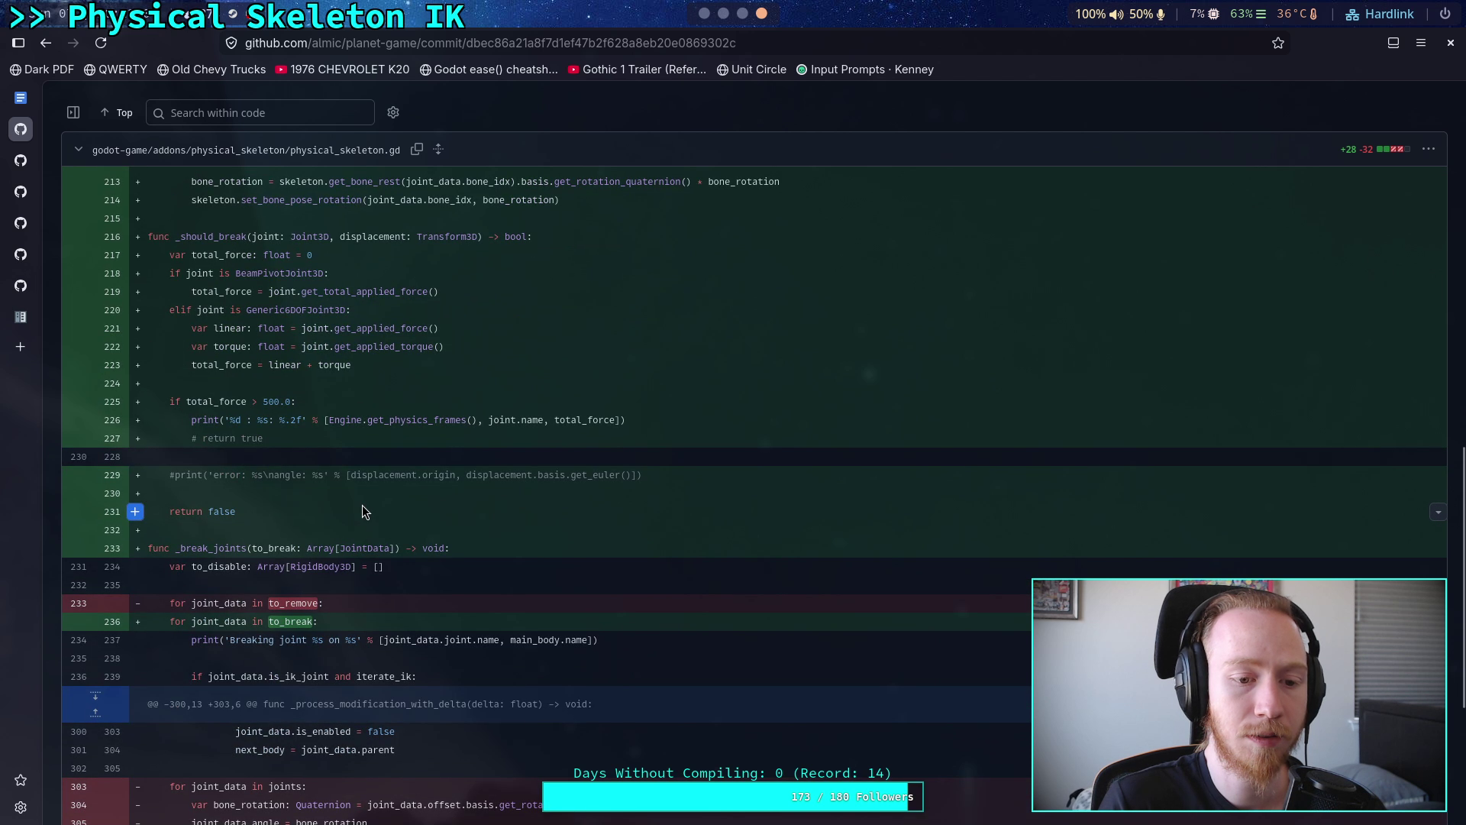
{"action": "scroll", "coordinate": [364, 512], "scroll_direction": "up", "scroll_amount": 3}
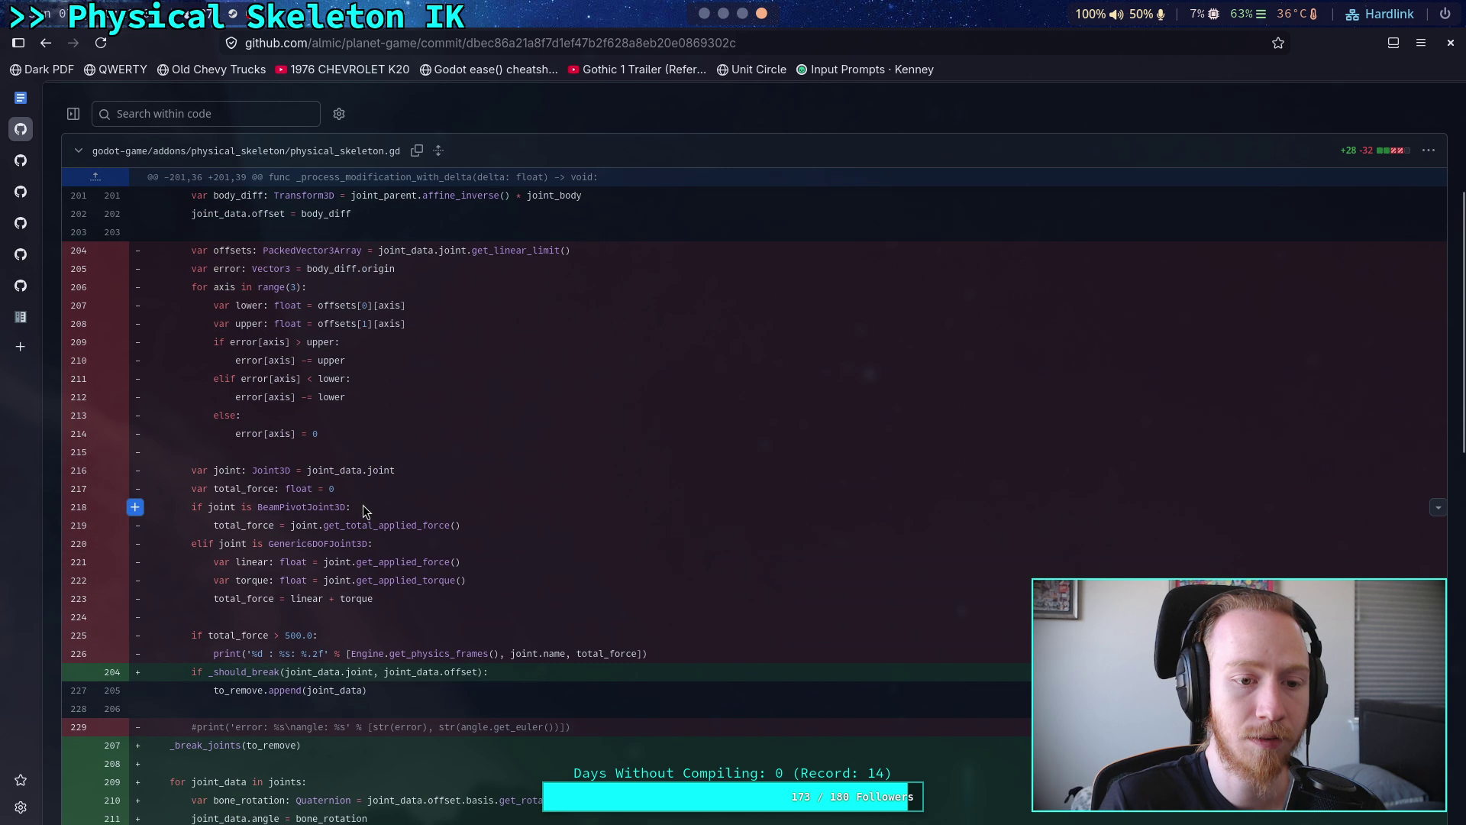
{"action": "scroll", "coordinate": [363, 511], "scroll_direction": "down", "scroll_amount": 6}
{"action": "scroll", "coordinate": [364, 505], "scroll_direction": "down", "scroll_amount": 3}
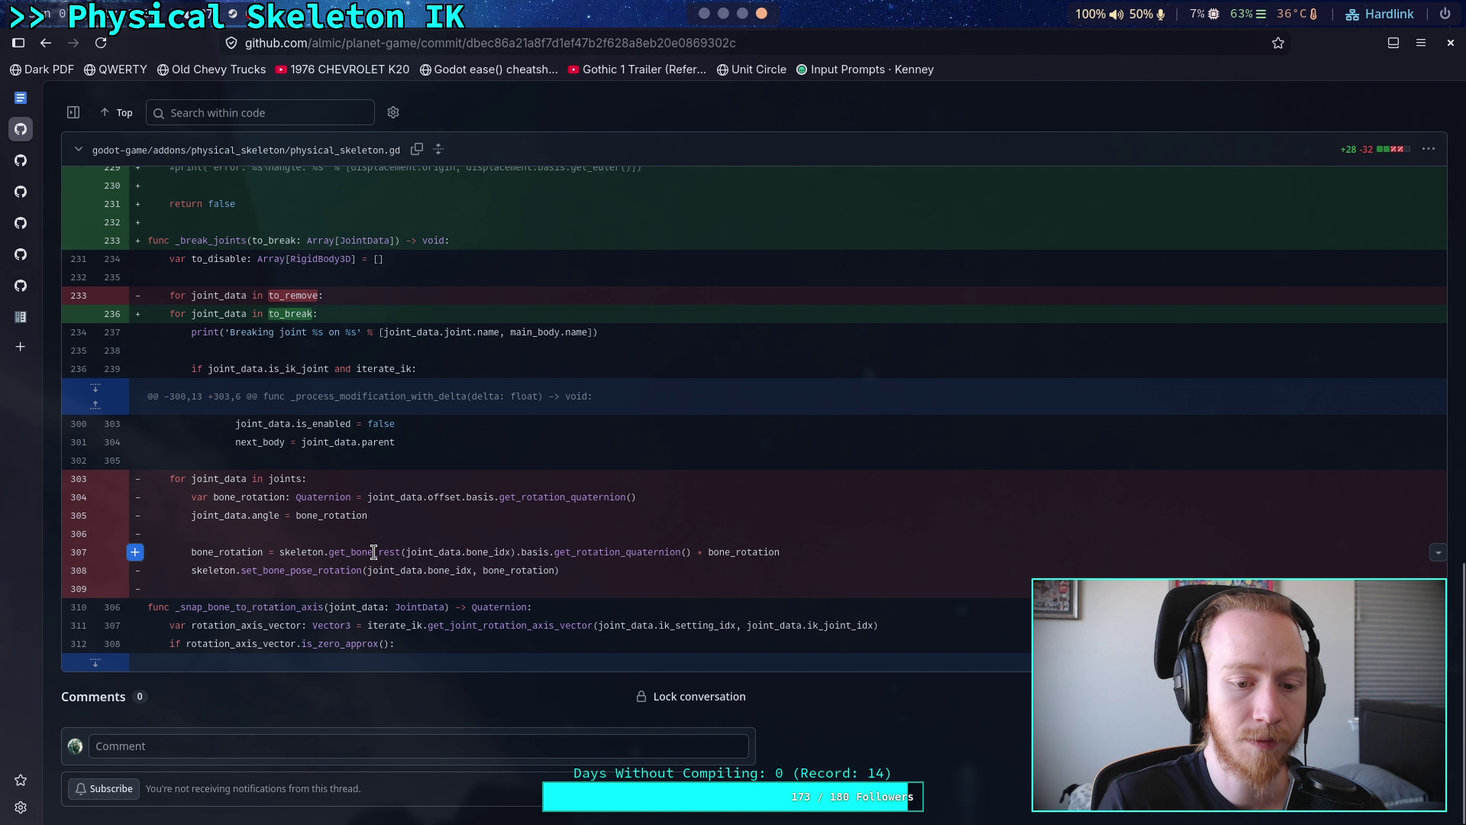
{"action": "scroll", "coordinate": [382, 546], "scroll_direction": "up", "scroll_amount": 5}
{"action": "scroll", "coordinate": [381, 546], "scroll_direction": "down", "scroll_amount": 4}
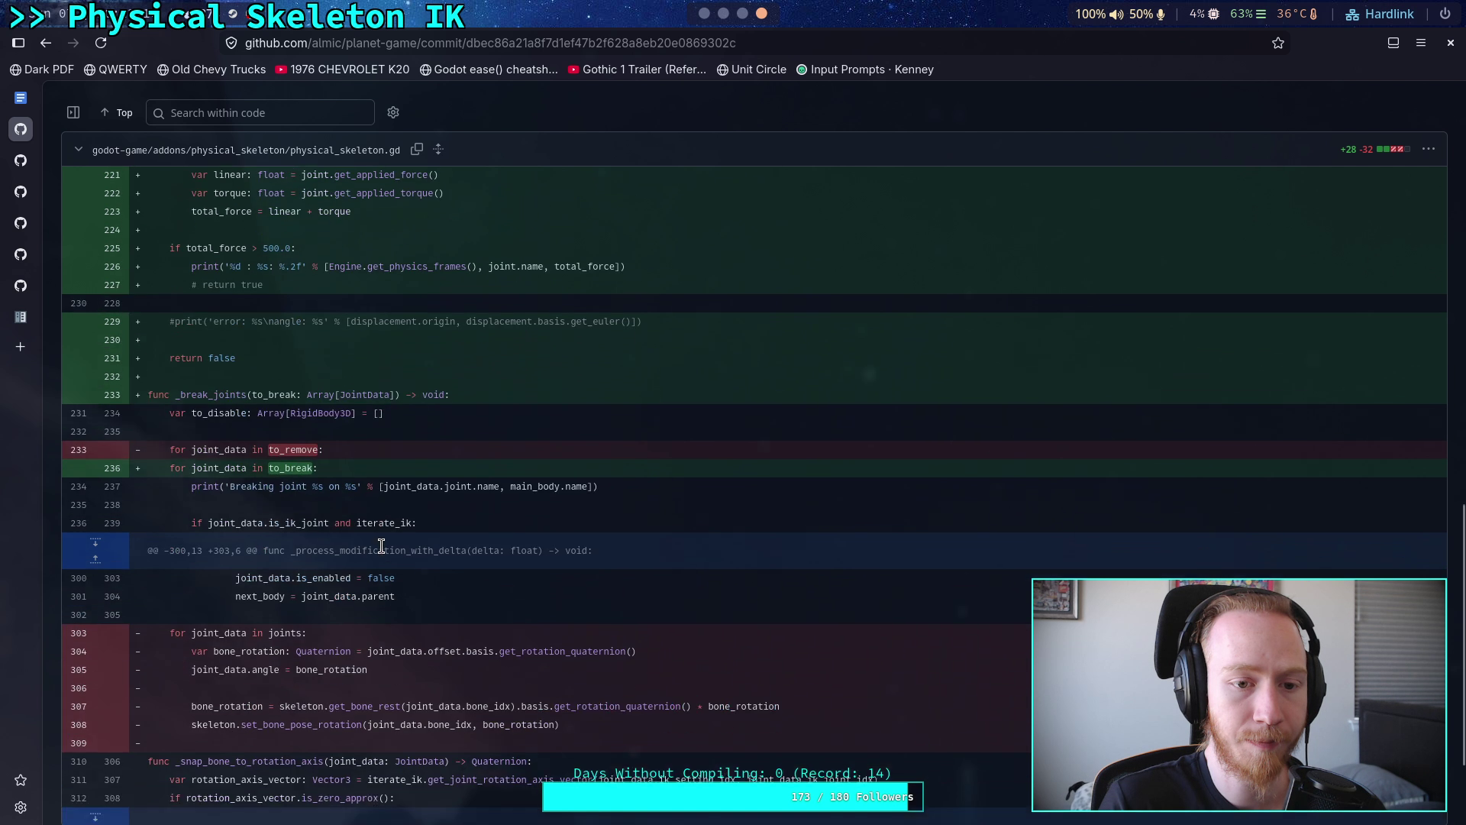
{"action": "left_click_drag", "start_coordinate": [575, 674], "coordinate": [295, 593]}
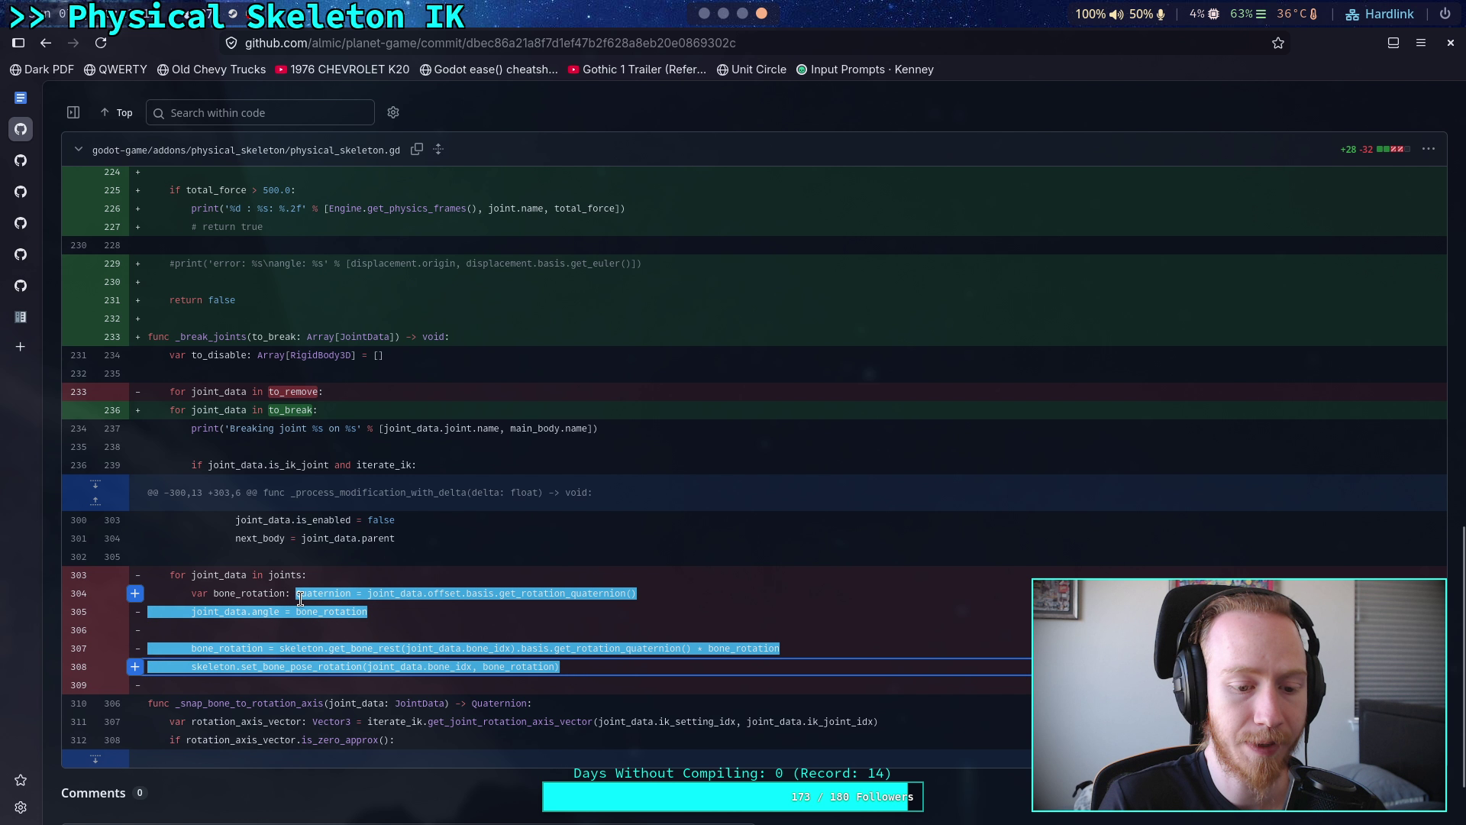
{"action": "scroll", "coordinate": [254, 337], "scroll_direction": "up", "scroll_amount": 12}
{"action": "scroll", "coordinate": [107, 174], "scroll_direction": "up", "scroll_amount": 3}
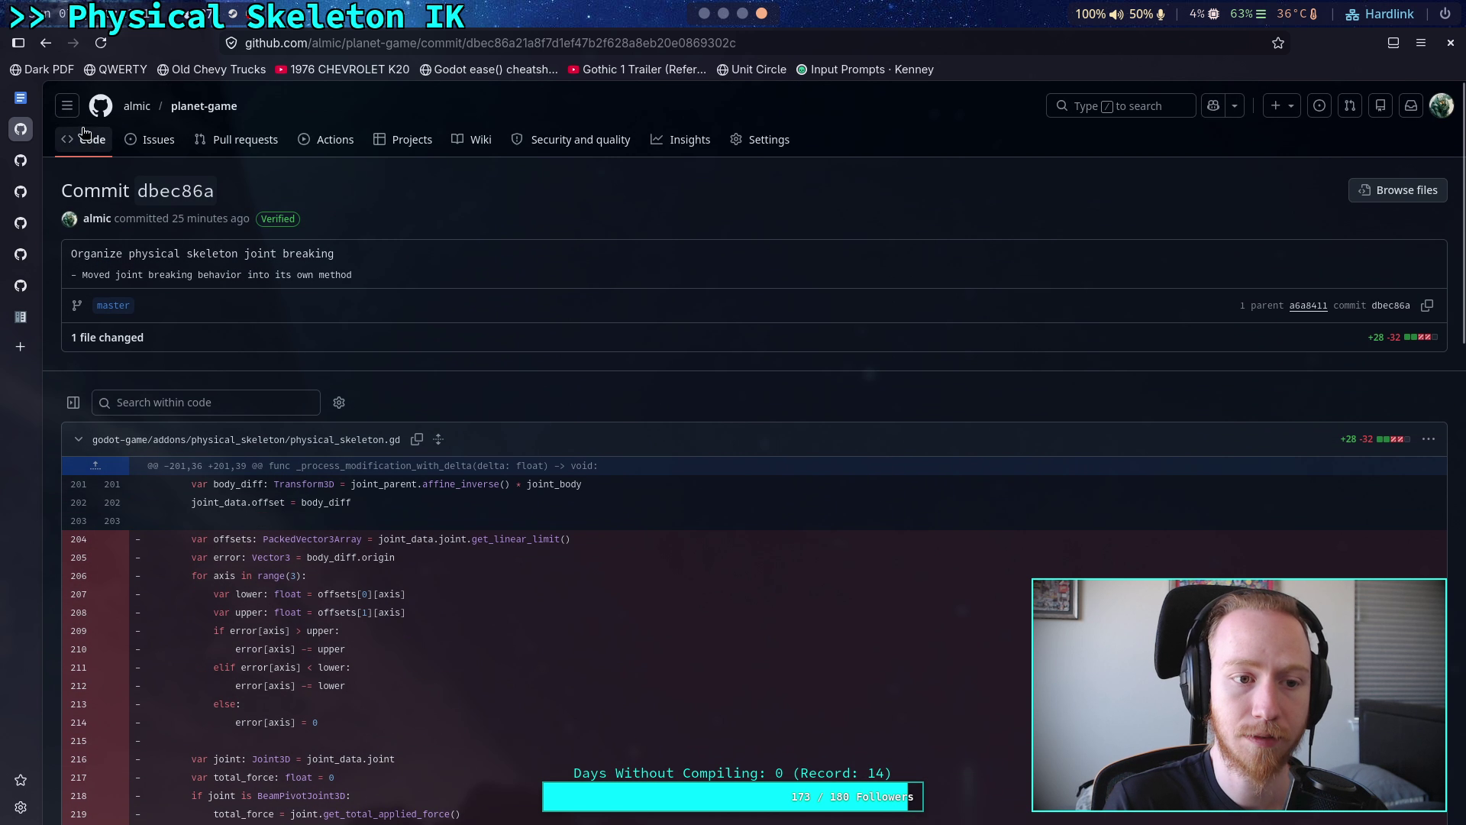
- Open physical_skeleton.gd on GitHub and bring up its commit history
{"action": "left_click", "coordinate": [57, 47]}
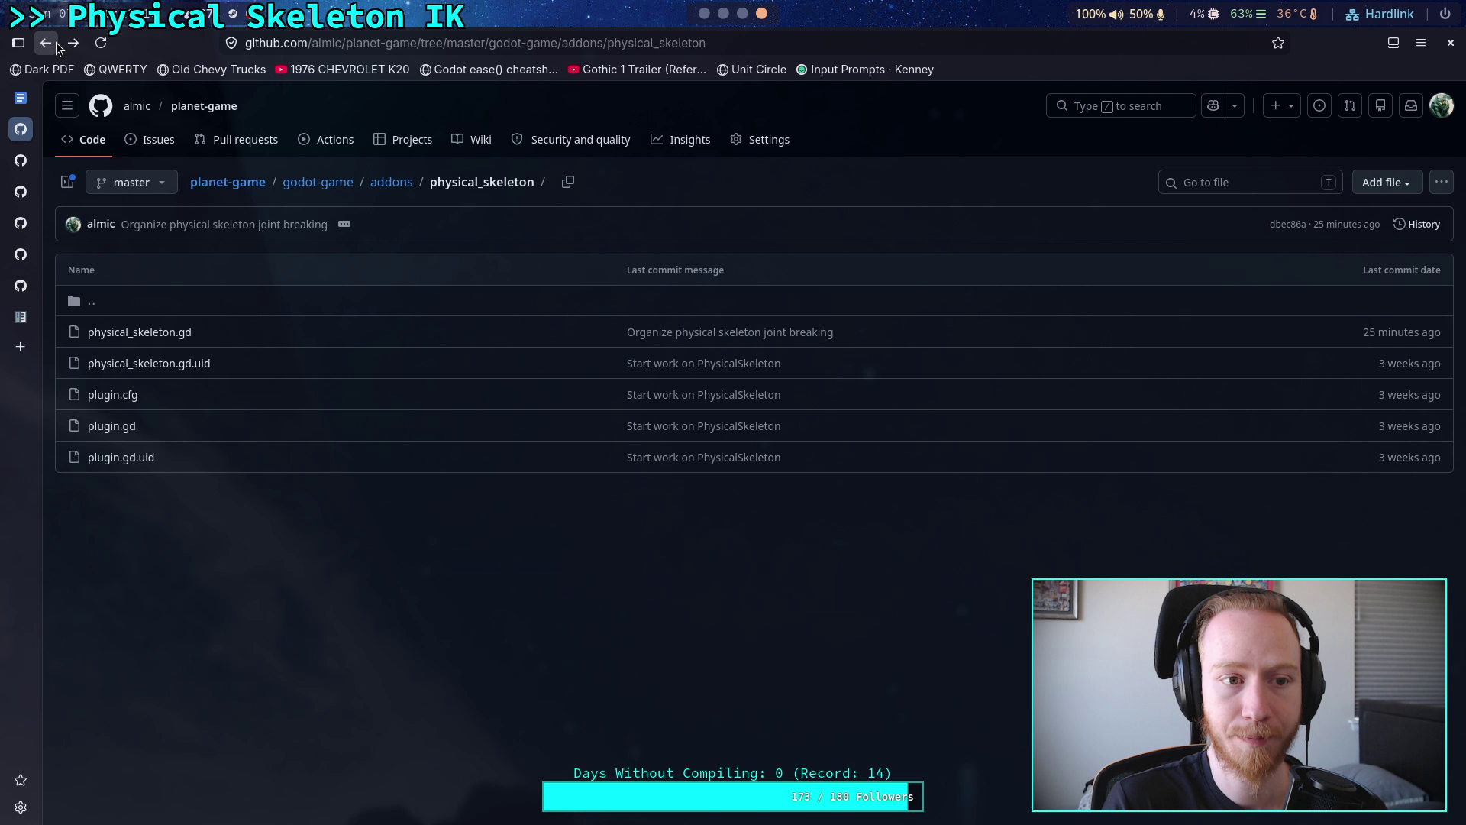
{"action": "left_click", "coordinate": [162, 334]}
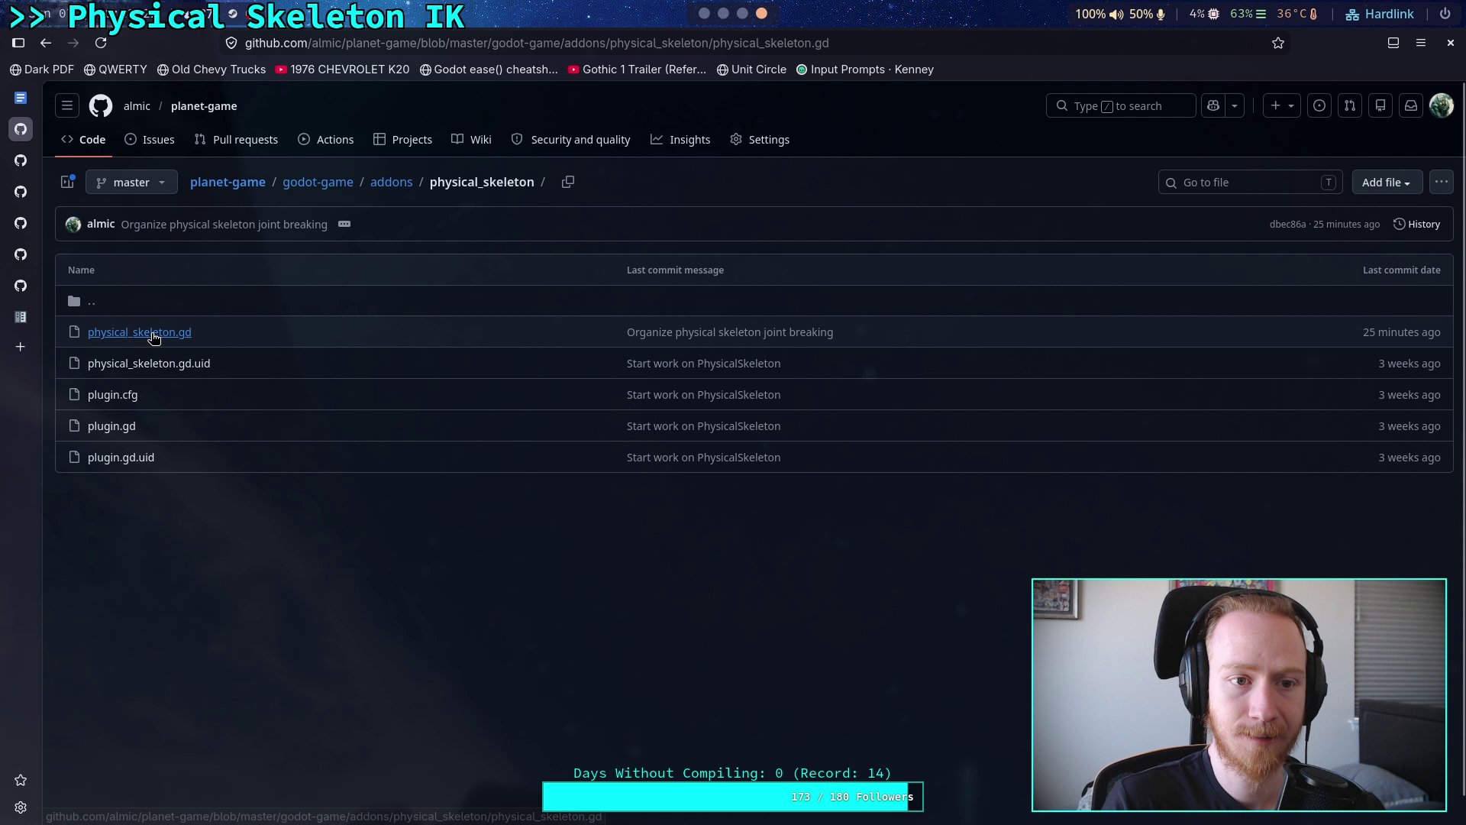
{"action": "left_click", "coordinate": [617, 48]}
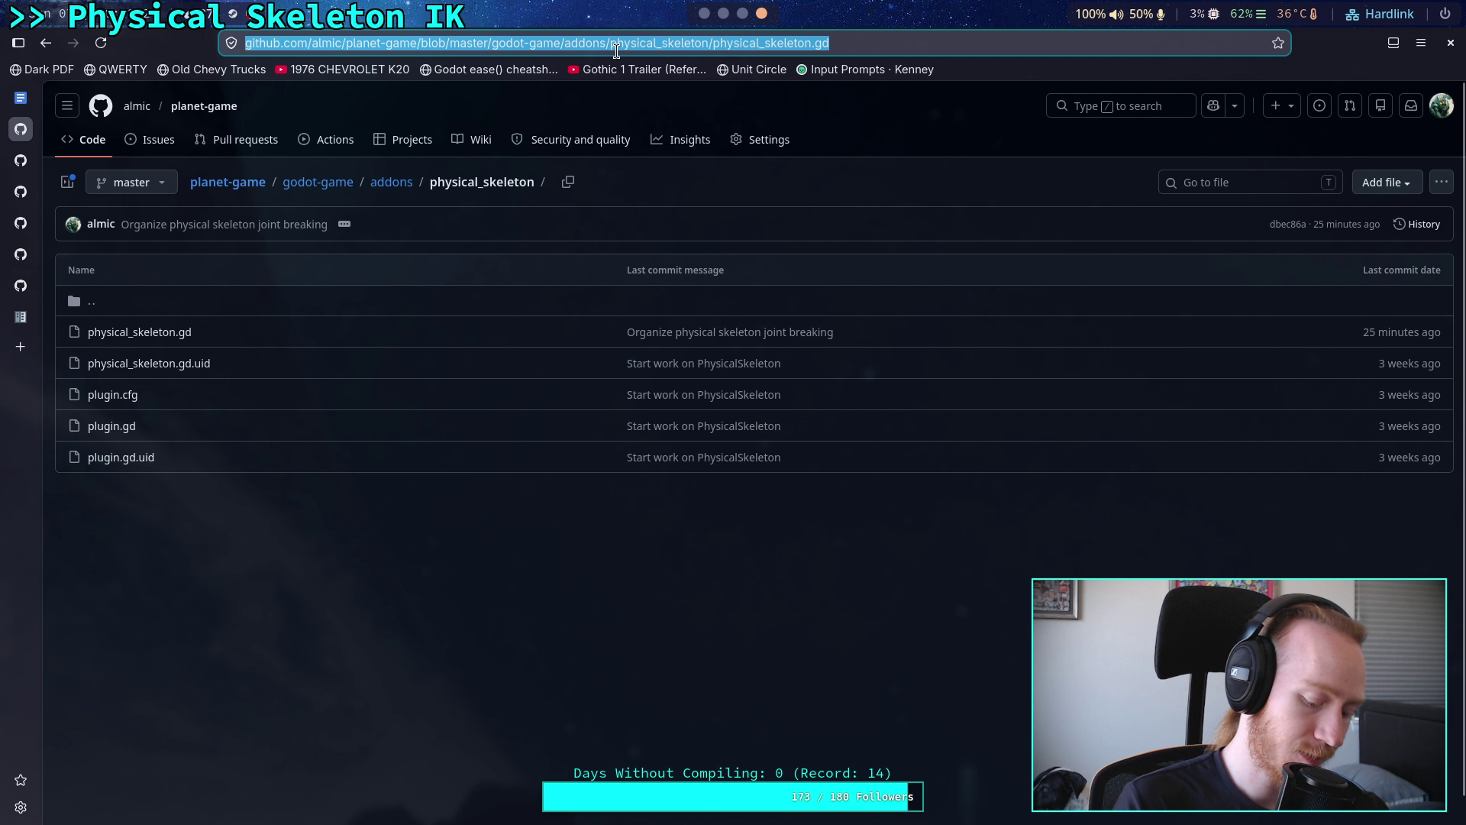
{"action": "key", "text": "Return"}
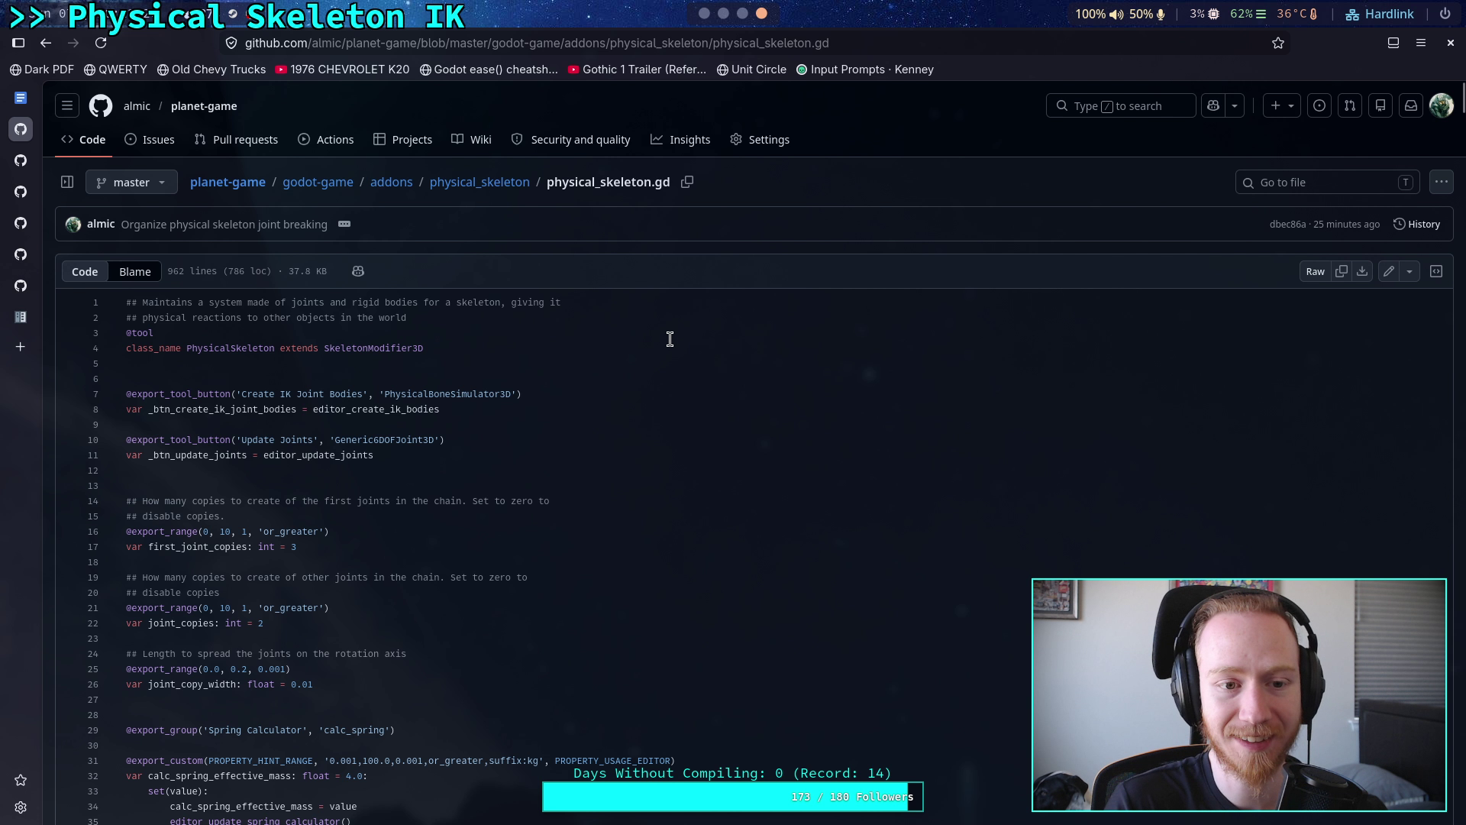
{"action": "left_click", "coordinate": [1422, 224]}
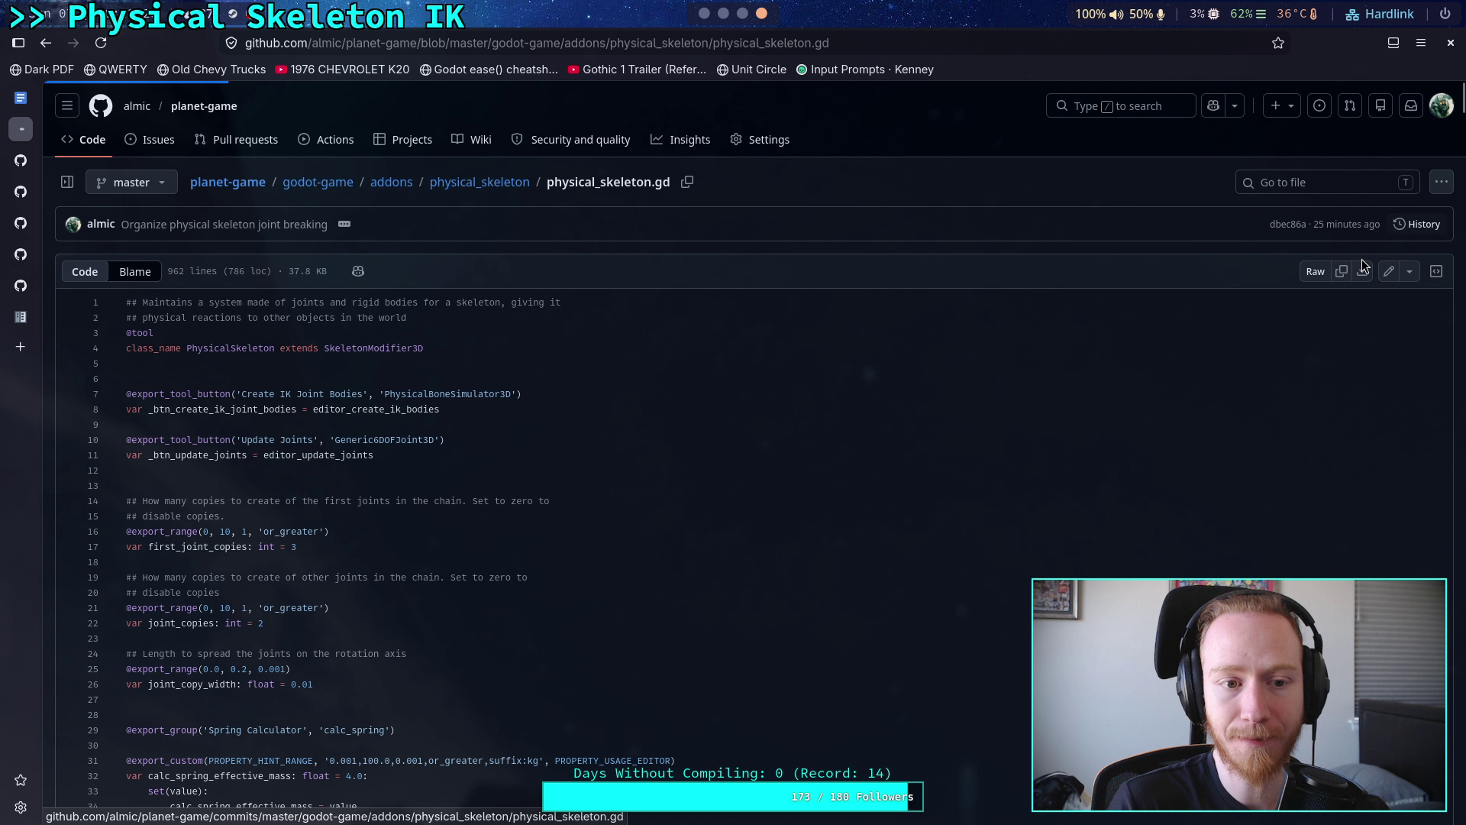
- View and scroll through the file as it was at the previous commit
{"action": "mouse_move", "coordinate": [489, 397]}
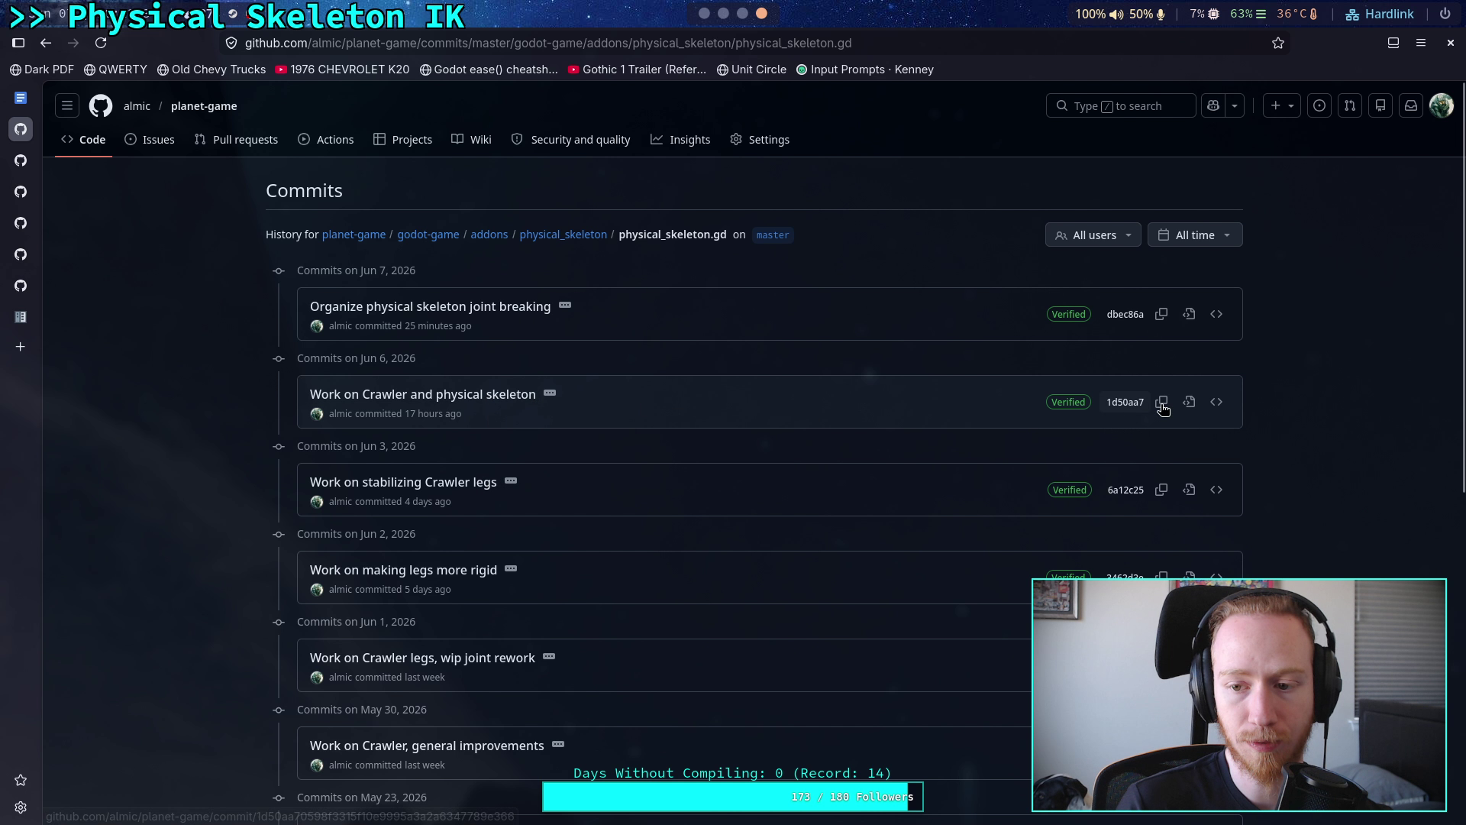
{"action": "left_click", "coordinate": [1188, 405]}
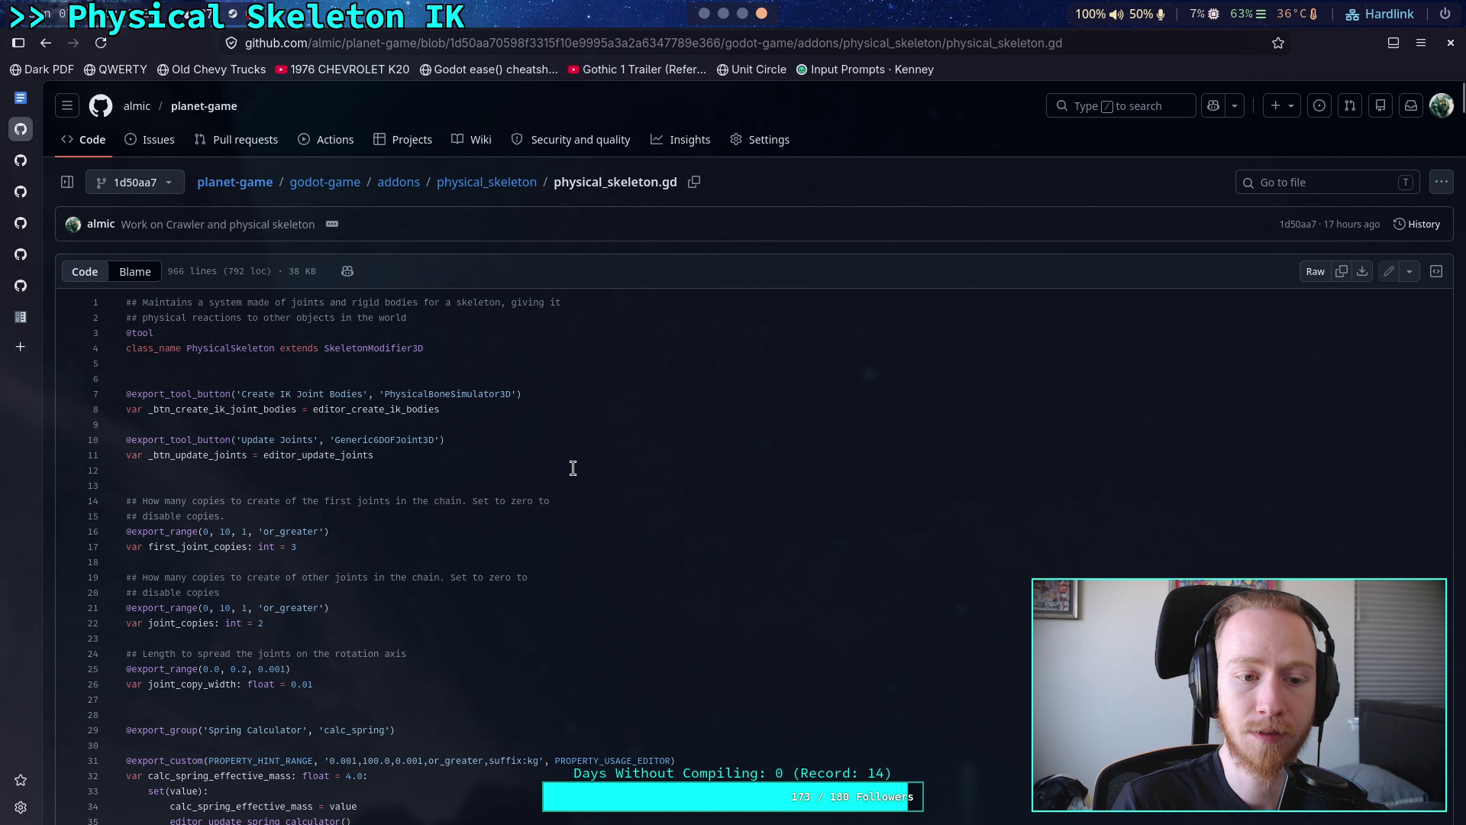
{"action": "scroll", "coordinate": [573, 467], "scroll_direction": "down", "scroll_amount": 20}
{"action": "scroll", "coordinate": [568, 469], "scroll_direction": "down", "scroll_amount": 20}
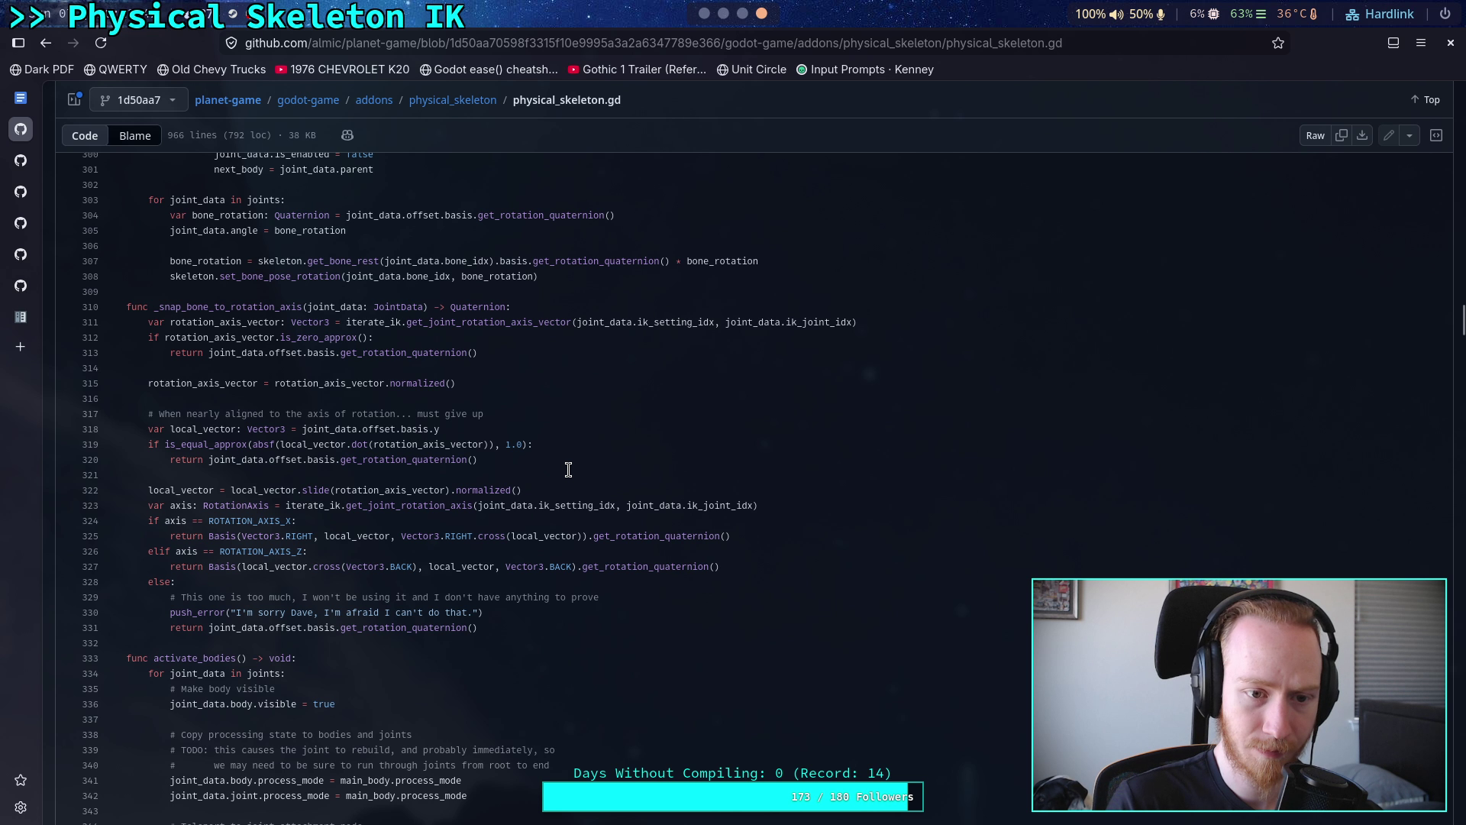
{"action": "scroll", "coordinate": [567, 469], "scroll_direction": "up", "scroll_amount": 4}
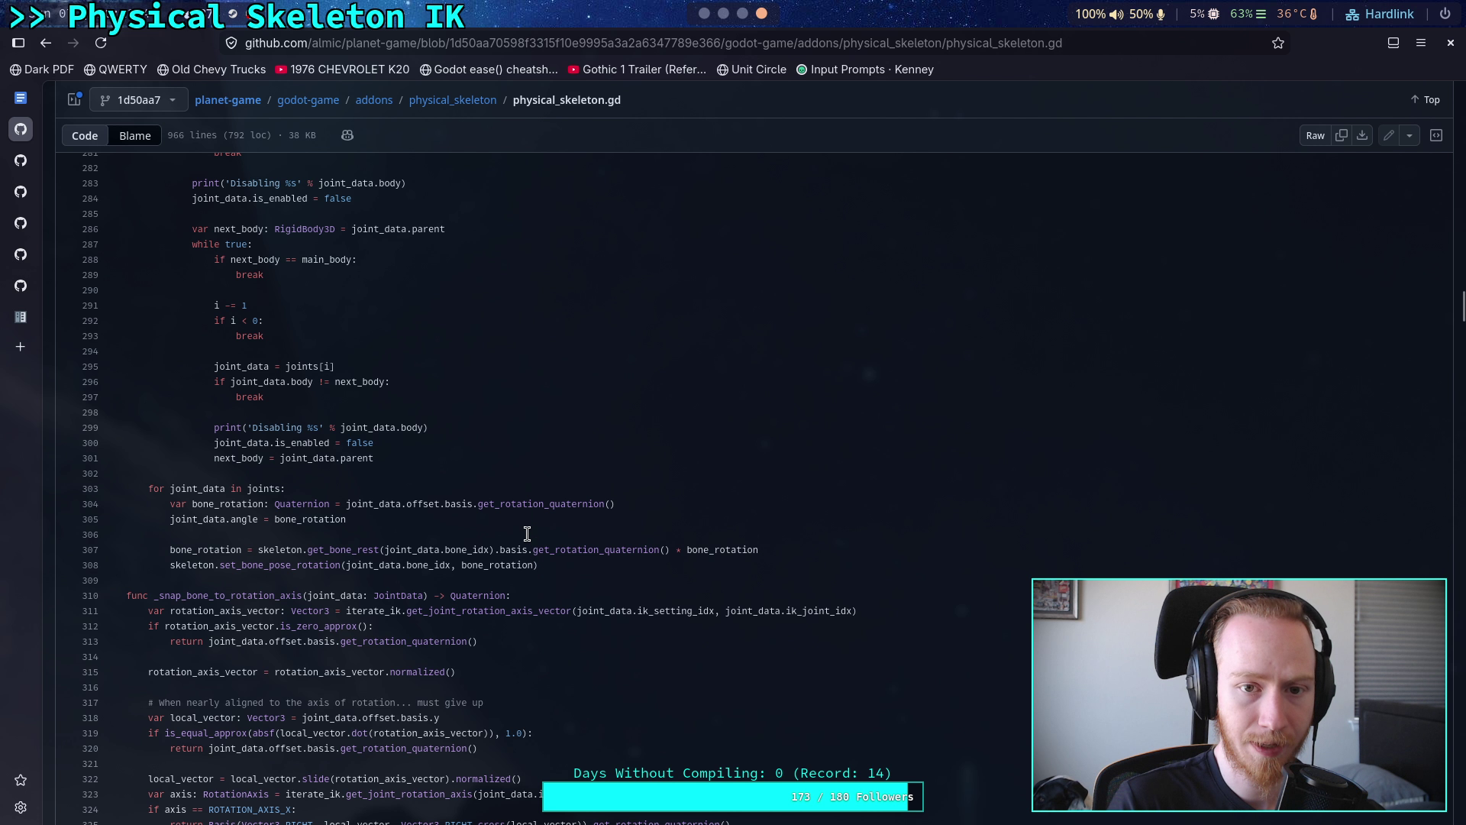
- Show the file at commit 6a12c25 ('Work on stabilizing Crawler legs') and scroll to the joint loop
{"action": "left_click", "coordinate": [53, 44]}
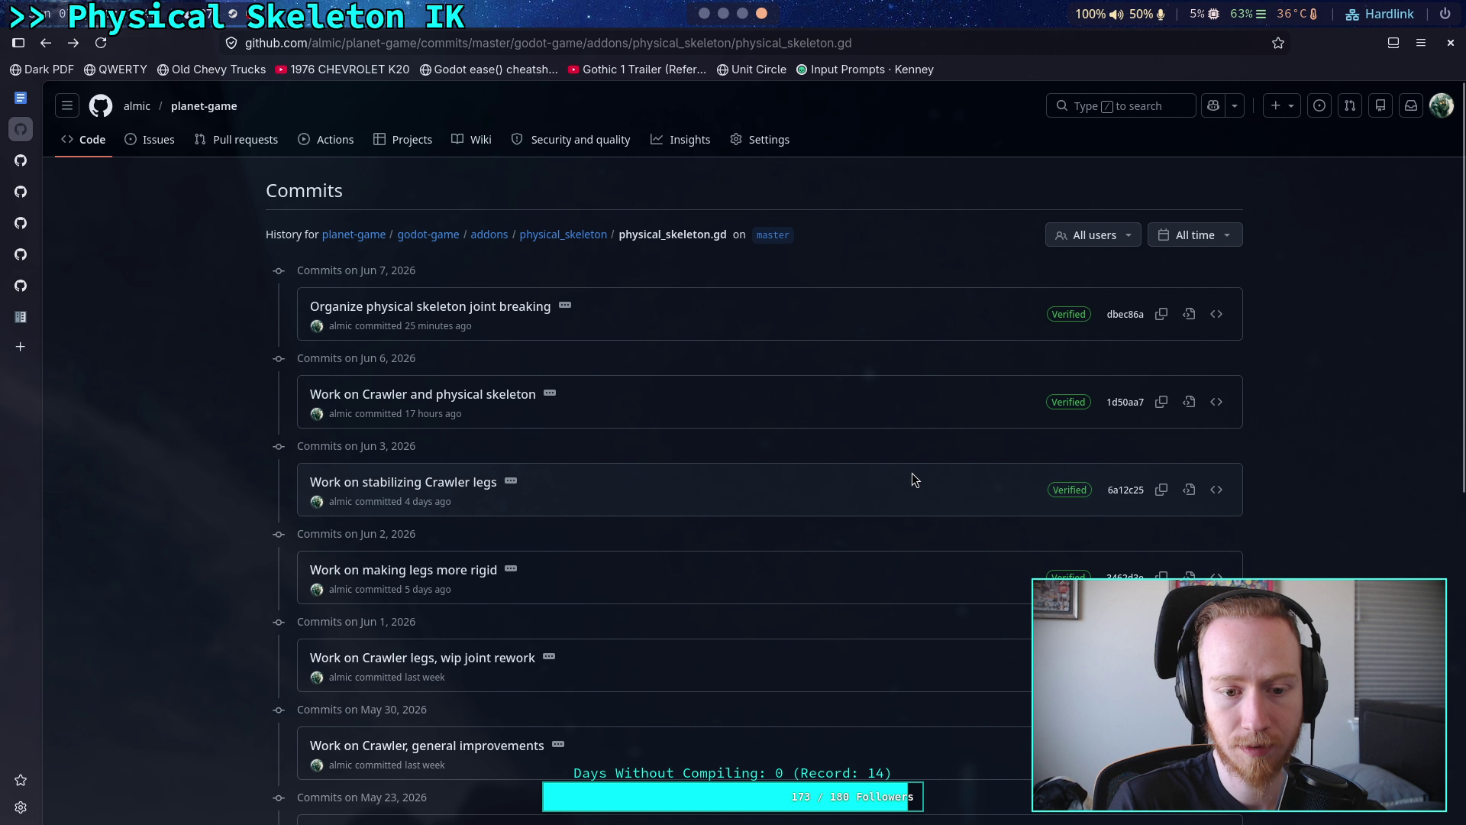
{"action": "left_click", "coordinate": [1191, 493]}
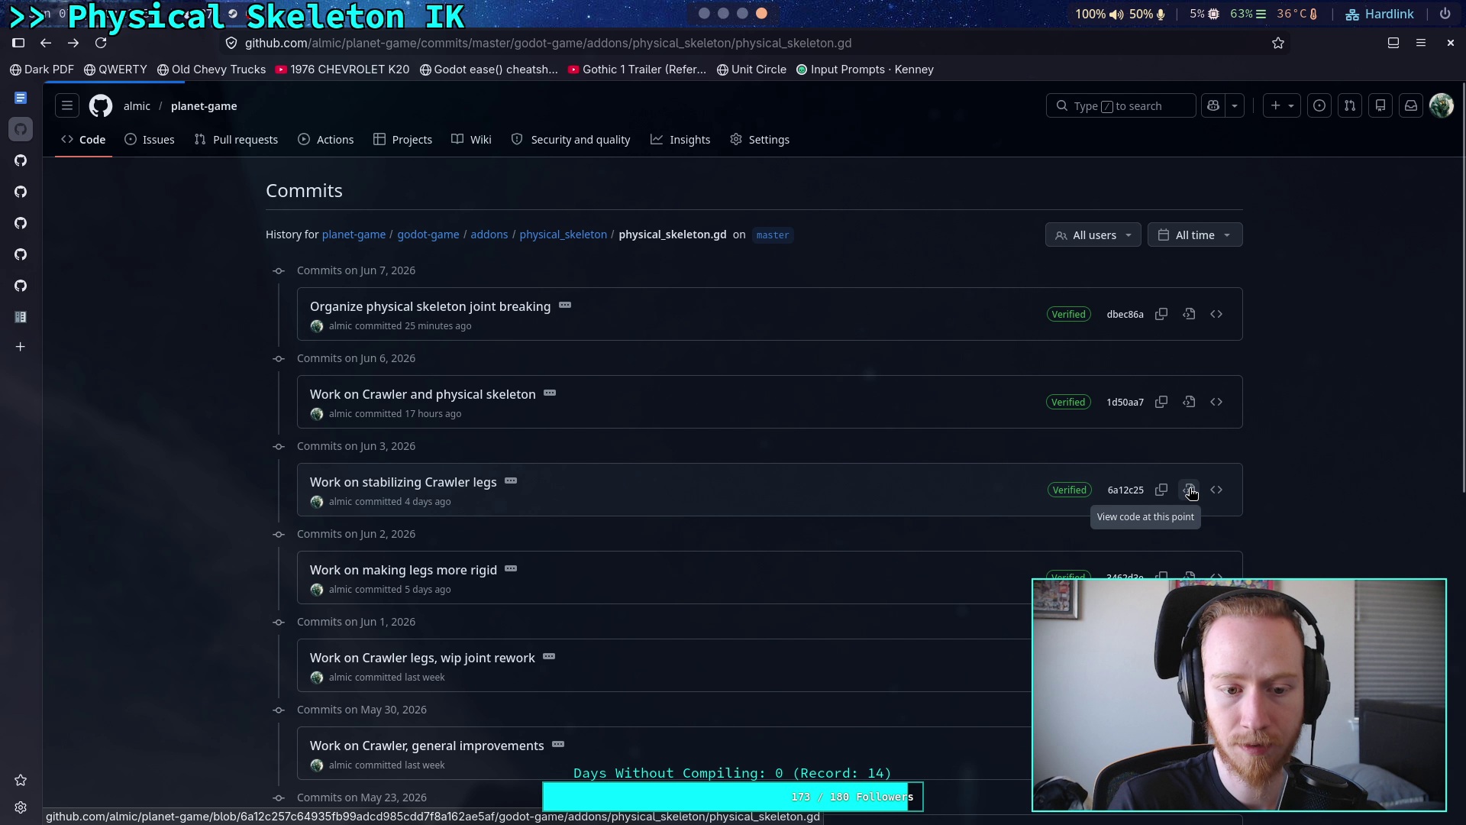
{"action": "scroll", "coordinate": [706, 561], "scroll_direction": "down", "scroll_amount": 20}
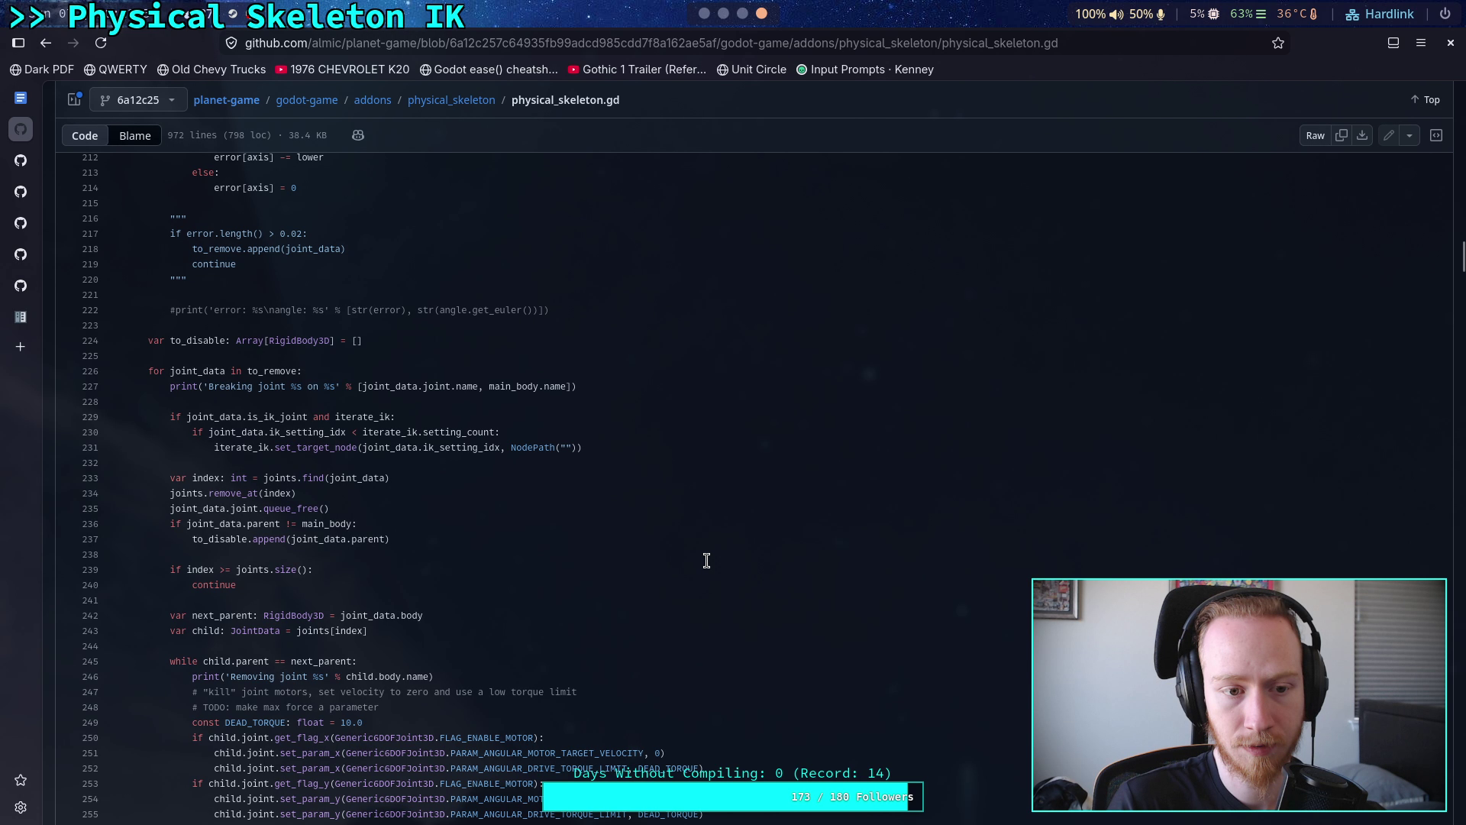
{"action": "scroll", "coordinate": [706, 561], "scroll_direction": "down", "scroll_amount": 14}
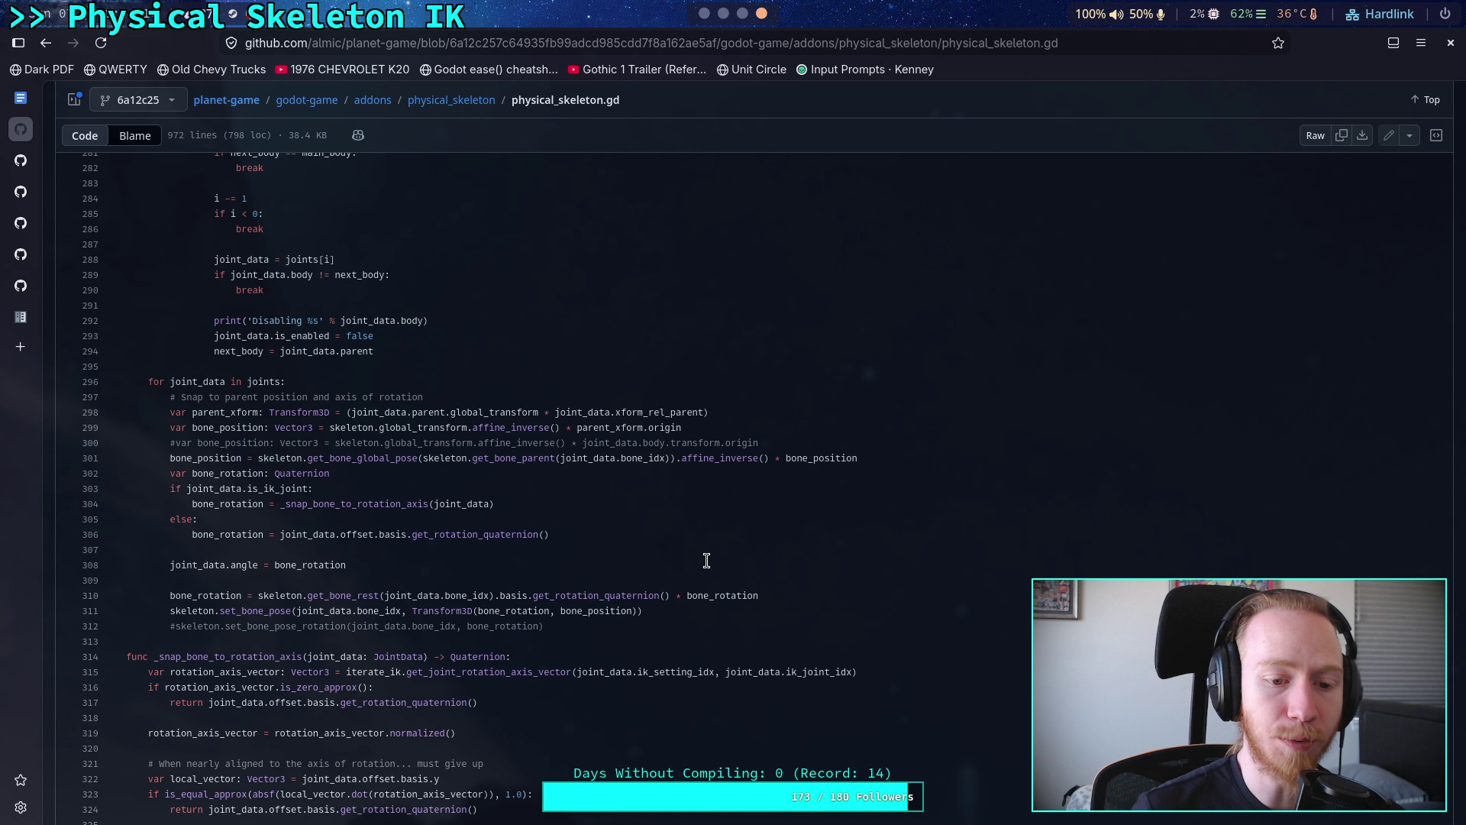
- In the Godot script, search for _snap_bon and select the _snap_bone_to_rotation_axis function
{"action": "left_click", "coordinate": [703, 13]}
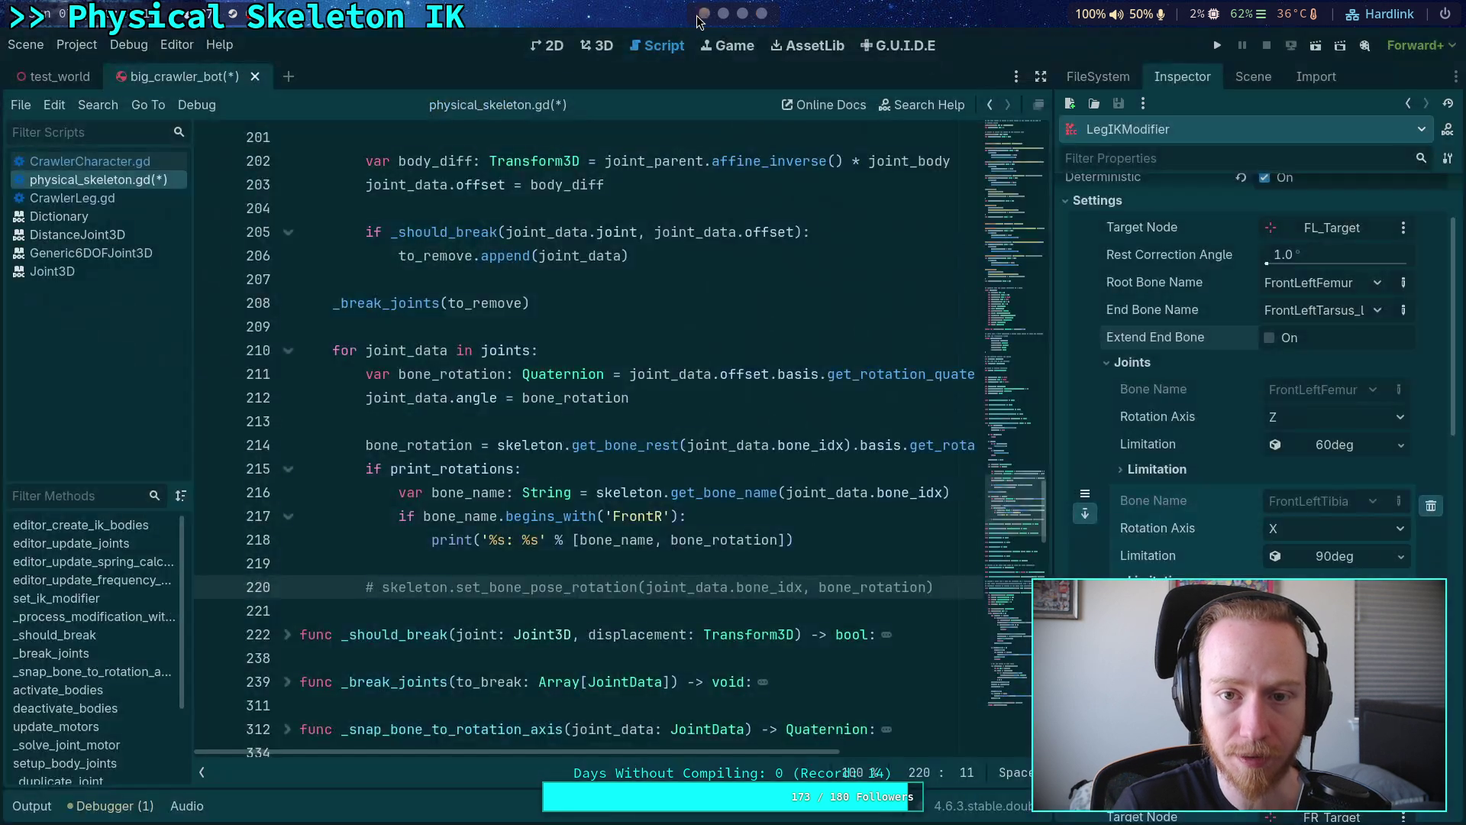
{"action": "left_click", "coordinate": [687, 294]}
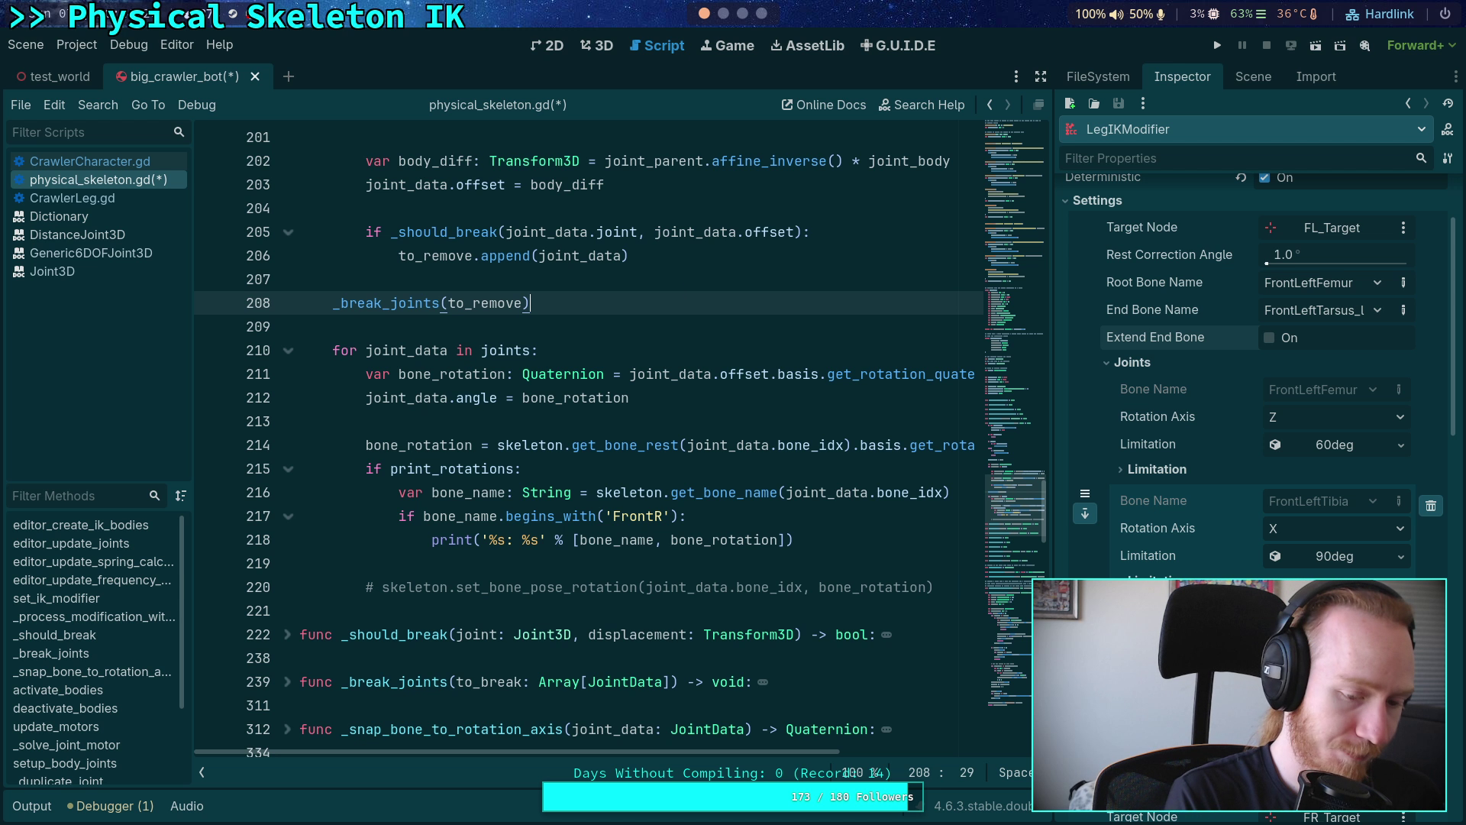
{"action": "key", "text": "ctrl+f"}
{"action": "type", "text": "_snape_"}
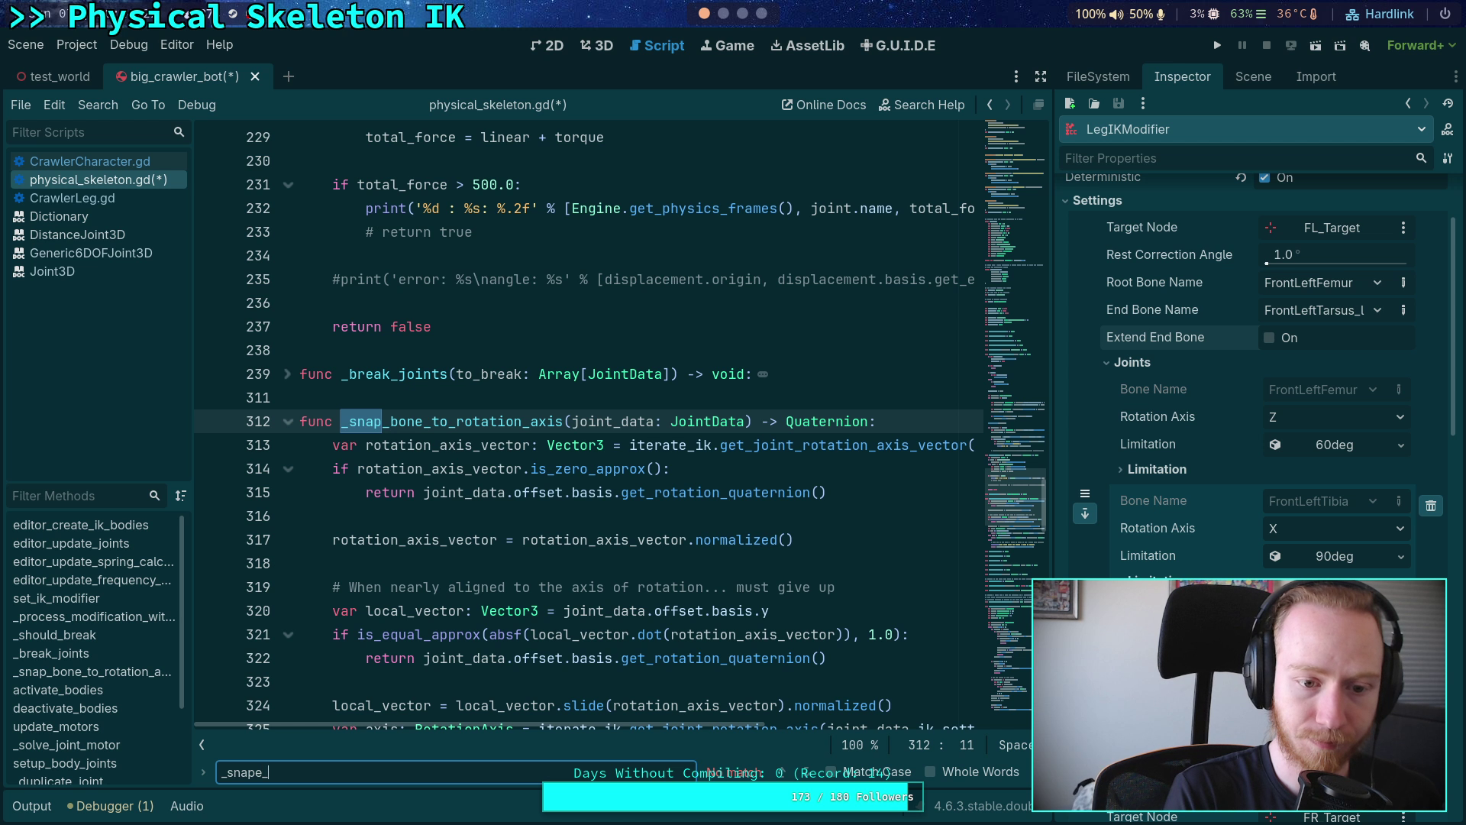
{"action": "key", "text": "BackSpace"}
{"action": "key", "text": "BackSpace"}
{"action": "type", "text": "_bon"}
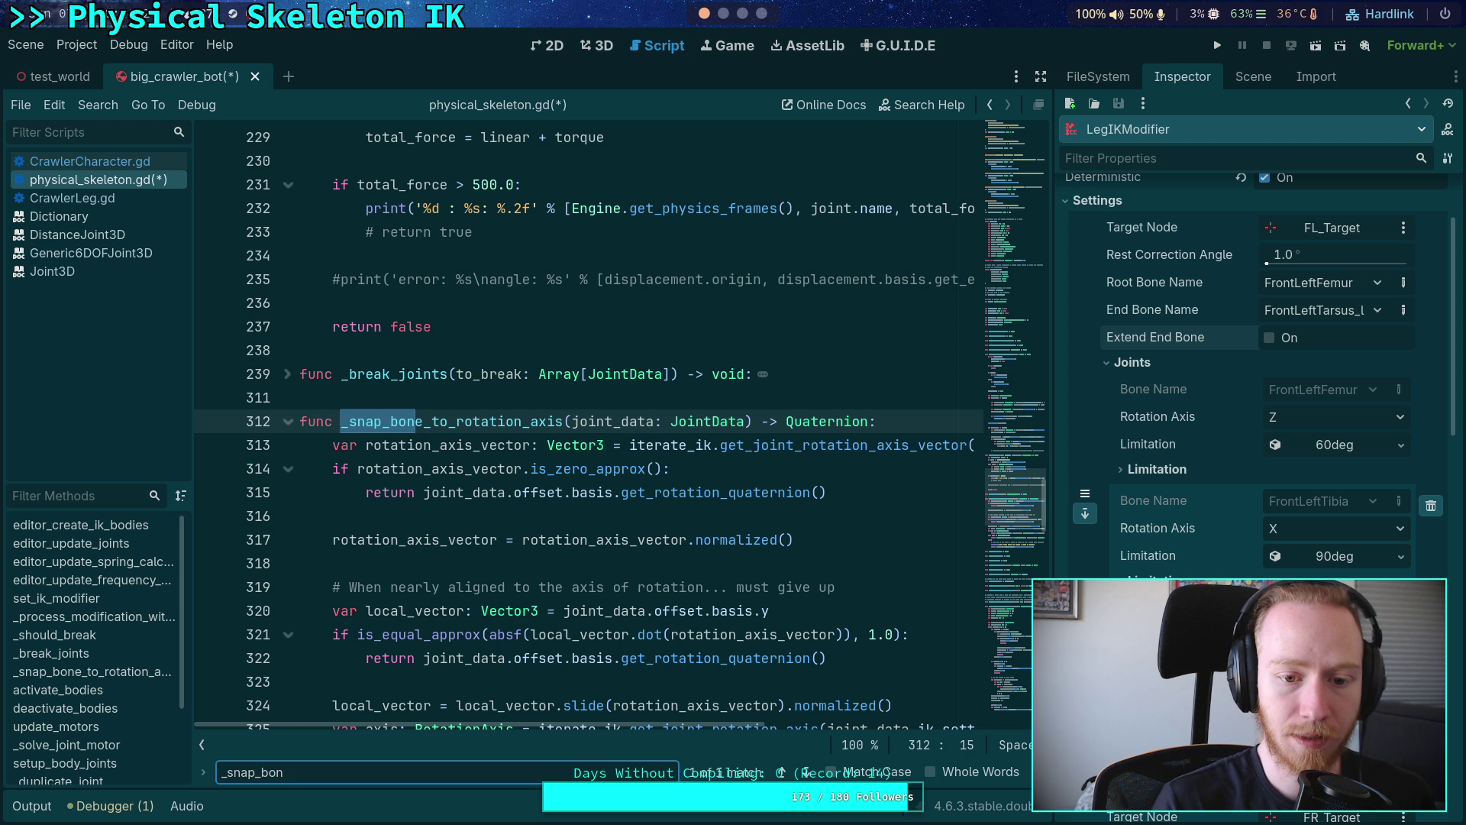
{"action": "scroll", "coordinate": [538, 336], "scroll_direction": "down", "scroll_amount": 4}
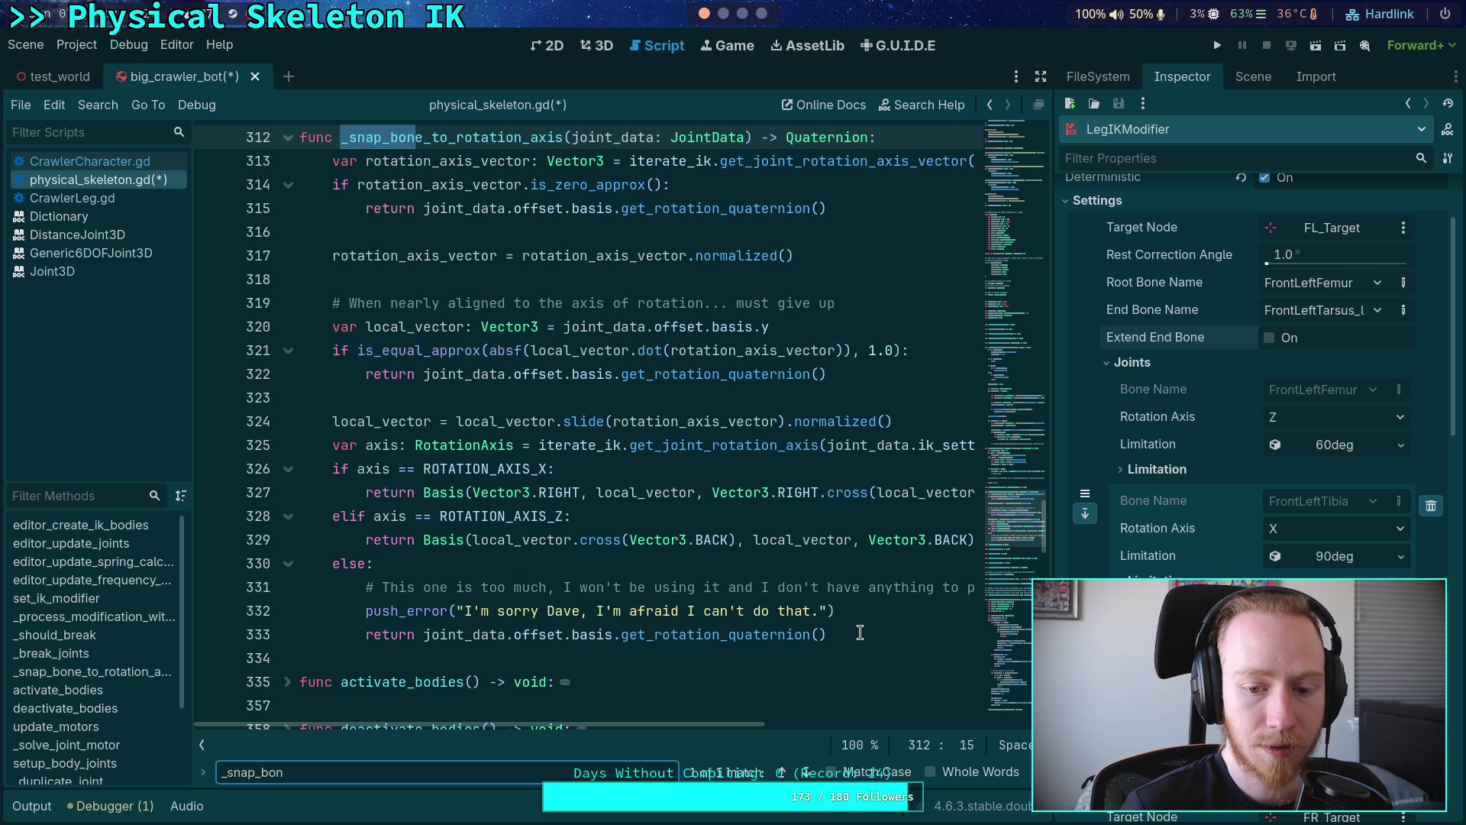
{"action": "mouse_move", "coordinate": [867, 633]}
{"action": "left_mouse_down"}
{"action": "mouse_move", "coordinate": [706, 558]}
{"action": "mouse_move", "coordinate": [359, 493]}
{"action": "mouse_move", "coordinate": [313, 447]}
{"action": "mouse_move", "coordinate": [300, 279]}
{"action": "left_mouse_up"}
{"action": "scroll", "coordinate": [459, 527], "scroll_direction": "up", "scroll_amount": 2}
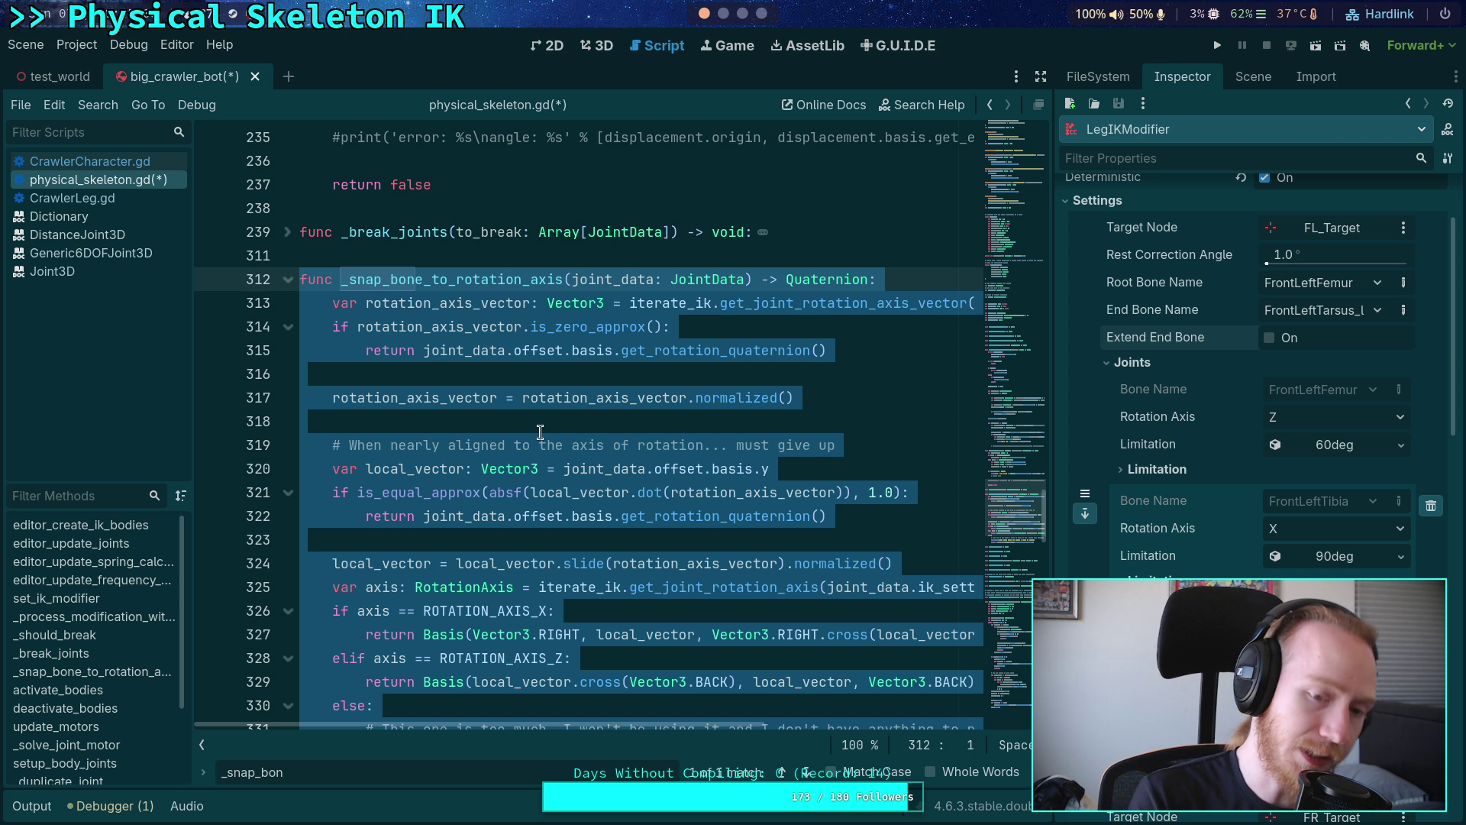
- Delete the function and its leftover blank lines, save, and switch to the C++ workspace
{"action": "key", "text": "Delete"}
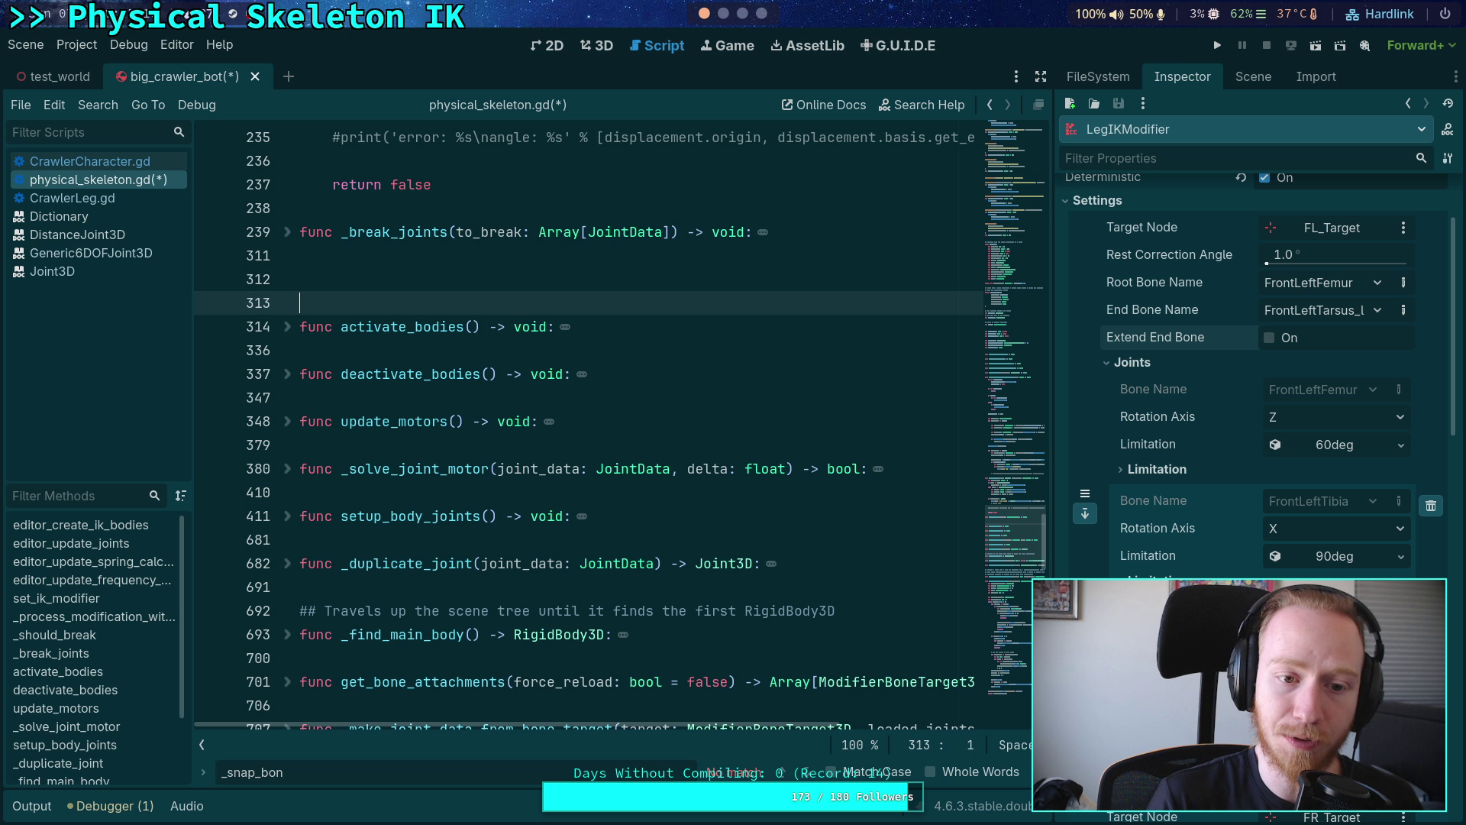
{"action": "key", "text": "Delete"}
{"action": "key", "text": "BackSpace"}
{"action": "key", "text": "ctrl+s"}
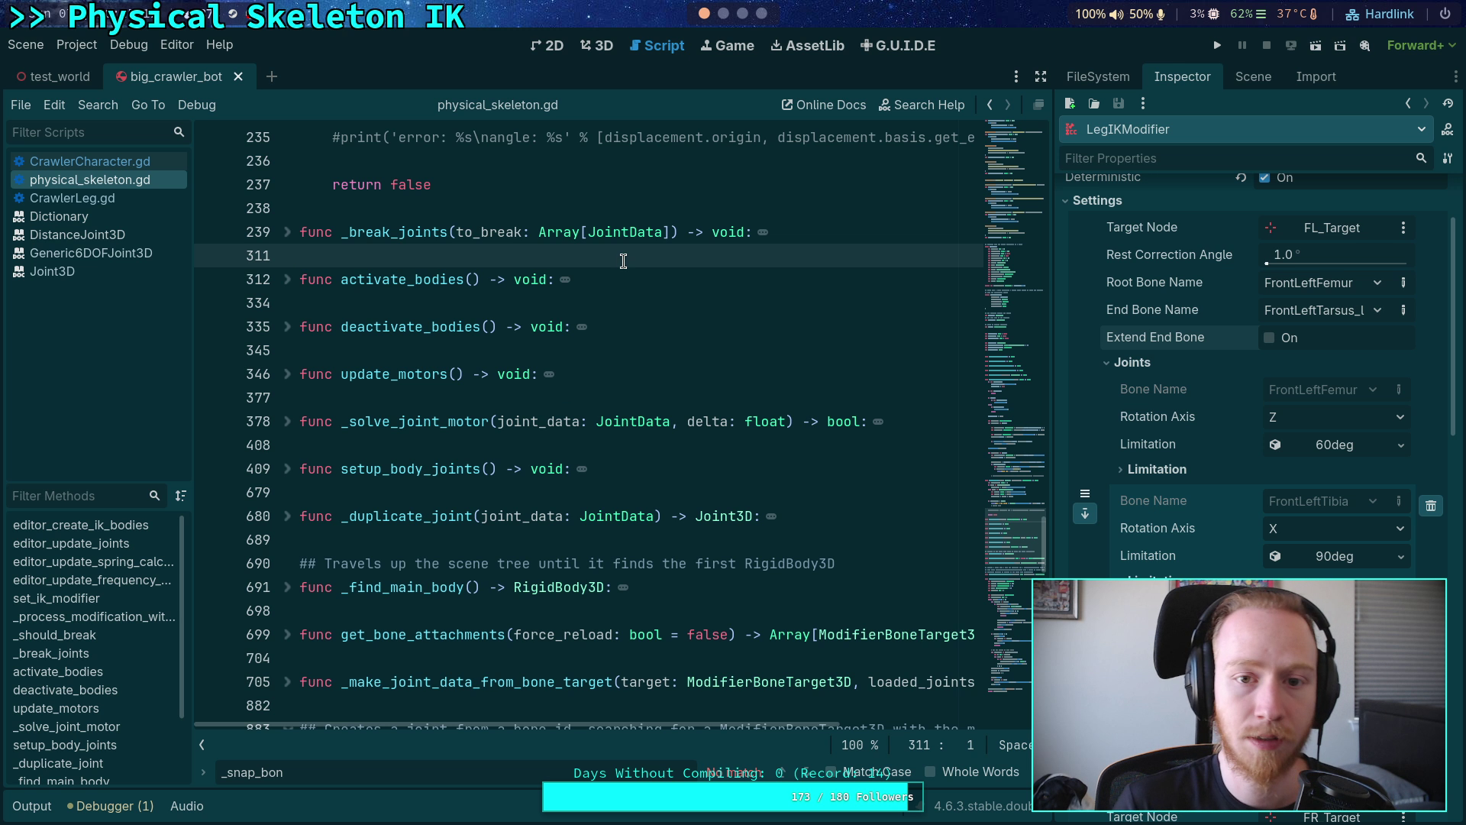
{"action": "key", "text": "super+2"}
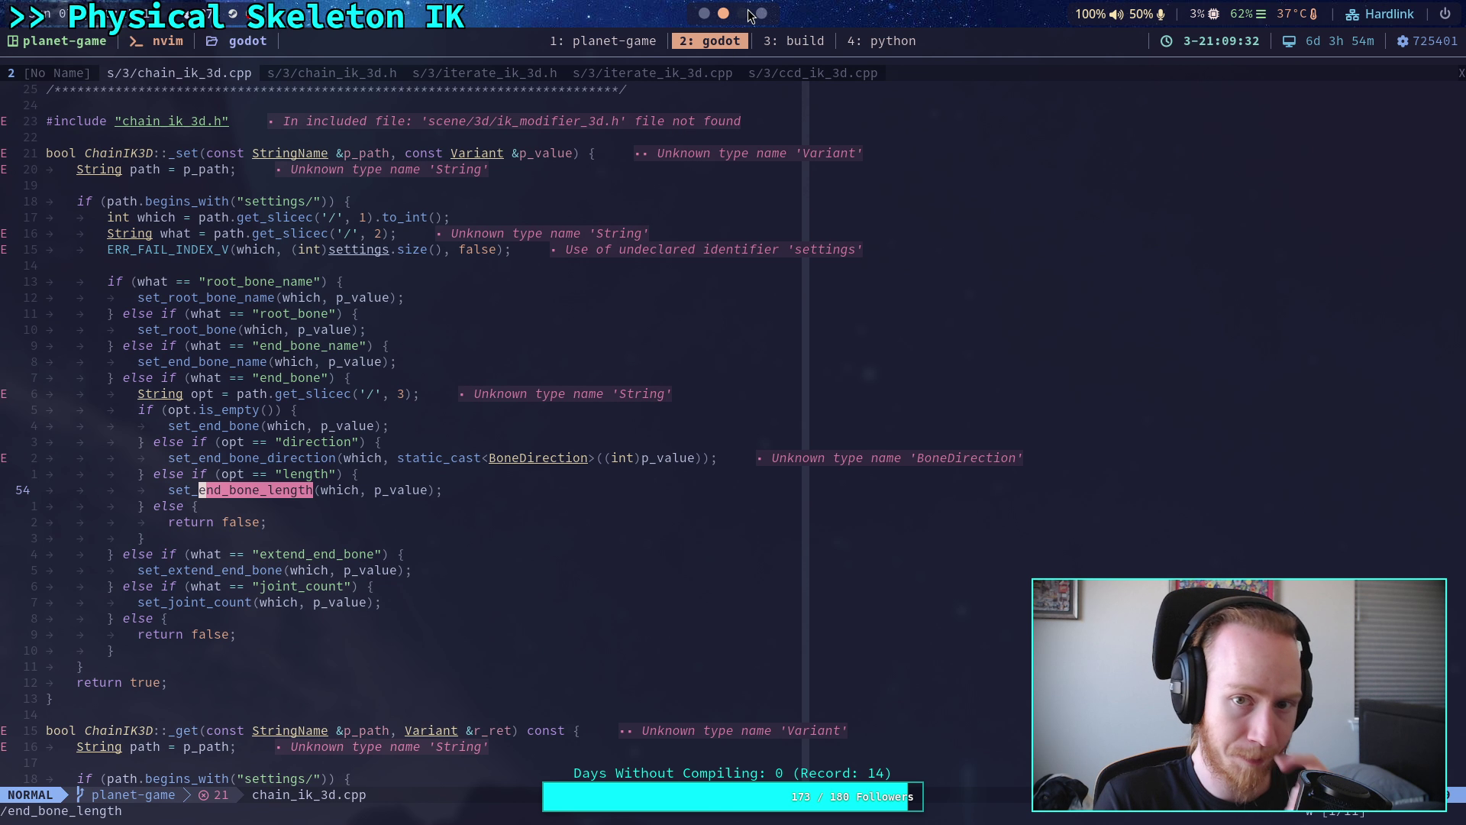
- Switch to the browser workspace showing physical_skeleton.gd at commit 6a12c25
{"action": "key", "text": "super+4"}
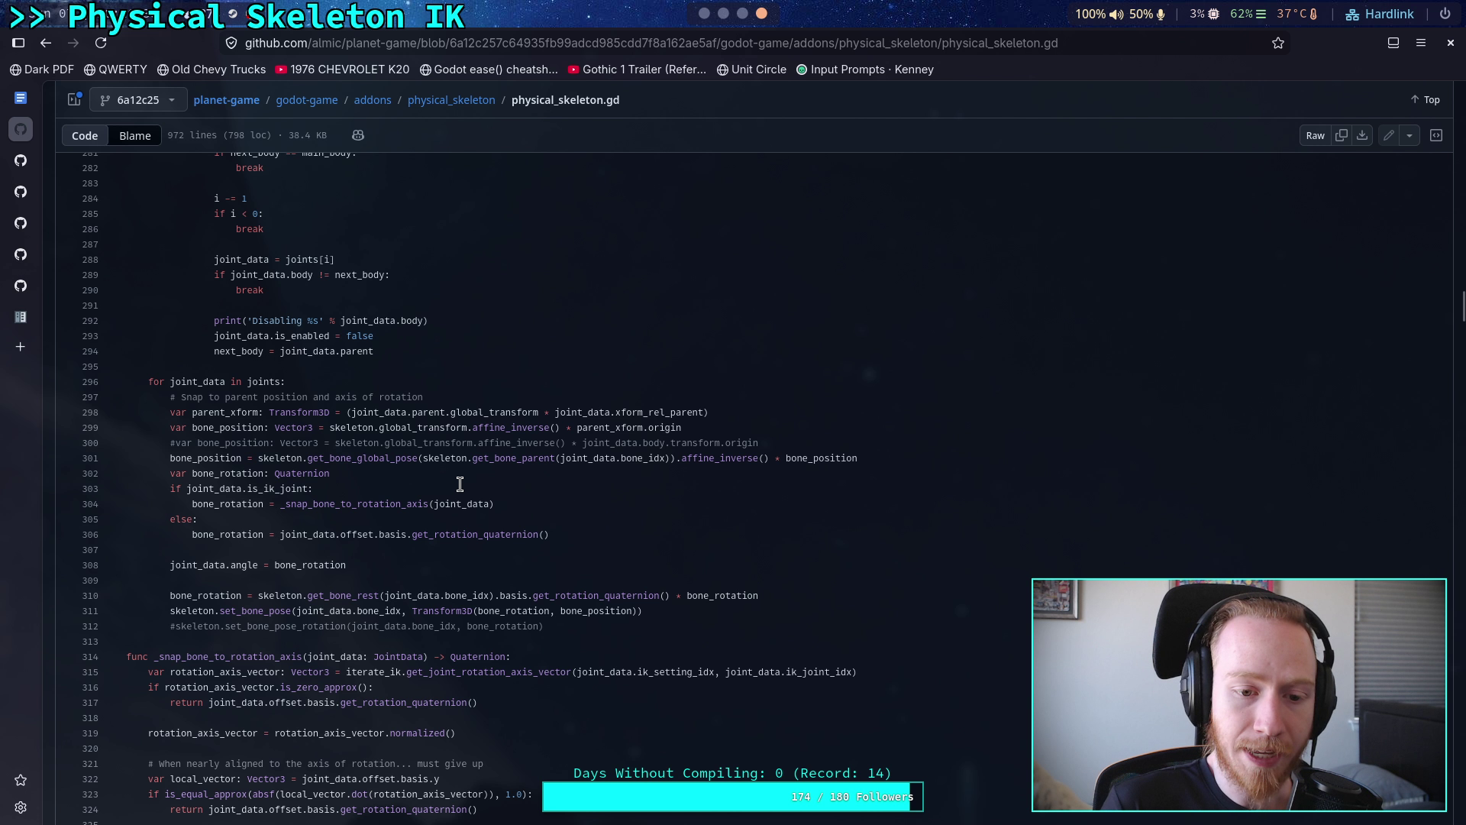
- Copy the bone_position lines 299–301 from the old GitHub code and return to Godot
{"action": "left_click_drag", "start_coordinate": [191, 428], "coordinate": [248, 412]}
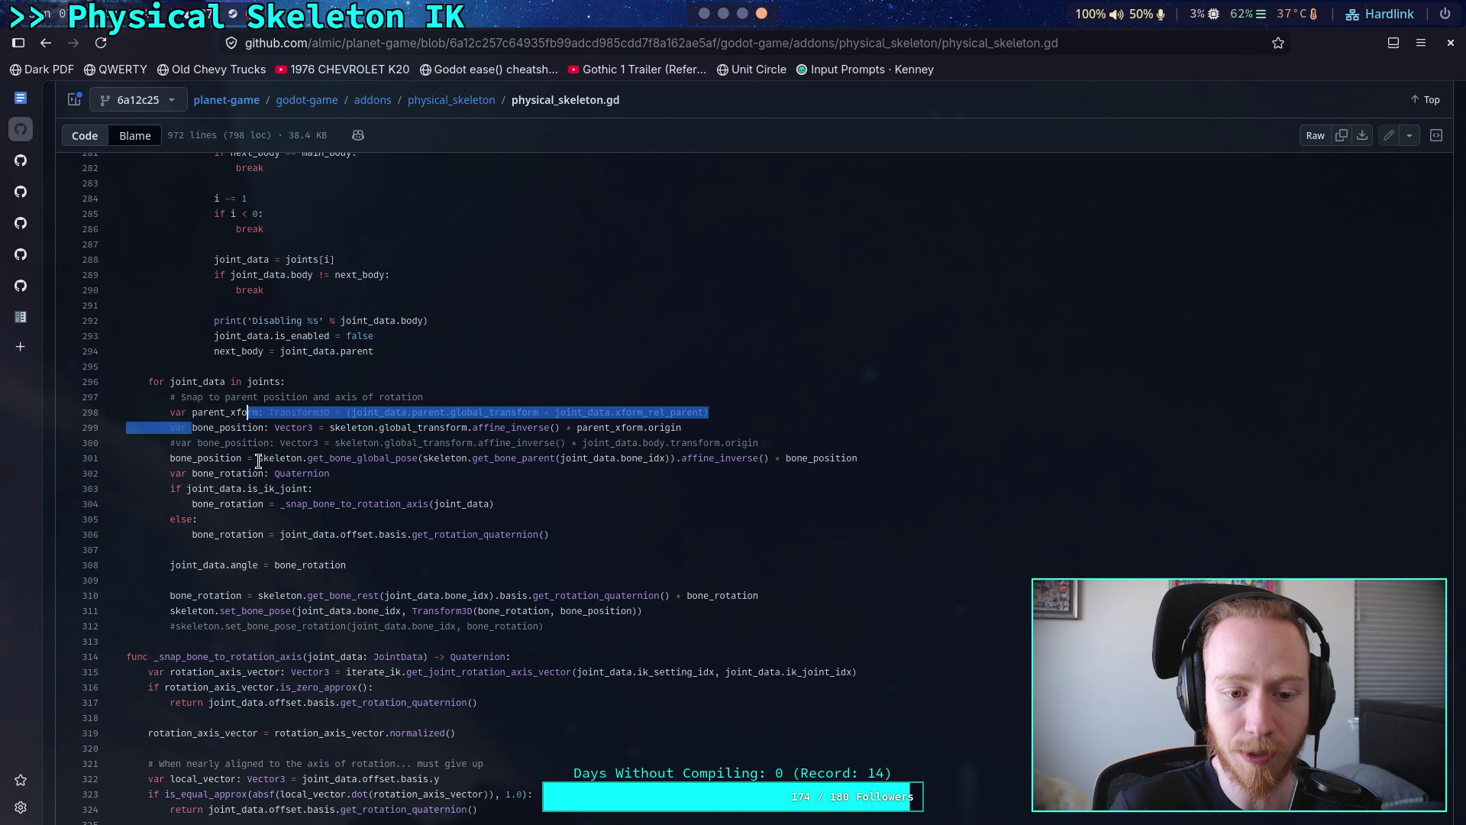
{"action": "key", "text": "Left"}
{"action": "left_click", "coordinate": [260, 459]}
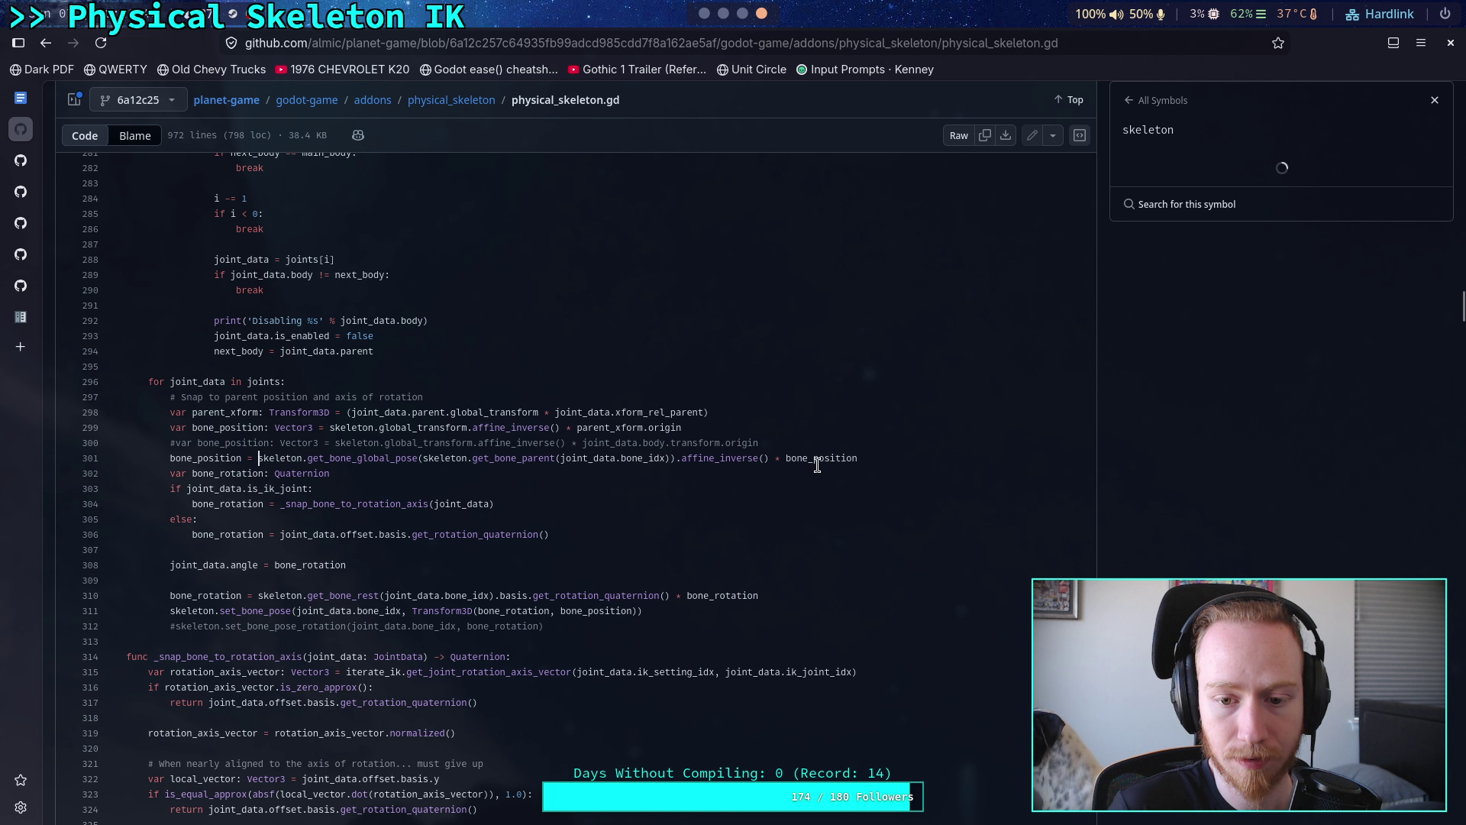
{"action": "left_click_drag", "start_coordinate": [859, 459], "coordinate": [170, 433]}
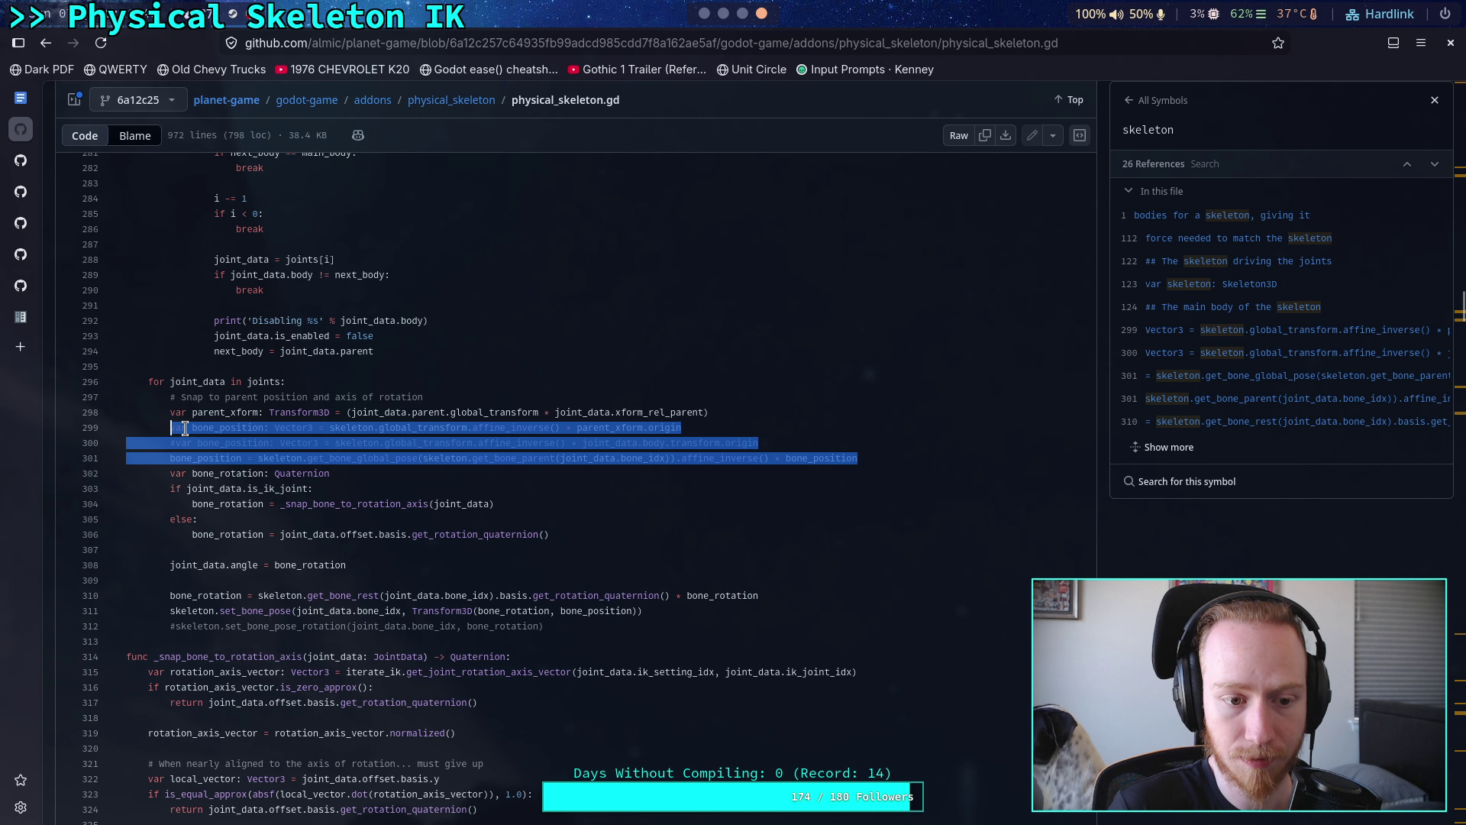
{"action": "right_click", "coordinate": [187, 437]}
{"action": "left_click", "coordinate": [247, 507]}
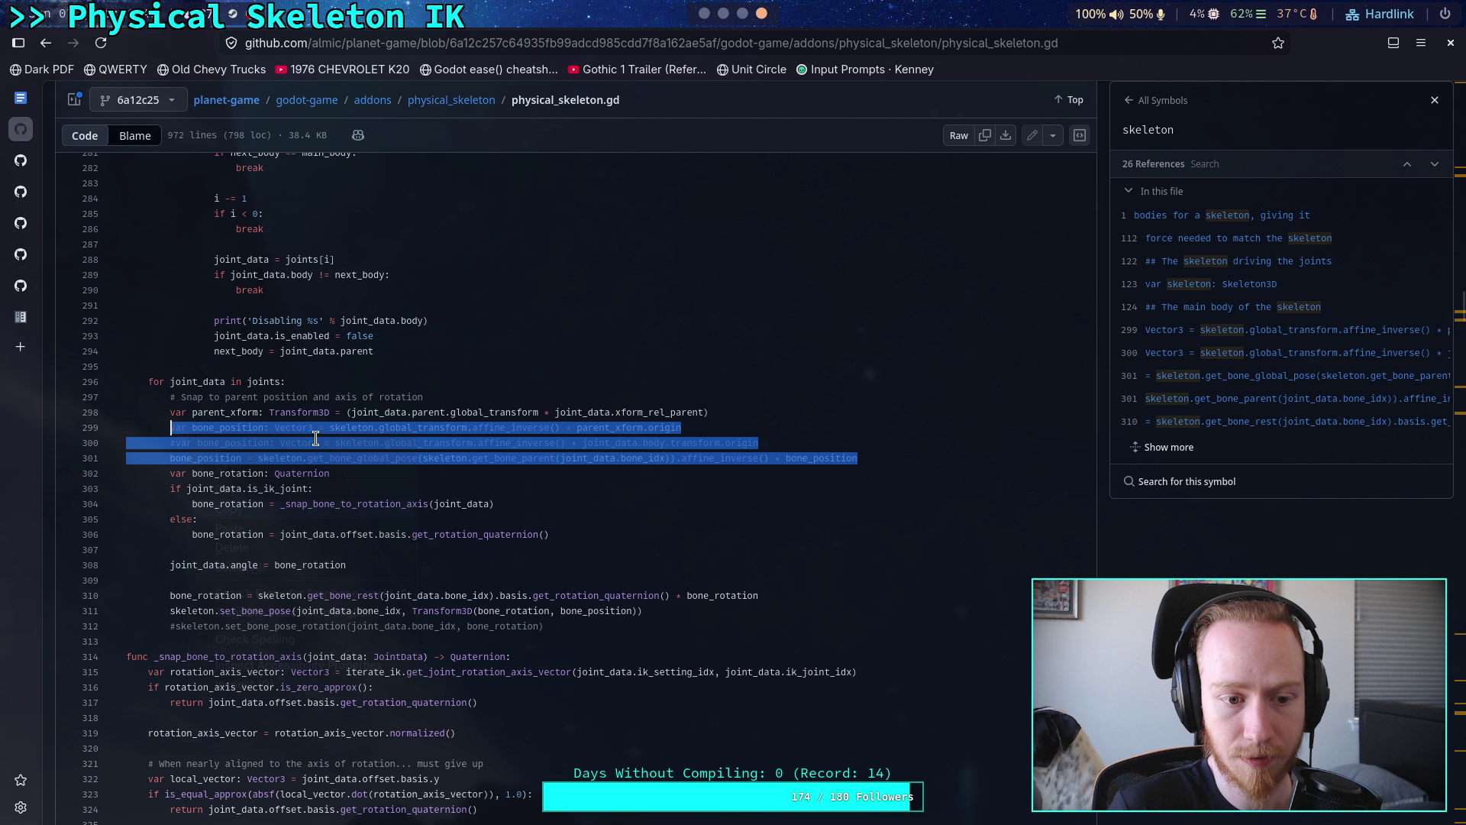
{"action": "left_click", "coordinate": [704, 13]}
{"action": "scroll", "coordinate": [461, 401], "scroll_direction": "up", "scroll_amount": 6}
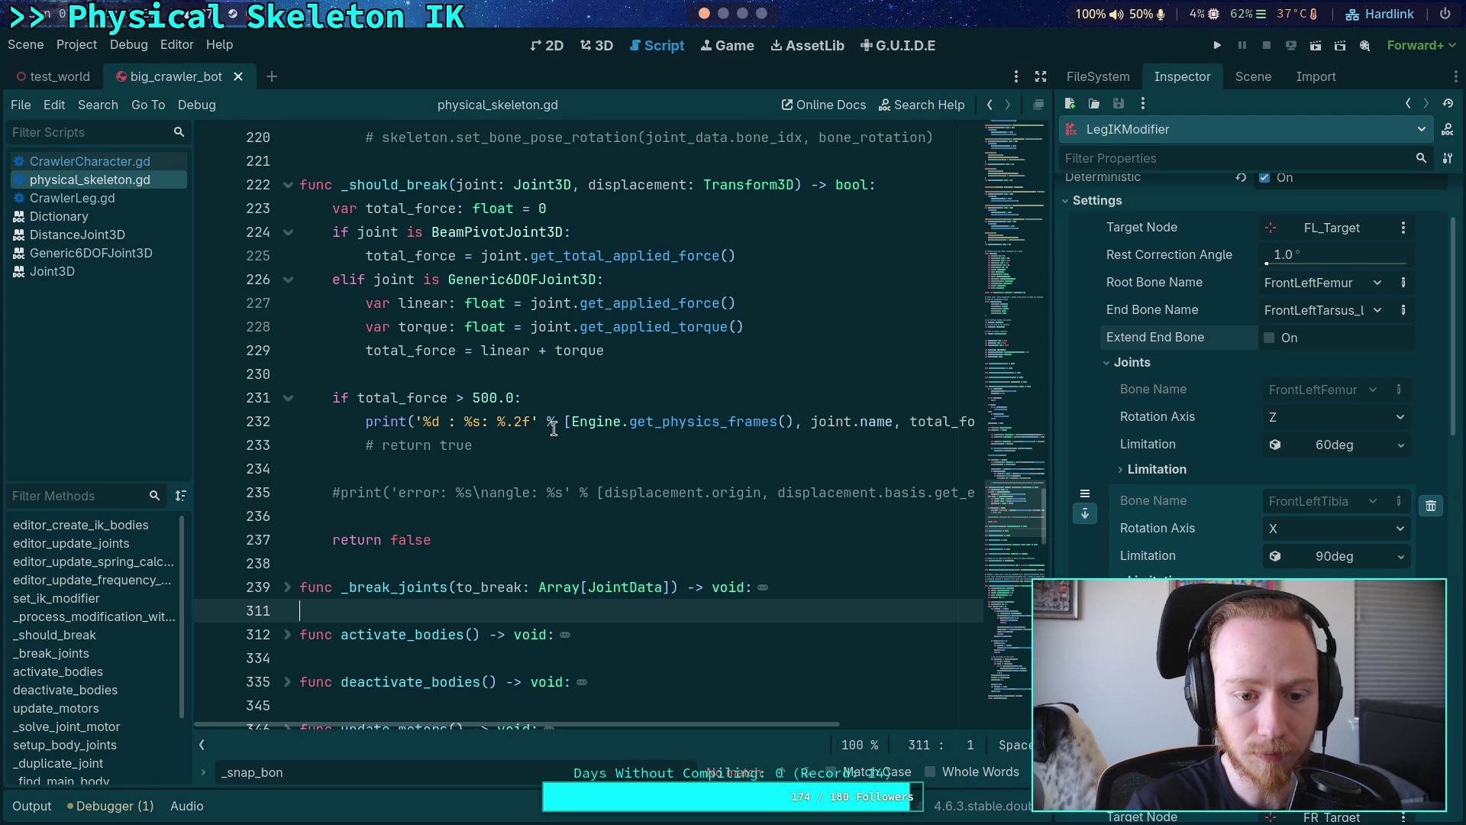
- Paste the copied bone_position lines after empty line 219 in the joint loop
{"action": "scroll", "coordinate": [572, 454], "scroll_direction": "up", "scroll_amount": 10}
{"action": "scroll", "coordinate": [573, 454], "scroll_direction": "down", "scroll_amount": 4}
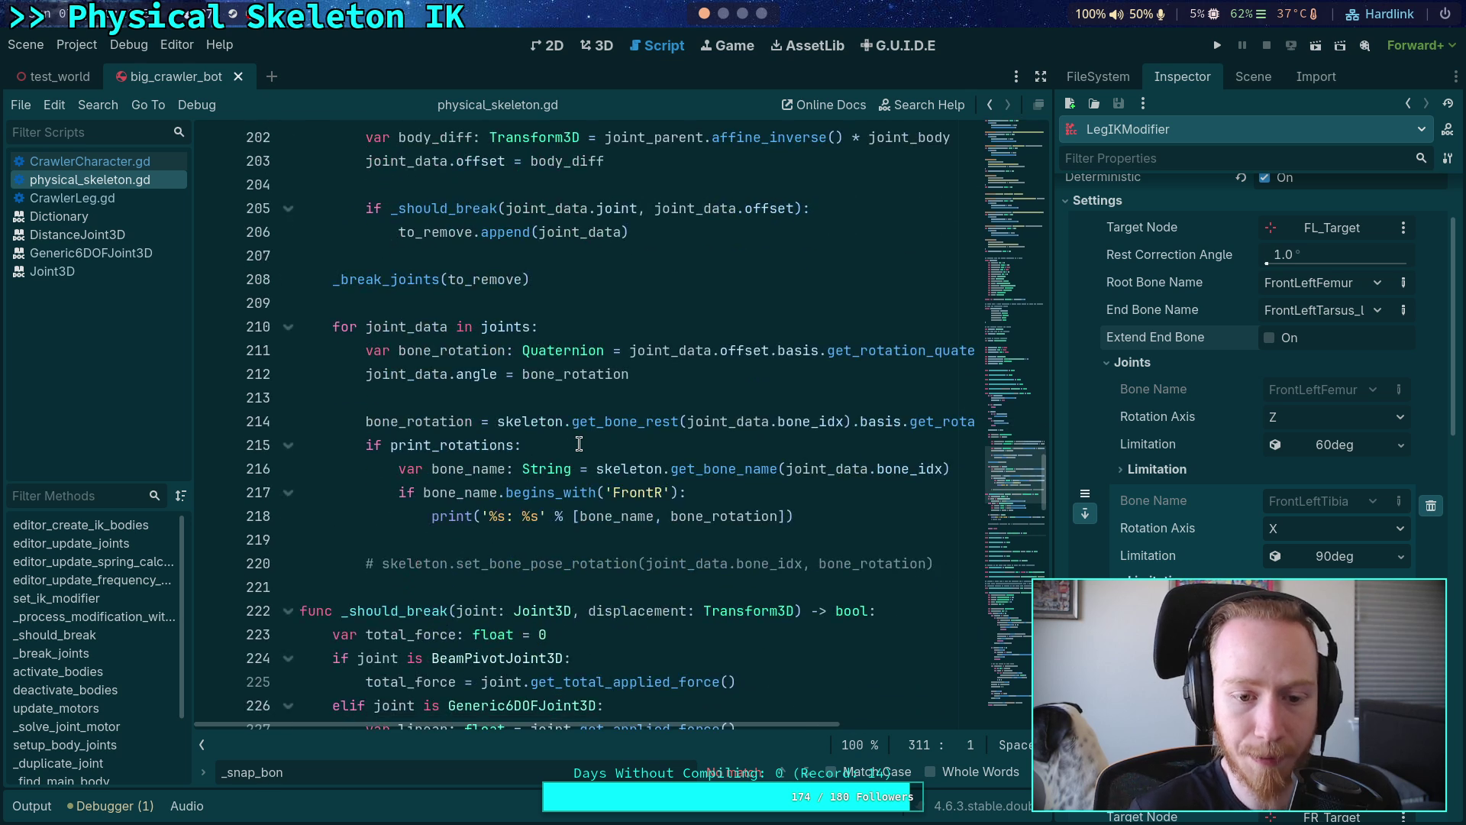
{"action": "left_click", "coordinate": [752, 539]}
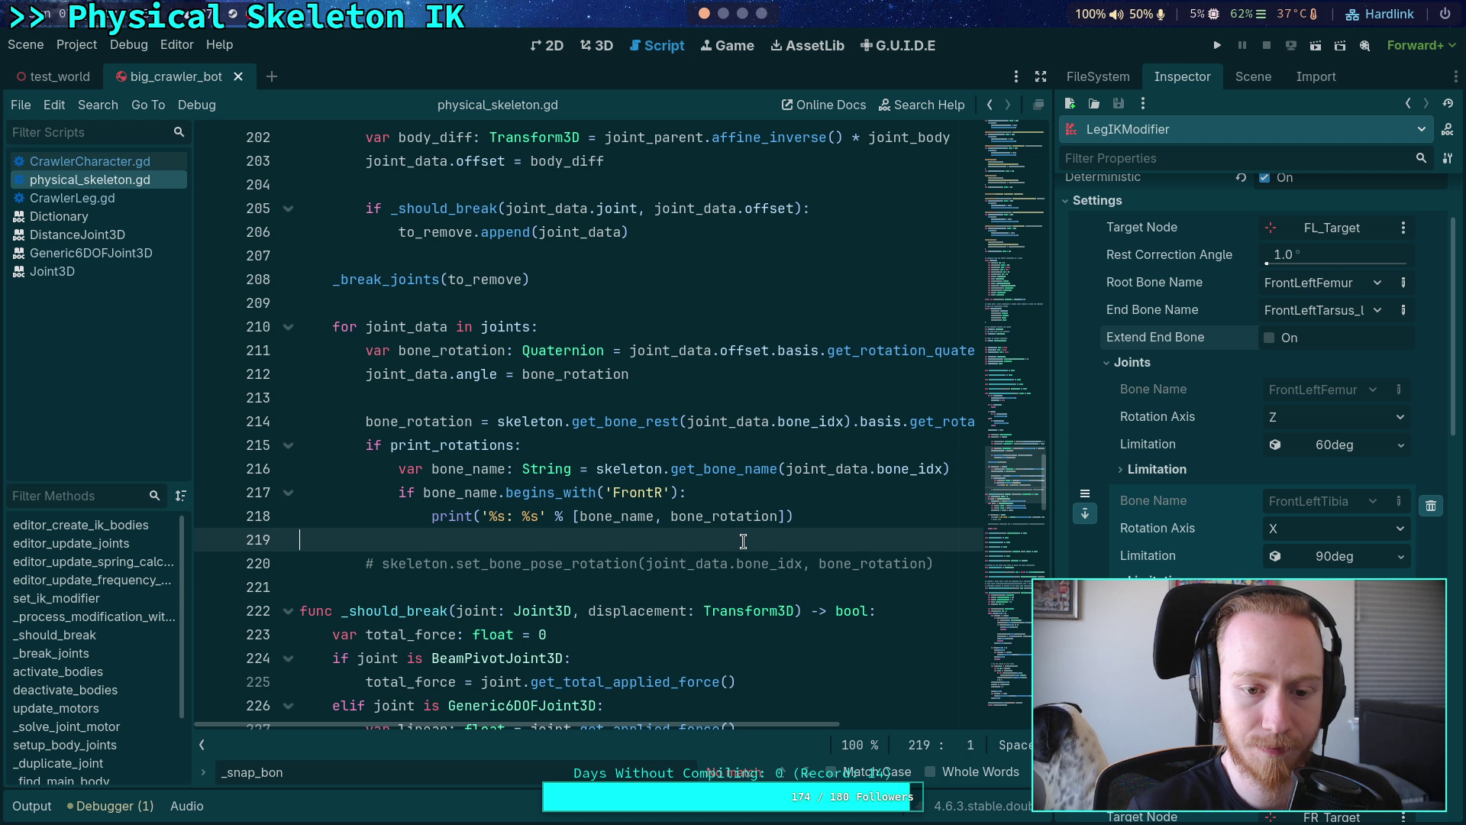
{"action": "scroll", "coordinate": [765, 540], "scroll_direction": "down", "scroll_amount": 1}
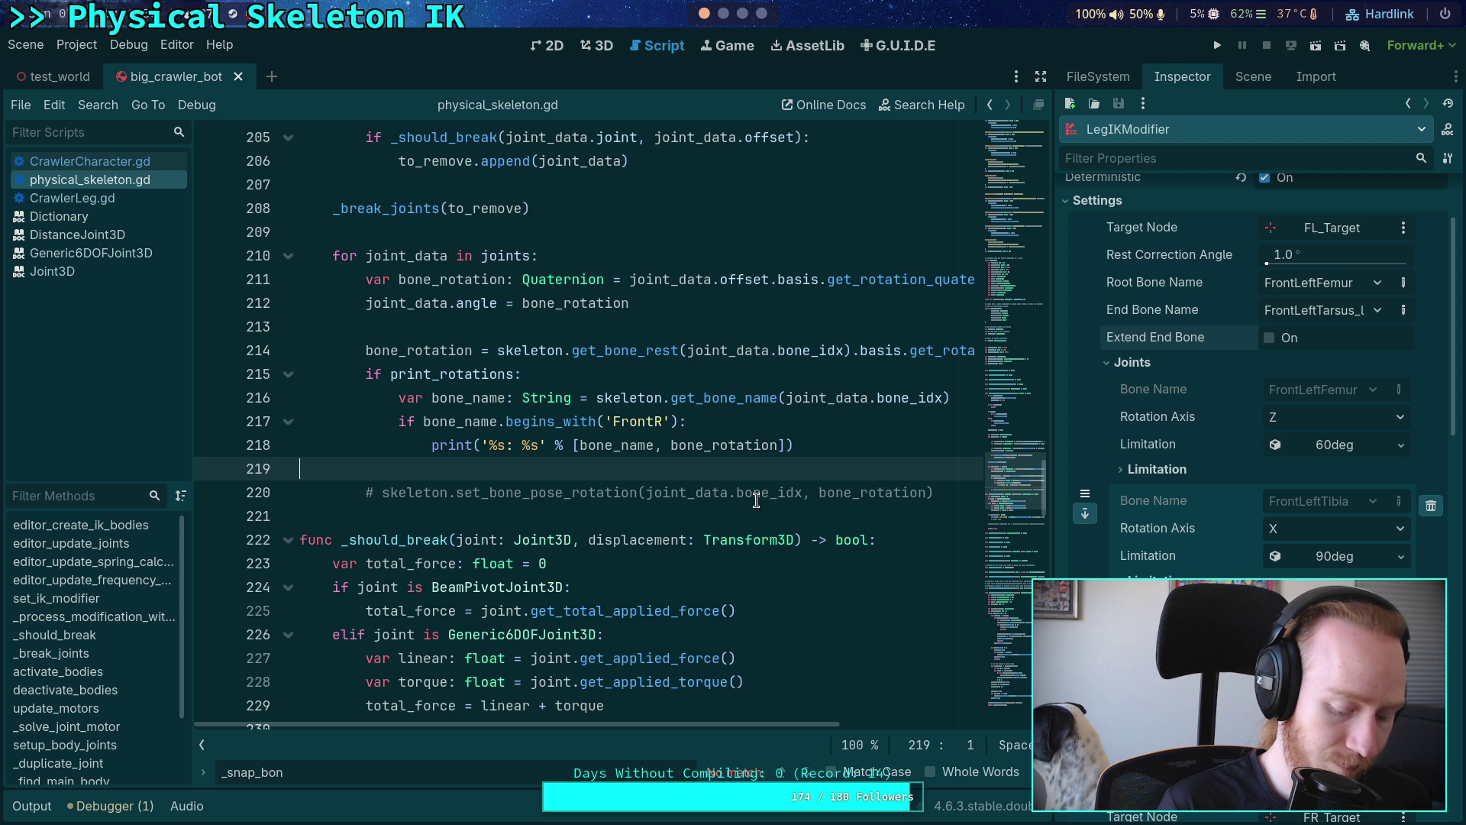
{"action": "key", "text": "ctrl+v"}
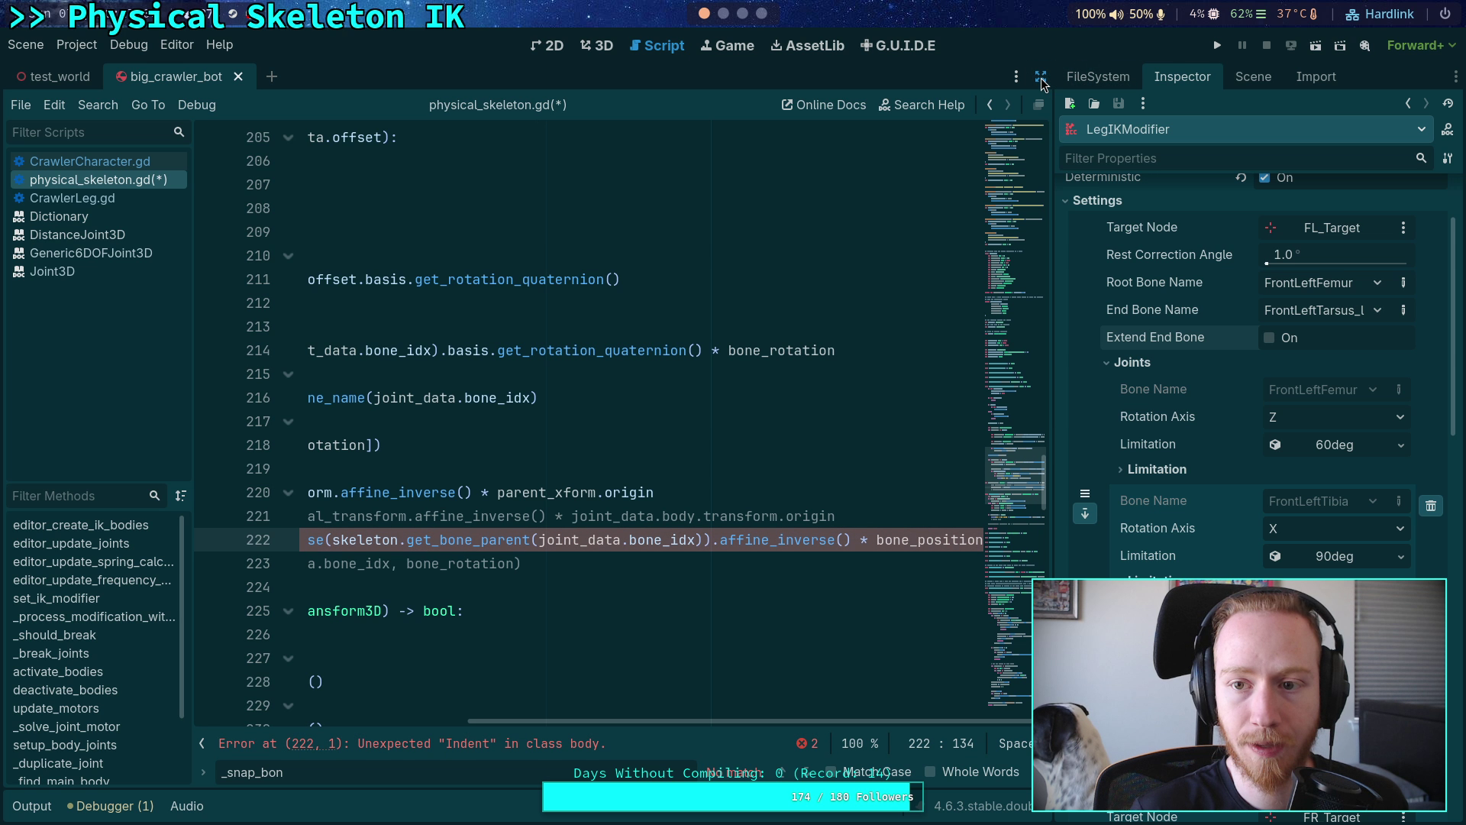
- Hide the side docks and script list, then align line 220's indentation with the loop body
{"action": "left_click", "coordinate": [1041, 76]}
{"action": "scroll", "coordinate": [607, 557], "scroll_direction": "down", "scroll_amount": 5}
{"action": "key", "text": "ctrl+backslash"}
{"action": "scroll", "coordinate": [580, 556], "scroll_direction": "up", "scroll_amount": 6}
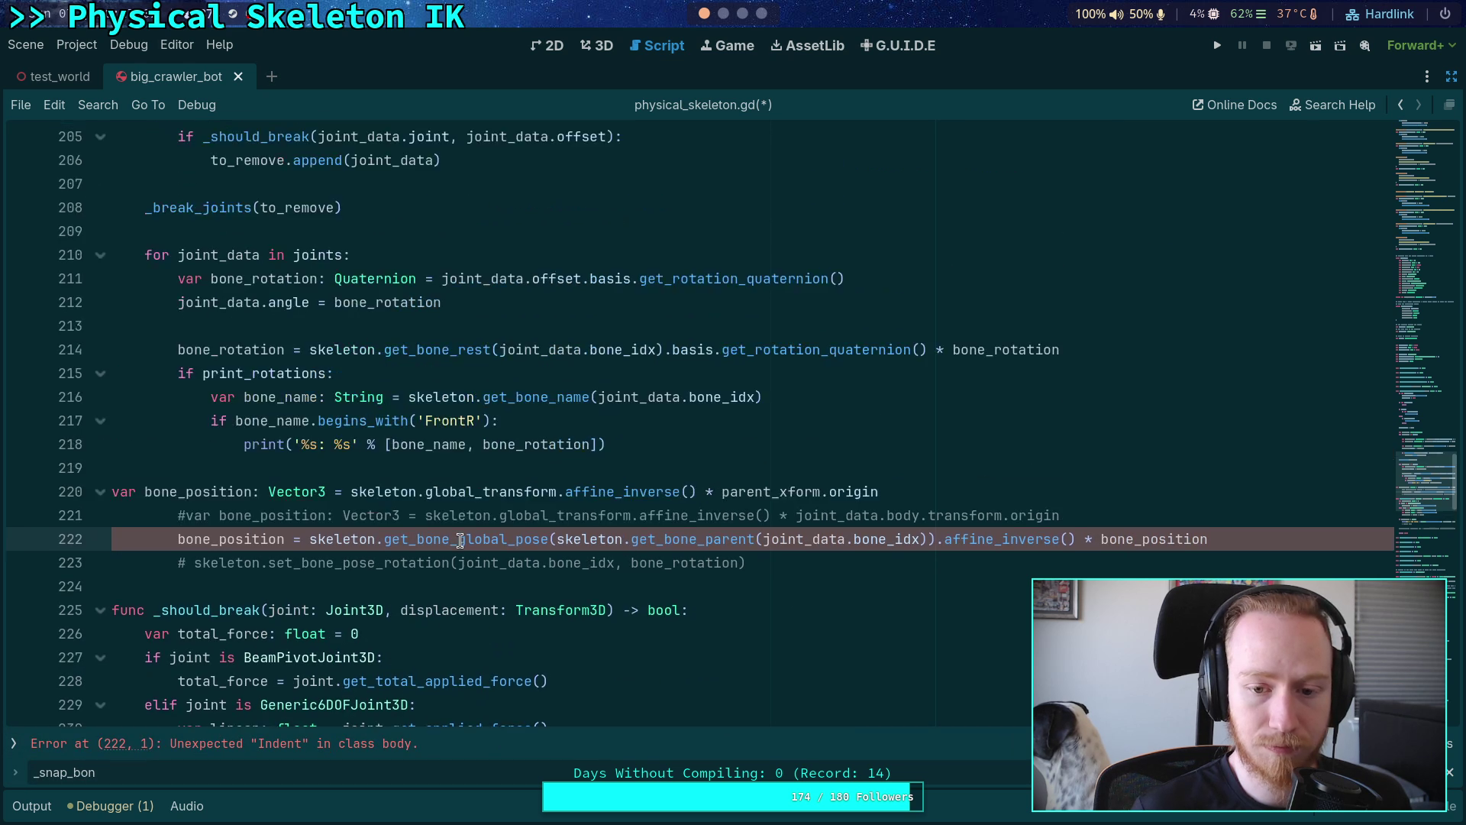
{"action": "left_click", "coordinate": [107, 516]}
{"action": "key", "text": "Tab"}
{"action": "key", "text": "Tab"}
{"action": "key", "text": "Tab"}
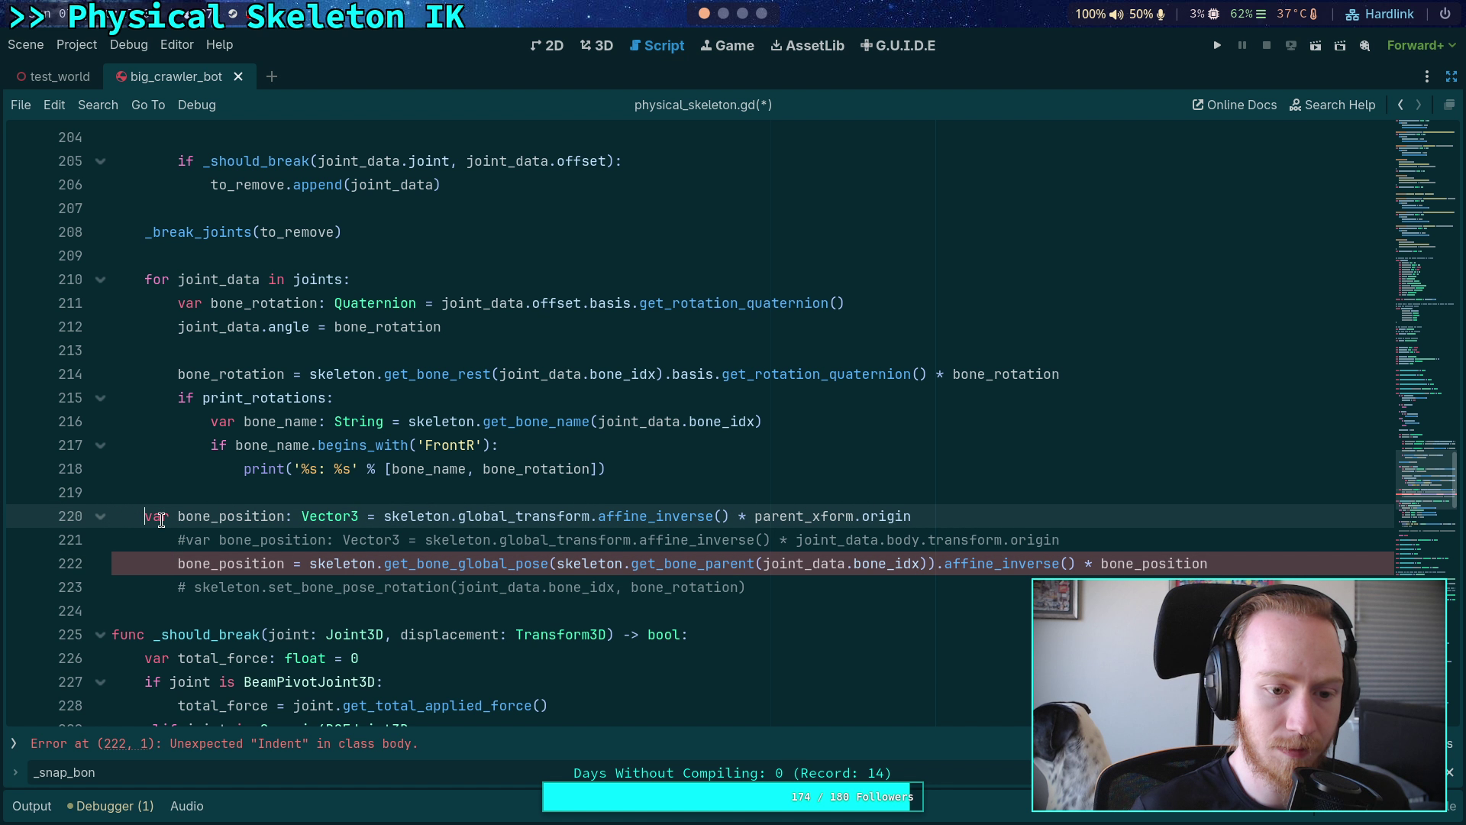
{"action": "key", "text": "shift+Tab"}
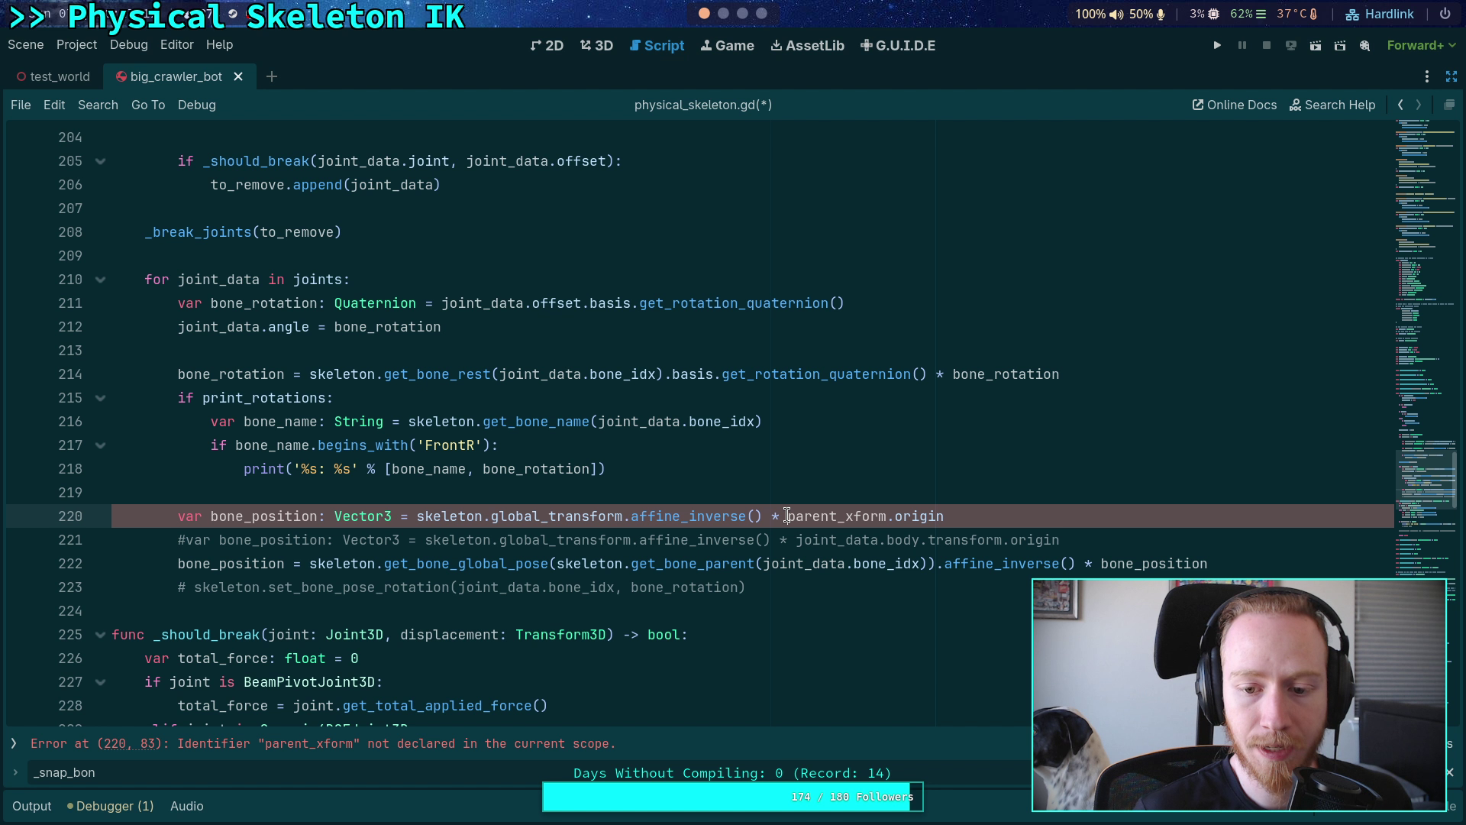
{"action": "double_click", "coordinate": [787, 515]}
- Copy the parent_xform declaration on GitHub line 298 and return to the Godot script
{"action": "left_click", "coordinate": [724, 14]}
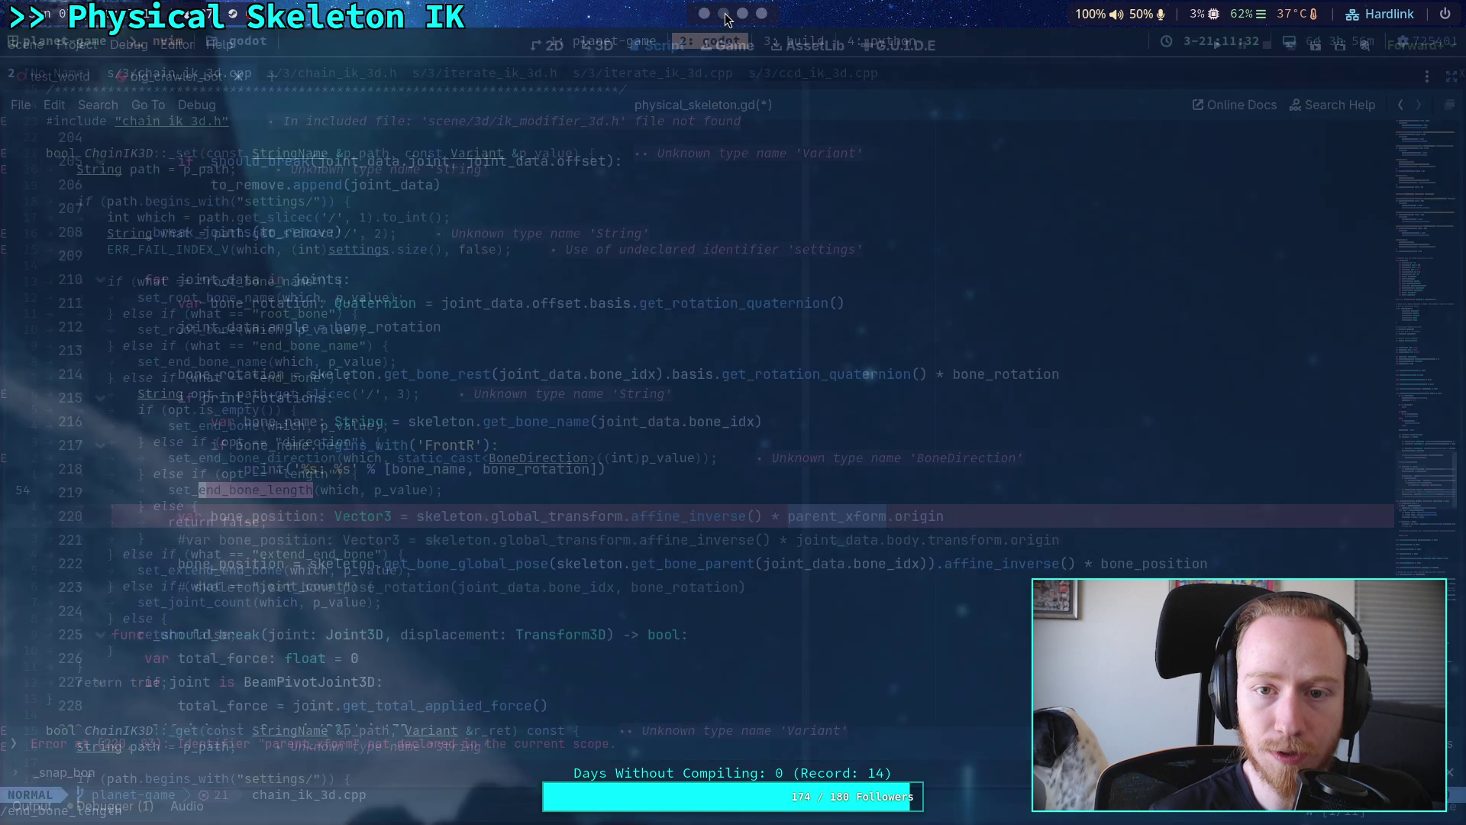
{"action": "left_click", "coordinate": [743, 13]}
{"action": "left_click", "coordinate": [761, 13]}
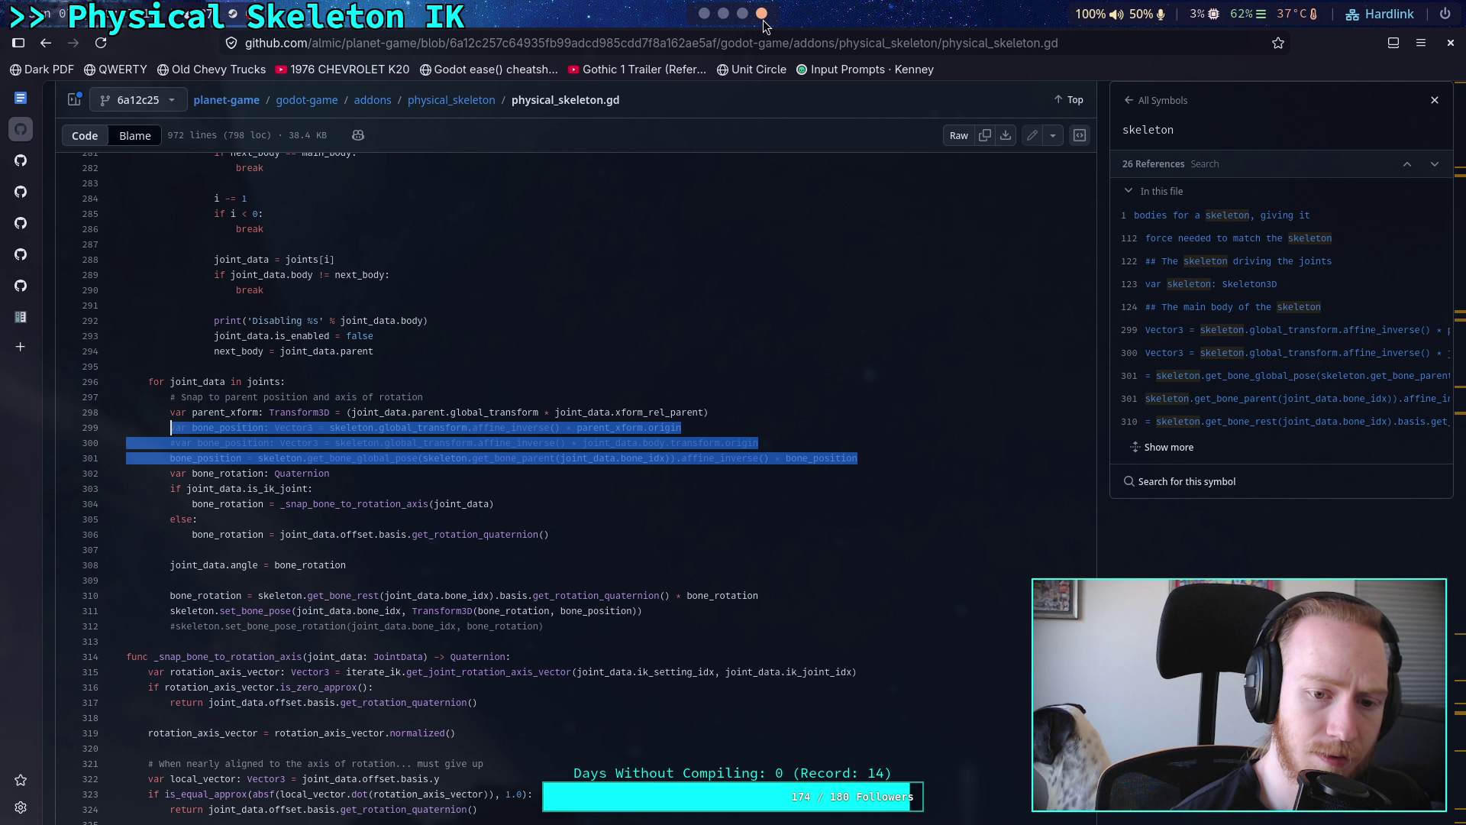
{"action": "left_click_drag", "start_coordinate": [712, 411], "coordinate": [170, 412]}
{"action": "right_click", "coordinate": [227, 420]}
{"action": "left_click", "coordinate": [276, 498]}
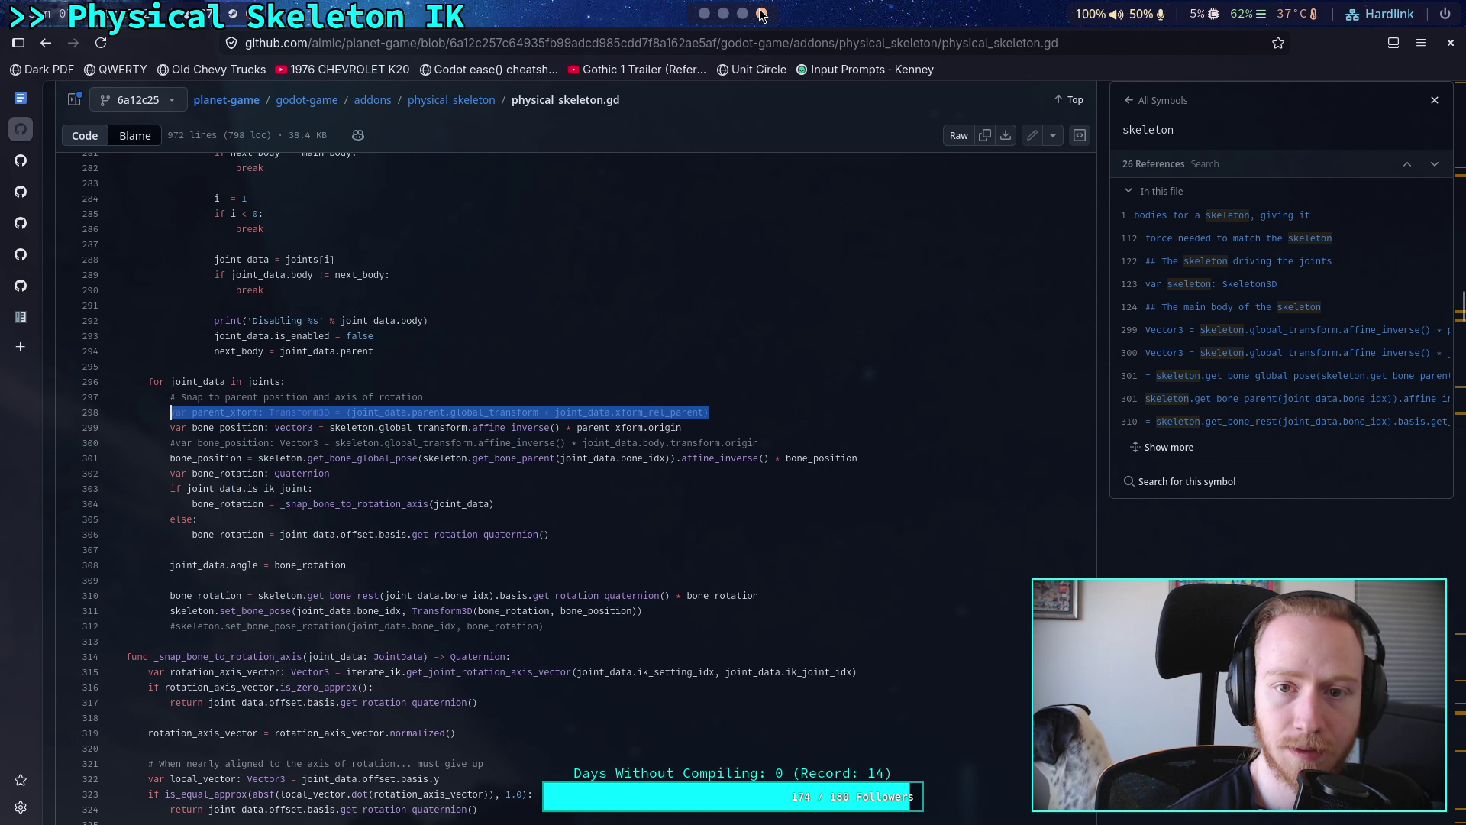
{"action": "key", "text": "alt+Tab"}
{"action": "left_click", "coordinate": [559, 483]}
- Paste the parent_xform declaration onto a new line 220 above bone_position
{"action": "key", "text": "Return"}
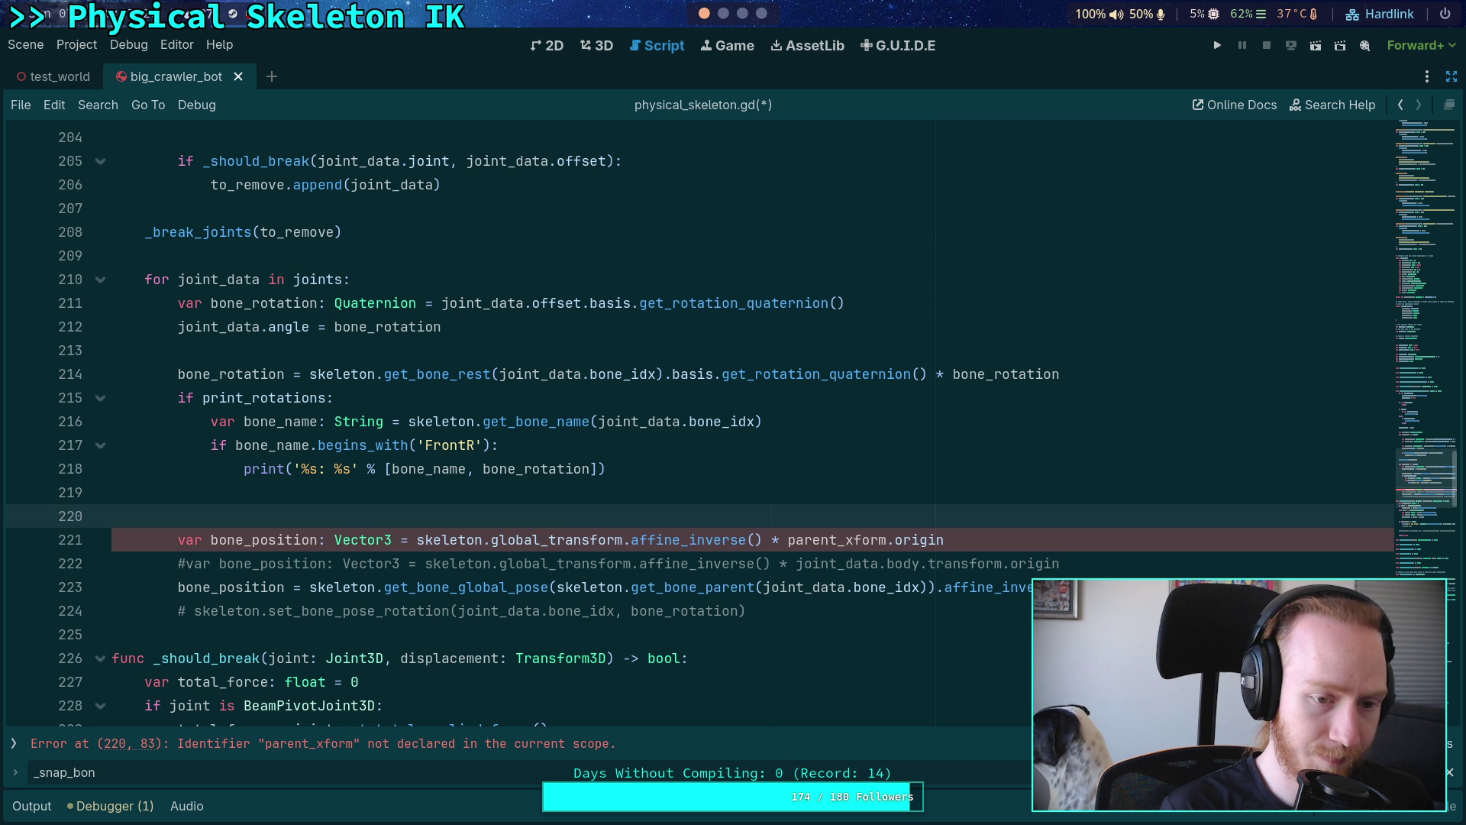
{"action": "key", "text": "ctrl+v"}
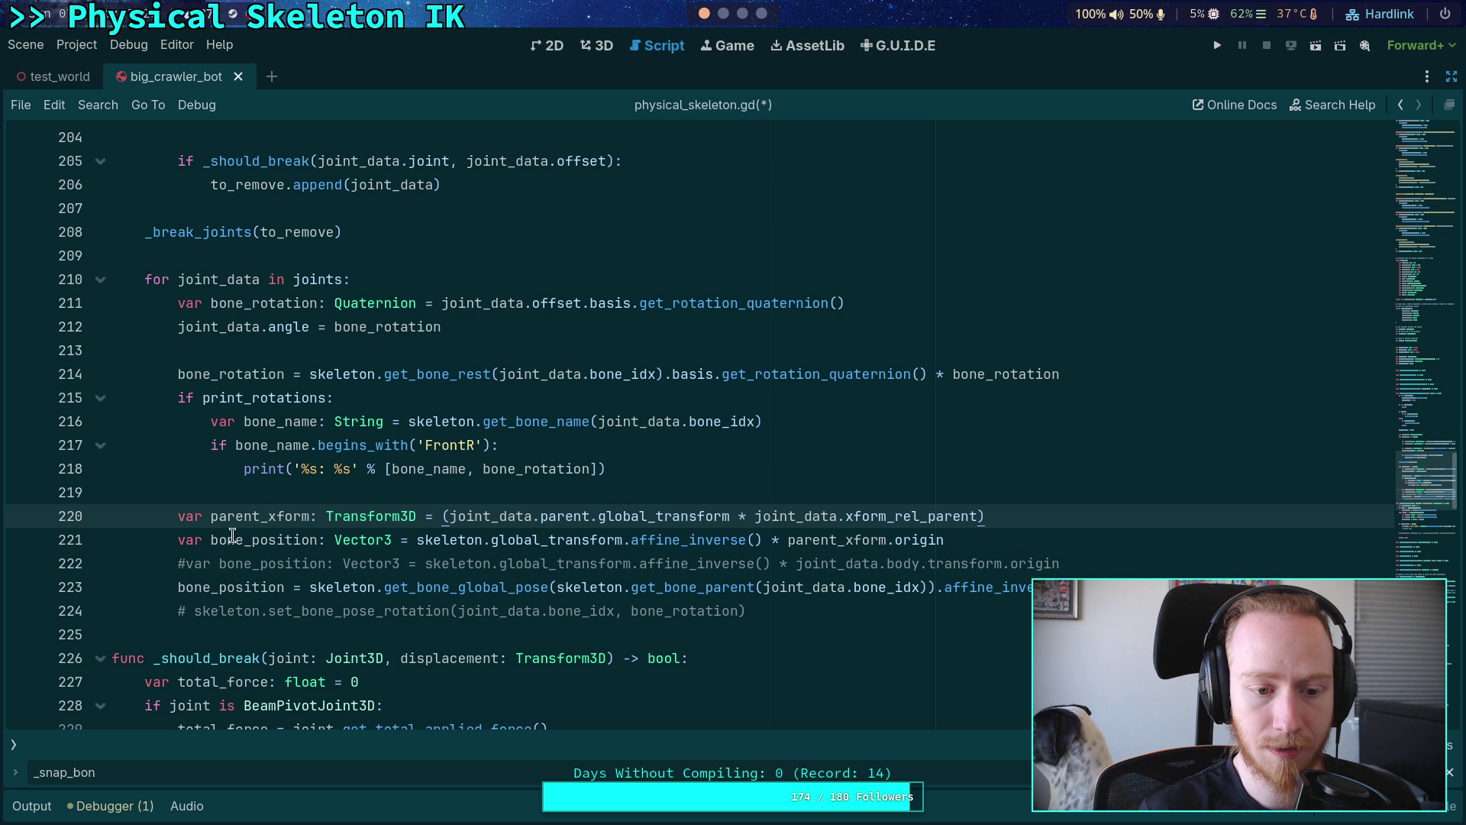
{"action": "left_click_drag", "start_coordinate": [258, 514], "coordinate": [211, 514]}
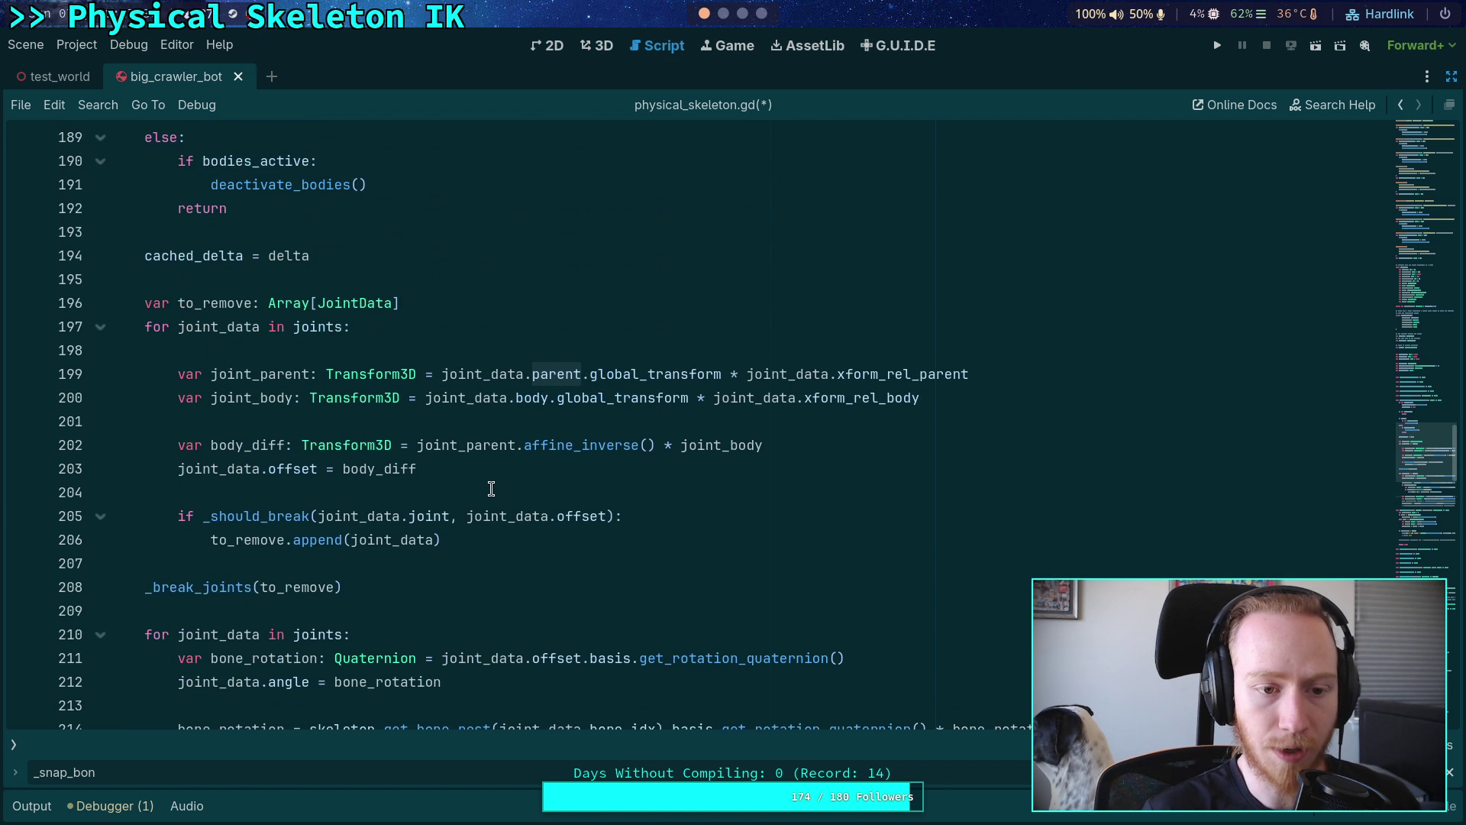
{"action": "scroll", "coordinate": [489, 481], "scroll_direction": "up", "scroll_amount": 5}
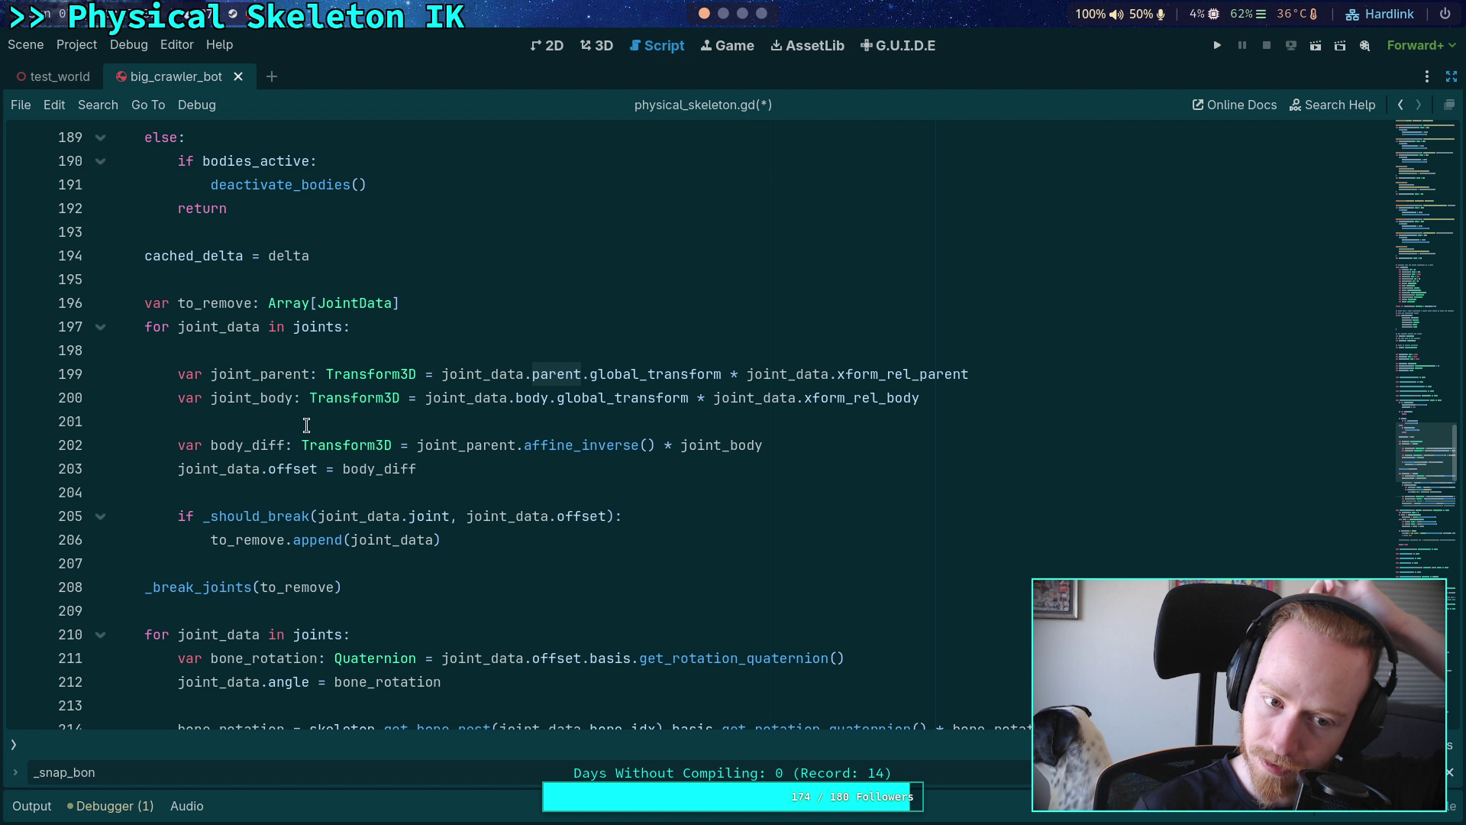
- Copy the joint_body declaration from line 200 over line 220 and rename it body_xform
{"action": "double_click", "coordinate": [256, 398]}
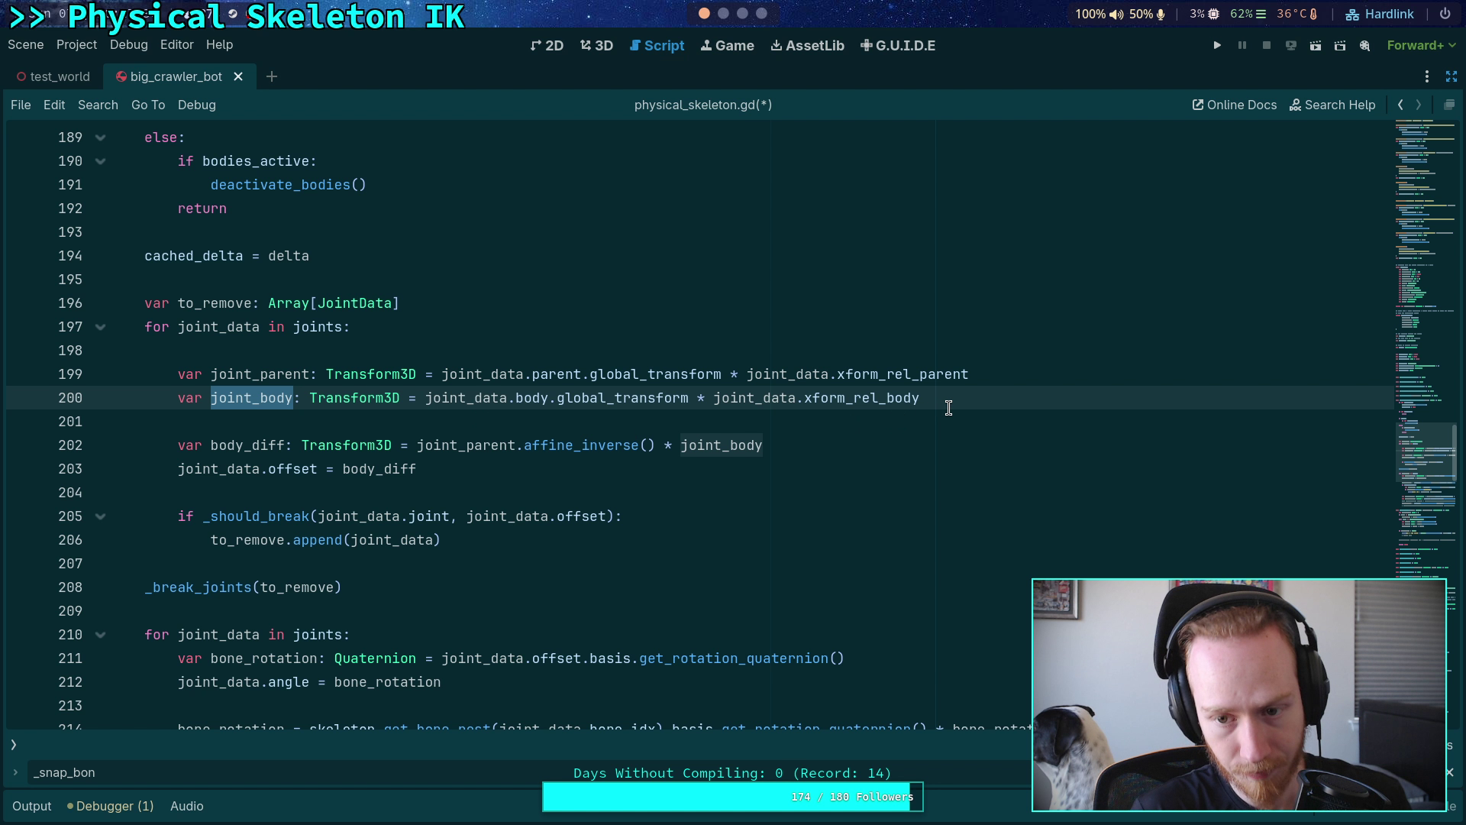
{"action": "left_click_drag", "start_coordinate": [935, 398], "coordinate": [177, 397]}
{"action": "right_click", "coordinate": [233, 398]}
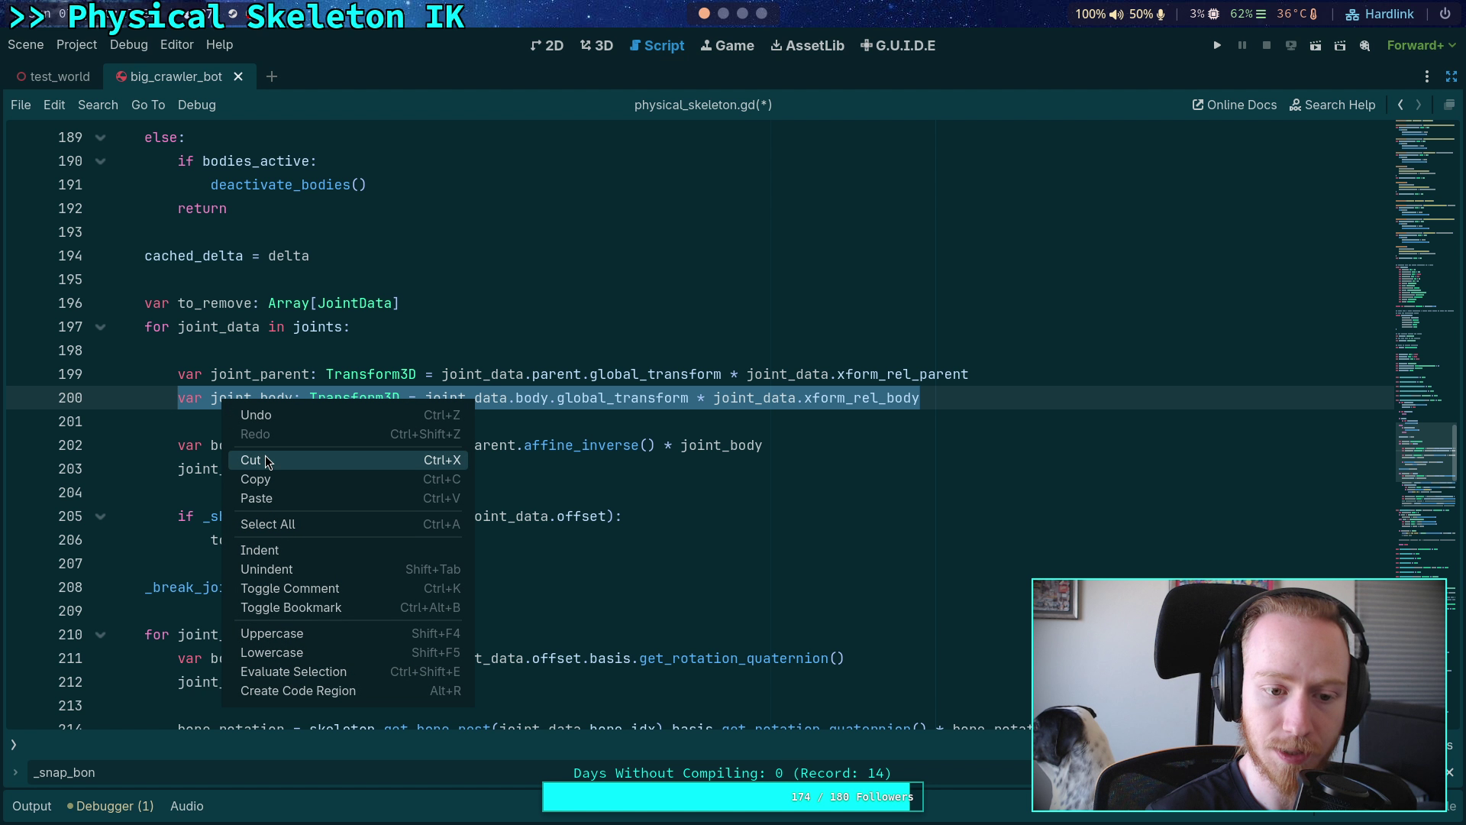
{"action": "left_click", "coordinate": [252, 481]}
{"action": "scroll", "coordinate": [345, 478], "scroll_direction": "down", "scroll_amount": 7}
{"action": "scroll", "coordinate": [345, 478], "scroll_direction": "down", "scroll_amount": 3}
{"action": "scroll", "coordinate": [345, 478], "scroll_direction": "up", "scroll_amount": 4}
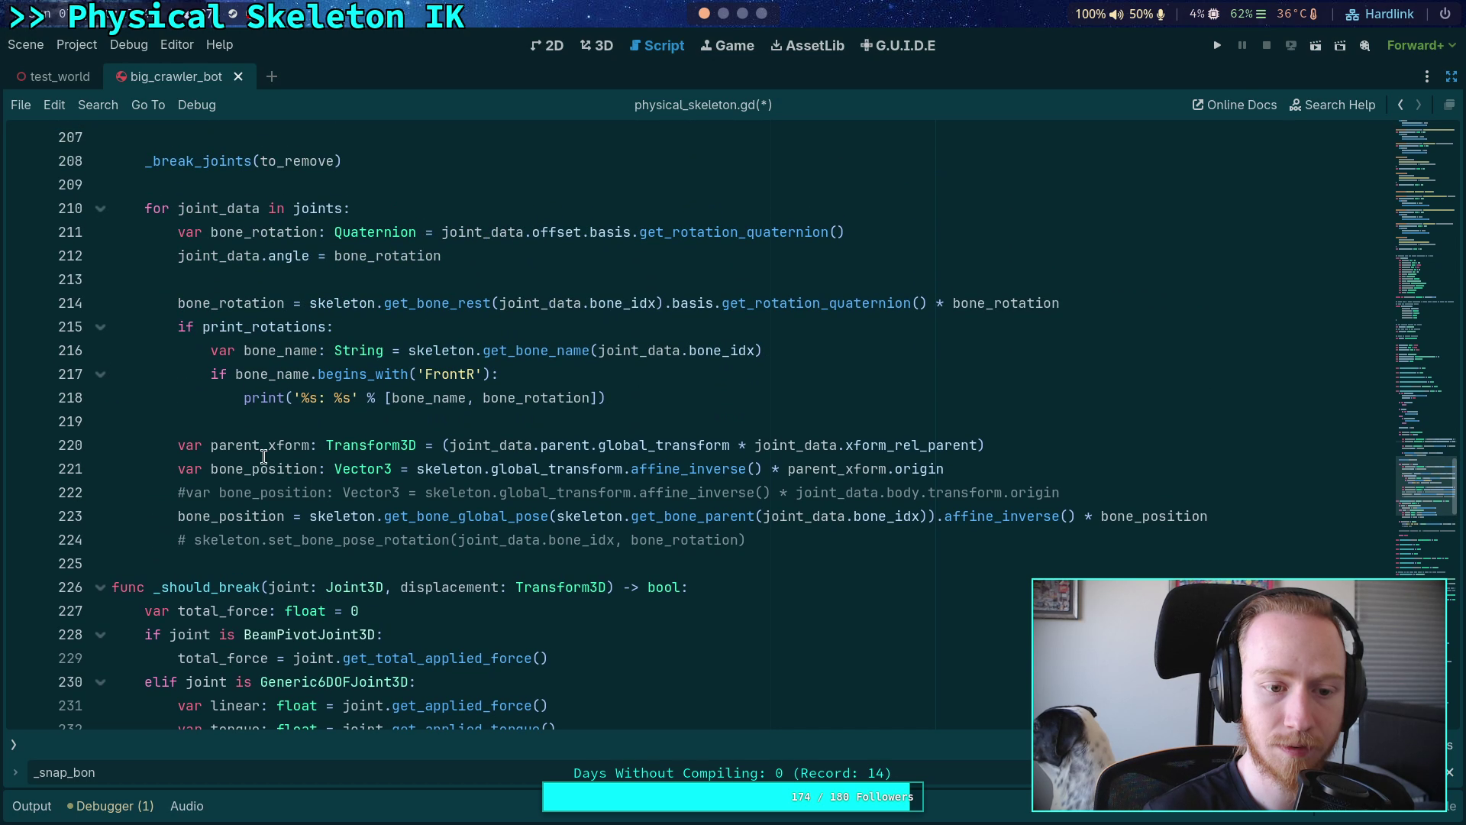
{"action": "mouse_move", "coordinate": [178, 445]}
{"action": "left_mouse_down"}
{"action": "mouse_move", "coordinate": [992, 427]}
{"action": "mouse_move", "coordinate": [1028, 438]}
{"action": "left_mouse_up"}
{"action": "key", "text": "ctrl+v"}
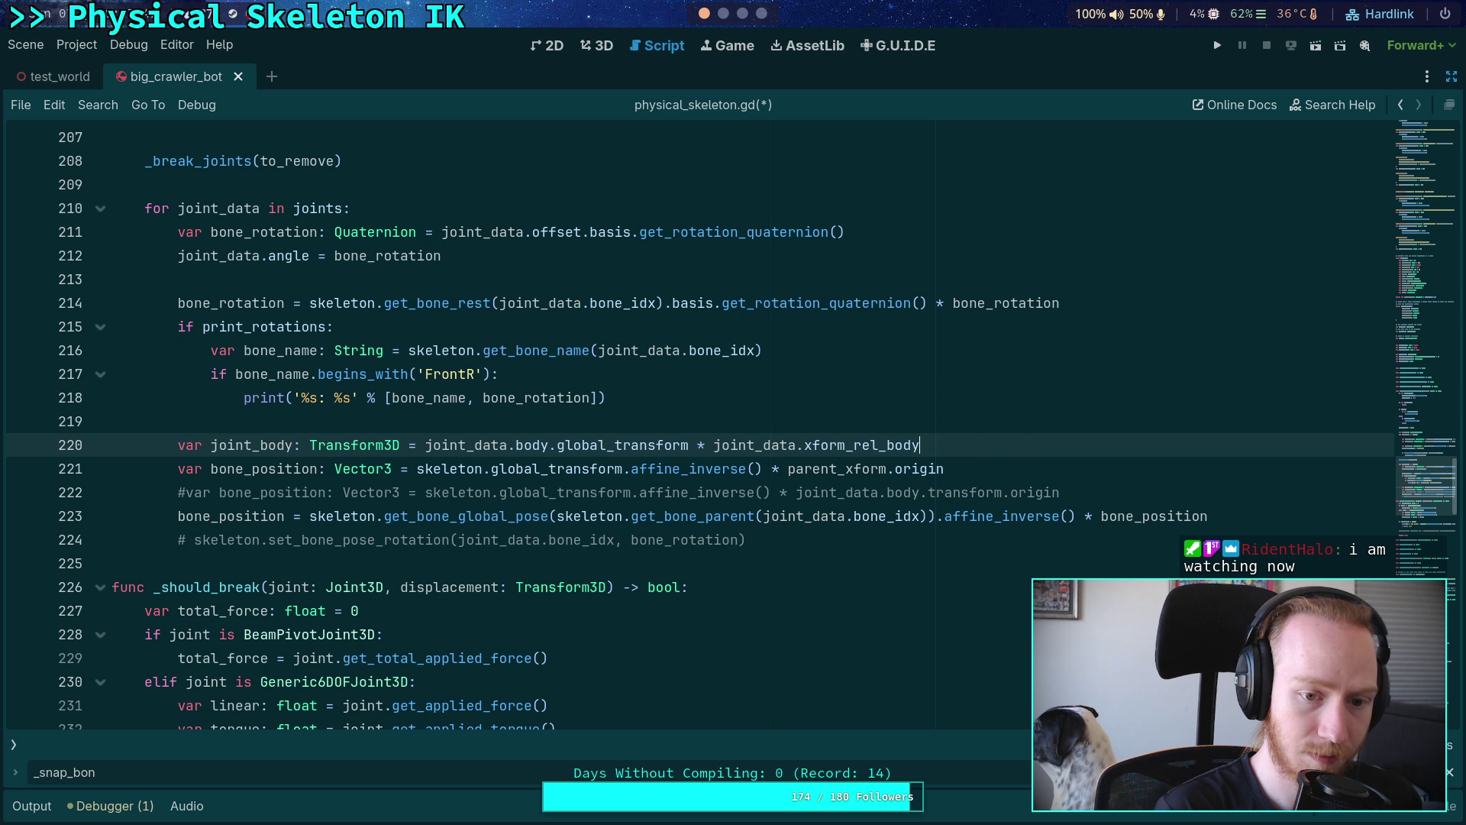
{"action": "double_click", "coordinate": [229, 445]}
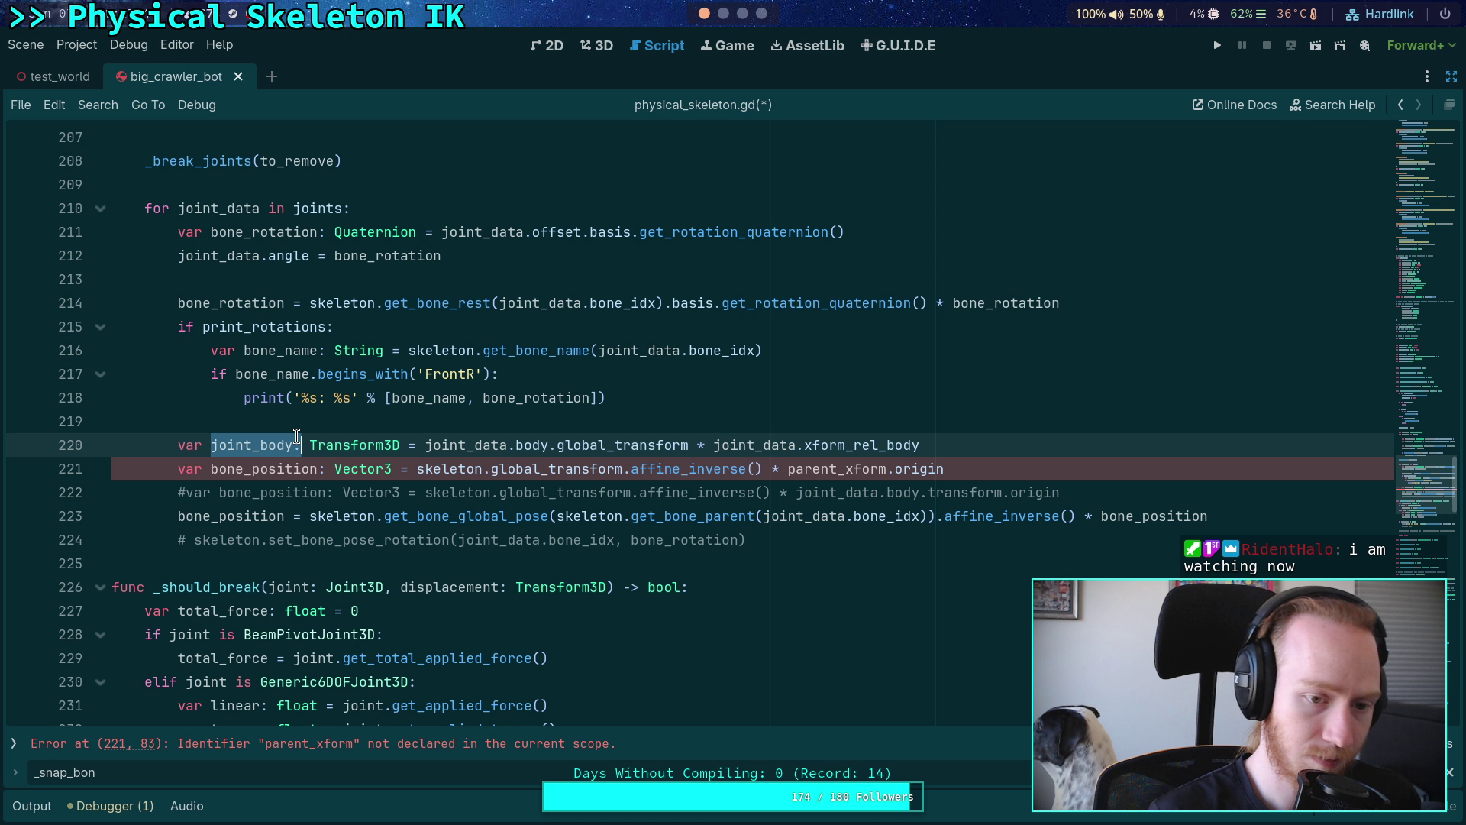
{"action": "type", "text": "body_xfo"}
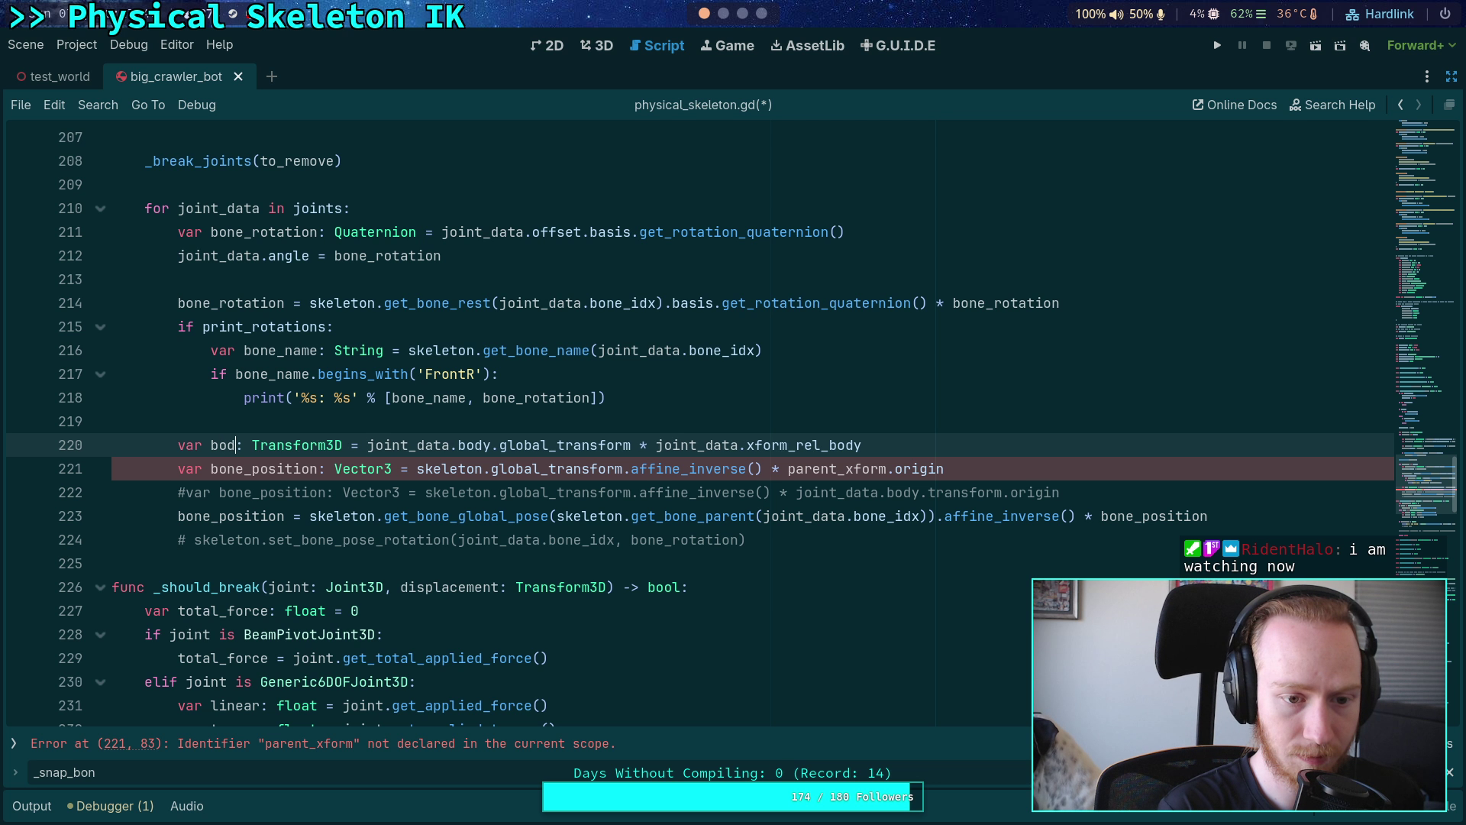
{"action": "type", "text": "rm"}
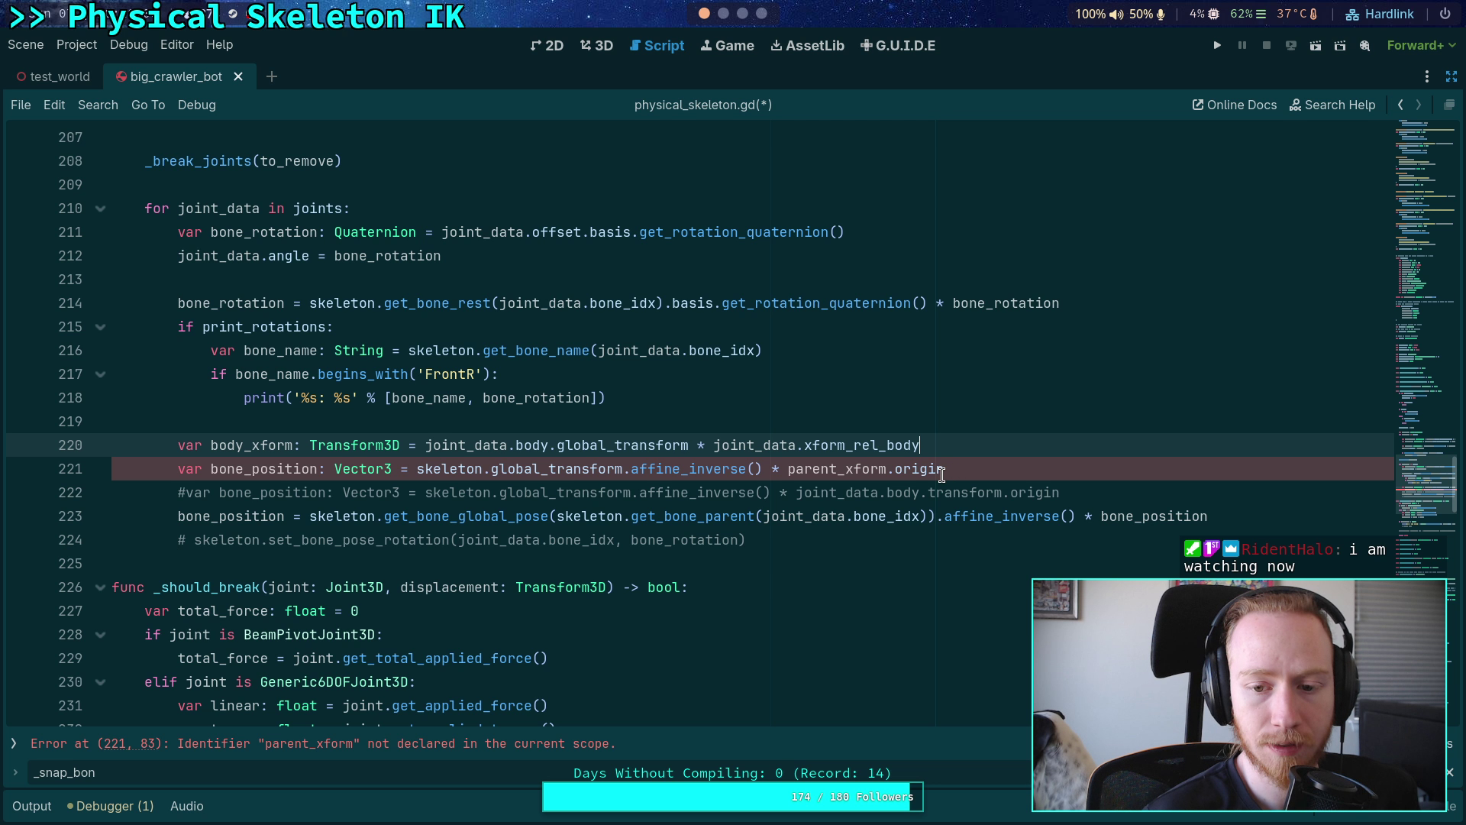
- Change parent_xform to body_xform in the bone_position line
{"action": "double_click", "coordinate": [807, 470]}
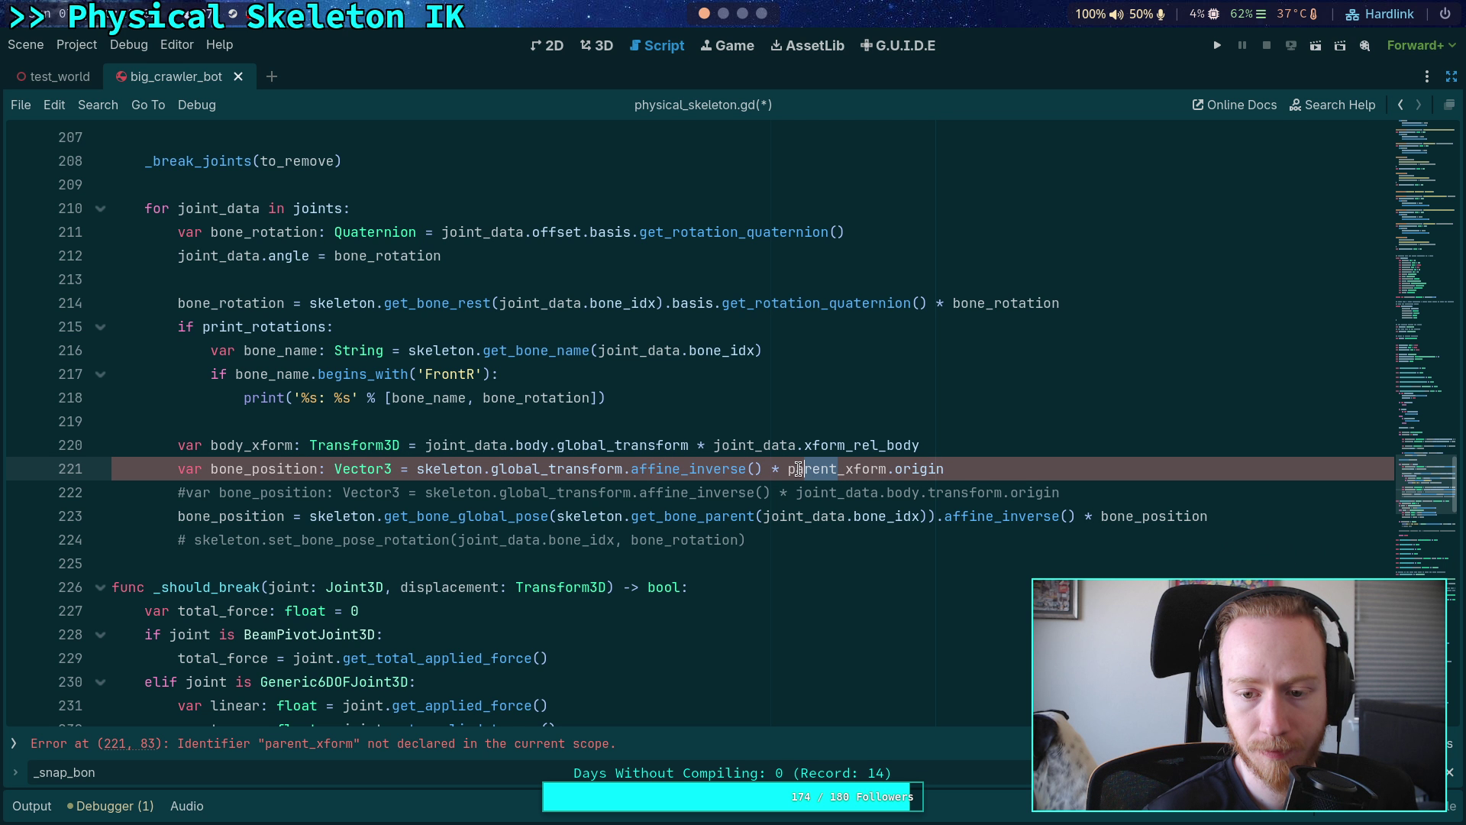
{"action": "type", "text": "body"}
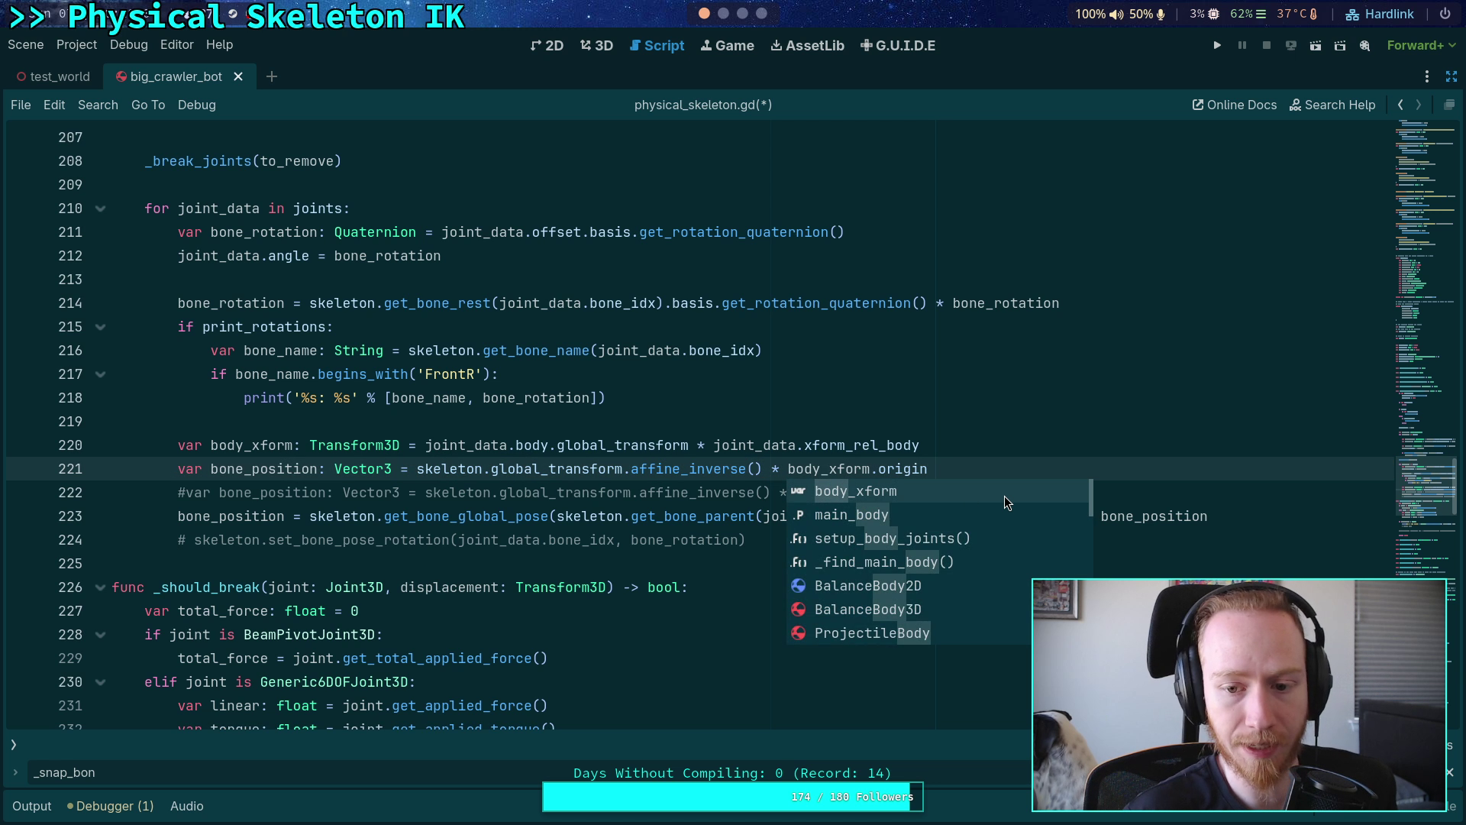
{"action": "left_click", "coordinate": [1064, 459]}
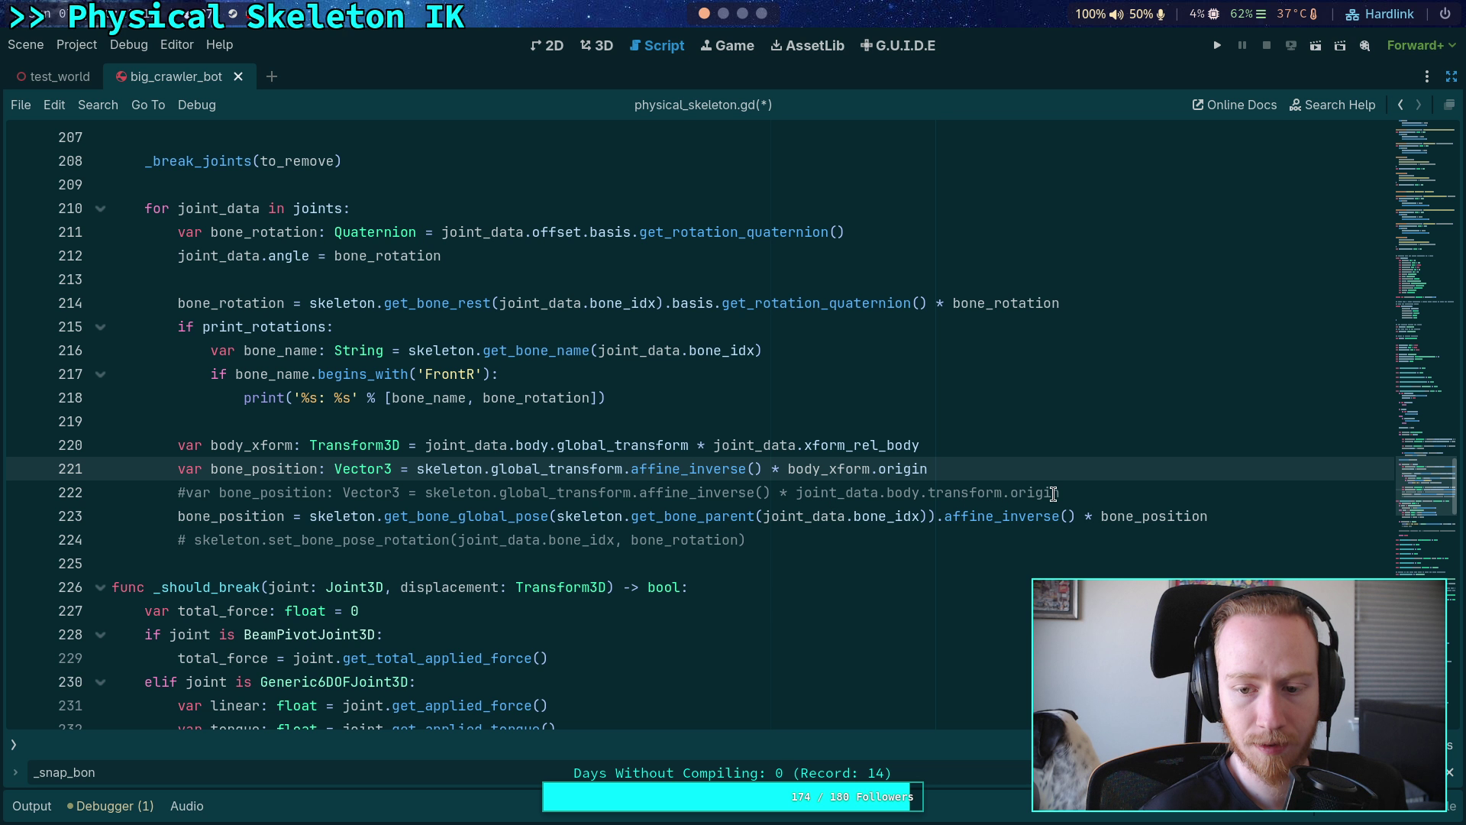
- Inspect the commented-out line 222 in the joint loop
{"action": "left_click", "coordinate": [1112, 490]}
{"action": "triple_click", "coordinate": [1112, 490]}
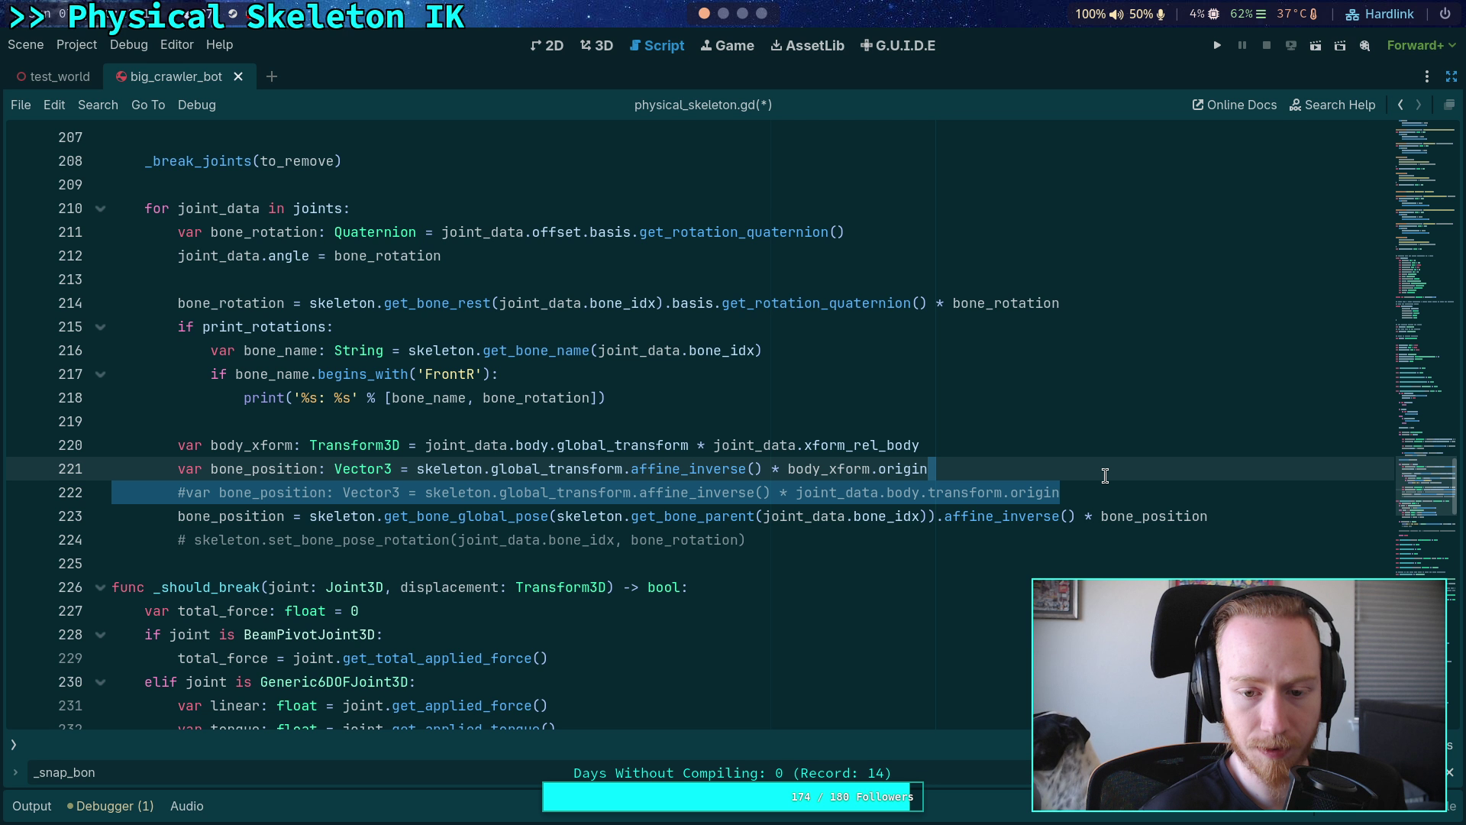
{"action": "left_click", "coordinate": [1098, 487]}
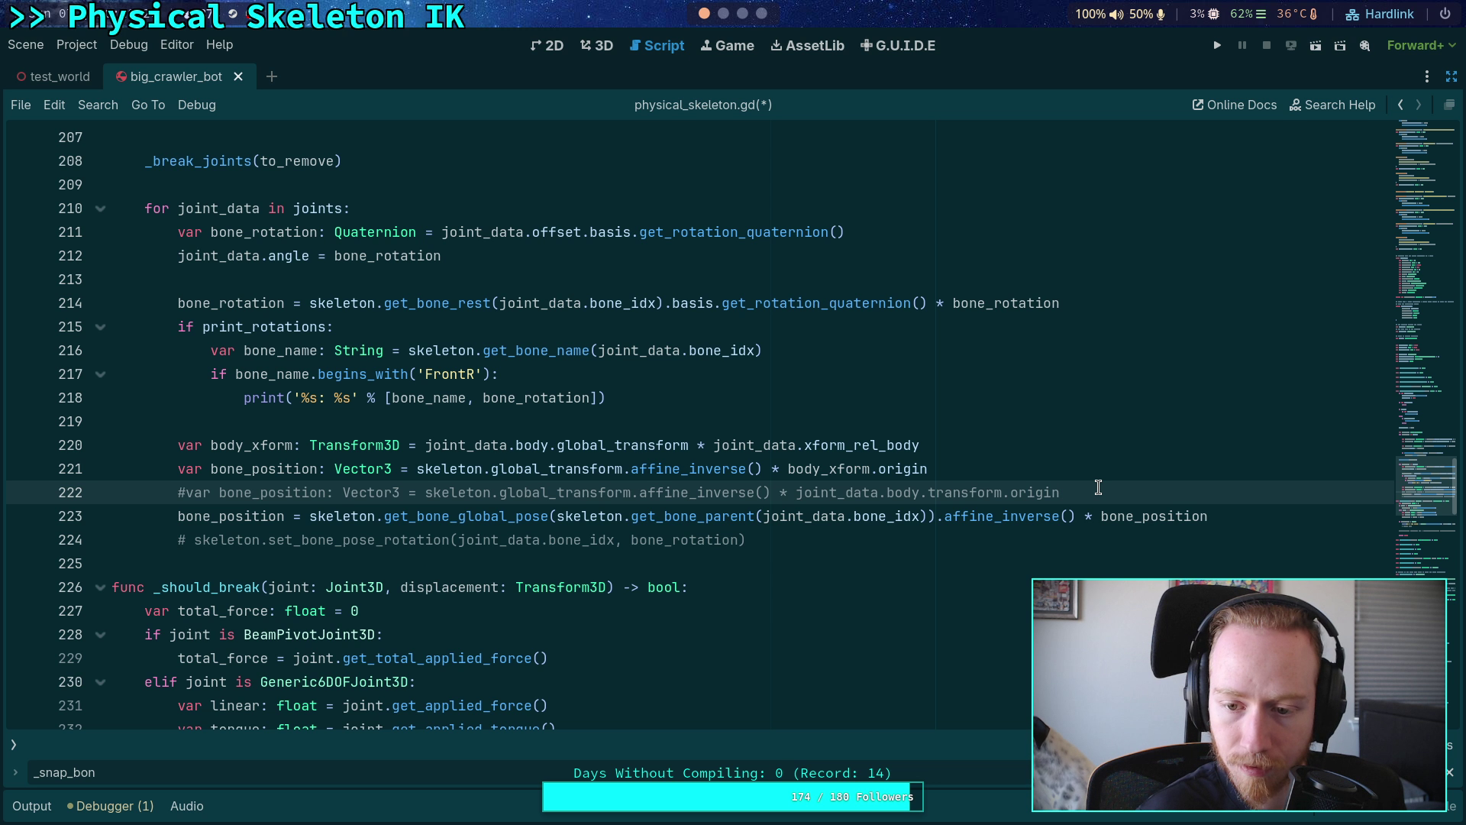
{"action": "mouse_move", "coordinate": [1086, 482]}
{"action": "left_mouse_down"}
{"action": "mouse_move", "coordinate": [1120, 497]}
{"action": "mouse_move", "coordinate": [1091, 475]}
{"action": "left_mouse_up"}
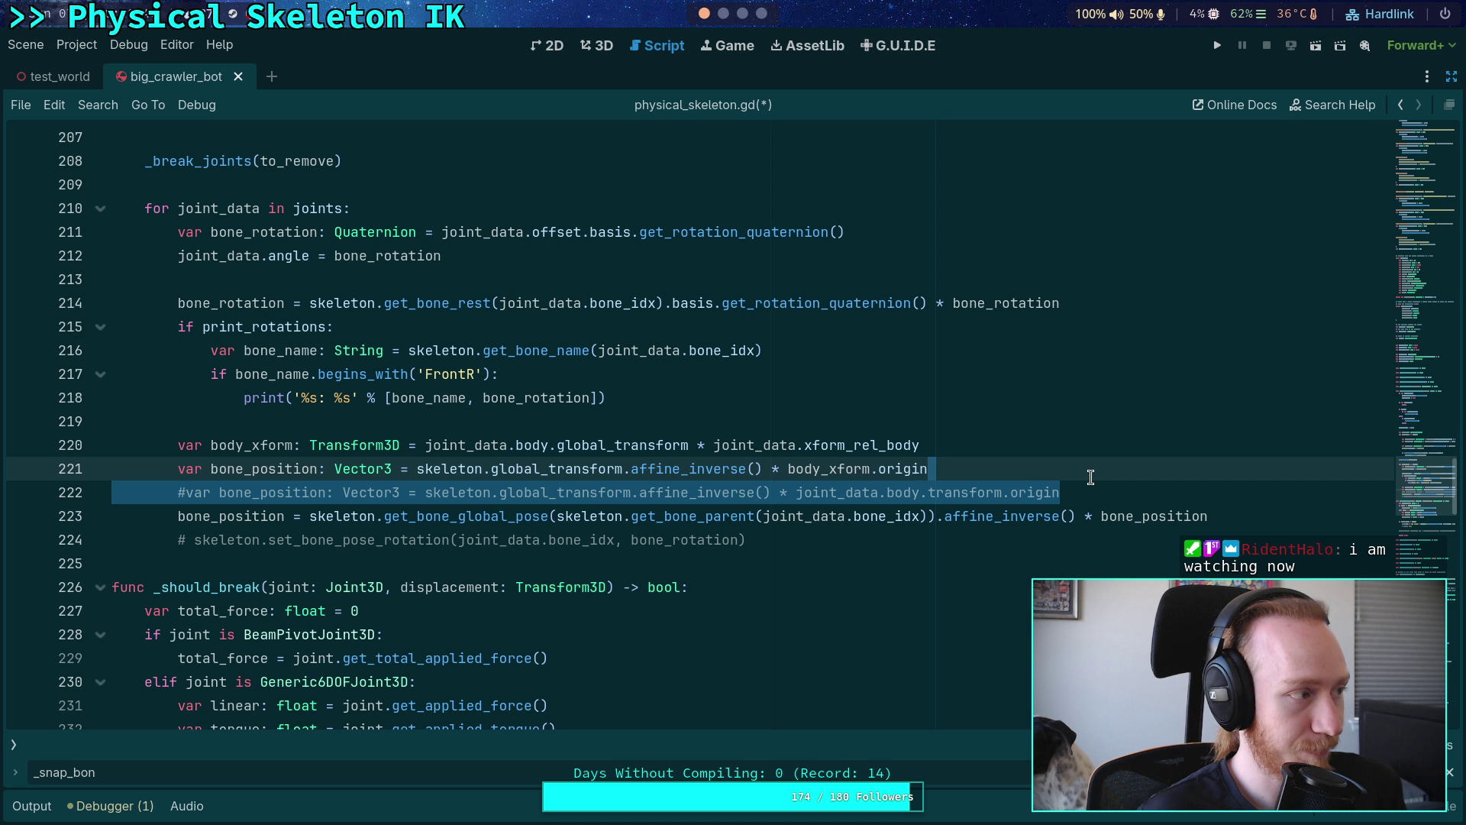
{"action": "left_click", "coordinate": [886, 468]}
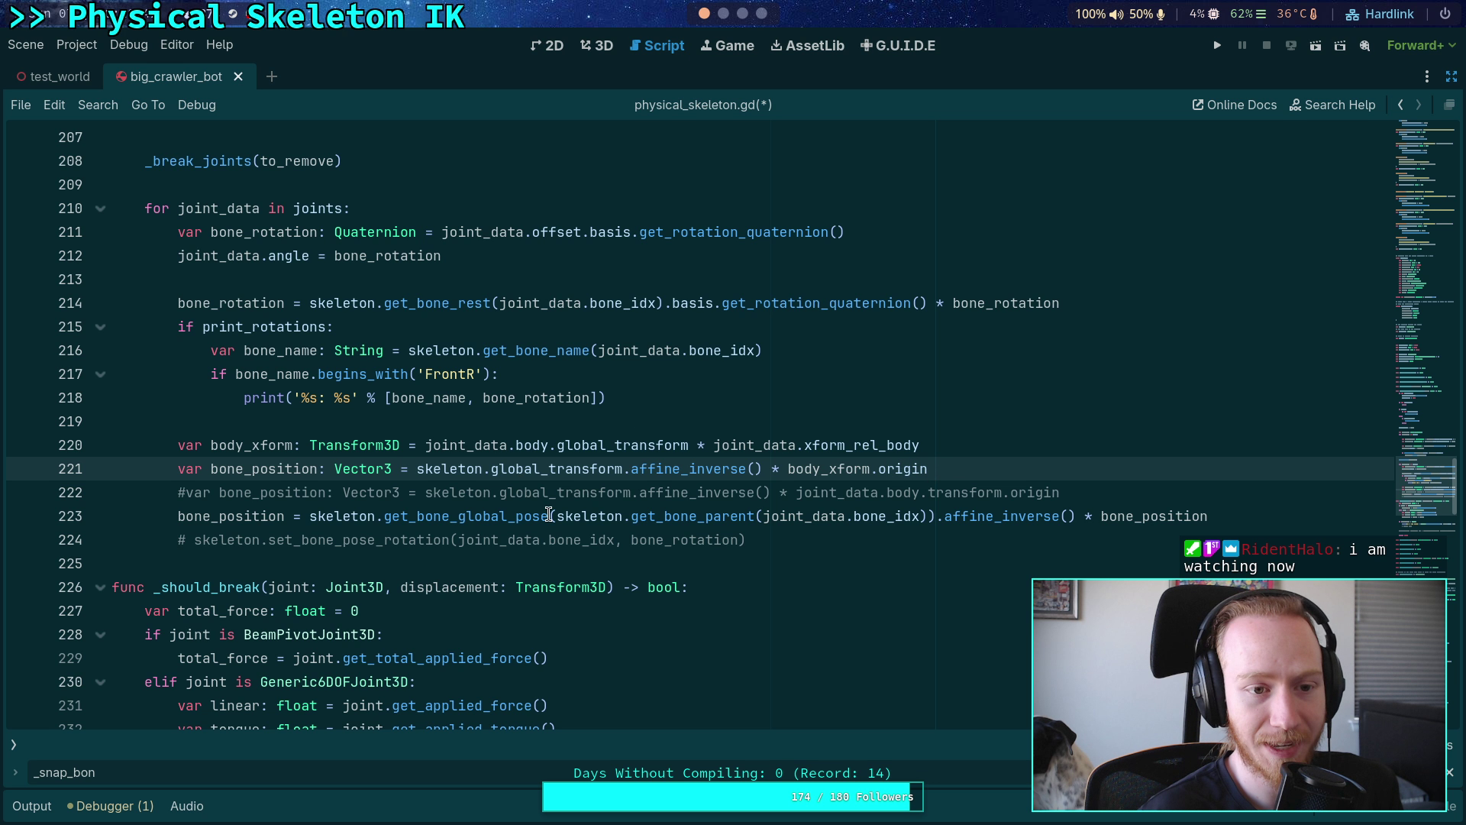
{"action": "scroll", "coordinate": [544, 538], "scroll_direction": "up", "scroll_amount": 1}
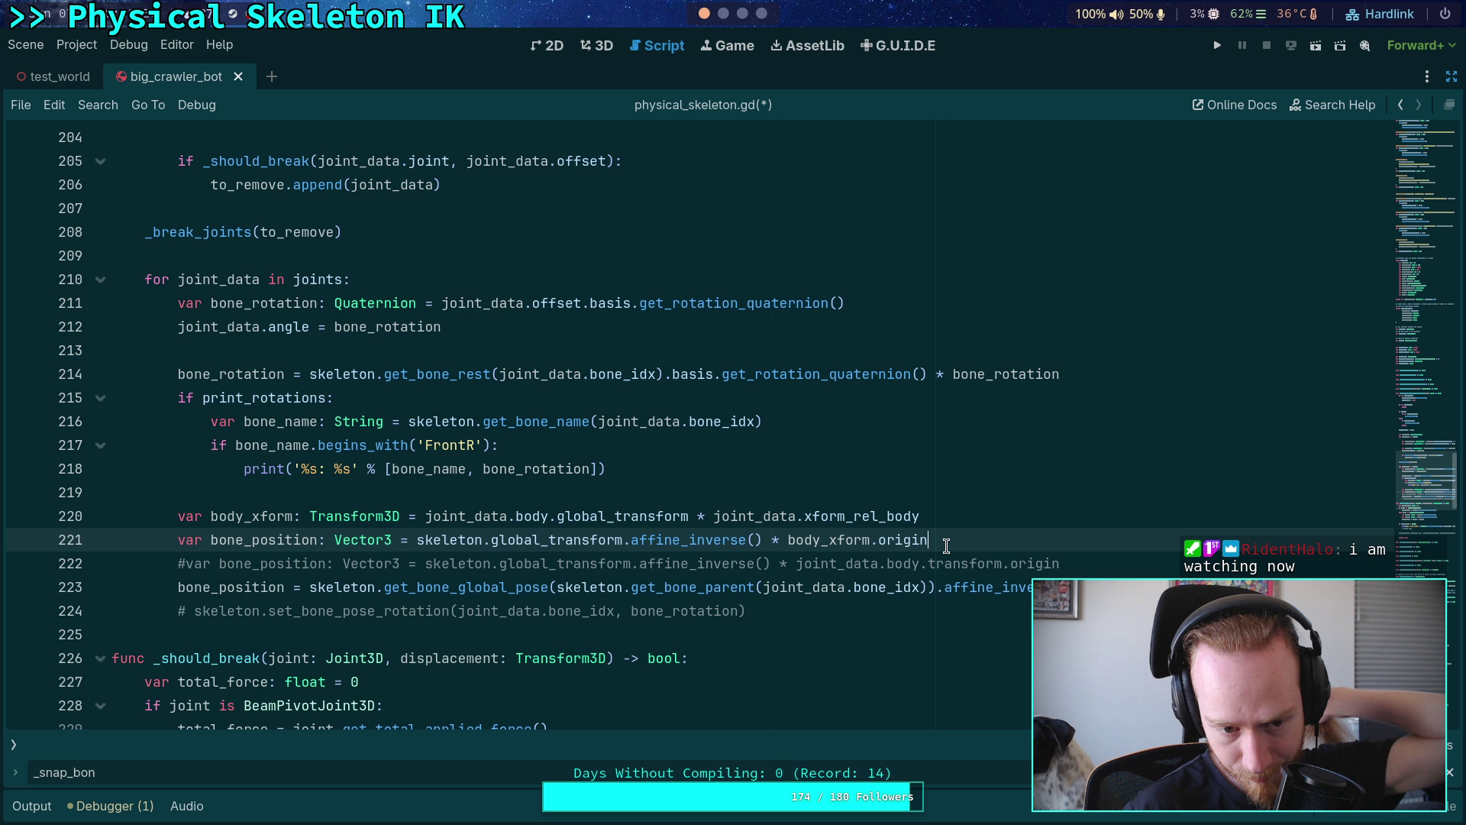
- Uncomment set_bone_pose_rotation on line 224, comment out lines 220–223, save, and run the project
{"action": "left_click", "coordinate": [191, 589]}
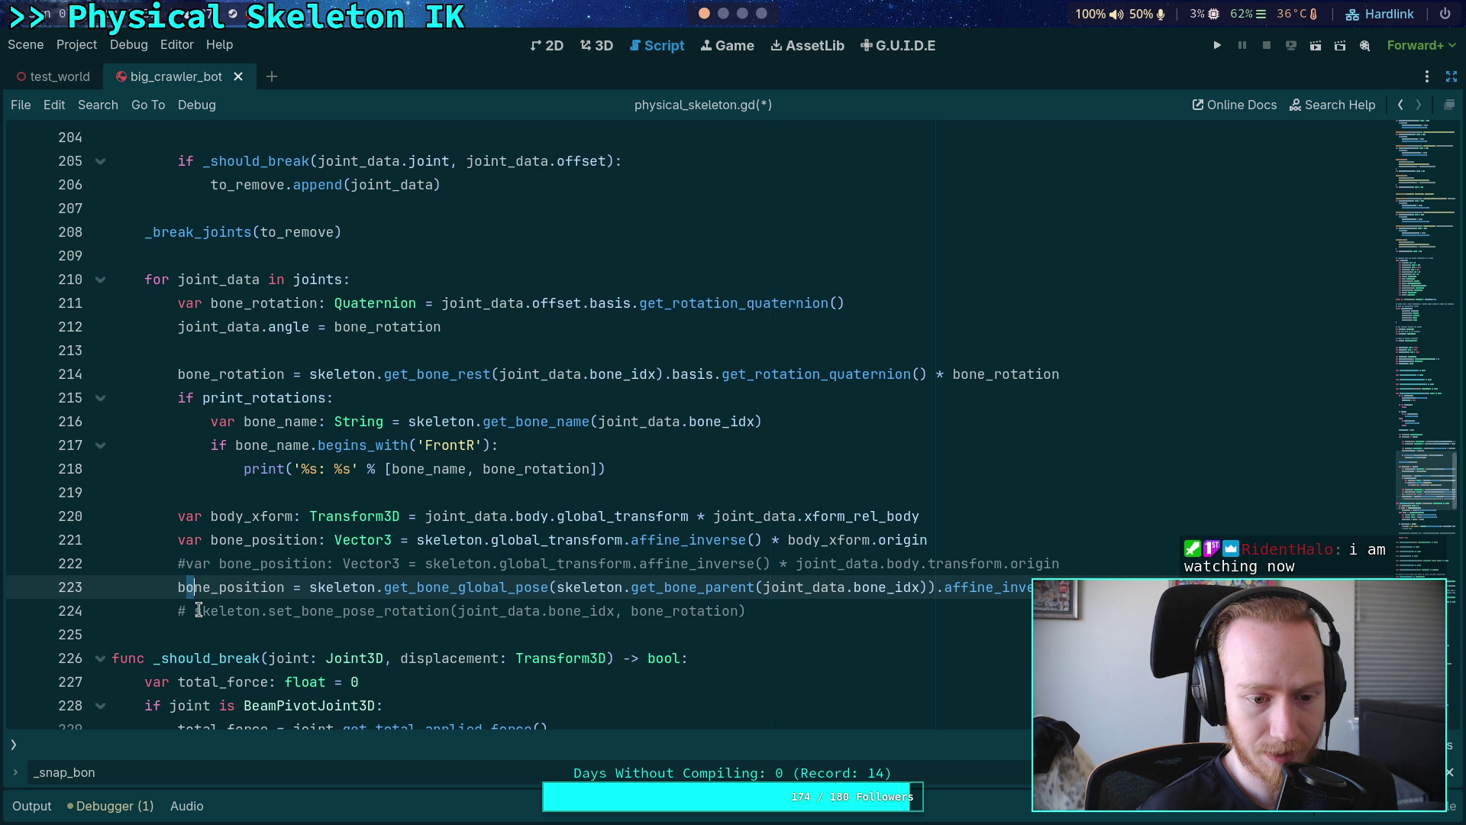
{"action": "key", "text": "Down"}
{"action": "key", "text": "BackSpace"}
{"action": "key", "text": "BackSpace"}
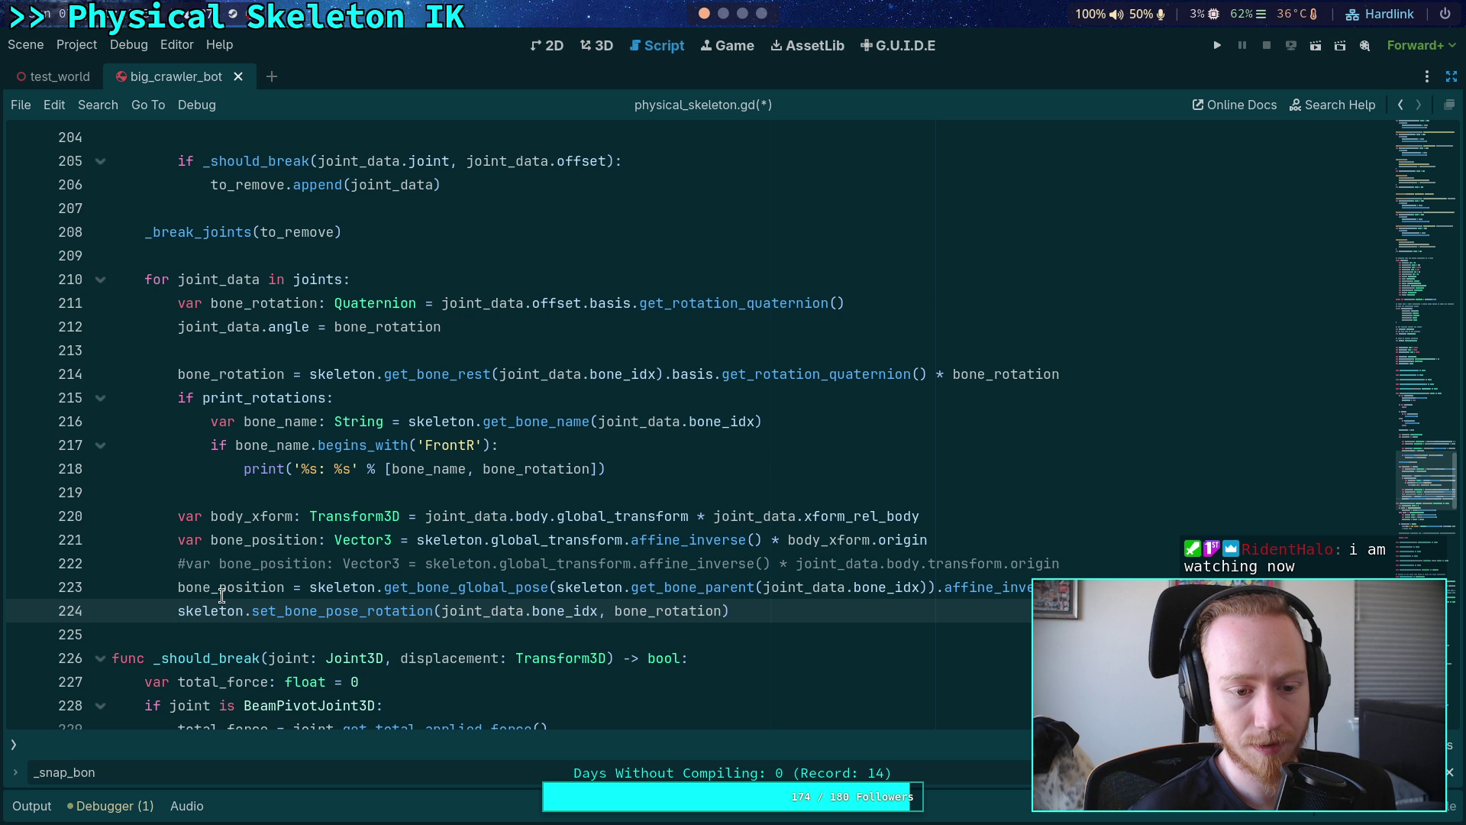
{"action": "left_click_drag", "start_coordinate": [252, 588], "coordinate": [232, 524]}
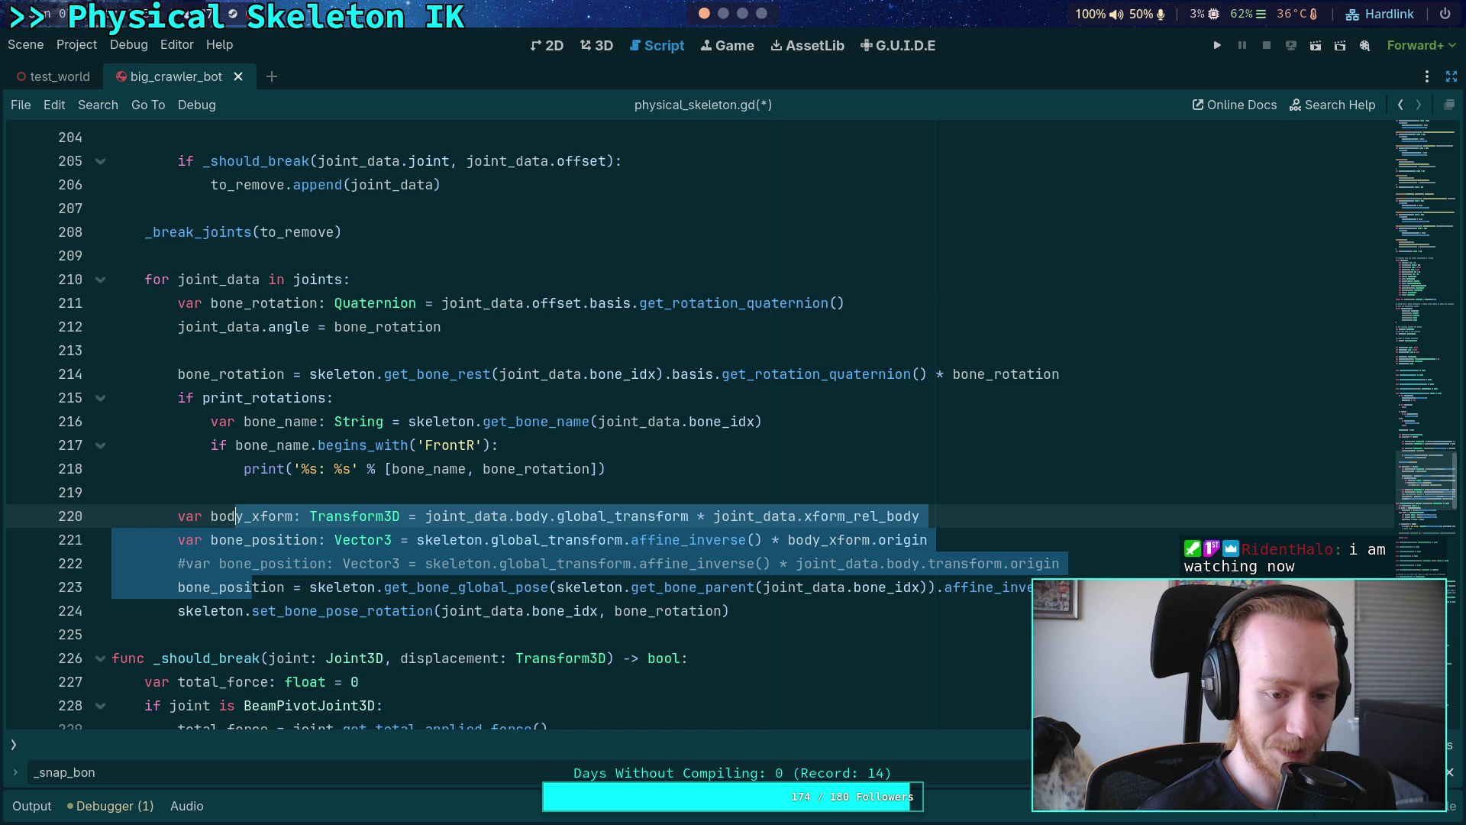
{"action": "key", "text": "ctrl+k"}
{"action": "key", "text": "ctrl+s"}
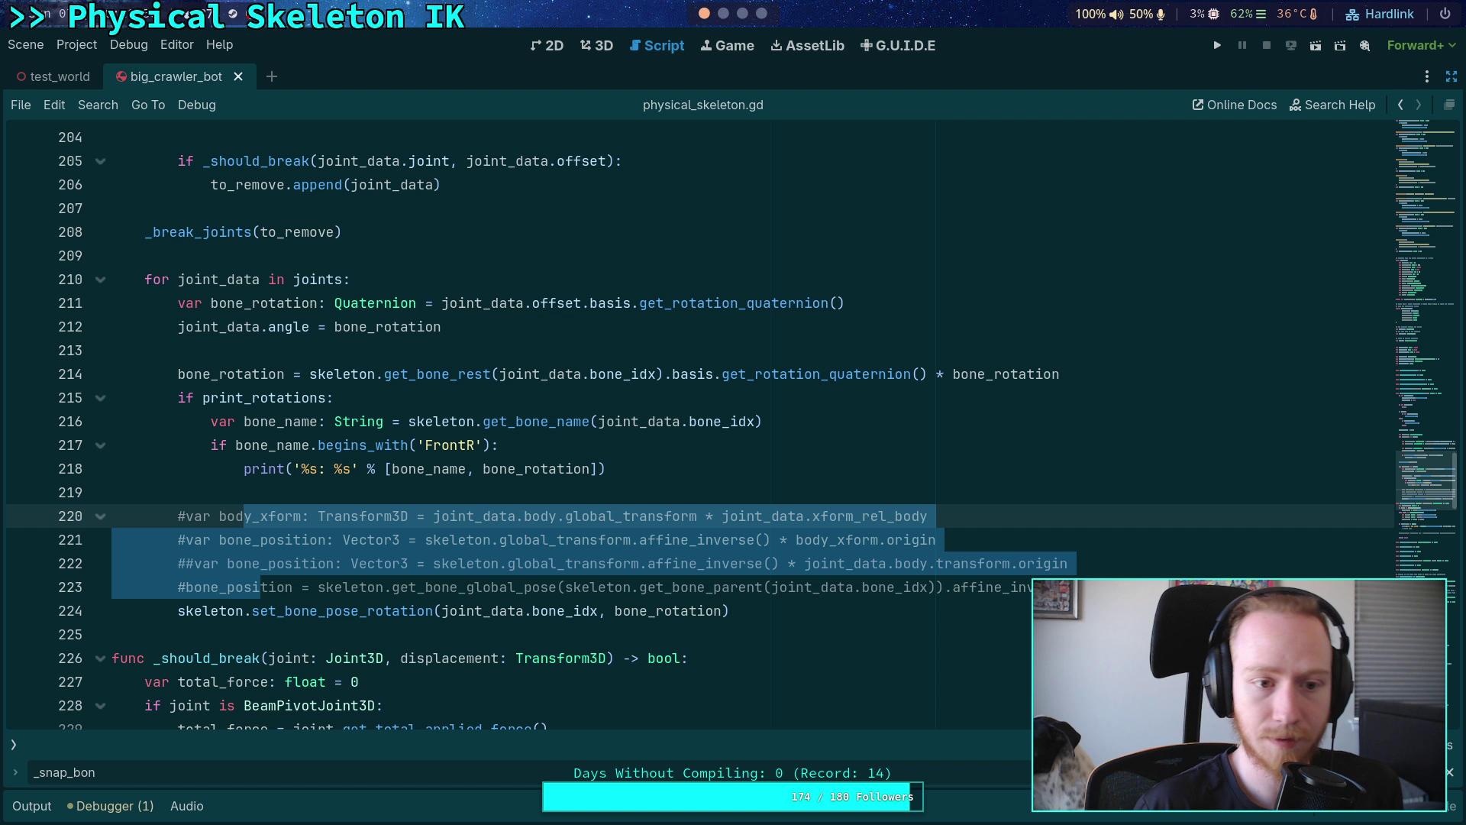
{"action": "left_click", "coordinate": [1221, 47]}
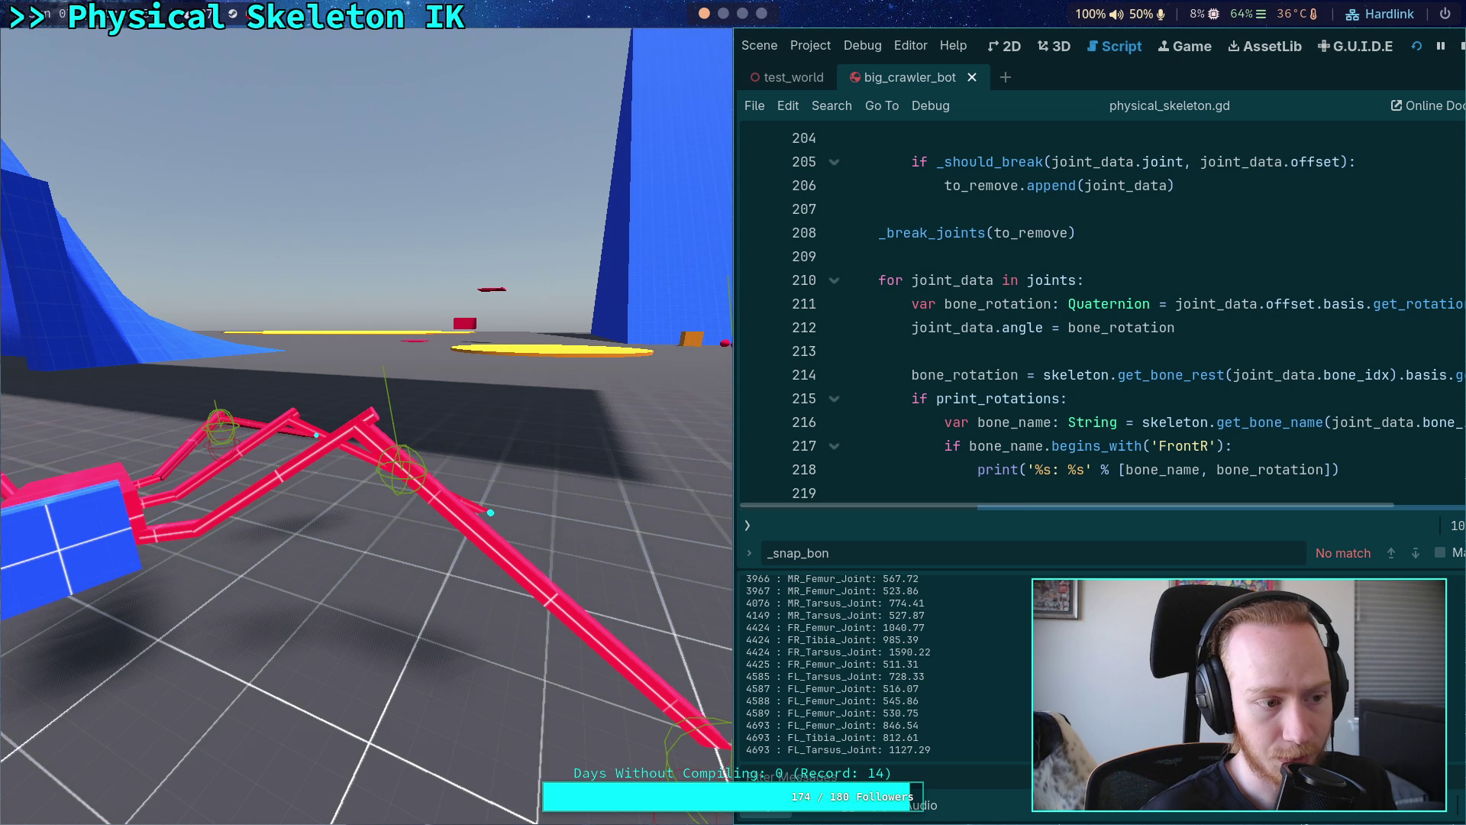
- Enlarge the output log, select the FR joint force values, then shrink the log back down
{"action": "left_click_drag", "start_coordinate": [975, 569], "coordinate": [979, 365]}
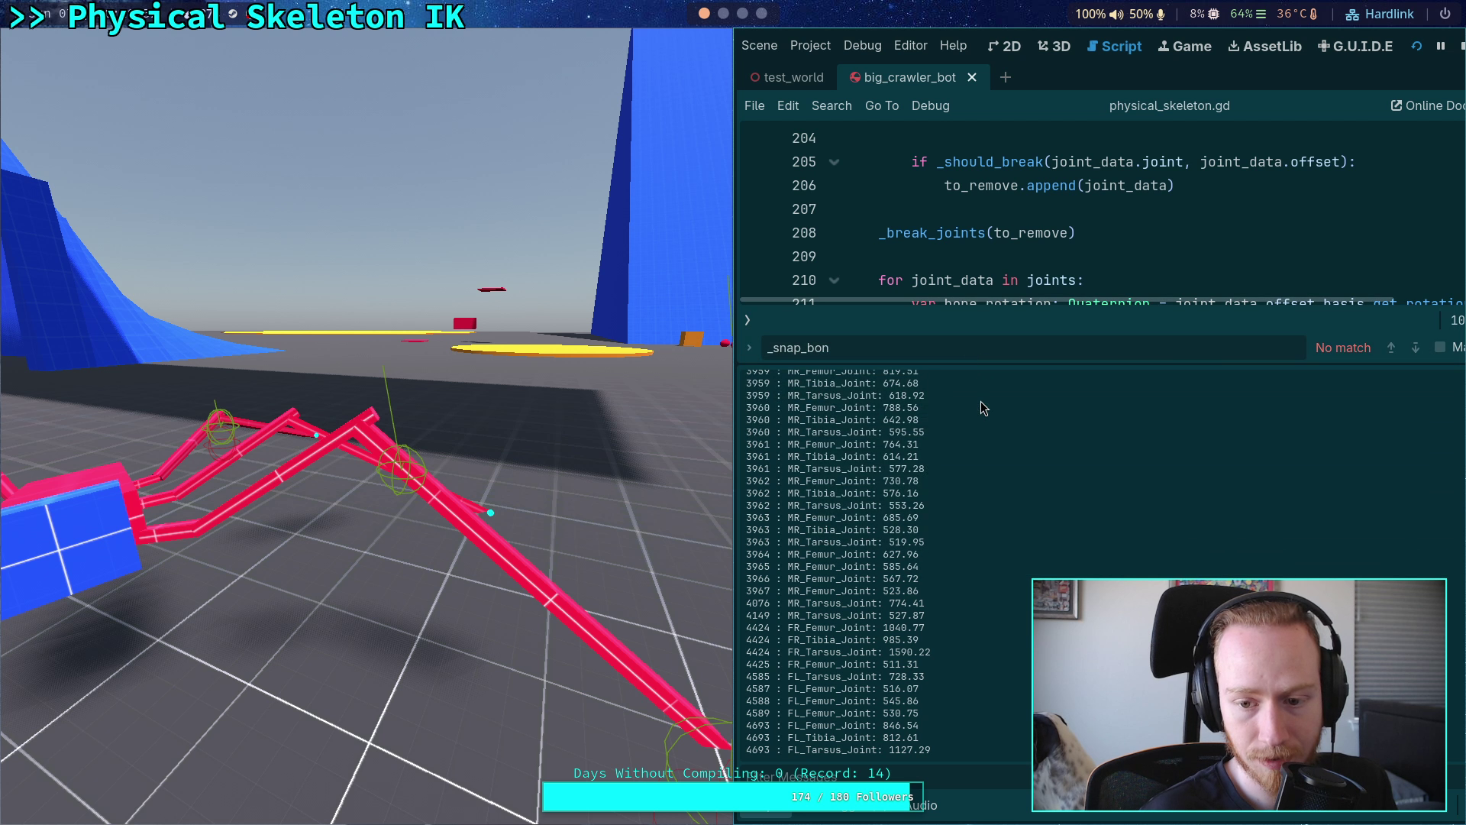
{"action": "left_click_drag", "start_coordinate": [942, 656], "coordinate": [853, 640]}
{"action": "left_click_drag", "start_coordinate": [958, 364], "coordinate": [1024, 775]}
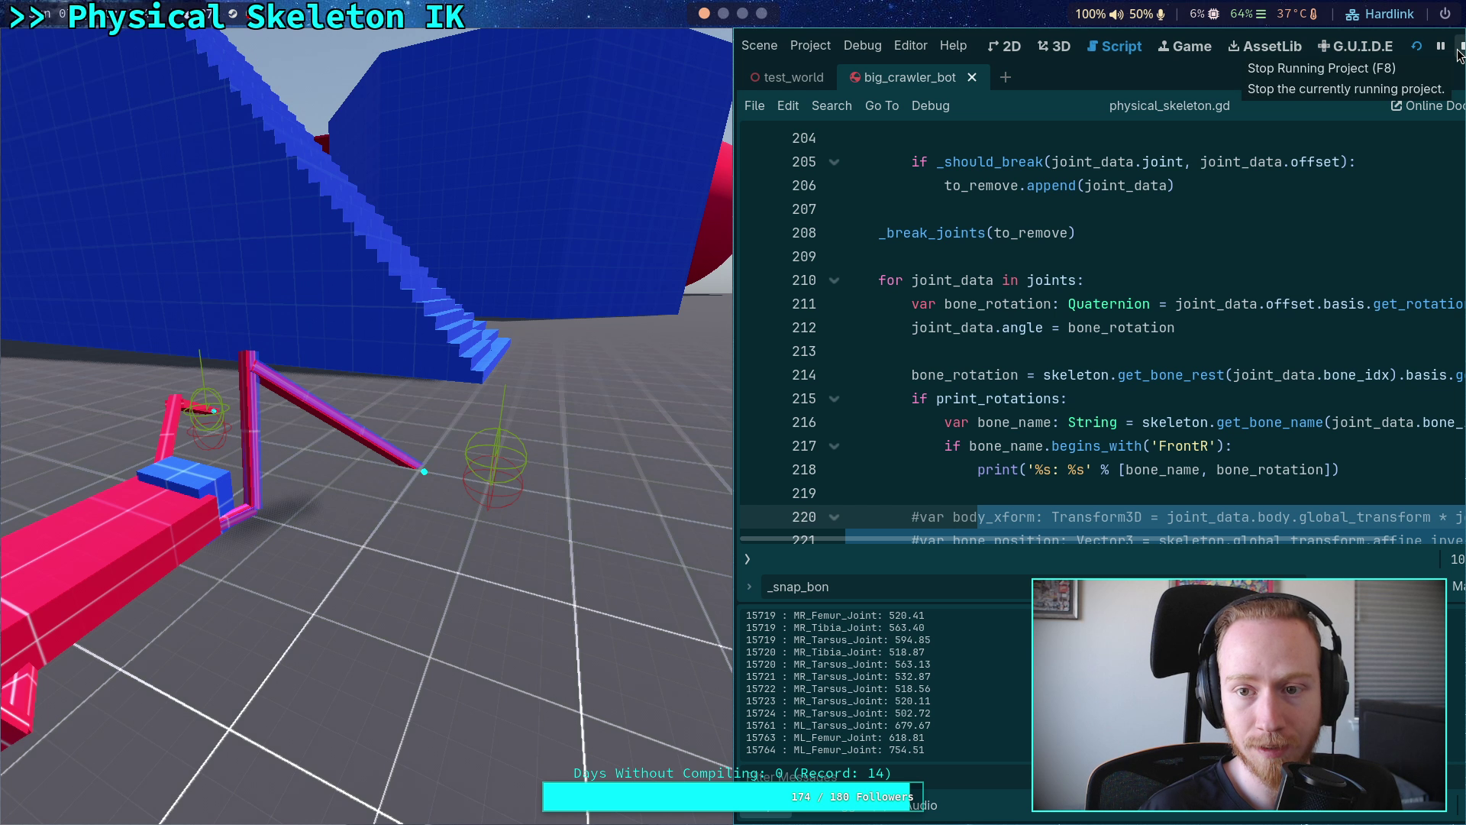
- In the 3D view, maximize the editor and navigate the camera over the crawler bot
{"action": "left_click", "coordinate": [1054, 48]}
{"action": "scroll", "coordinate": [1065, 366], "scroll_direction": "down", "scroll_amount": 2}
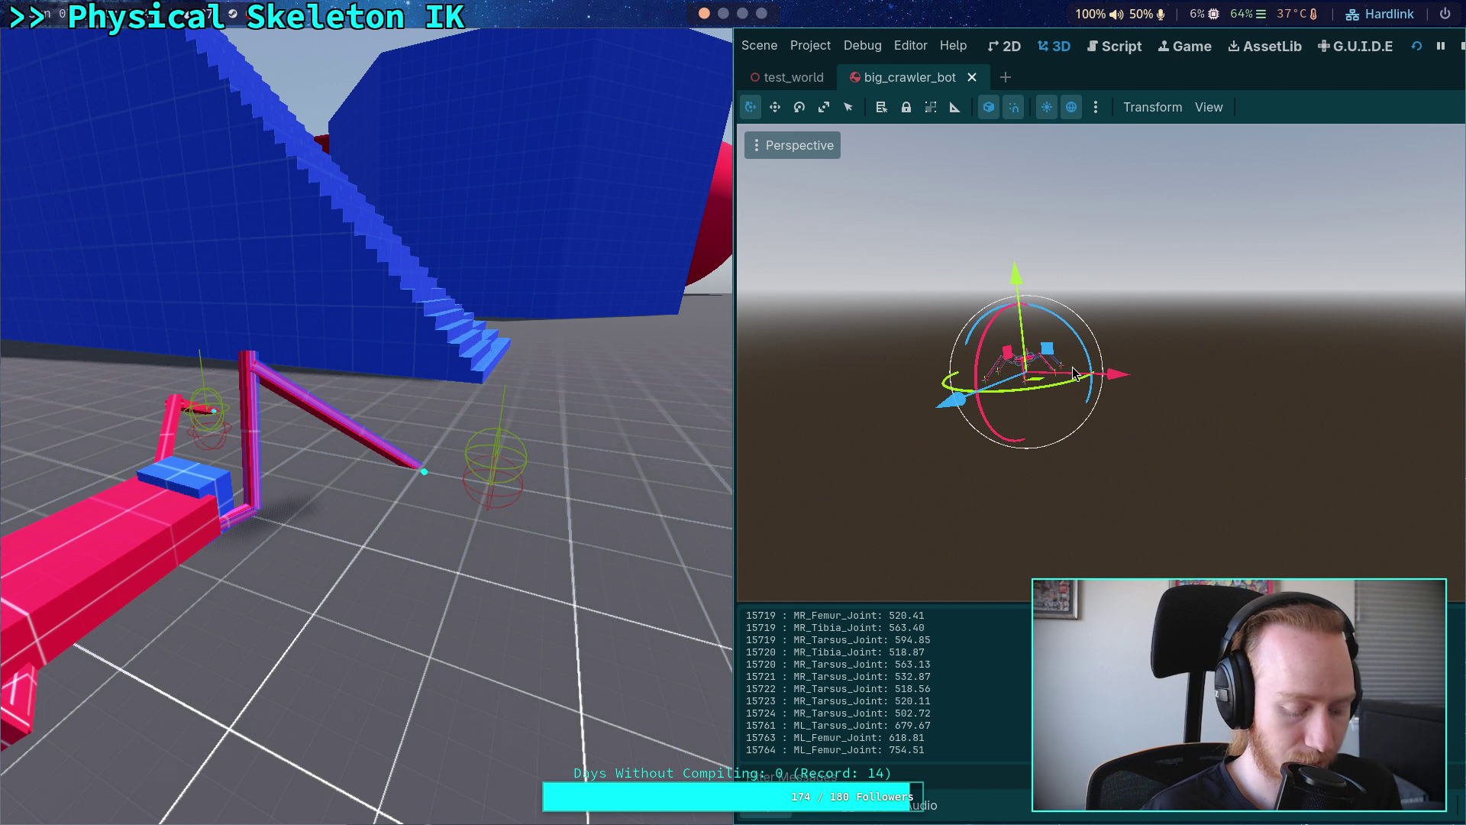
{"action": "scroll", "coordinate": [1072, 367], "scroll_direction": "up", "scroll_amount": 3}
{"action": "mouse_move", "coordinate": [1074, 337]}
{"action": "left_mouse_down"}
{"action": "mouse_move", "coordinate": [1130, 348]}
{"action": "mouse_move", "coordinate": [1061, 440]}
{"action": "left_mouse_up"}
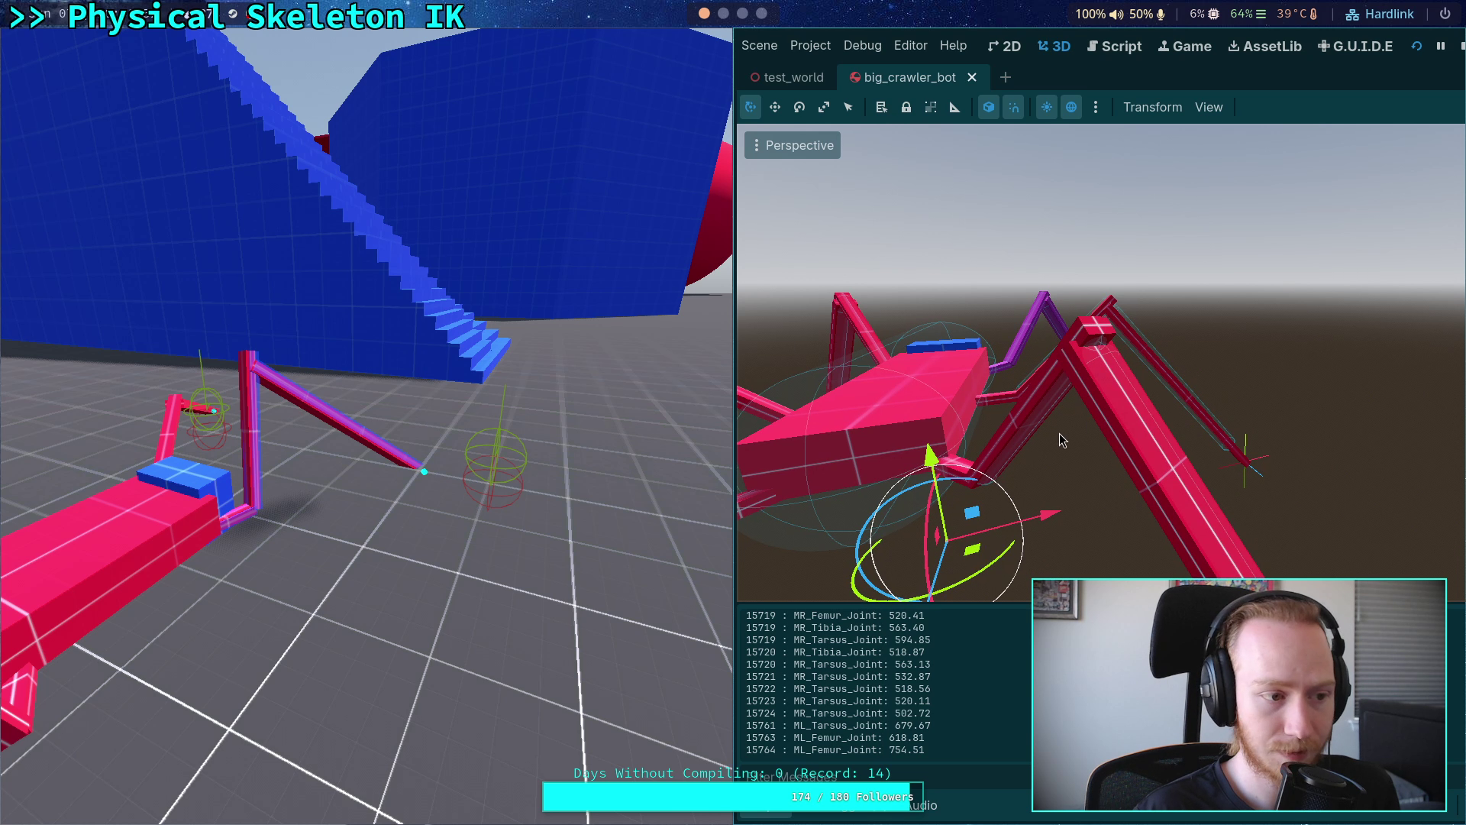
{"action": "key", "text": "super+shift+Left"}
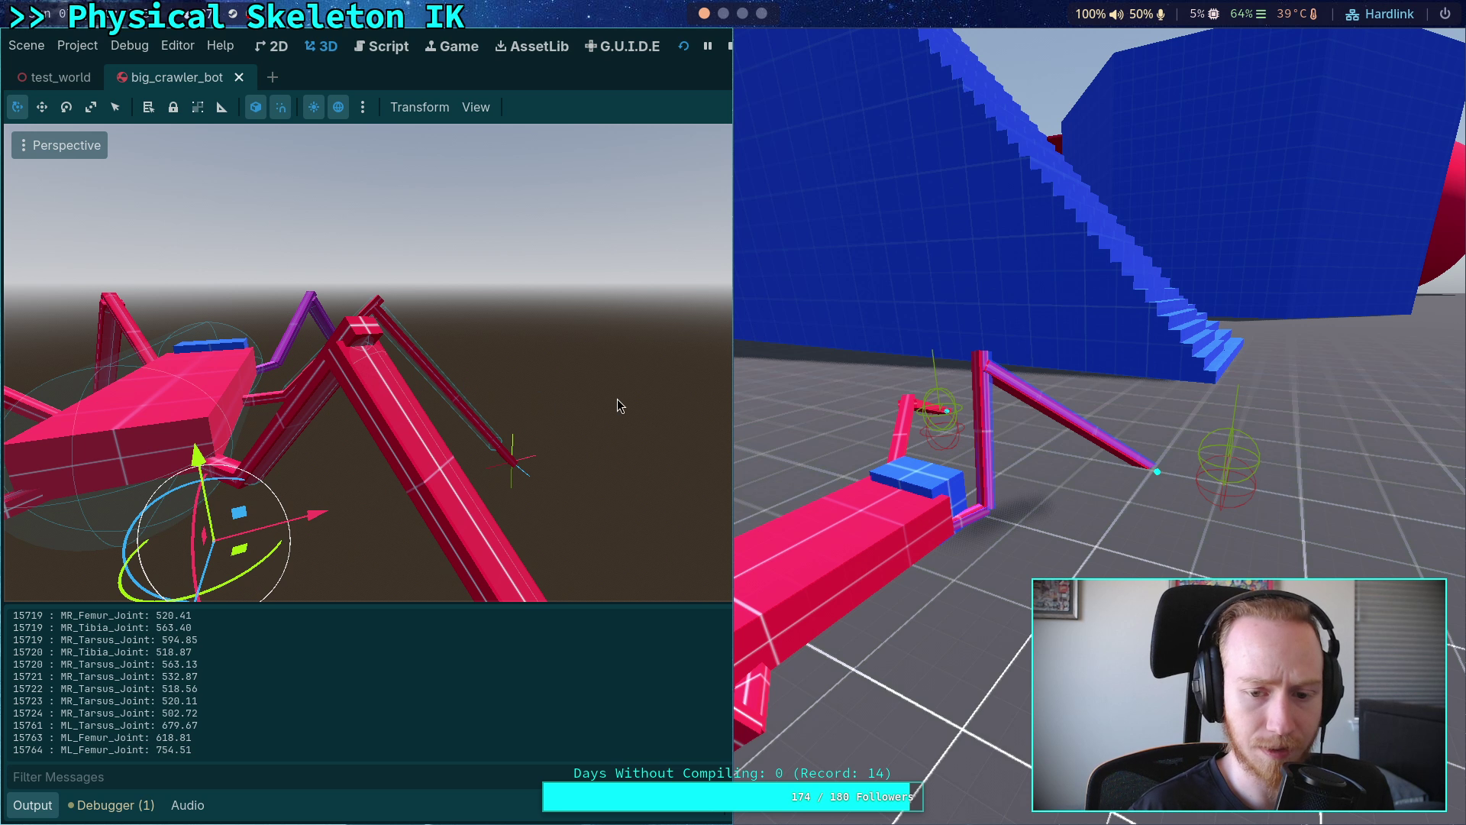
{"action": "key", "text": "super+Up"}
{"action": "key", "text": "w"}
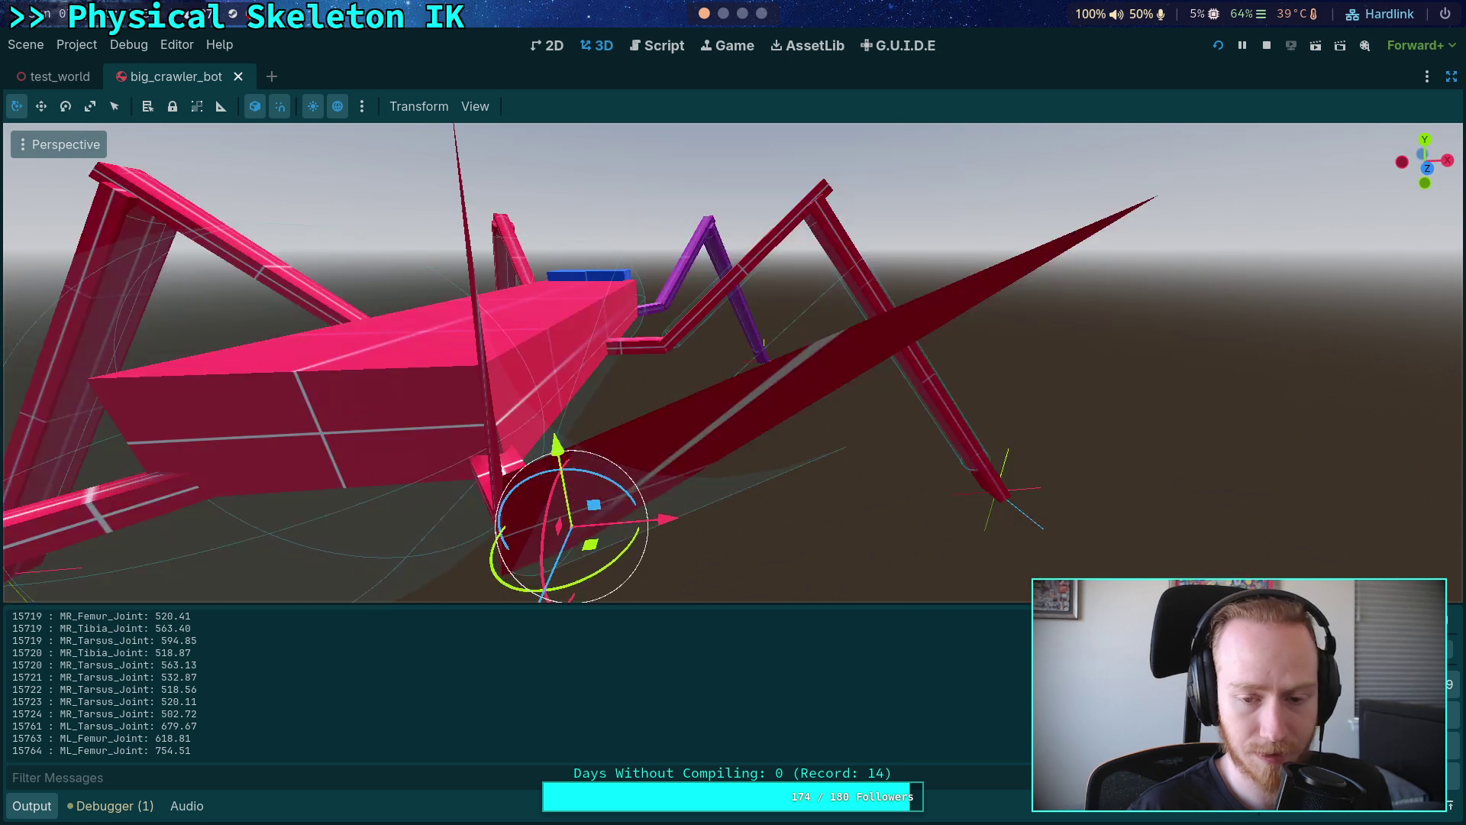
{"action": "scroll", "coordinate": [562, 365], "scroll_direction": "up", "scroll_amount": 1}
{"action": "key", "text": "d"}
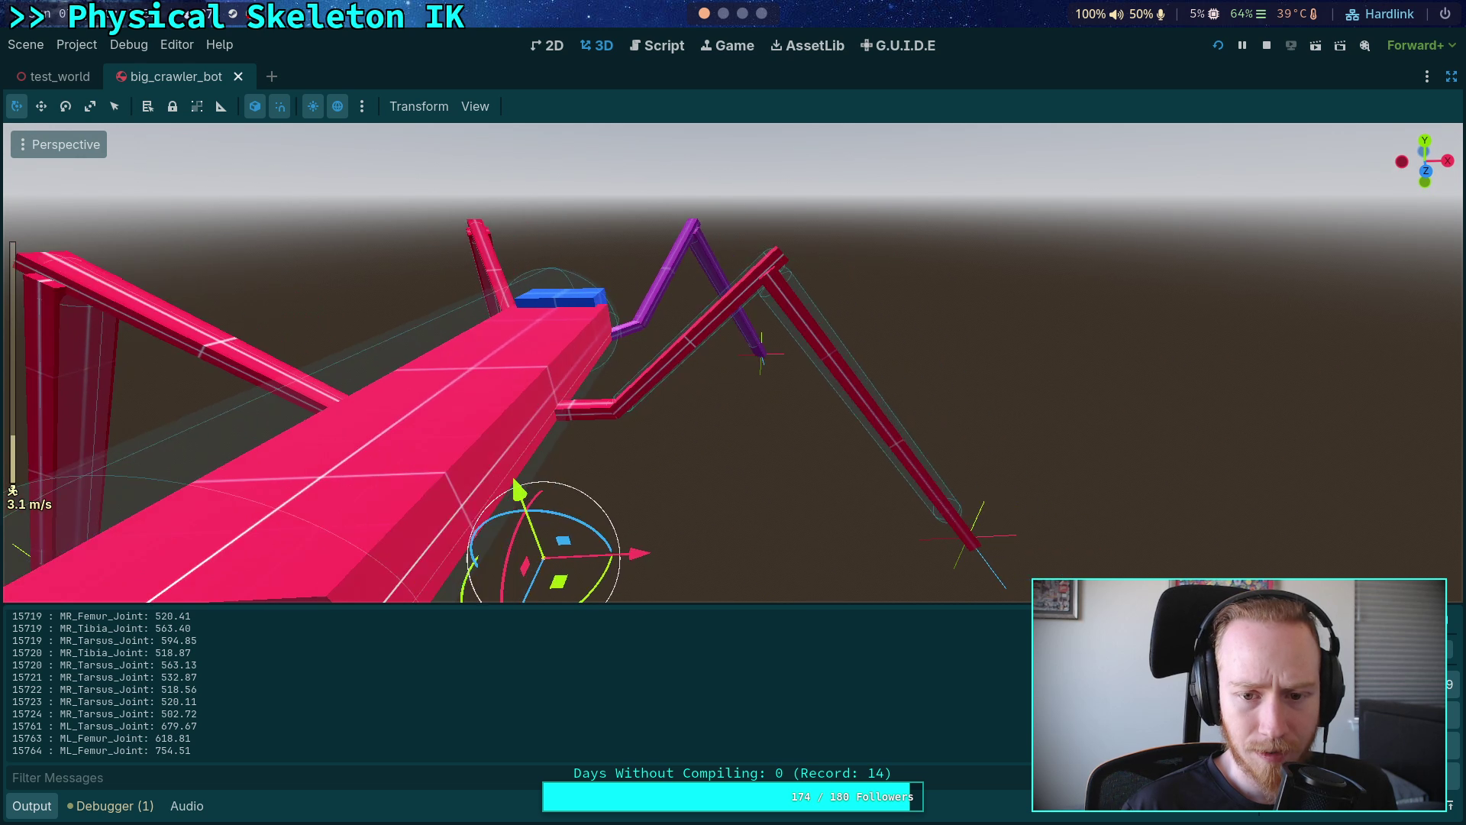
- Select a leg's upper and lower segments, then stop the game and return to the script
{"action": "left_click", "coordinate": [720, 318]}
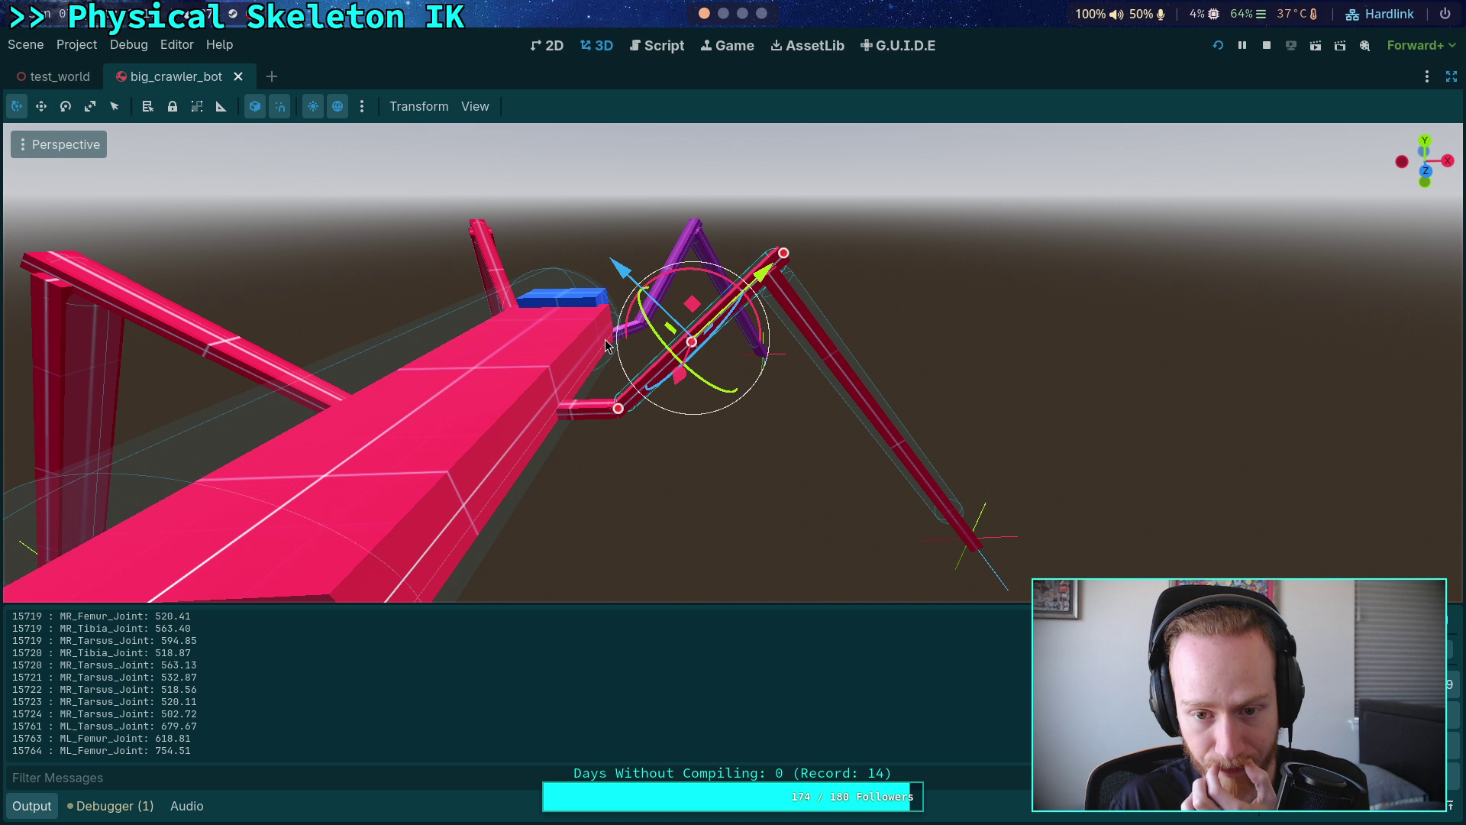
{"action": "left_click", "coordinate": [855, 360]}
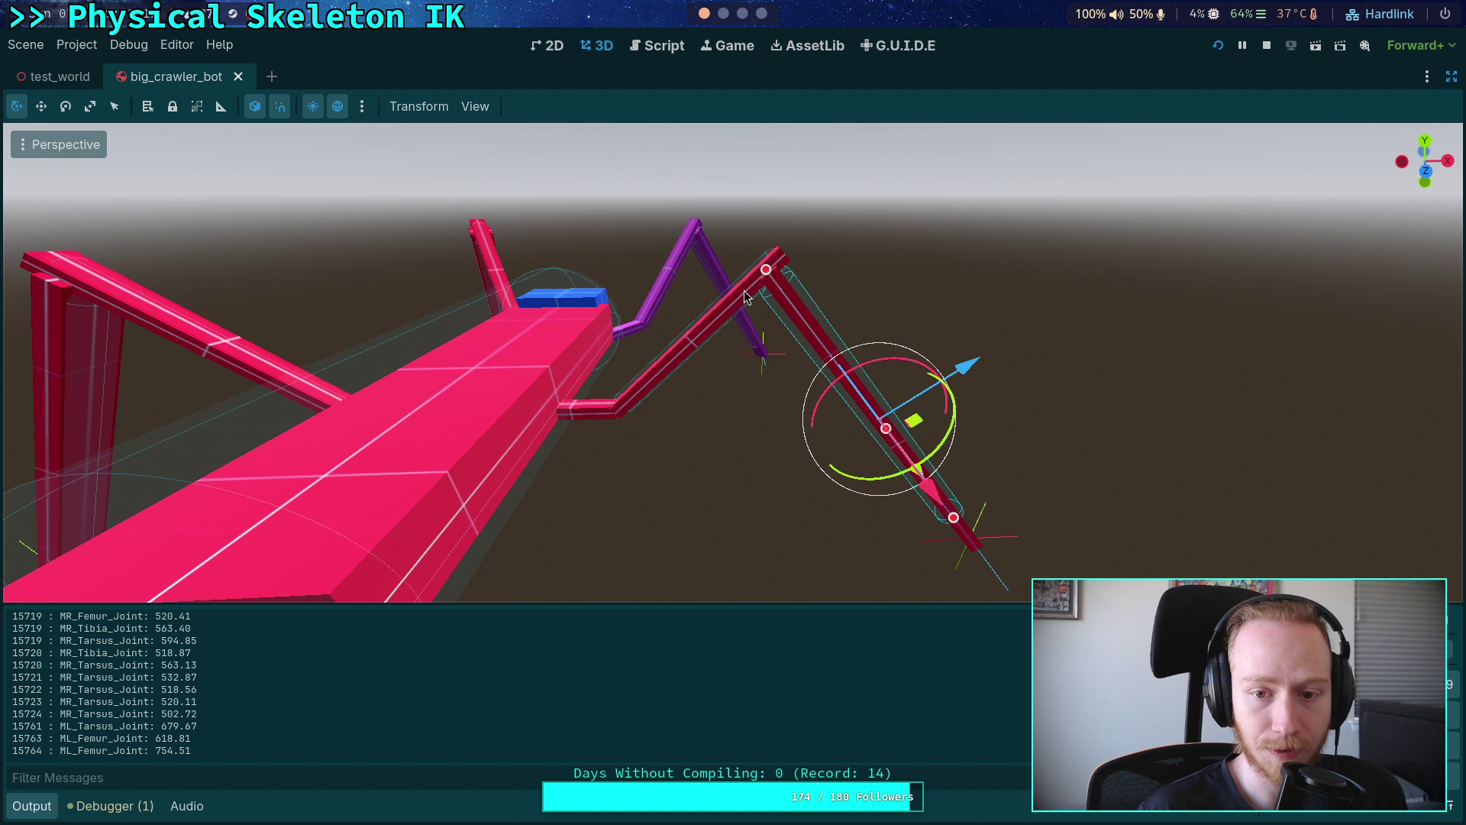
{"action": "left_click", "coordinate": [742, 292]}
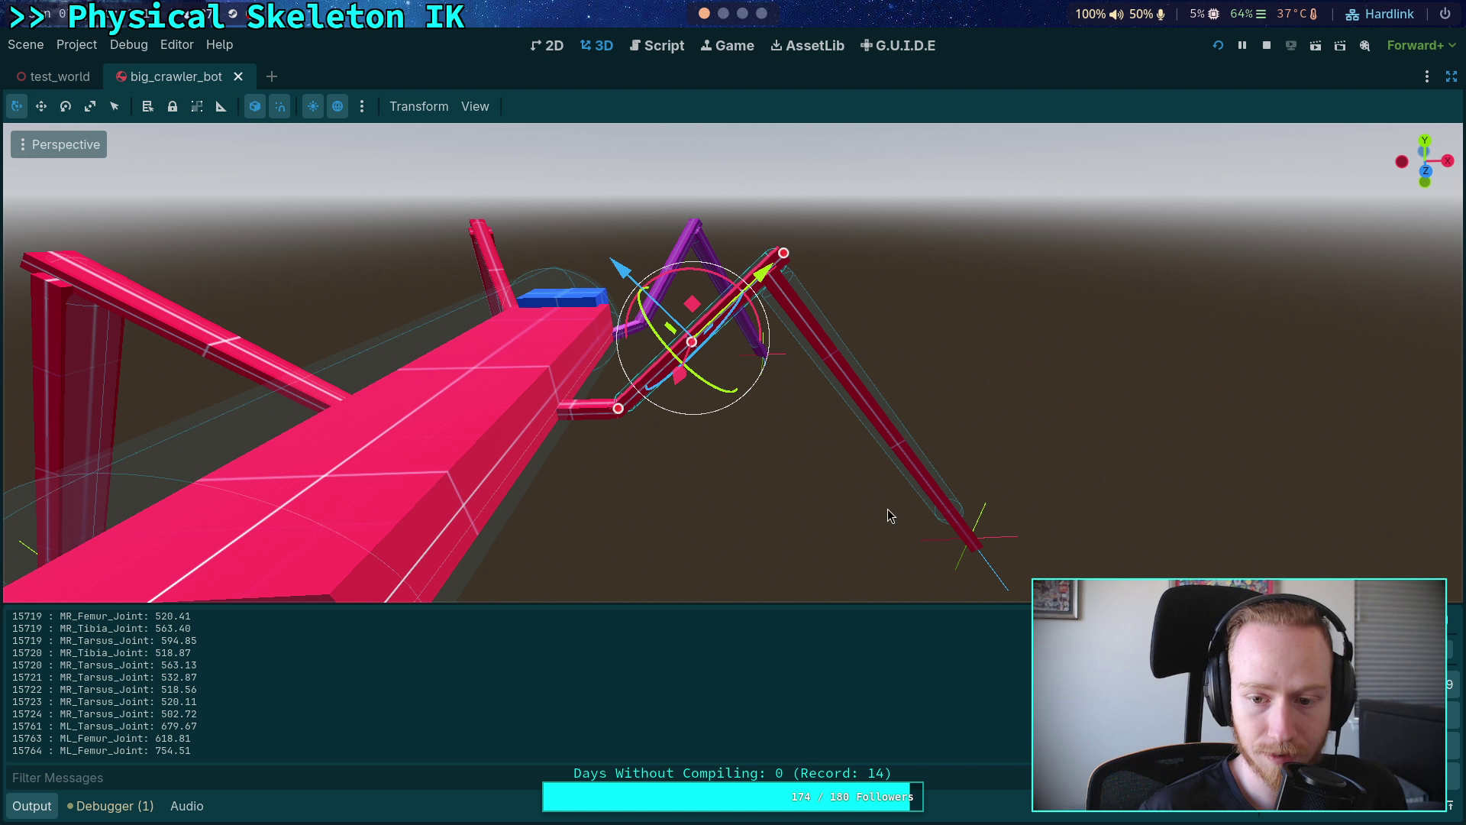
{"action": "left_click", "coordinate": [940, 504]}
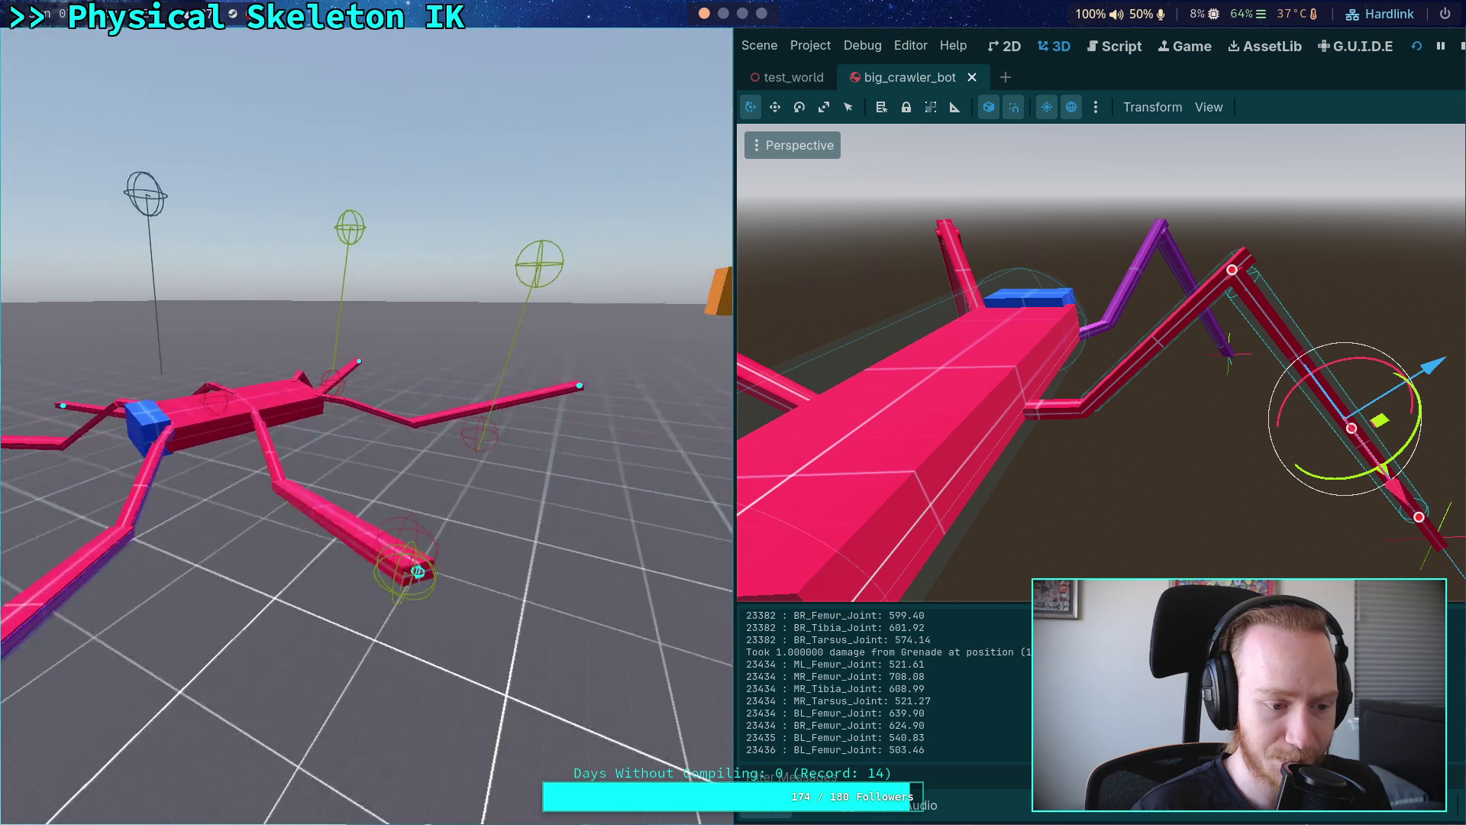
{"action": "left_click", "coordinate": [1460, 46]}
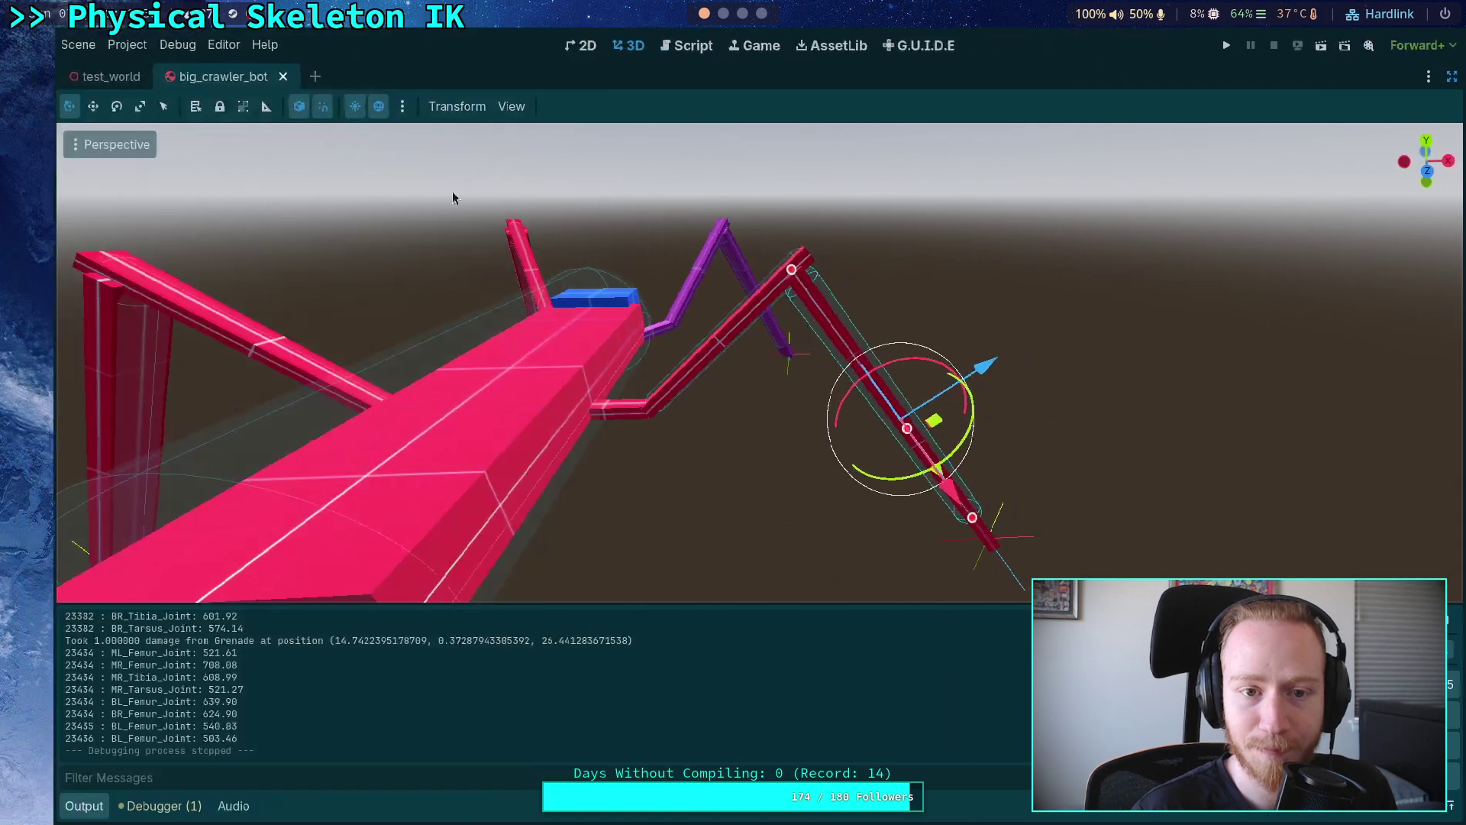
{"action": "left_click", "coordinate": [666, 47]}
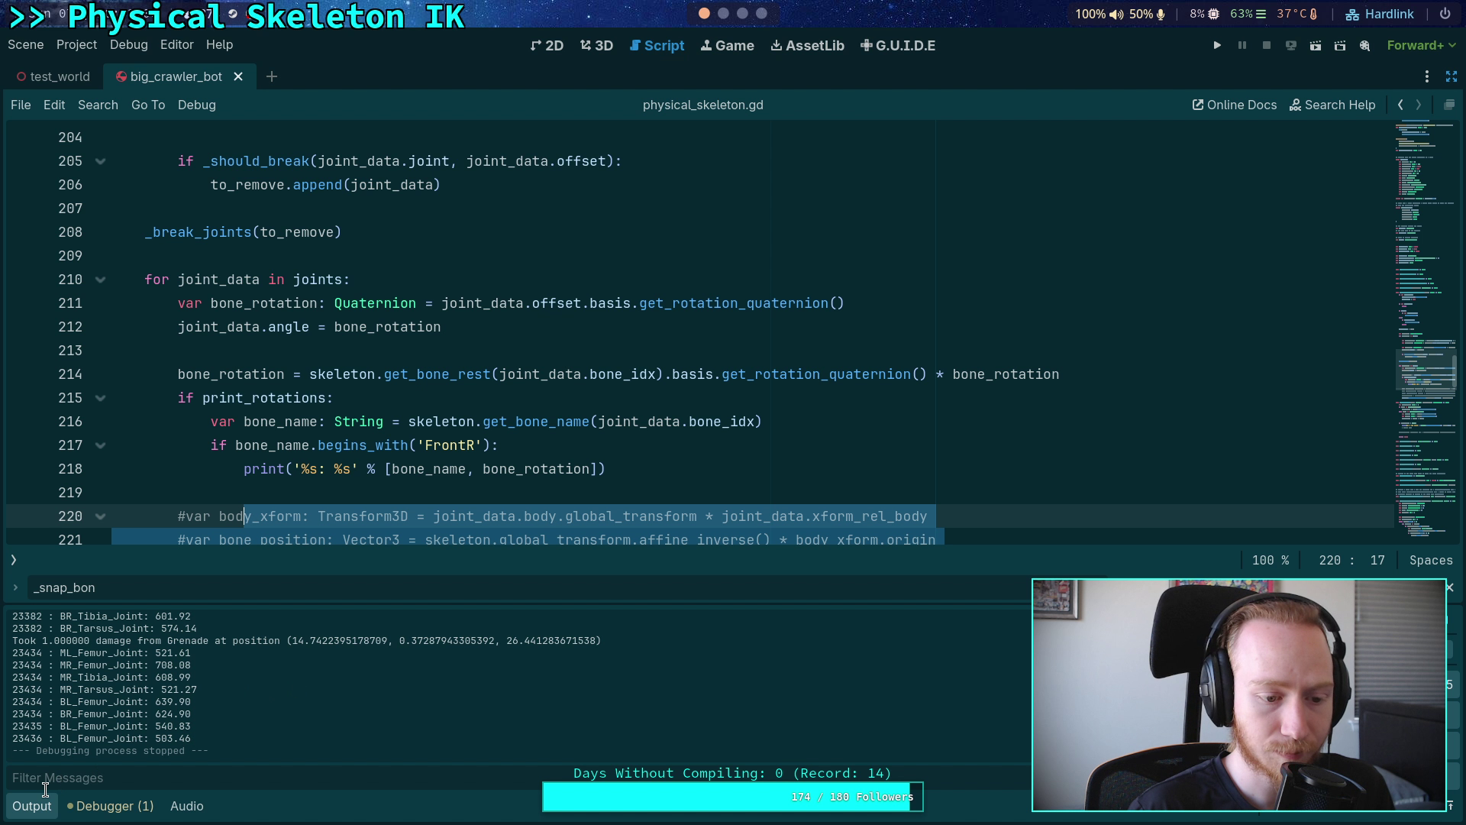
- Uncomment the bone_position lines 220–223 and comment out the set_bone_pose_rotation line
{"action": "left_click", "coordinate": [34, 806]}
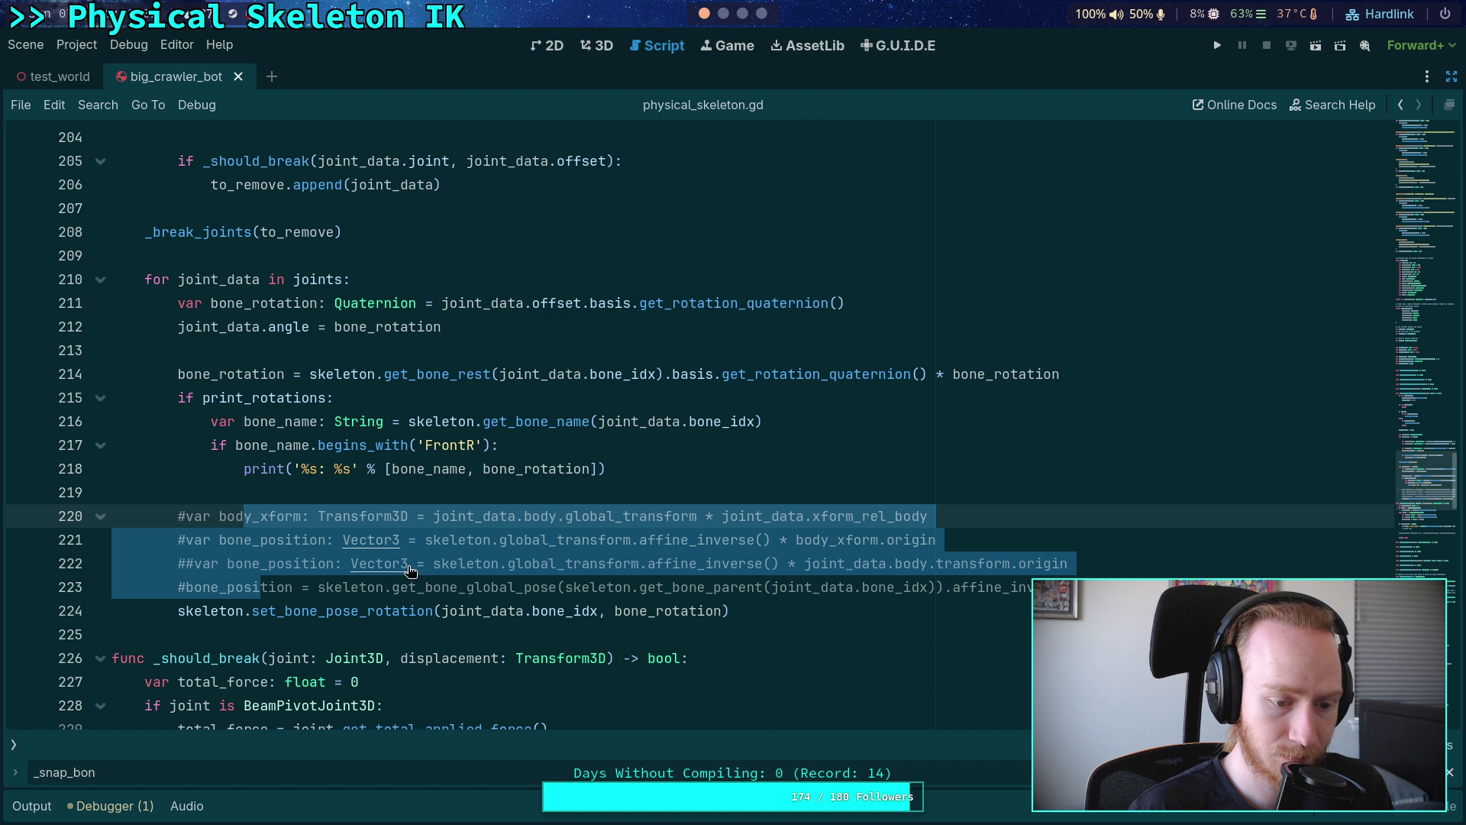
{"action": "left_click_drag", "start_coordinate": [293, 588], "coordinate": [255, 517]}
{"action": "key", "text": "ctrl+k"}
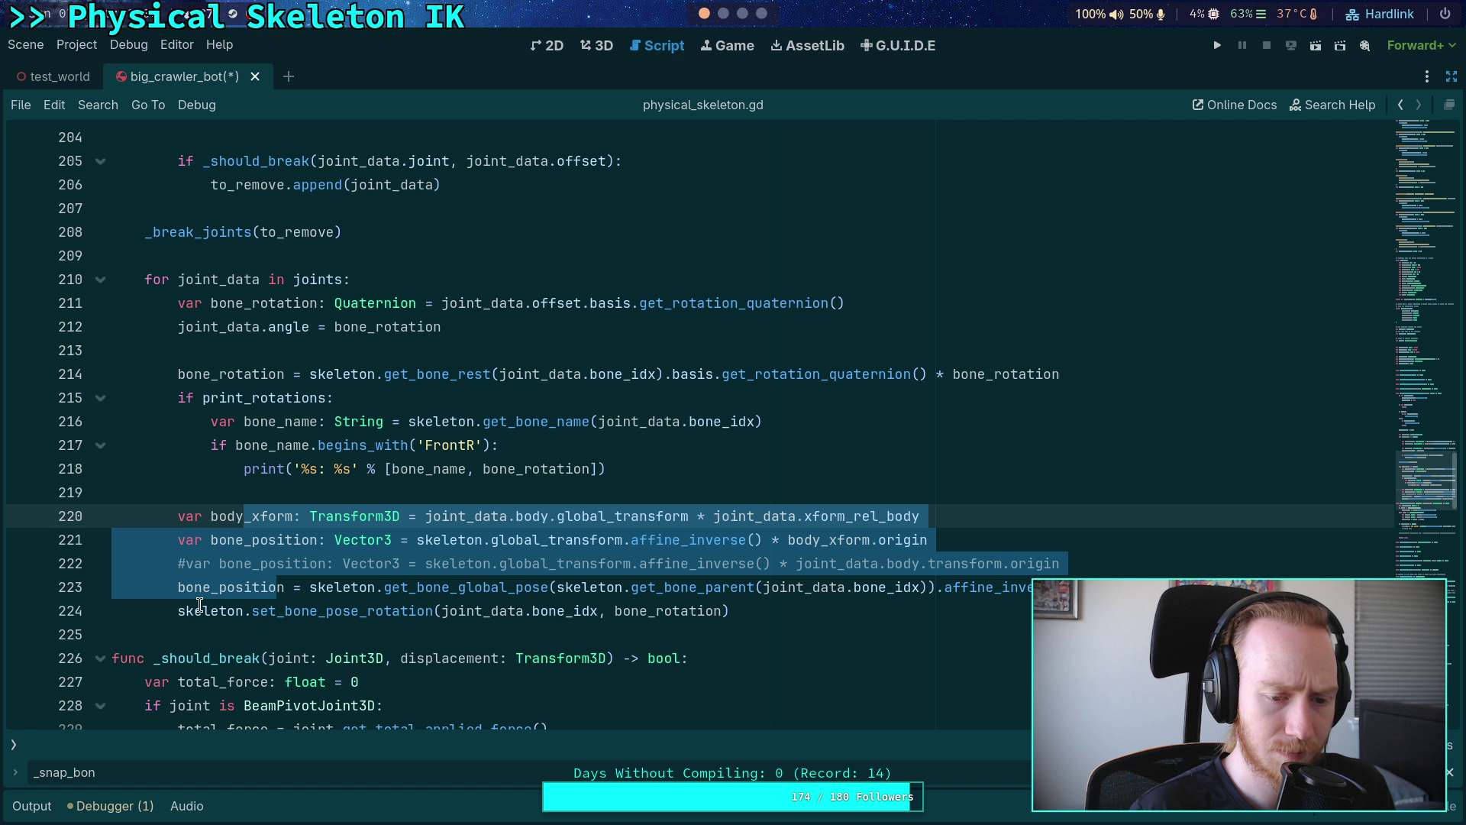
{"action": "left_click", "coordinate": [200, 607]}
{"action": "key", "text": "ctrl+k"}
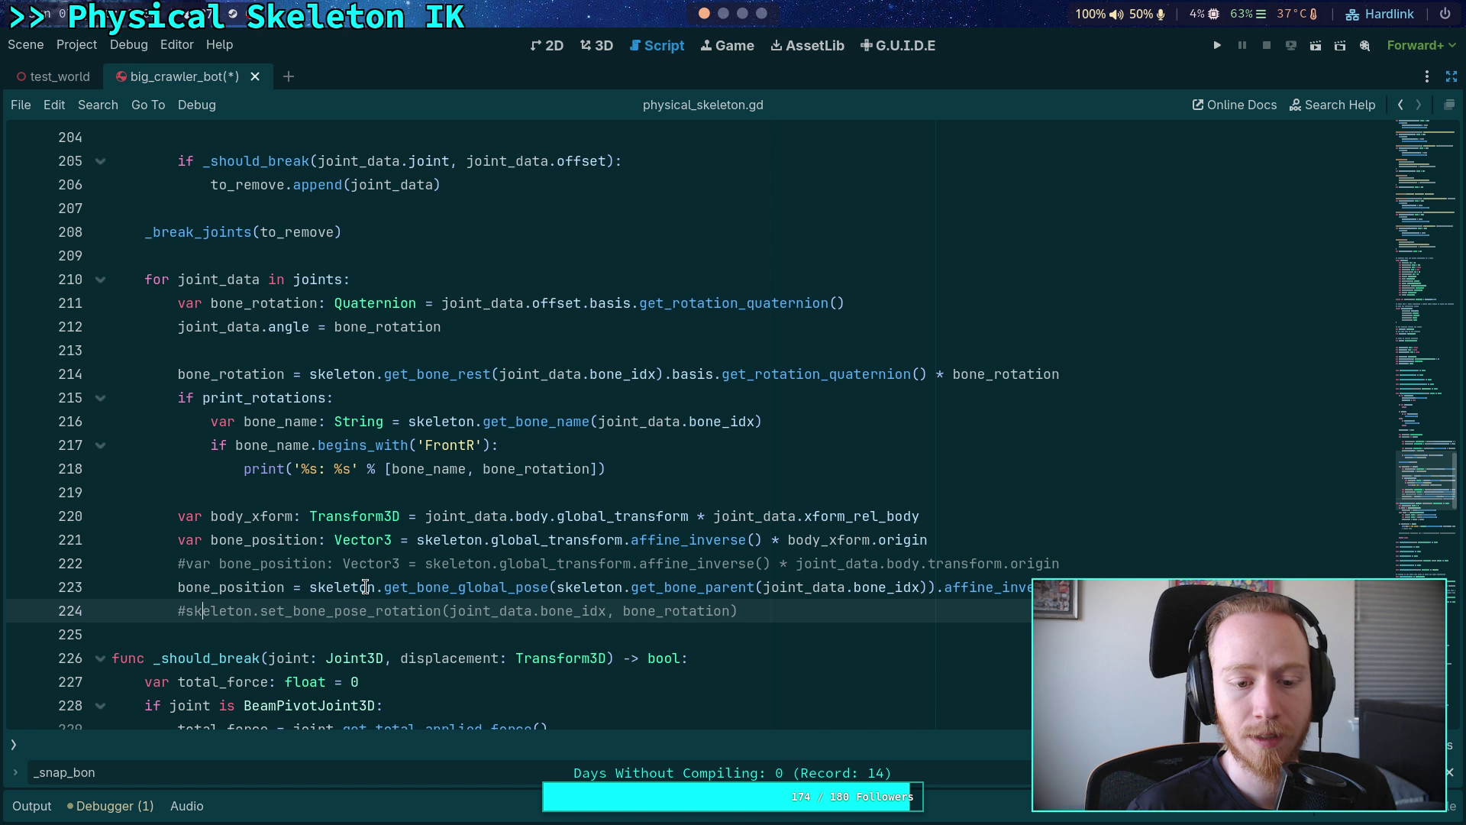
- Add skeleton.set_bone_pose(joint_data.bone_idx, Transform3D(Basis(bone_rotation), bone_position)) and save physical_skeleton.gd
{"action": "key", "text": "Return"}
{"action": "type", "text": "skeleton.set_bone_"}
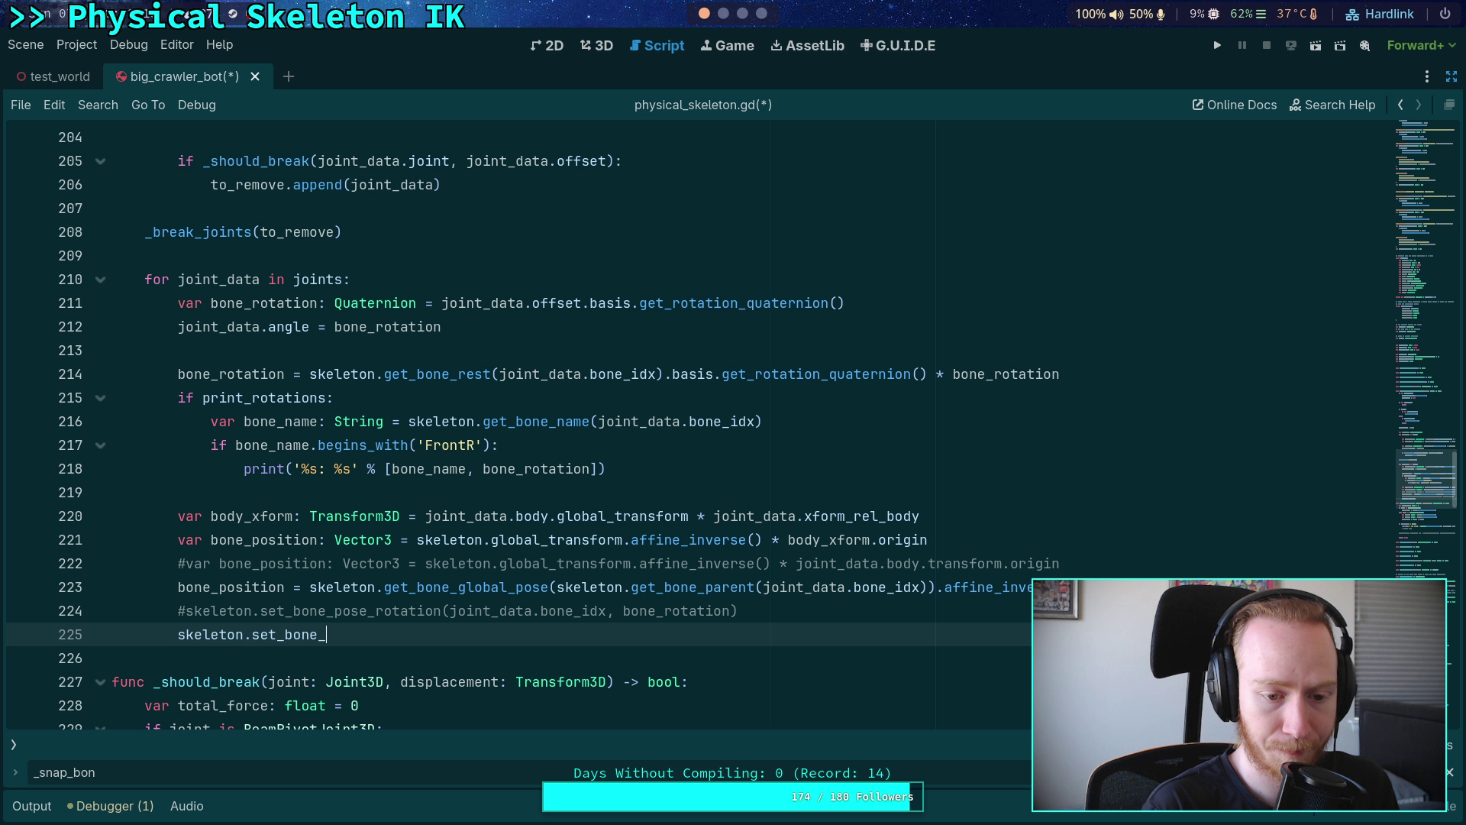
{"action": "type", "text": "pose"}
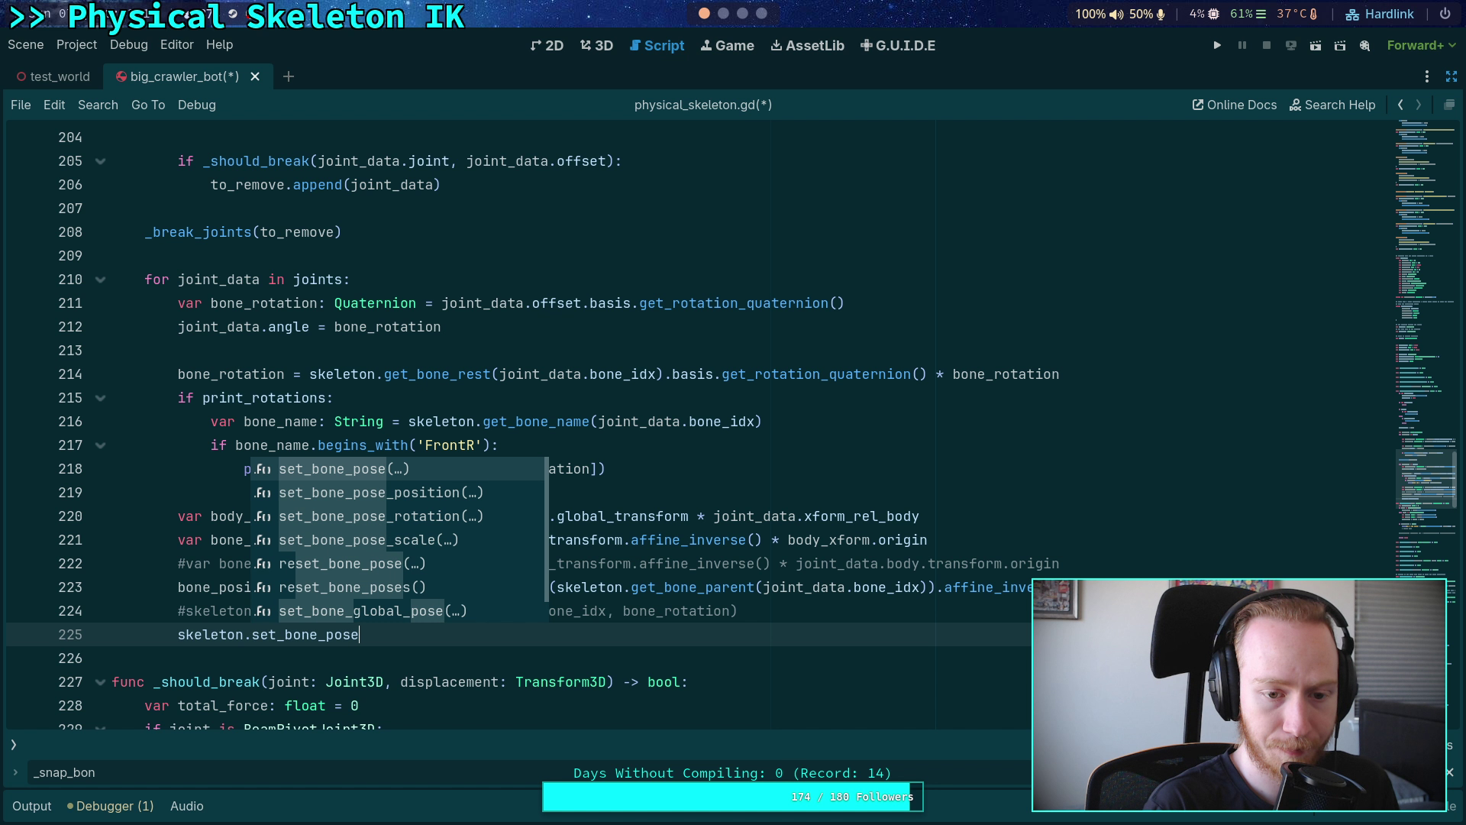
{"action": "key", "text": "Return"}
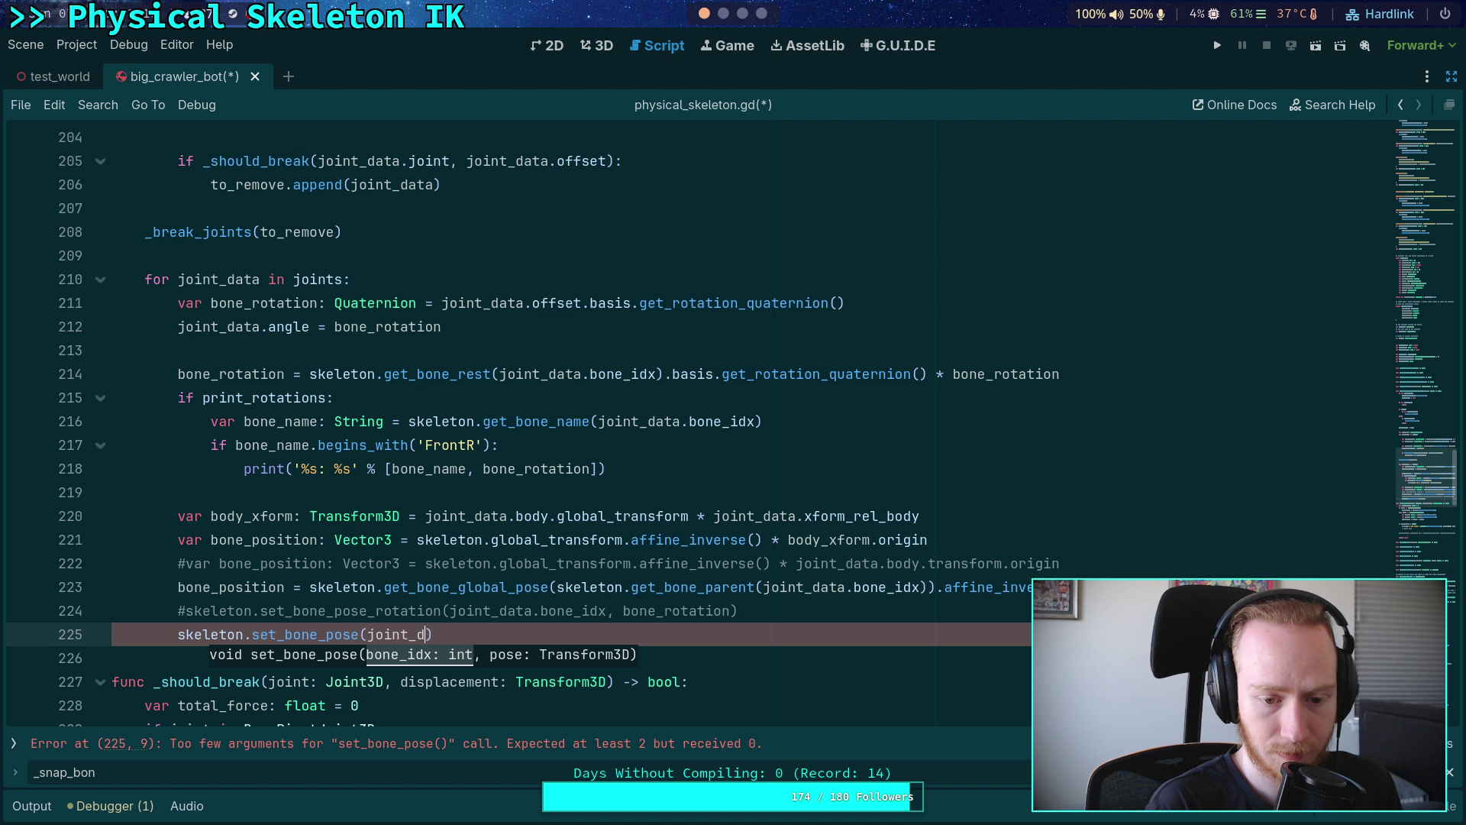
{"action": "type", "text": "ata.bone"}
{"action": "key", "text": "Return"}
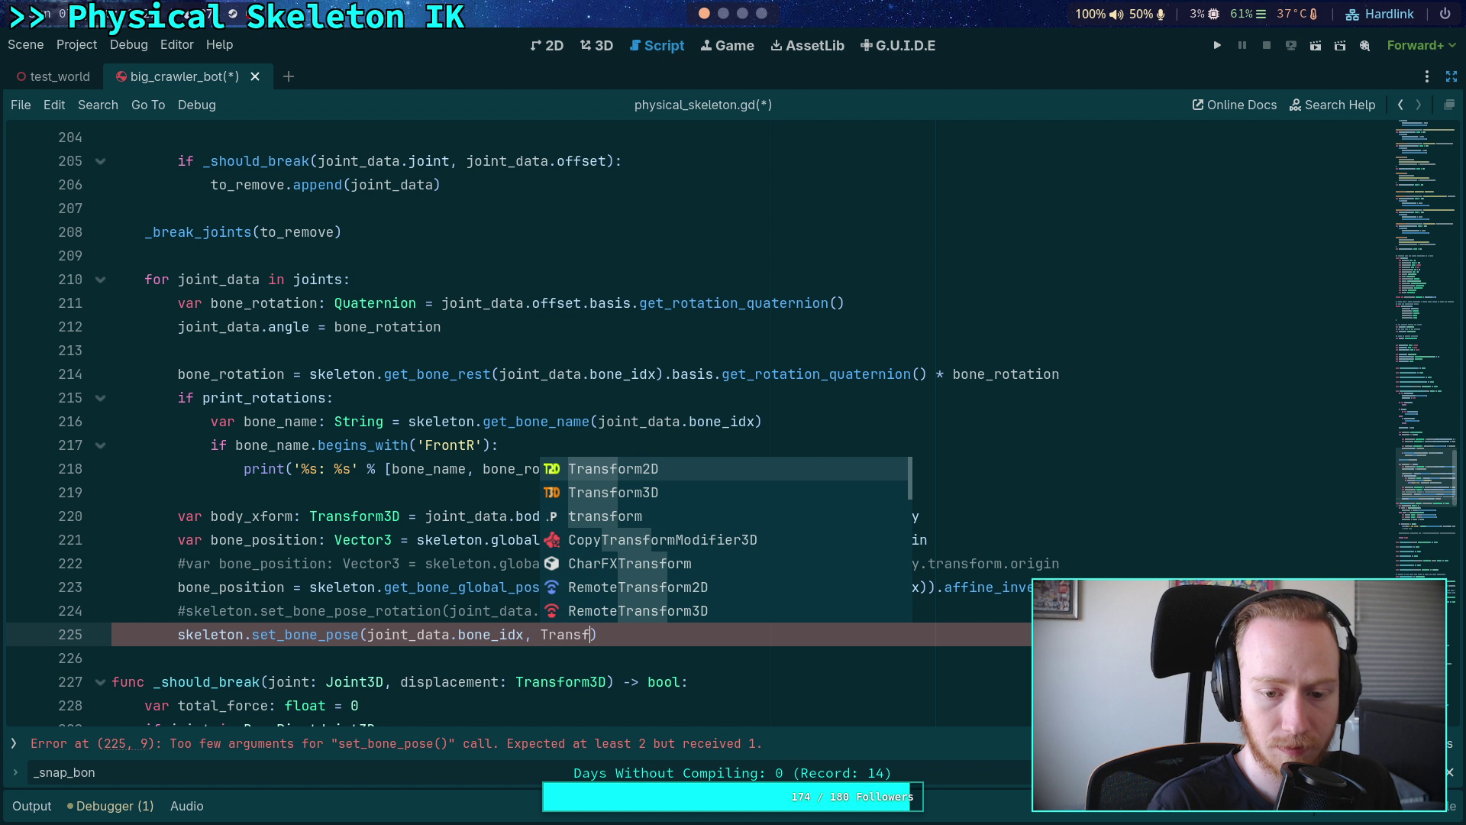
{"action": "type", "text": "f"}
{"action": "key", "text": "Return"}
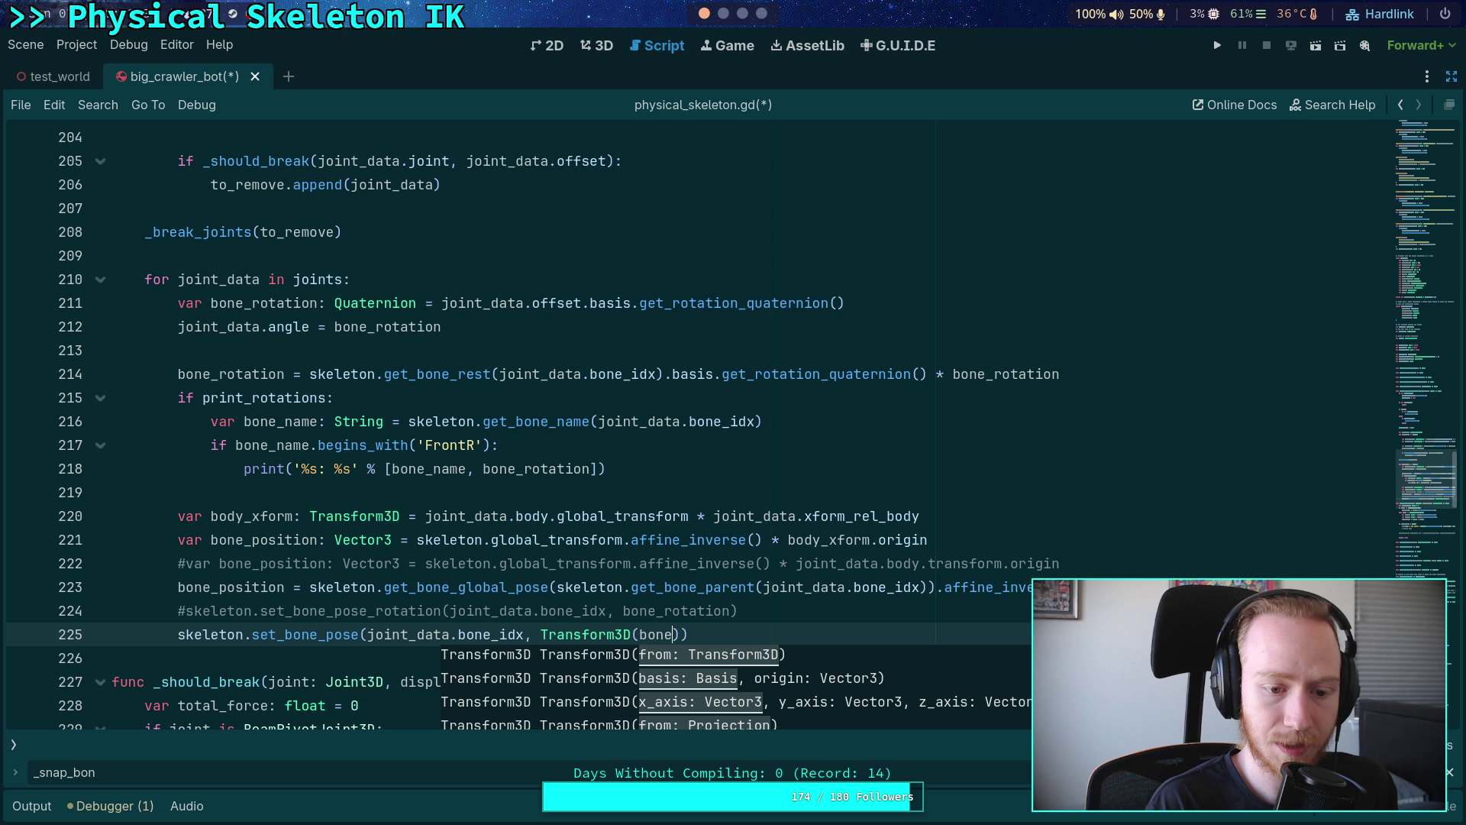
{"action": "type", "text": "_rotation,"}
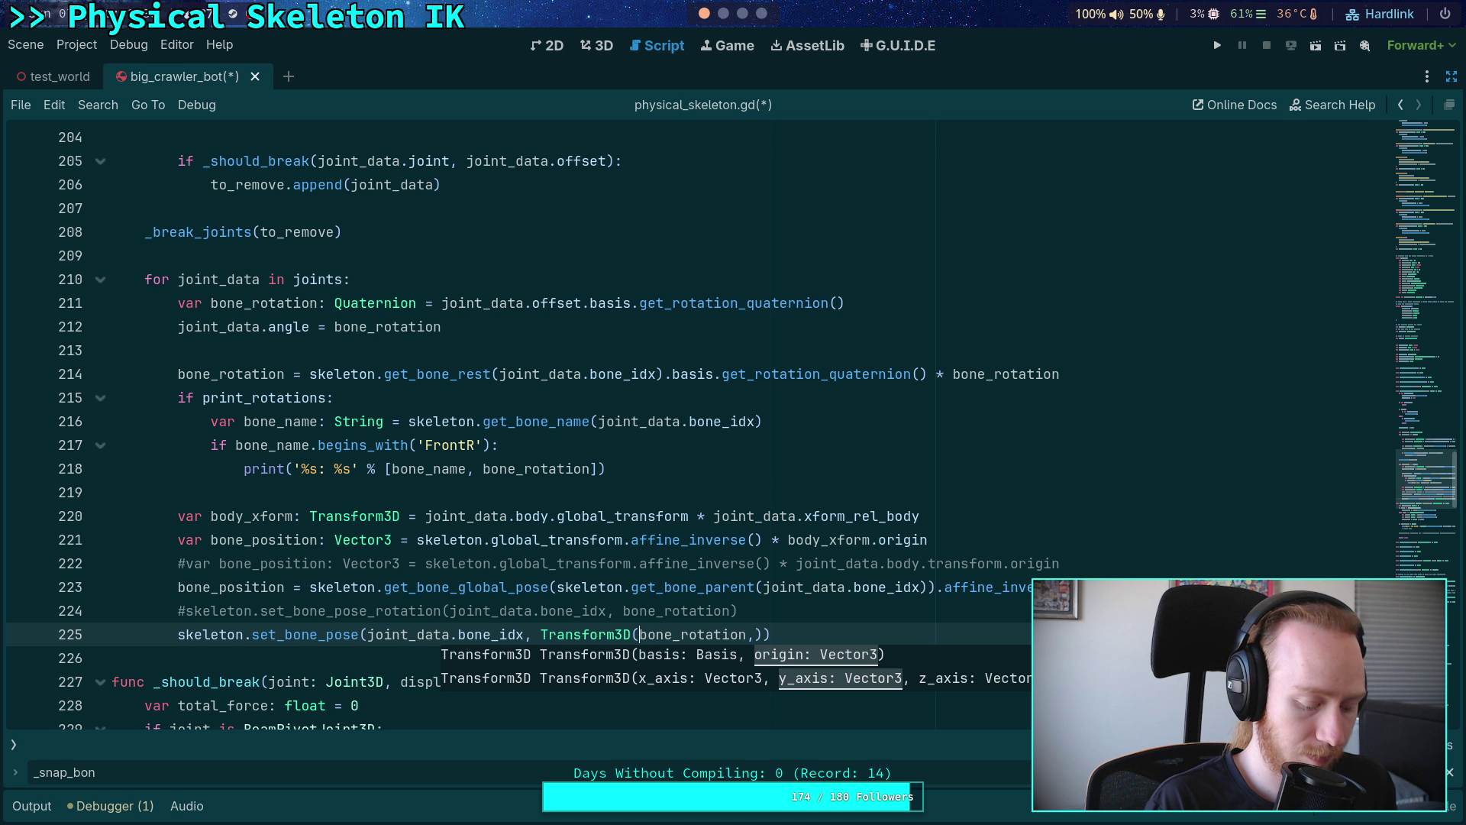
{"action": "type", "text": "i"}
{"action": "key", "text": "Return"}
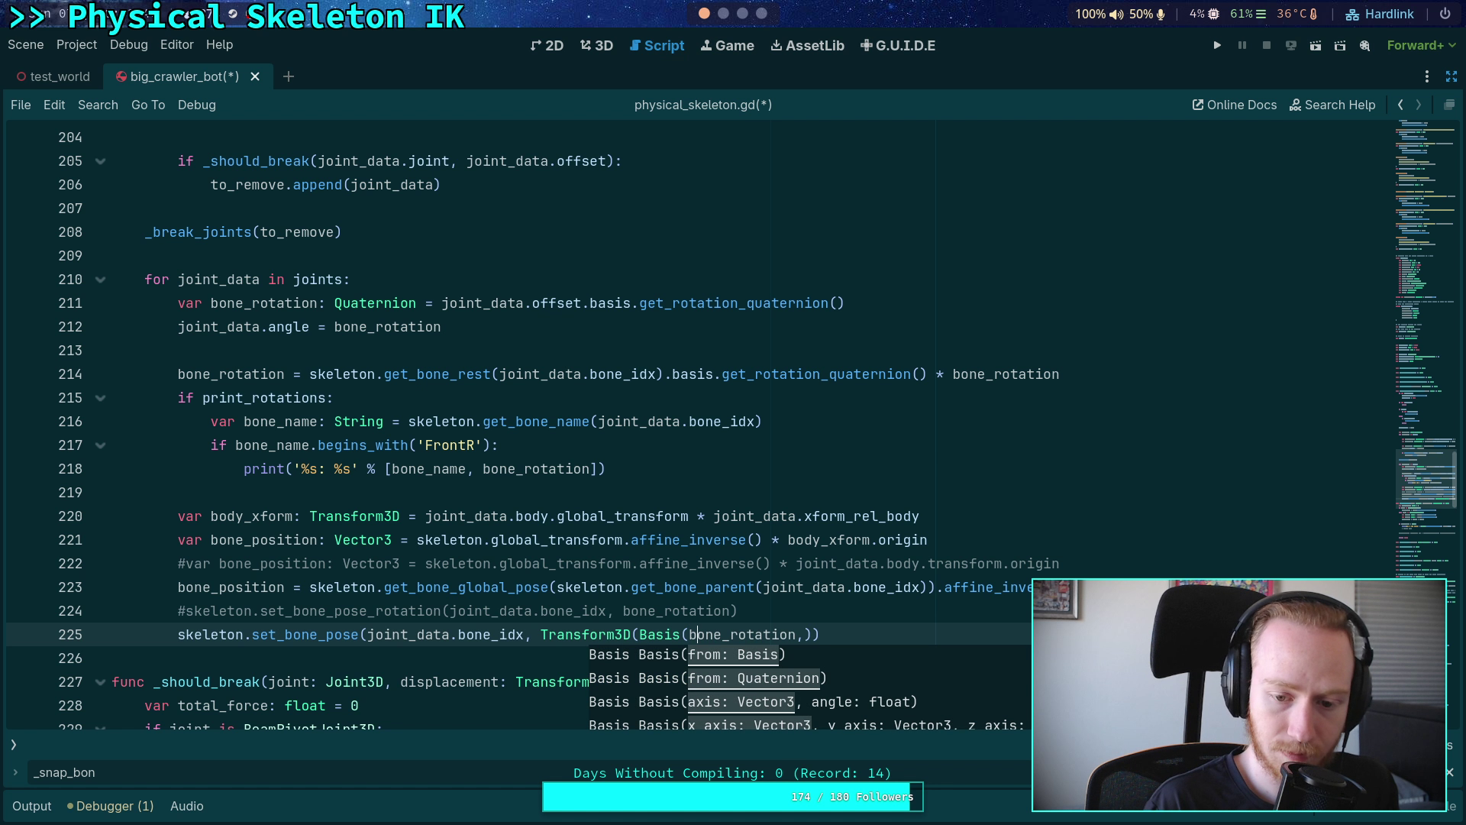
{"action": "key", "text": "BackSpace"}
{"action": "type", "text": "), bone_p"}
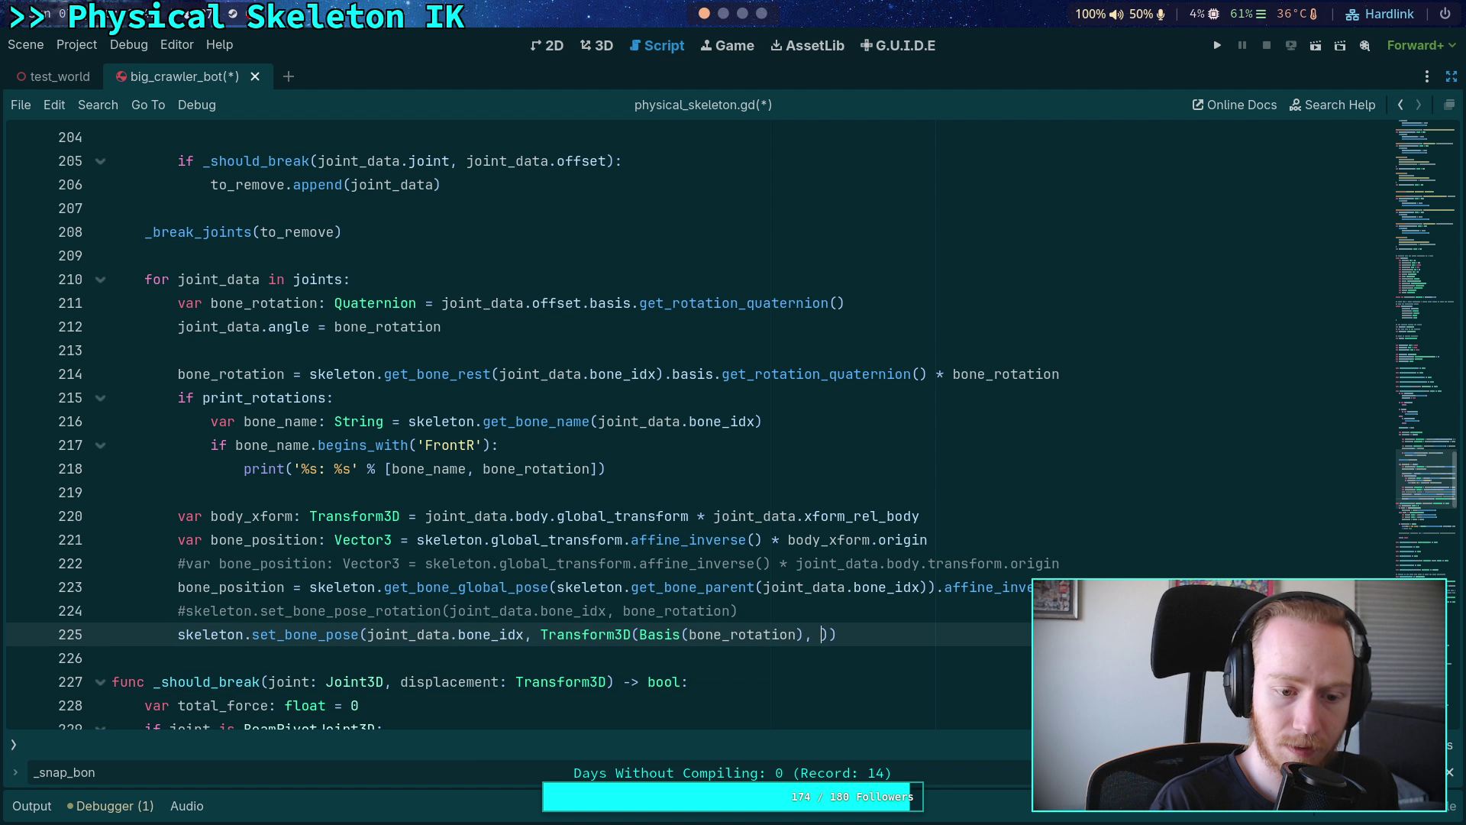
{"action": "type", "text": "o"}
{"action": "key", "text": "Return"}
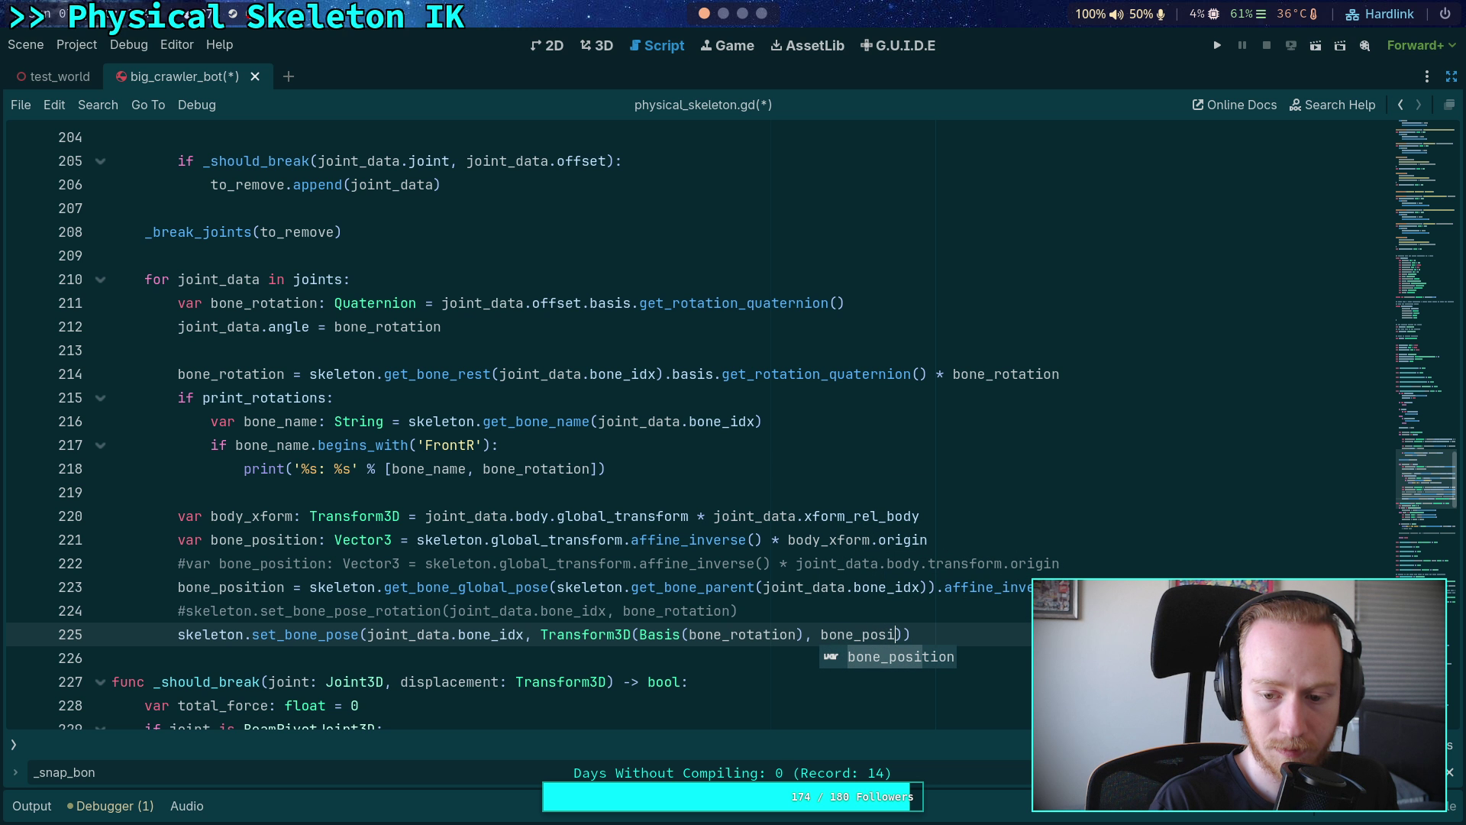
{"action": "key", "text": "ctrl+s"}
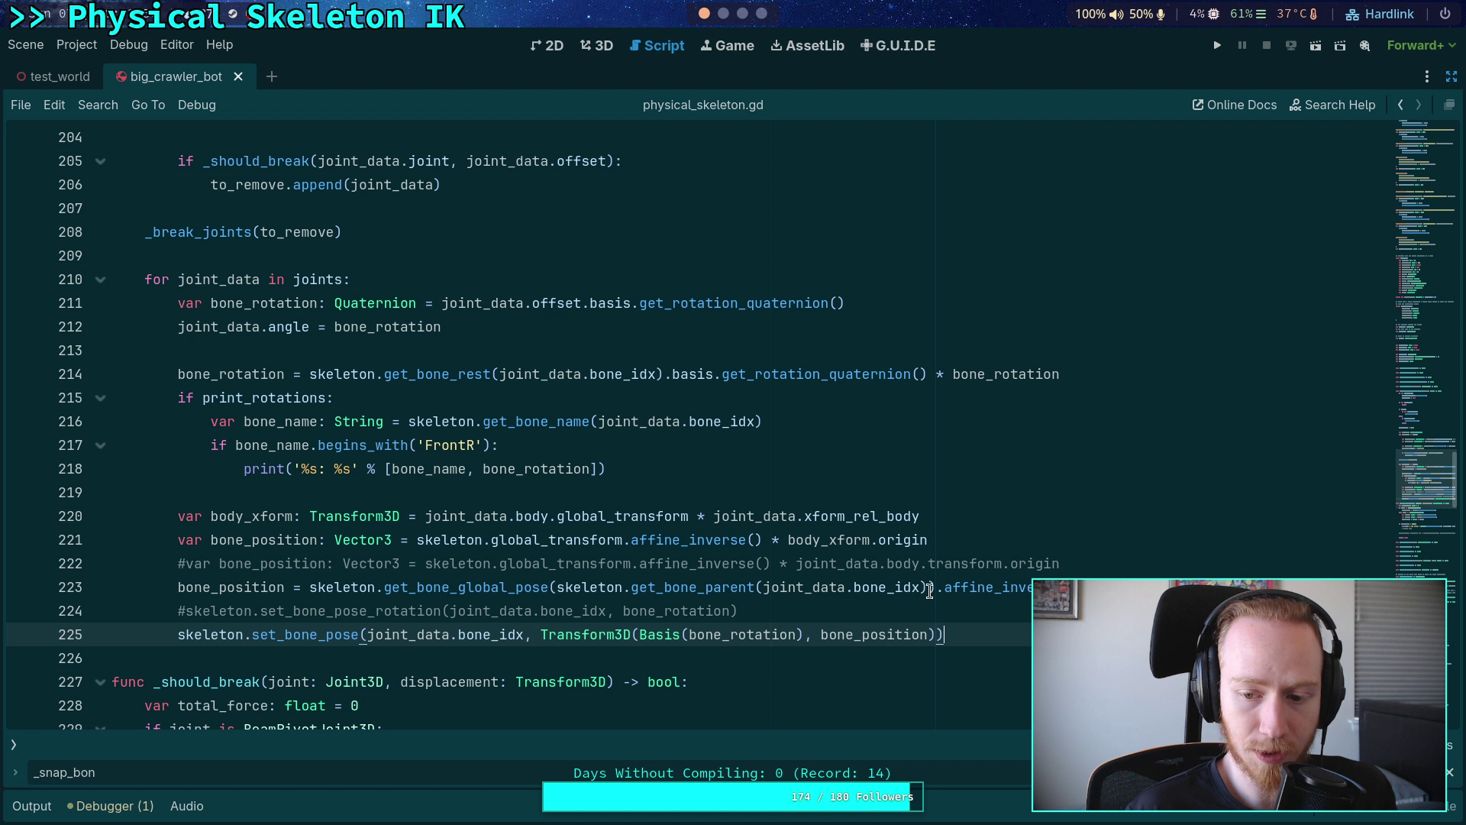
- Check where bone_position and bone_rotation are used, and read get_bone_parent's documentation
{"action": "double_click", "coordinate": [230, 587]}
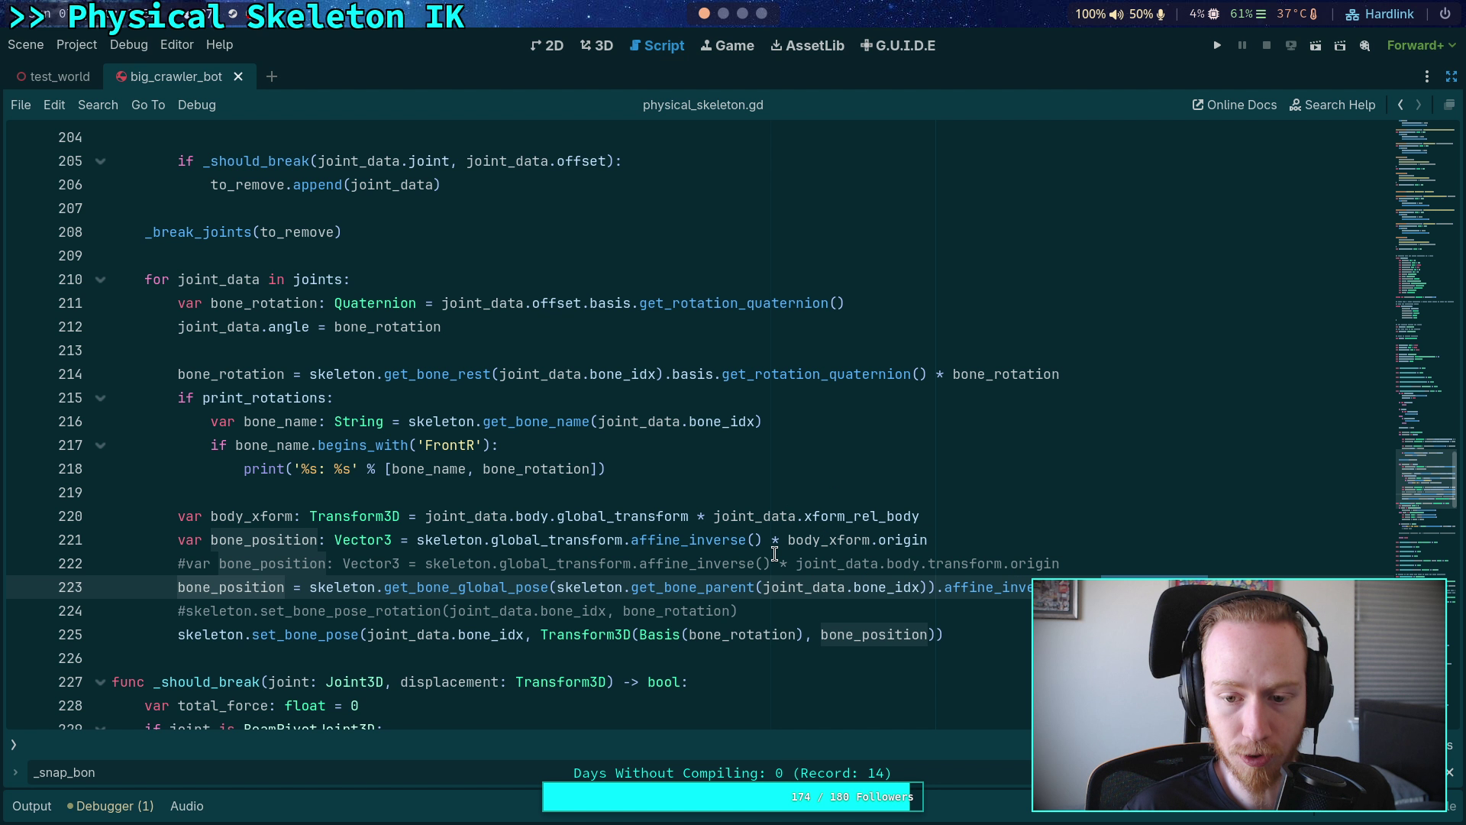
{"action": "left_click", "coordinate": [747, 587]}
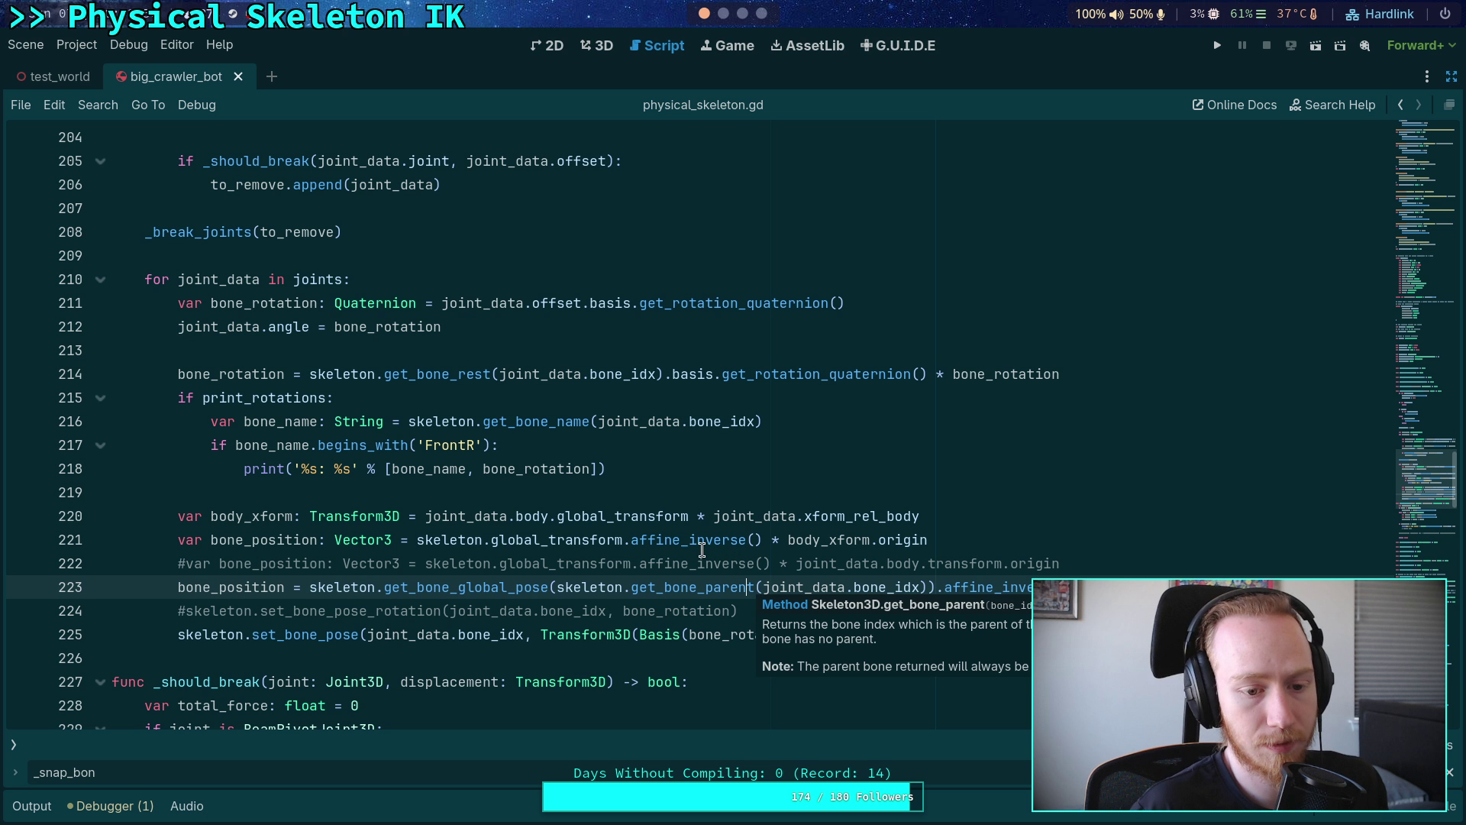
{"action": "double_click", "coordinate": [229, 373]}
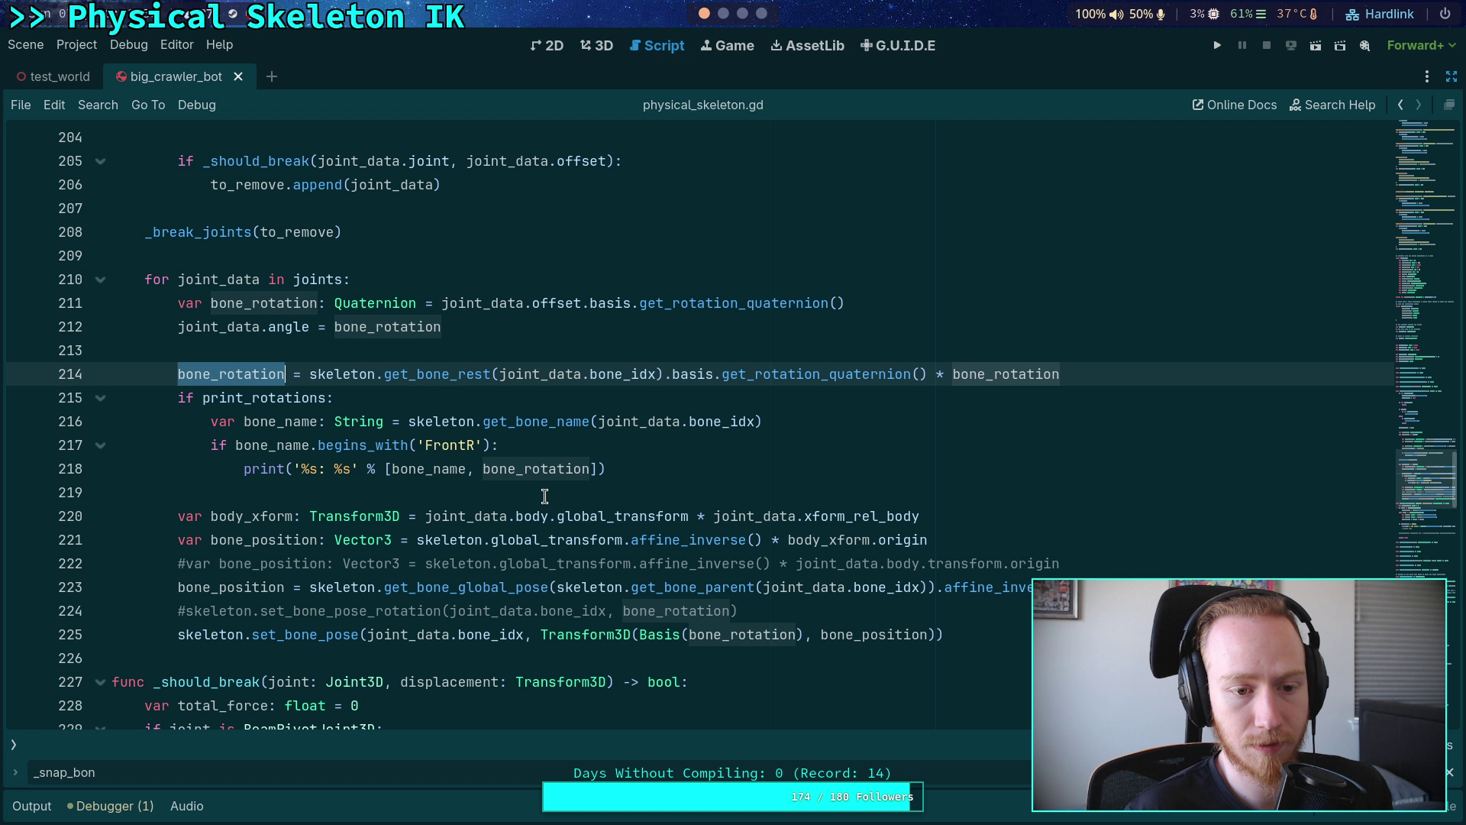
{"action": "left_click", "coordinate": [1219, 39]}
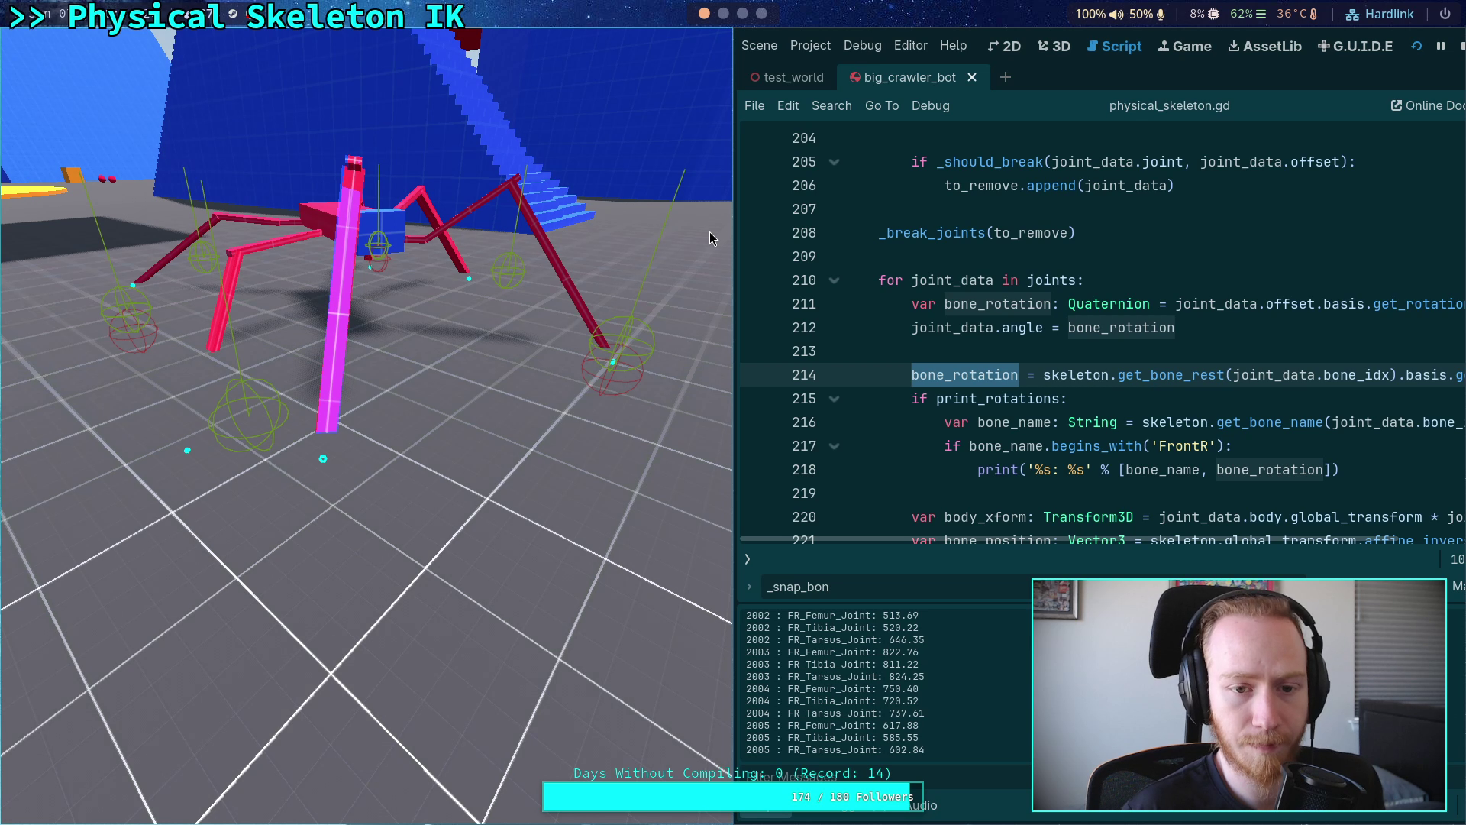
{"action": "left_click", "coordinate": [1460, 48]}
{"action": "left_click", "coordinate": [803, 380]}
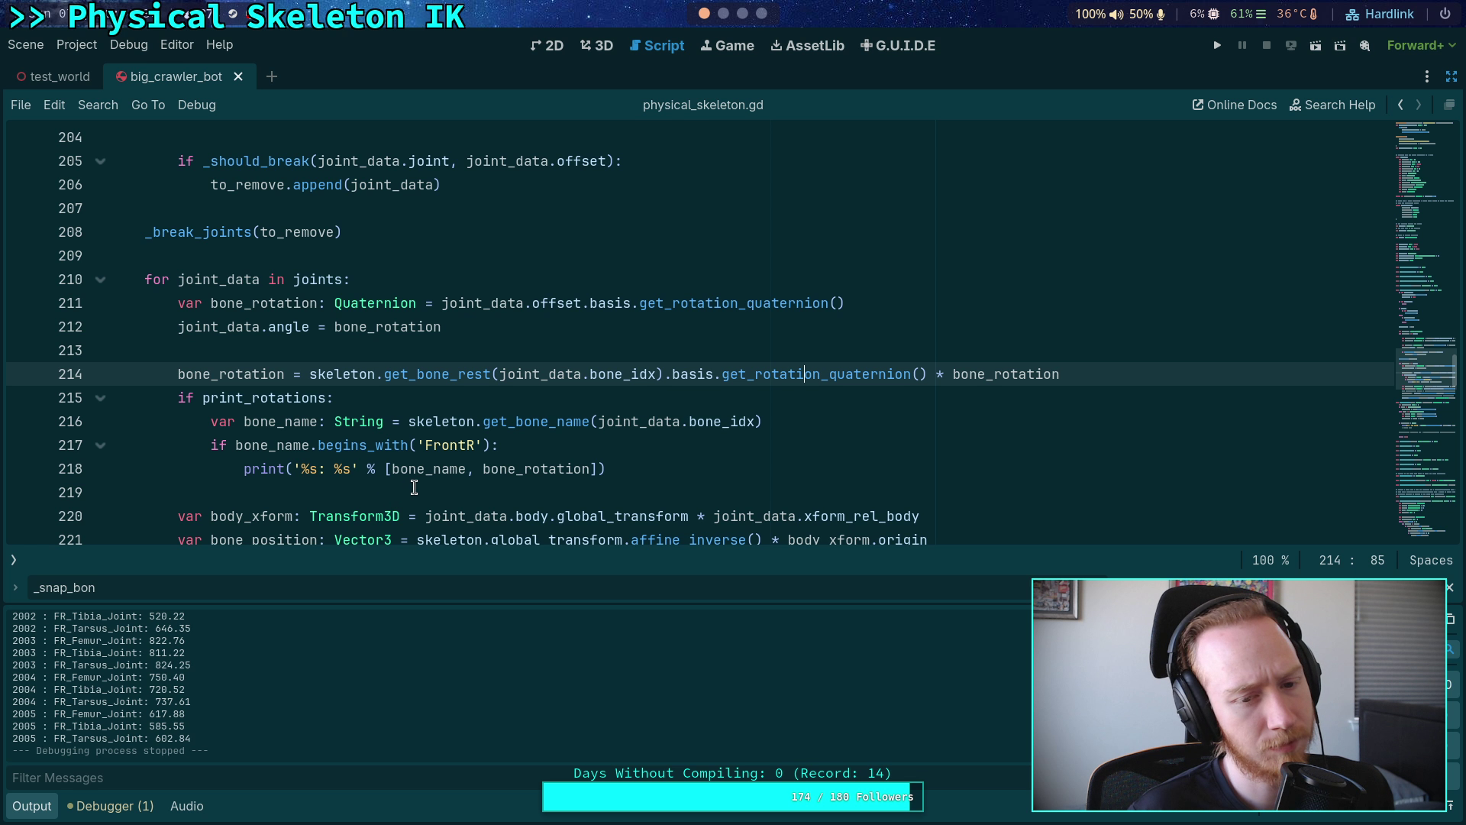
{"action": "scroll", "coordinate": [414, 488], "scroll_direction": "down", "scroll_amount": 3}
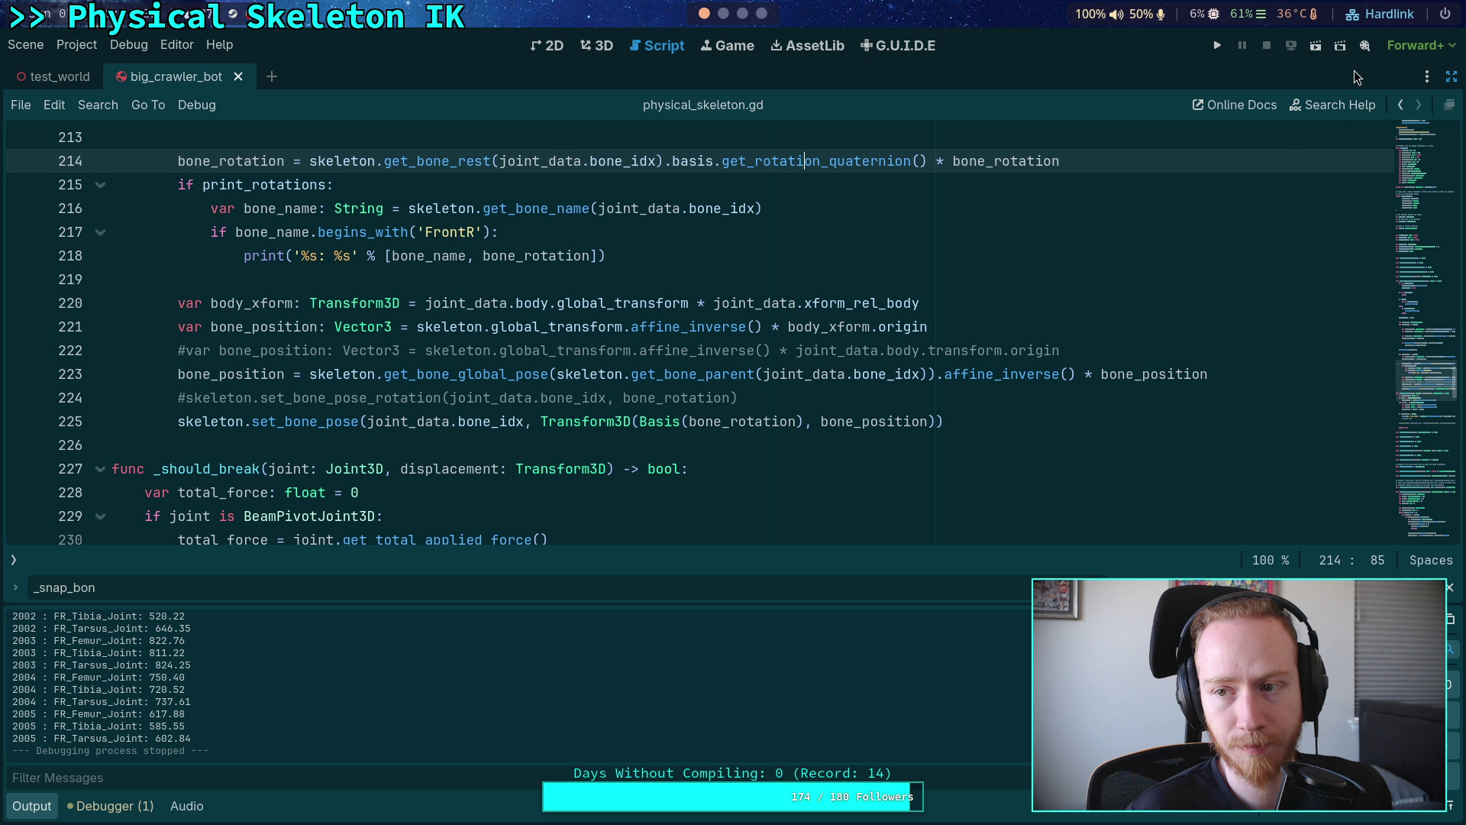
{"action": "scroll", "coordinate": [760, 283], "scroll_direction": "up", "scroll_amount": 1}
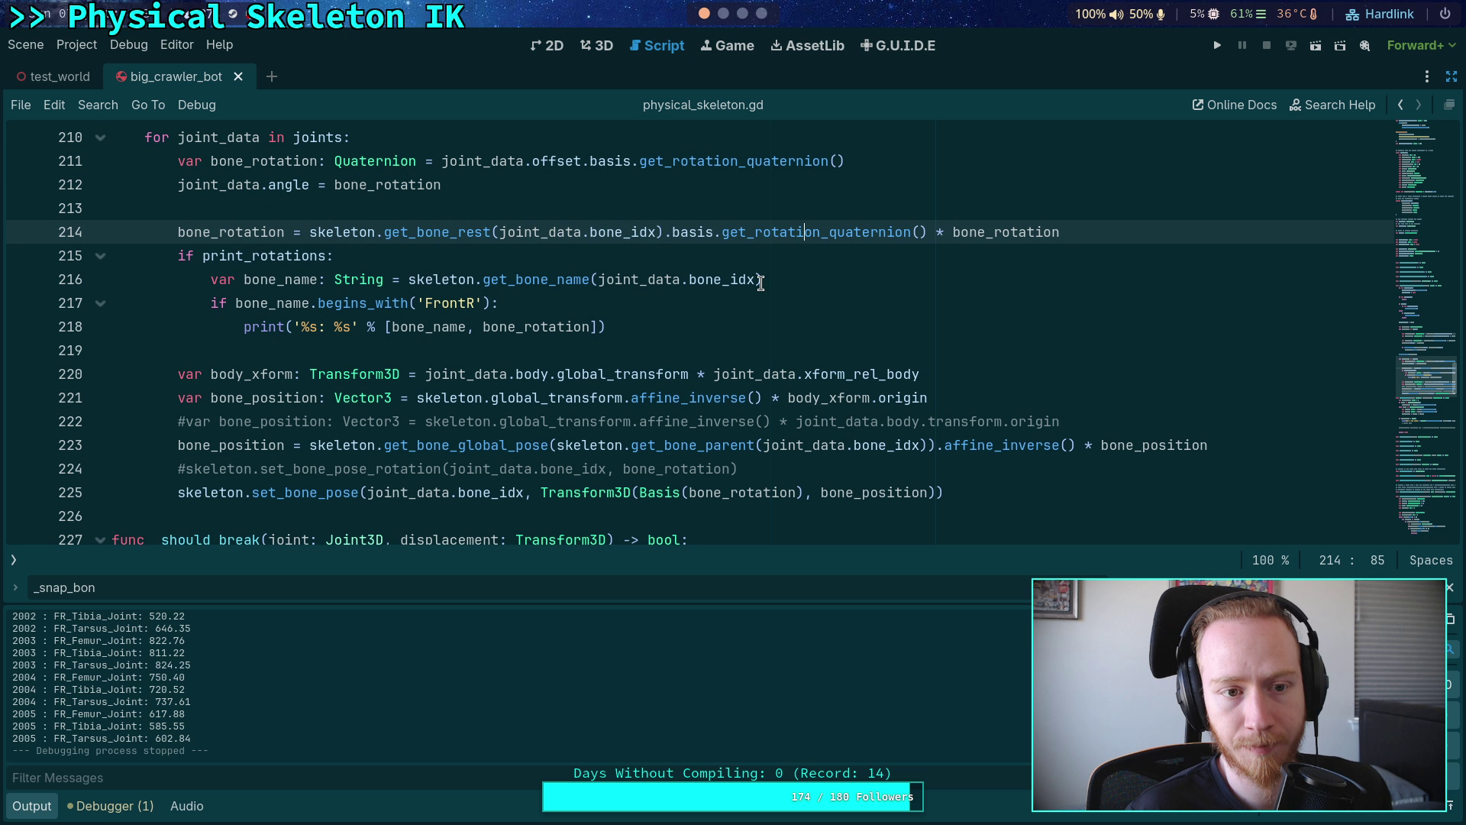
{"action": "left_click", "coordinate": [1216, 52]}
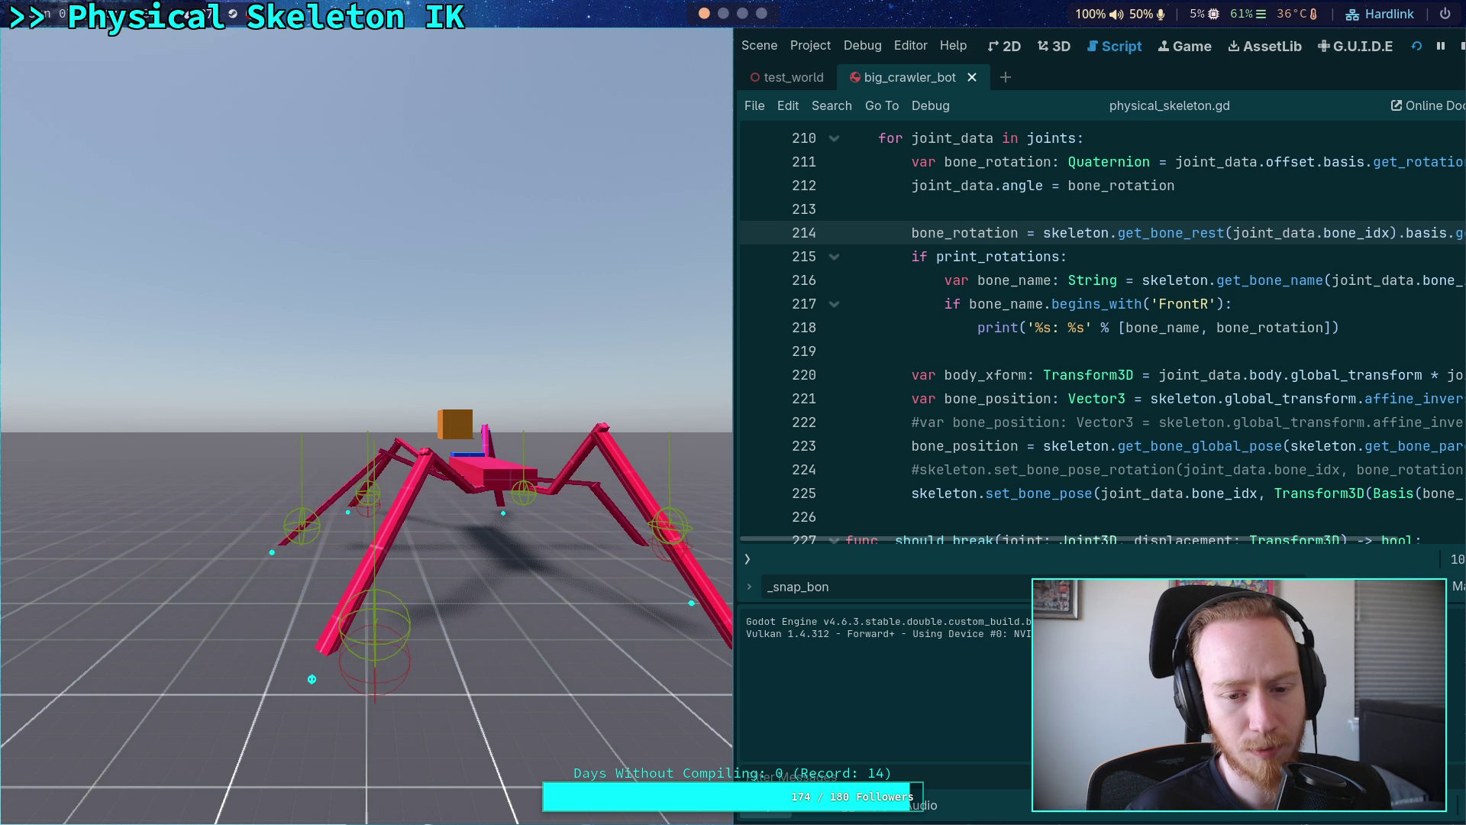
{"action": "left_click", "coordinate": [1461, 49]}
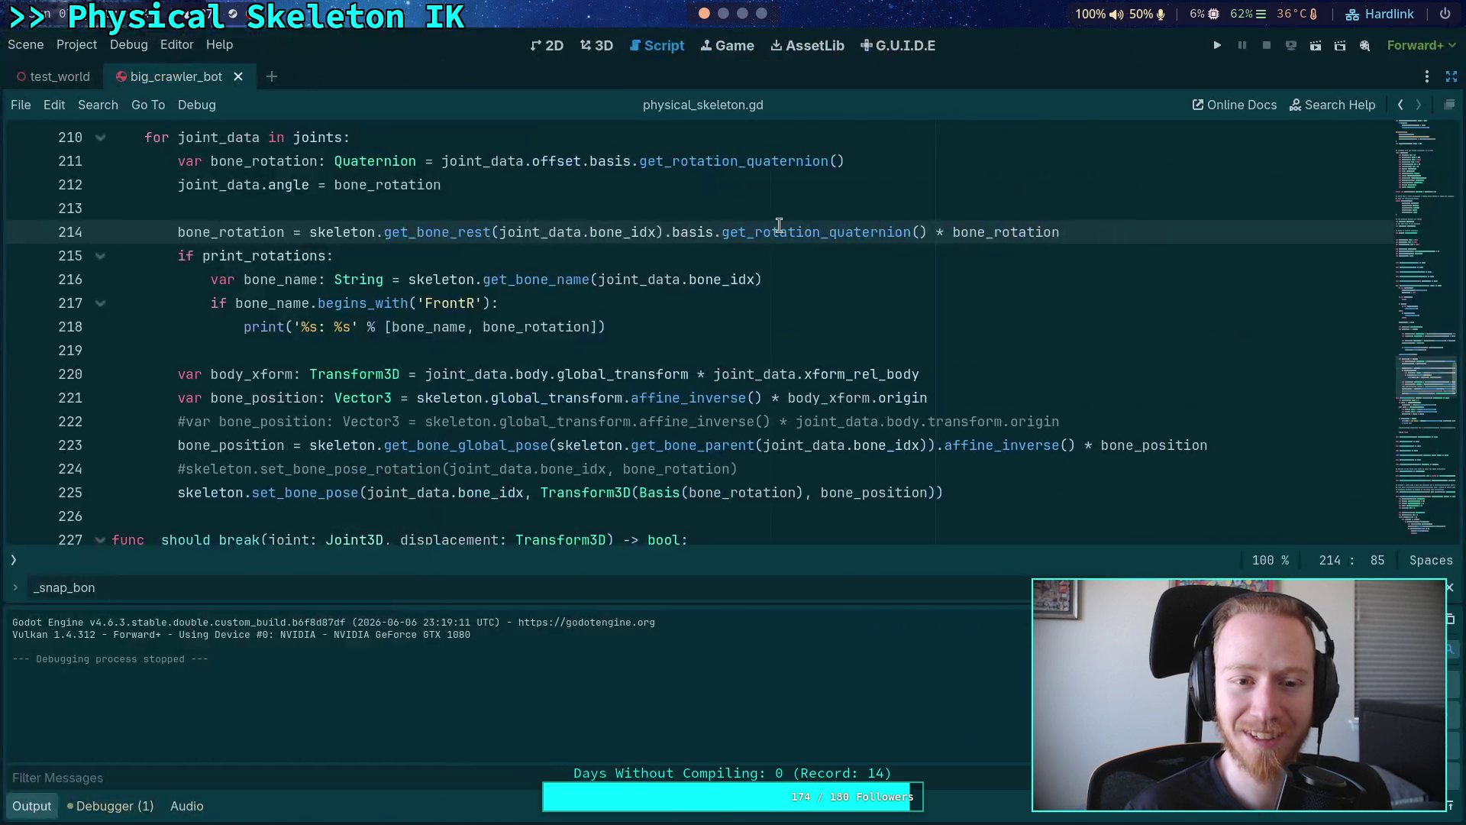
- Restore the side docks and inspect MR_Tarsus_Body's collision settings
{"action": "left_click", "coordinate": [1449, 79]}
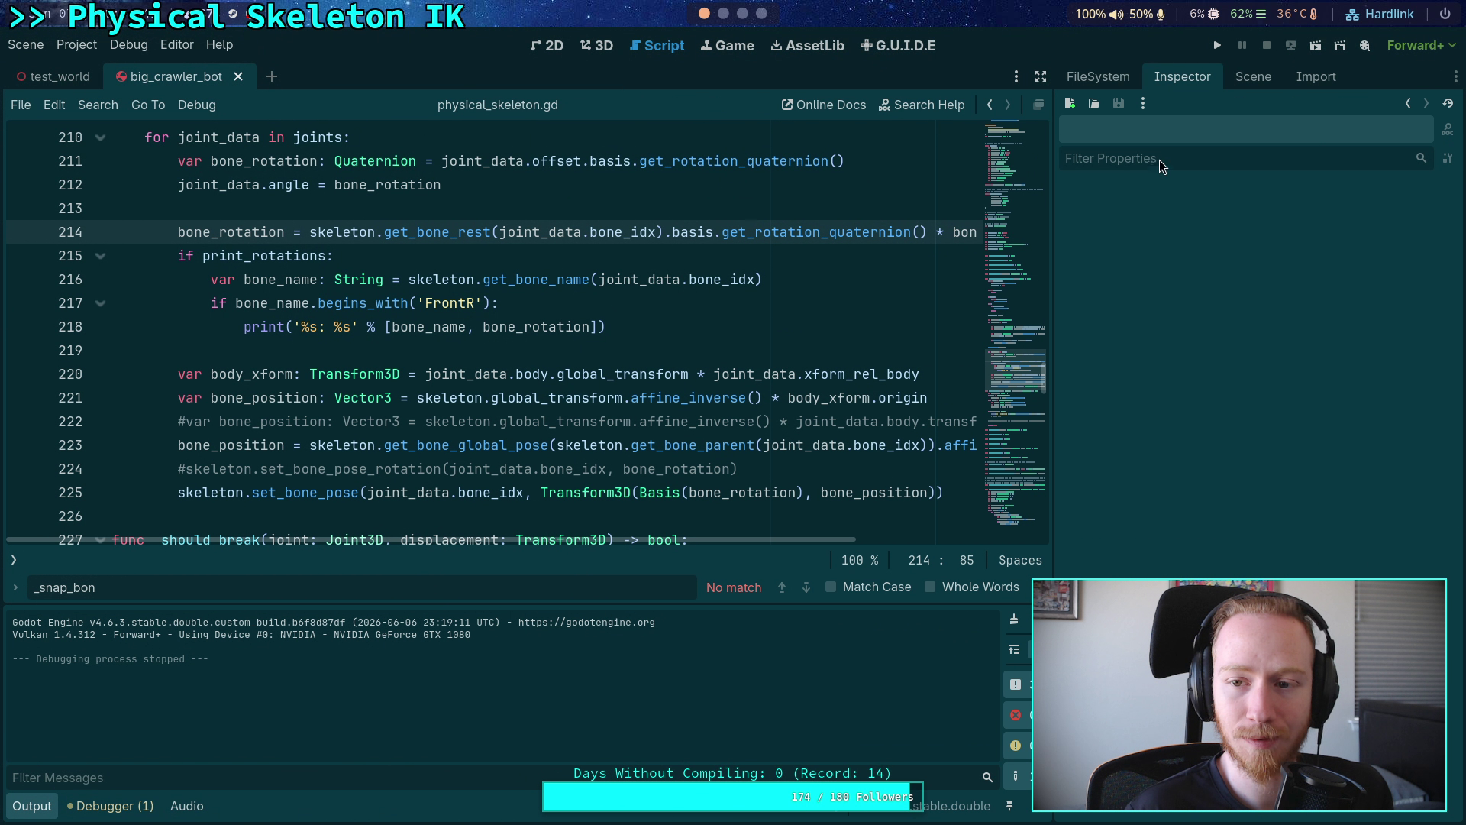
{"action": "left_click", "coordinate": [1252, 78]}
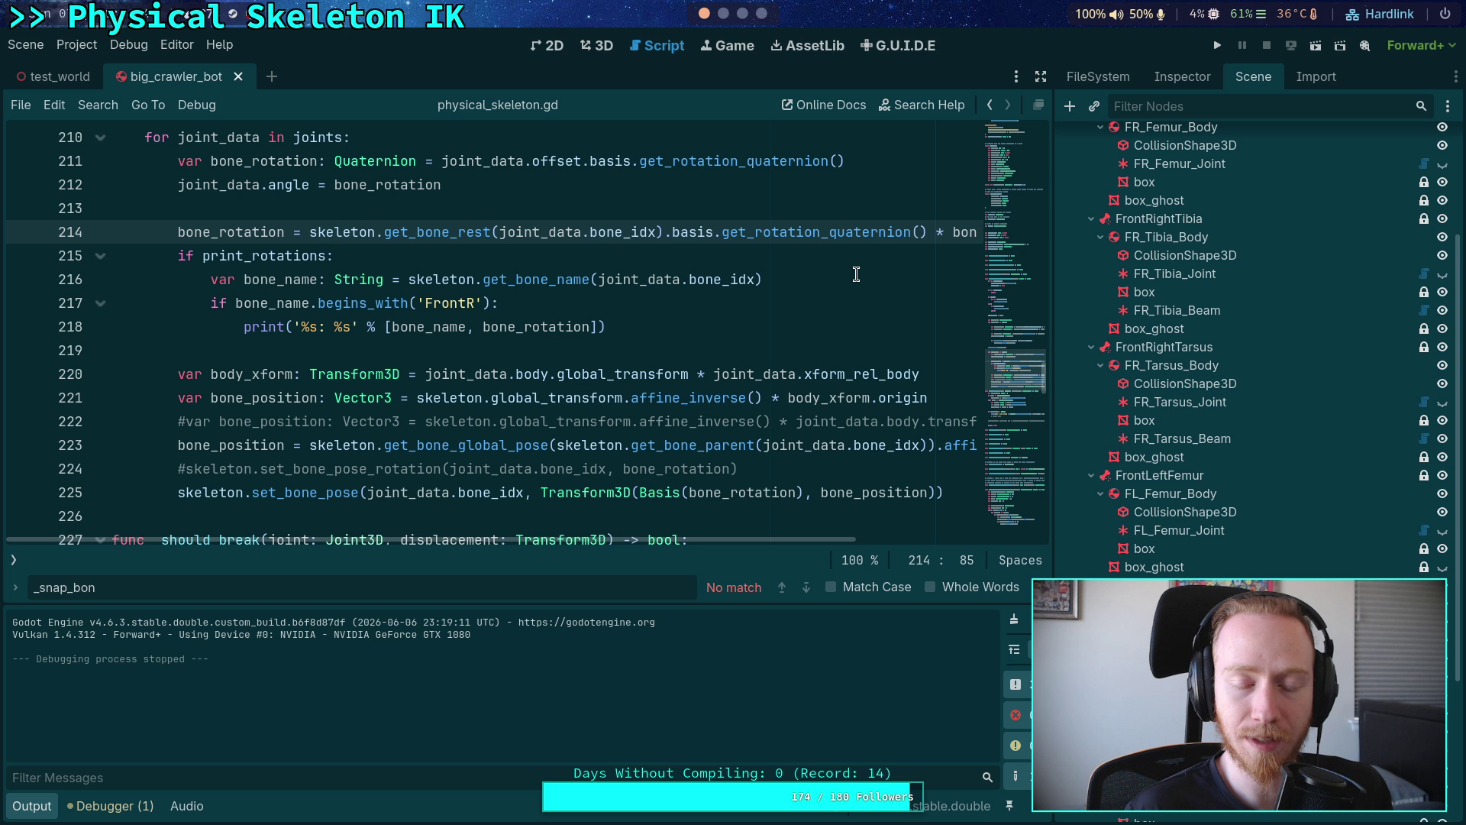
{"action": "scroll", "coordinate": [1124, 513], "scroll_direction": "down", "scroll_amount": 5}
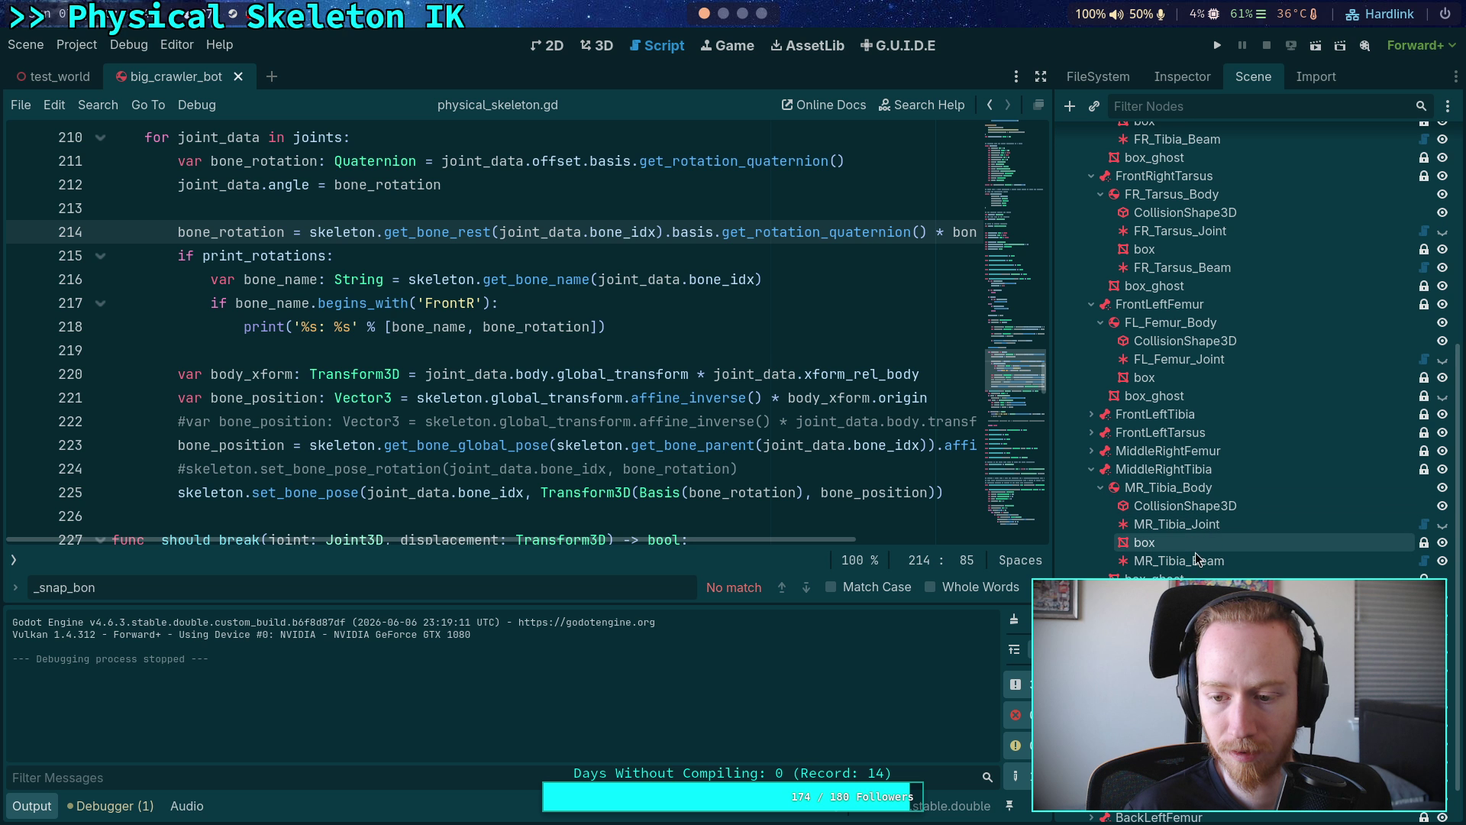
{"action": "left_click", "coordinate": [1172, 81]}
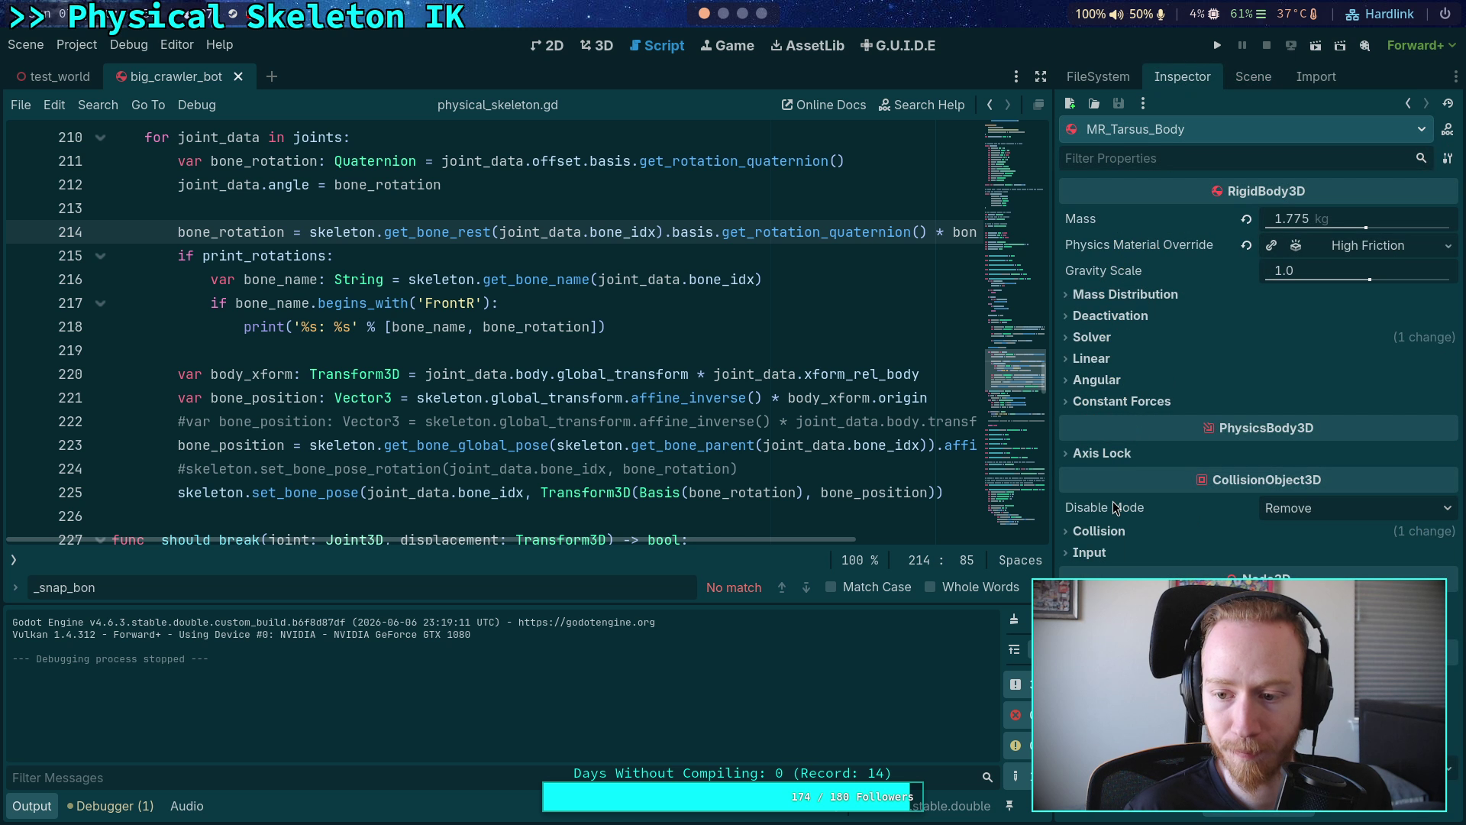
{"action": "left_click", "coordinate": [1112, 535]}
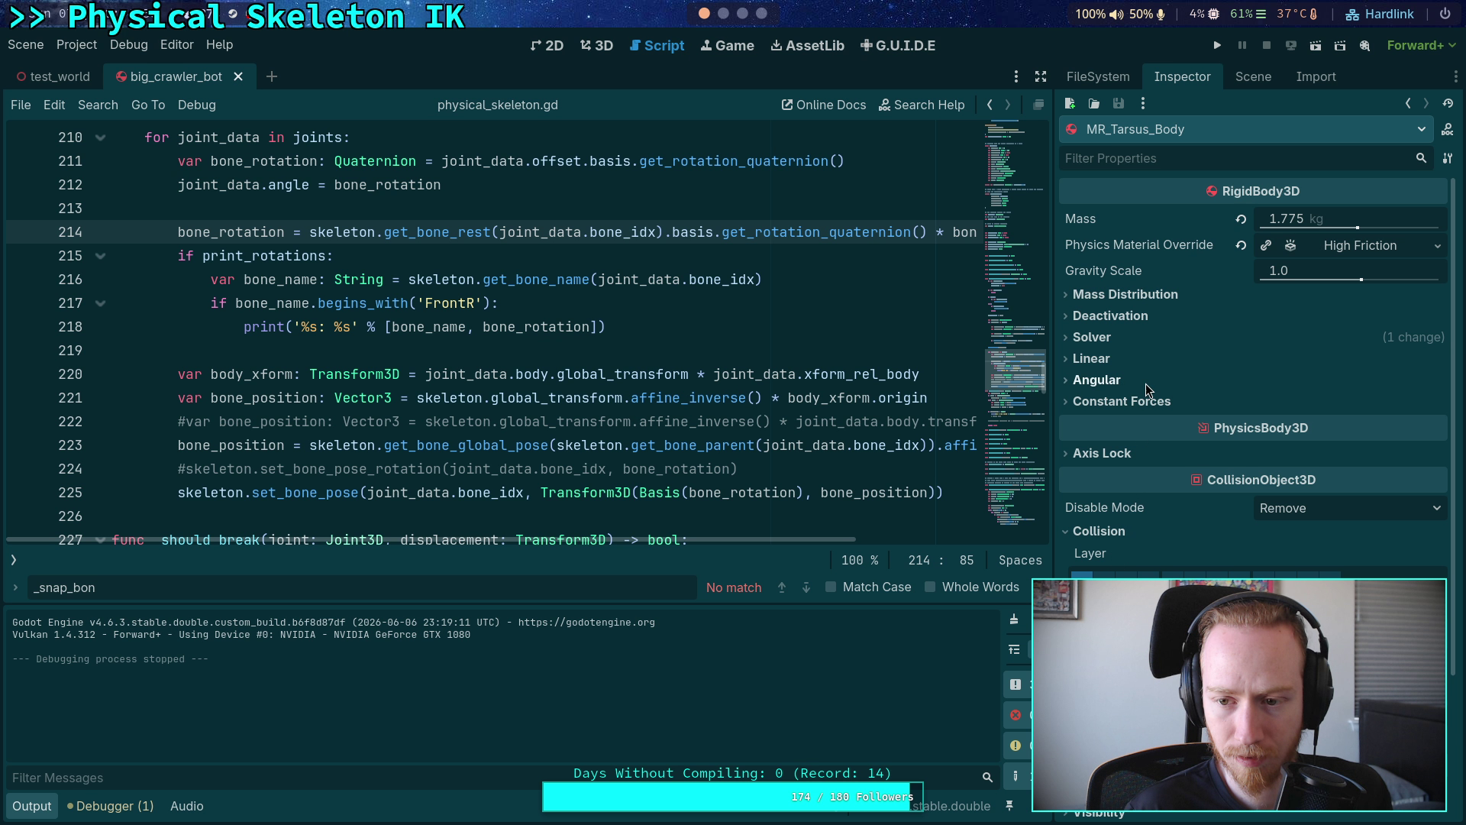
- Compare against MR_Tibia_Body's collision layer and mask settings
{"action": "left_click", "coordinate": [1239, 81]}
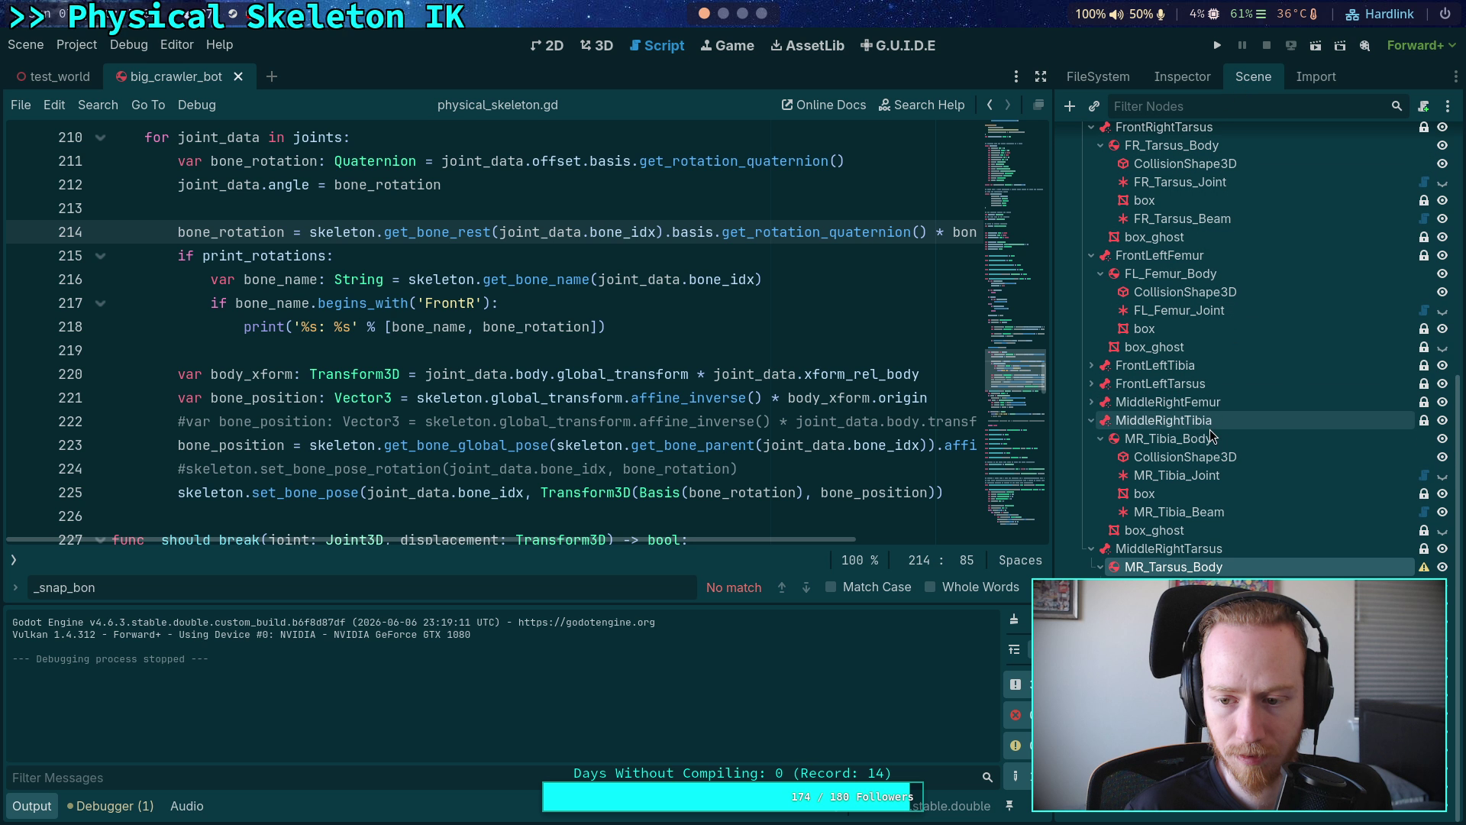
{"action": "left_click", "coordinate": [1189, 448]}
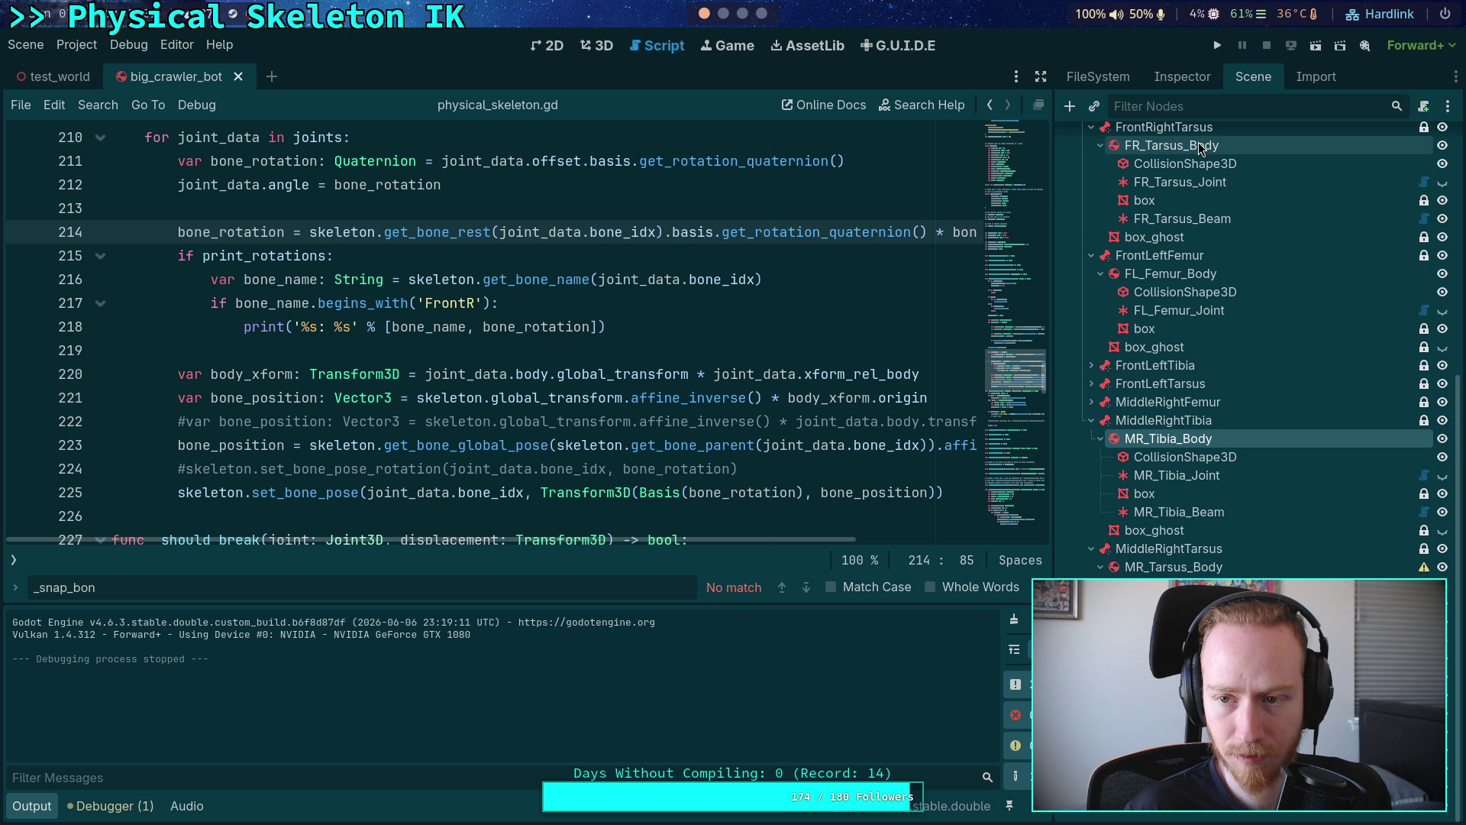
{"action": "left_click", "coordinate": [1183, 84]}
{"action": "left_click", "coordinate": [1162, 527]}
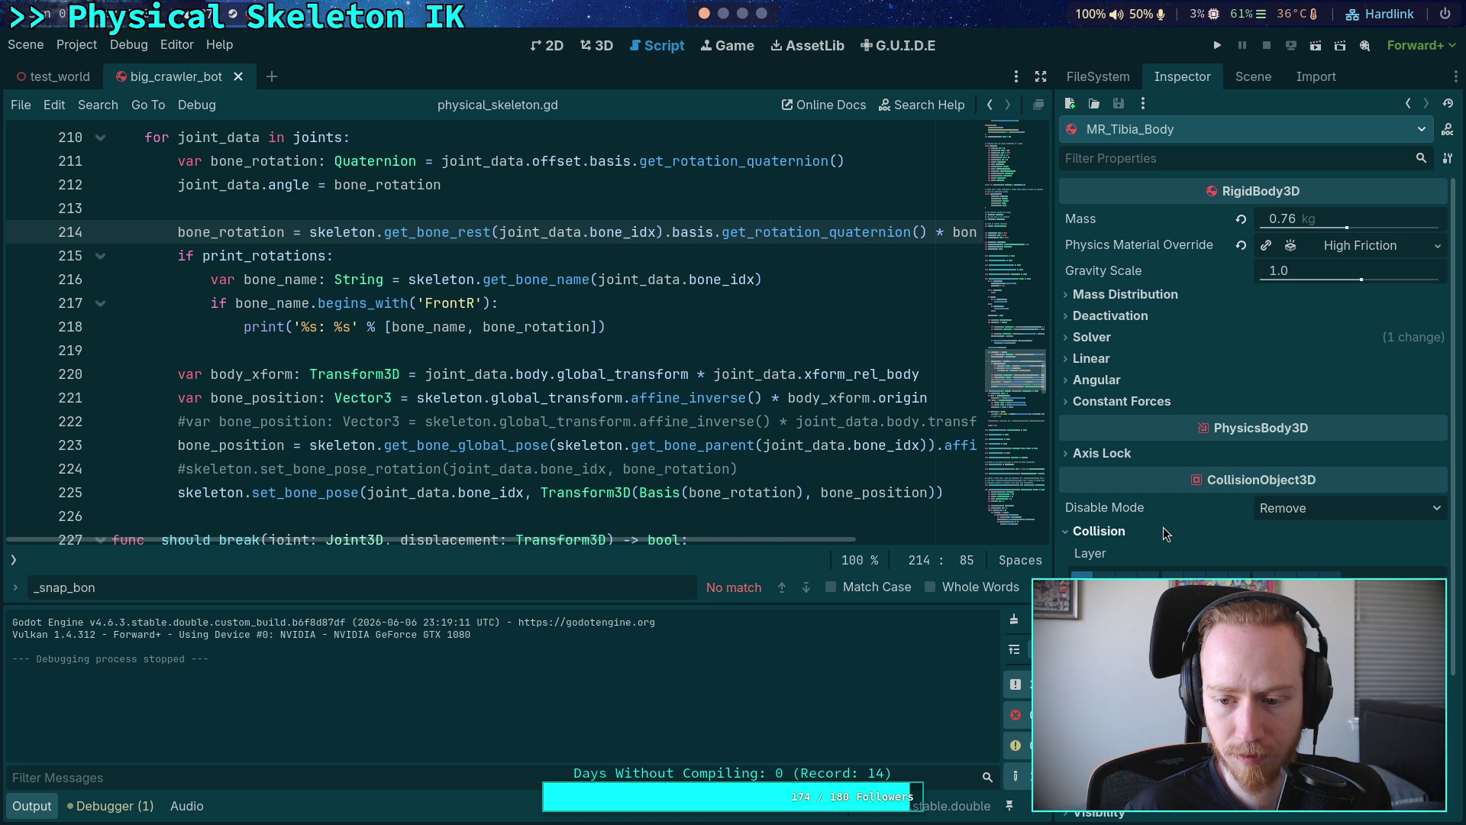
{"action": "left_click", "coordinate": [1162, 527]}
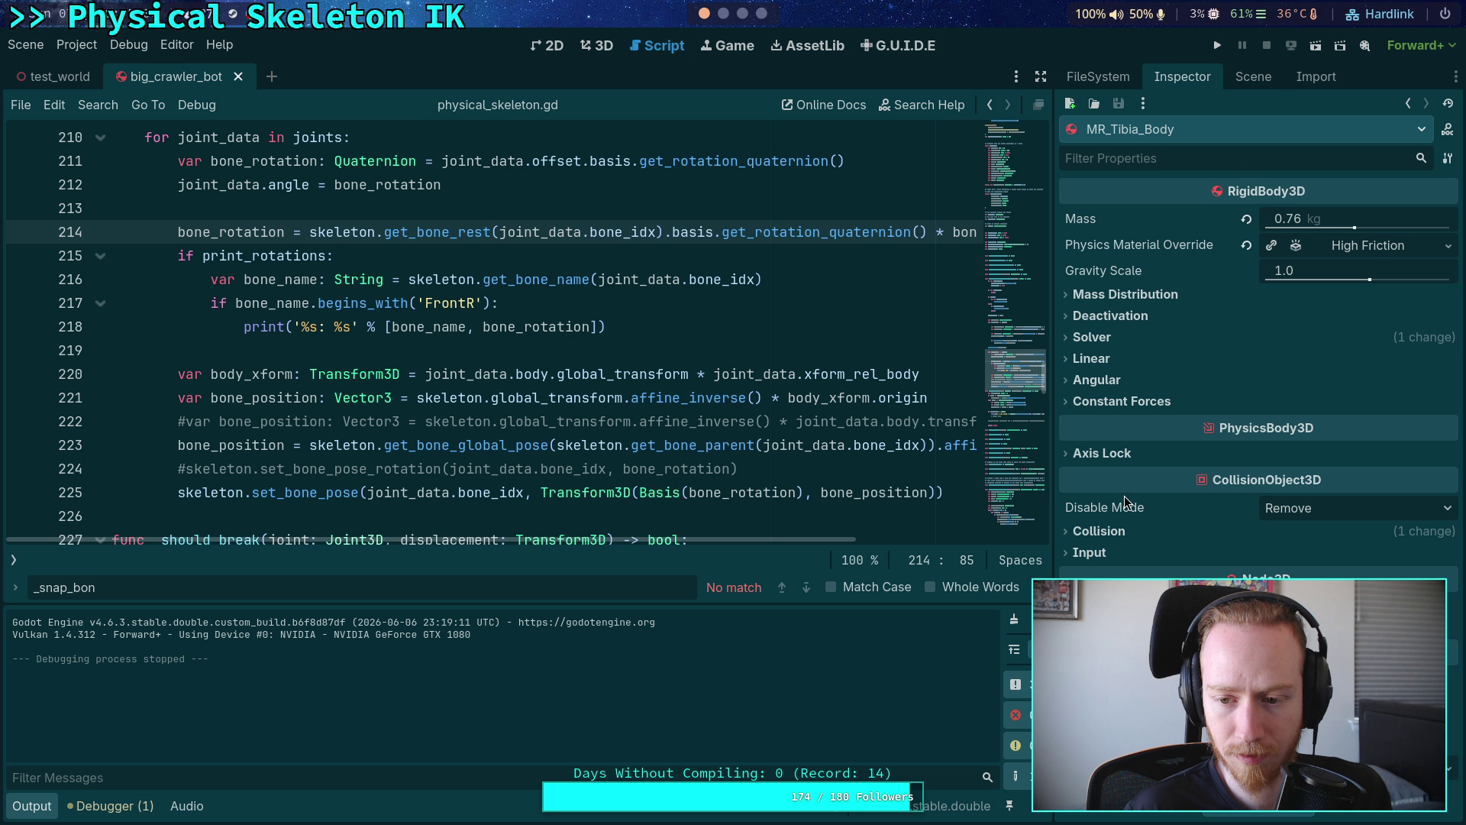
{"action": "left_click", "coordinate": [1124, 530]}
{"action": "left_click", "coordinate": [1124, 530]}
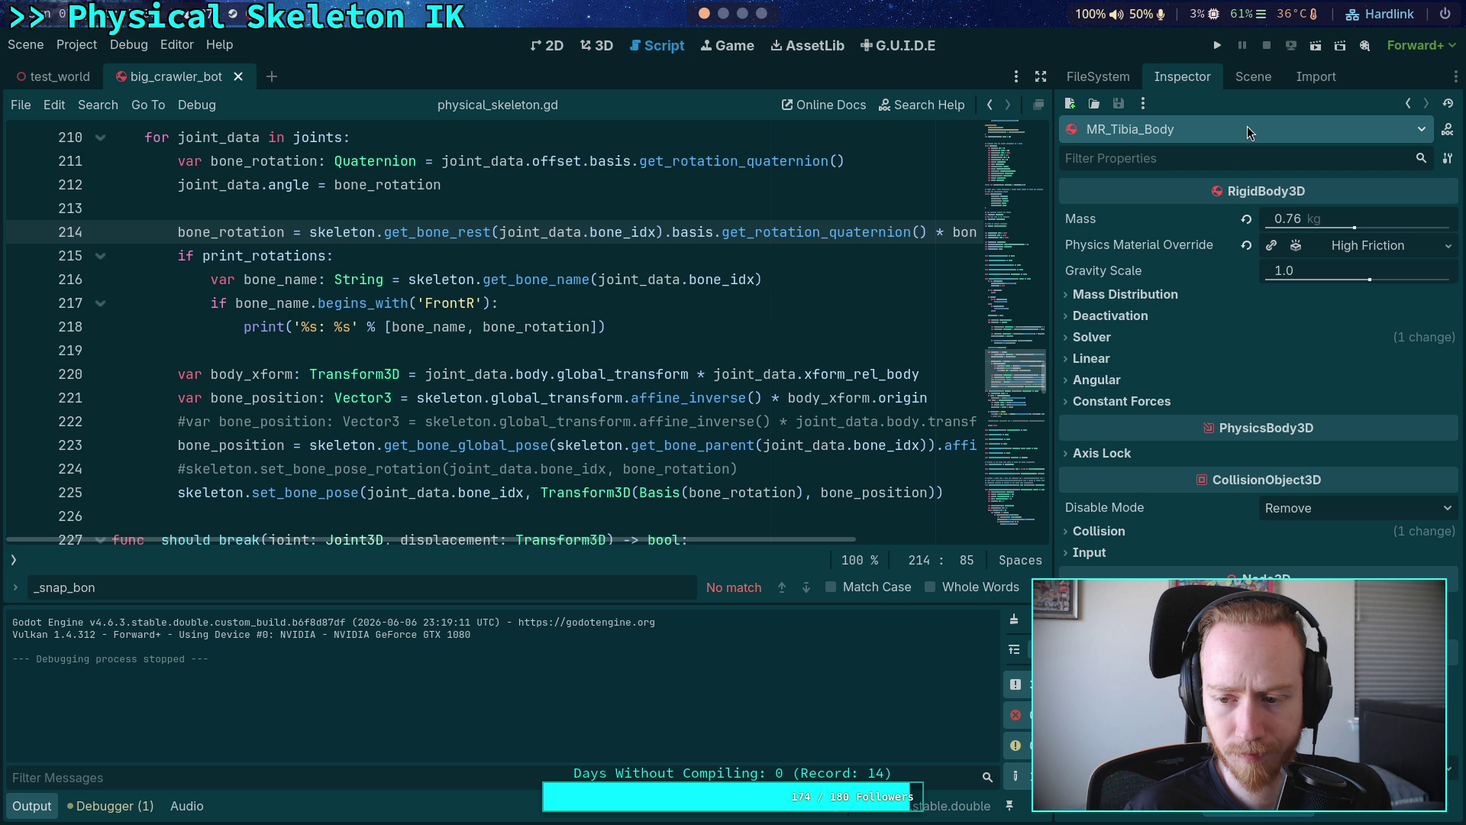
{"action": "left_click", "coordinate": [1248, 79]}
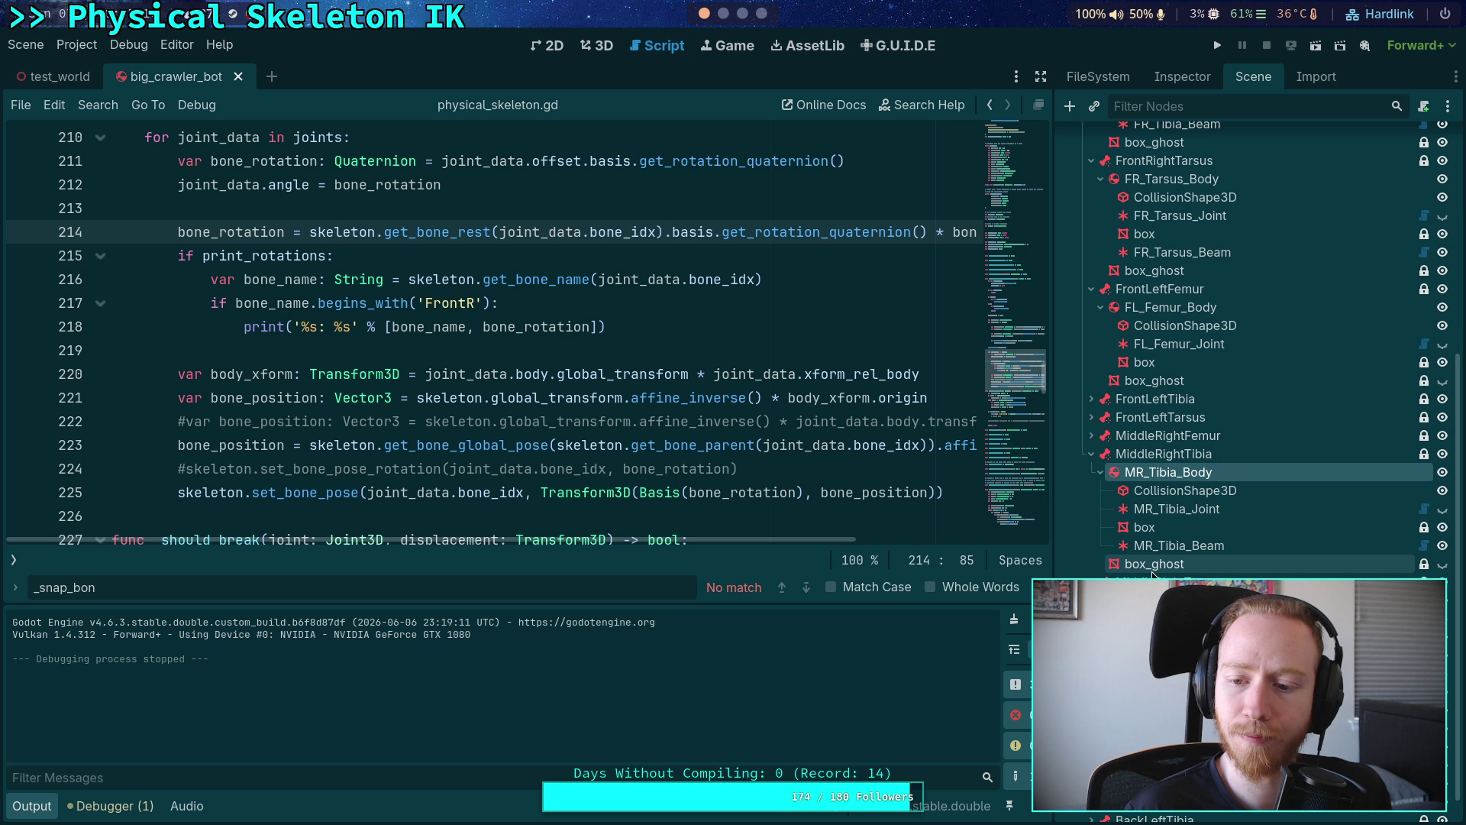
- Return to MR_Tarsus_Body and review its Solver and Deactivation sections
{"action": "left_click", "coordinate": [1190, 107]}
{"action": "left_click", "coordinate": [1182, 76]}
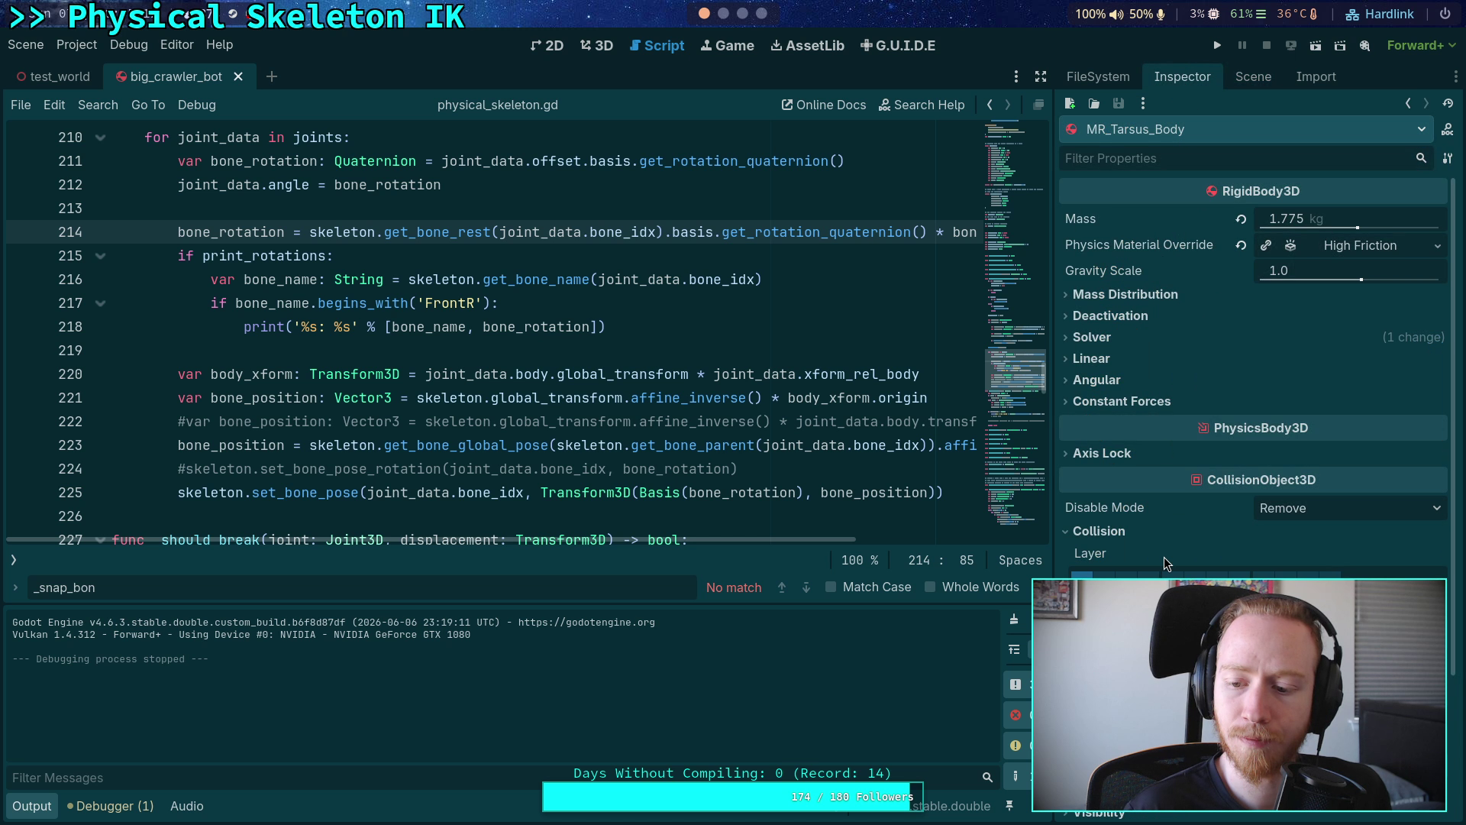
{"action": "scroll", "coordinate": [1252, 382], "scroll_direction": "down", "scroll_amount": 5}
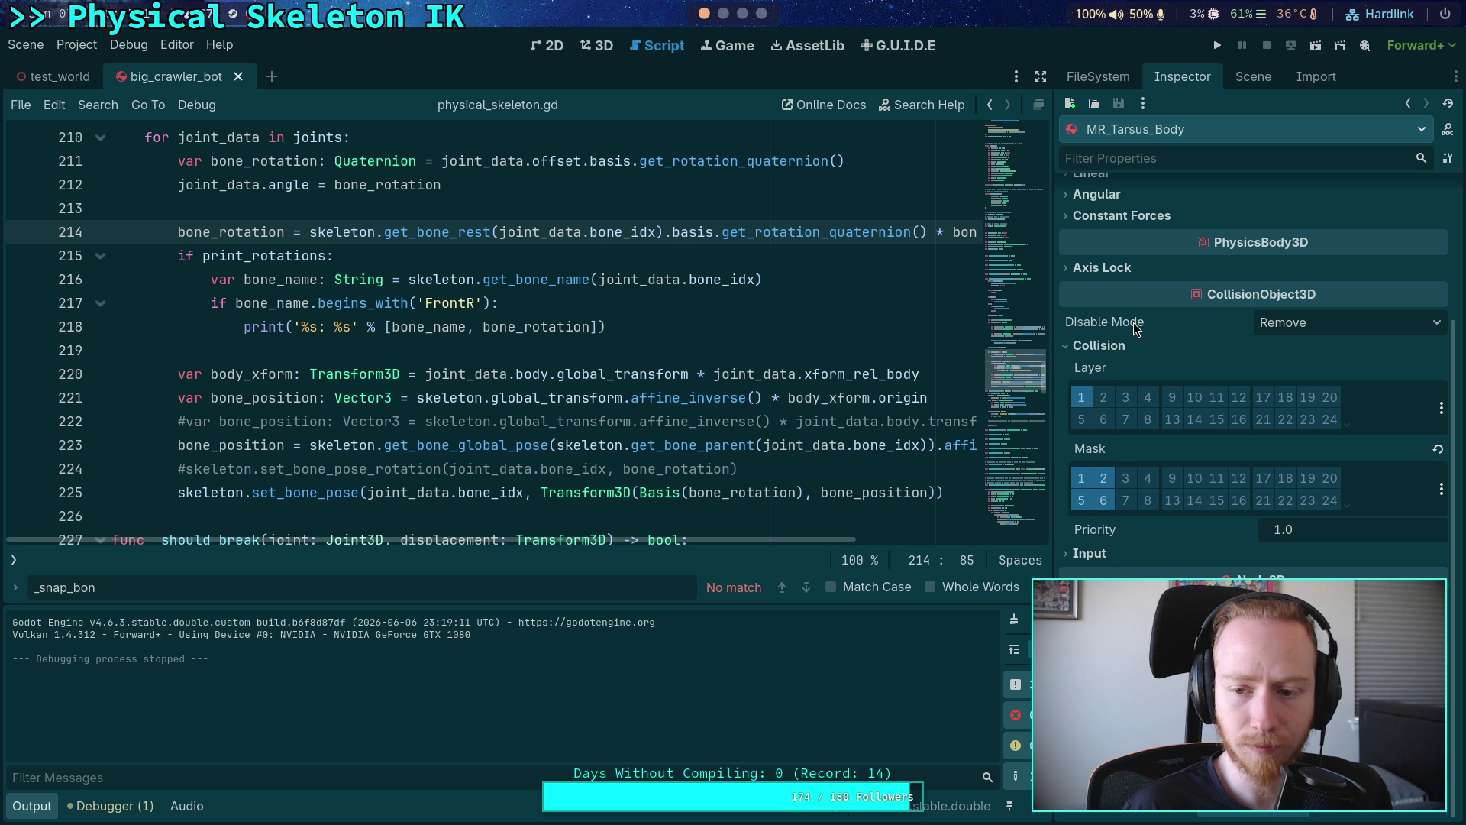
{"action": "left_click", "coordinate": [1136, 348]}
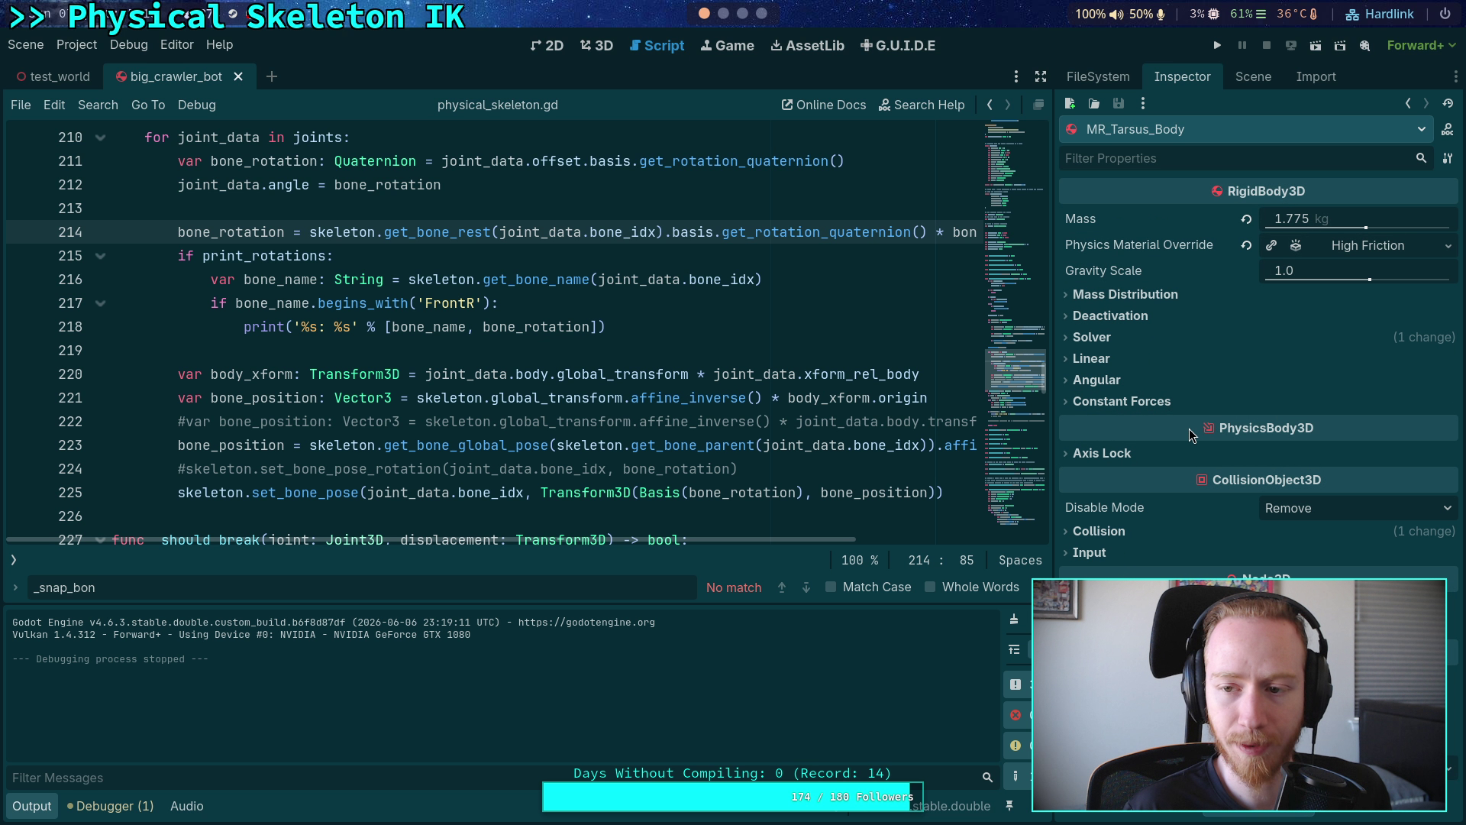
{"action": "left_click", "coordinate": [1122, 338]}
{"action": "left_click", "coordinate": [1121, 338]}
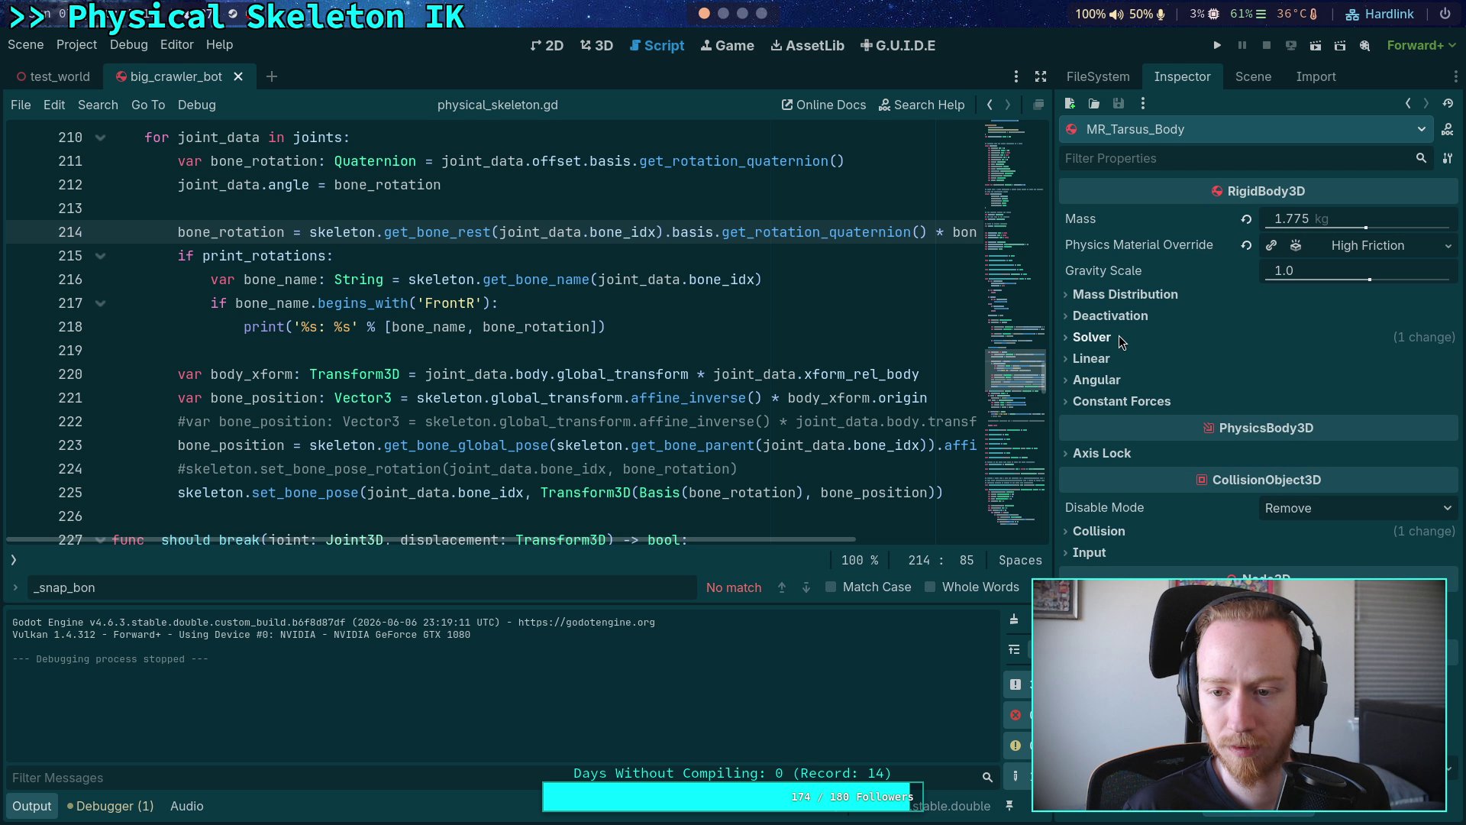
{"action": "left_click", "coordinate": [1142, 317]}
{"action": "left_click", "coordinate": [1143, 316]}
{"action": "left_click", "coordinate": [1143, 318]}
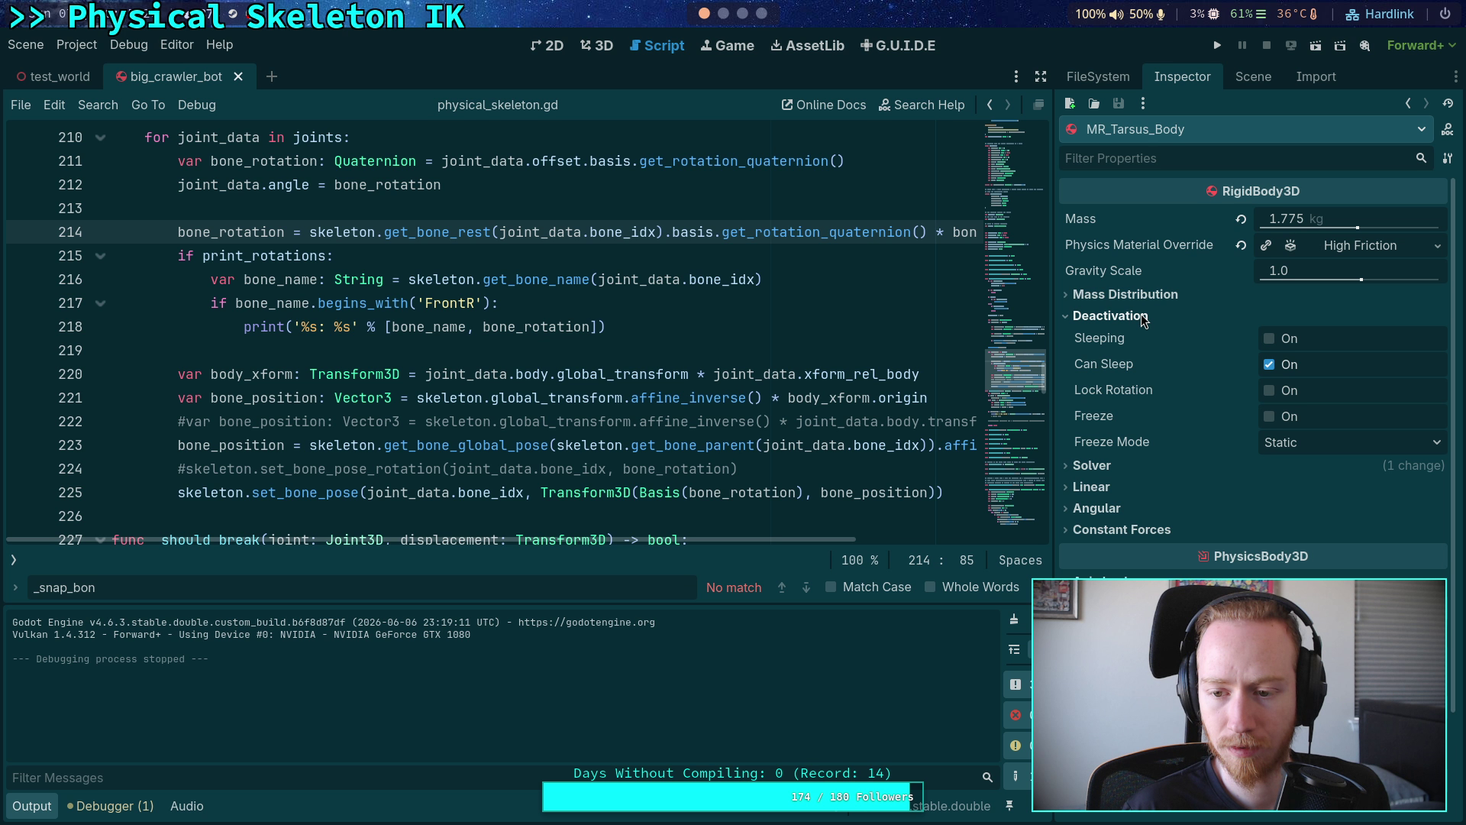
{"action": "left_click", "coordinate": [1142, 317]}
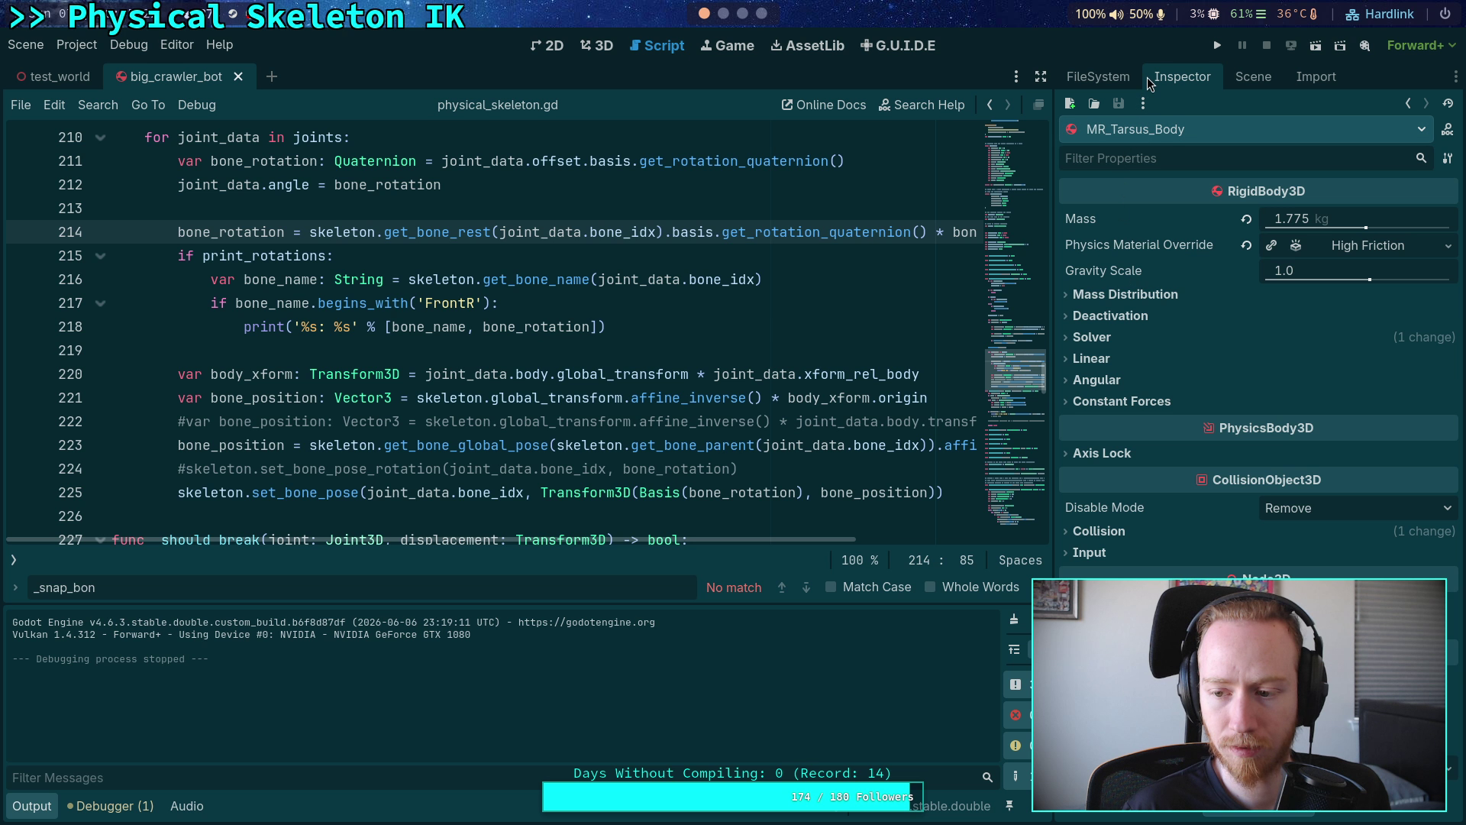
- Run and stop the crawler game, widen the Inspector dock, then run the game again
{"action": "left_click", "coordinate": [1217, 46]}
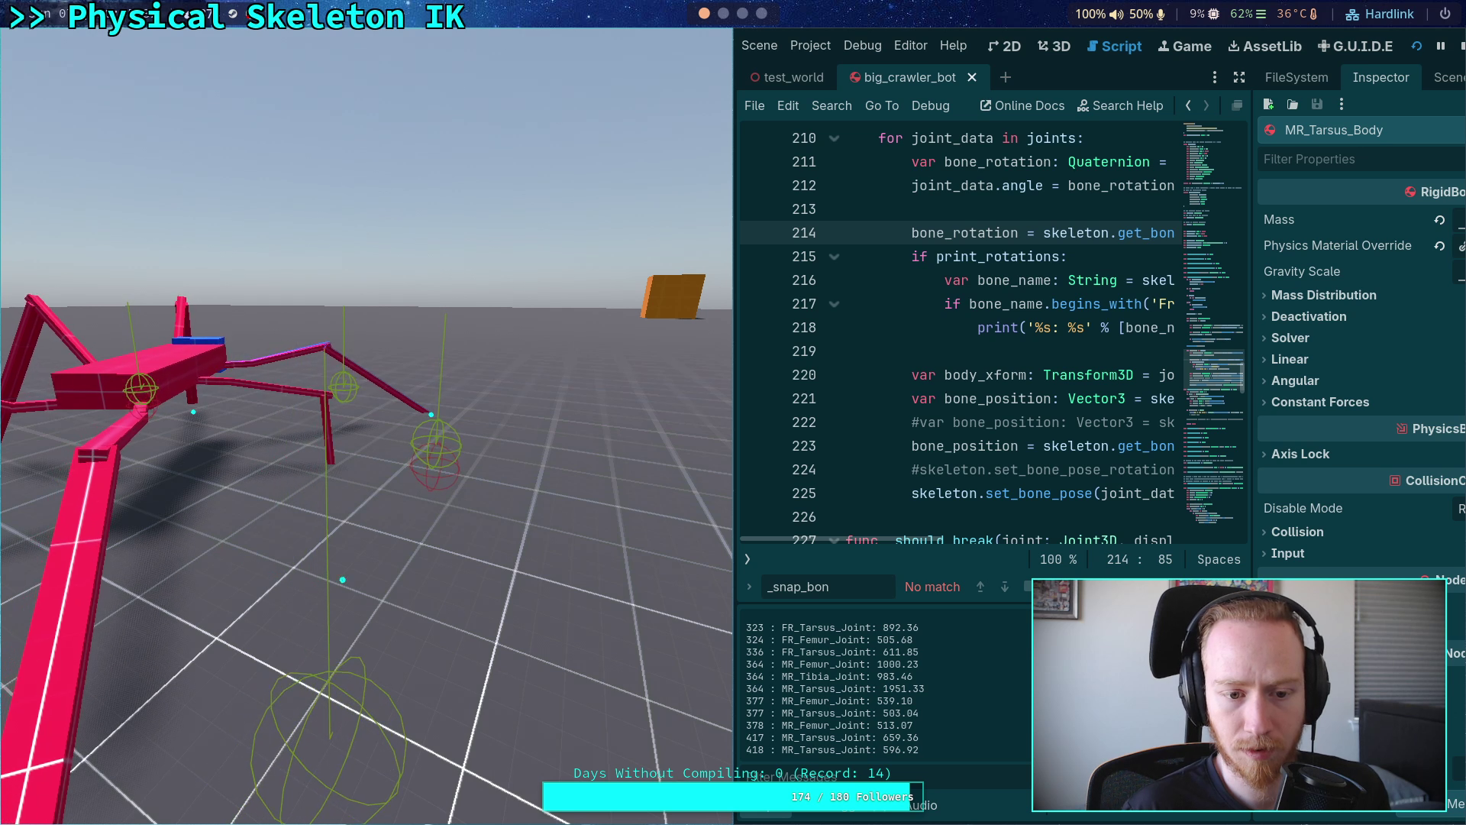
{"action": "left_click", "coordinate": [1462, 47]}
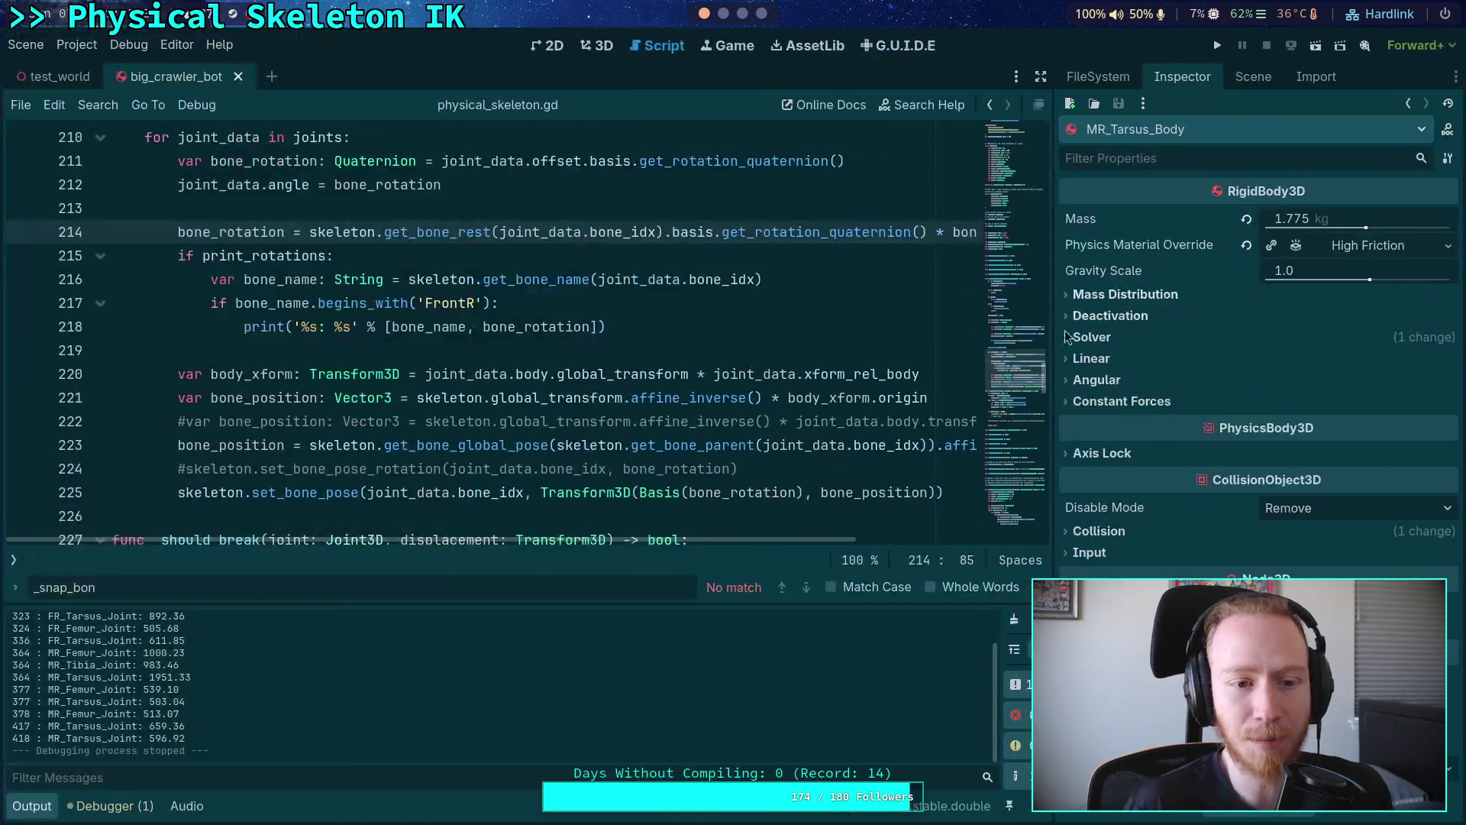
{"action": "left_click_drag", "start_coordinate": [1059, 439], "coordinate": [989, 439]}
{"action": "left_click", "coordinate": [34, 814]}
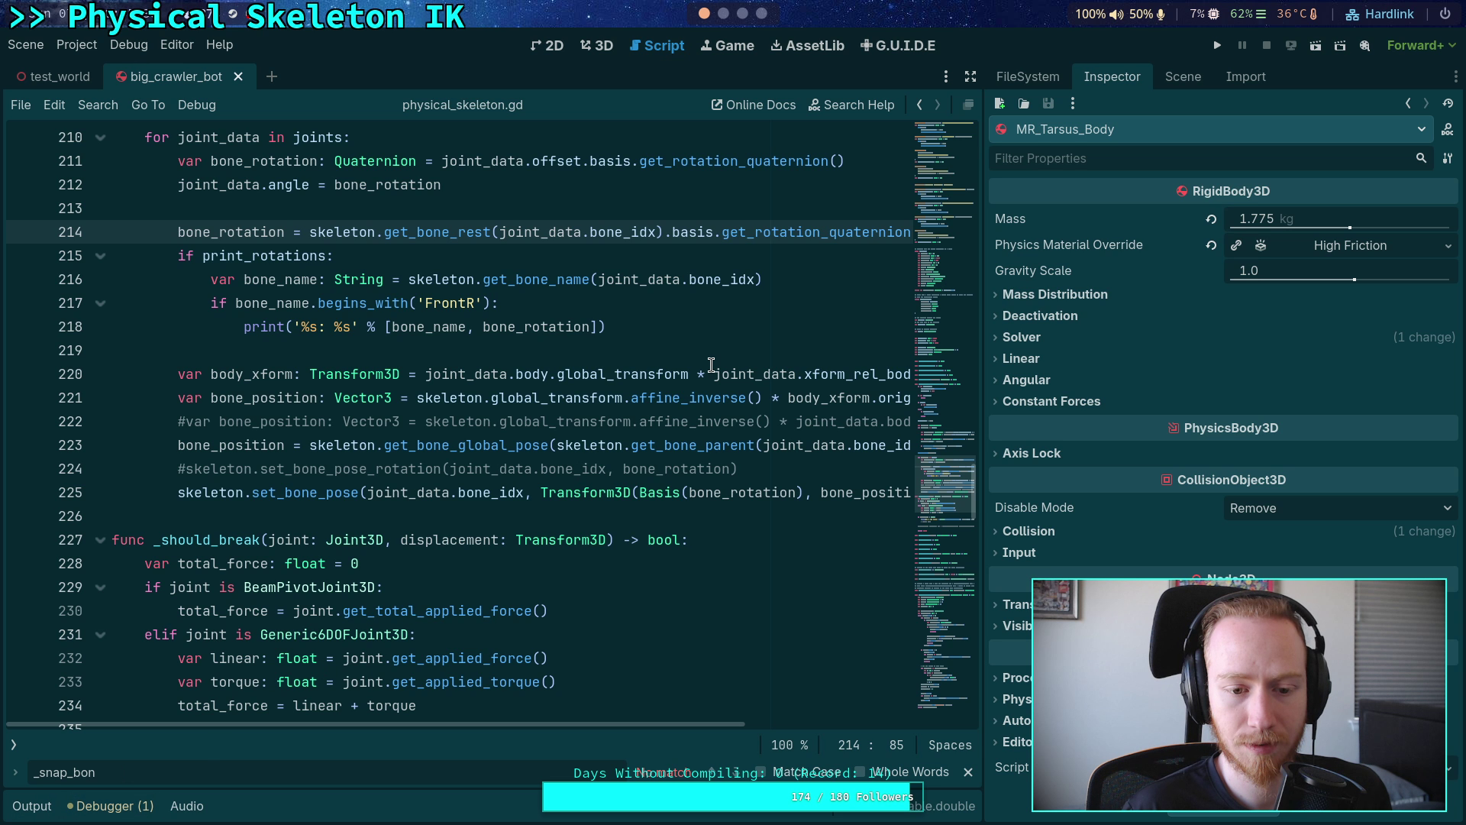
{"action": "left_click", "coordinate": [1215, 49]}
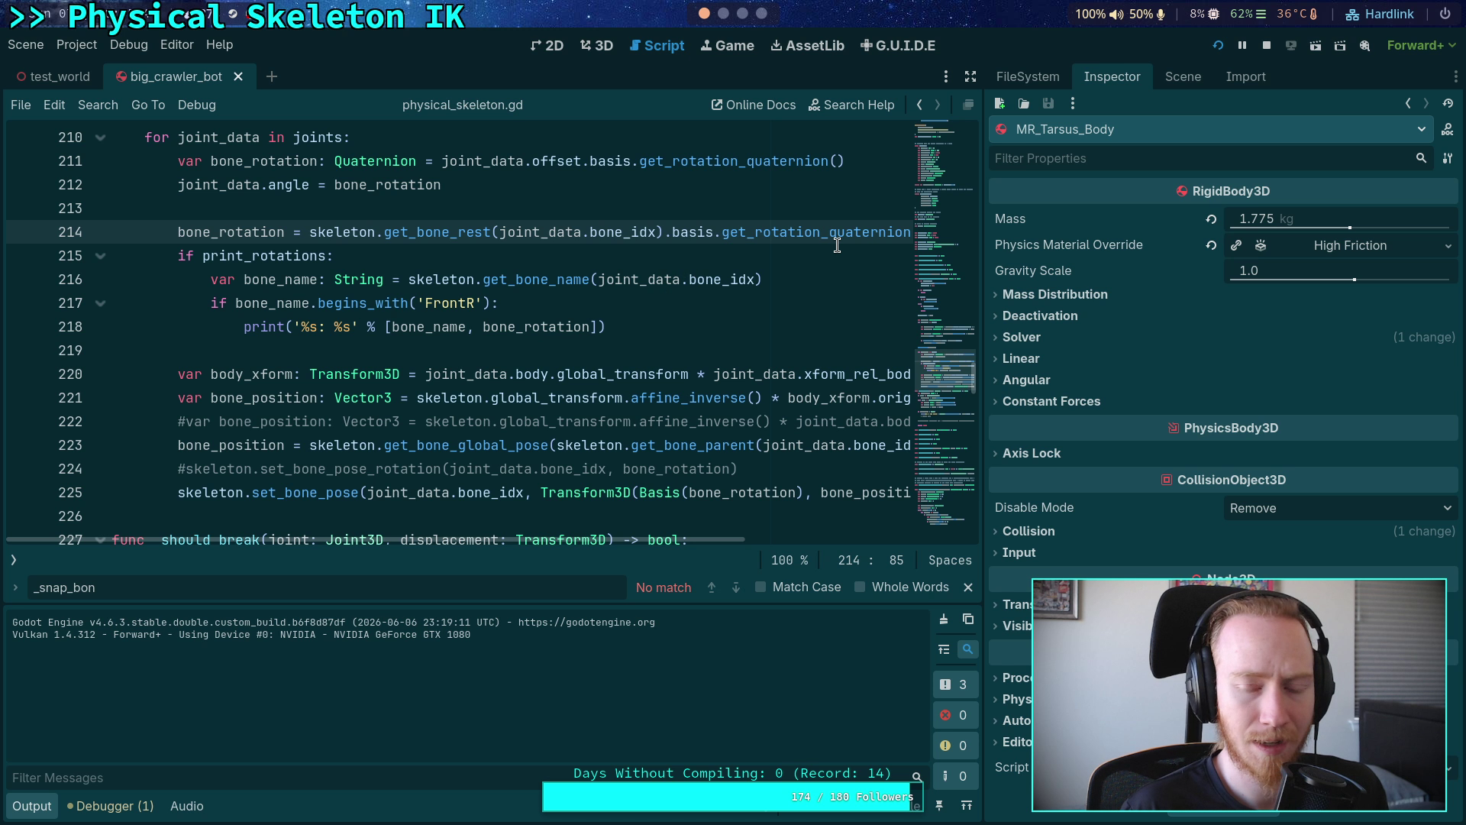
{"action": "left_click_drag", "start_coordinate": [984, 194], "coordinate": [800, 193]}
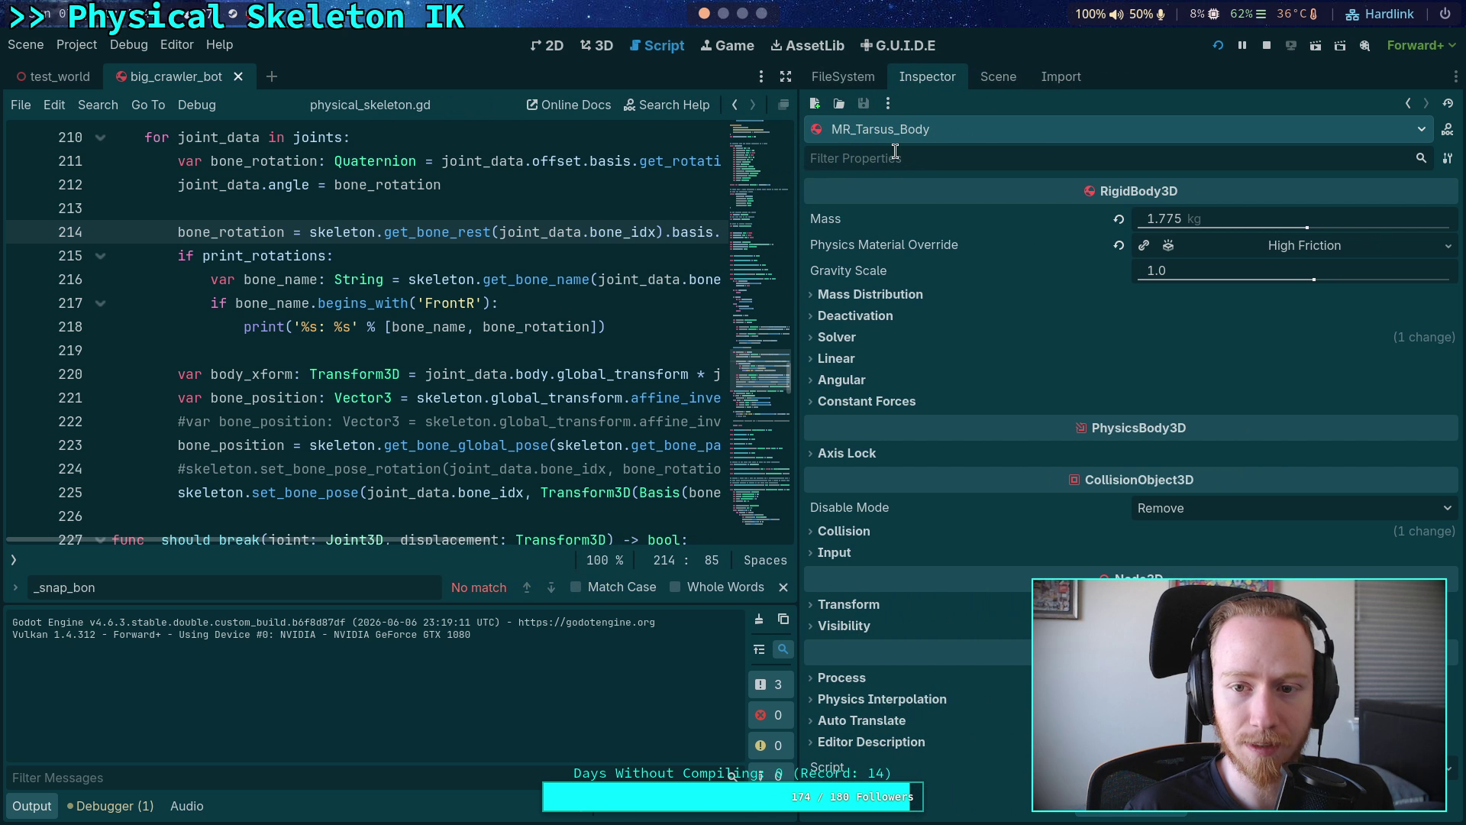
- In the Remote tree, expand World and browse MR_Tarsus_Body's live position and rotation
{"action": "left_click", "coordinate": [991, 77]}
{"action": "left_click", "coordinate": [924, 136]}
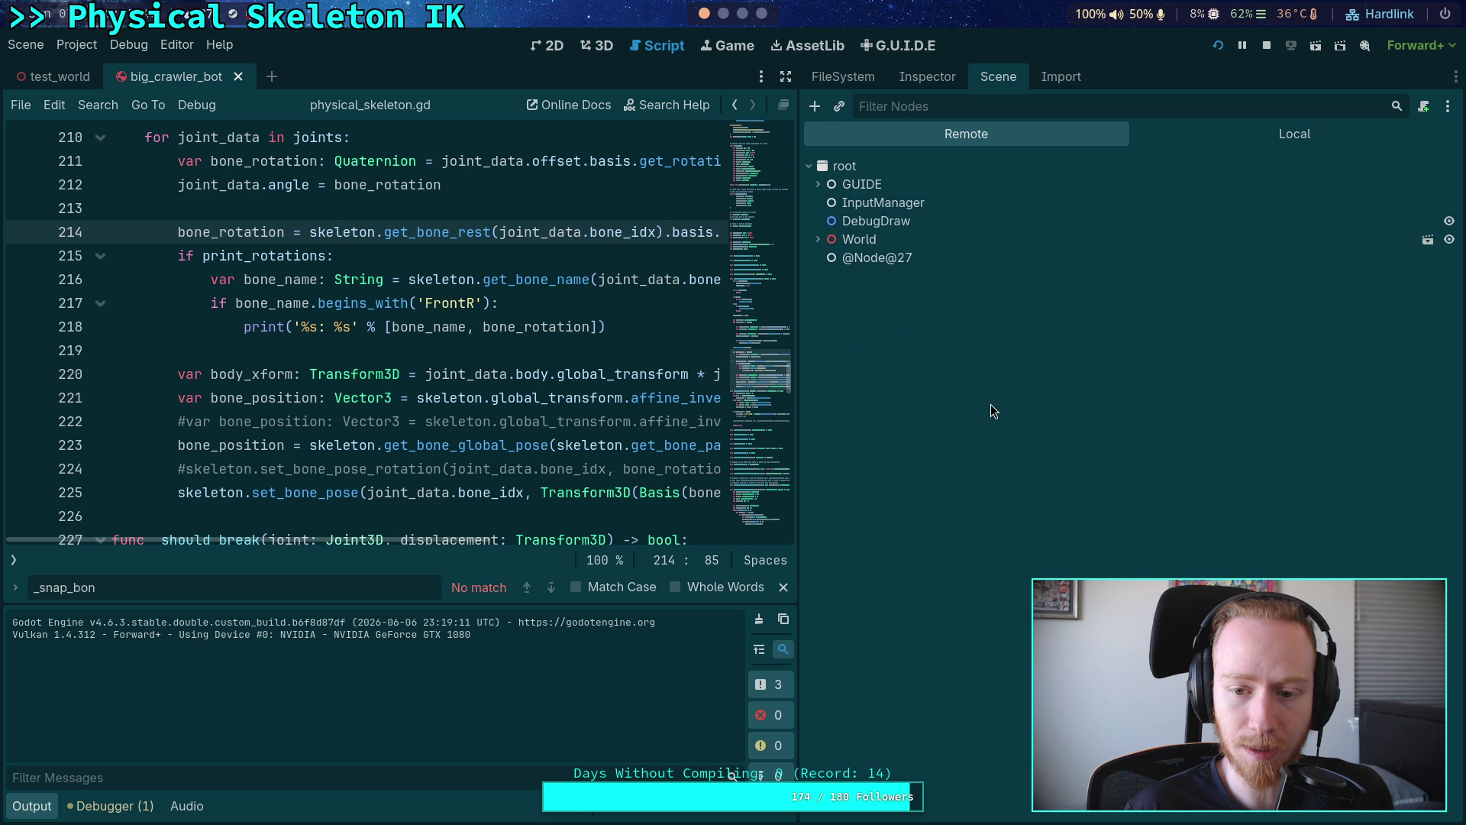
{"action": "left_click", "coordinate": [816, 241]}
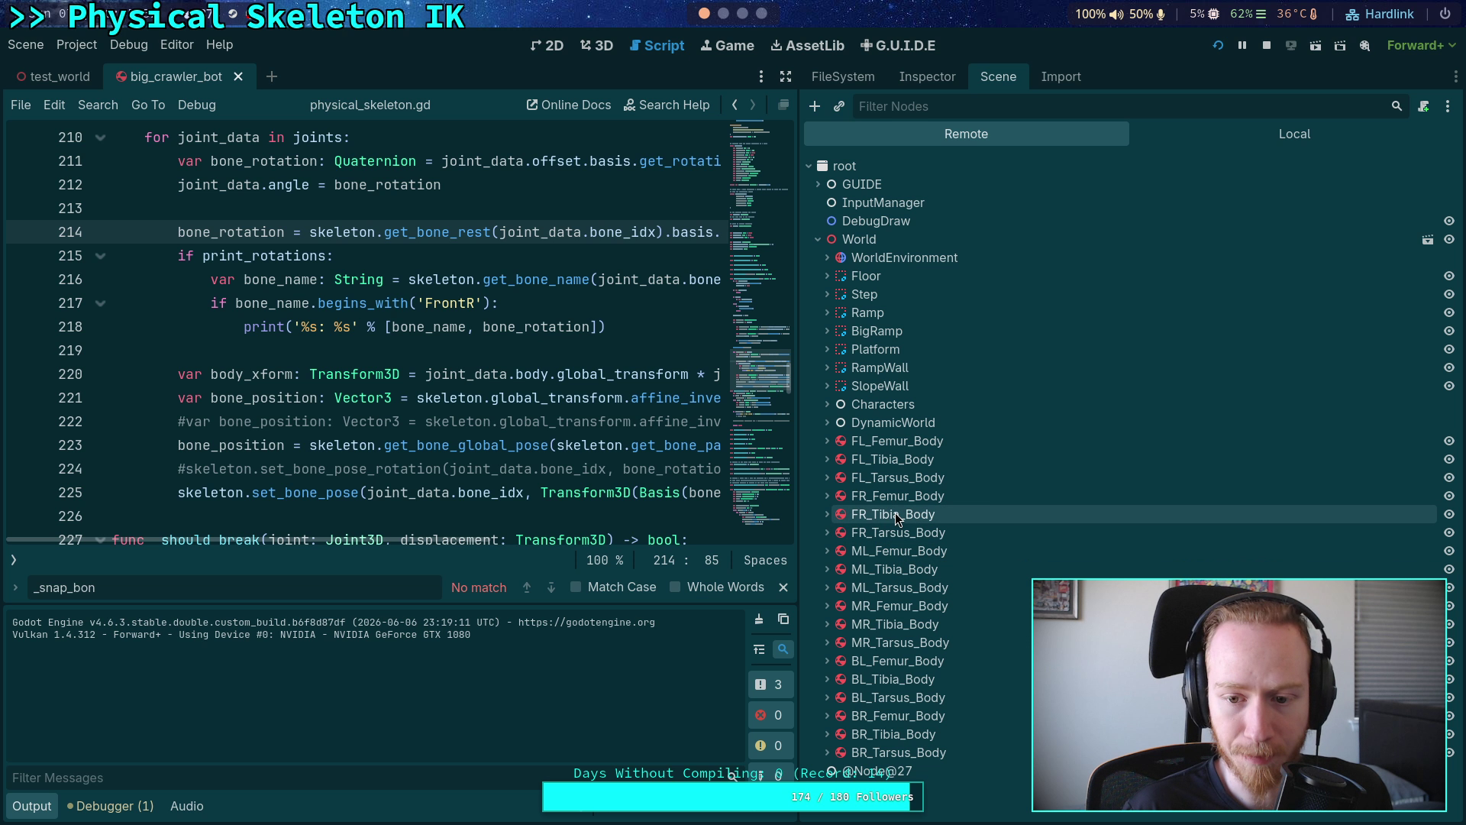
{"action": "double_click", "coordinate": [895, 645]}
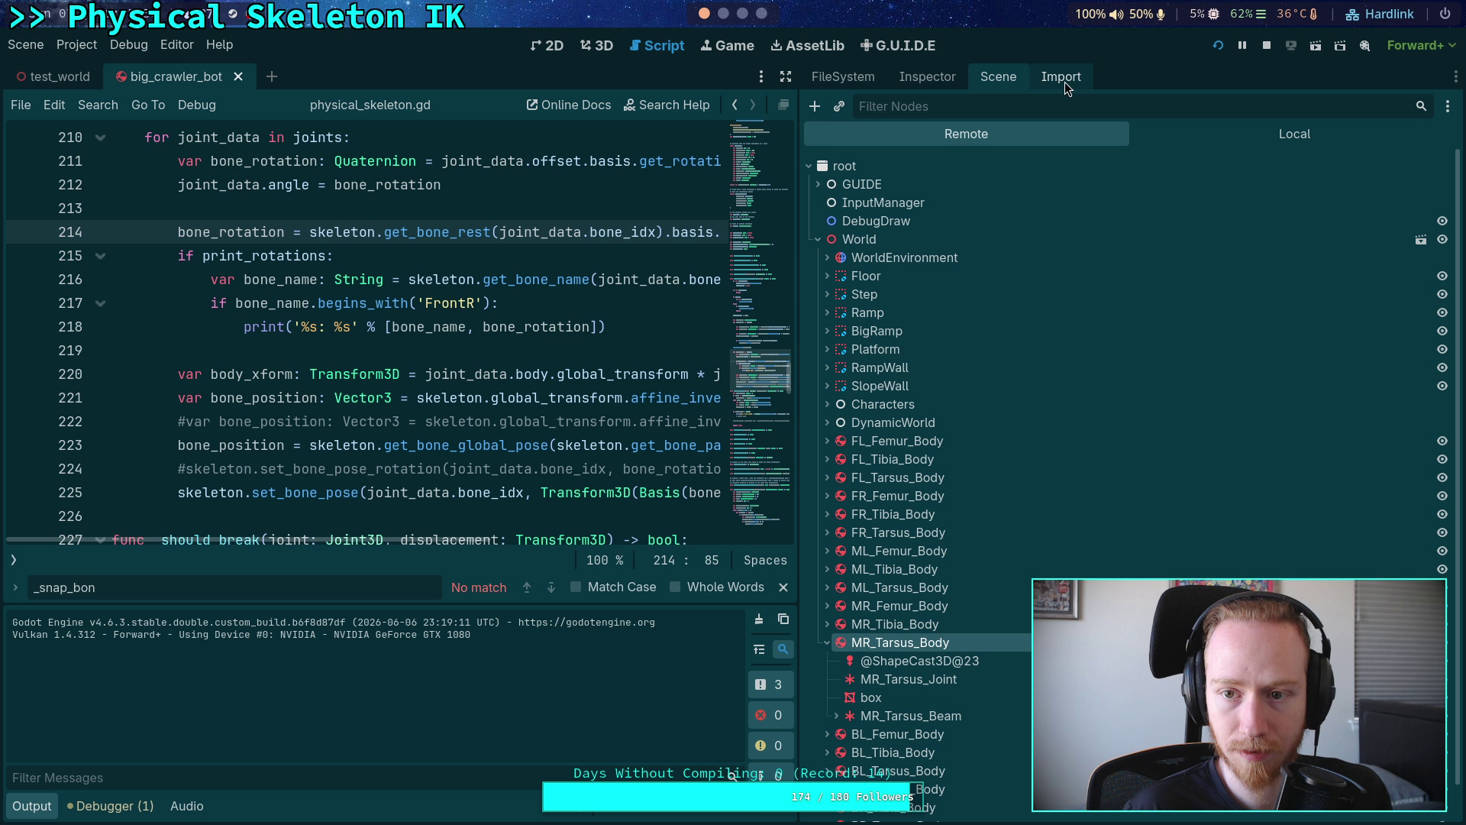
{"action": "left_click", "coordinate": [927, 76]}
{"action": "scroll", "coordinate": [940, 484], "scroll_direction": "down", "scroll_amount": 10}
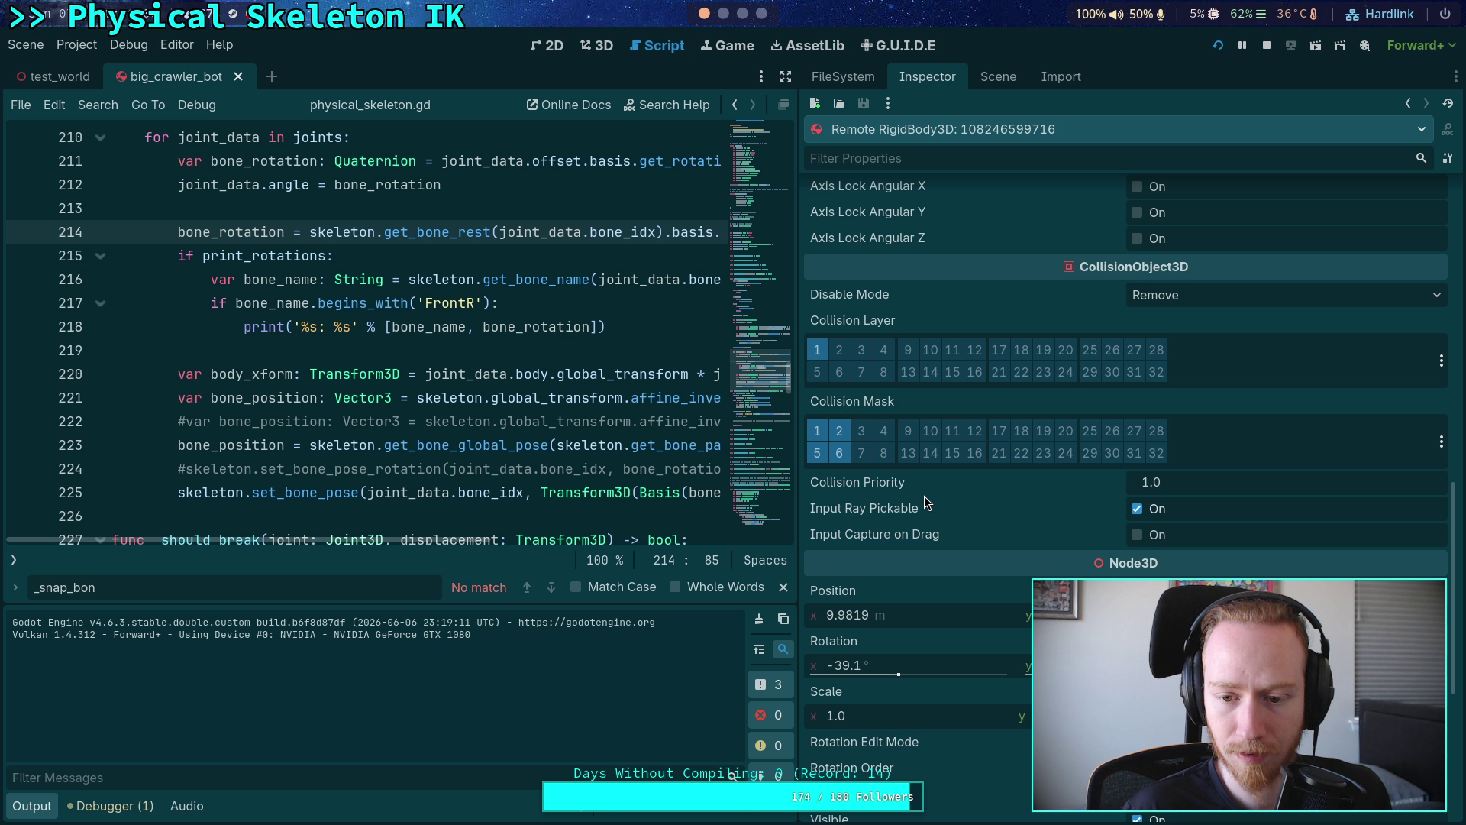
{"action": "scroll", "coordinate": [924, 496], "scroll_direction": "down", "scroll_amount": 5}
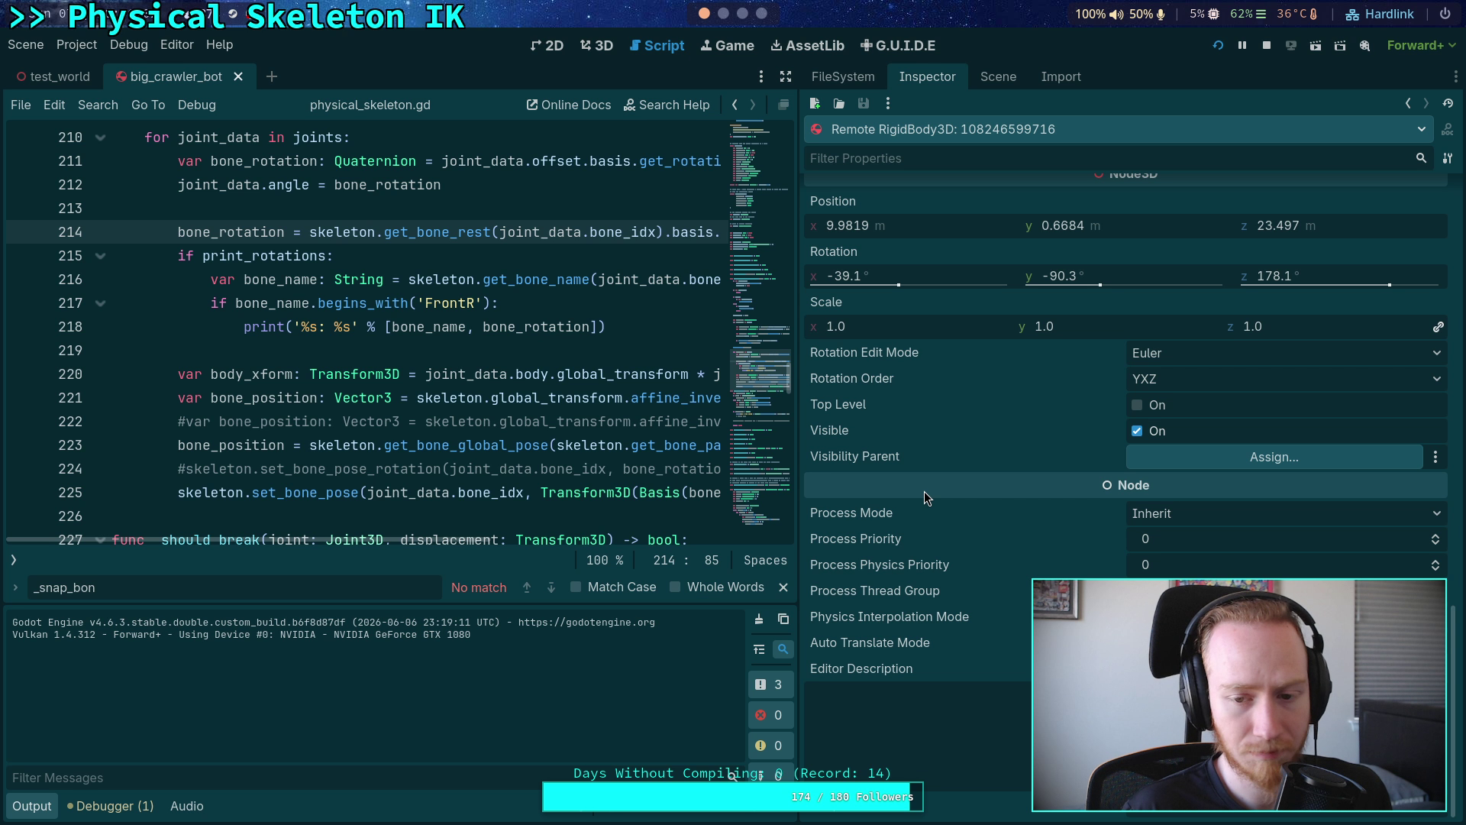
{"action": "scroll", "coordinate": [924, 494], "scroll_direction": "up", "scroll_amount": 1}
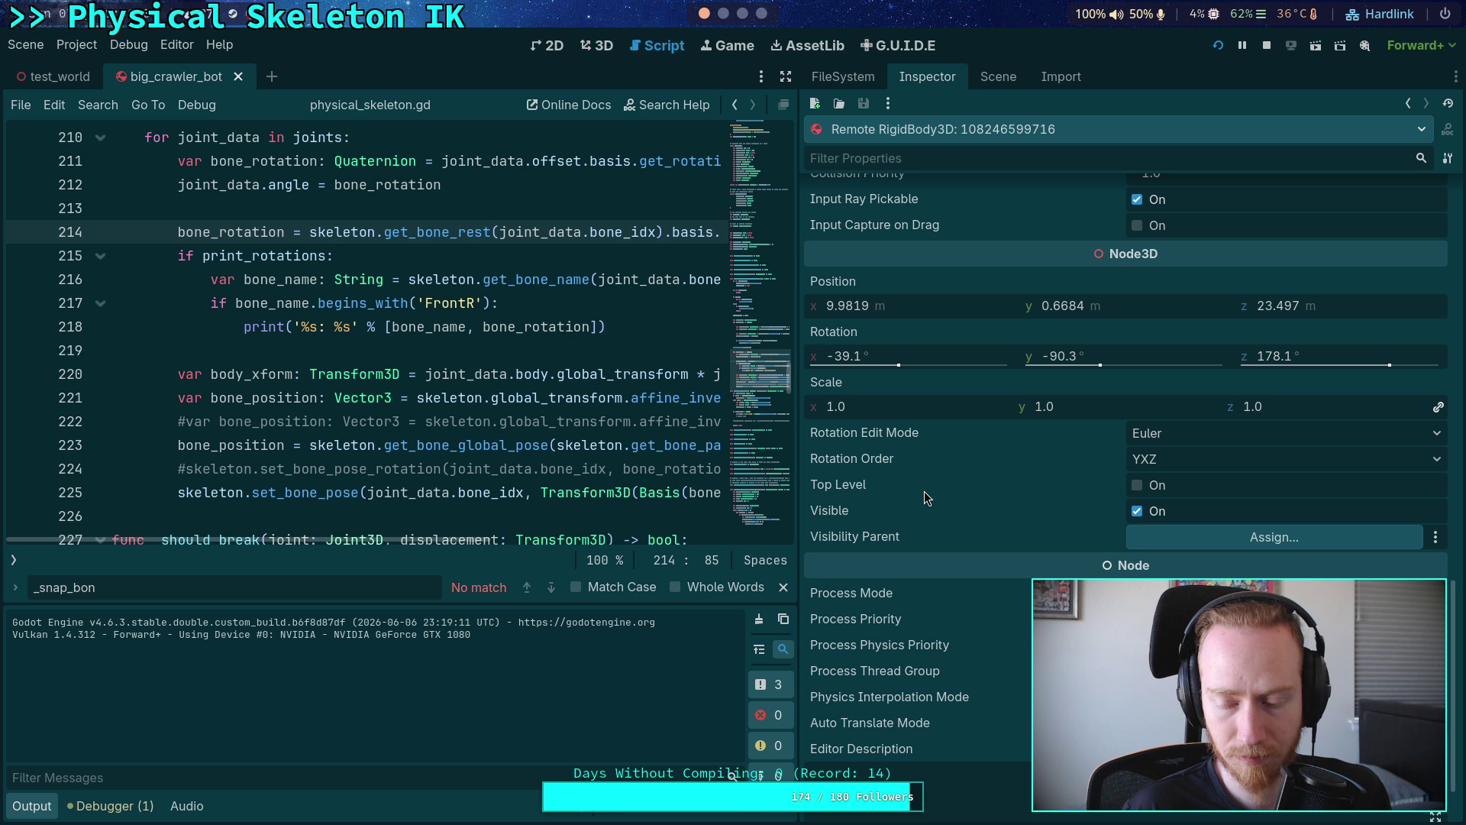
{"action": "scroll", "coordinate": [924, 495], "scroll_direction": "down", "scroll_amount": 1}
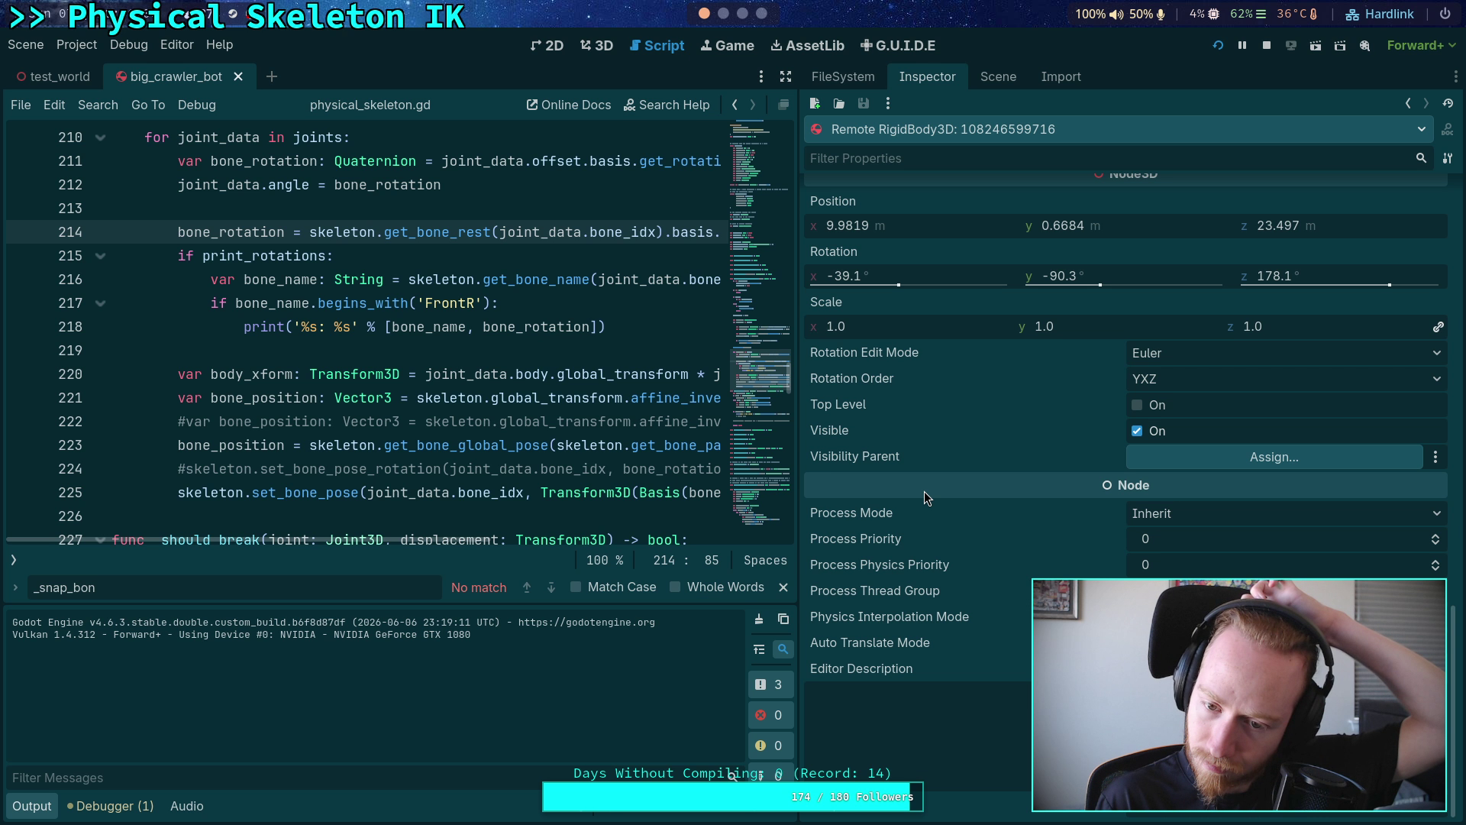
{"action": "scroll", "coordinate": [923, 495], "scroll_direction": "up", "scroll_amount": 2}
{"action": "scroll", "coordinate": [924, 495], "scroll_direction": "up", "scroll_amount": 10}
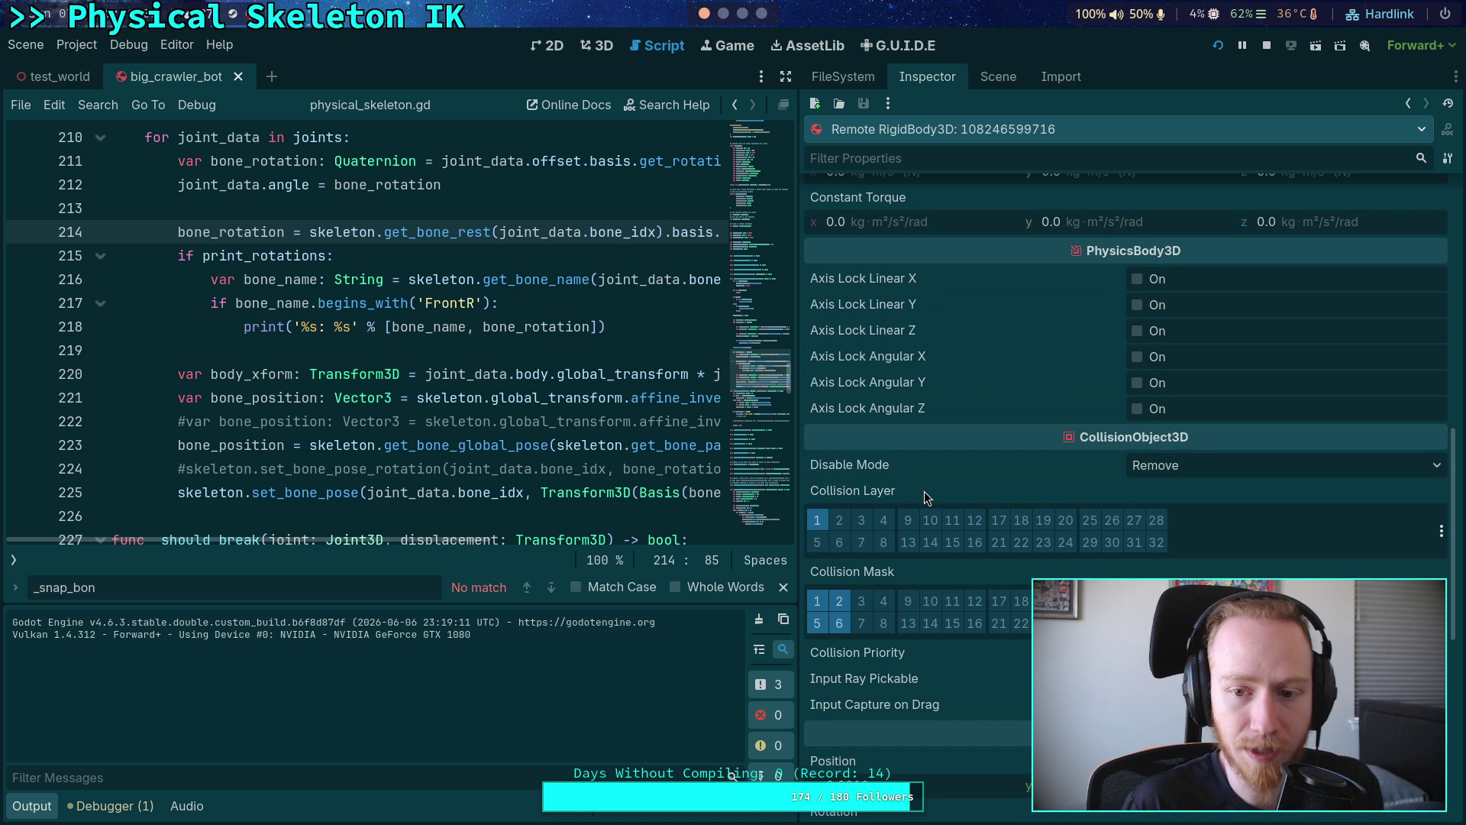
{"action": "scroll", "coordinate": [924, 498], "scroll_direction": "up", "scroll_amount": 4}
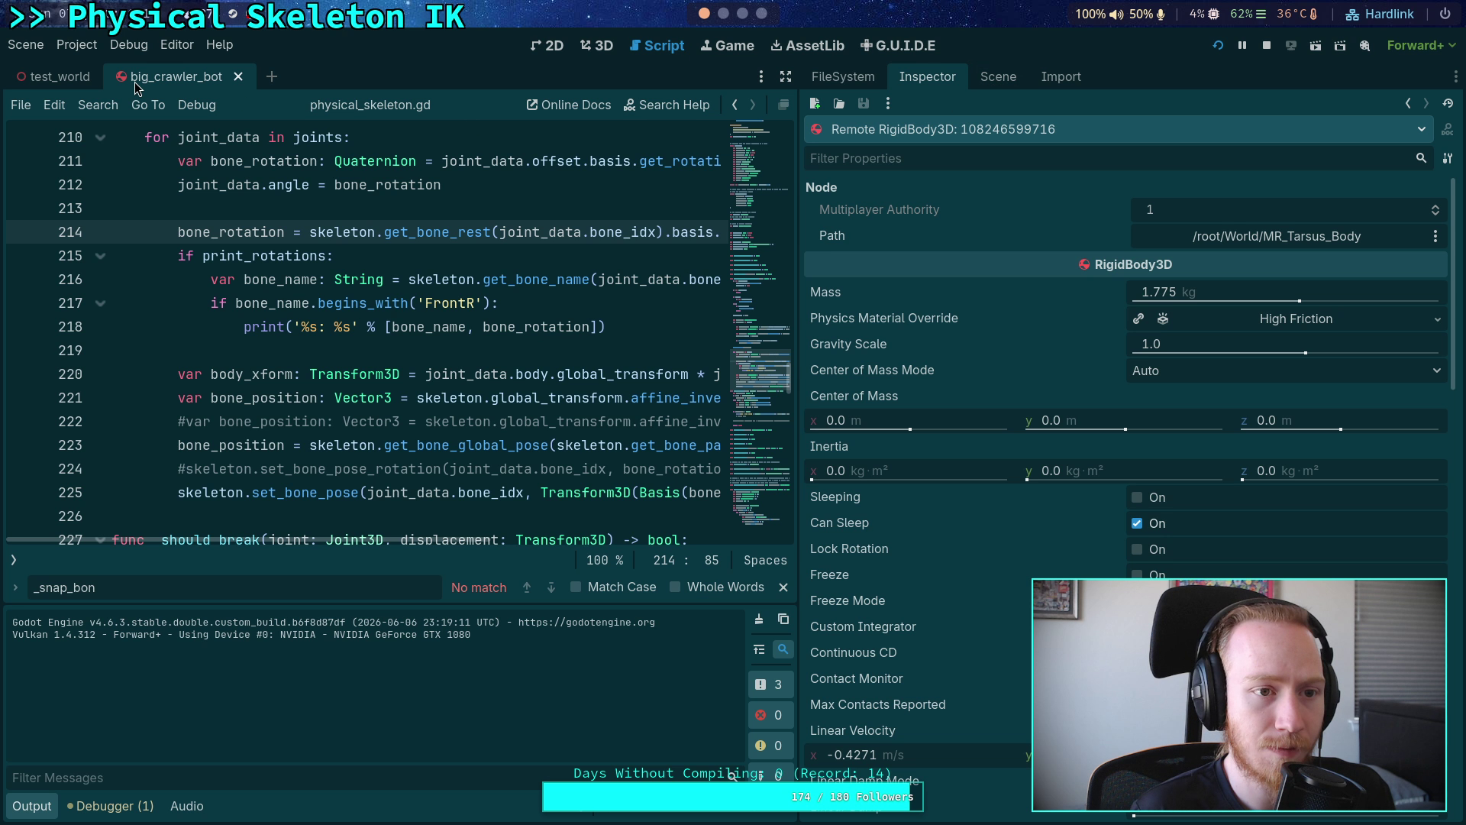
- Enable Debug > Visible Collision Shapes, step the game one tick, then rerun and stop it
{"action": "left_click", "coordinate": [129, 44]}
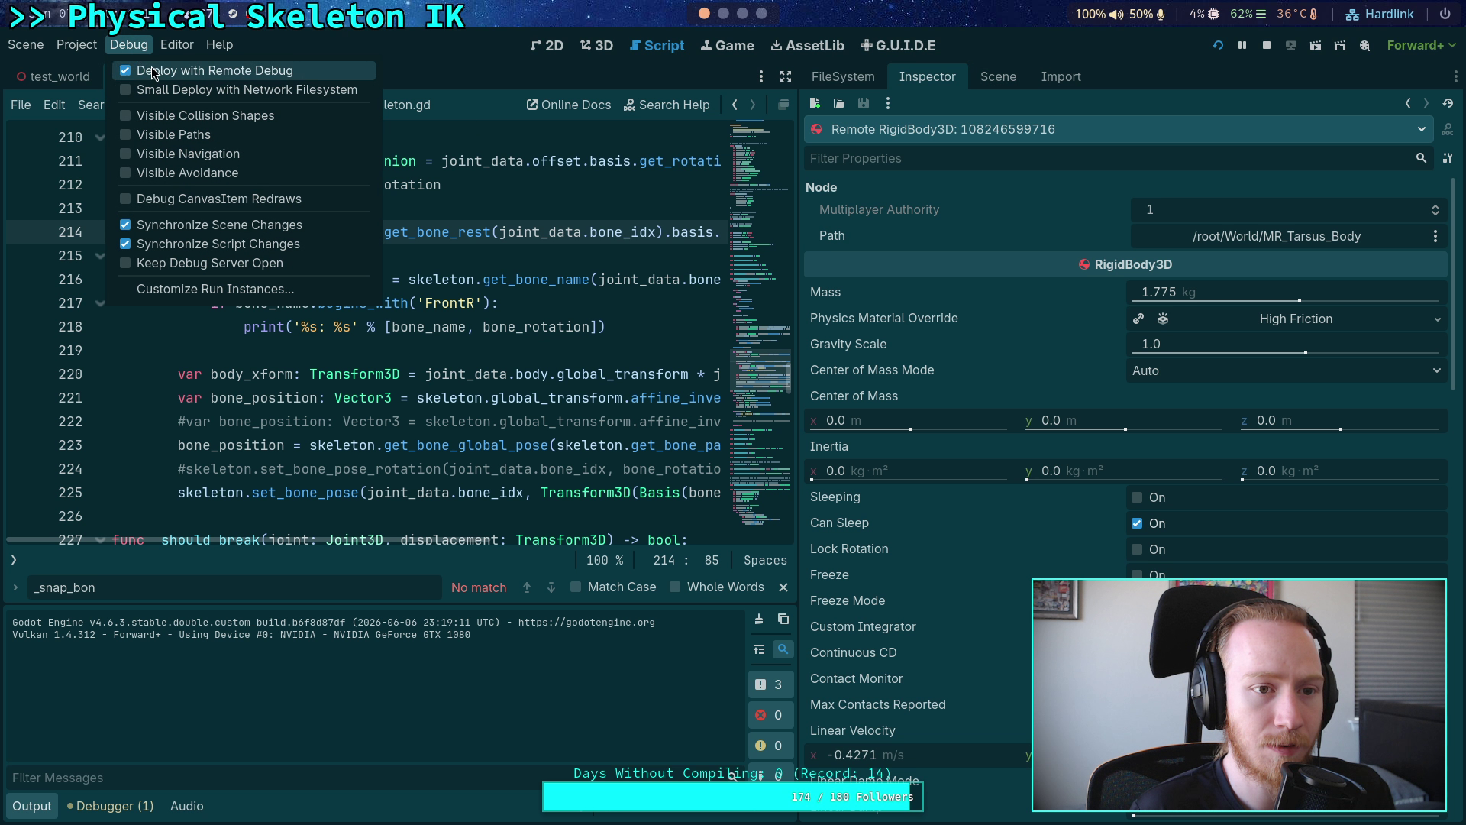
{"action": "left_click", "coordinate": [204, 115]}
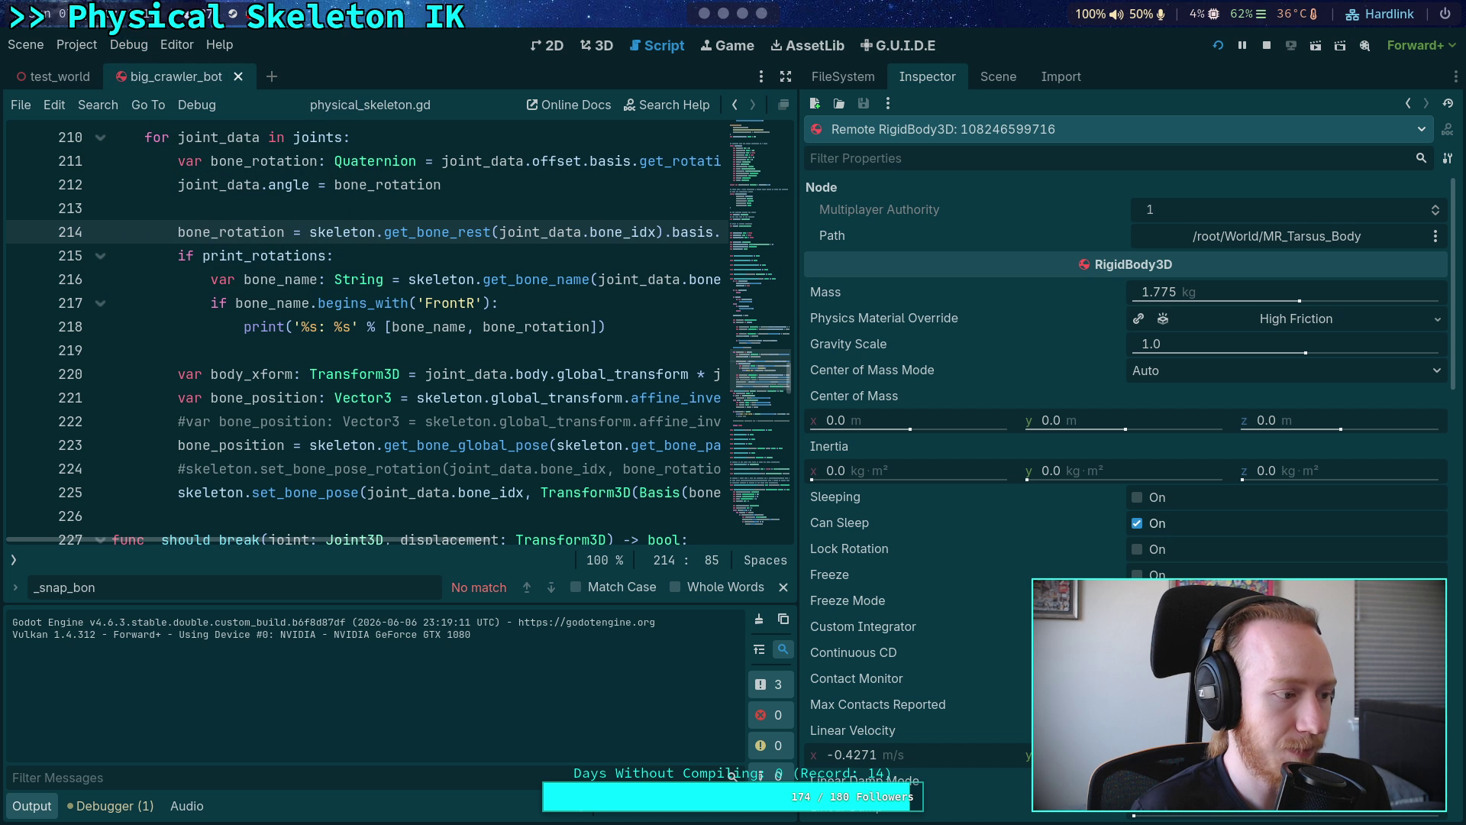
{"action": "key", "text": "period"}
{"action": "key", "text": "period"}
{"action": "key", "text": "period"}
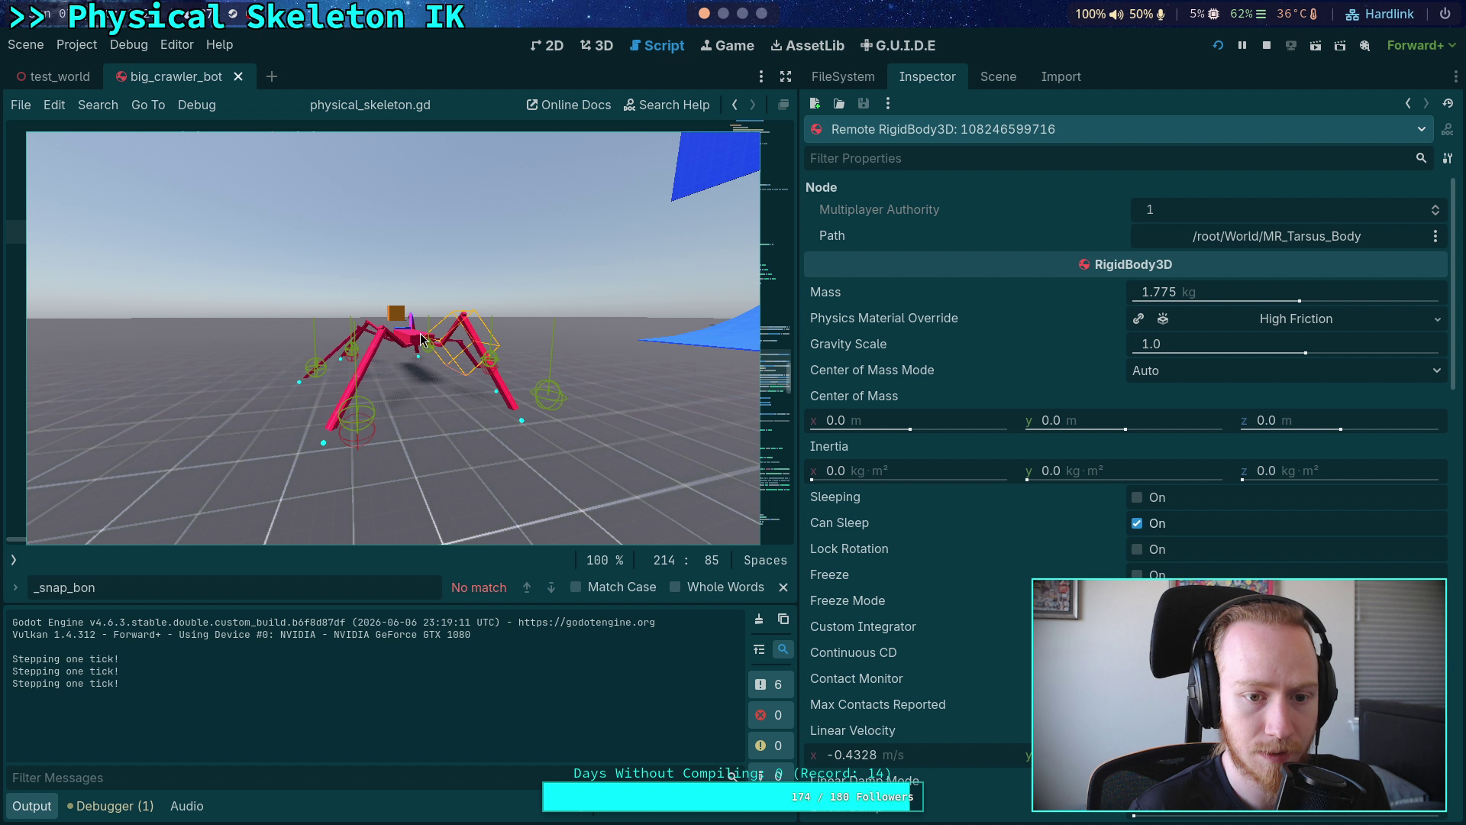
{"action": "left_click", "coordinate": [1269, 46]}
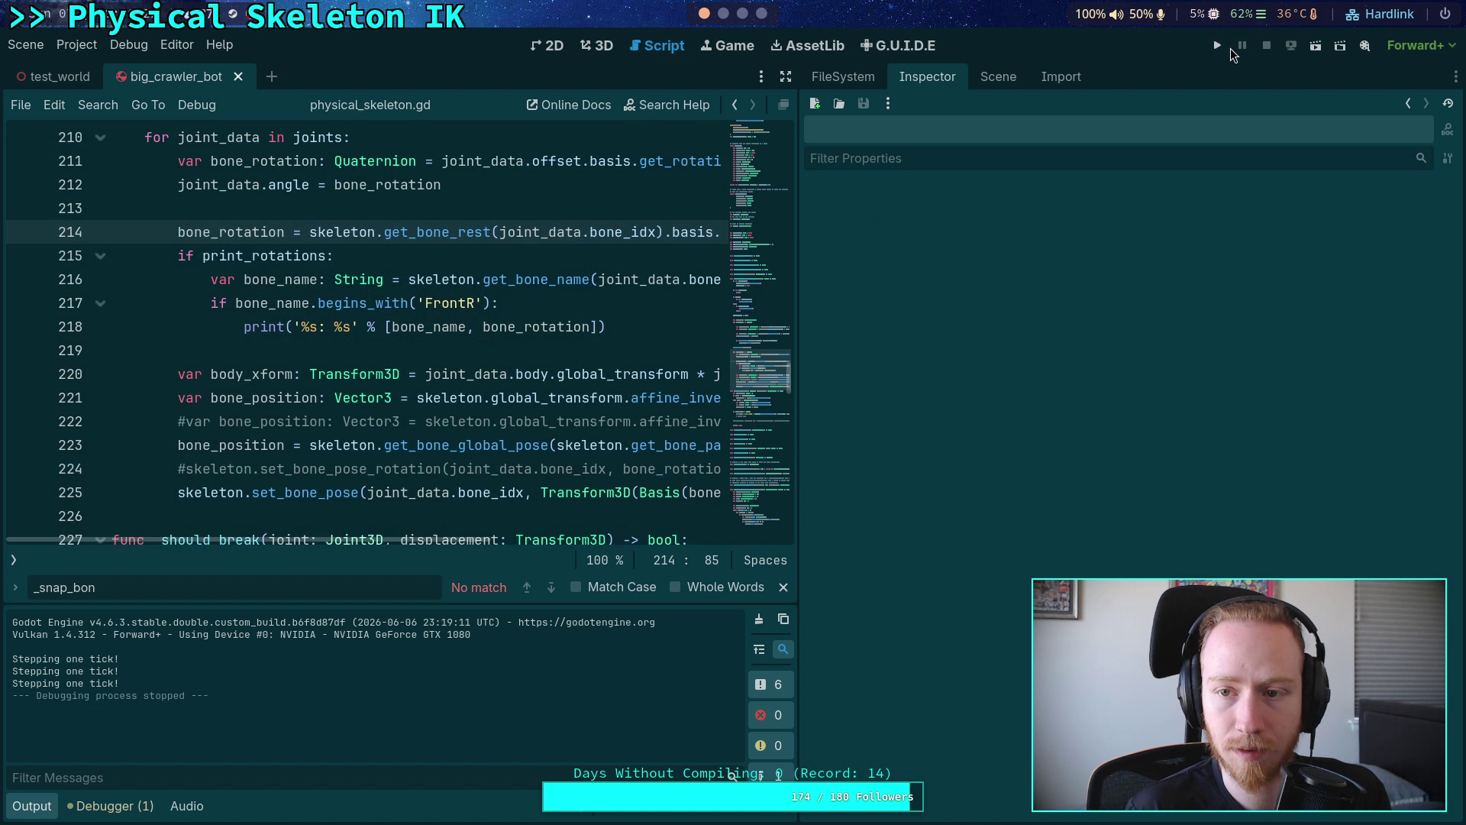
{"action": "left_click", "coordinate": [1215, 48]}
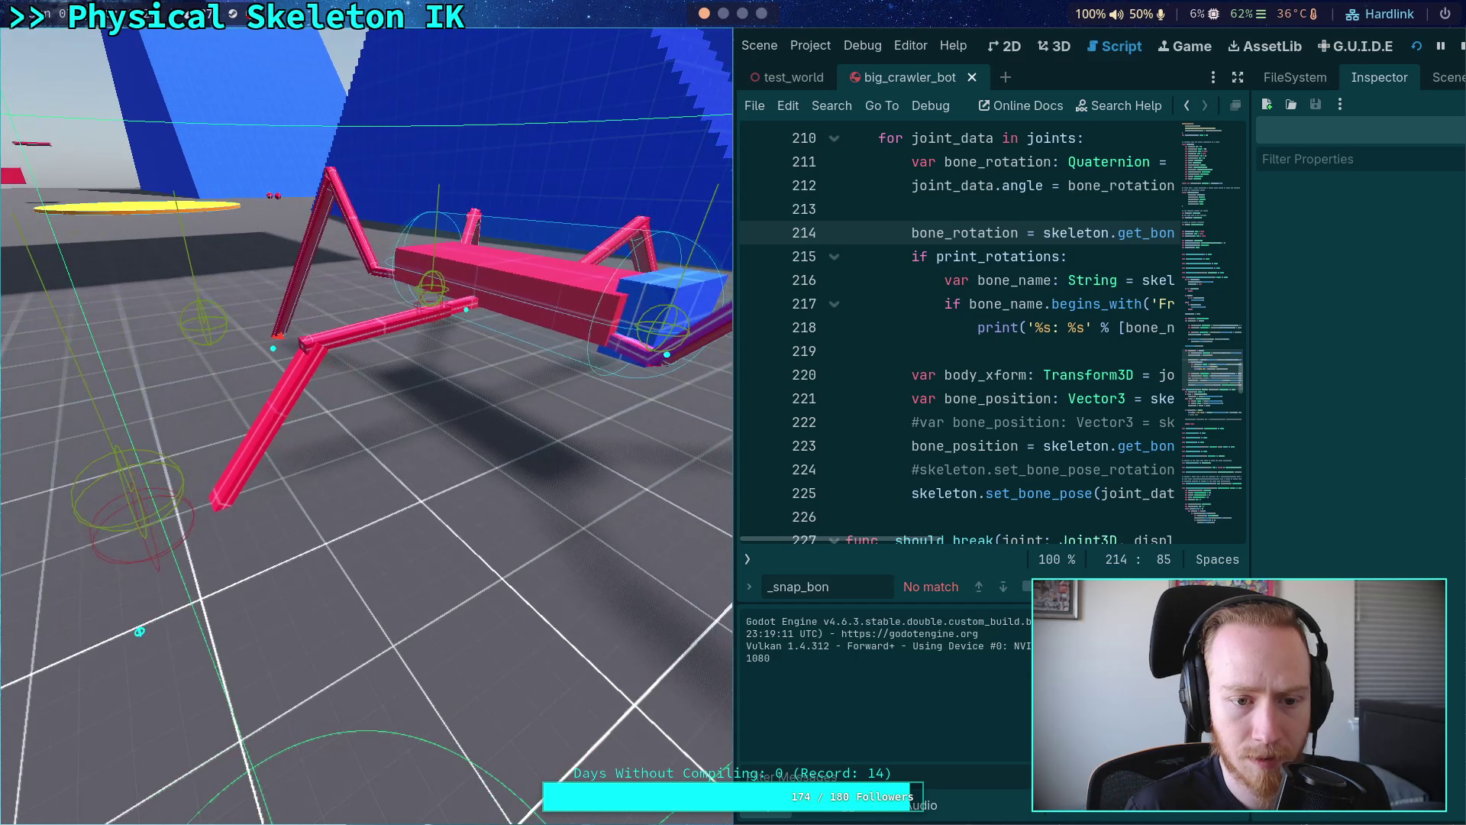
{"action": "left_click", "coordinate": [1460, 46]}
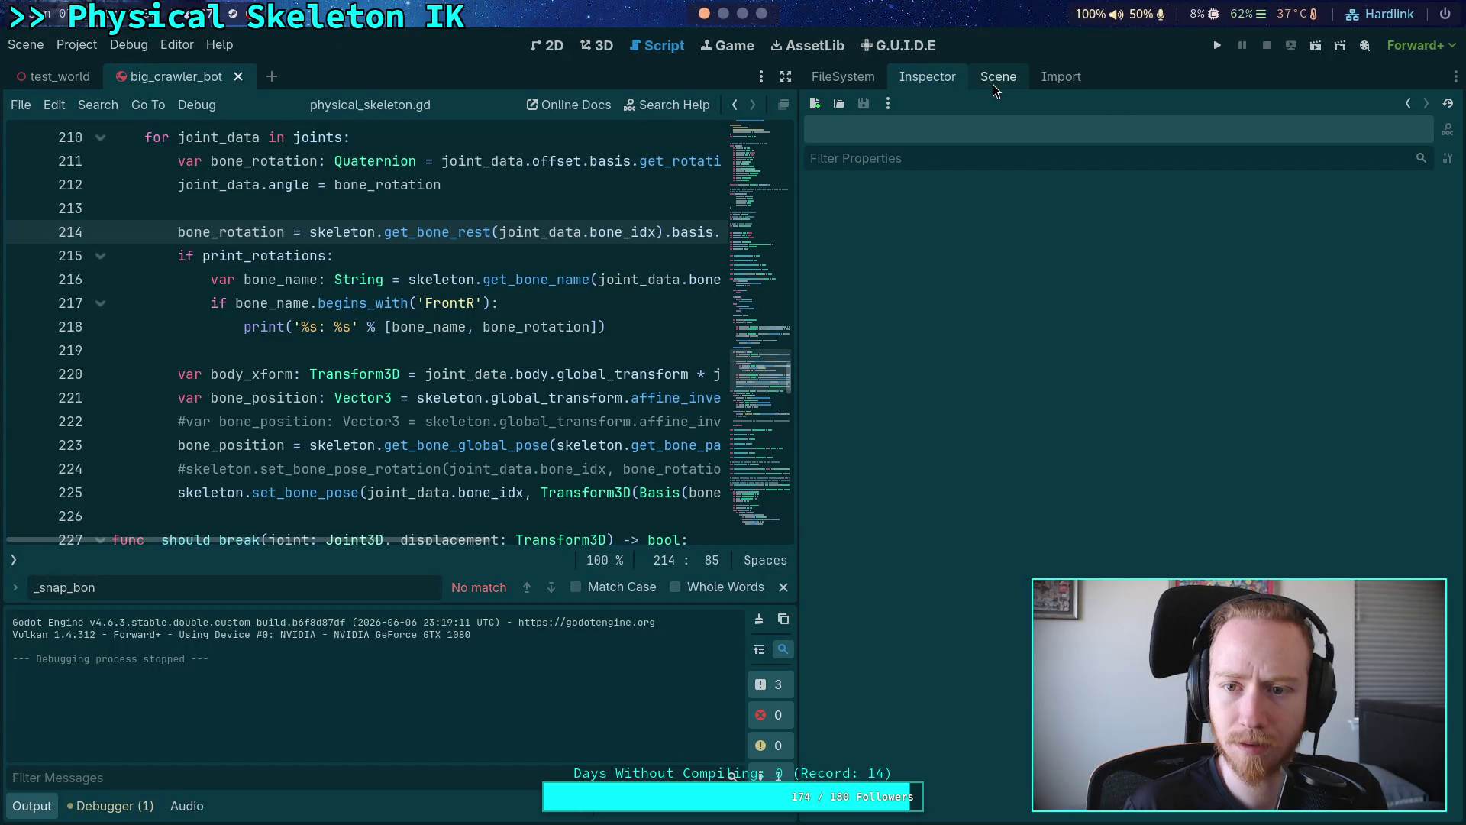
- Expand MiddleLeftTarsus to reveal ML_Tarsus_Body's CollisionShape3D, joint, box and beam
{"action": "left_click", "coordinate": [998, 77]}
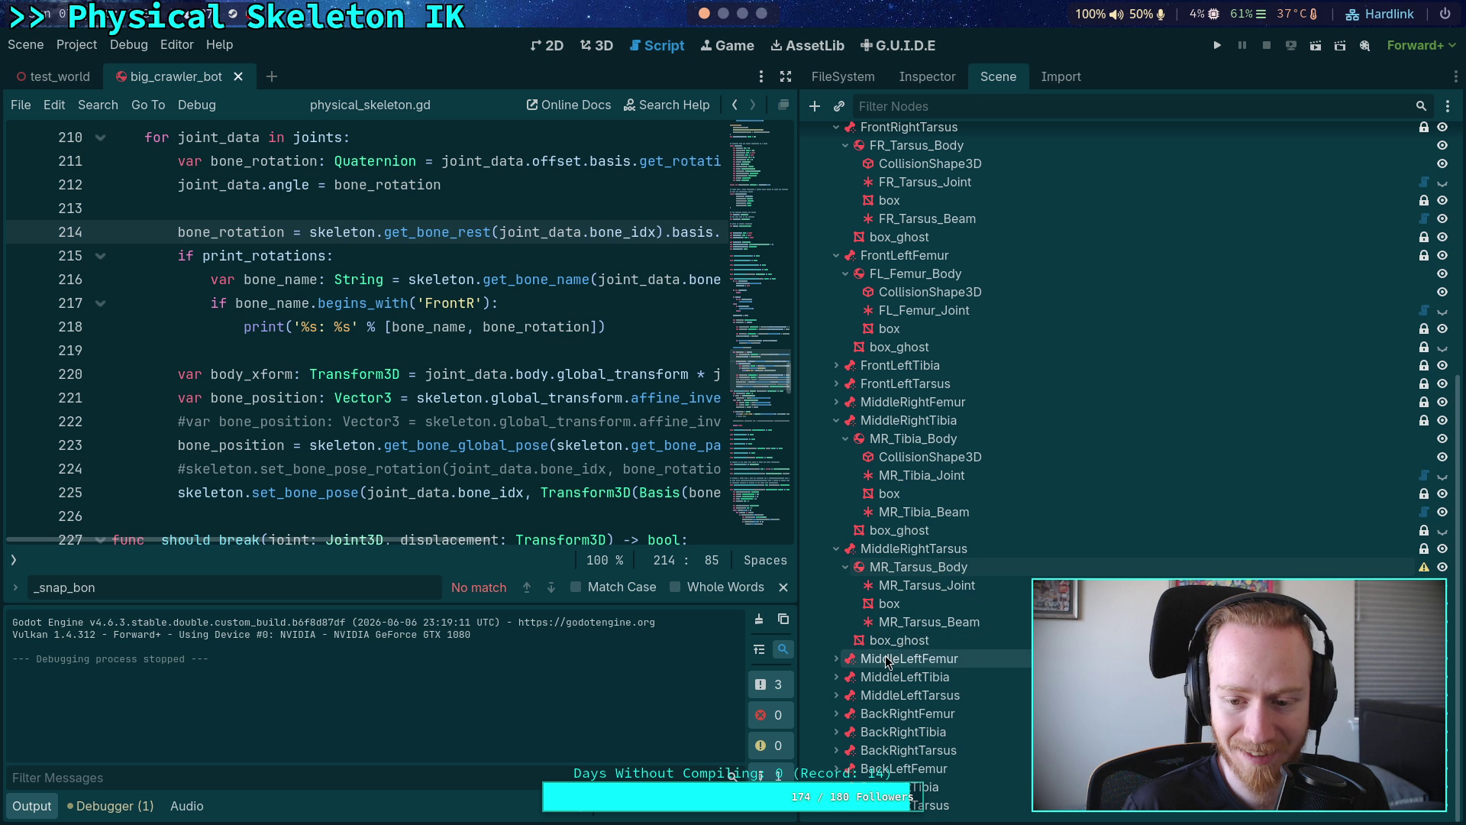
{"action": "left_click", "coordinate": [836, 695]}
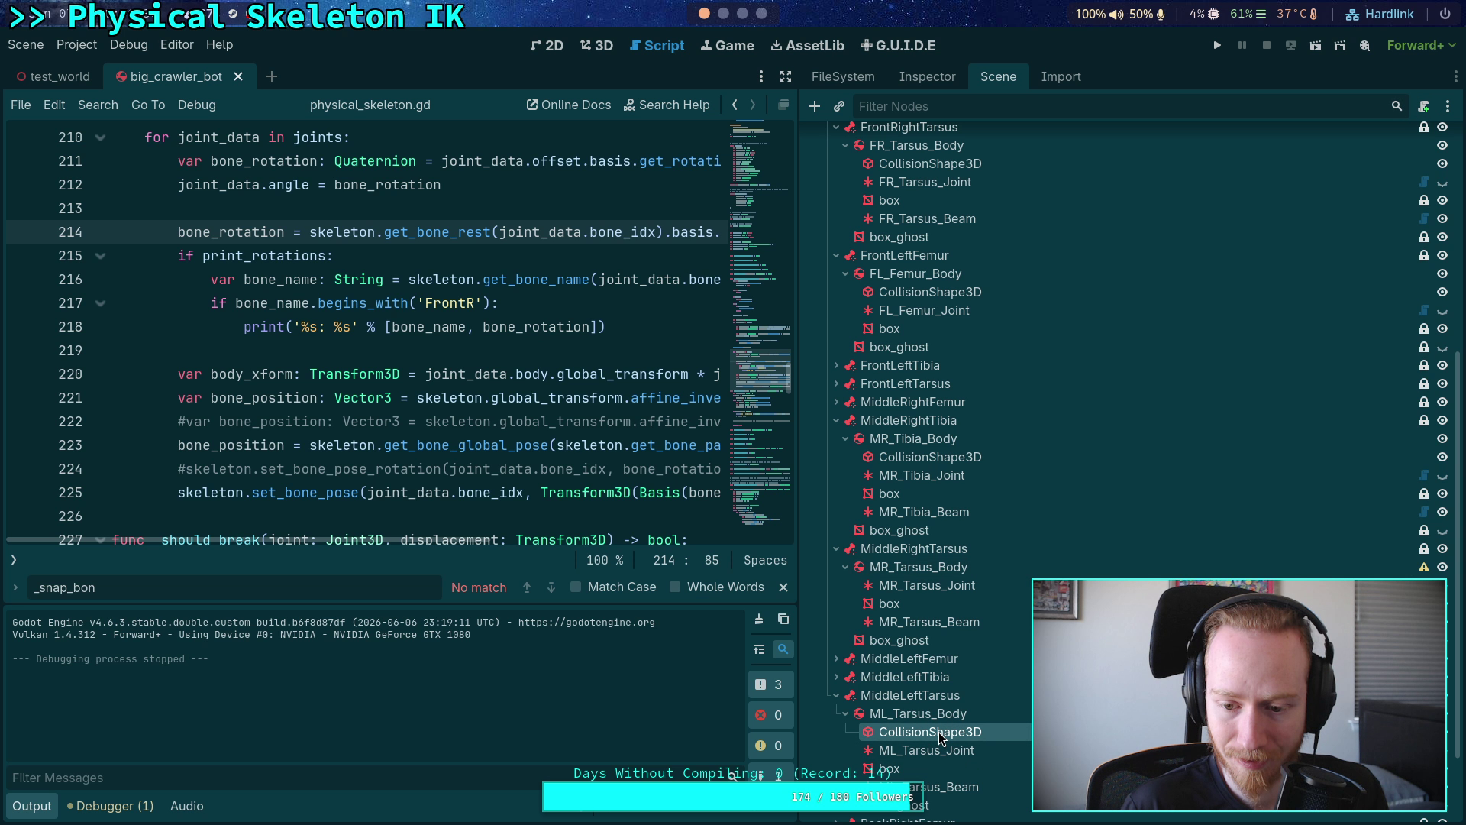
{"action": "left_click", "coordinate": [725, 14]}
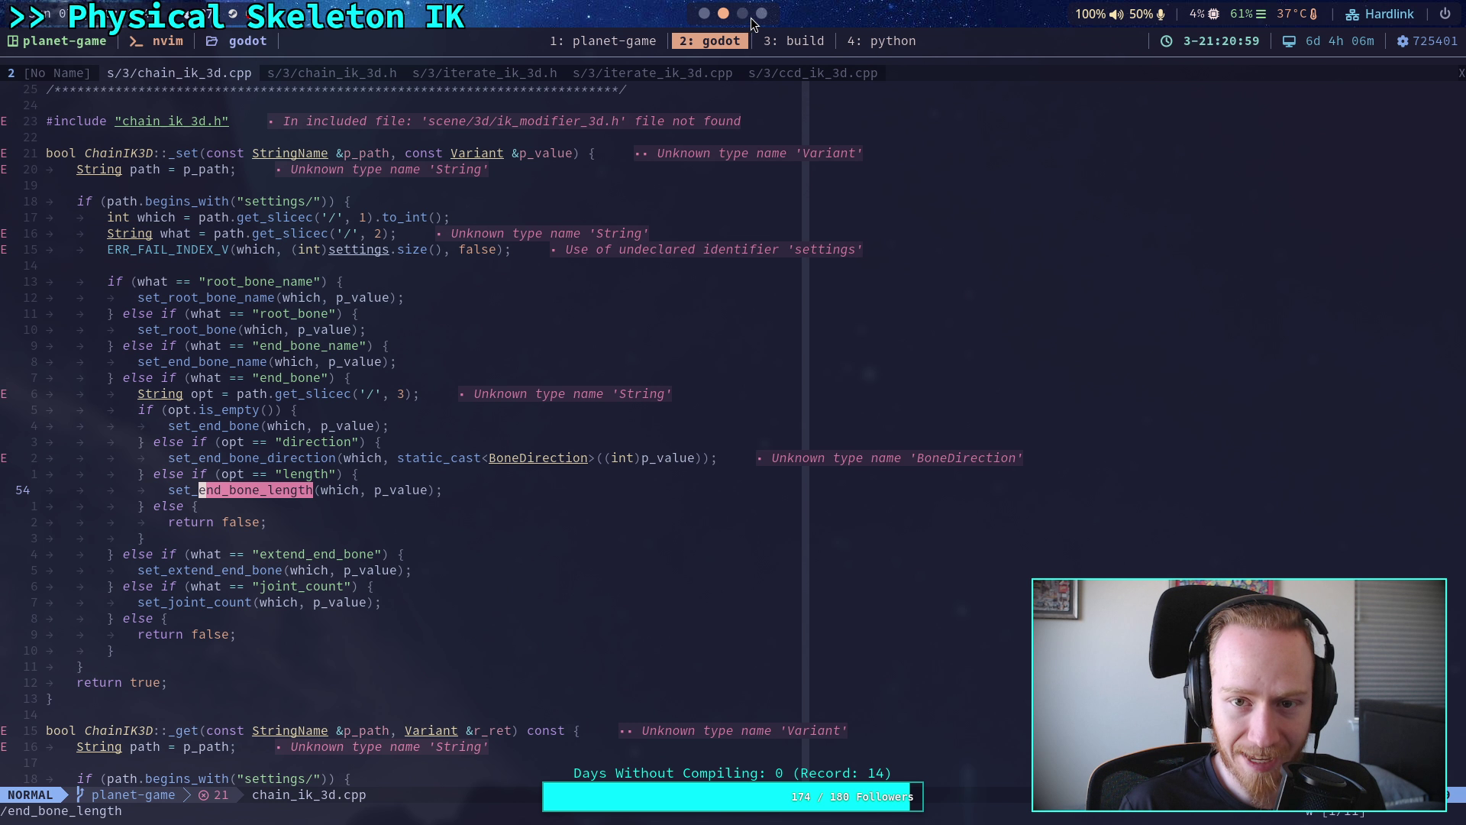
{"action": "left_click", "coordinate": [743, 13]}
{"action": "scroll", "coordinate": [754, 15], "scroll_direction": "down", "scroll_amount": 3}
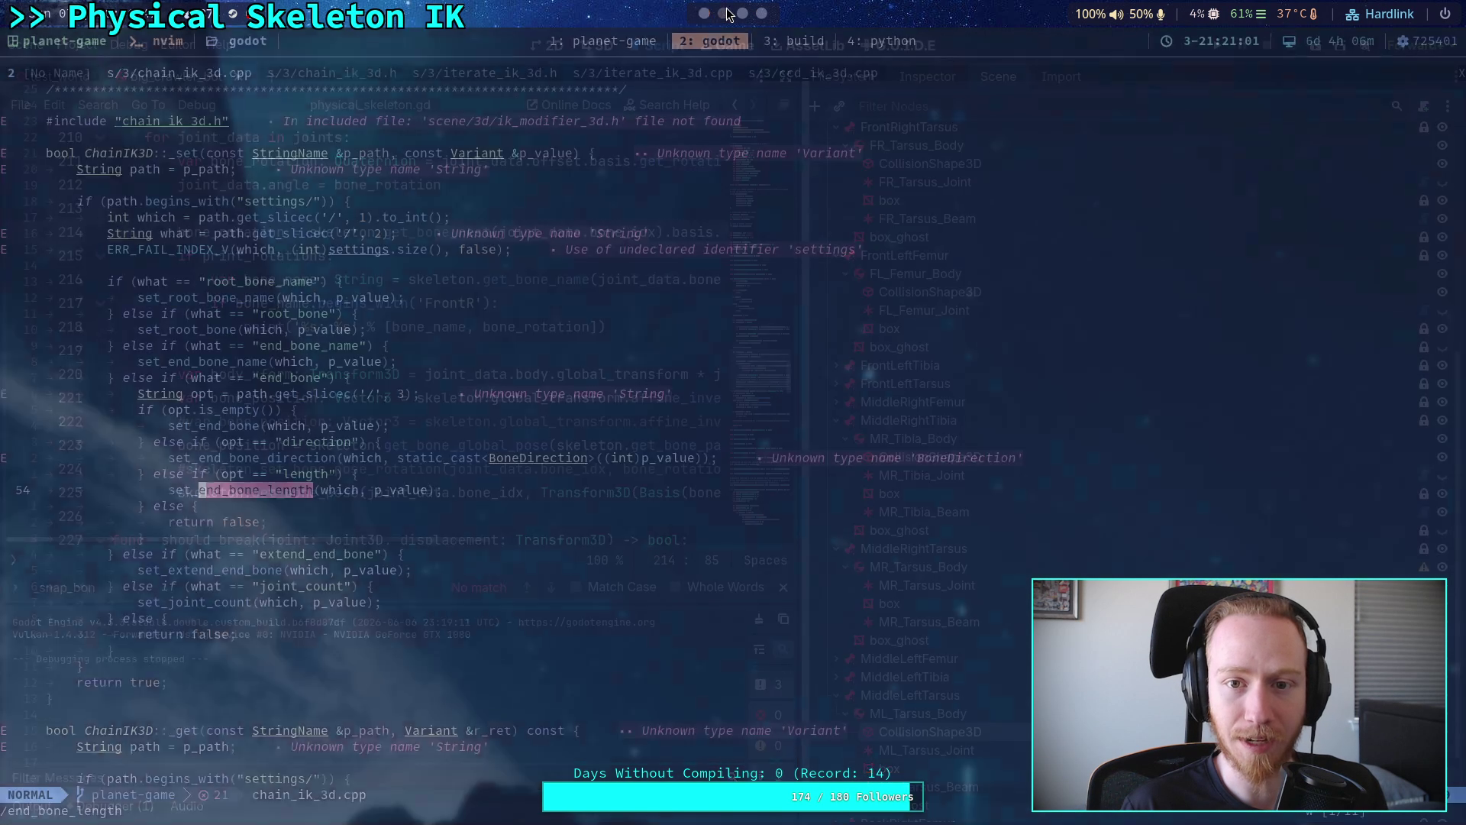
- Run git diff in the terminal, page through to the end, and return to Godot
{"action": "left_click", "coordinate": [603, 42]}
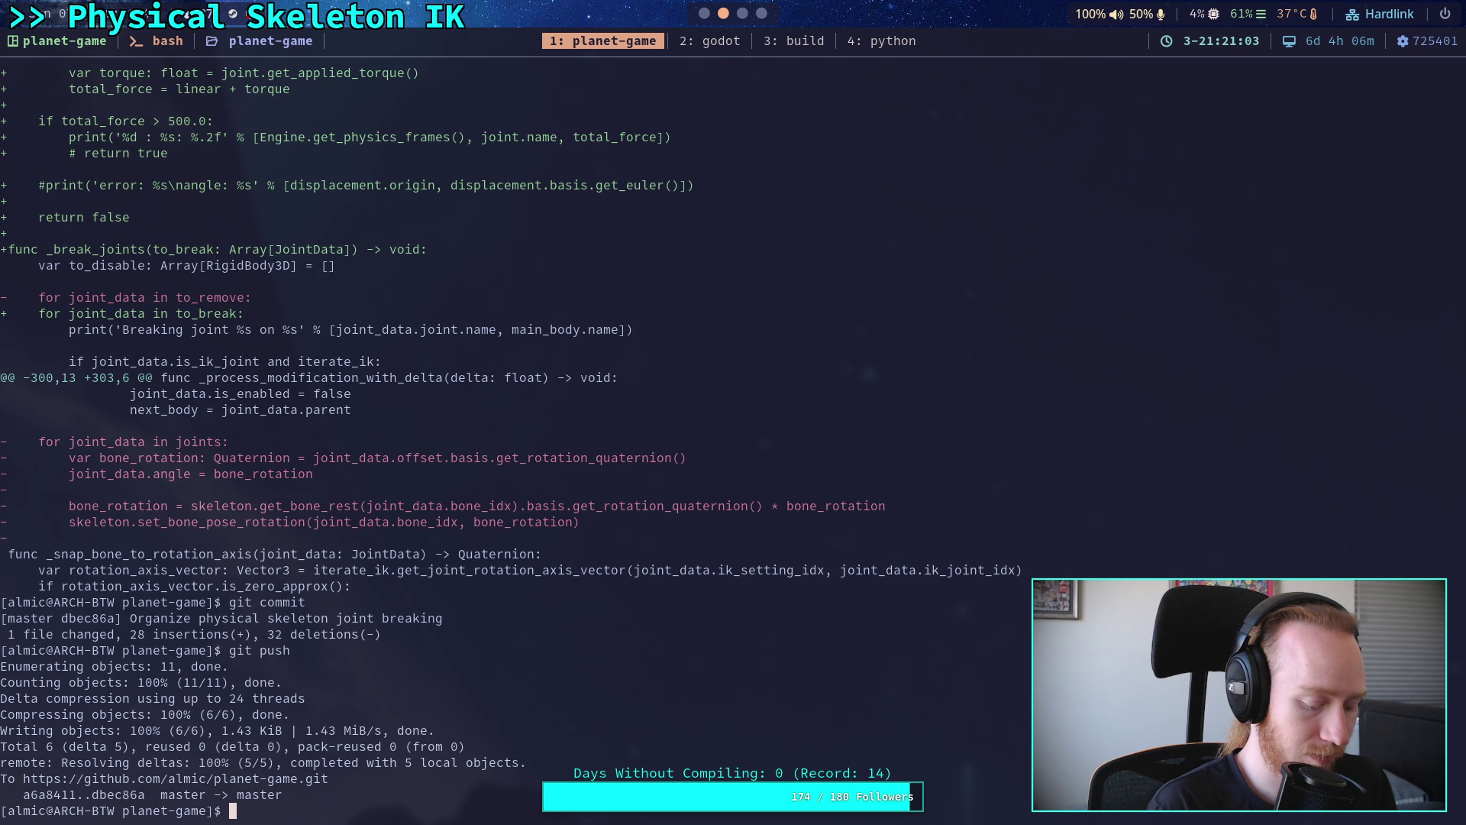
{"action": "type", "text": "git "}
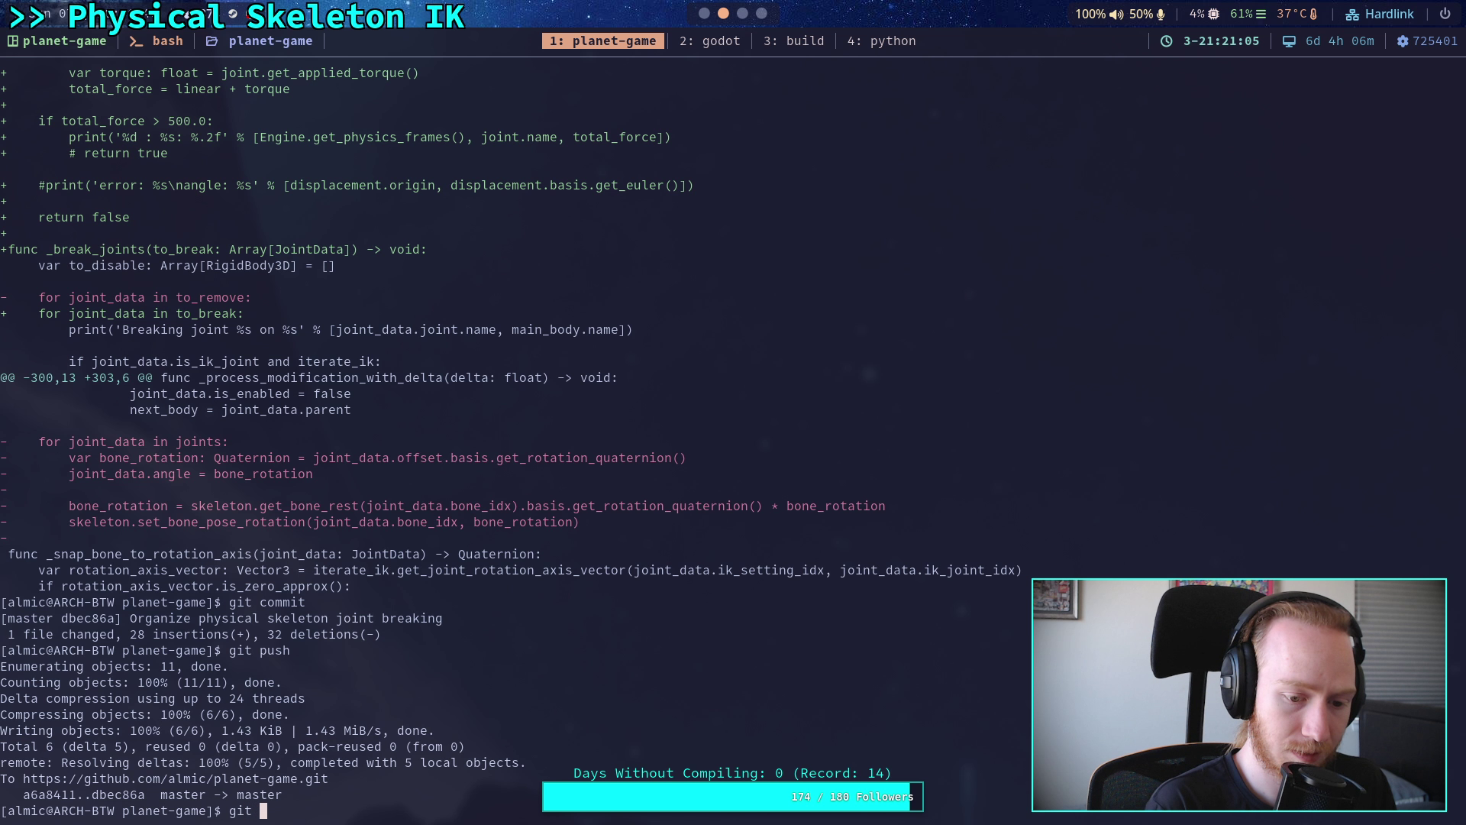
{"action": "type", "text": "diff"}
{"action": "key", "text": "Return"}
{"action": "key", "text": "space"}
{"action": "key", "text": "space"}
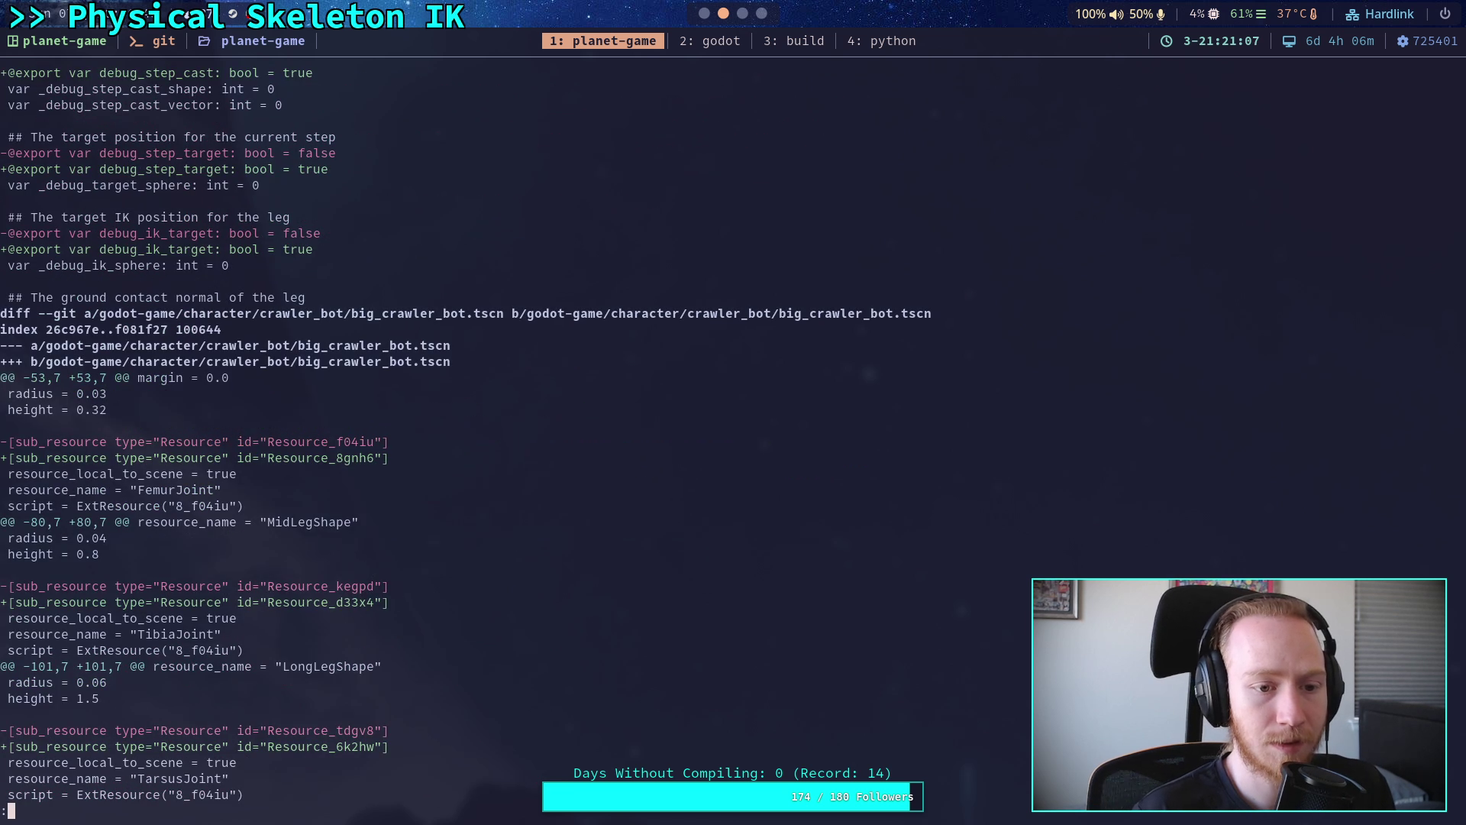
{"action": "key", "text": "space"}
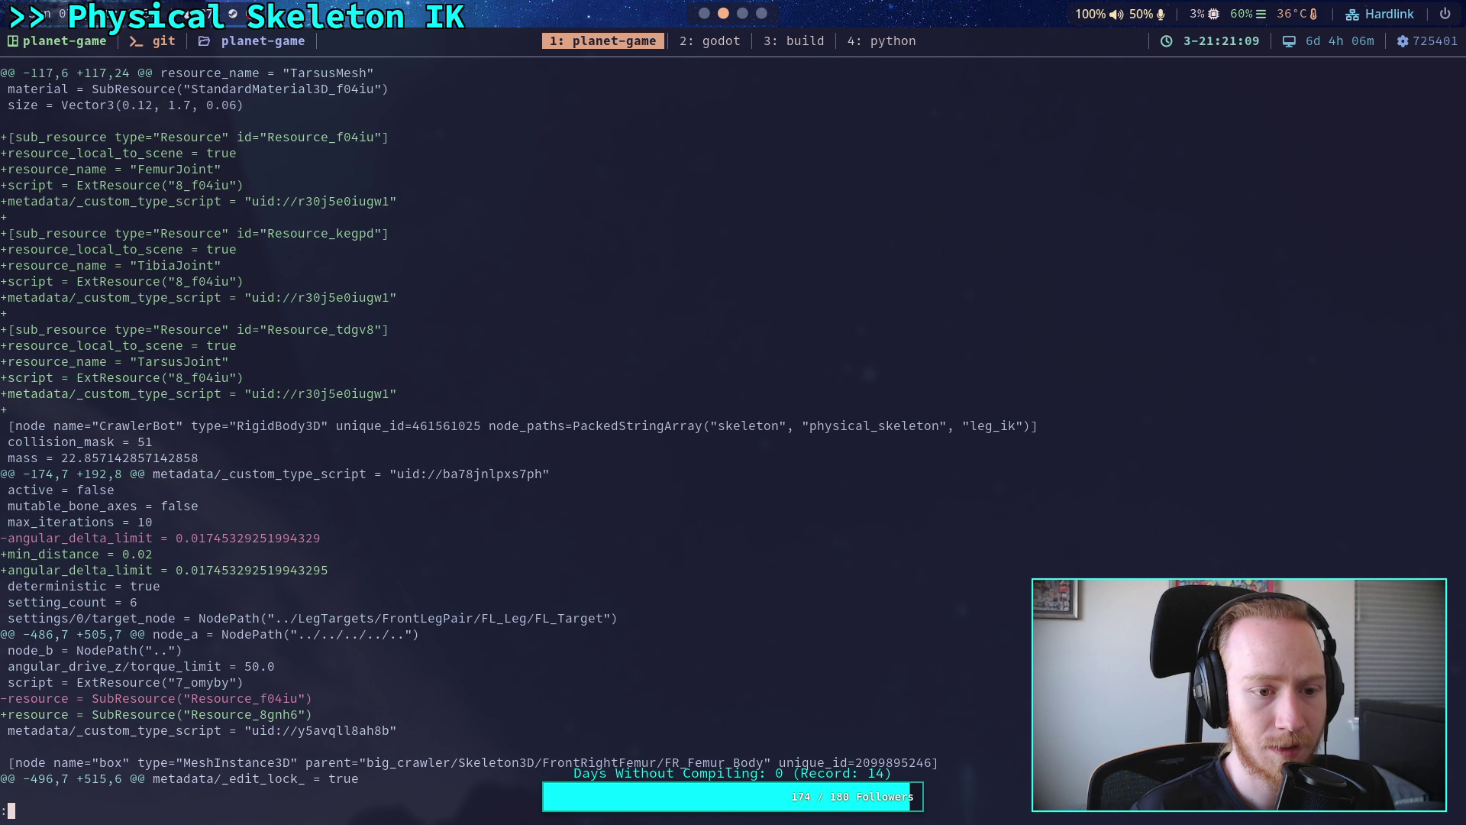
{"action": "key", "text": "k"}
{"action": "key", "text": "k"}
{"action": "key", "text": "k"}
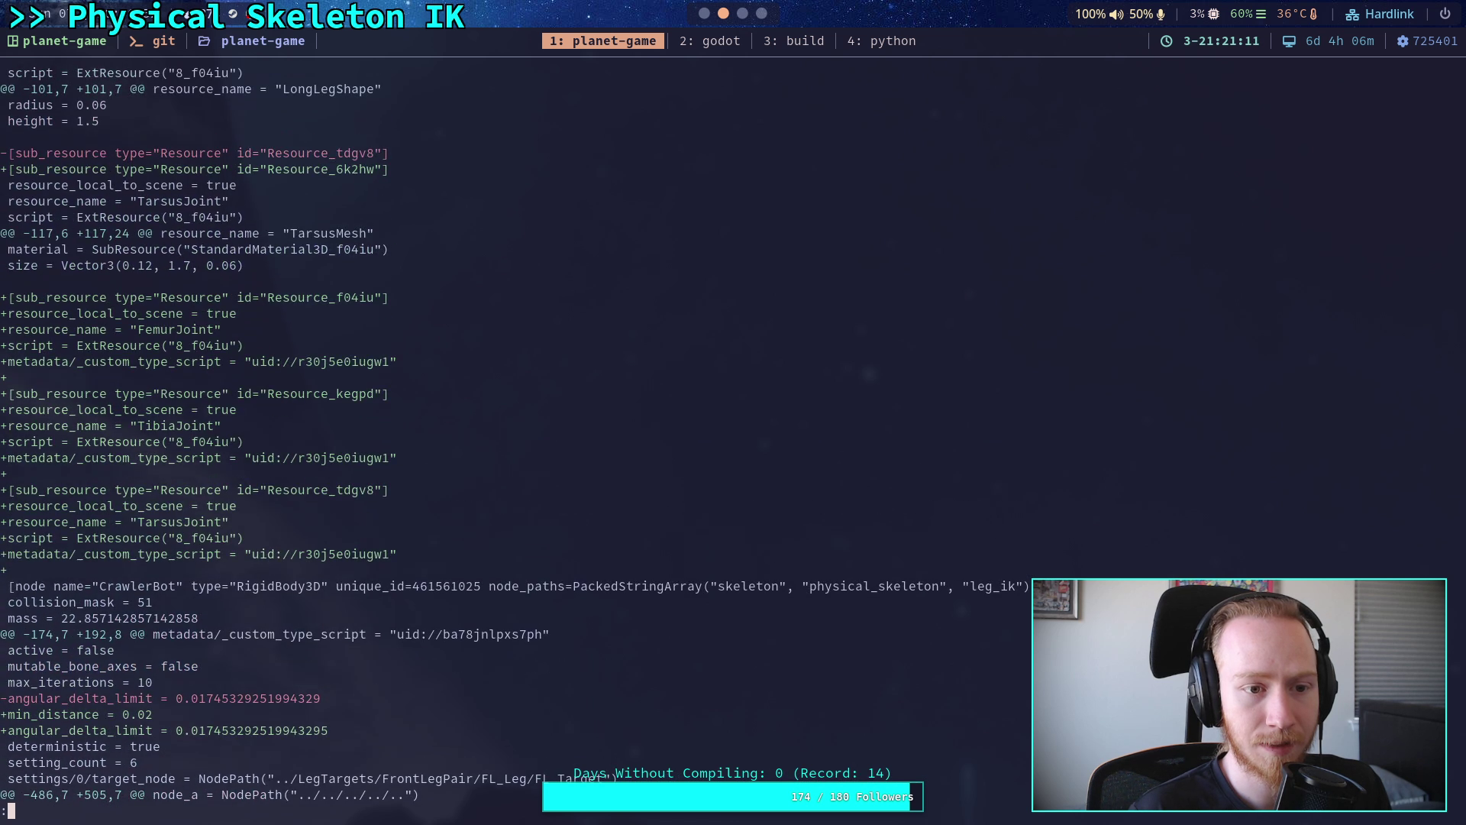
{"action": "key", "text": "space"}
{"action": "key", "text": "space"}
{"action": "key", "text": "space"}
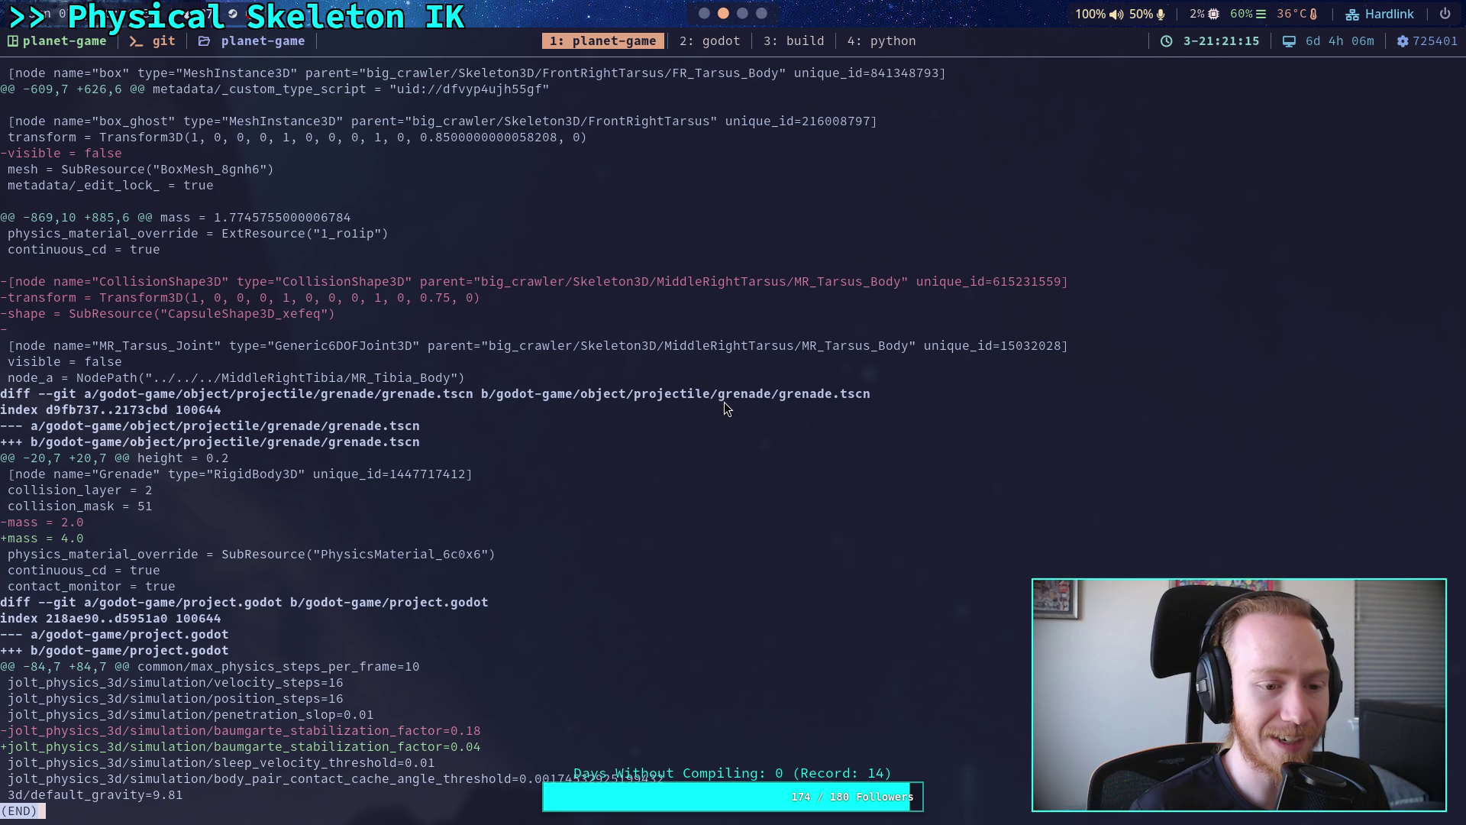
{"action": "key", "text": "super+1"}
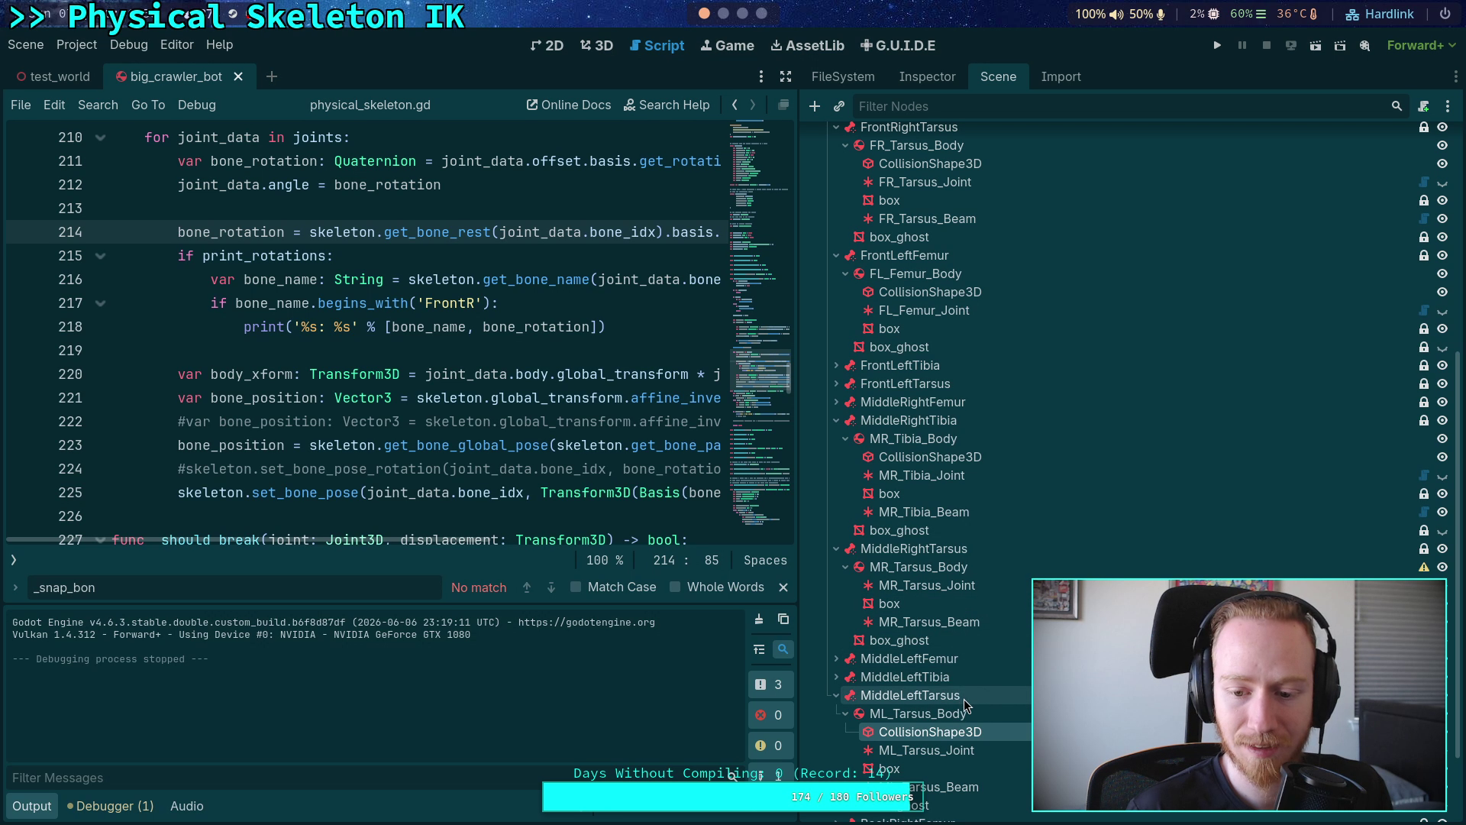
- Copy ML_Tarsus_Body's CollisionShape3D under MR_Tarsus_Body, placed above MR_Tarsus_Joint
{"action": "right_click", "coordinate": [930, 735]}
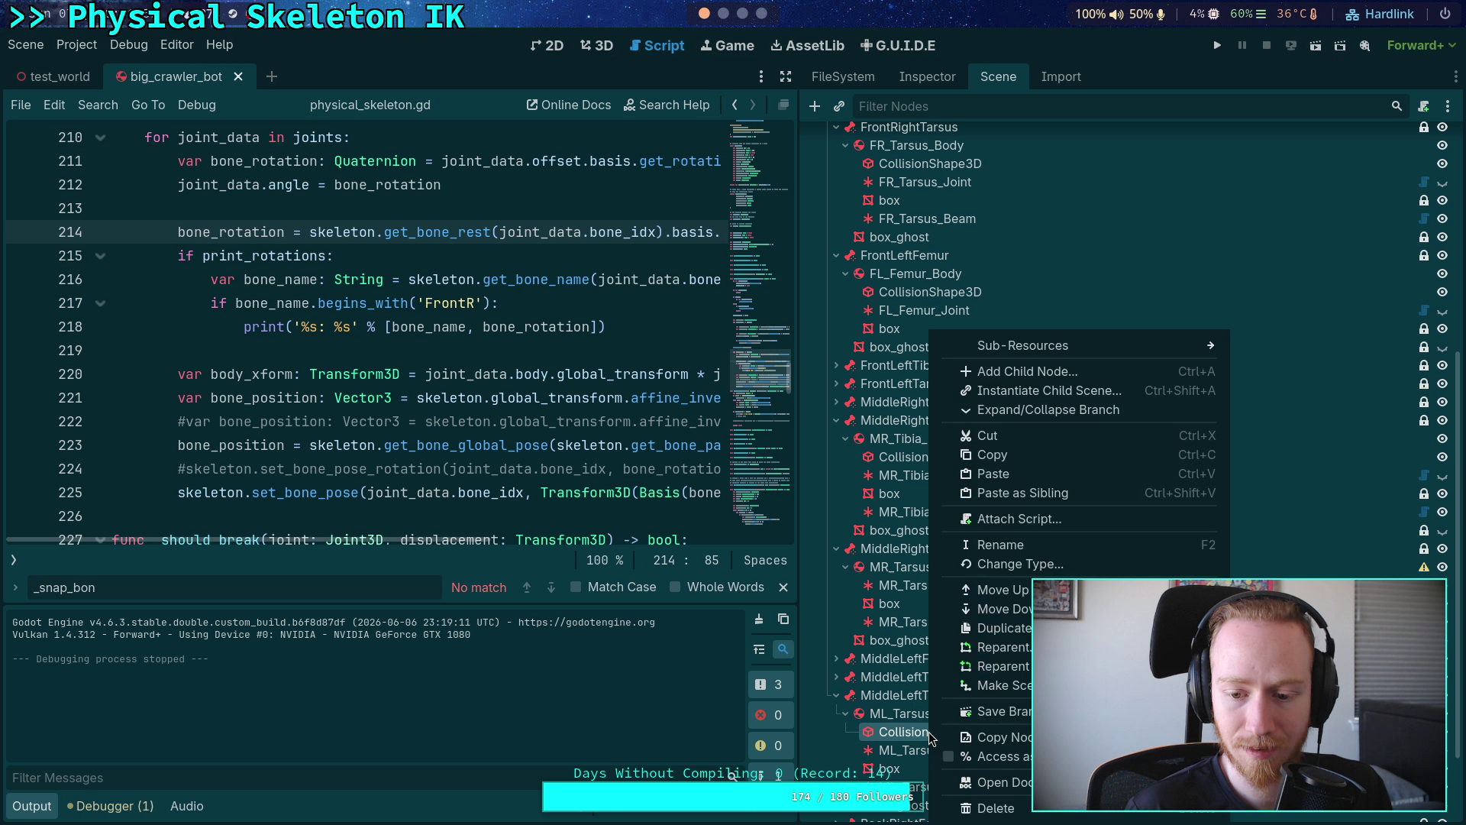
{"action": "left_click", "coordinate": [1003, 463]}
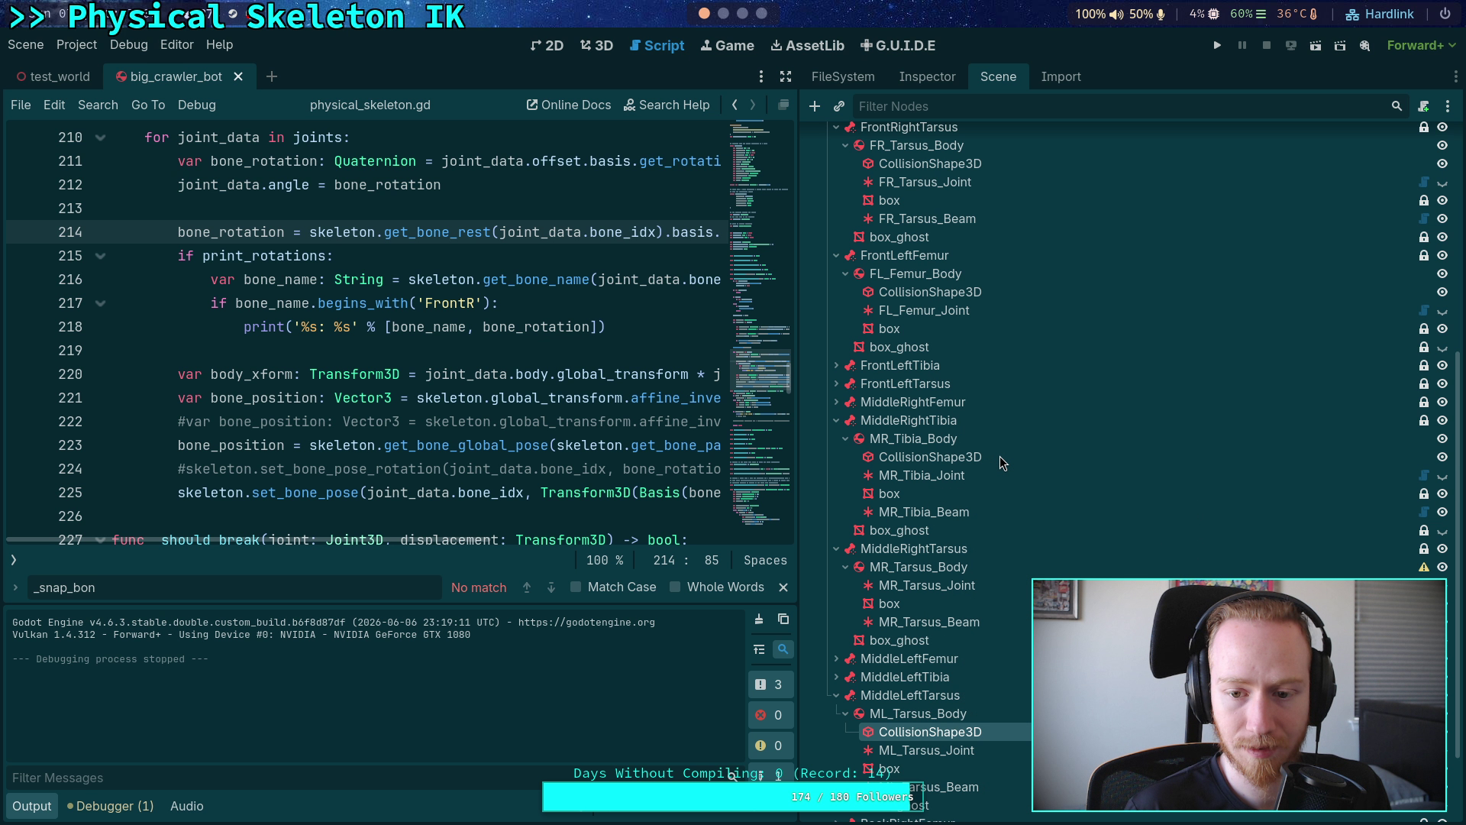
{"action": "left_click", "coordinate": [947, 572]}
{"action": "right_click", "coordinate": [947, 573]}
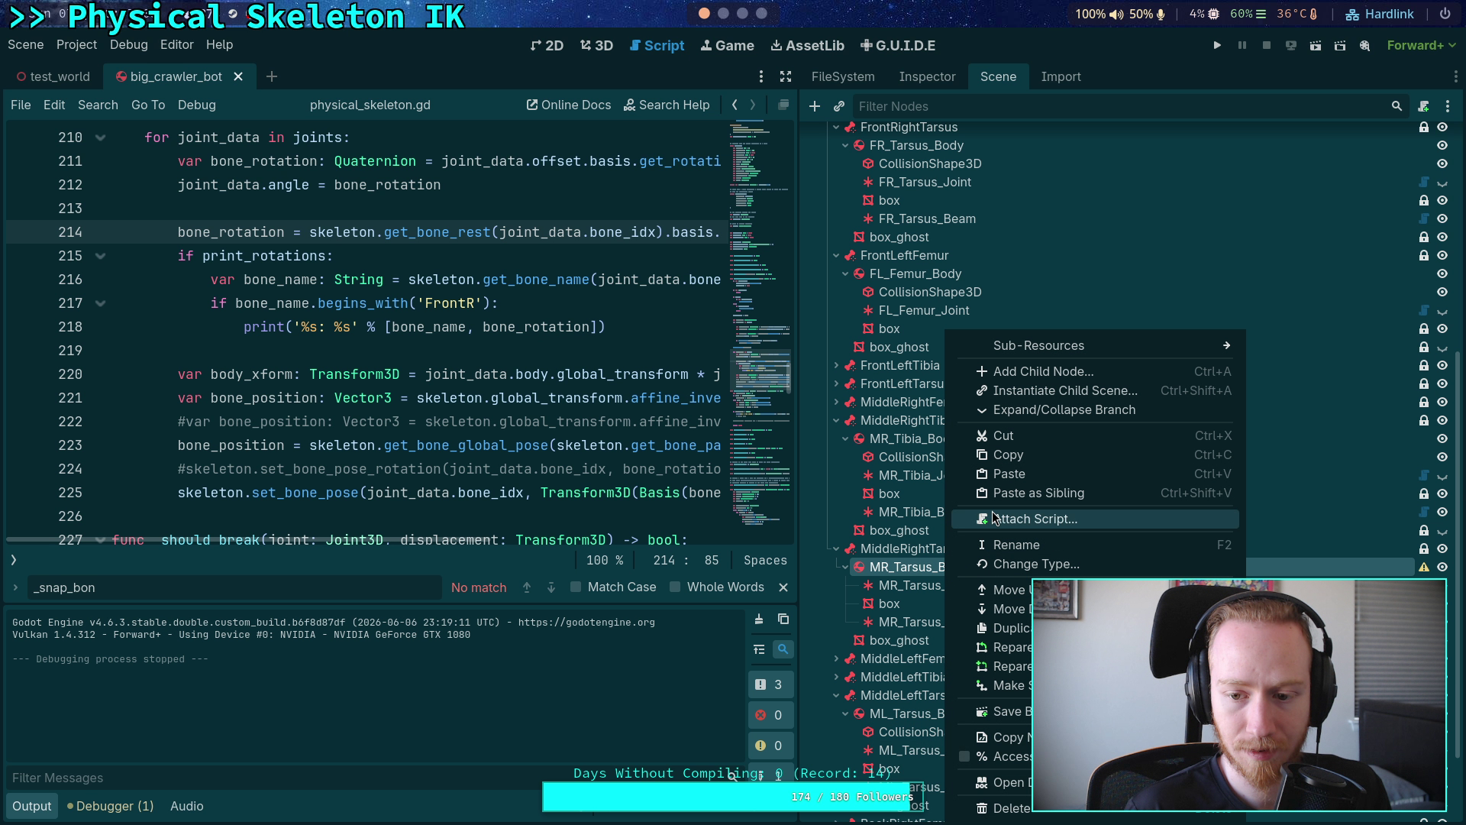
{"action": "left_click", "coordinate": [1009, 473]}
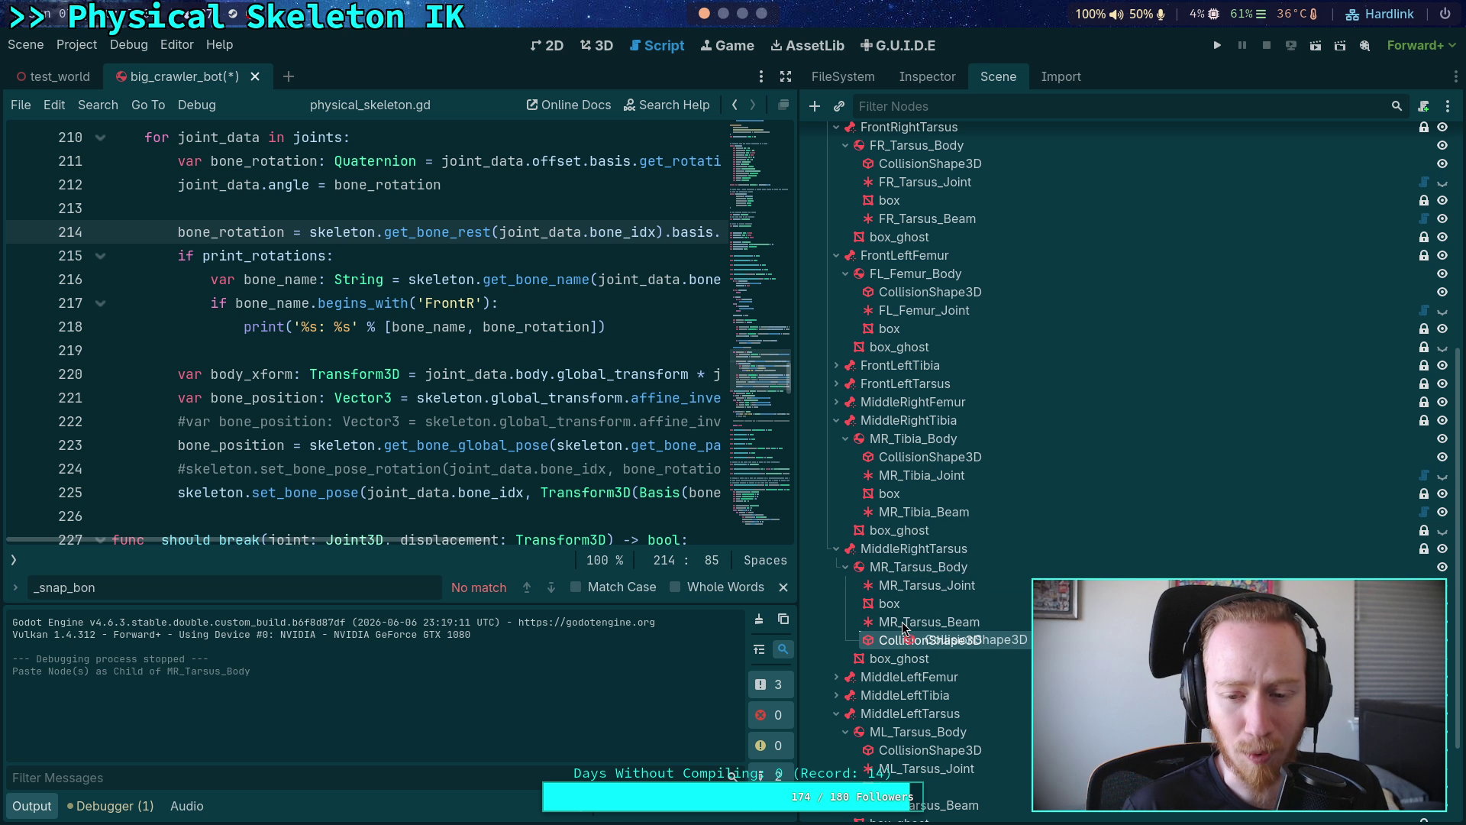
{"action": "left_click_drag", "start_coordinate": [909, 640], "coordinate": [897, 587]}
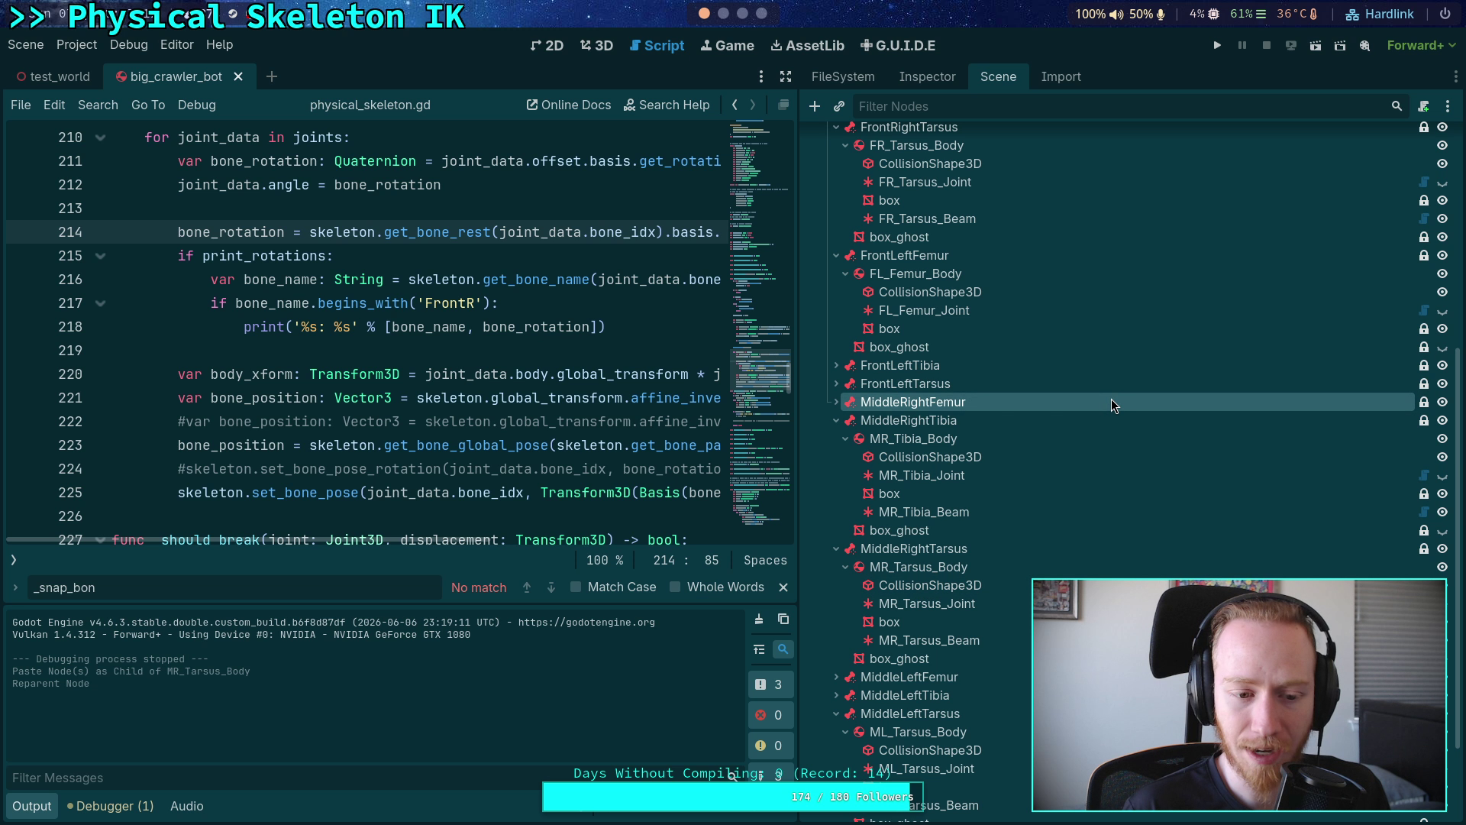
{"action": "key", "text": "Delete"}
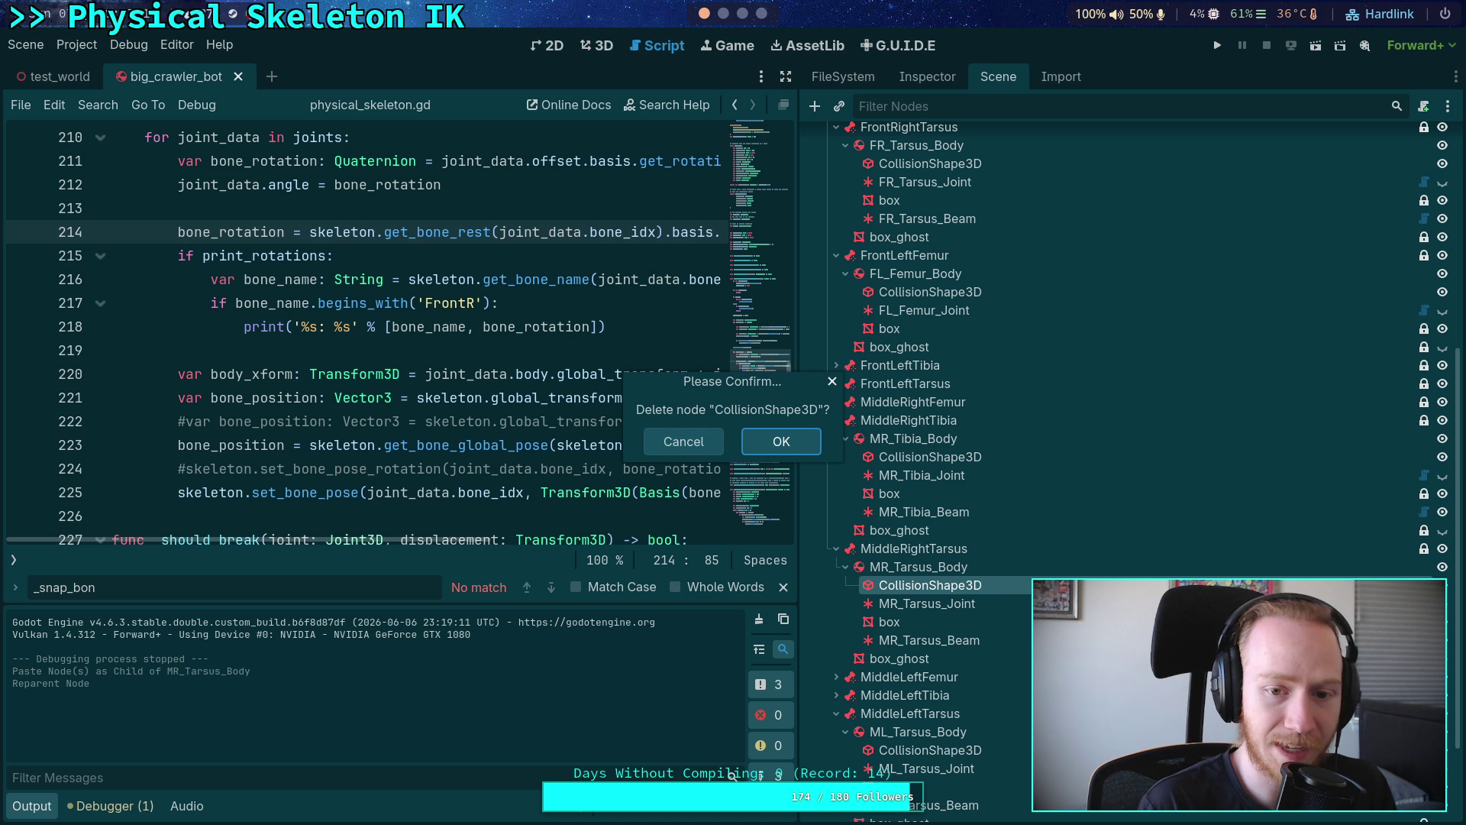
{"action": "left_click", "coordinate": [674, 443]}
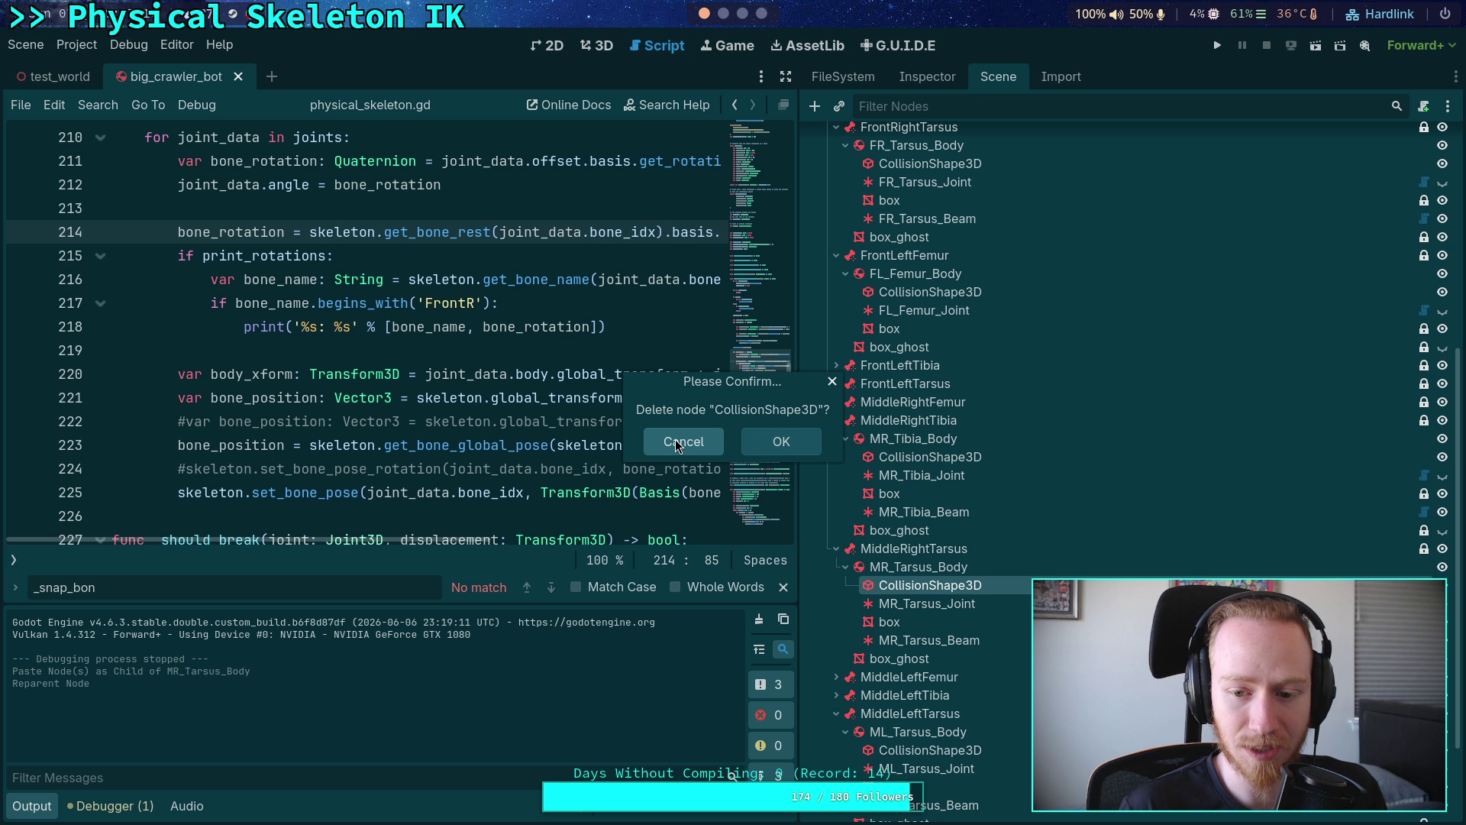
{"action": "left_click", "coordinate": [916, 566]}
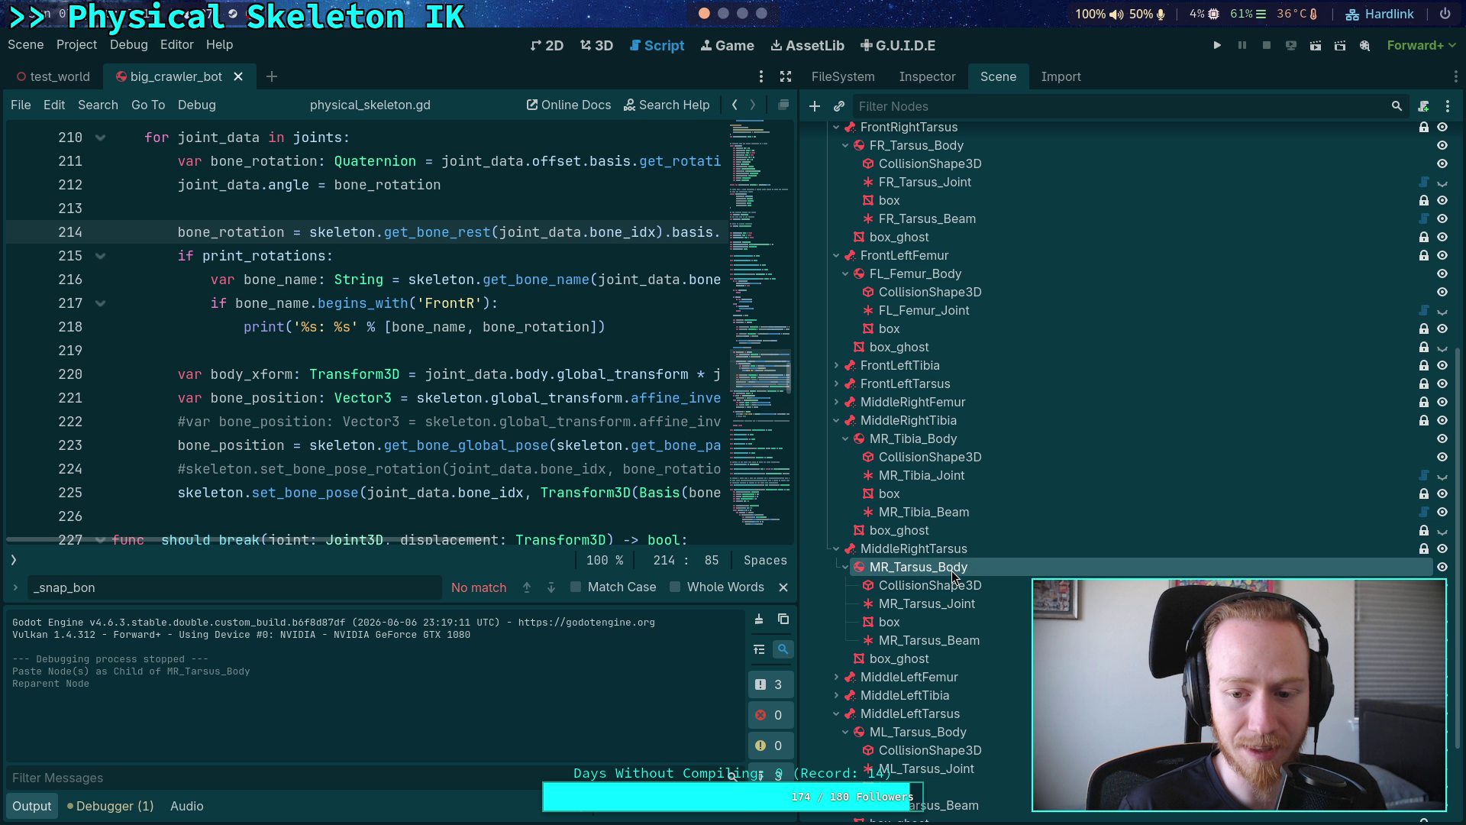
{"action": "left_click", "coordinate": [724, 14]}
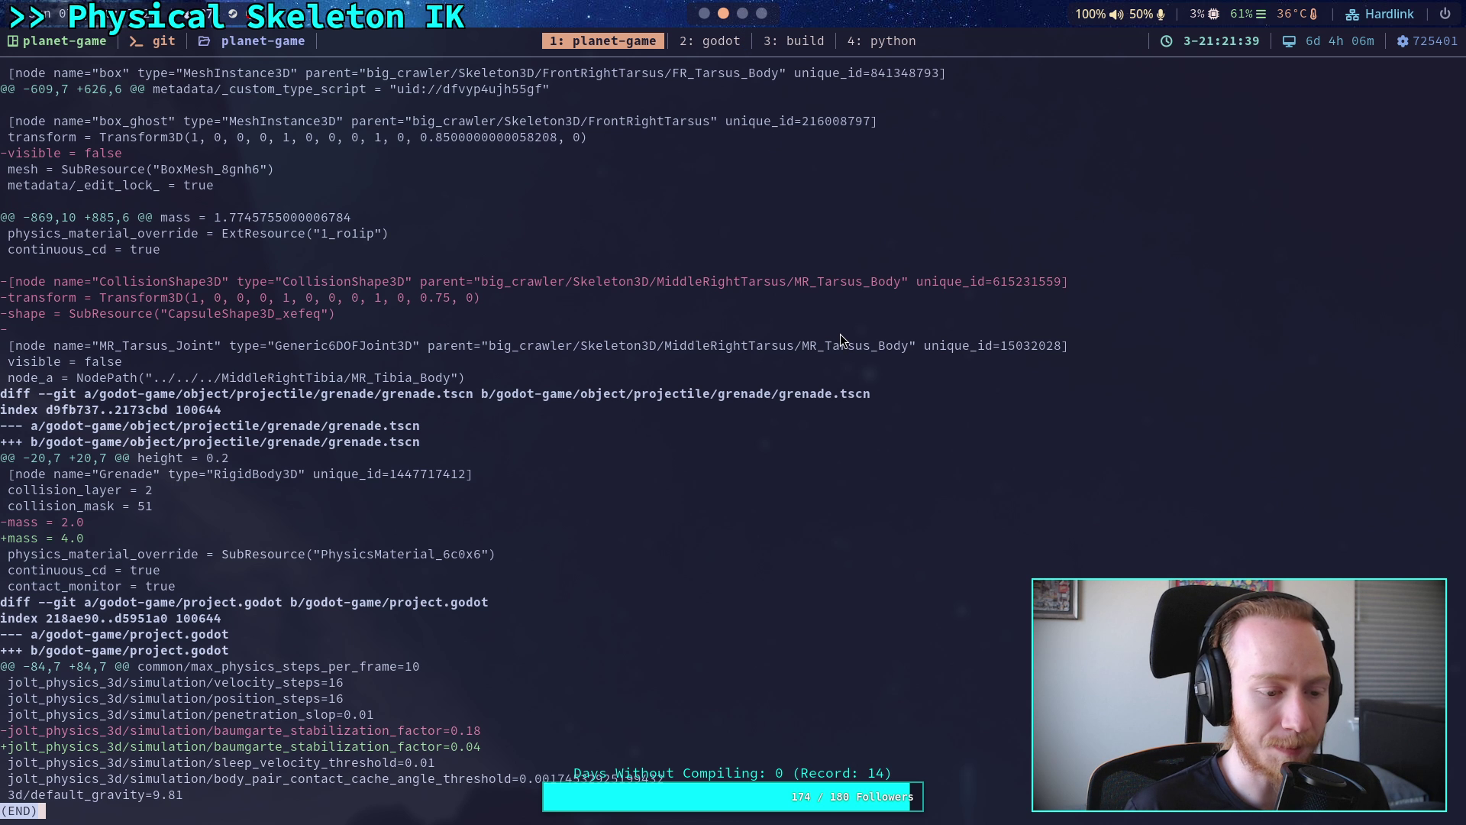
- Rerun git diff and page down to MR_Tarsus_Body's re-added CollisionShape3D hunk
{"action": "key", "text": "q"}
{"action": "key", "text": "Up"}
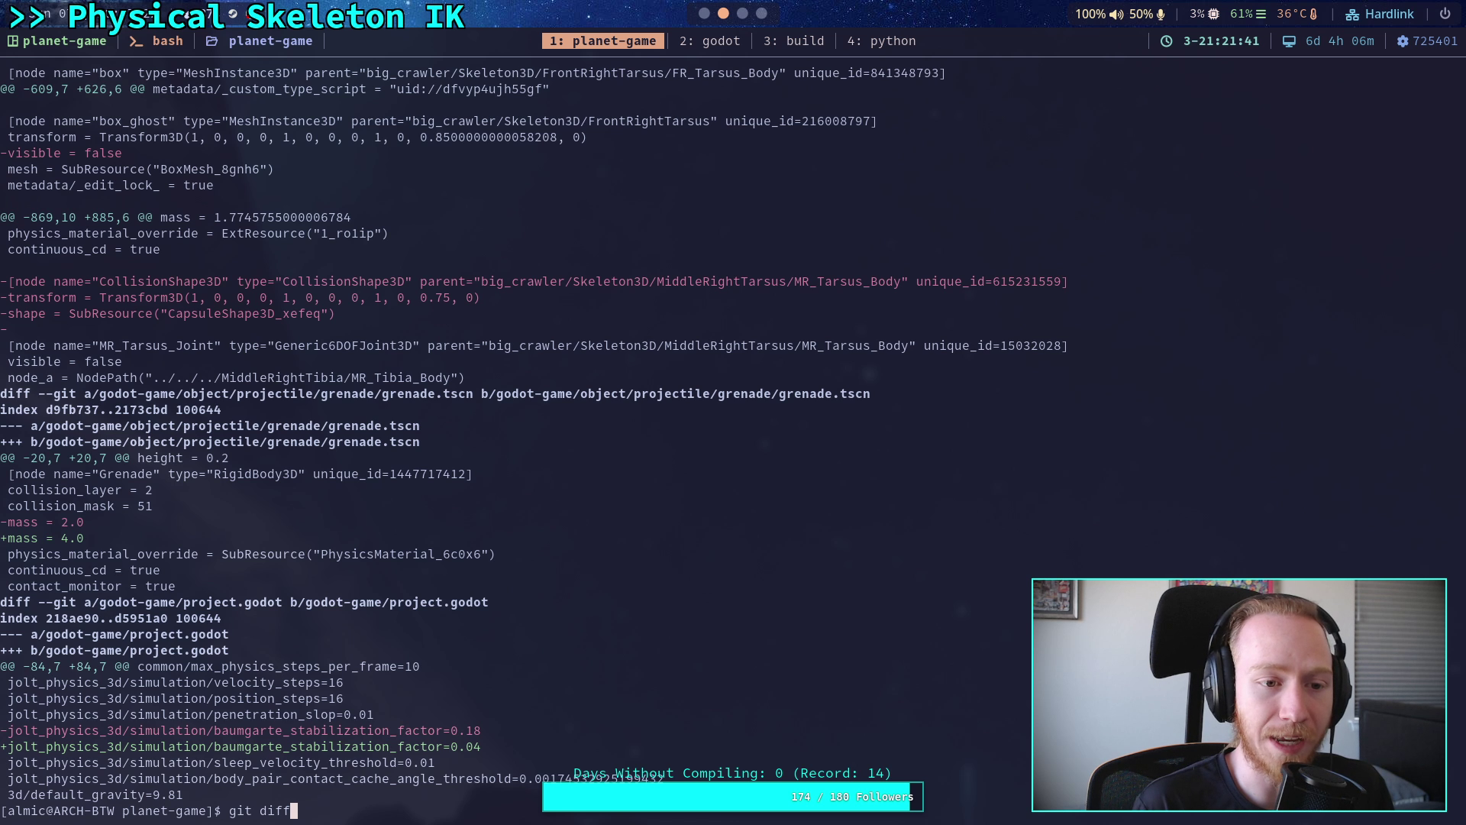
{"action": "key", "text": "Return"}
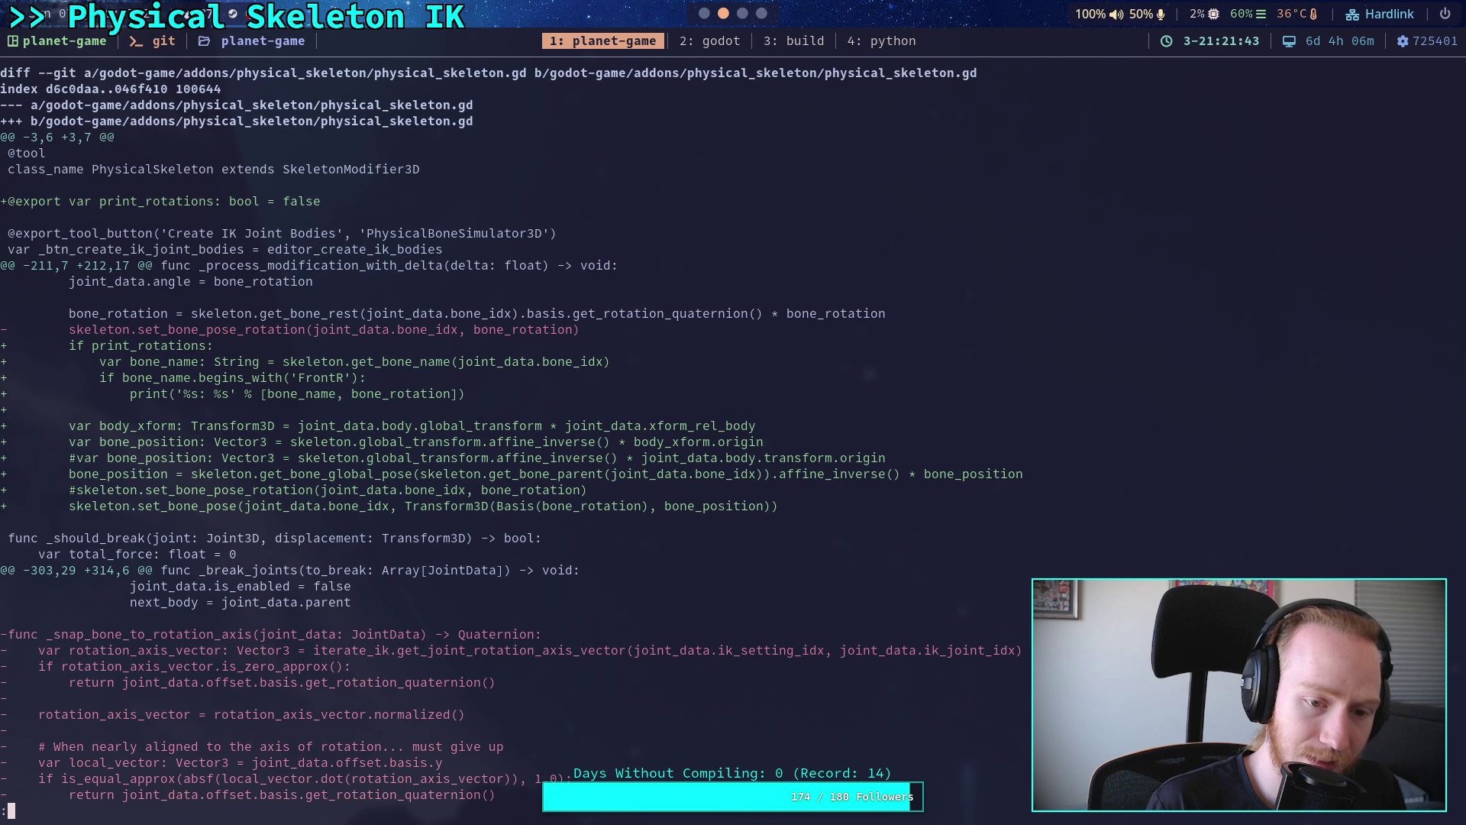
{"action": "key", "text": "space"}
{"action": "key", "text": "space"}
{"action": "key", "text": "space"}
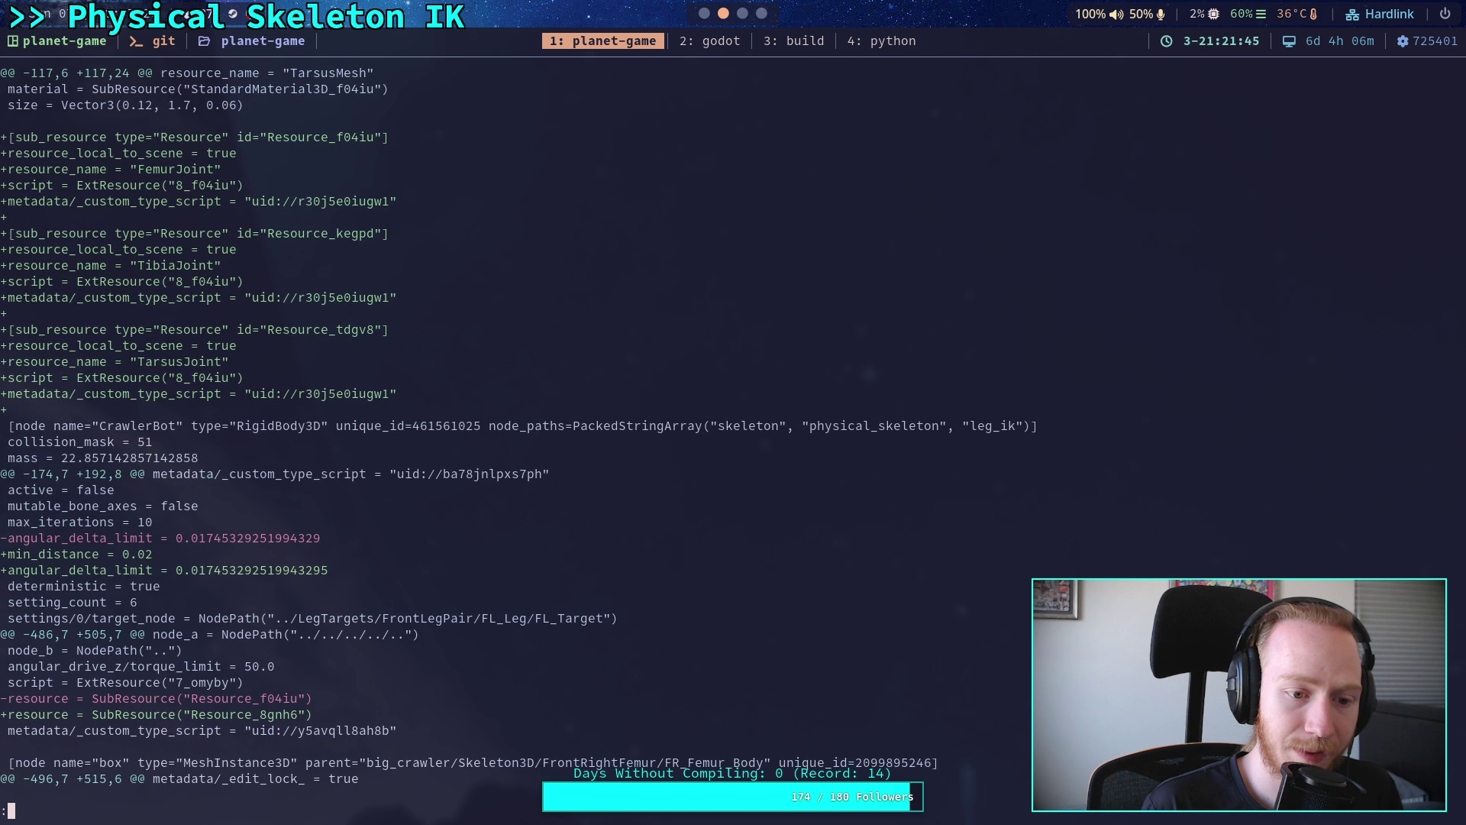
{"action": "key", "text": "space"}
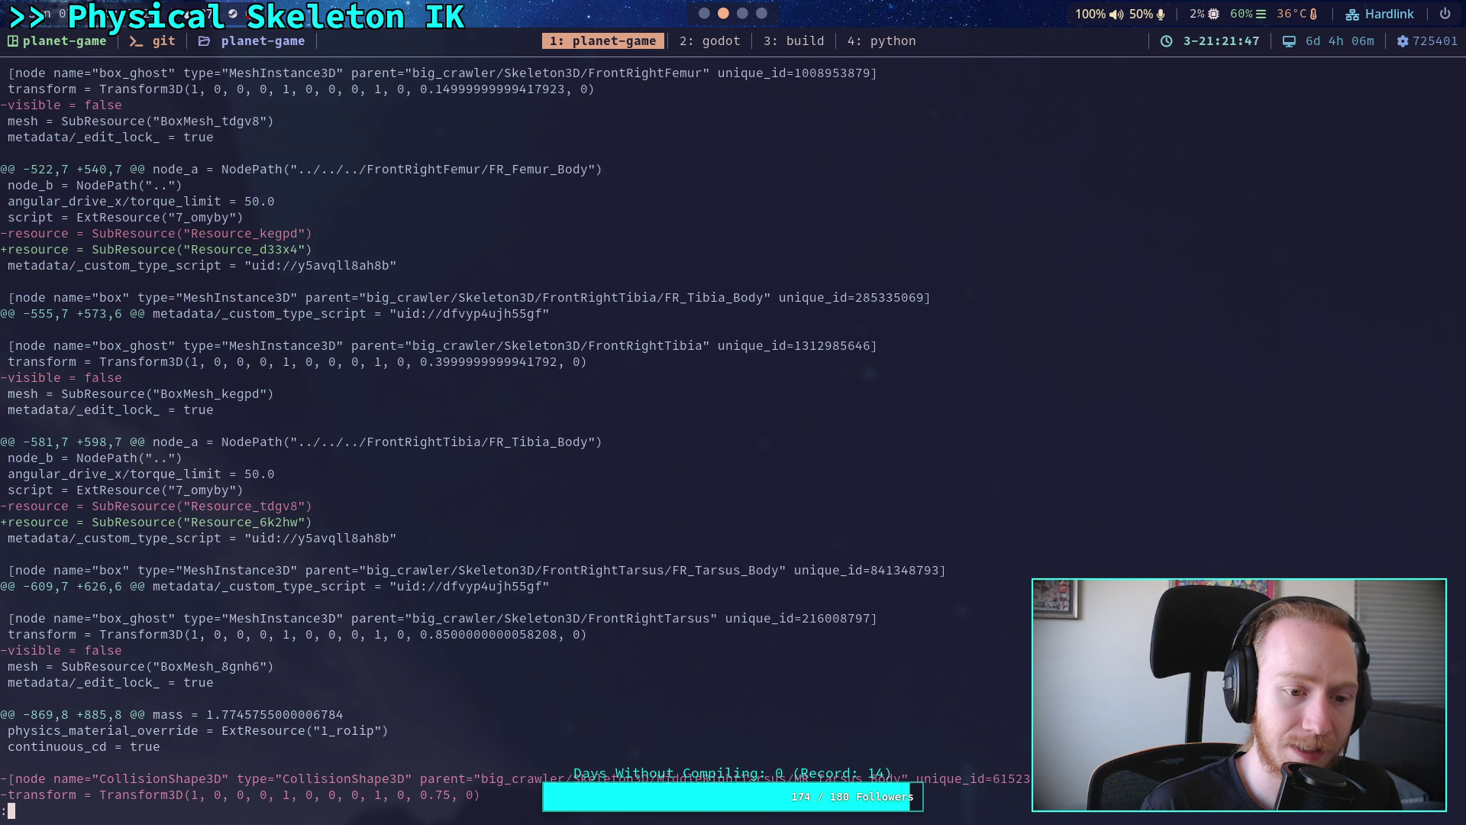
{"action": "scroll", "coordinate": [516, 434], "scroll_direction": "down", "scroll_amount": 6}
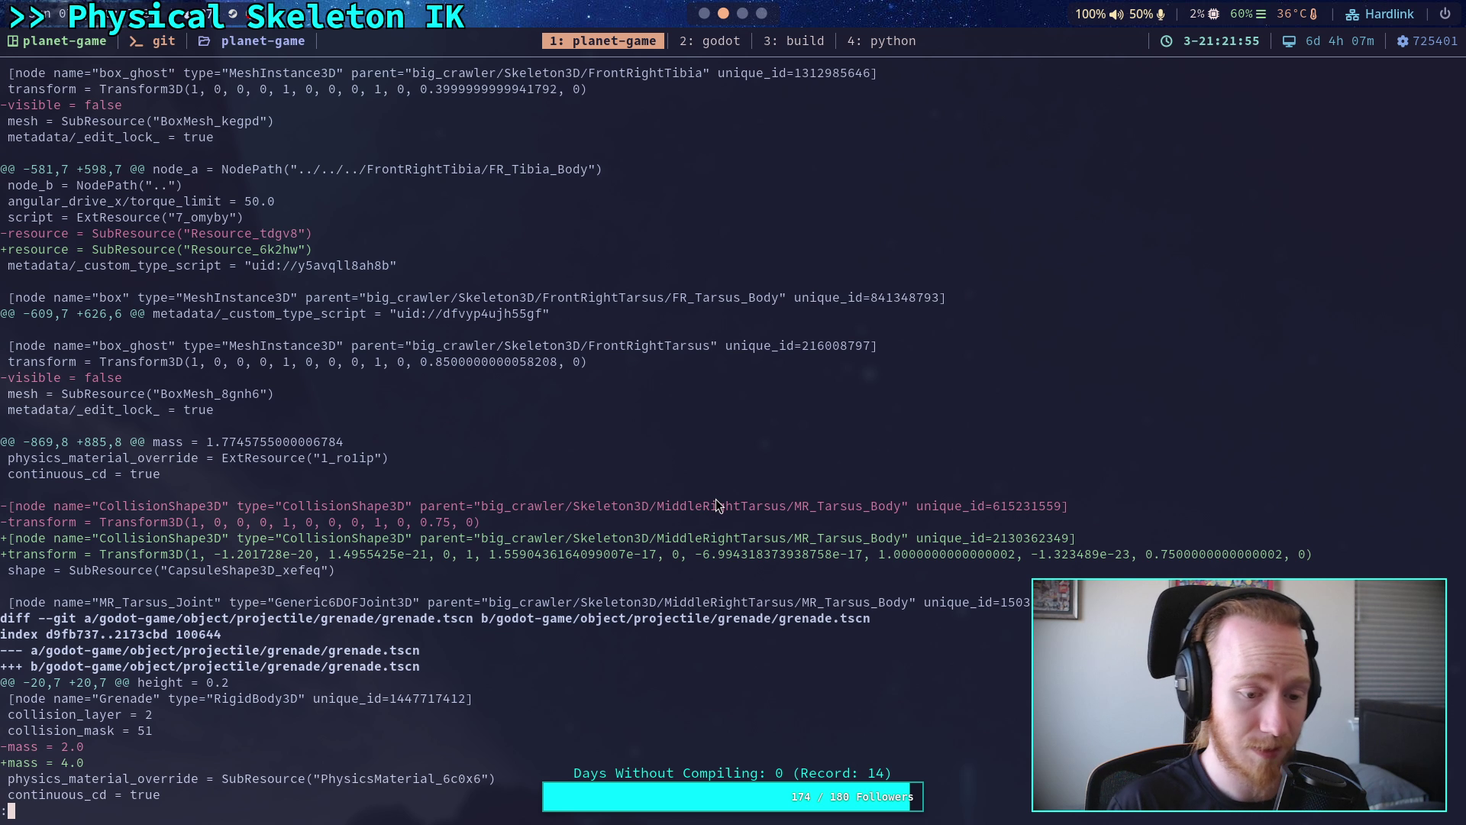
{"action": "key", "text": "q"}
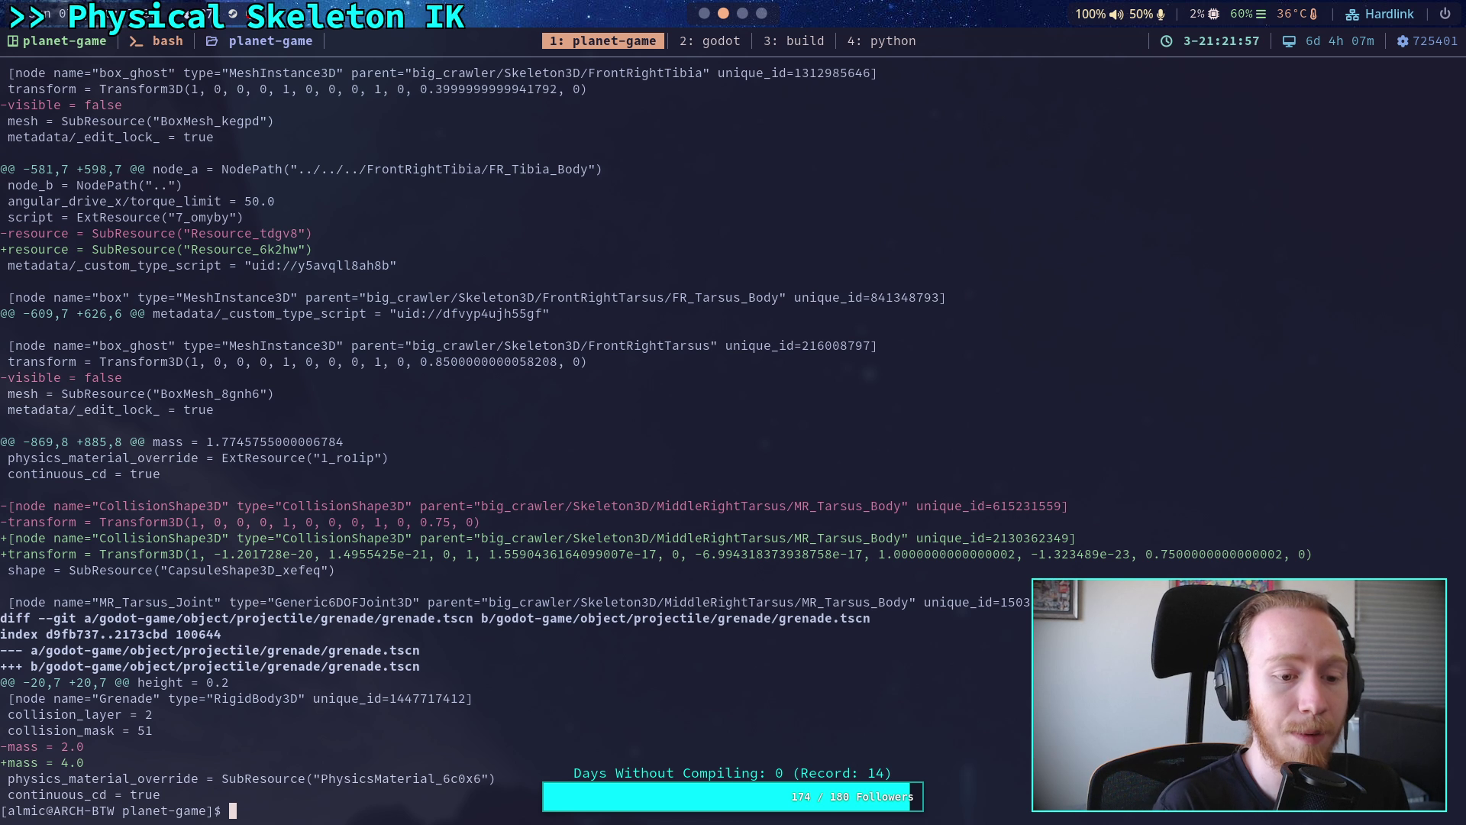
- Start git add -i on the crawler_bot scene and choose hunk-by-hunk patch staging
{"action": "type", "text": "git add -i go"}
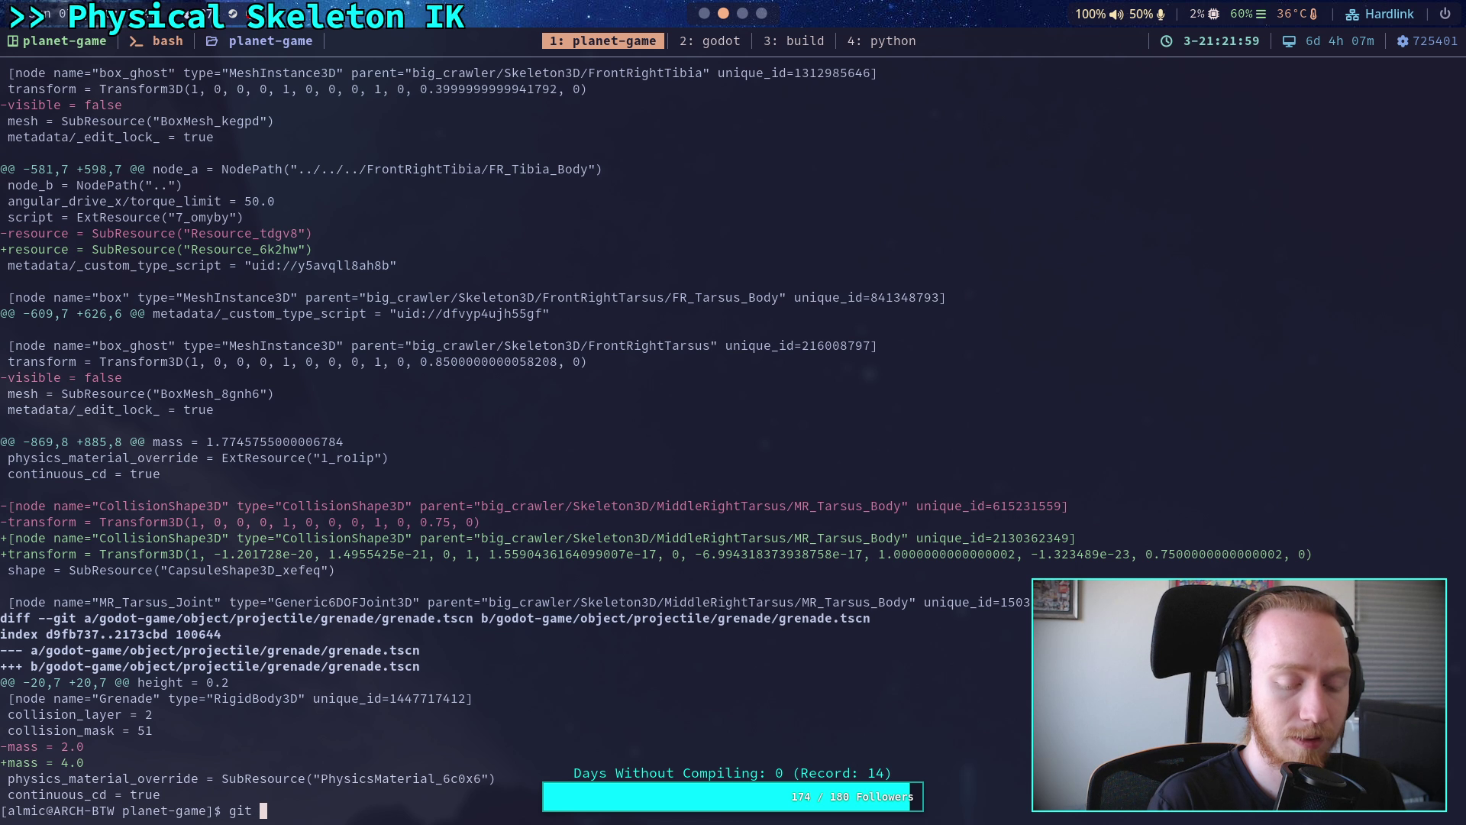
{"action": "key", "text": "Tab"}
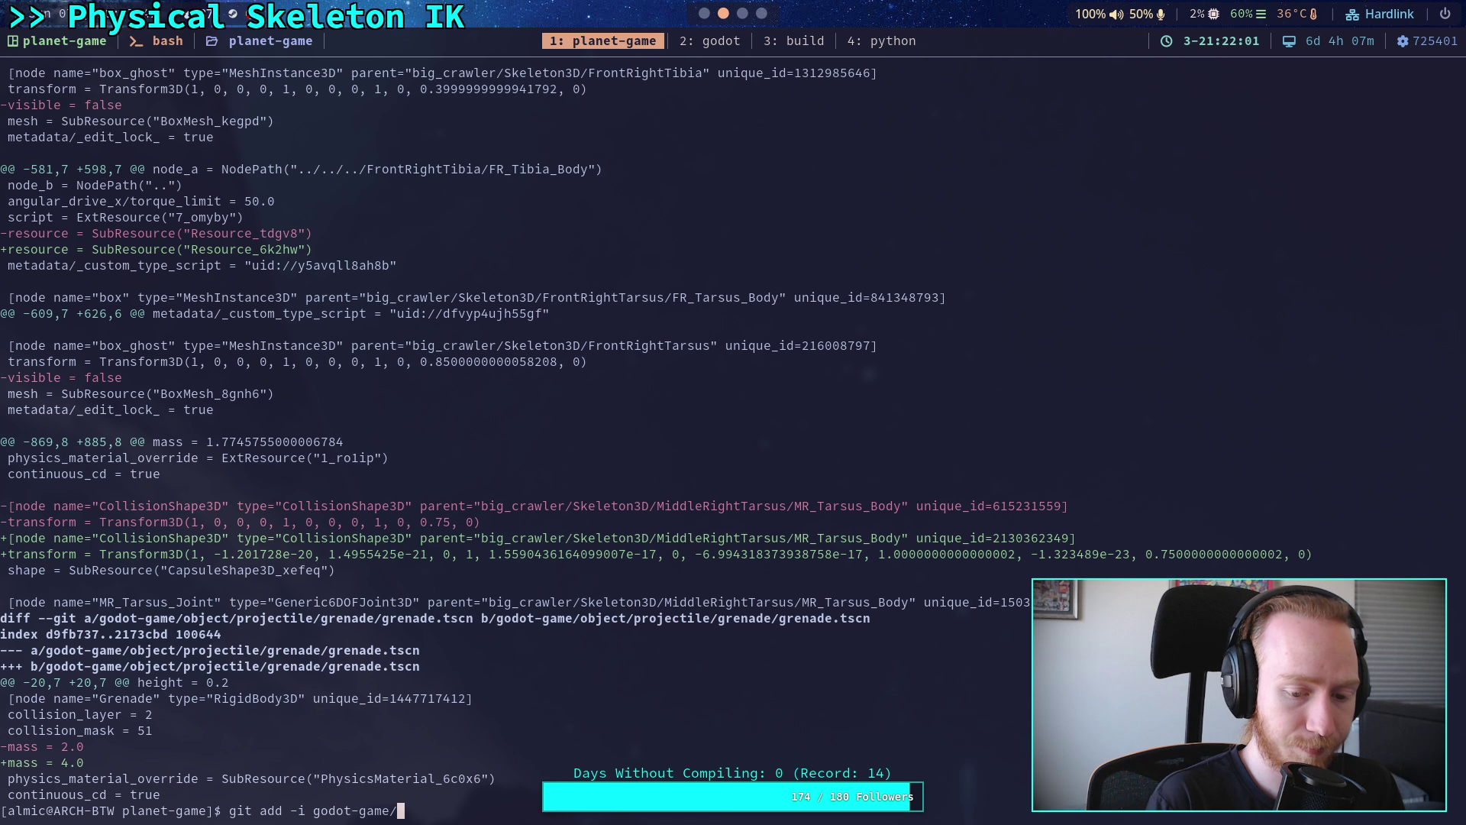
{"action": "type", "text": "ch"}
{"action": "key", "text": "Tab"}
{"action": "type", "text": "cr"}
{"action": "key", "text": "Tab"}
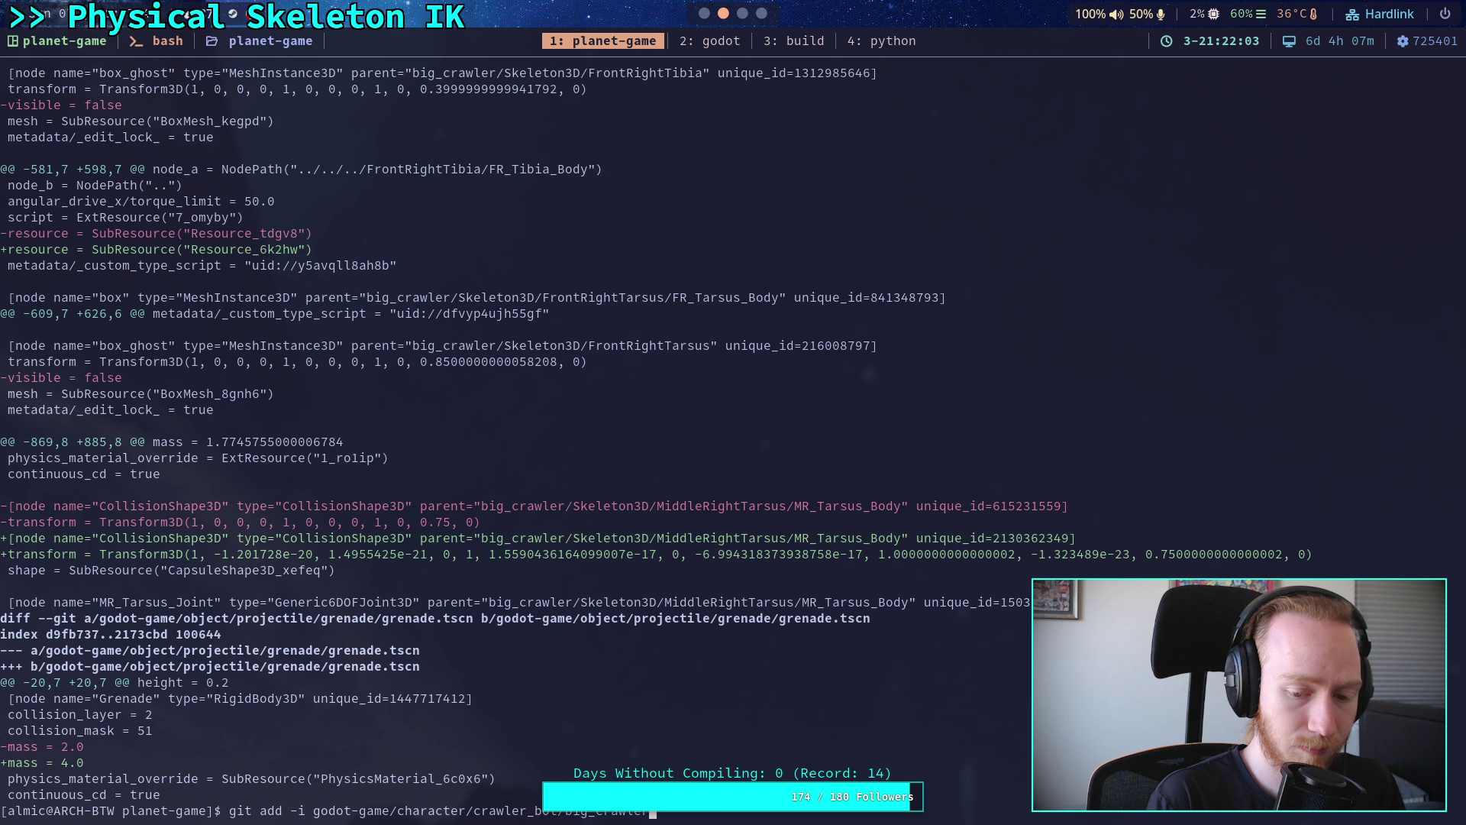
{"action": "key", "text": "Return"}
{"action": "type", "text": "5"}
{"action": "key", "text": "Return"}
{"action": "type", "text": "1"}
{"action": "key", "text": "Return"}
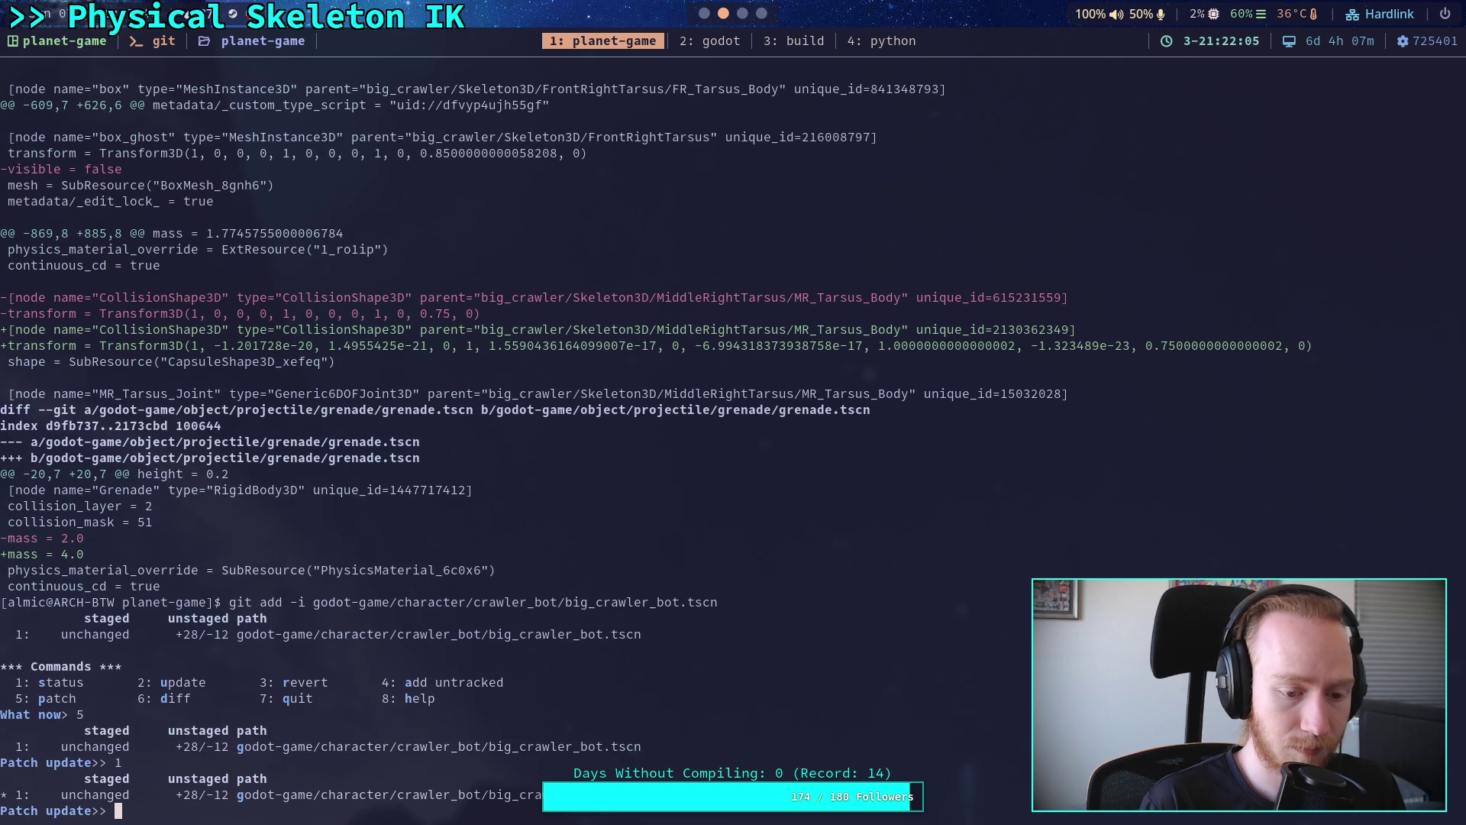
{"action": "key", "text": "Return"}
- Stage crawler scene hunks 1 through 11 with y
{"action": "type", "text": "y"}
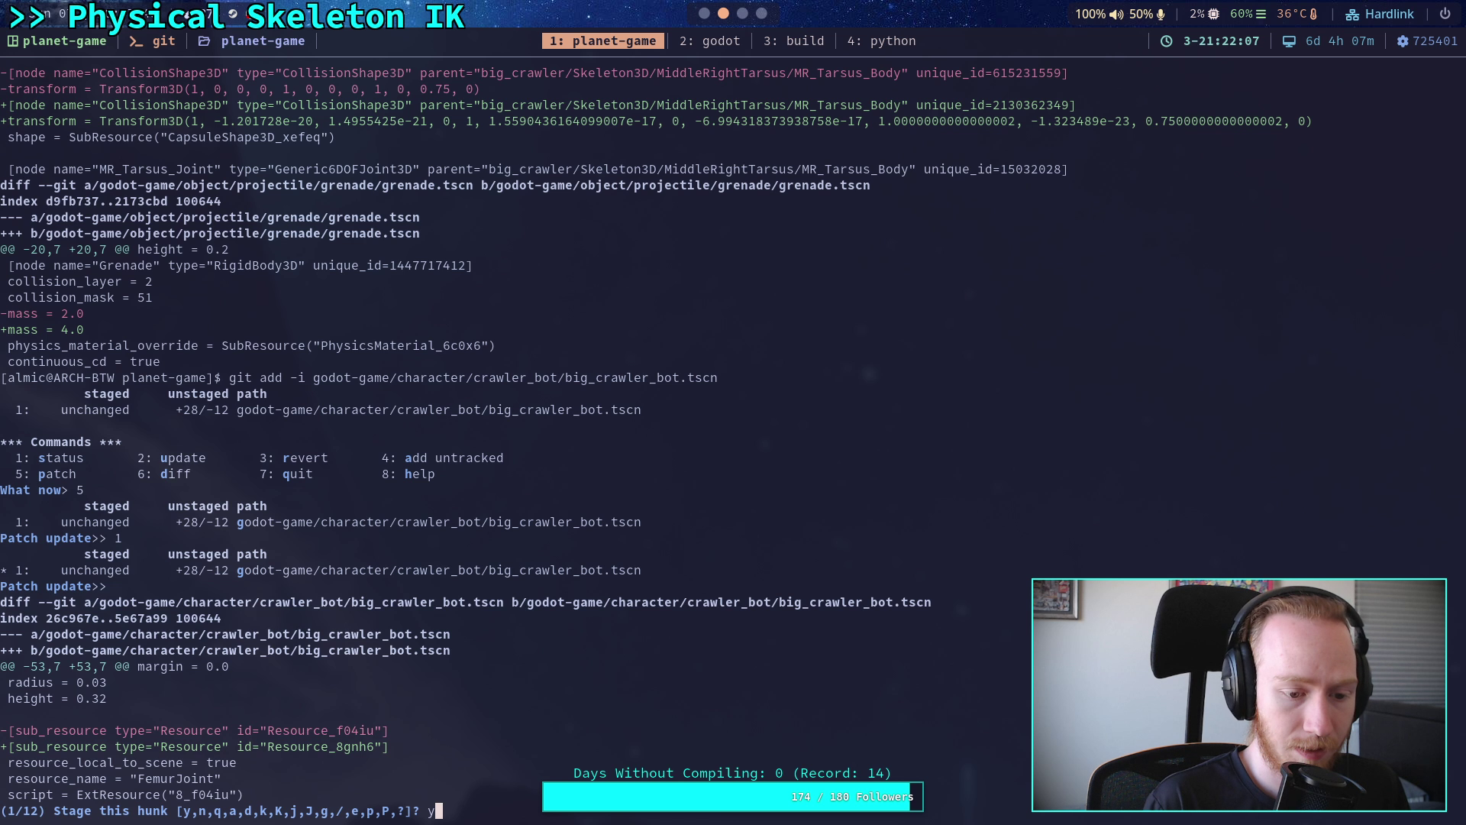
{"action": "key", "text": "Return"}
{"action": "type", "text": "y"}
{"action": "key", "text": "Return"}
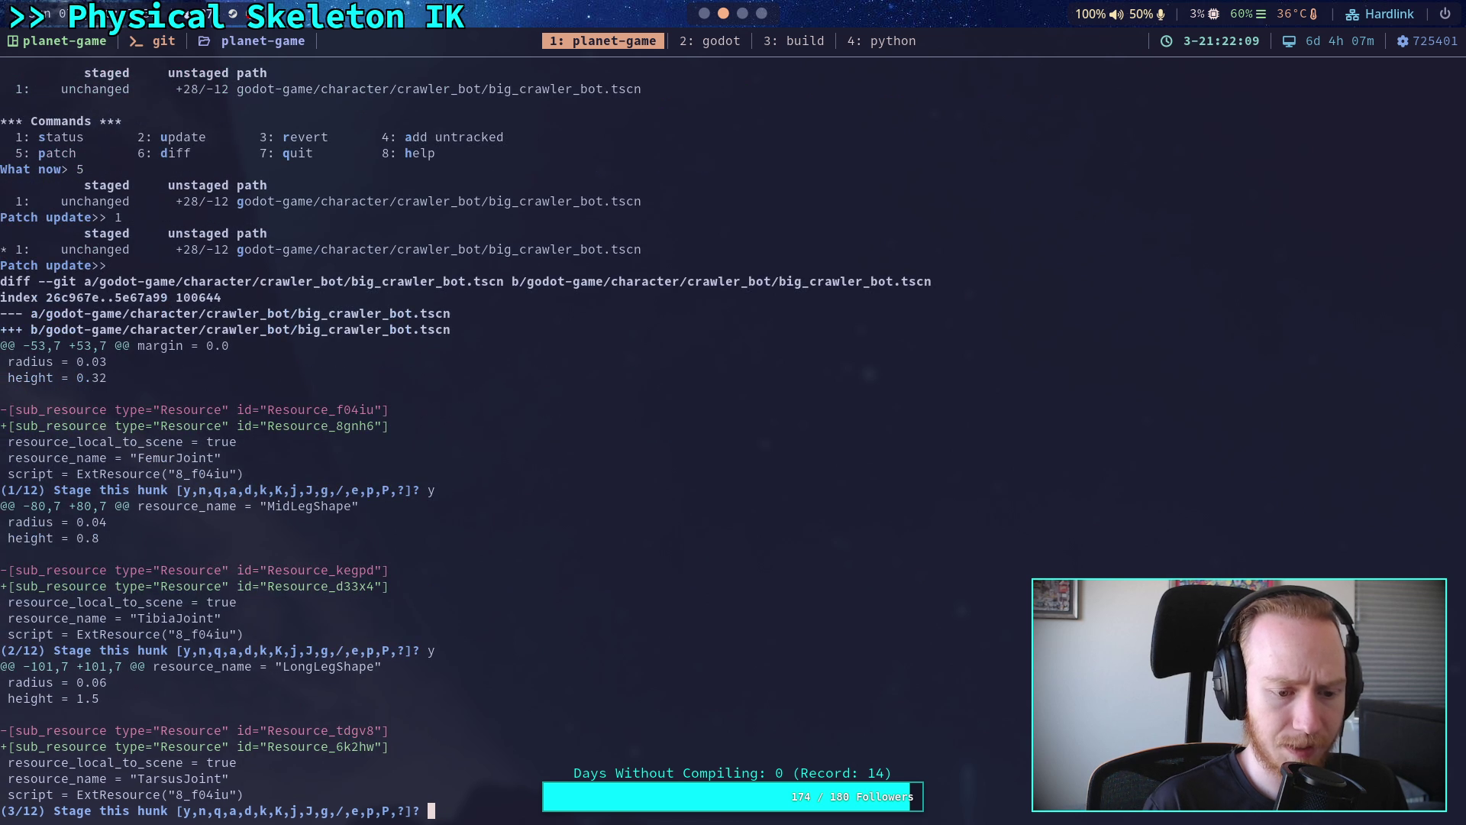
{"action": "type", "text": "y"}
{"action": "key", "text": "Return"}
{"action": "type", "text": "y"}
{"action": "key", "text": "Return"}
{"action": "type", "text": "y"}
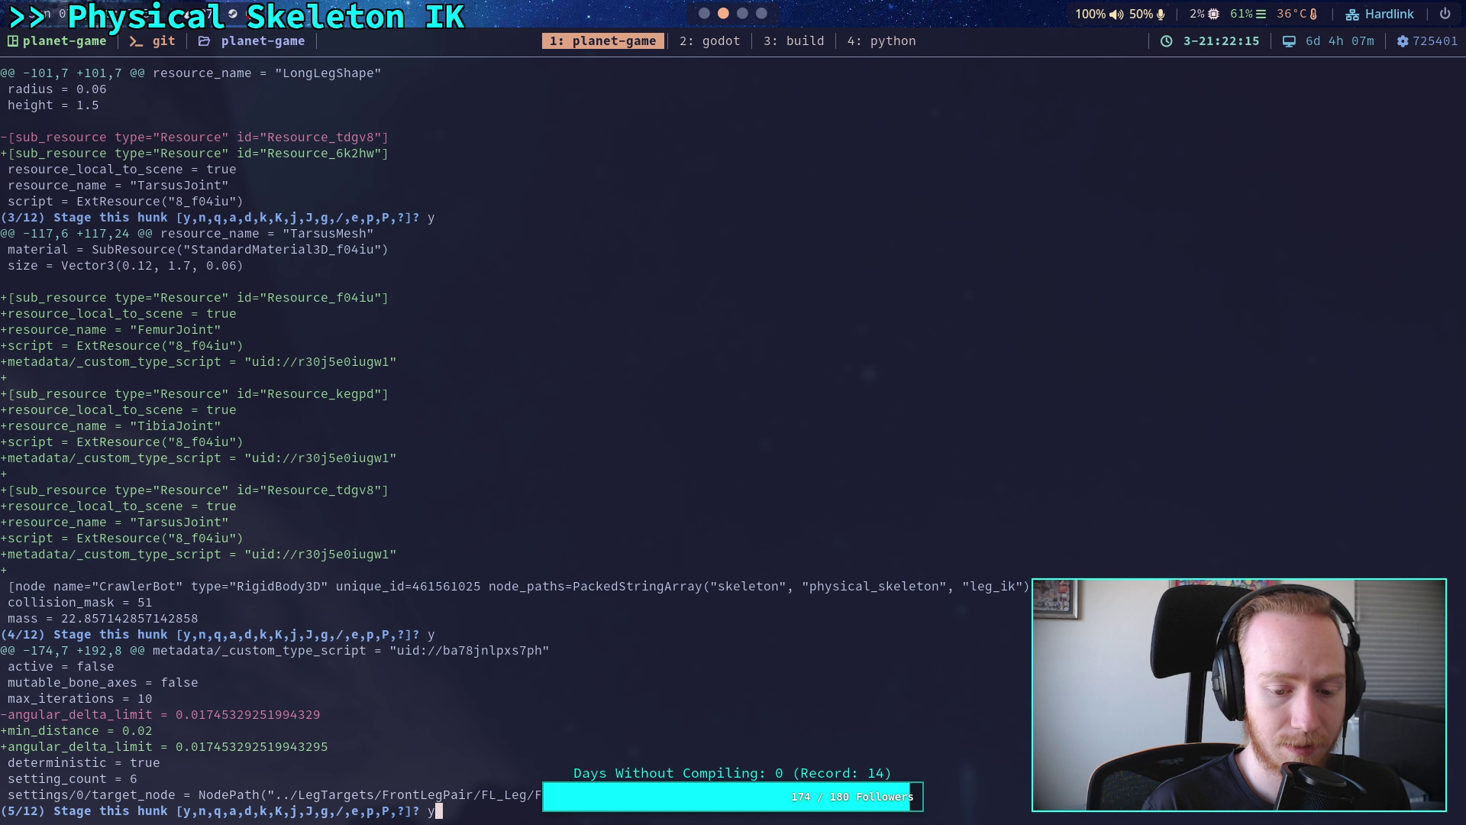
{"action": "key", "text": "Return"}
{"action": "type", "text": "y"}
{"action": "key", "text": "Return"}
{"action": "type", "text": "y"}
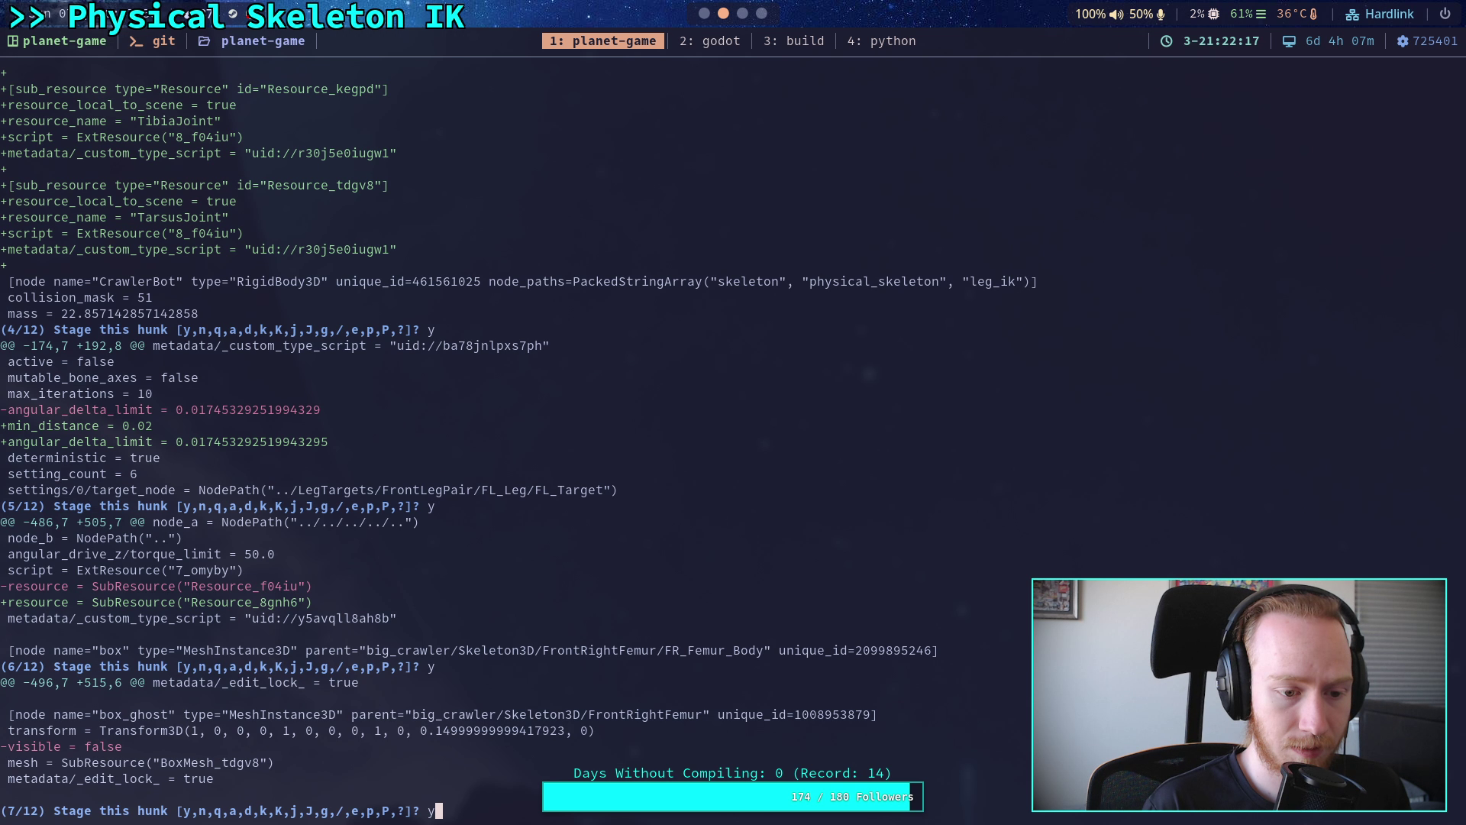
{"action": "key", "text": "Return"}
{"action": "type", "text": "y"}
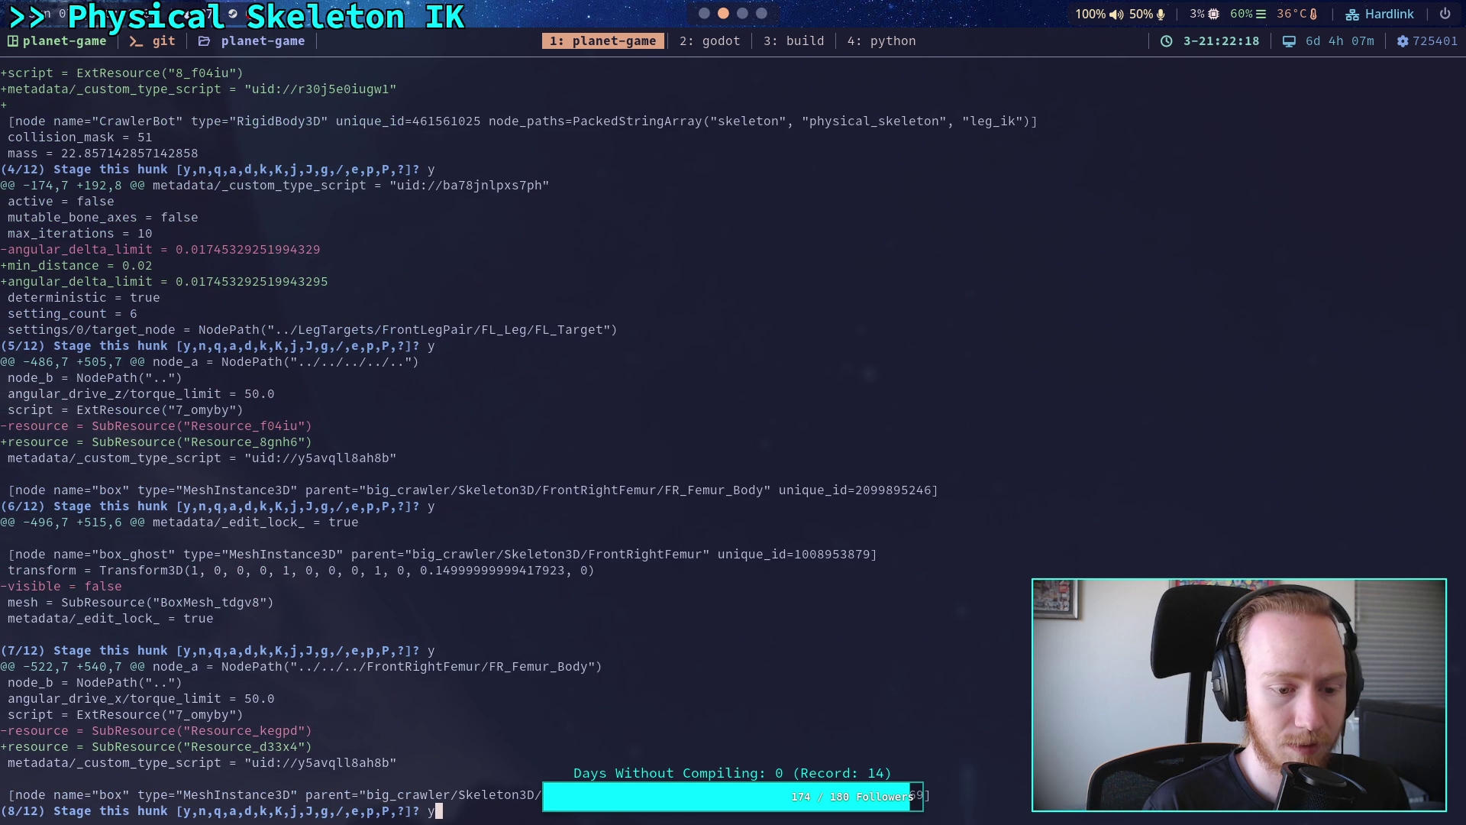
{"action": "key", "text": "Return"}
{"action": "type", "text": "y"}
{"action": "key", "text": "Return"}
{"action": "type", "text": "y"}
{"action": "key", "text": "Return"}
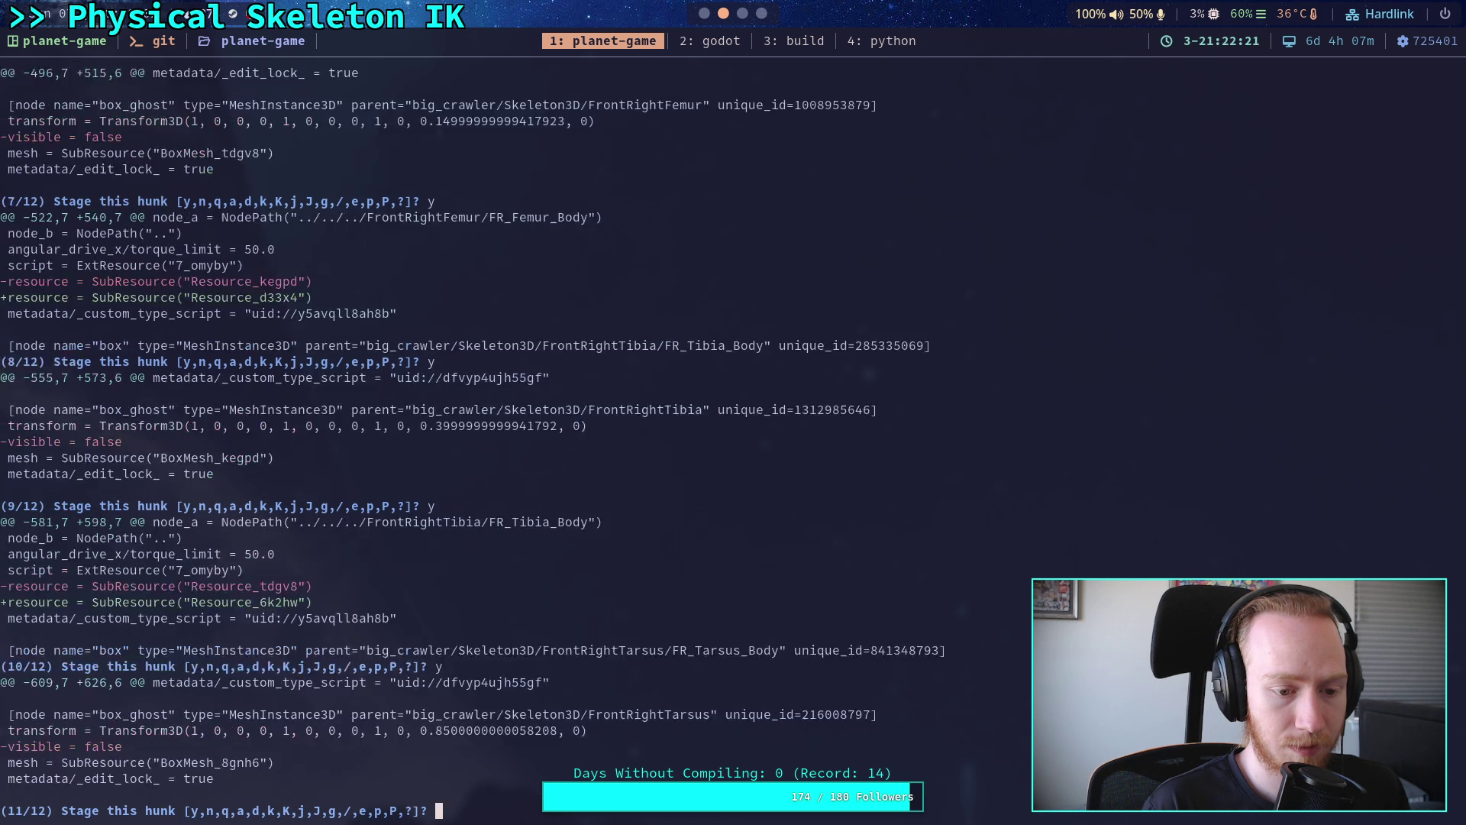
{"action": "type", "text": "y"}
{"action": "key", "text": "Return"}
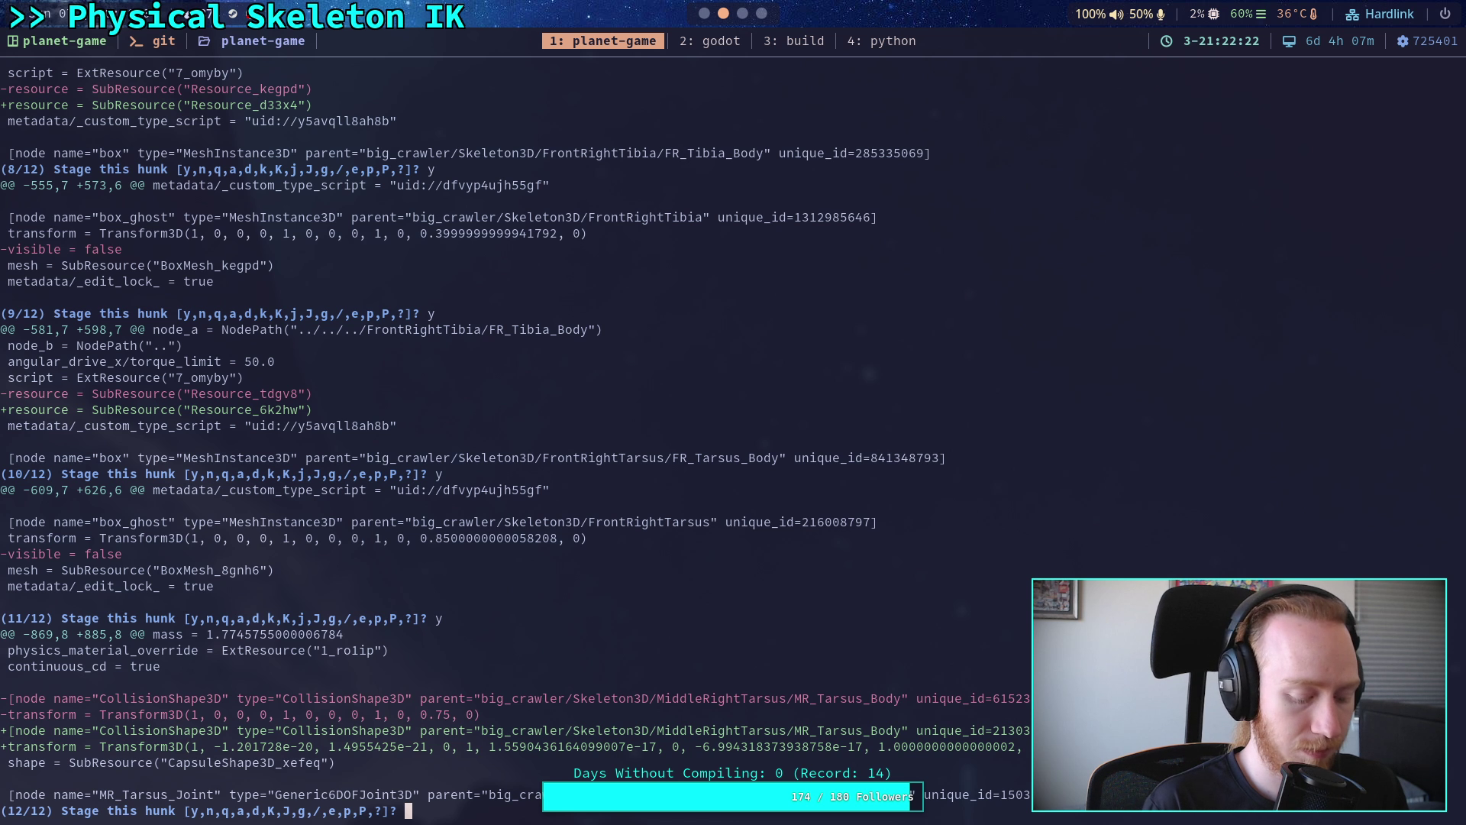
- Skip hunk 12, the collision-shape transform change, and quit interactive staging
{"action": "type", "text": "n"}
{"action": "key", "text": "Return"}
{"action": "type", "text": "q"}
{"action": "key", "text": "Return"}
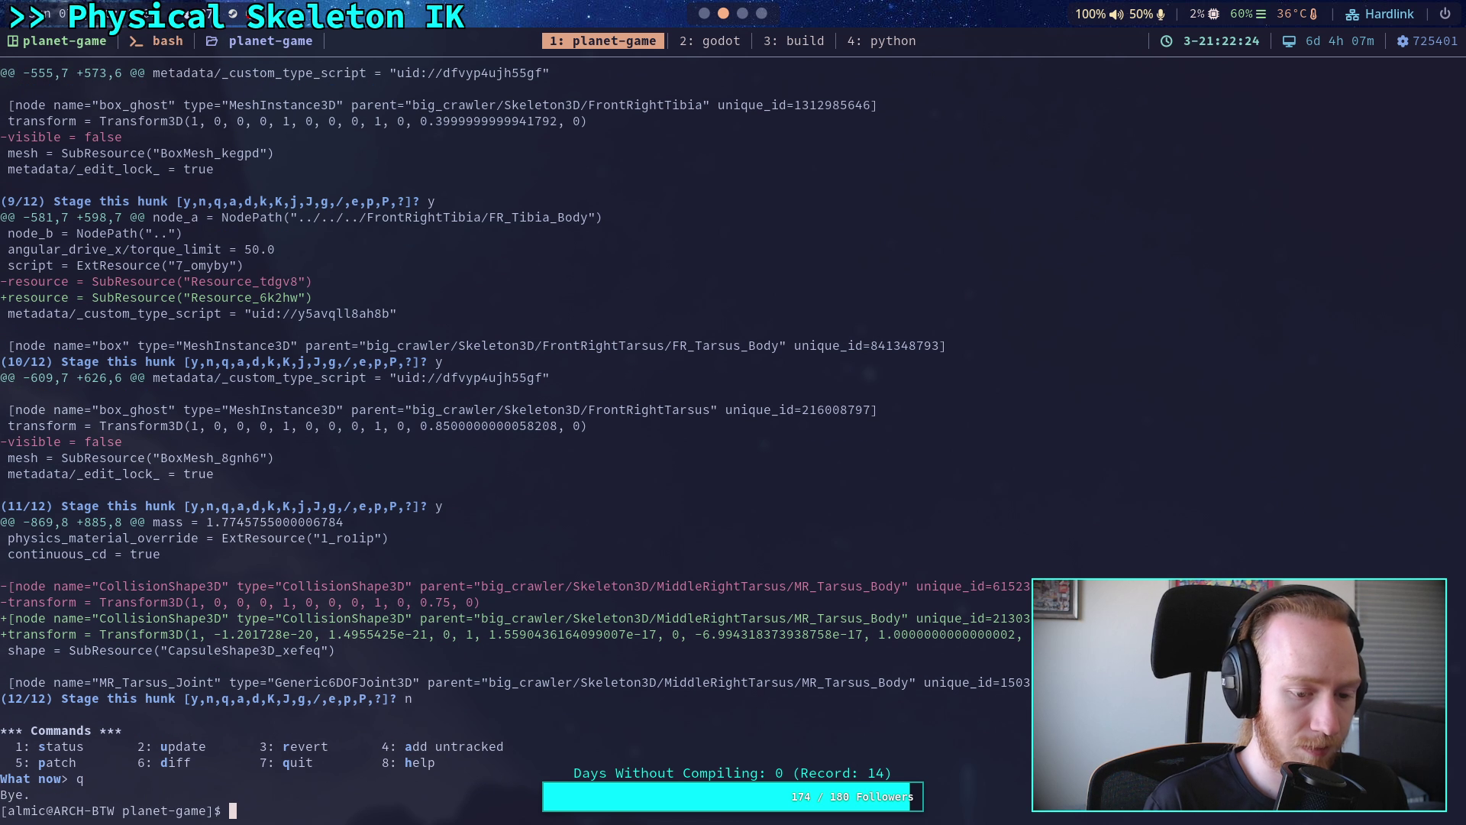
- Show the git diff of godot-game/character/crawler_bot/big_crawler_bot.tscn
{"action": "type", "text": "git reset"}
{"action": "key", "text": "BackSpace"}
{"action": "key", "text": "BackSpace"}
{"action": "key", "text": "BackSpace"}
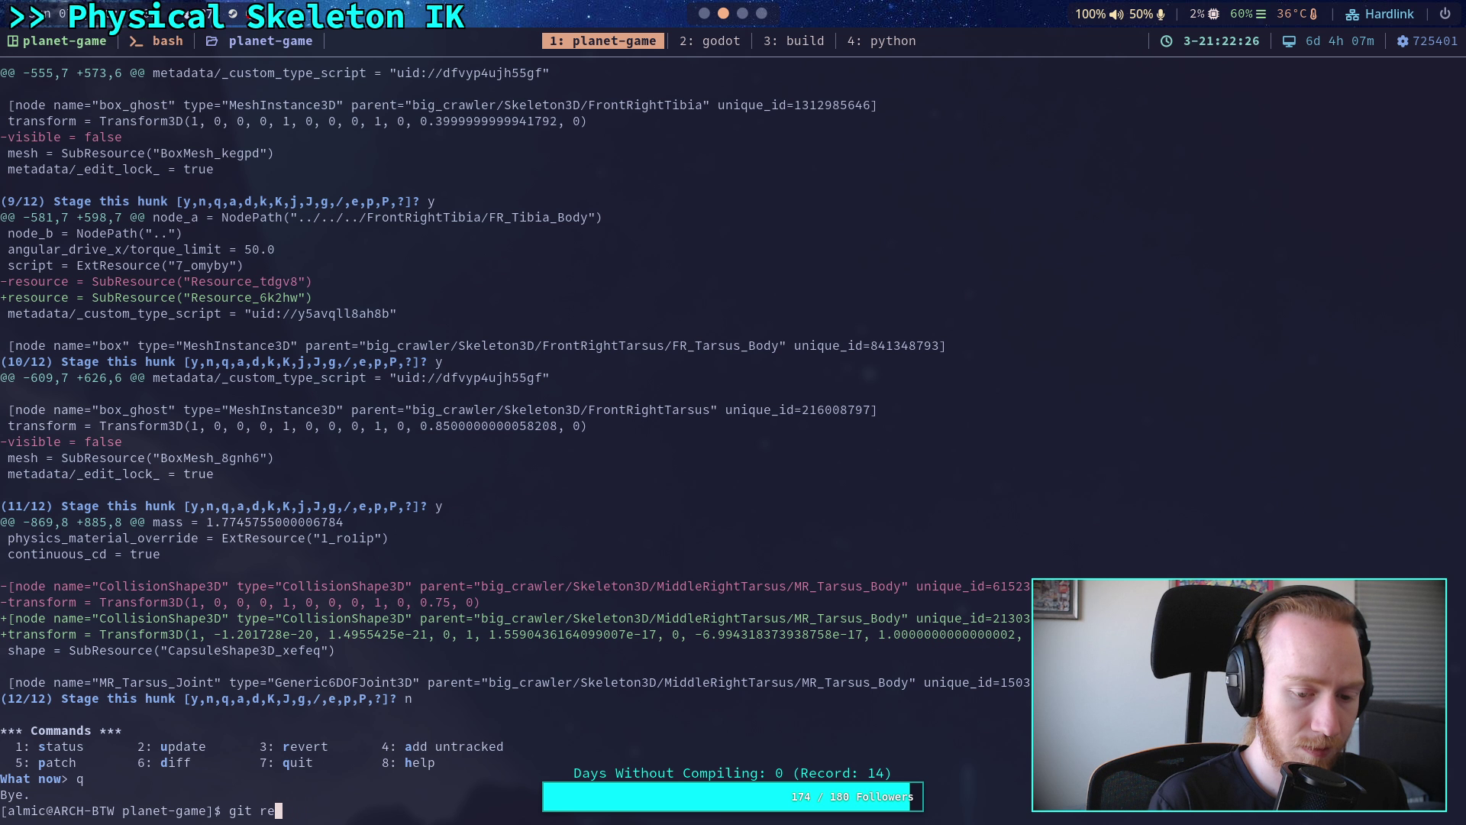
{"action": "type", "text": "diff godot-game/cr"}
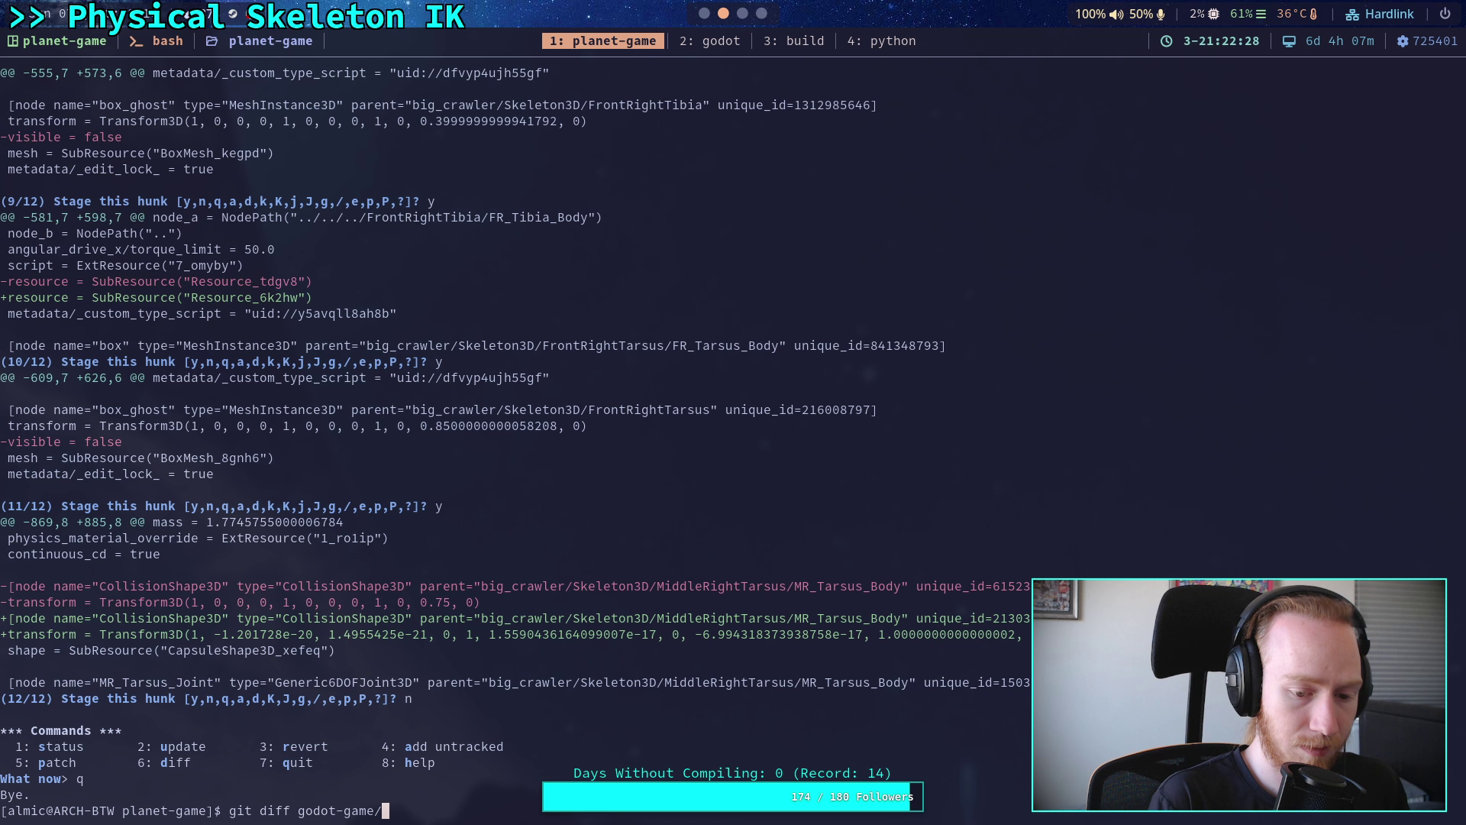
{"action": "type", "text": "haracter/crawler_bot/big_crawler_bot.tscn"}
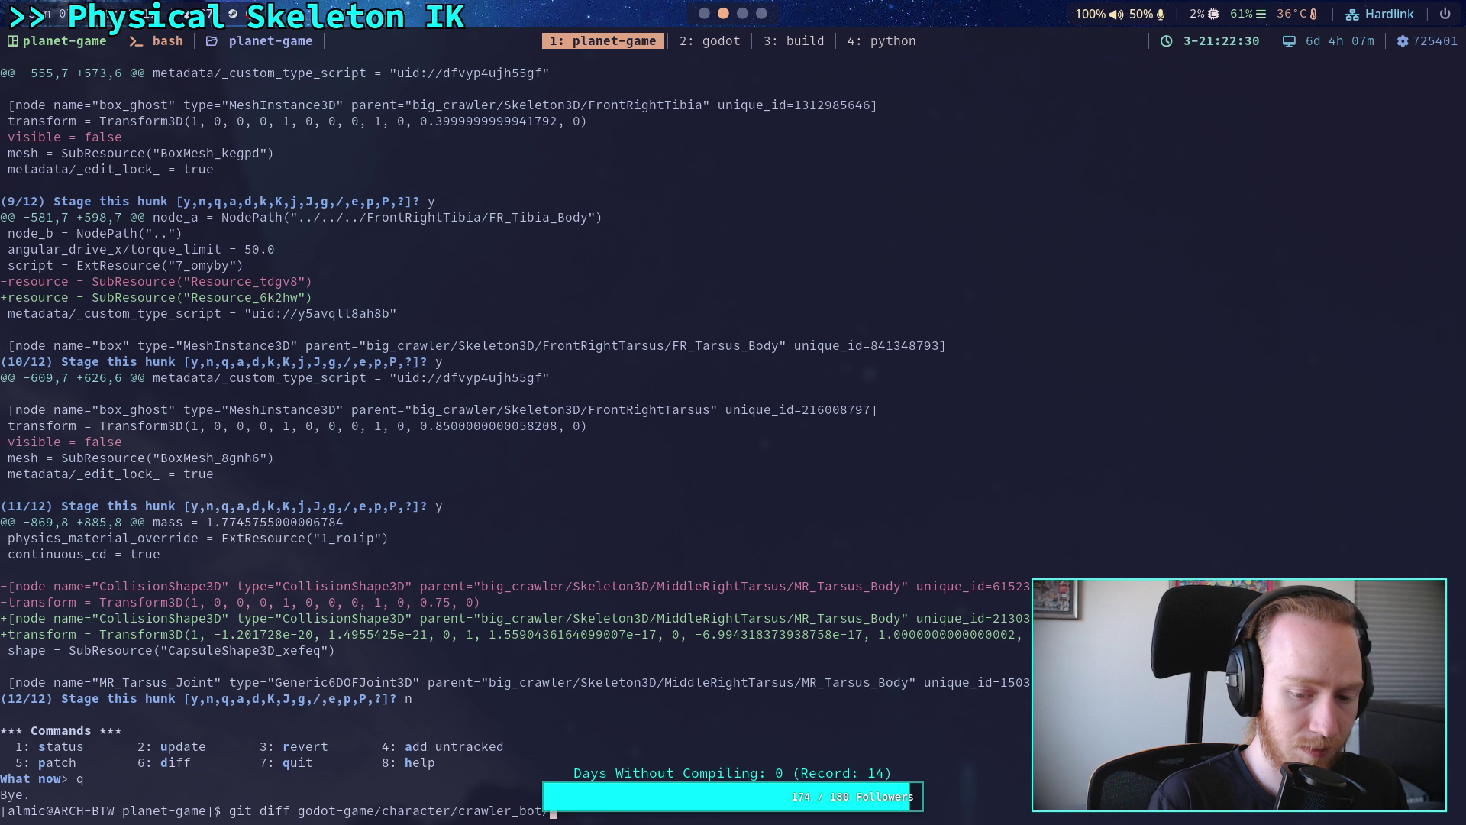
{"action": "key", "text": "Return"}
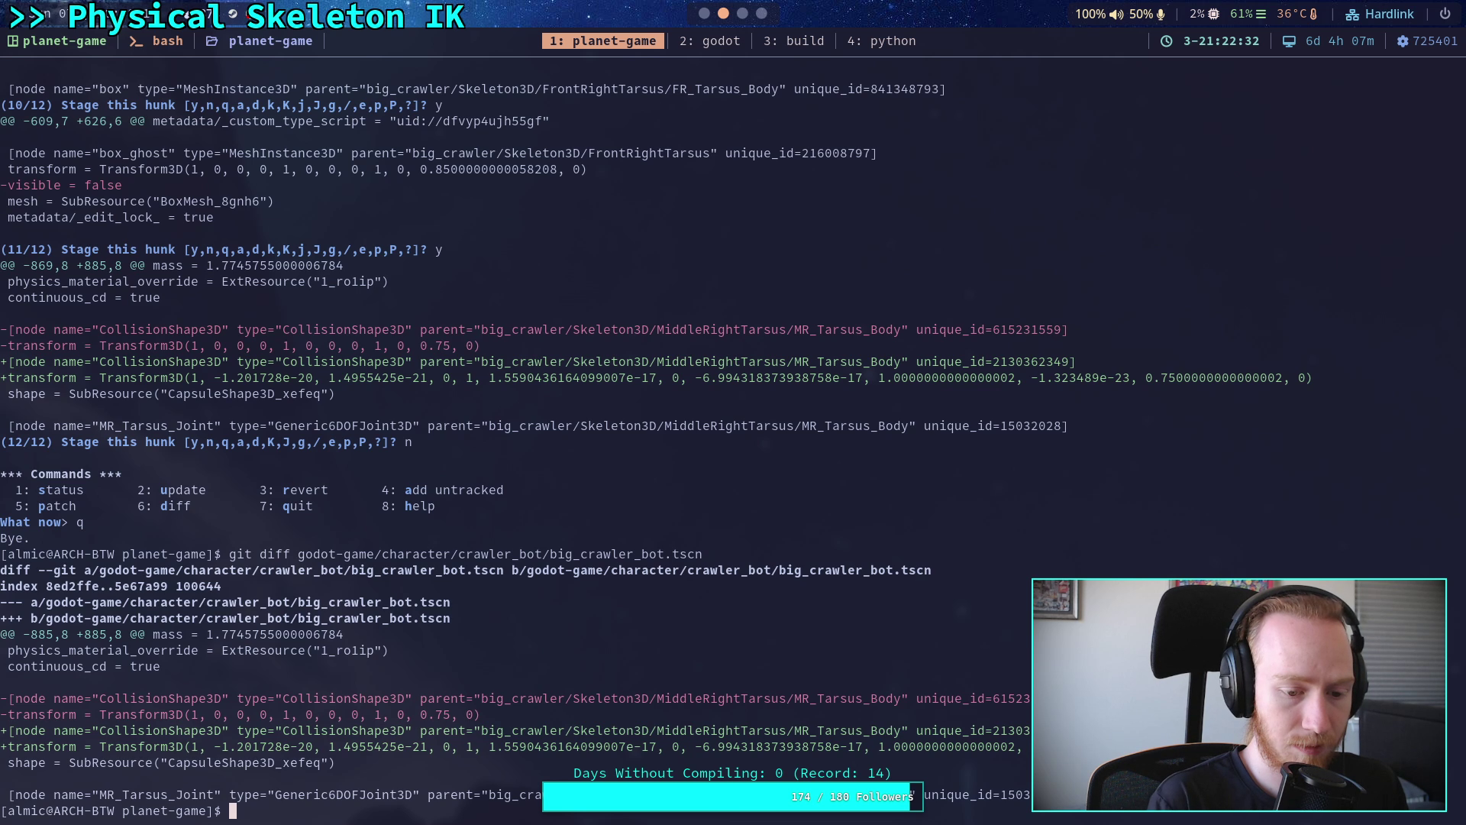
- Start a git restore command and close the crawler bot scene in the Godot editor
{"action": "type", "text": "git restore"}
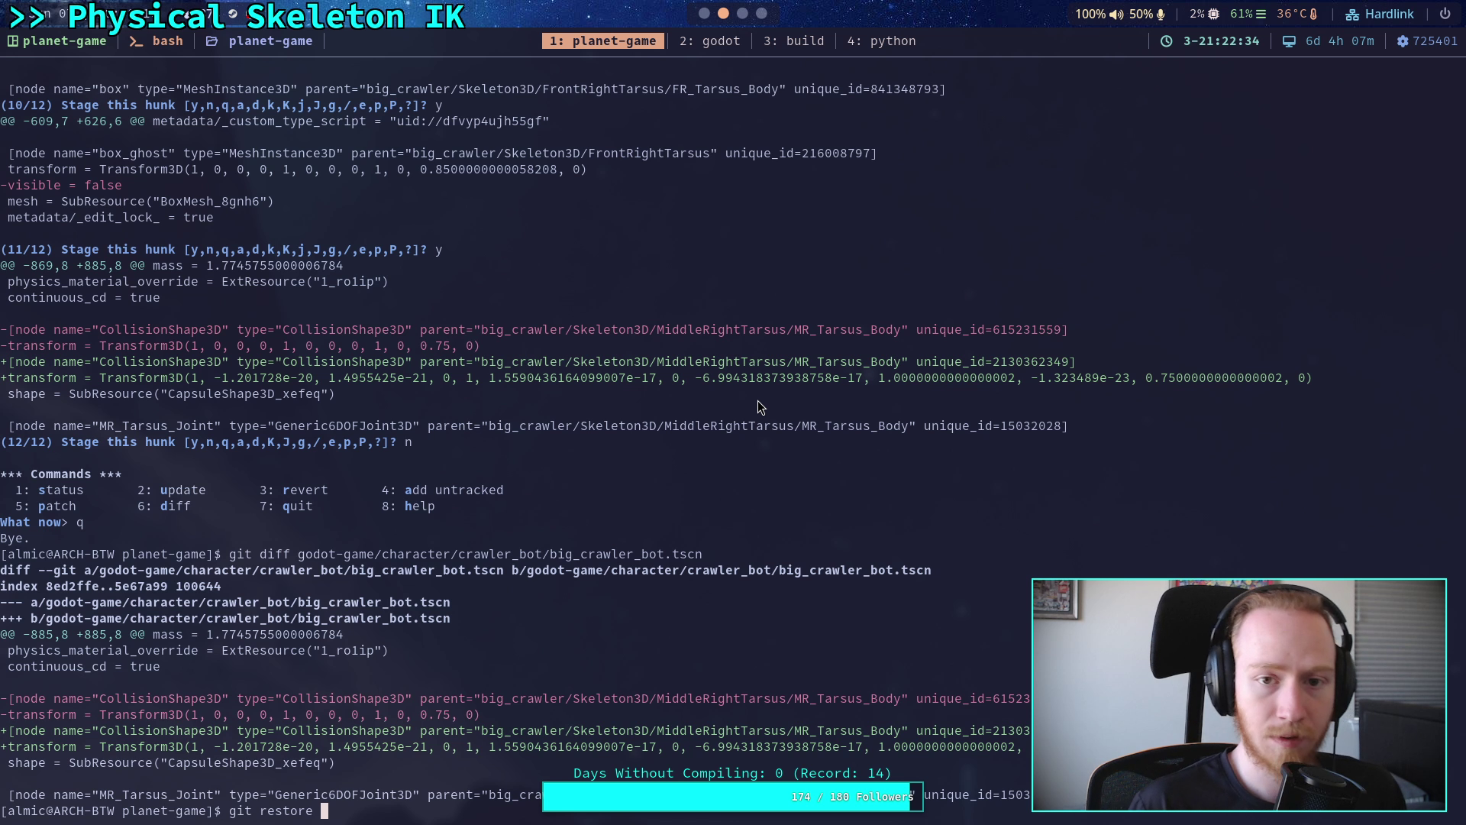
{"action": "key", "text": "super+2"}
{"action": "left_click", "coordinate": [238, 76]}
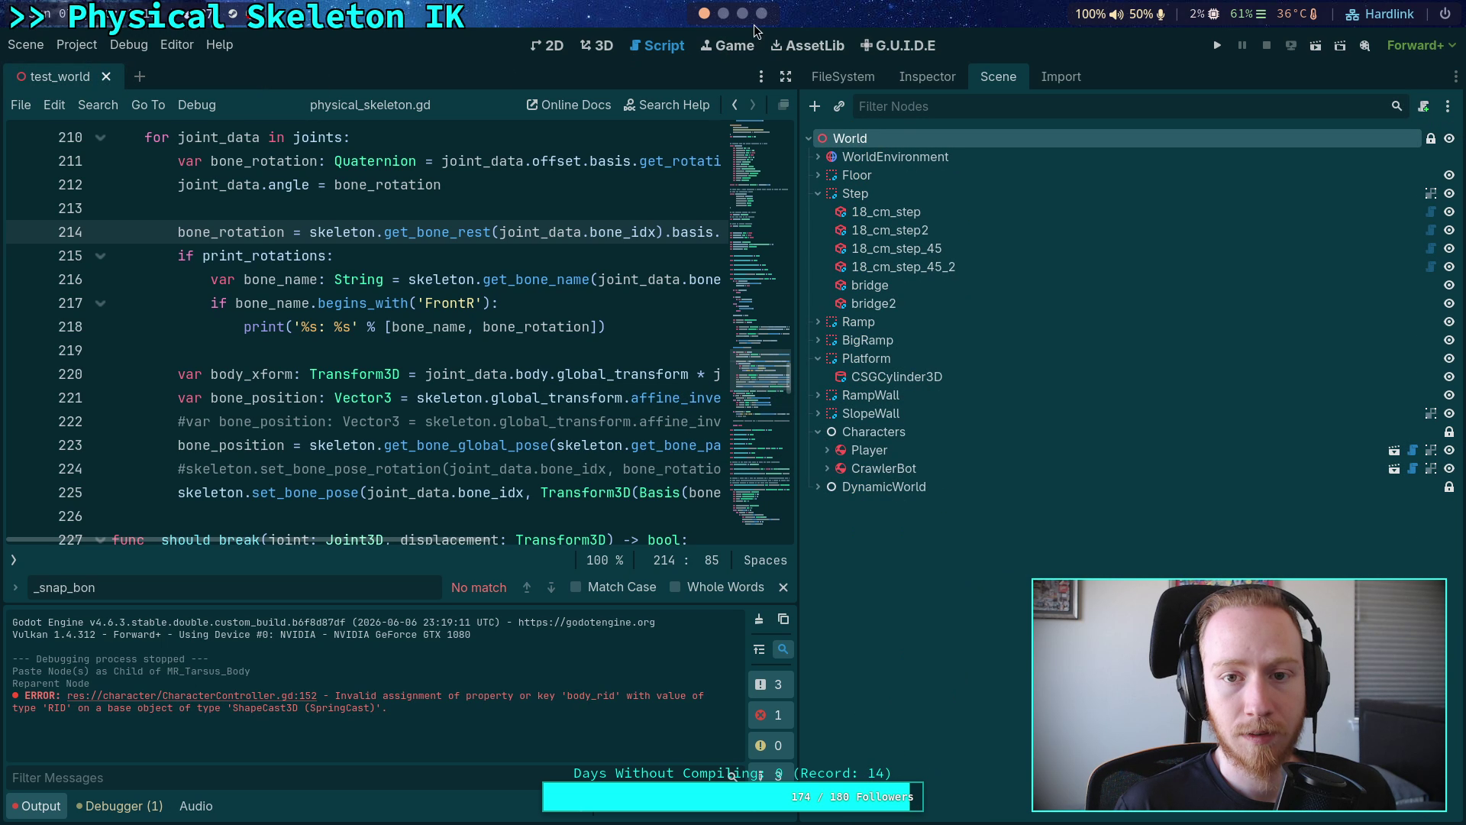
{"action": "key", "text": "super+1"}
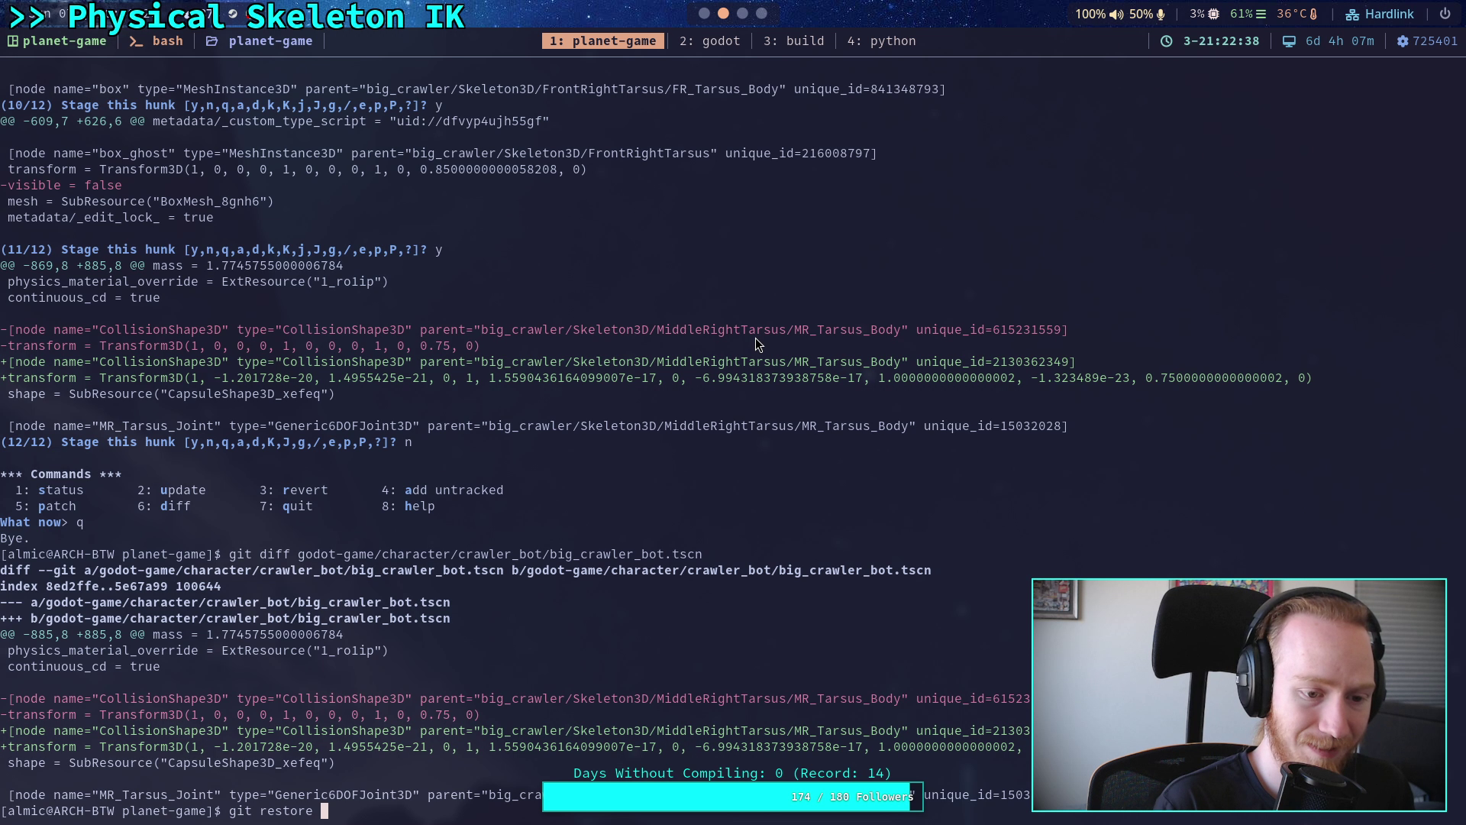
- Restore big_crawler_bot.tscn to discard its unstaged change, then confirm the diff is empty
{"action": "type", "text": "god"}
{"action": "key", "text": "Tab"}
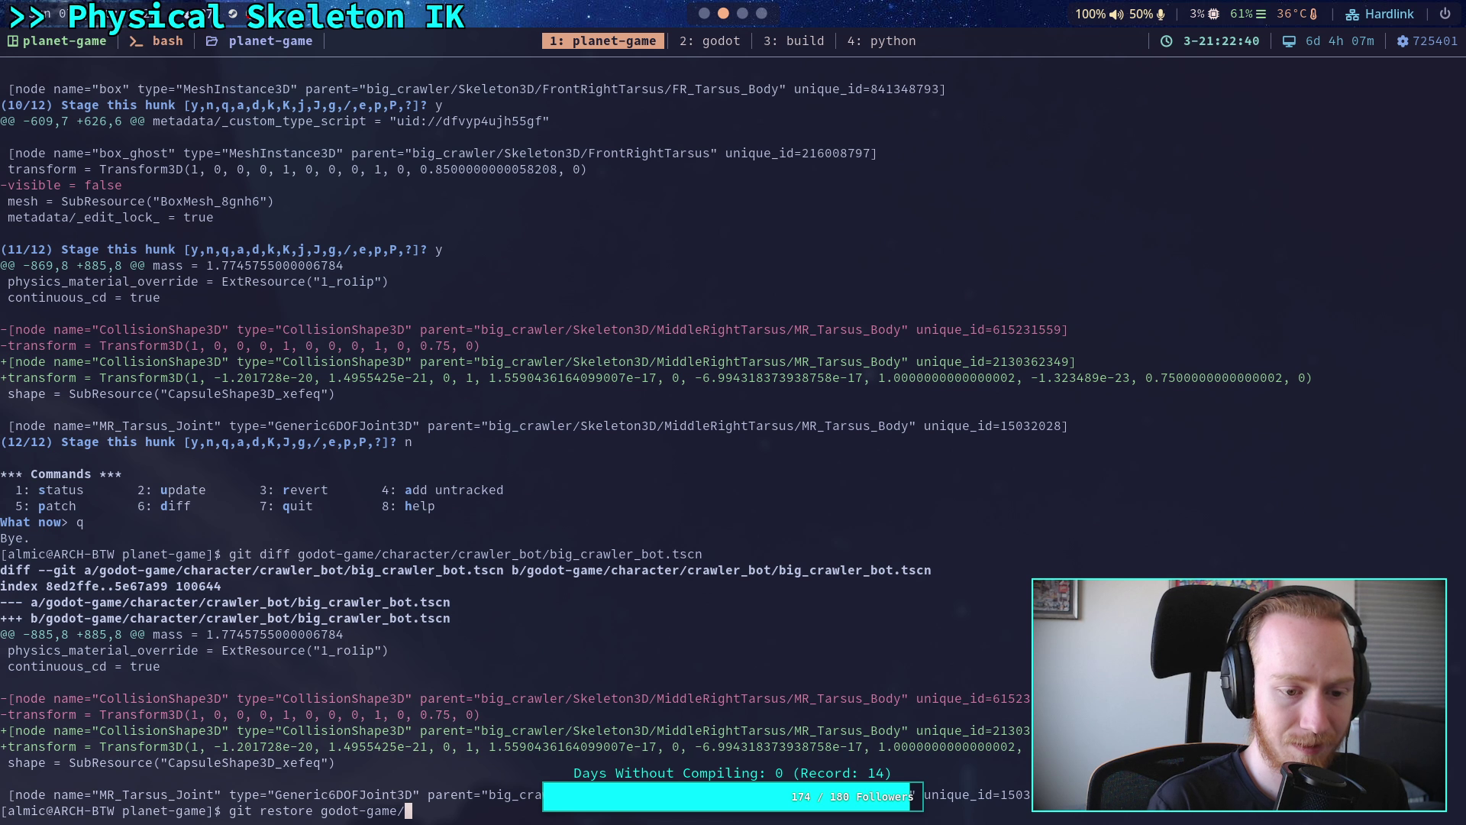
{"action": "type", "text": "c"}
{"action": "key", "text": "Tab"}
{"action": "type", "text": "cr"}
{"action": "key", "text": "Tab"}
{"action": "key", "text": "Tab"}
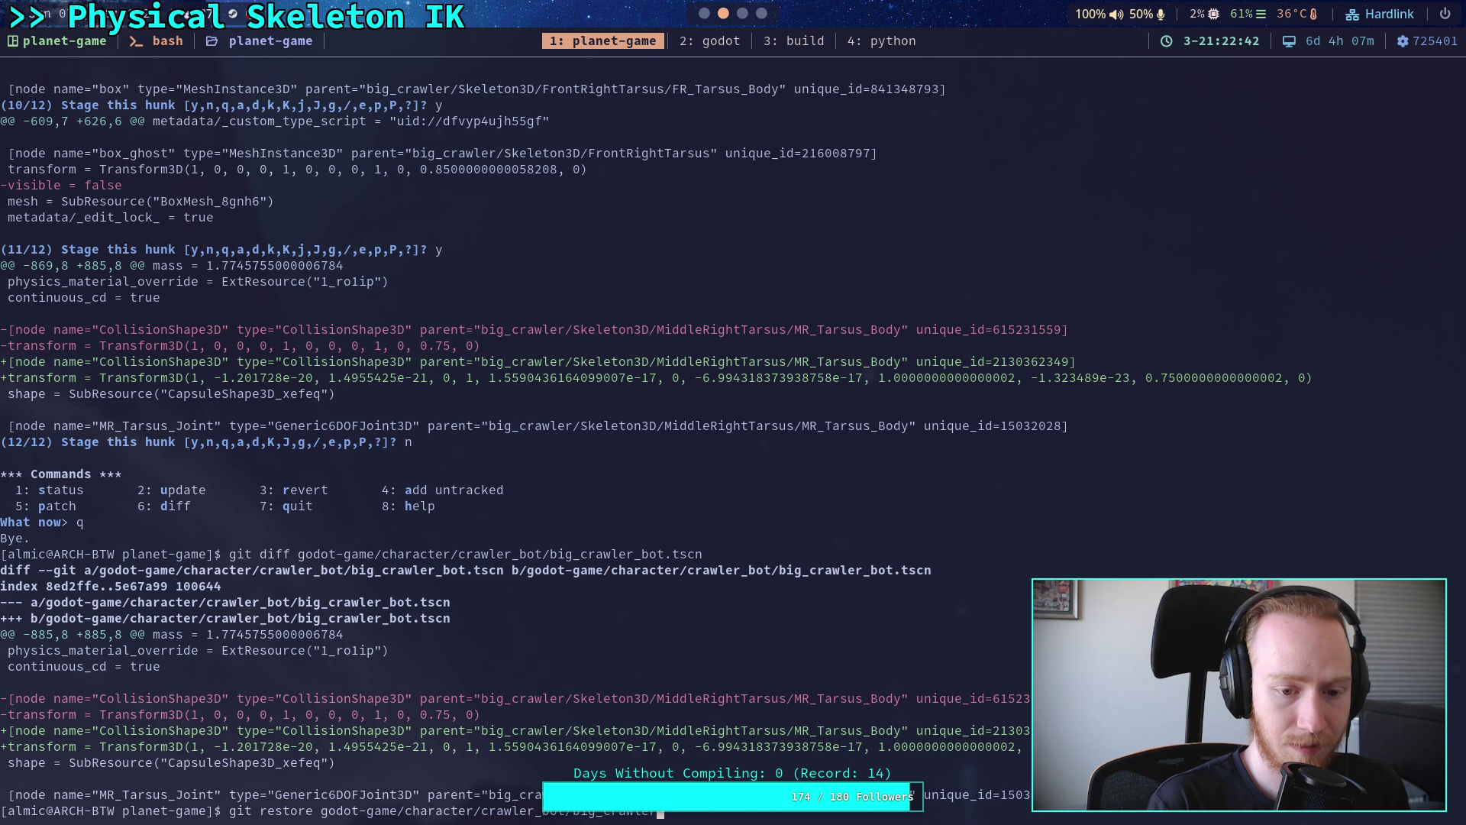
{"action": "type", "text": "_"}
{"action": "key", "text": "Tab"}
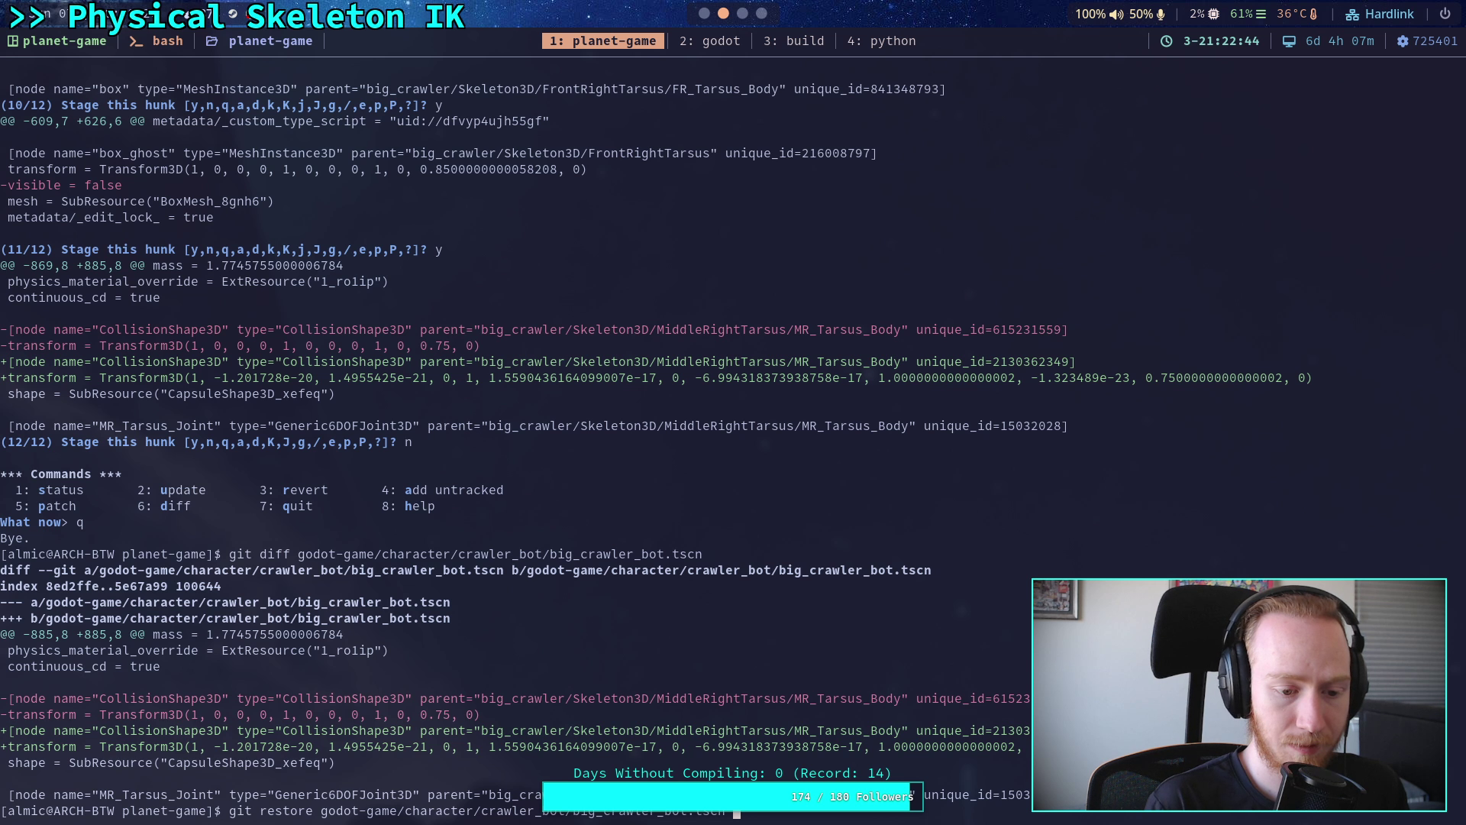
{"action": "key", "text": "Return"}
{"action": "type", "text": "git diff godot-game/character/crawler_bot/big_crawler_bot.tscn"}
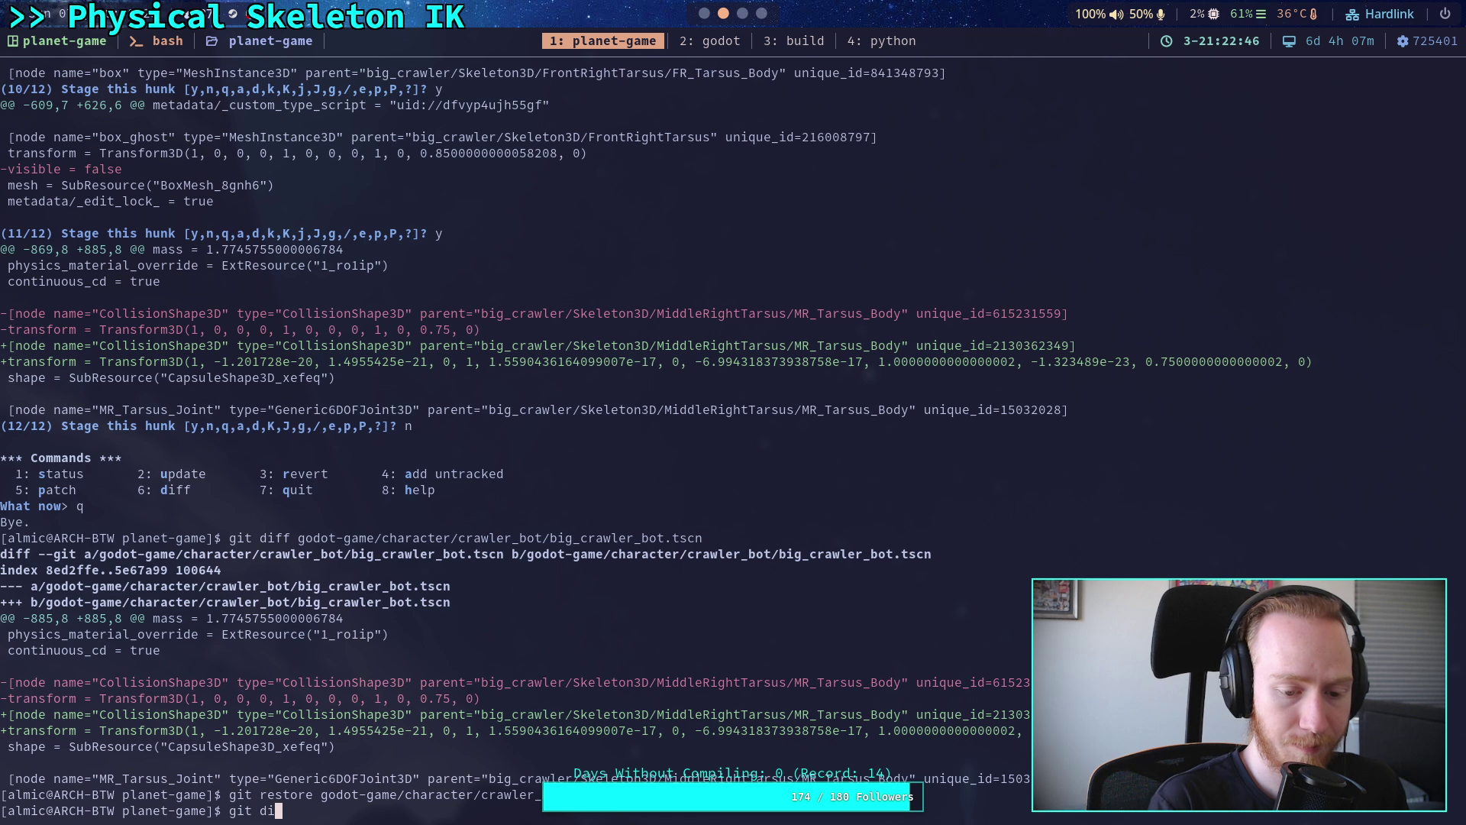
{"action": "key", "text": "Return"}
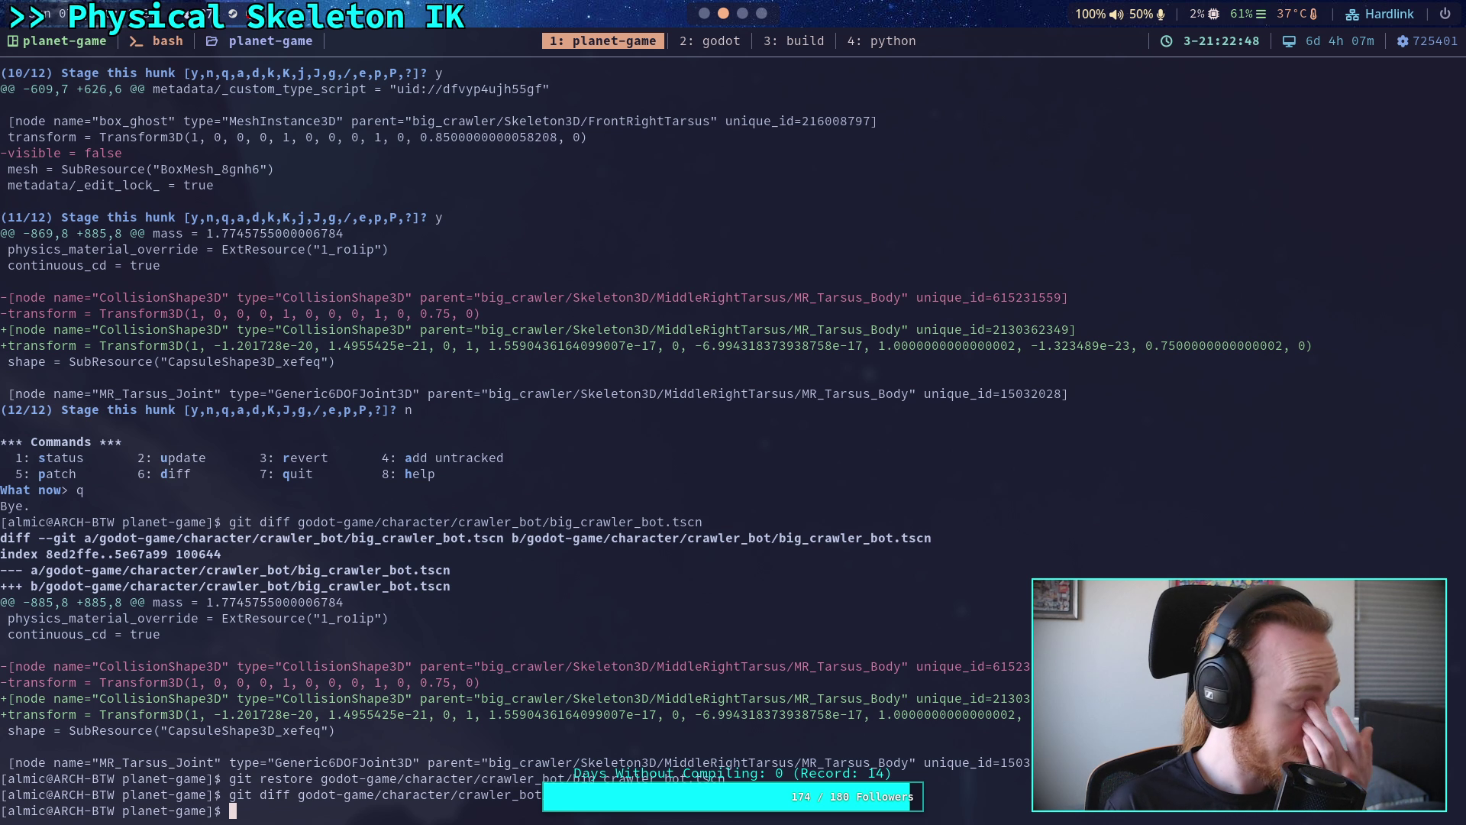
- Unstage big_crawler_bot.tscn with git restore --staged
{"action": "key", "text": "Up"}
{"action": "key", "text": "Up"}
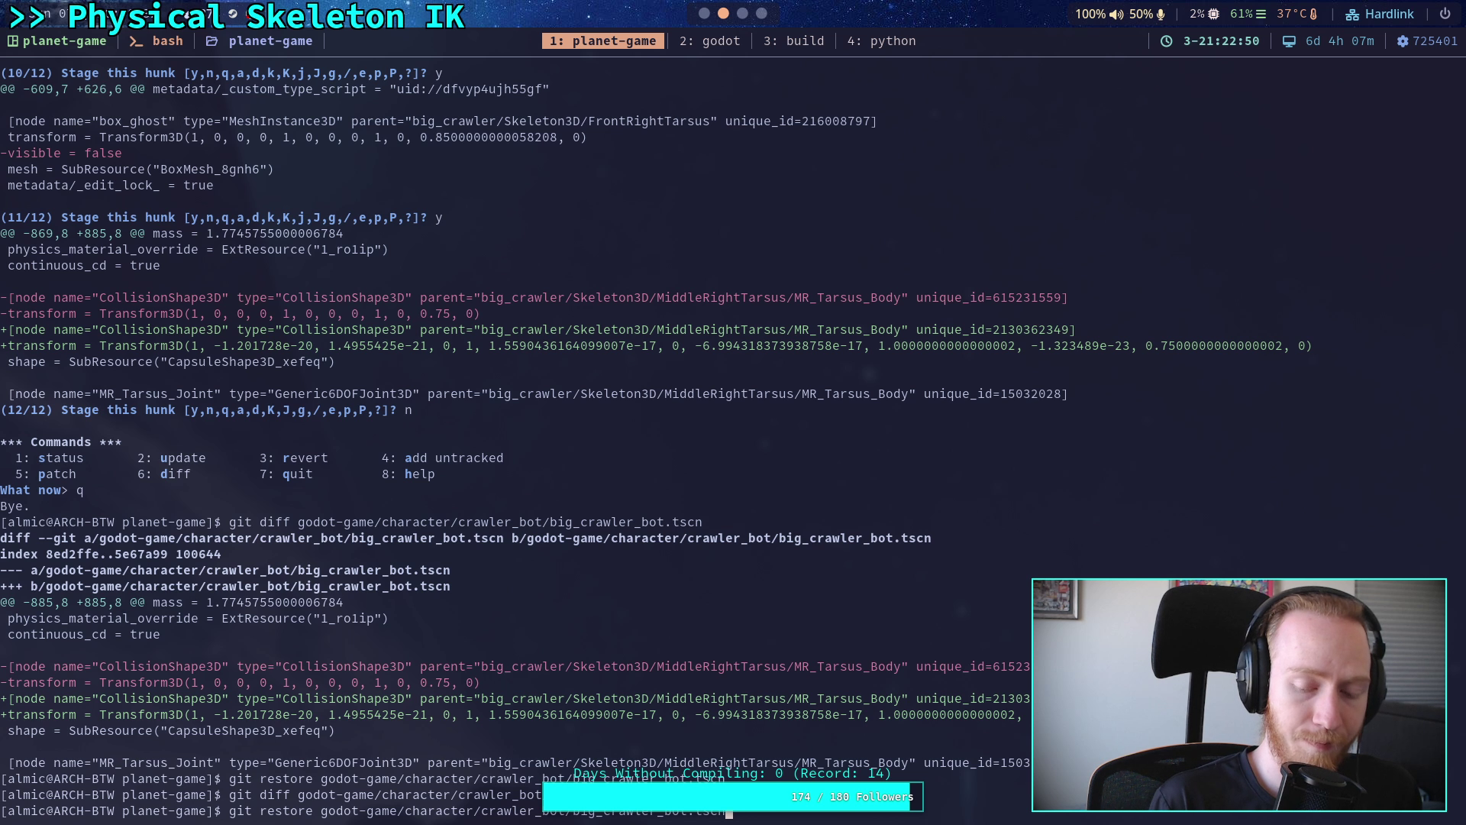
{"action": "key", "text": "Left"}
{"action": "key", "text": "Left"}
{"action": "key", "text": "Left"}
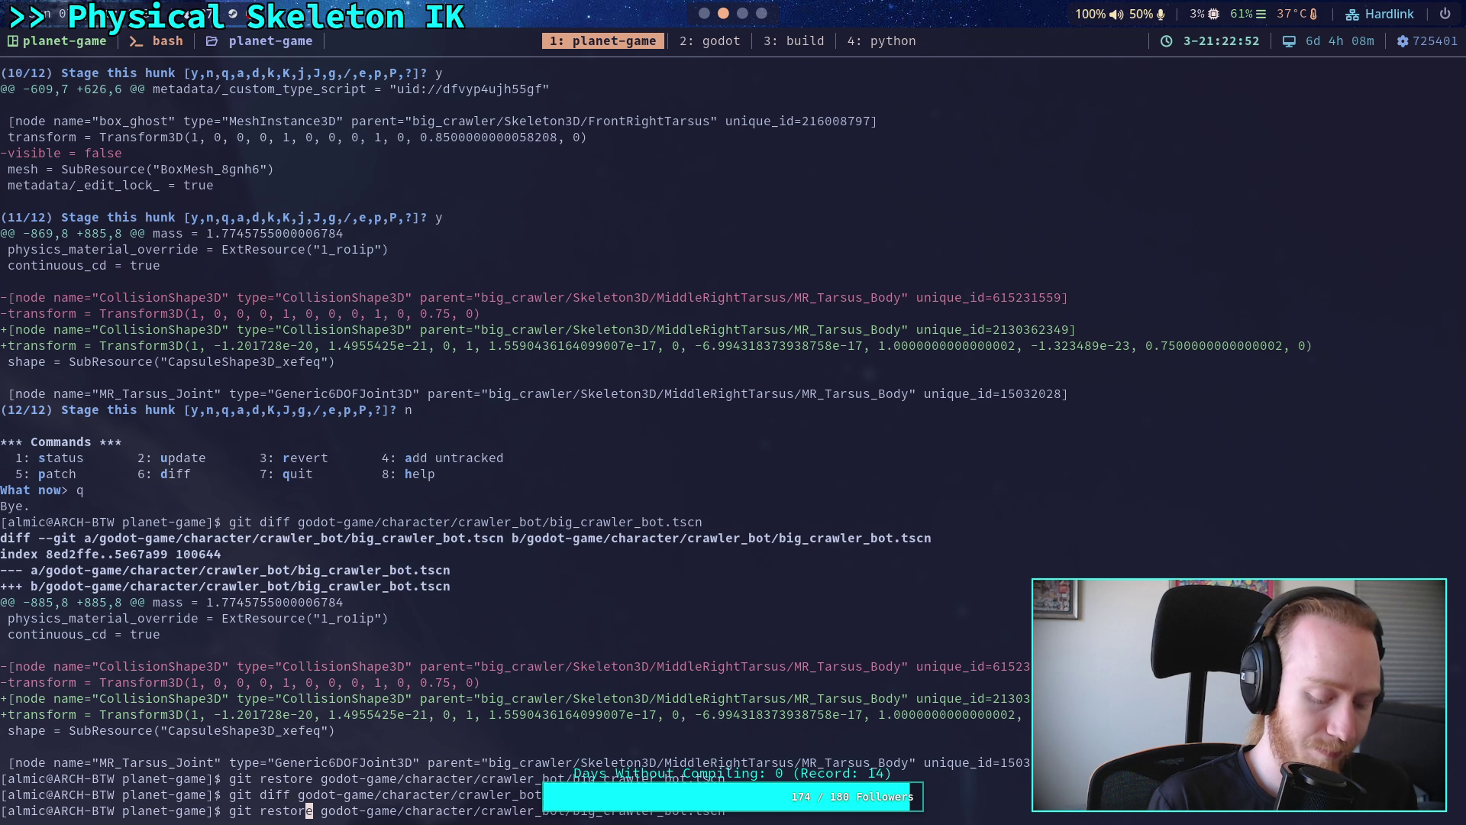
{"action": "key", "text": "Right"}
{"action": "type", "text": "--sta"}
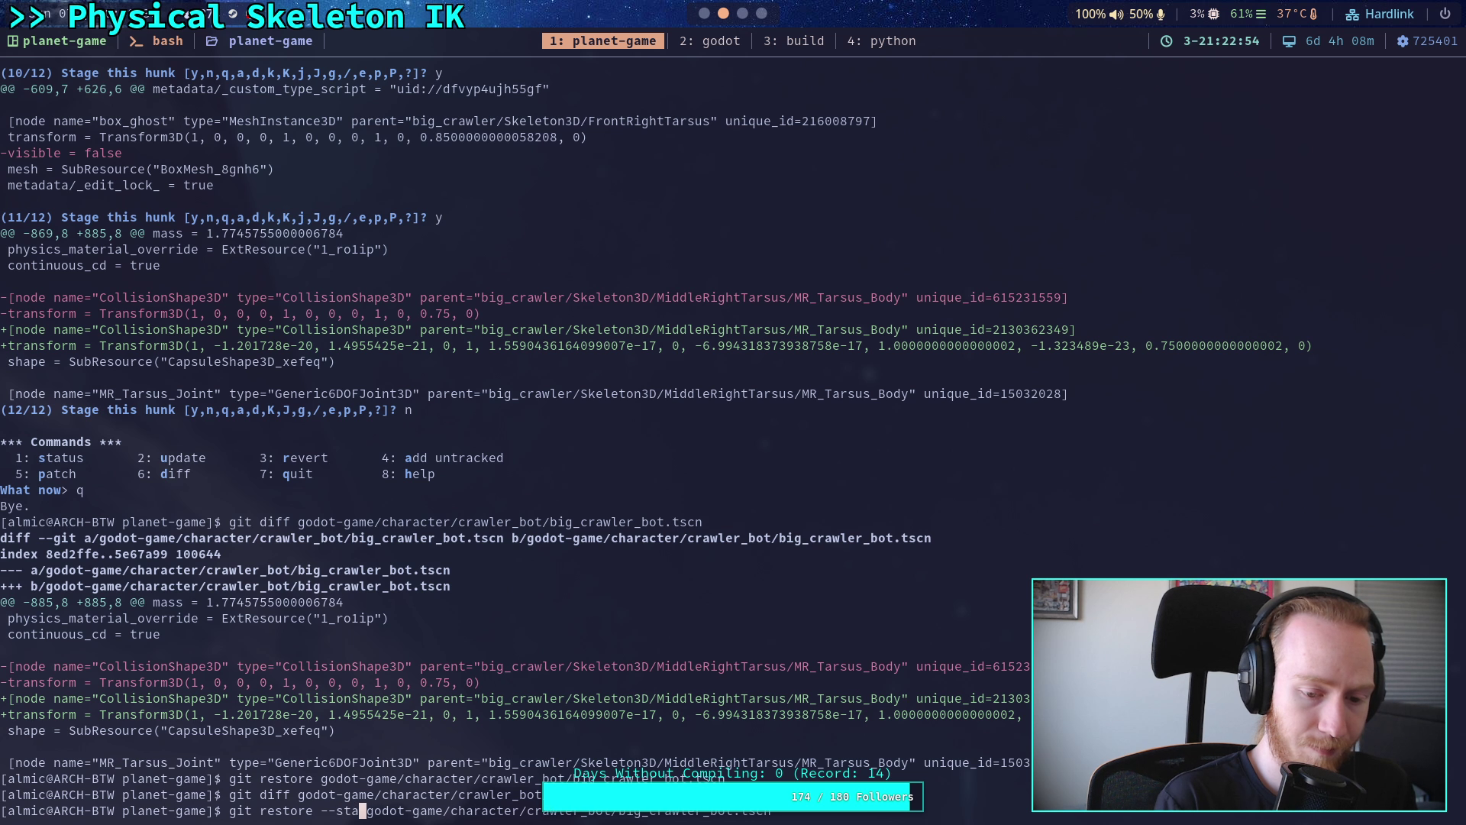
{"action": "type", "text": "ged"}
{"action": "key", "text": "Return"}
- Page through the scene file's diff again to check the remaining leg edits
{"action": "key", "text": "Up"}
{"action": "key", "text": "Up"}
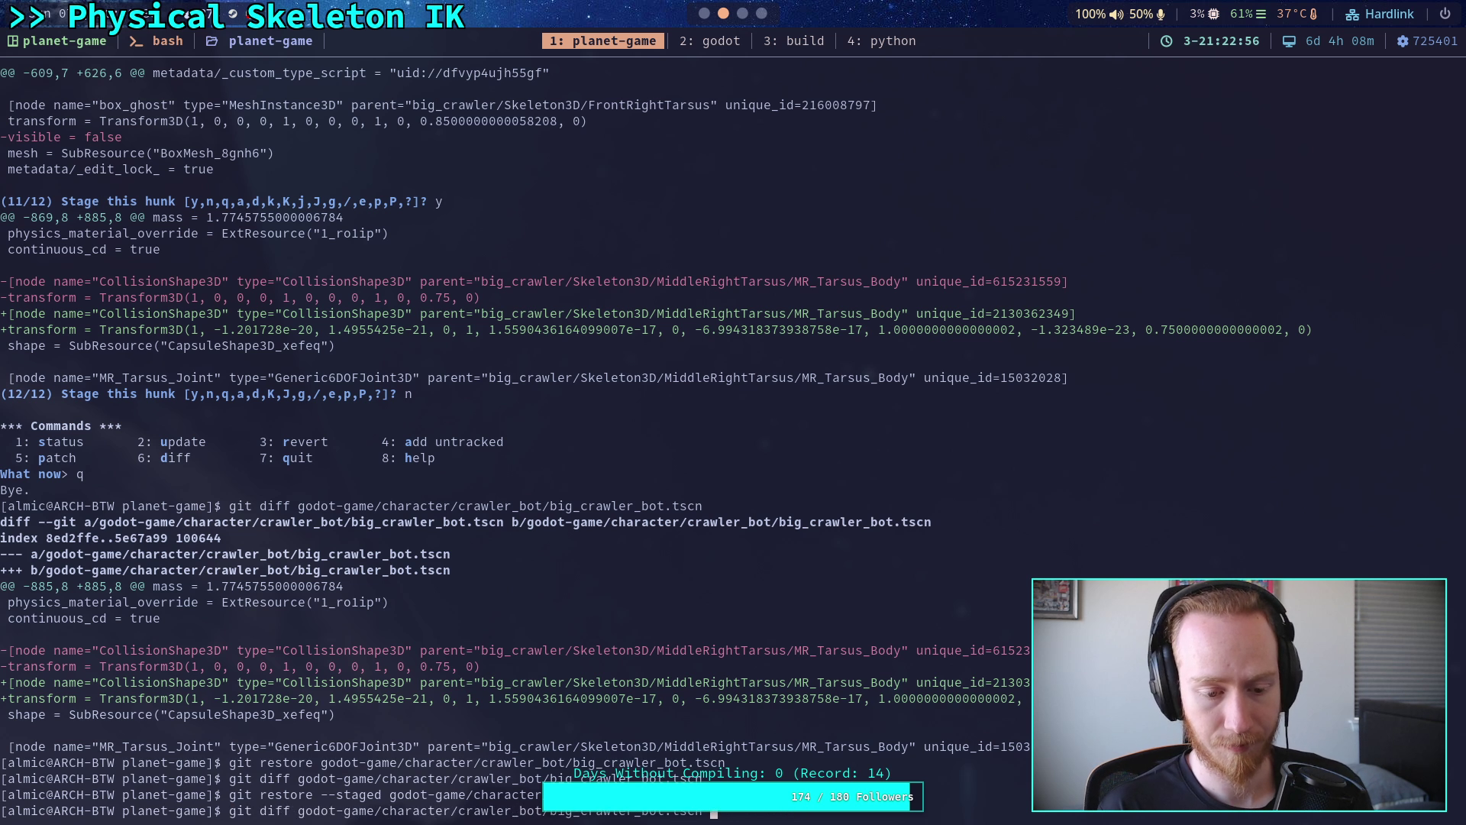
{"action": "key", "text": "Return"}
{"action": "key", "text": "space"}
{"action": "key", "text": "space"}
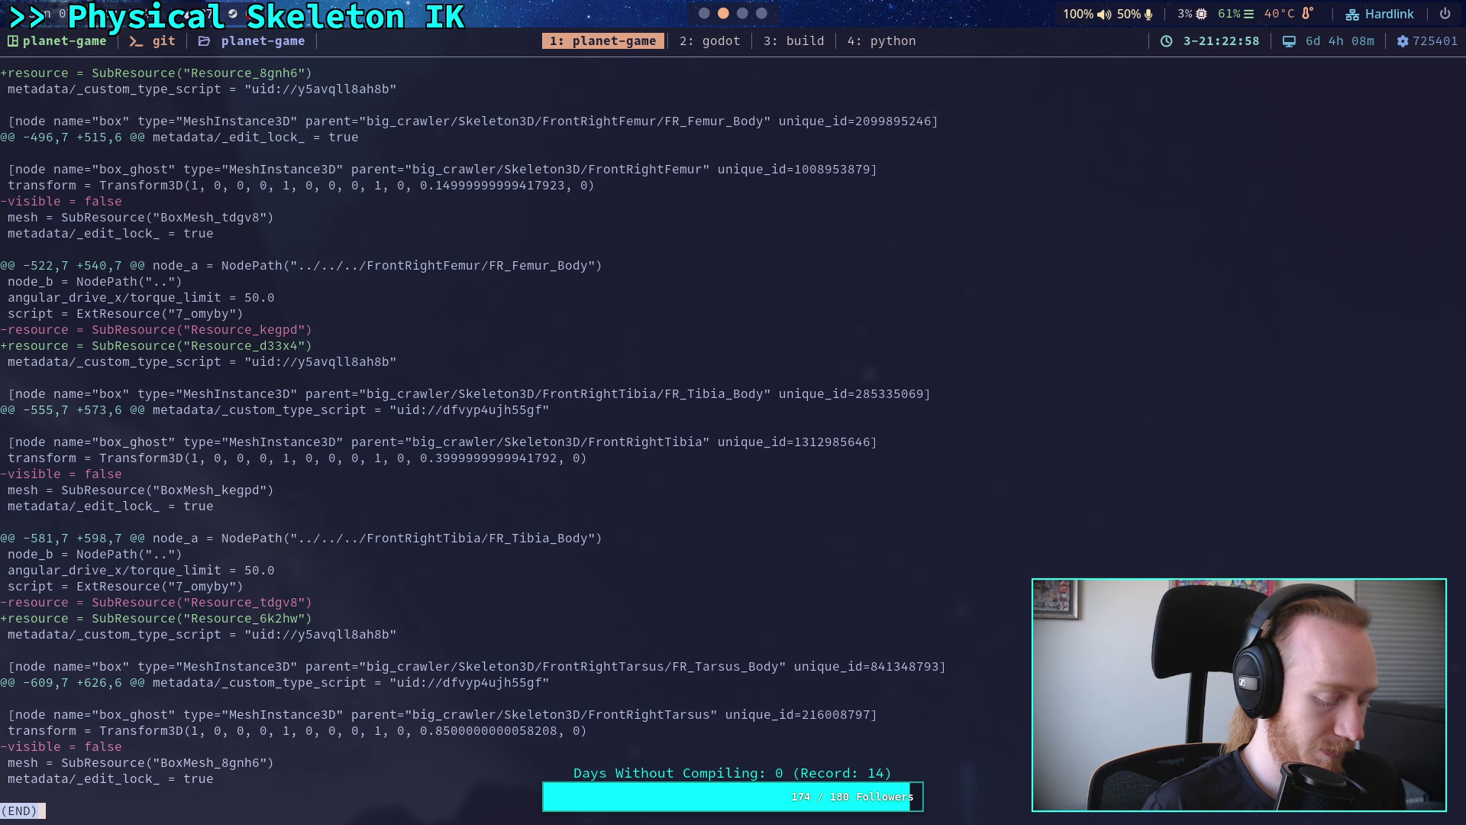
{"action": "key", "text": "q"}
{"action": "left_click", "coordinate": [704, 14]}
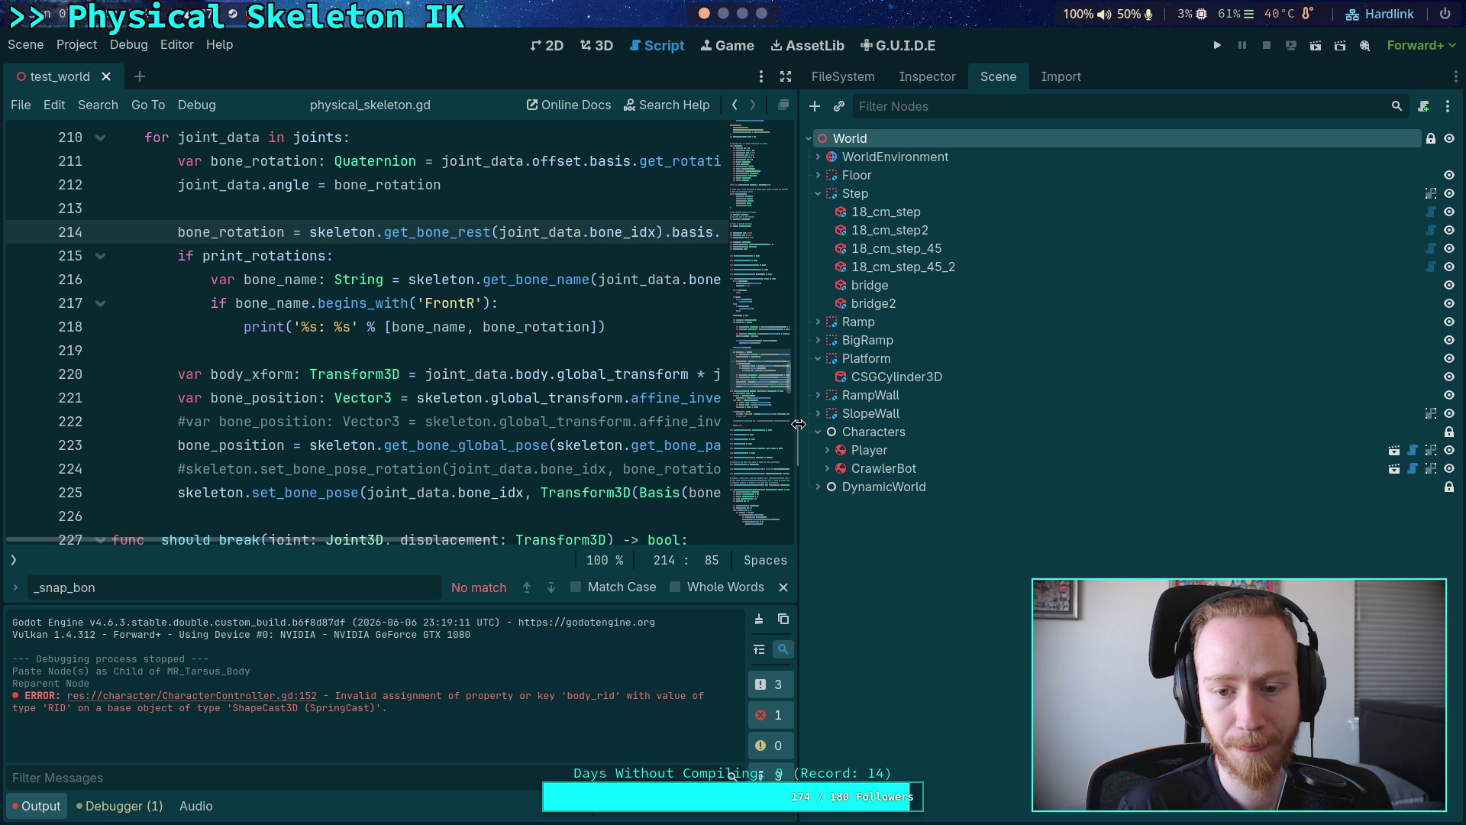
- Widen the script editor and briefly test-run the crawler project
{"action": "left_click_drag", "start_coordinate": [800, 432], "coordinate": [1048, 429]}
{"action": "left_click", "coordinate": [1215, 47]}
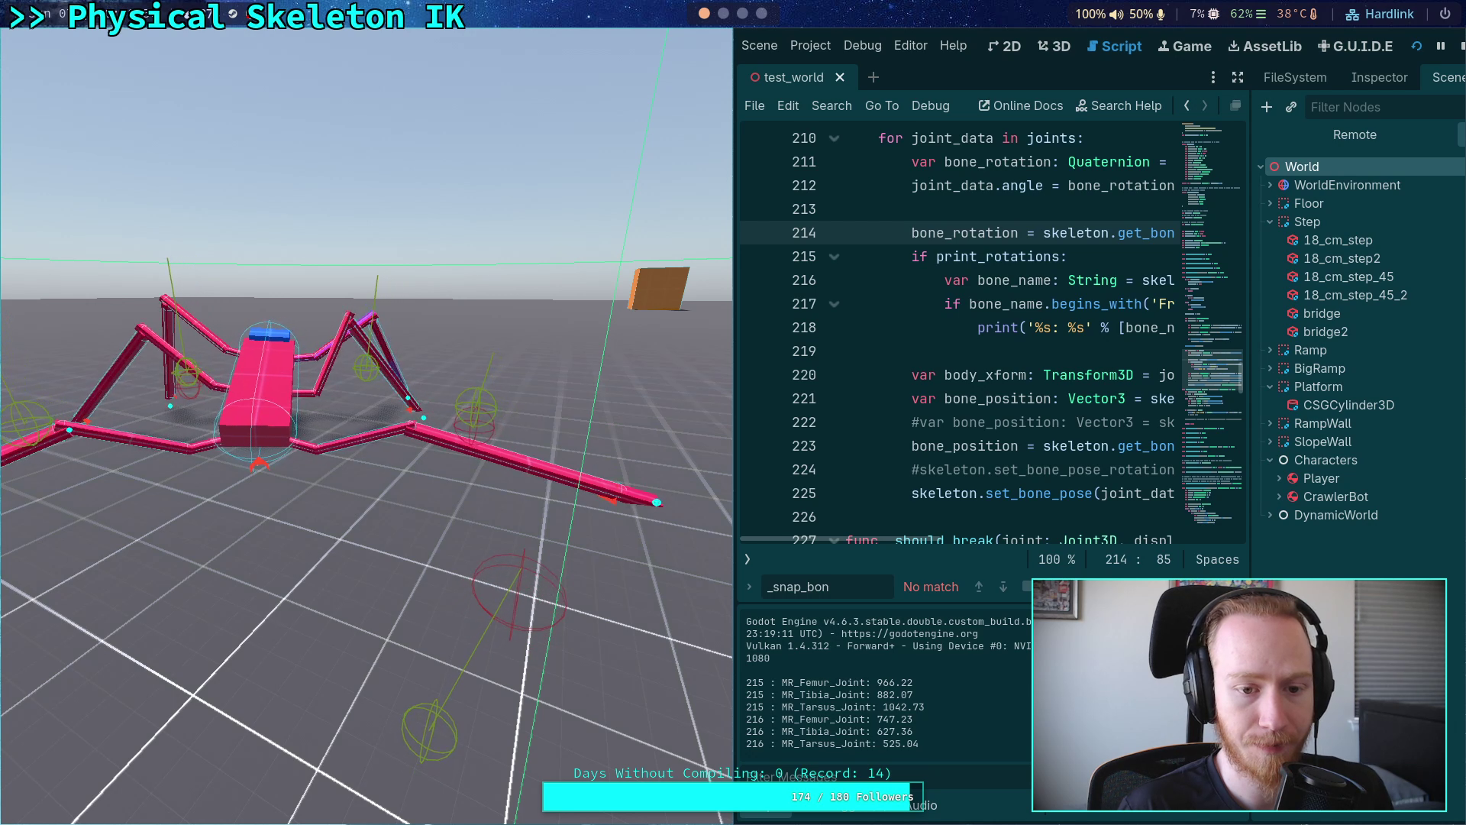
{"action": "left_click", "coordinate": [1460, 47]}
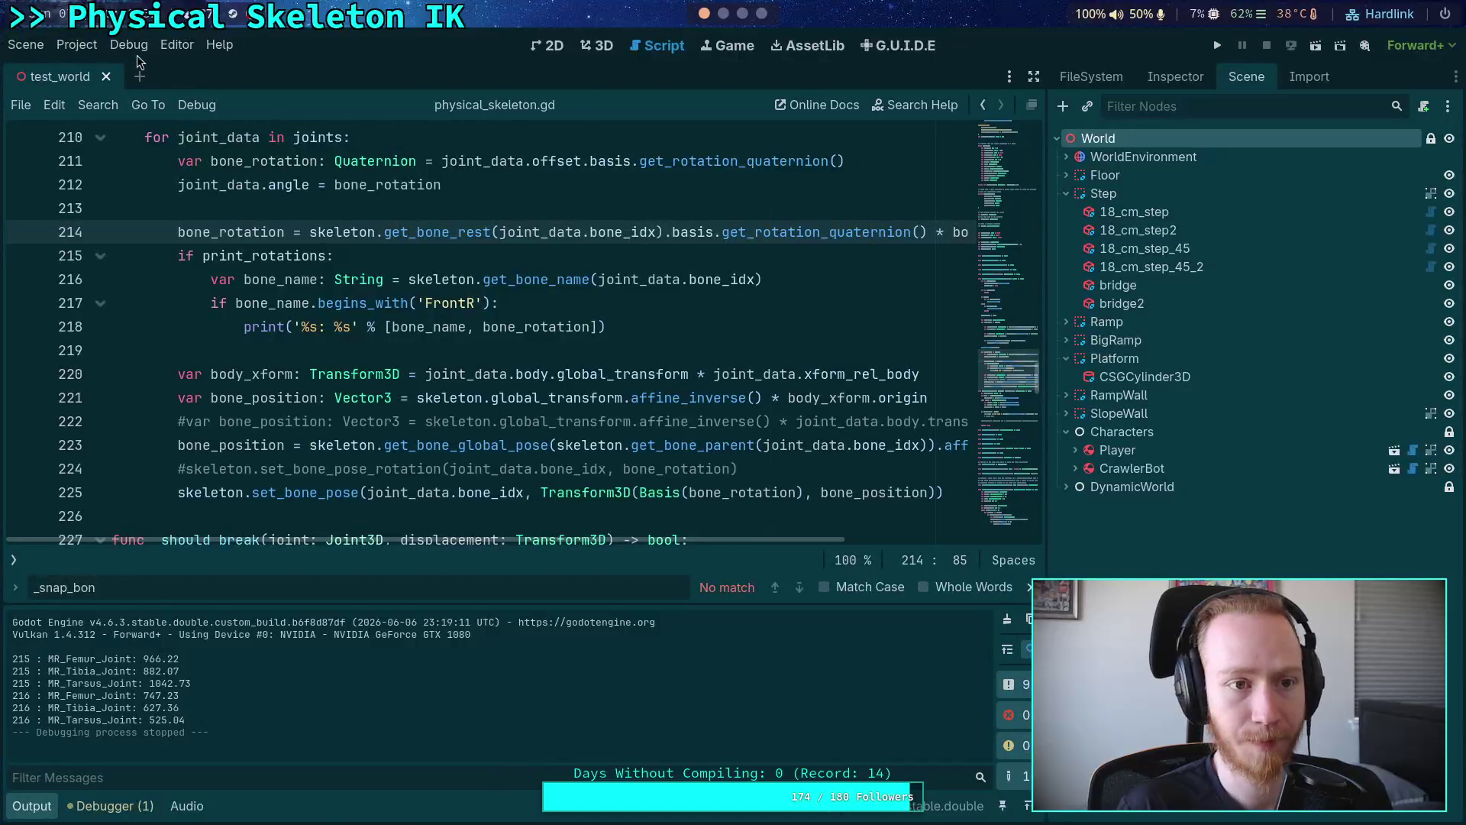
- Turn on Debug > Visible Collision Shapes and run the project again
{"action": "left_click", "coordinate": [128, 44]}
{"action": "left_click", "coordinate": [137, 116]}
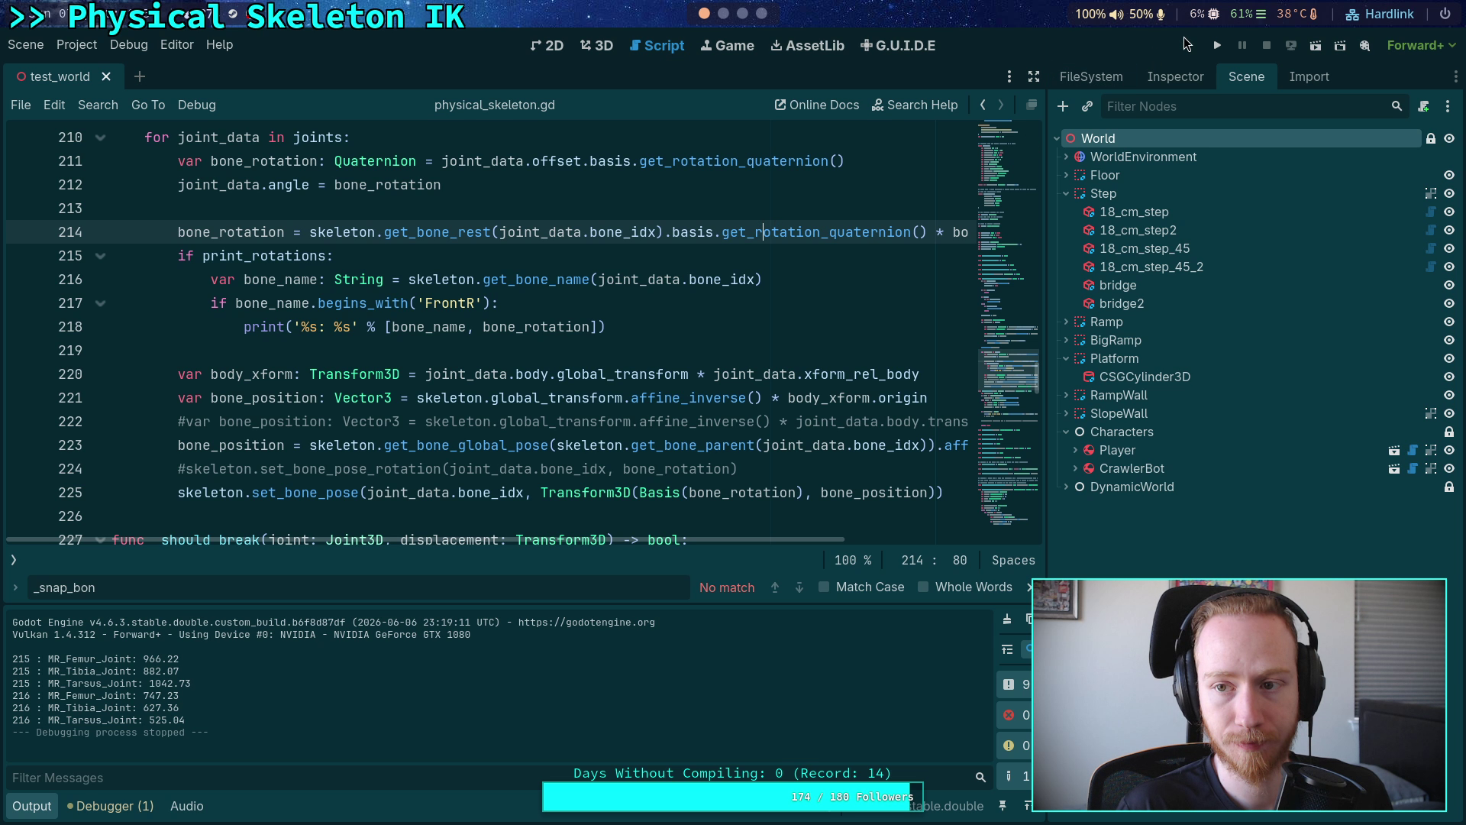
{"action": "key", "text": "F5"}
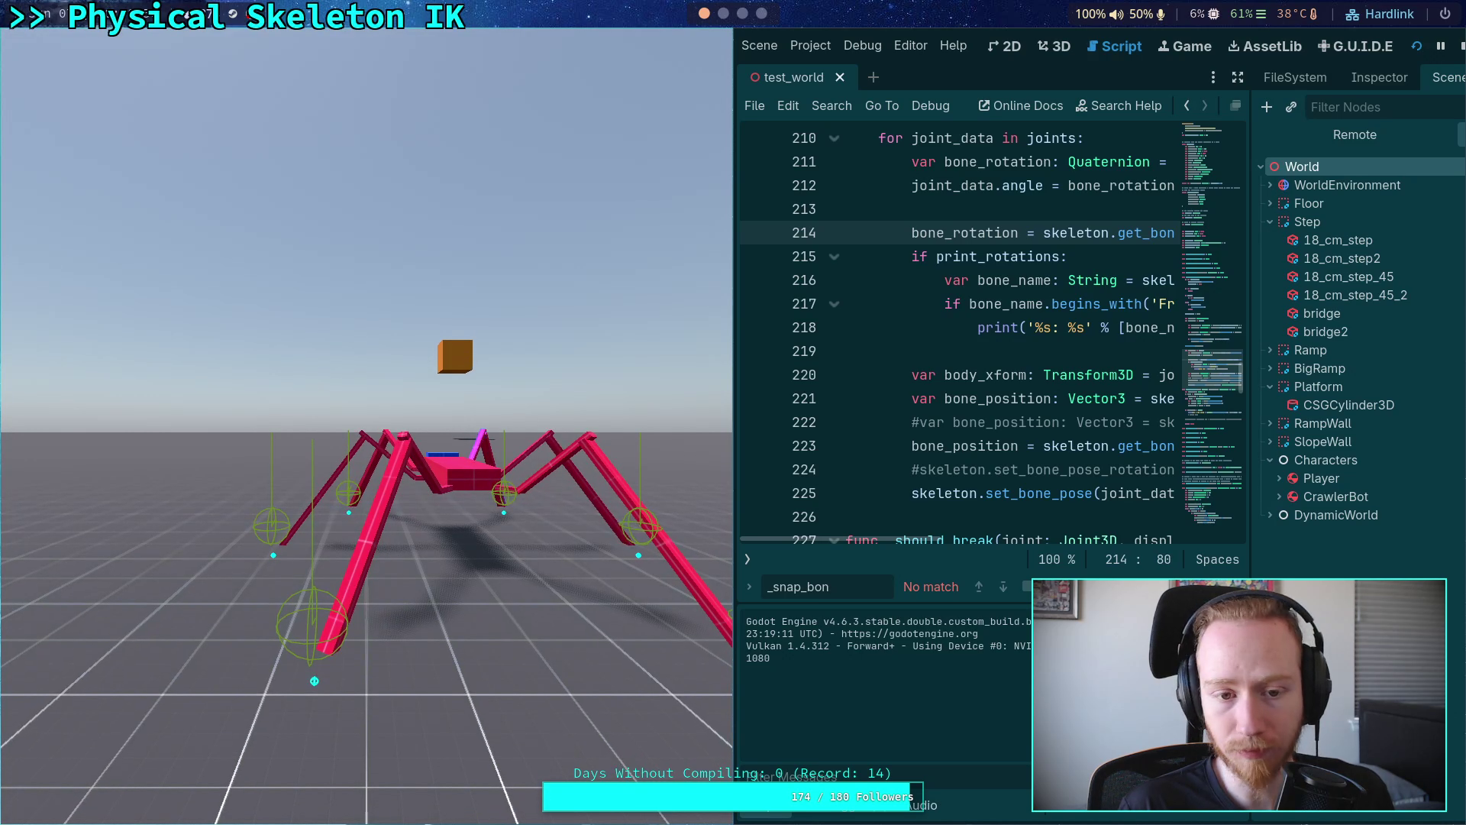
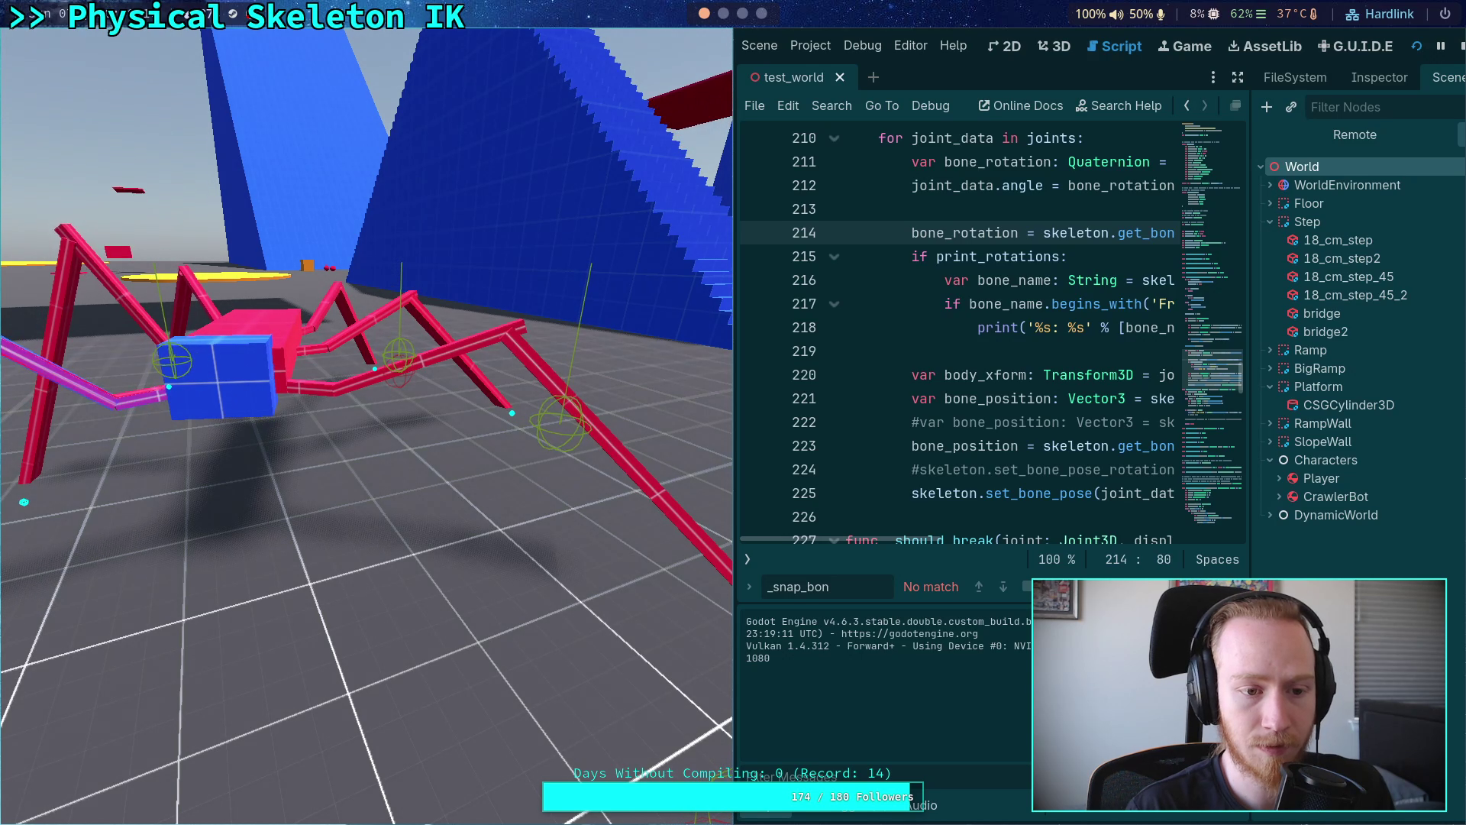
- Stop the running game, select the CrawlerBot node and review its properties in the Inspector
{"action": "left_click", "coordinate": [1460, 46]}
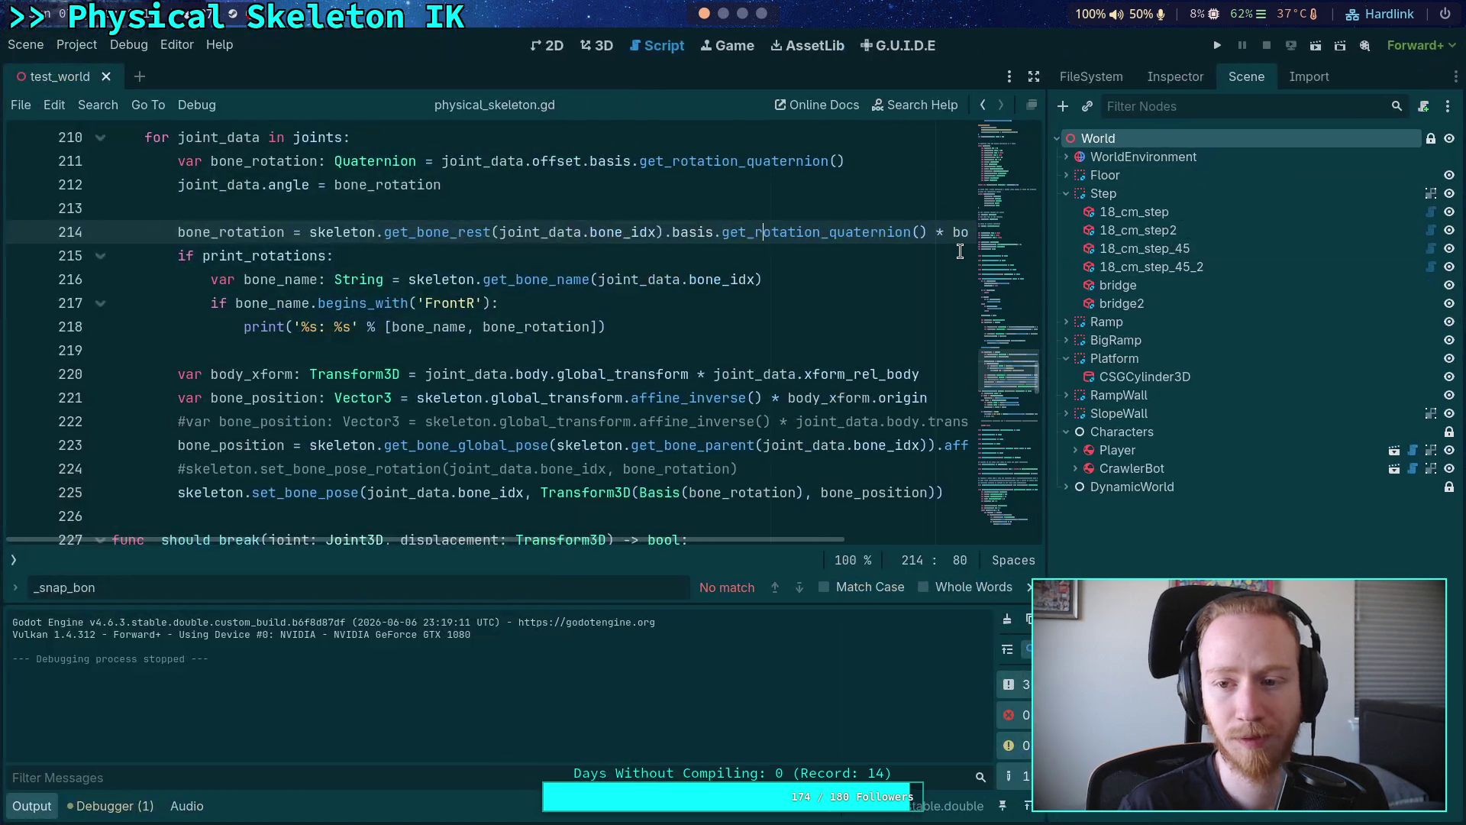
{"action": "left_click", "coordinate": [1158, 467]}
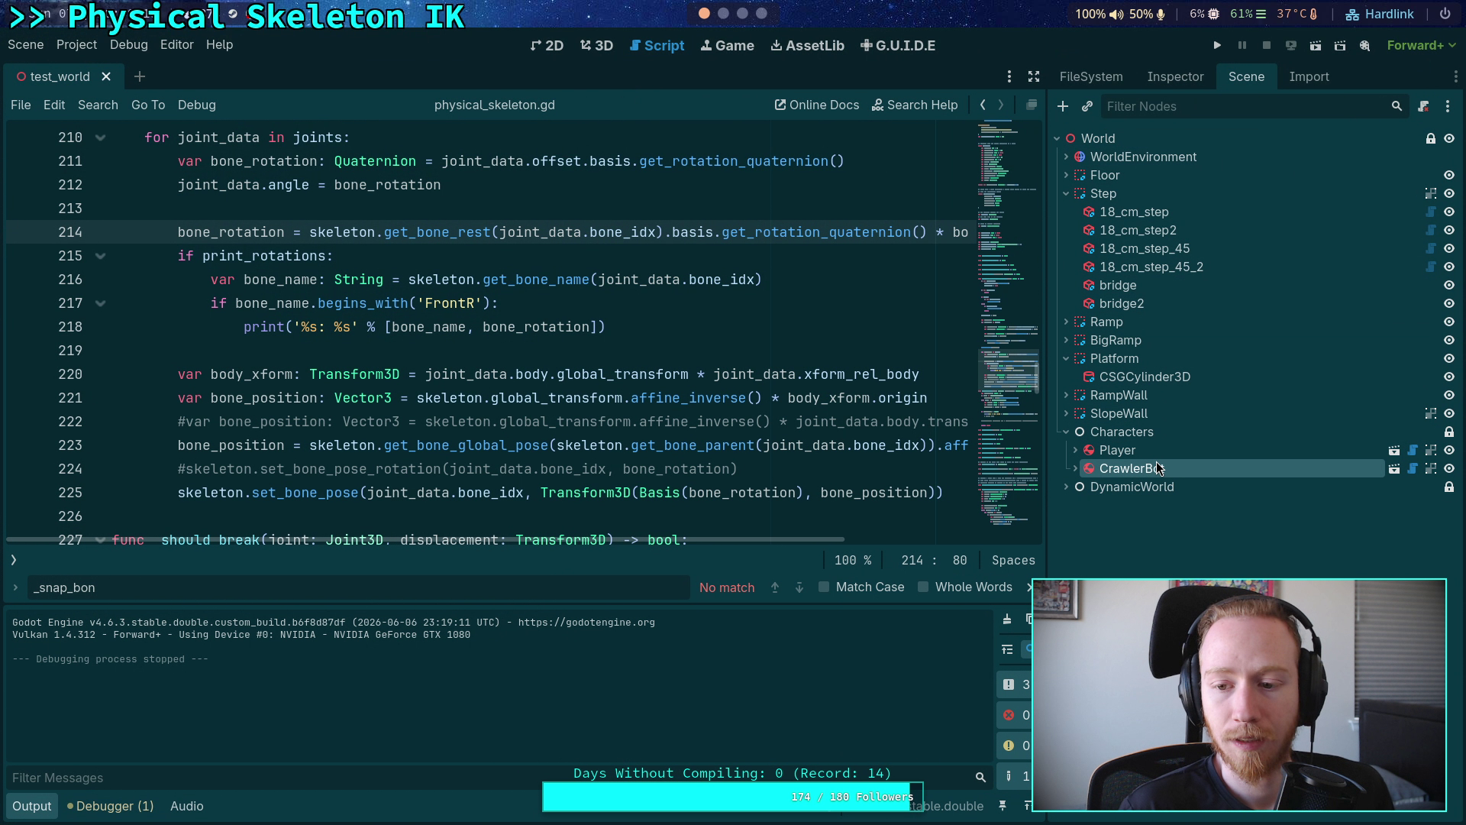
{"action": "left_click", "coordinate": [1176, 77]}
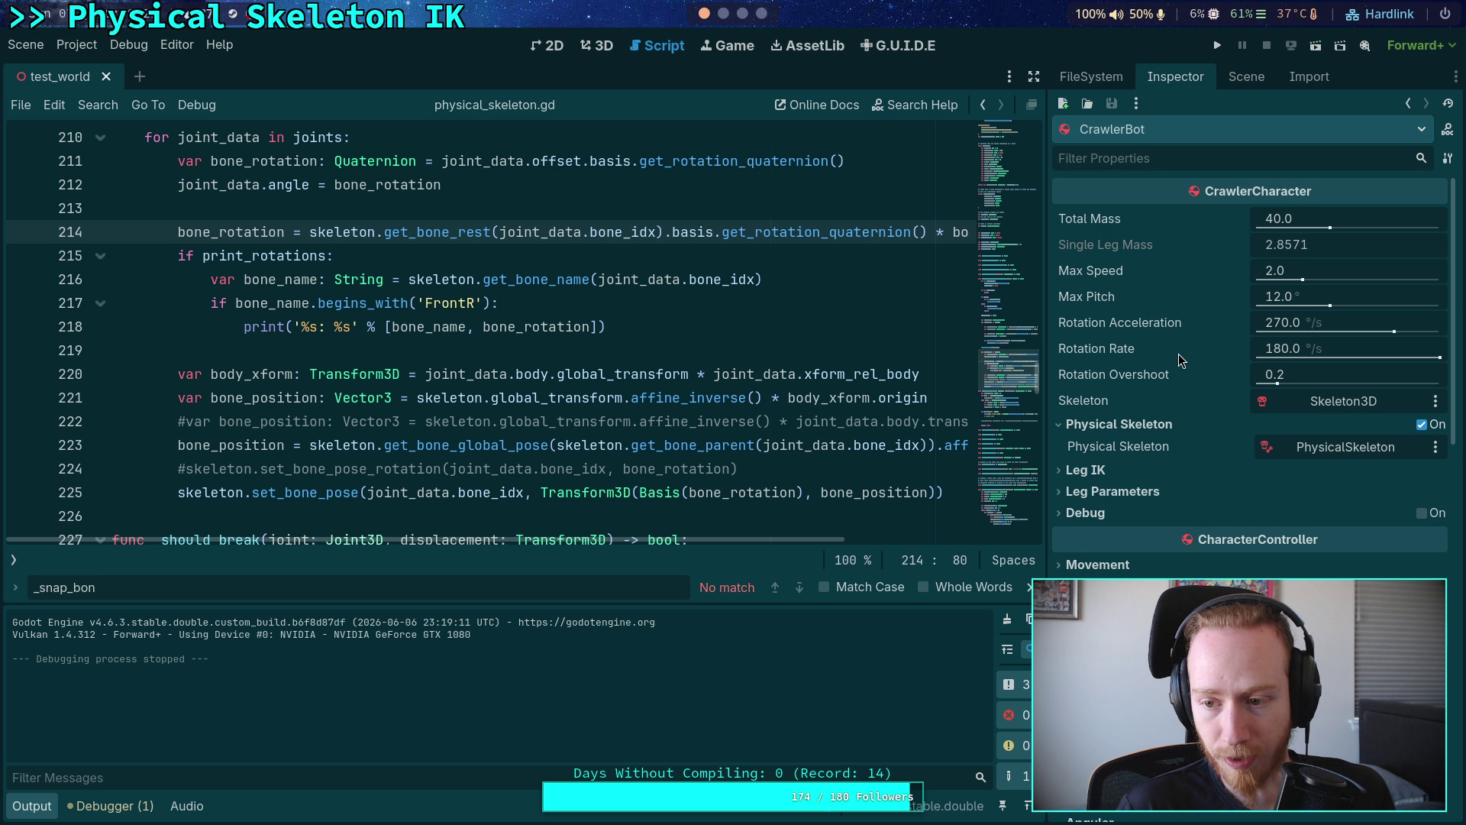
- Open the CrawlerBot scene for editing and filter its nodes by '_Bod' to list the leg bodies
{"action": "left_click", "coordinate": [1243, 77]}
{"action": "left_click", "coordinate": [1389, 469]}
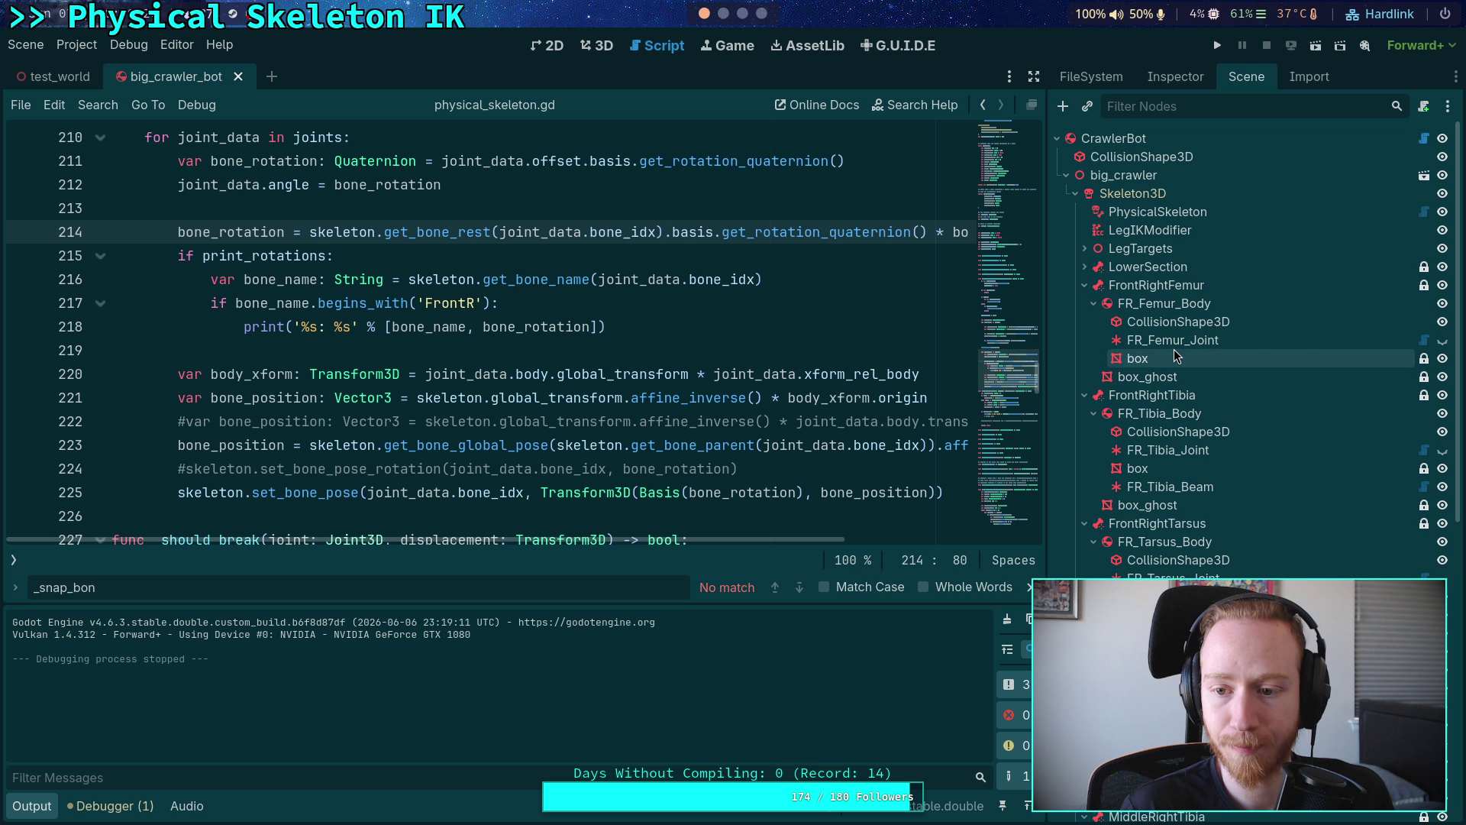
{"action": "type", "text": "_Bod"}
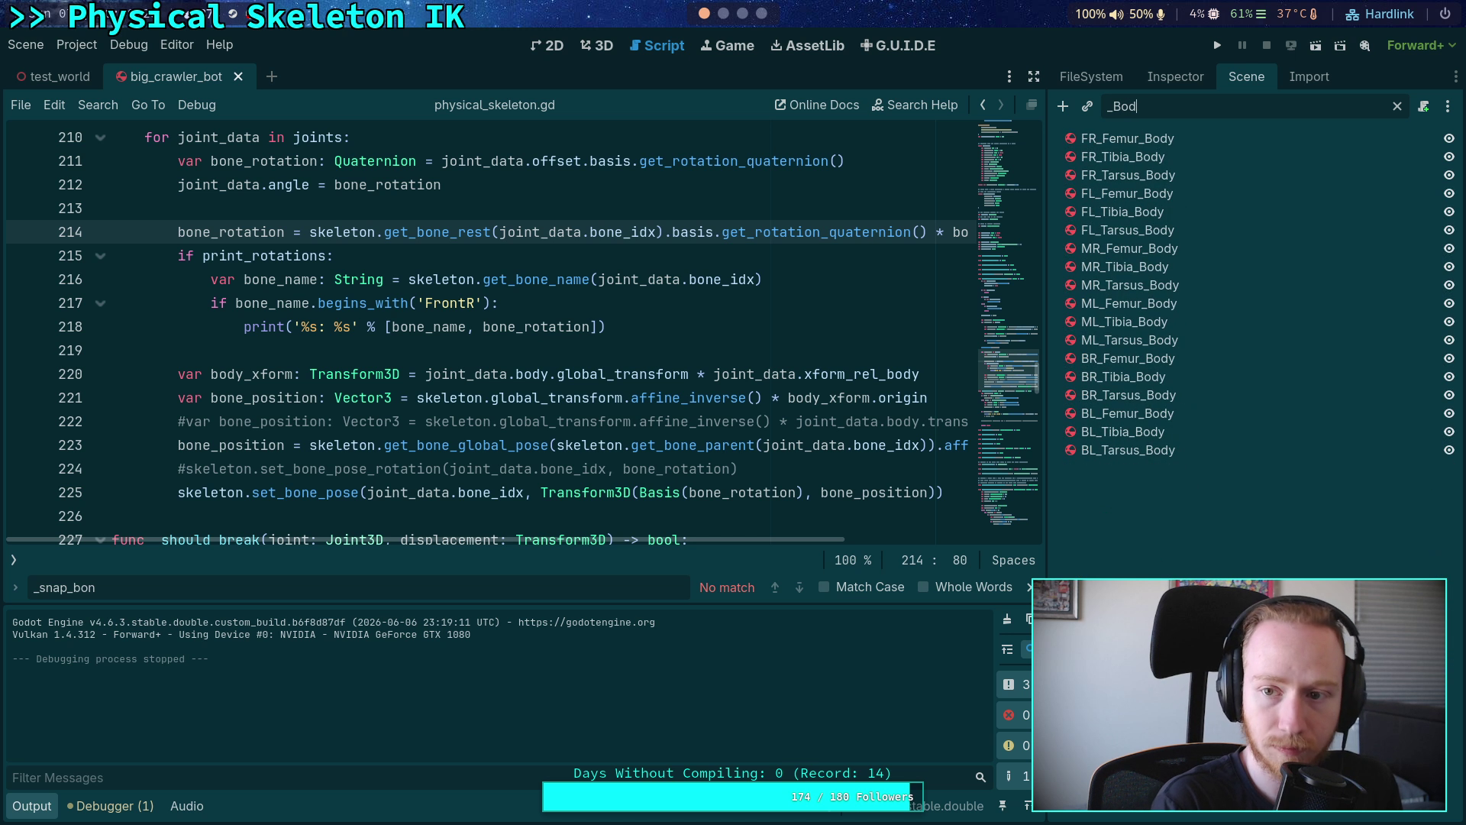